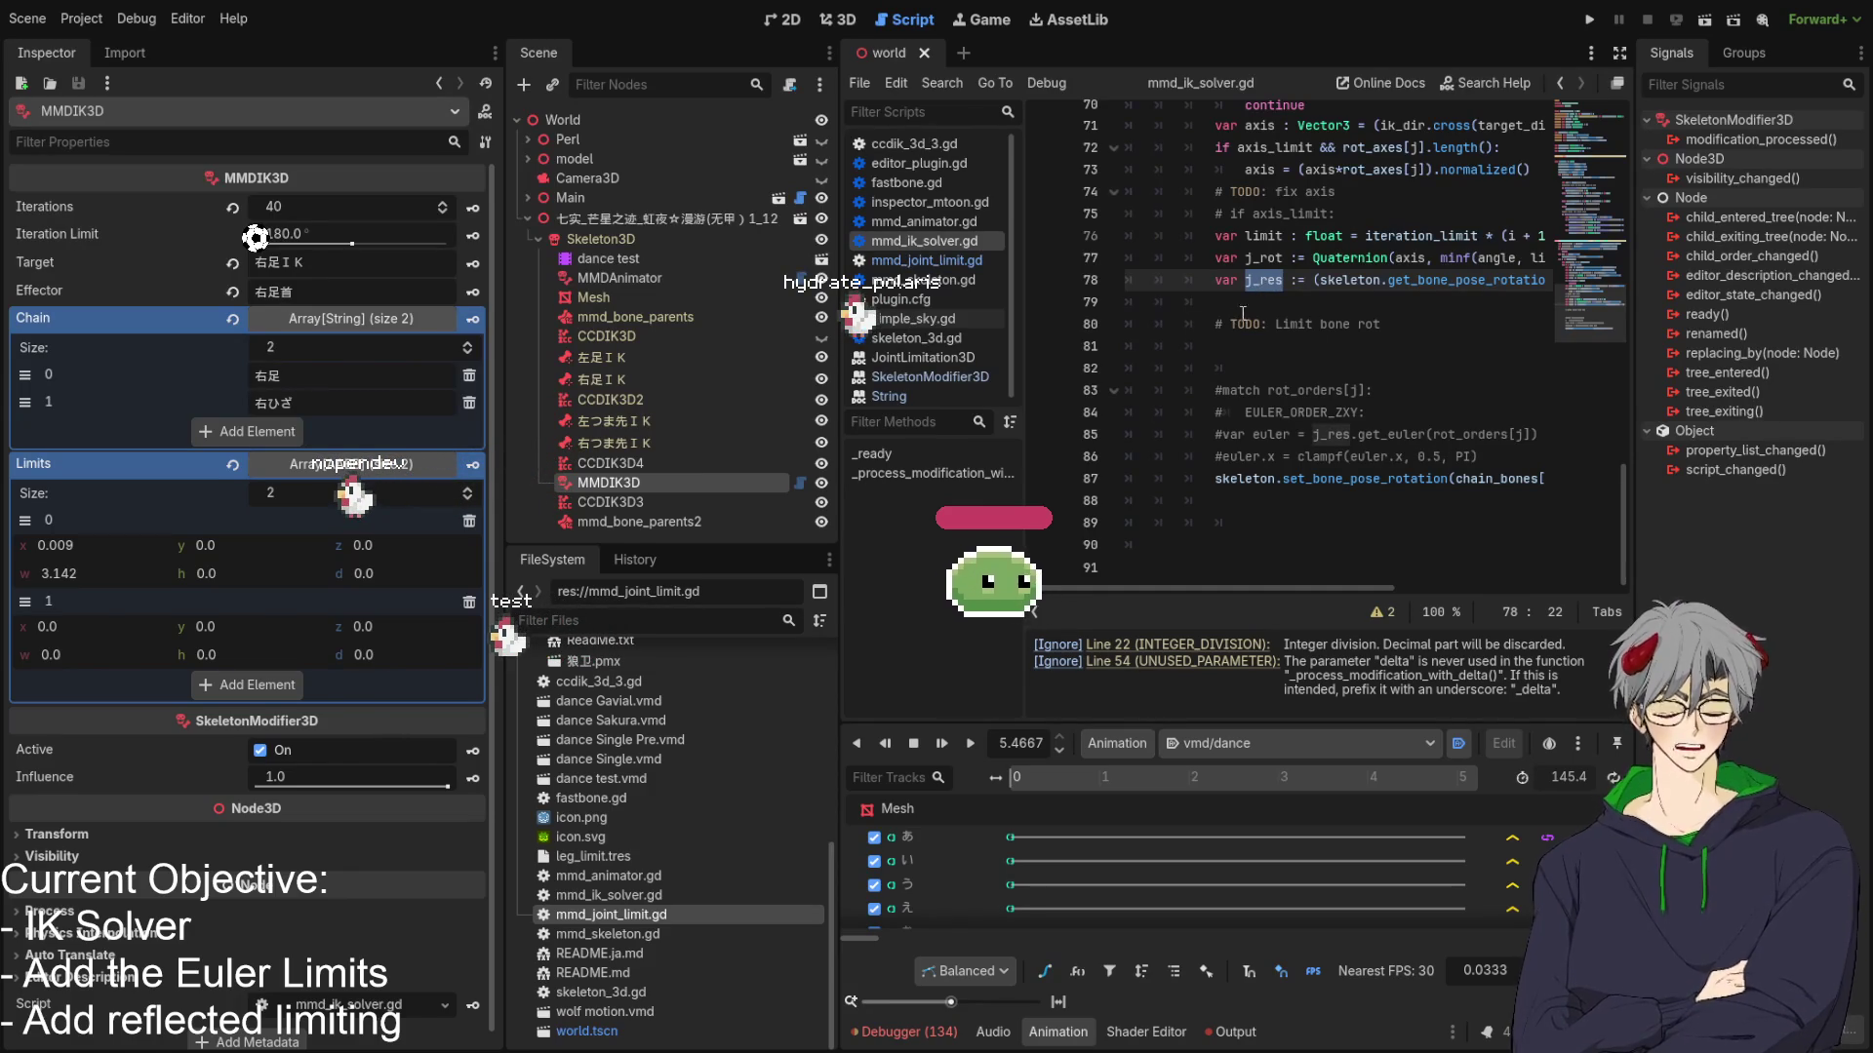
Place the caret on empty line 79 of mmd_ik_solver.gd, just above the '# TODO: Limit bone rot' comment.
{"action": "left_click", "coordinate": [1241, 293]}
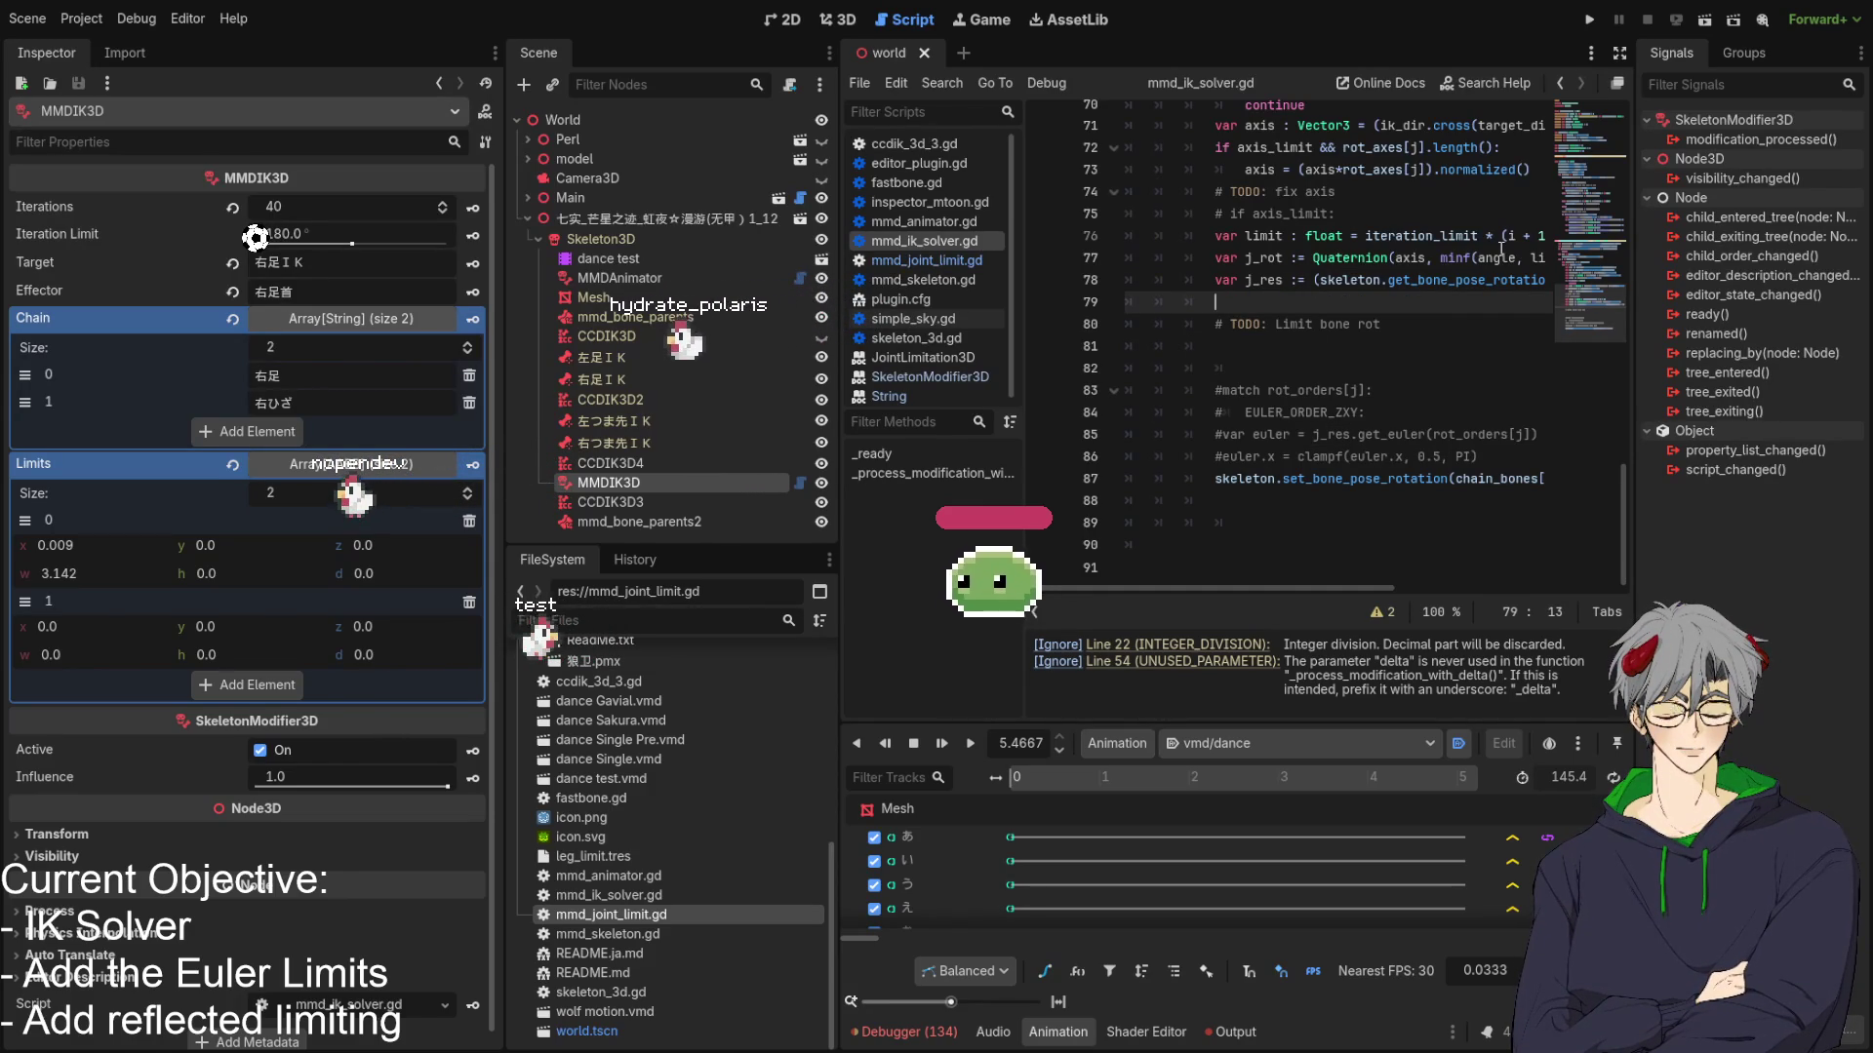
{"action": "scroll", "coordinate": [1390, 296], "scroll_direction": "up", "scroll_amount": 2}
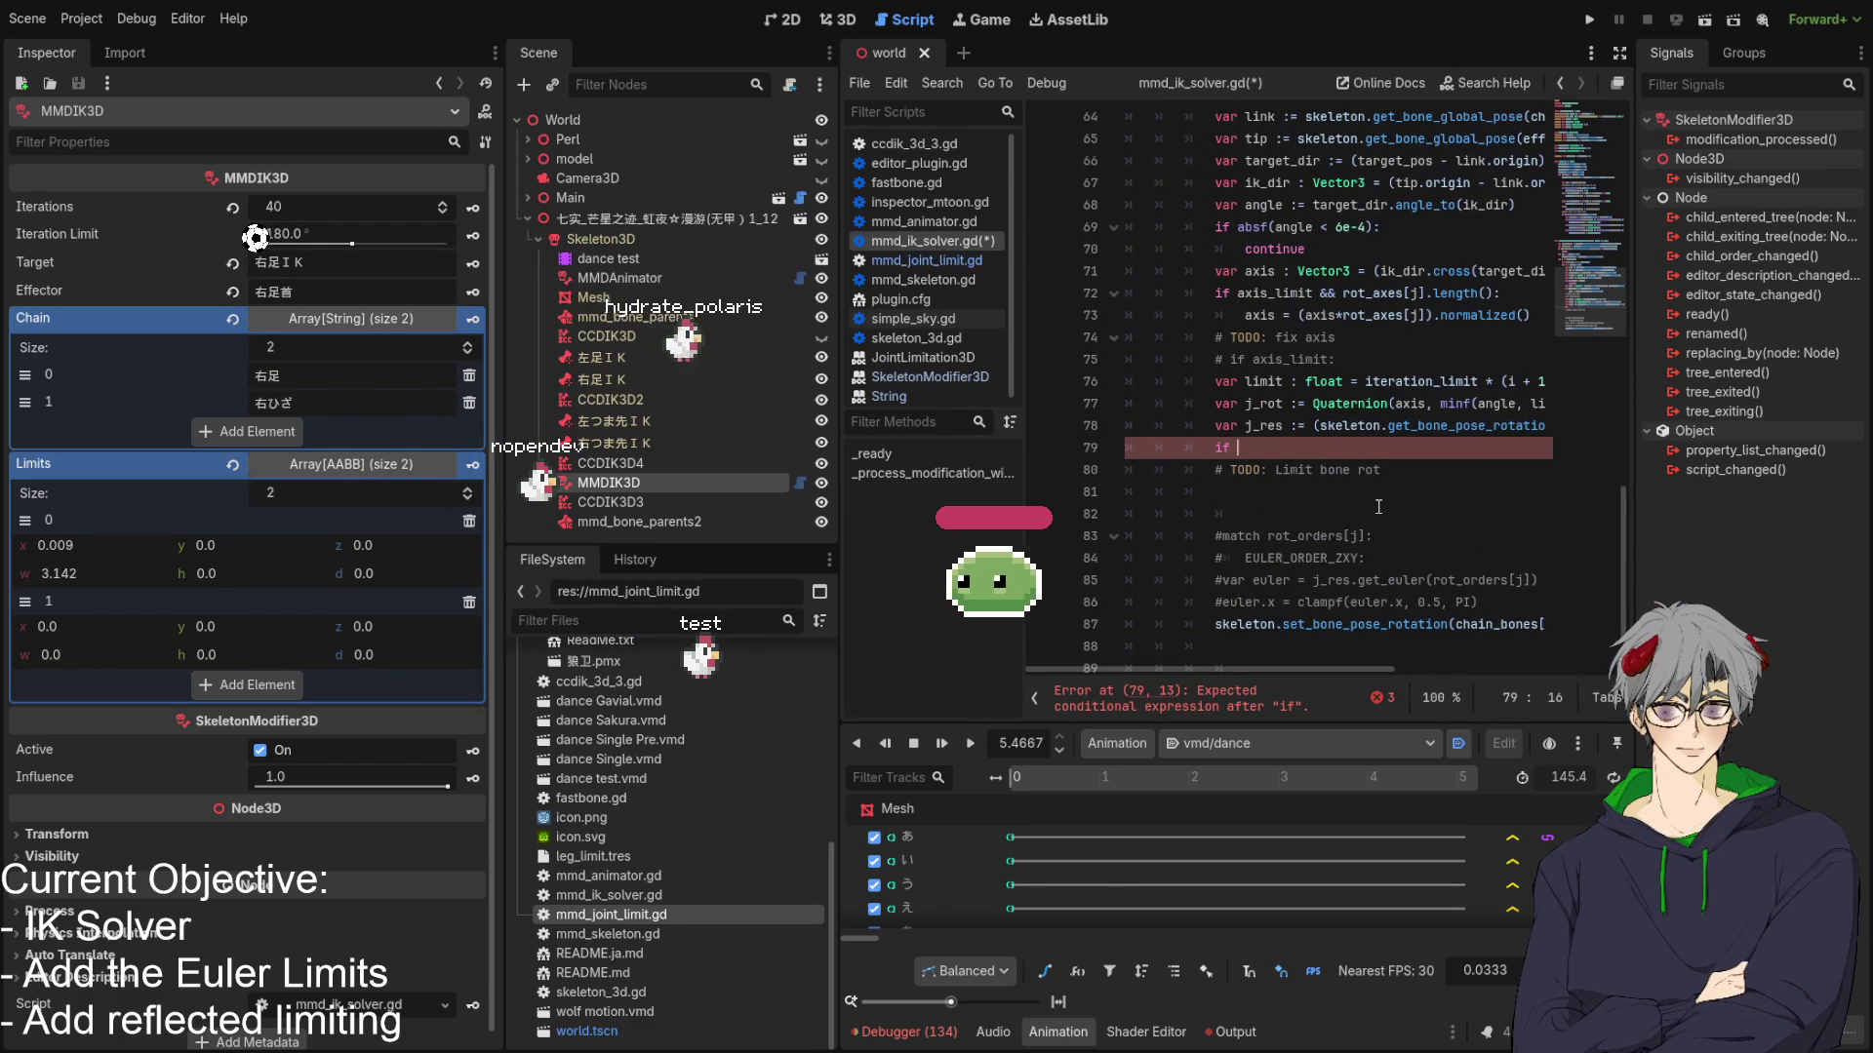
{"action": "scroll", "coordinate": [1378, 505], "scroll_direction": "up", "scroll_amount": 15}
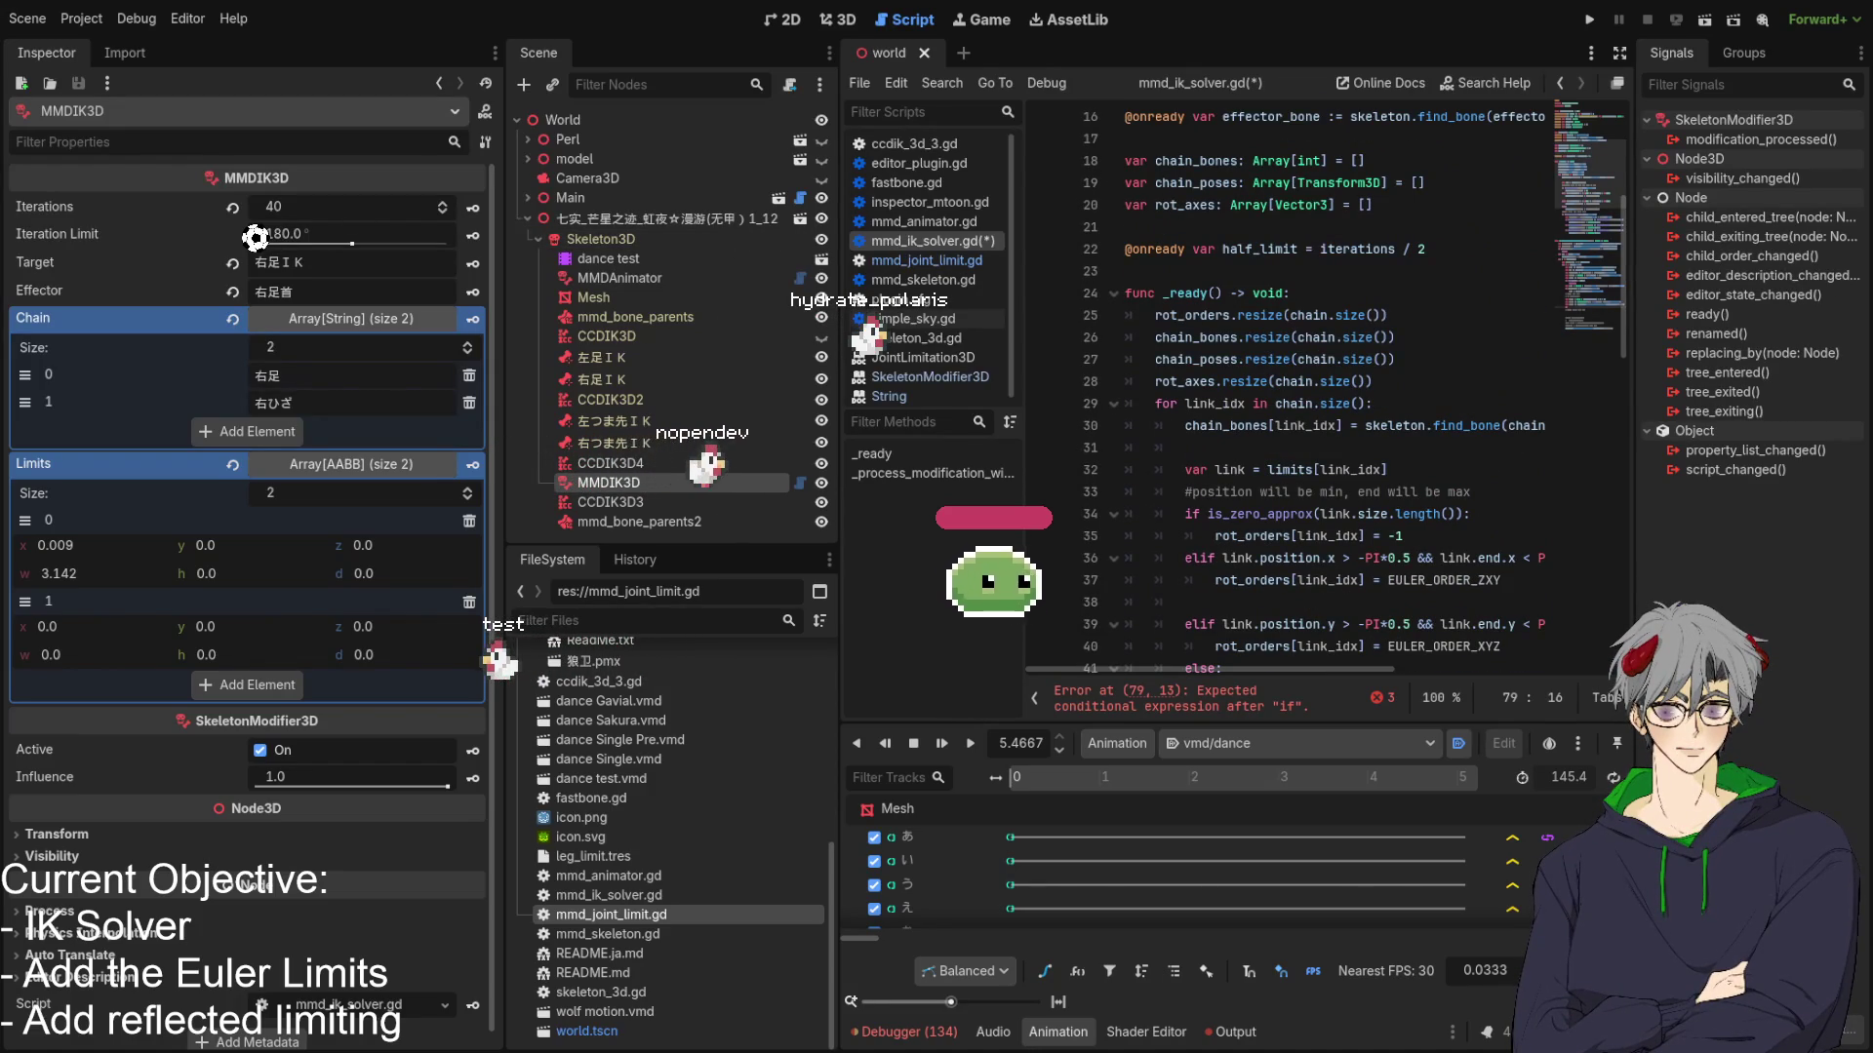
{"action": "left_click", "coordinate": [1375, 403]}
{"action": "scroll", "coordinate": [1186, 396], "scroll_direction": "up", "scroll_amount": 4}
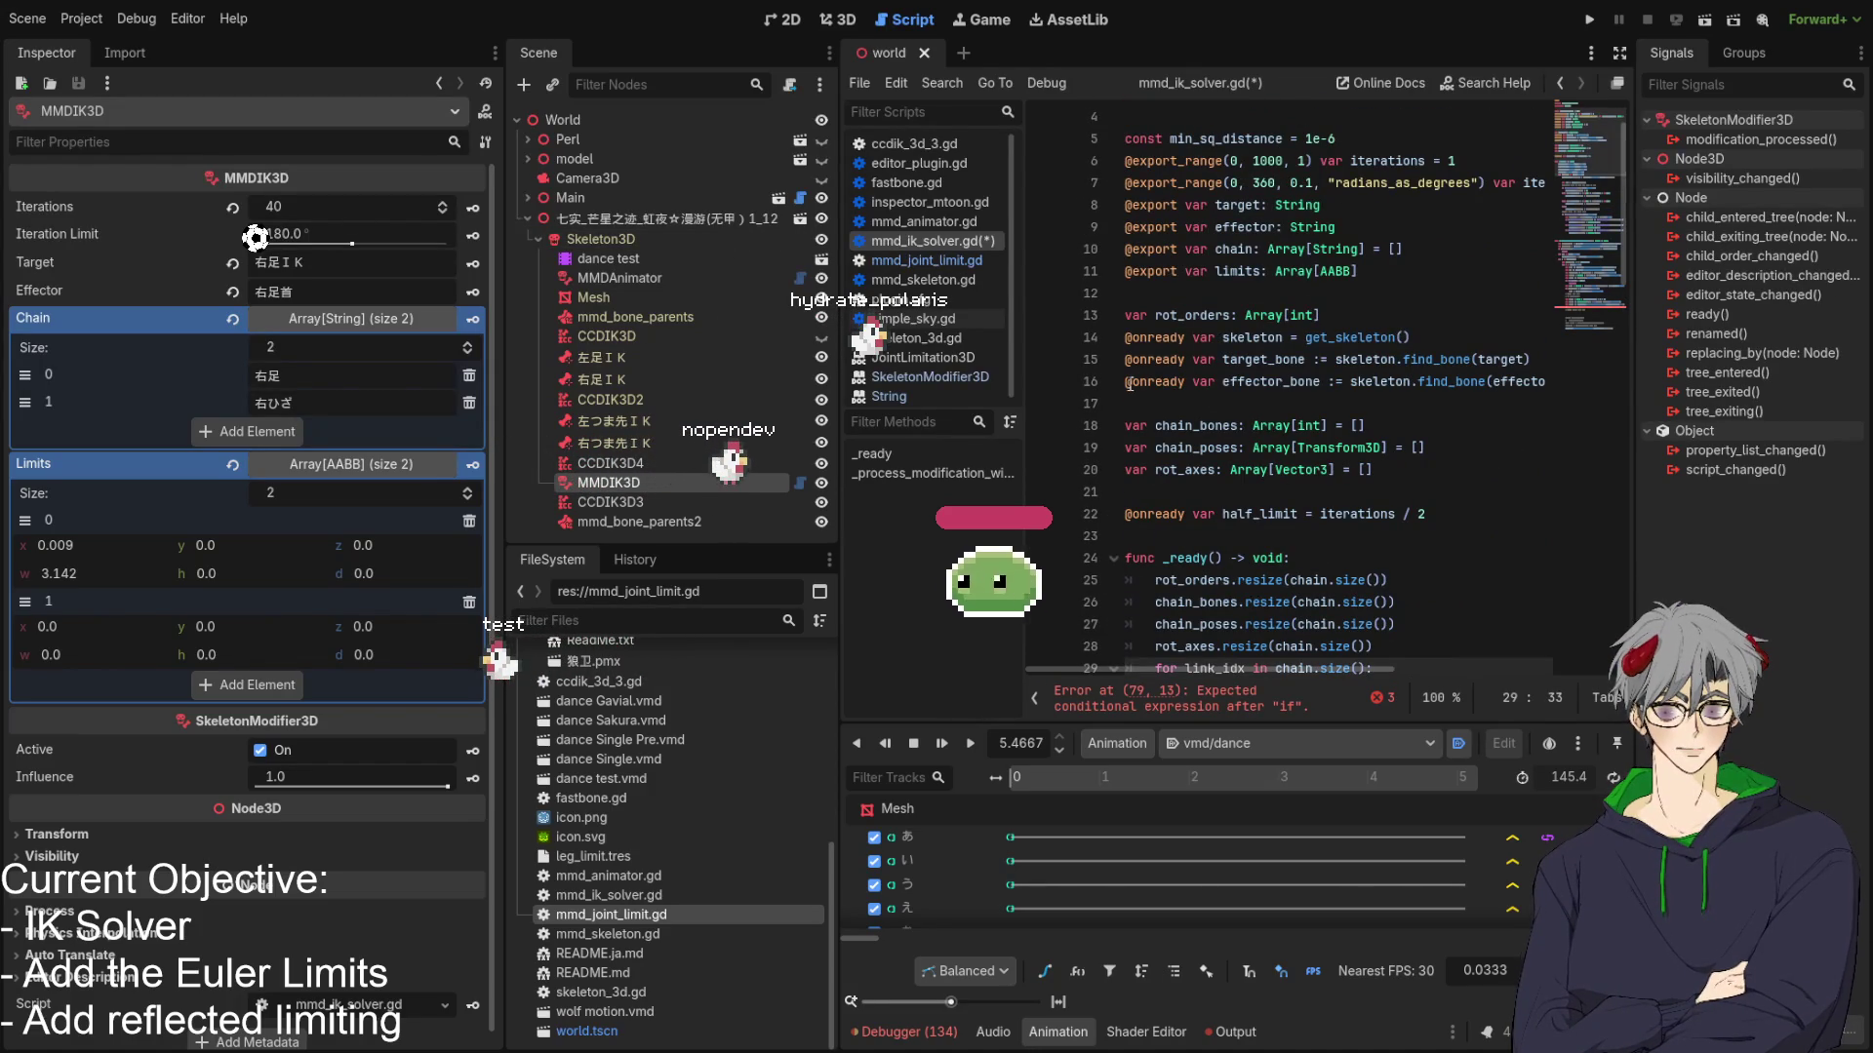
{"action": "left_click", "coordinate": [1152, 455]}
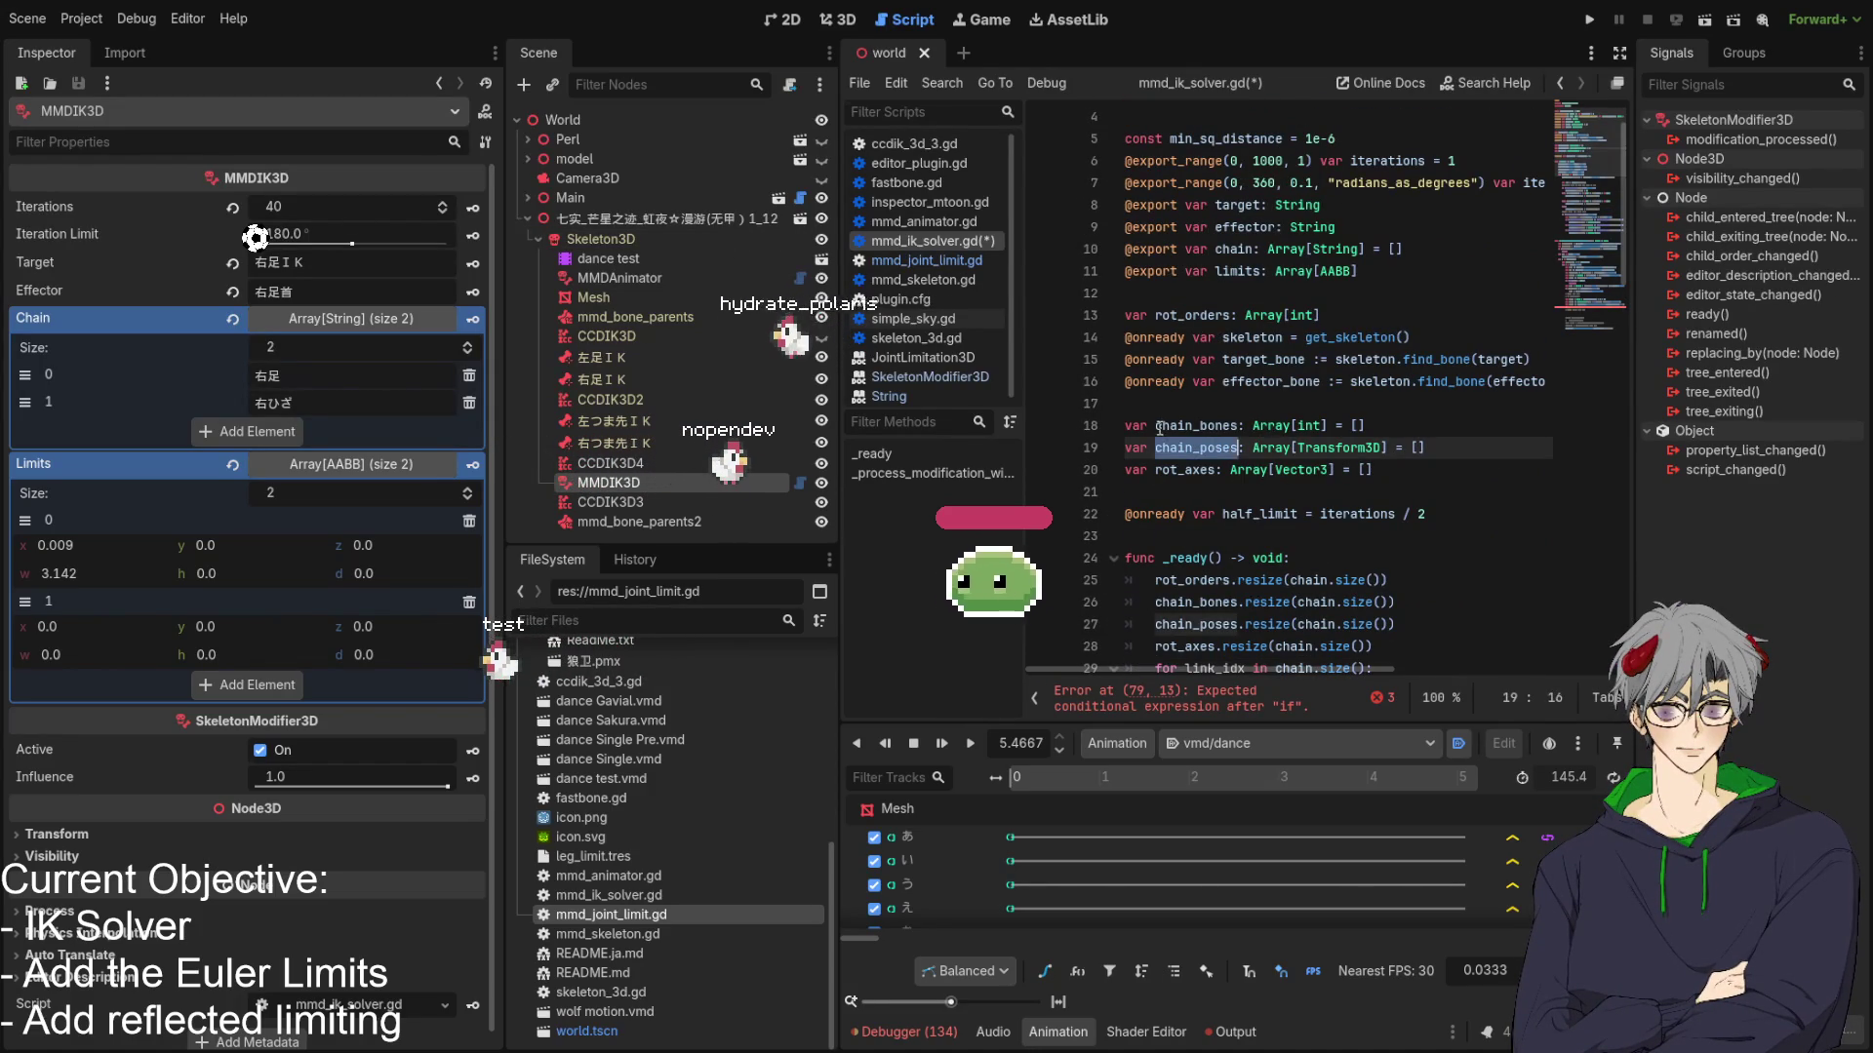
{"action": "left_click", "coordinate": [1192, 426]}
{"action": "left_click", "coordinate": [1184, 470]}
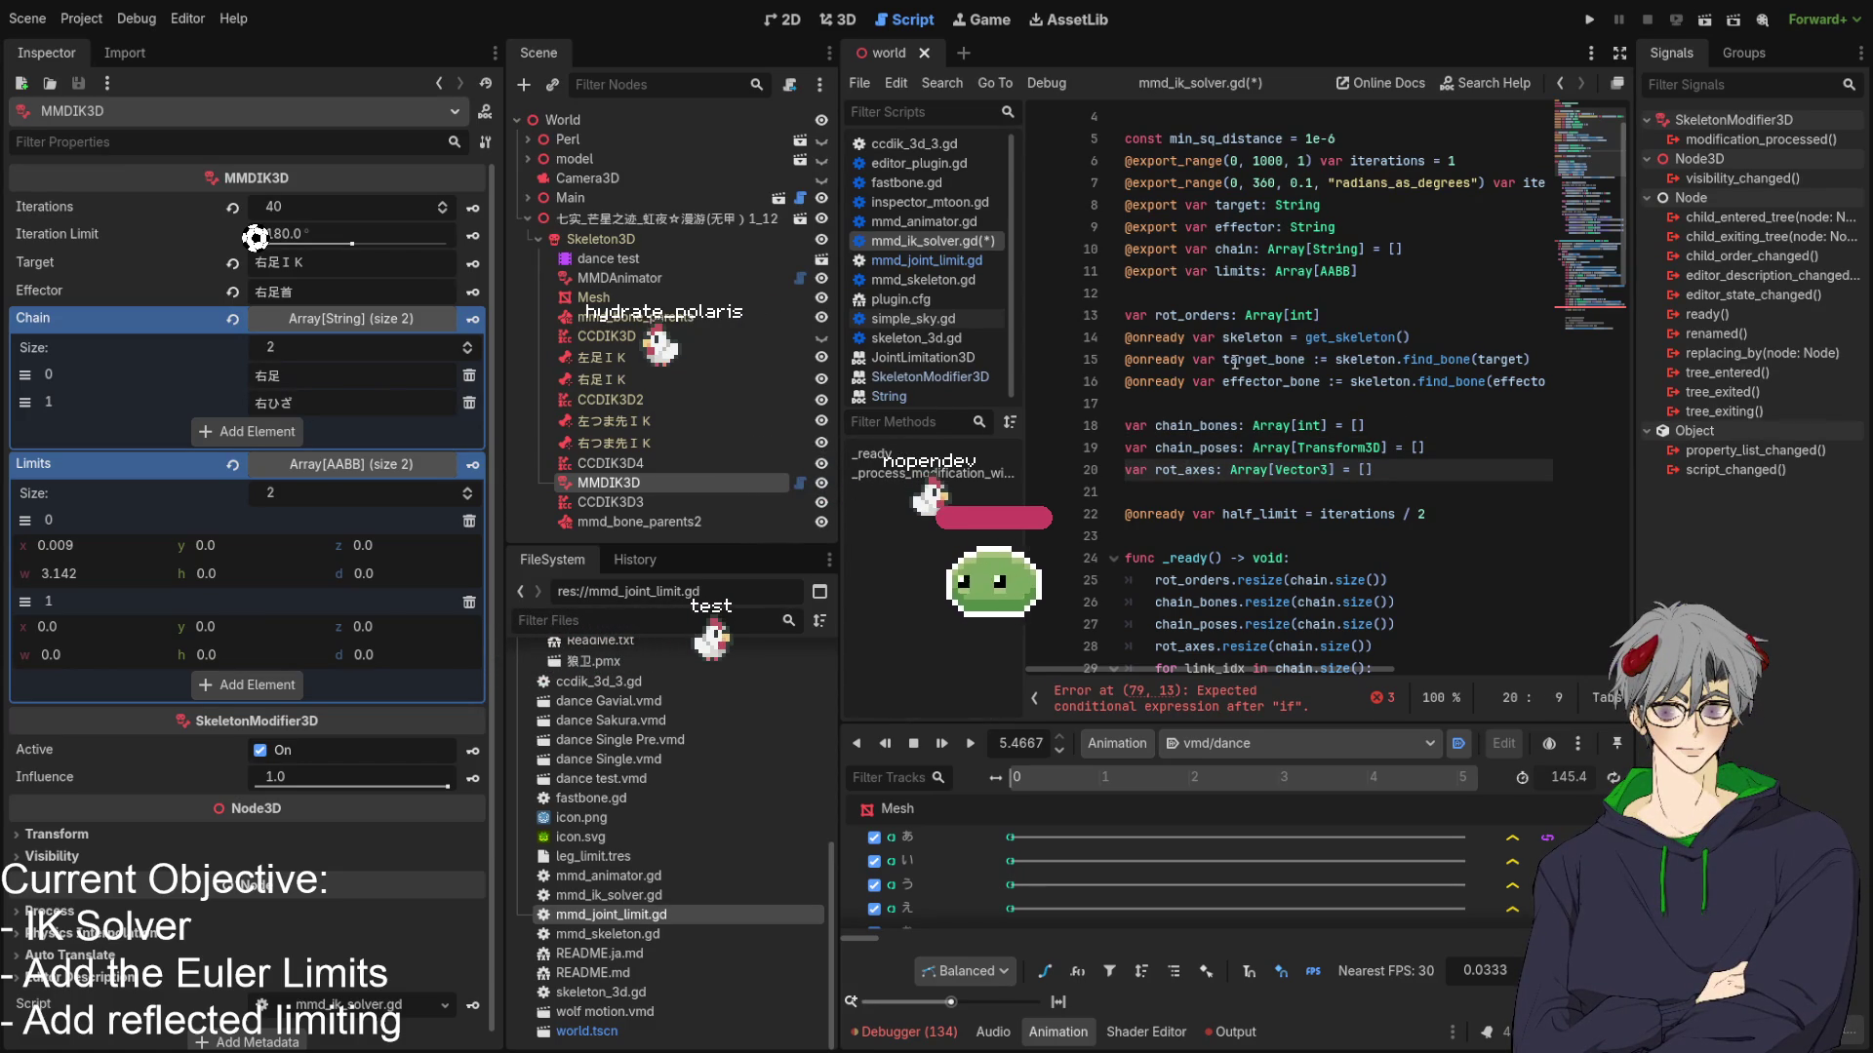
{"action": "double_click", "coordinate": [1201, 317]}
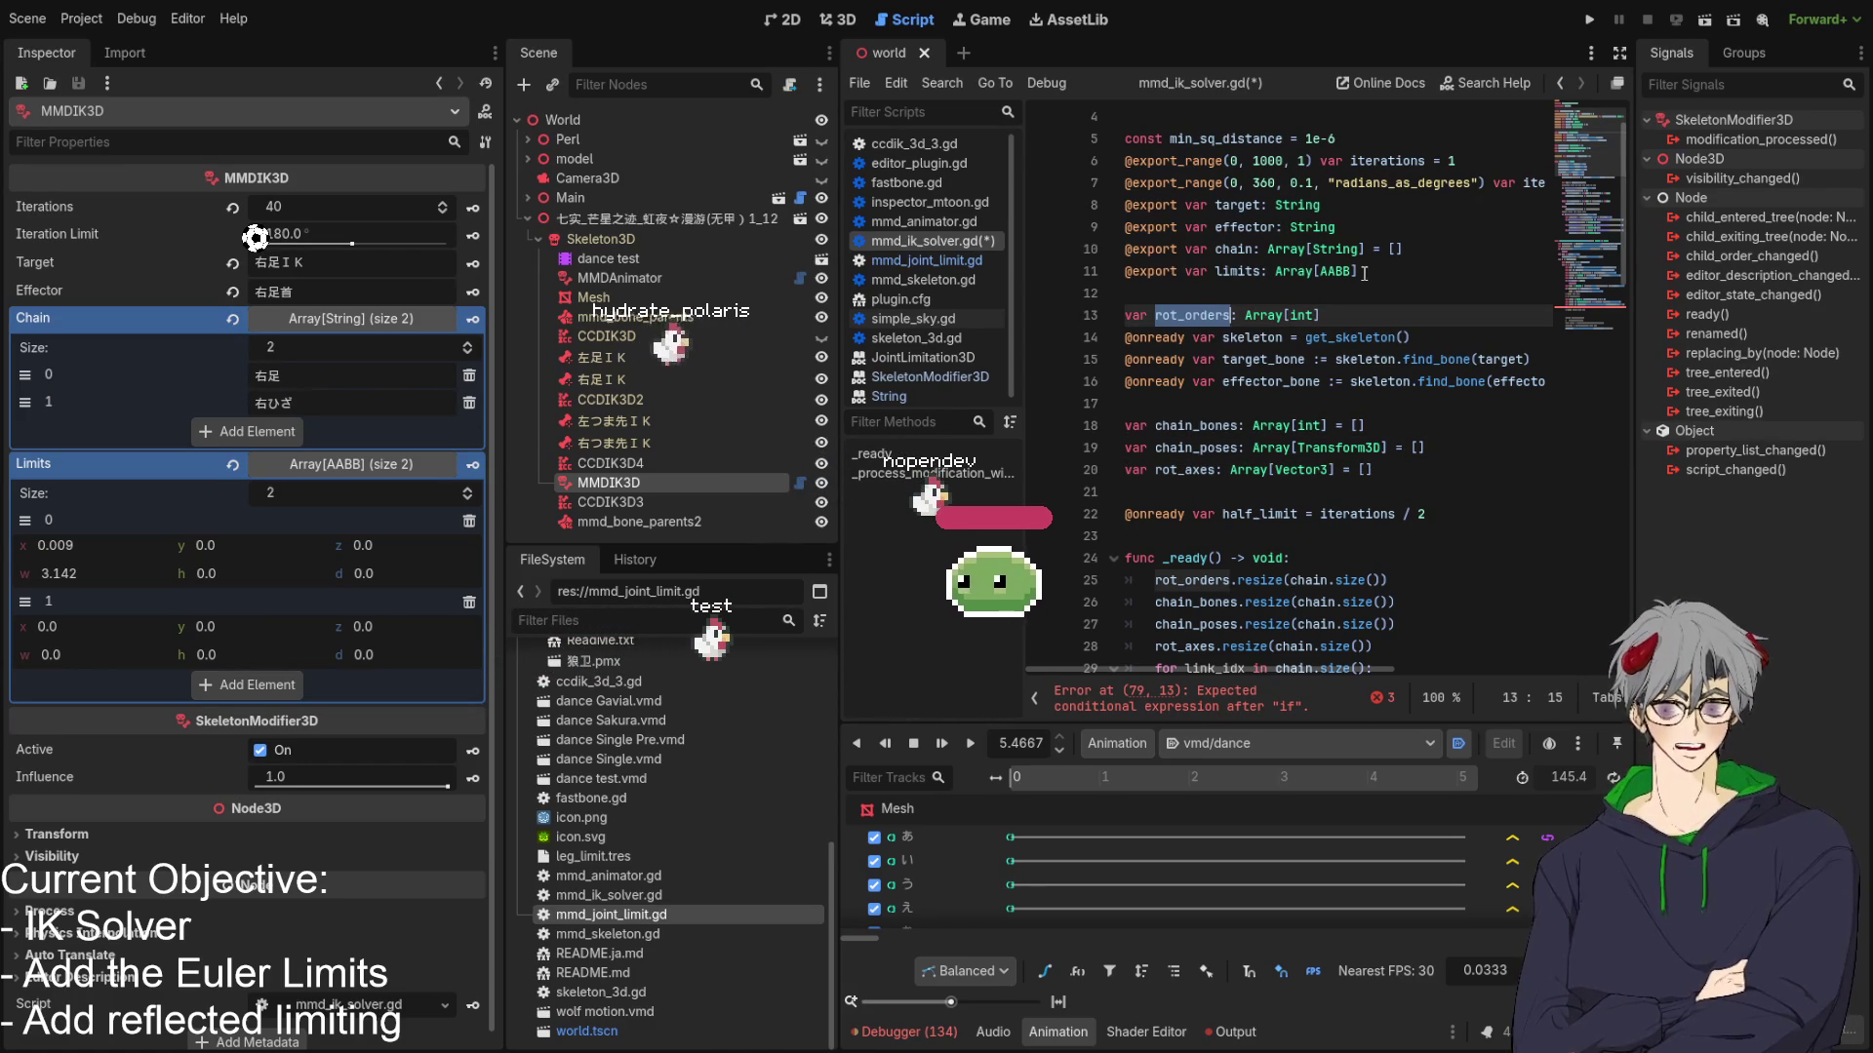
{"action": "scroll", "coordinate": [1393, 291], "scroll_direction": "down", "scroll_amount": 2}
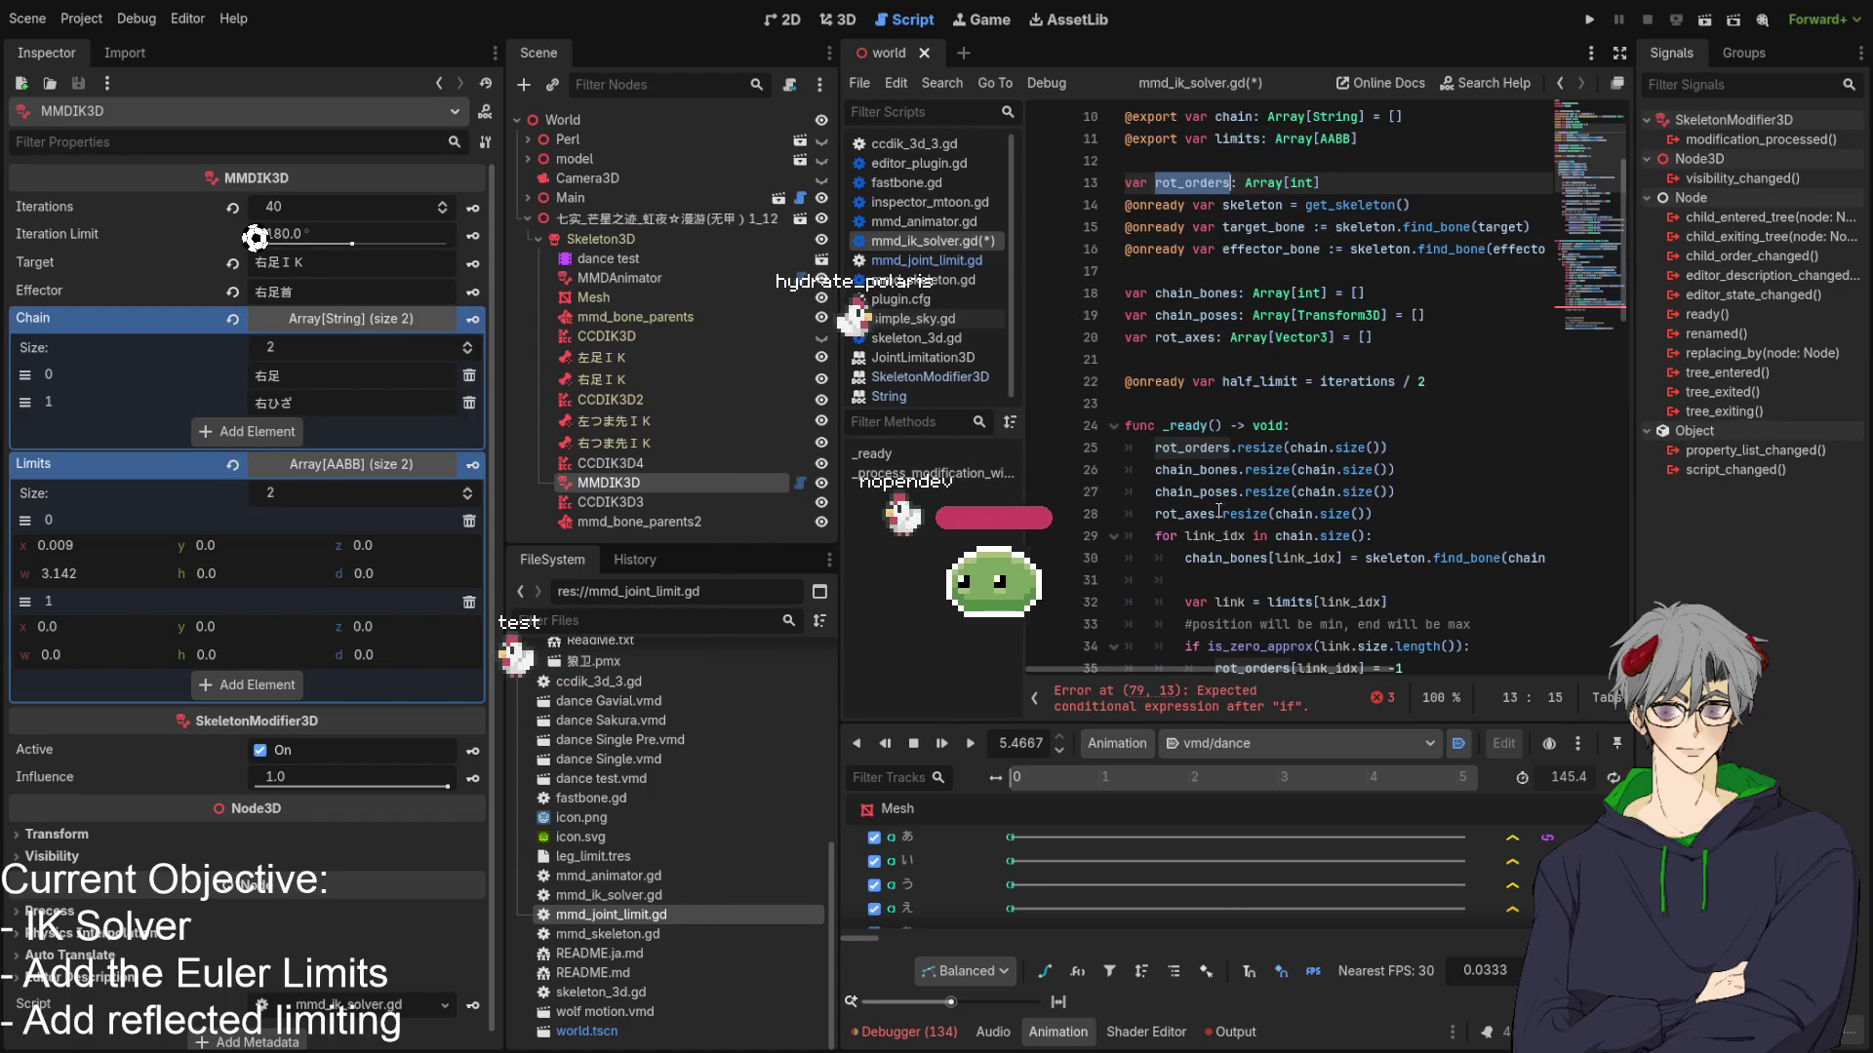
{"action": "scroll", "coordinate": [1219, 510], "scroll_direction": "down", "scroll_amount": 2}
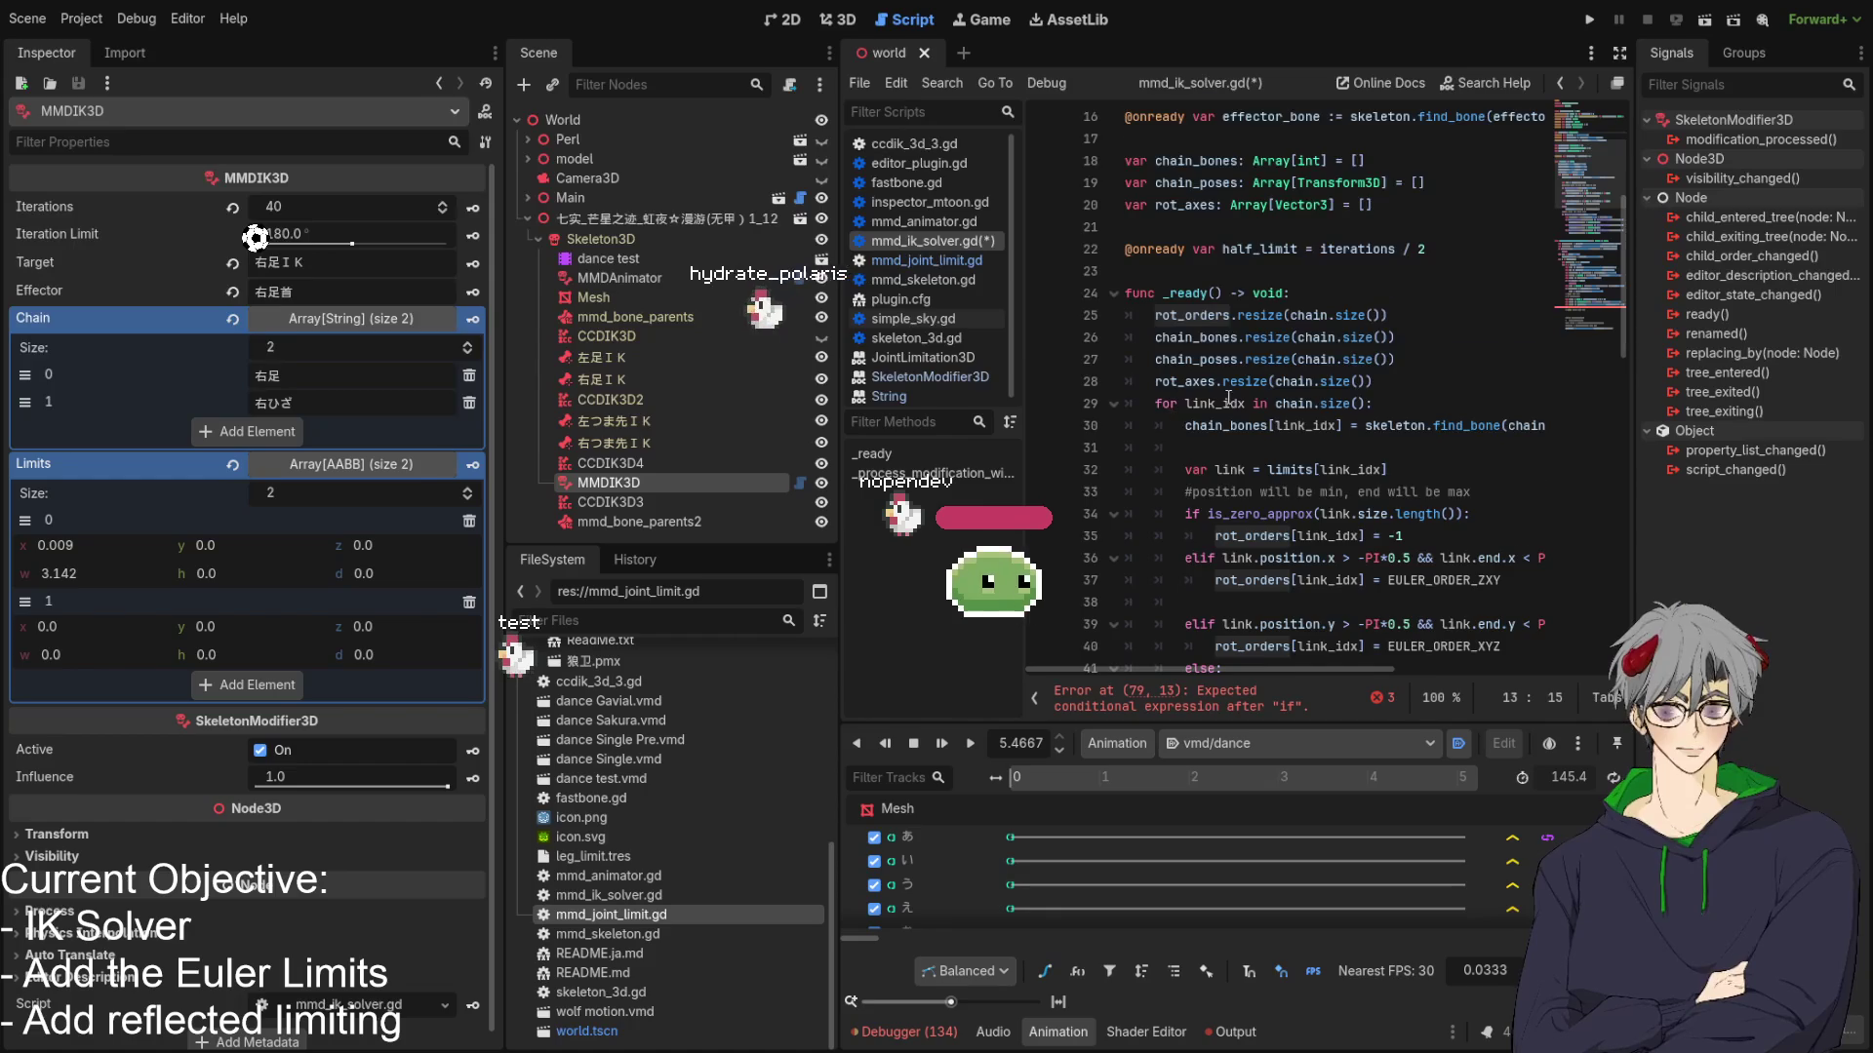
{"action": "scroll", "coordinate": [1228, 398], "scroll_direction": "down", "scroll_amount": 2}
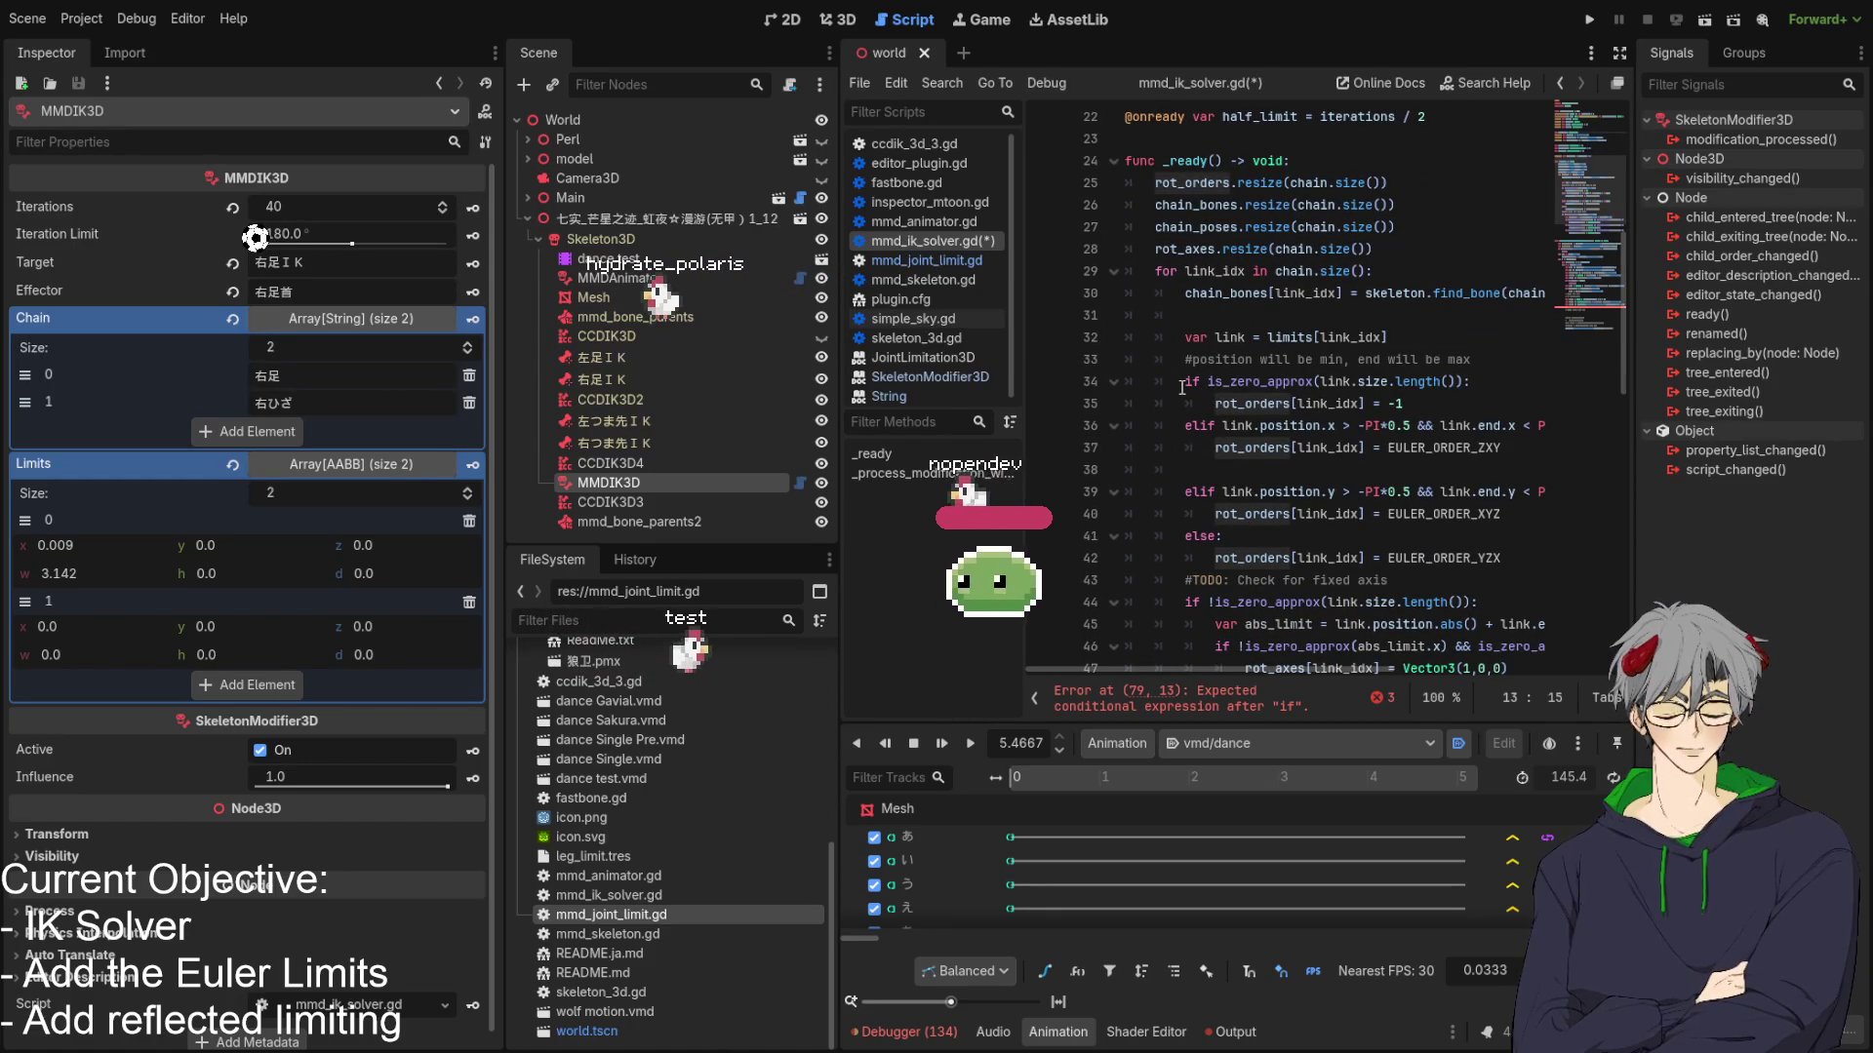
{"action": "left_click", "coordinate": [1363, 403]}
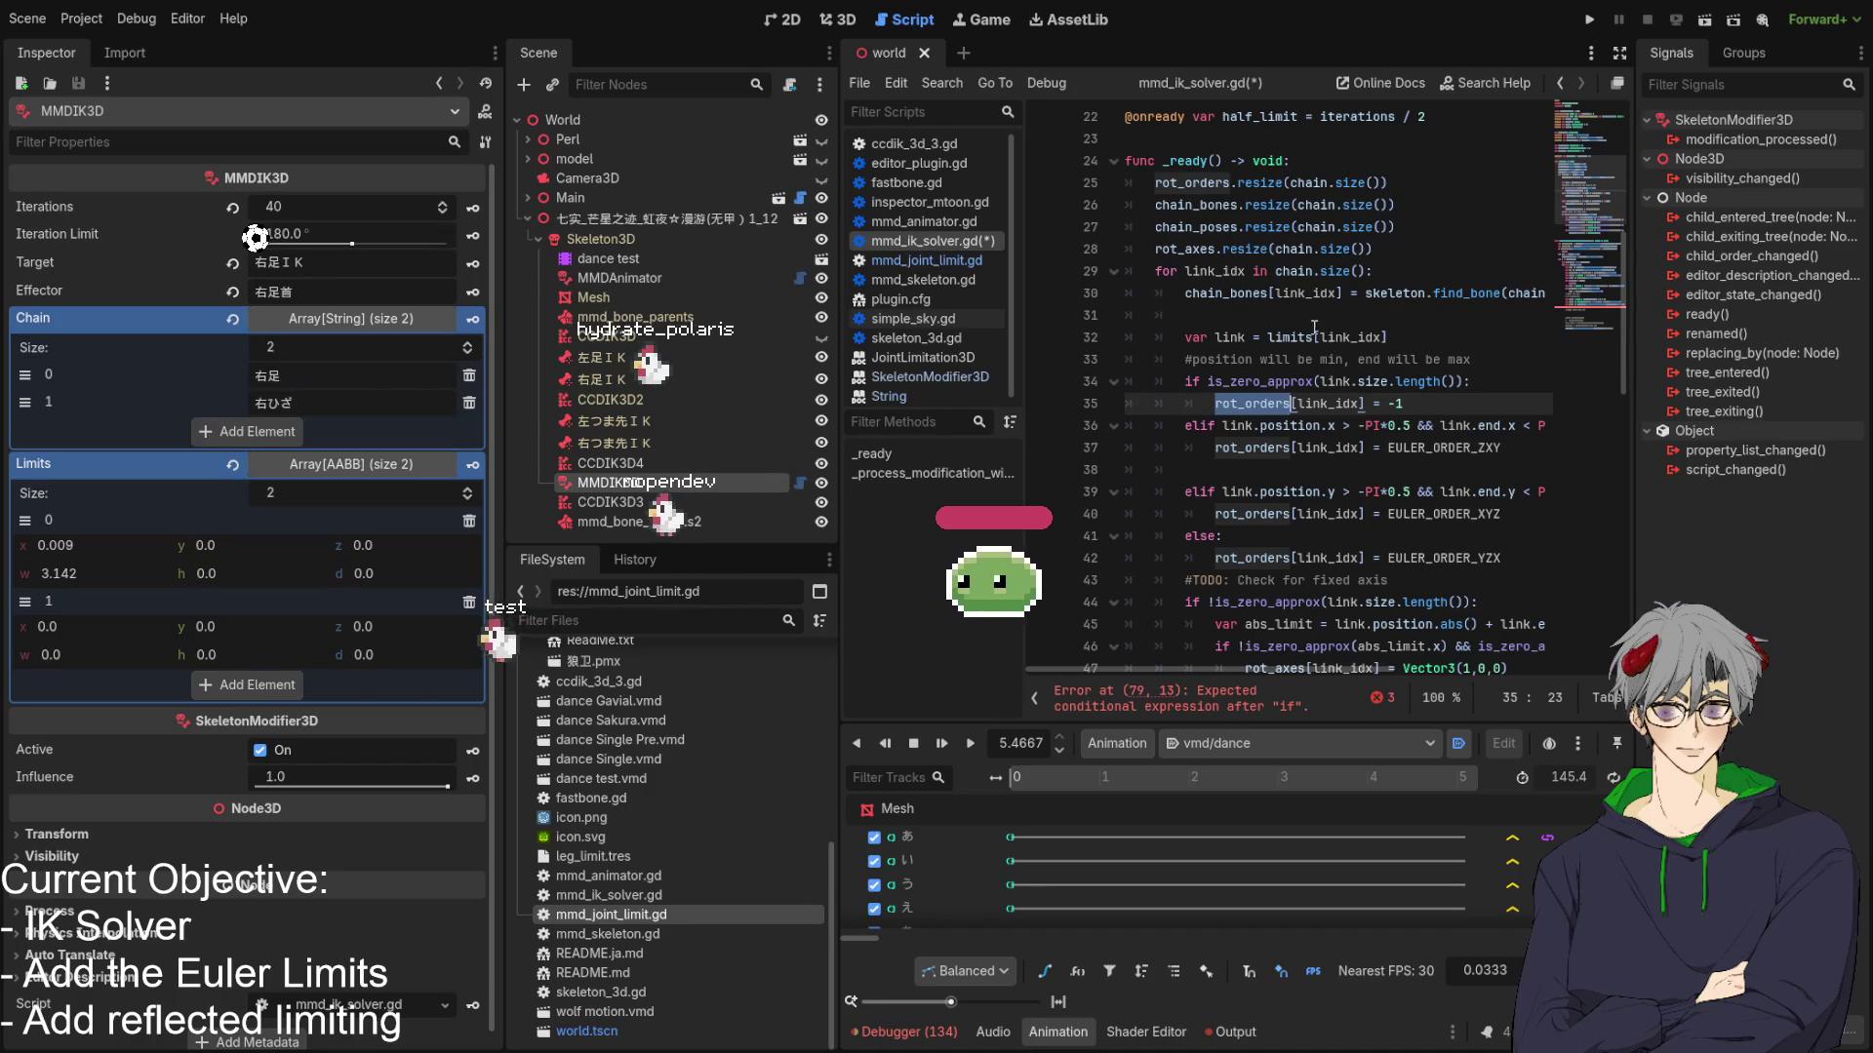
{"action": "left_click", "coordinate": [1208, 338]}
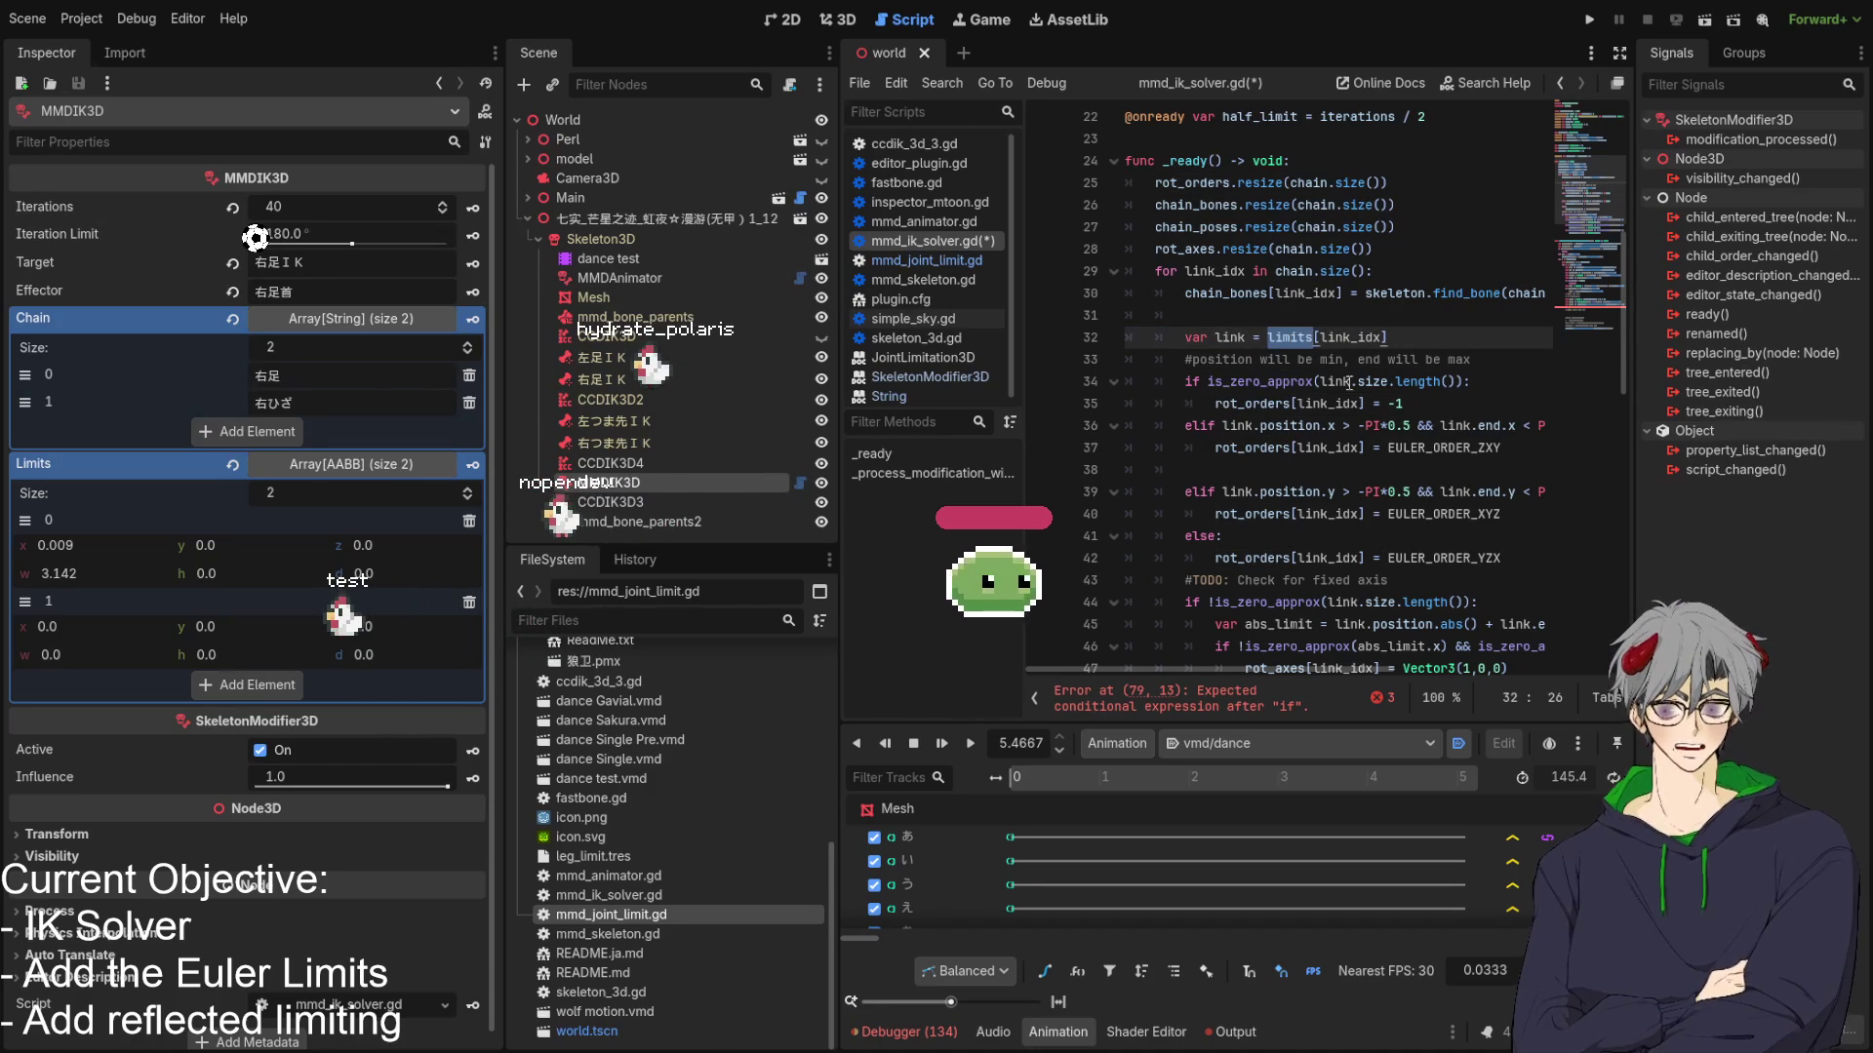
{"action": "key", "text": "End"}
{"action": "key", "text": "shift+Home"}
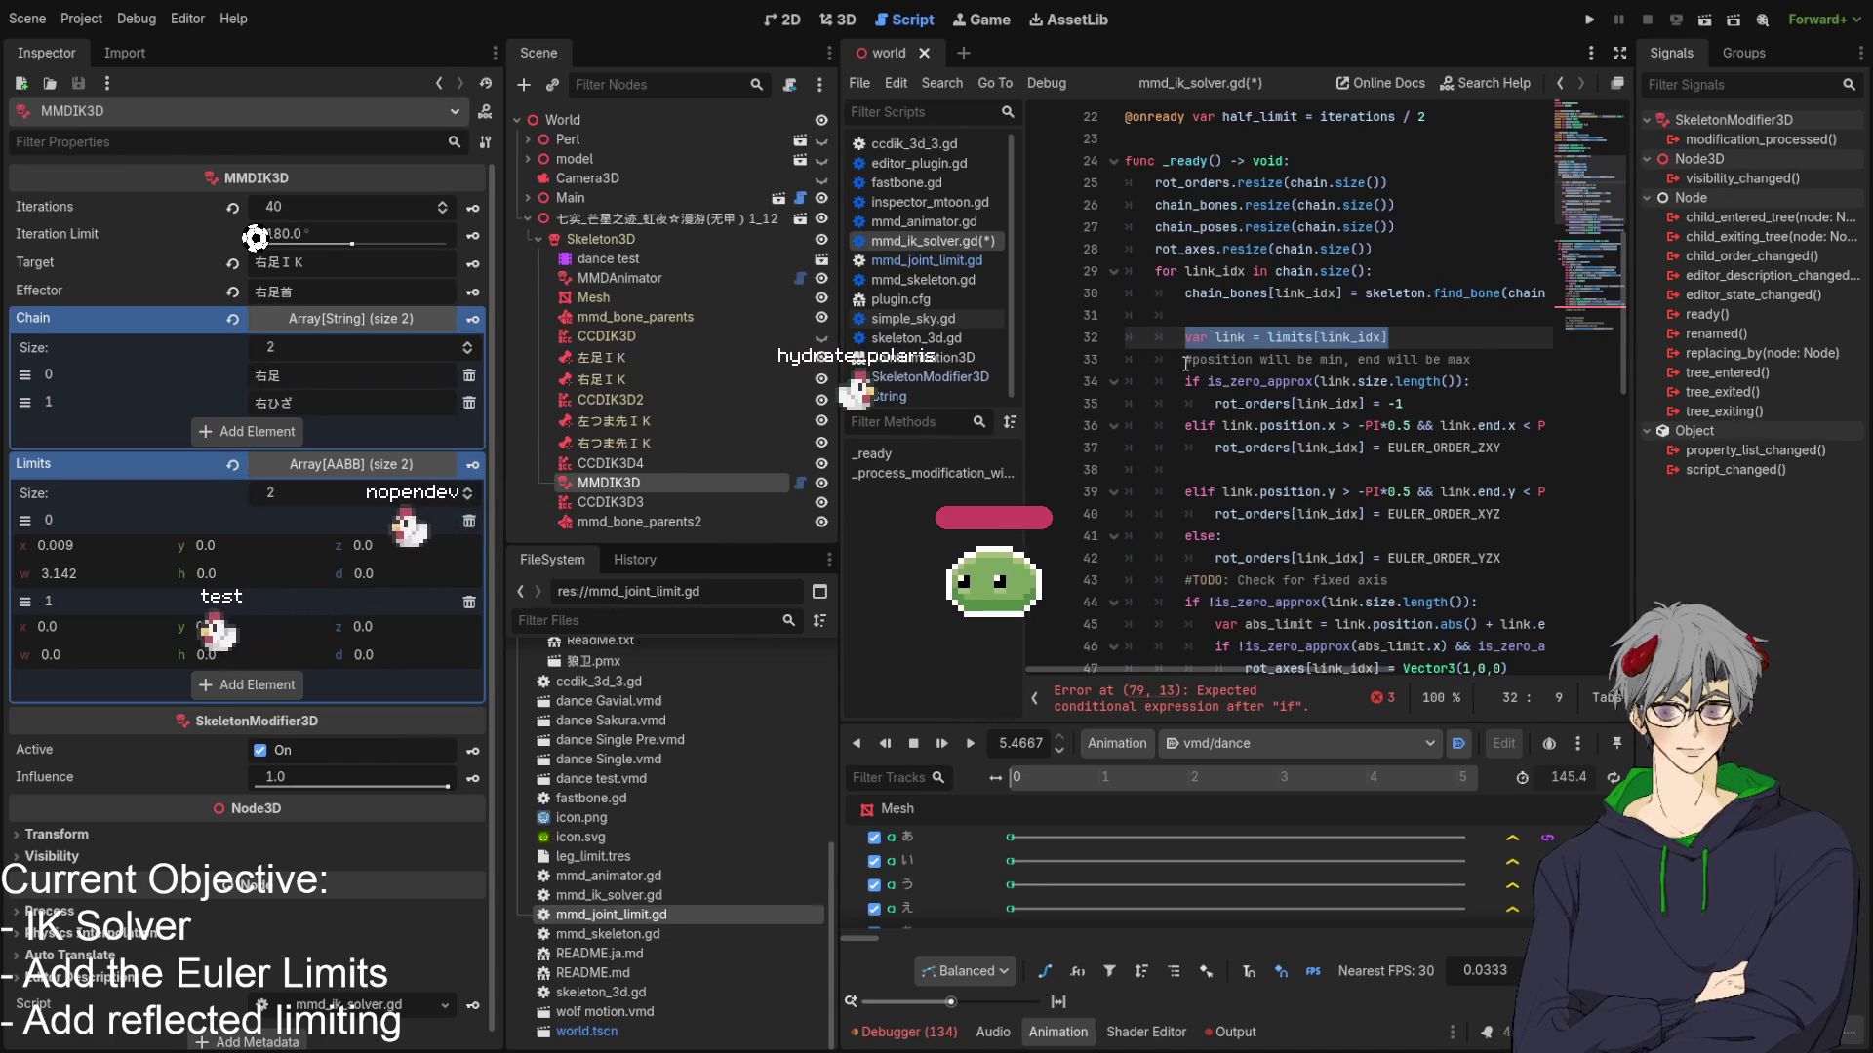
{"action": "double_click", "coordinate": [1224, 336]}
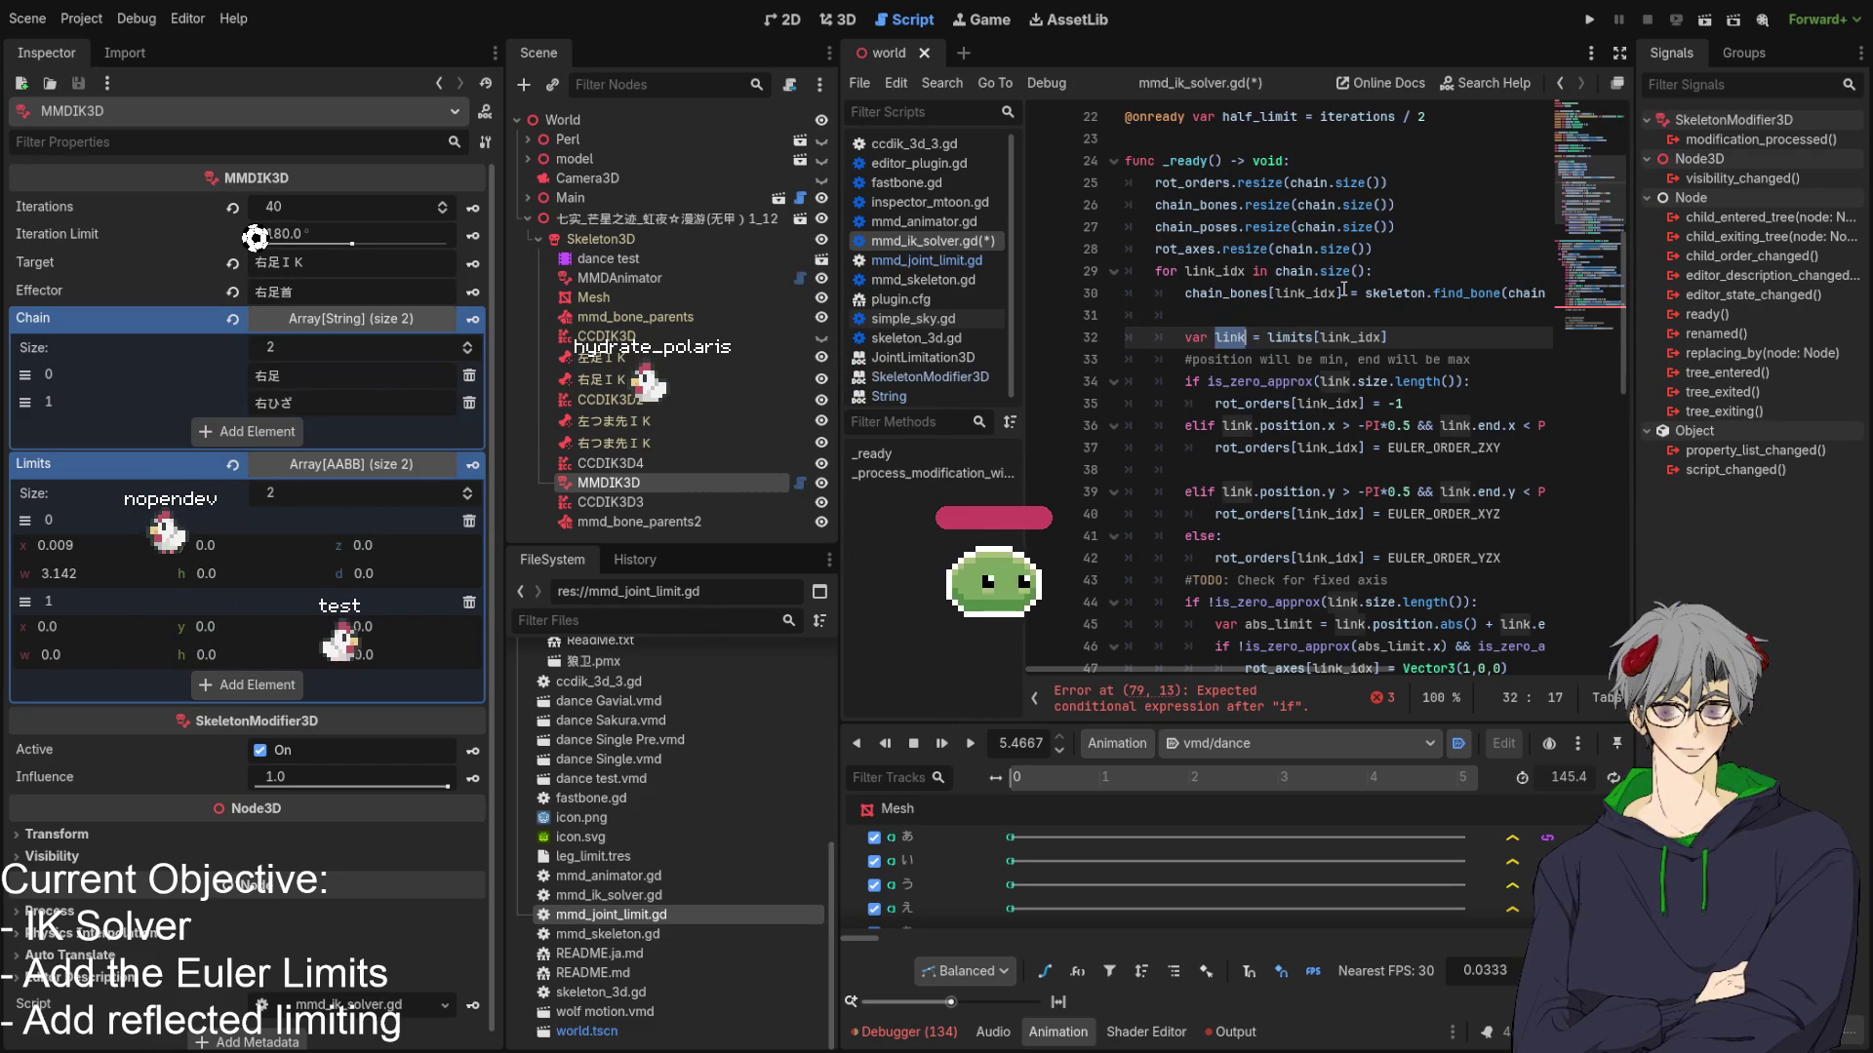
{"action": "scroll", "coordinate": [1289, 524], "scroll_direction": "down", "scroll_amount": 13}
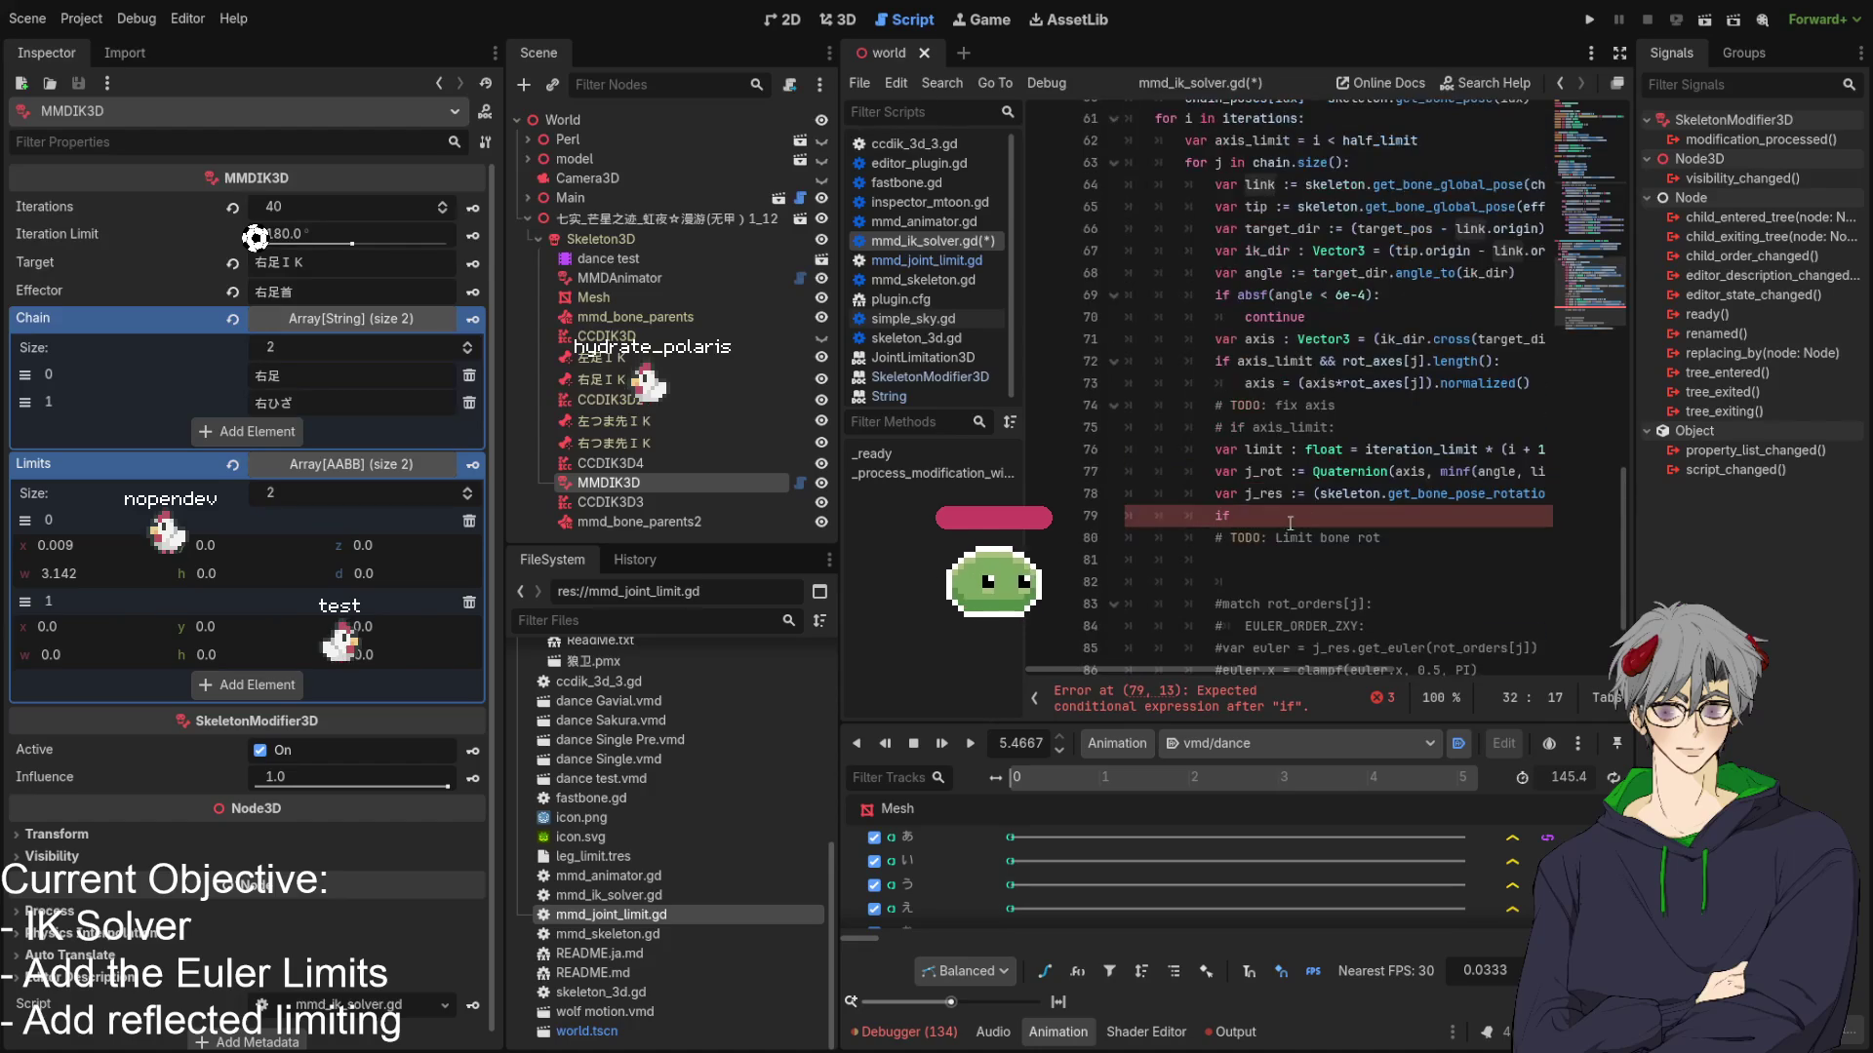
Extend line 79 to 'if limits[]' using the 'limit' autocomplete suggestion.
{"action": "left_click", "coordinate": [1290, 522]}
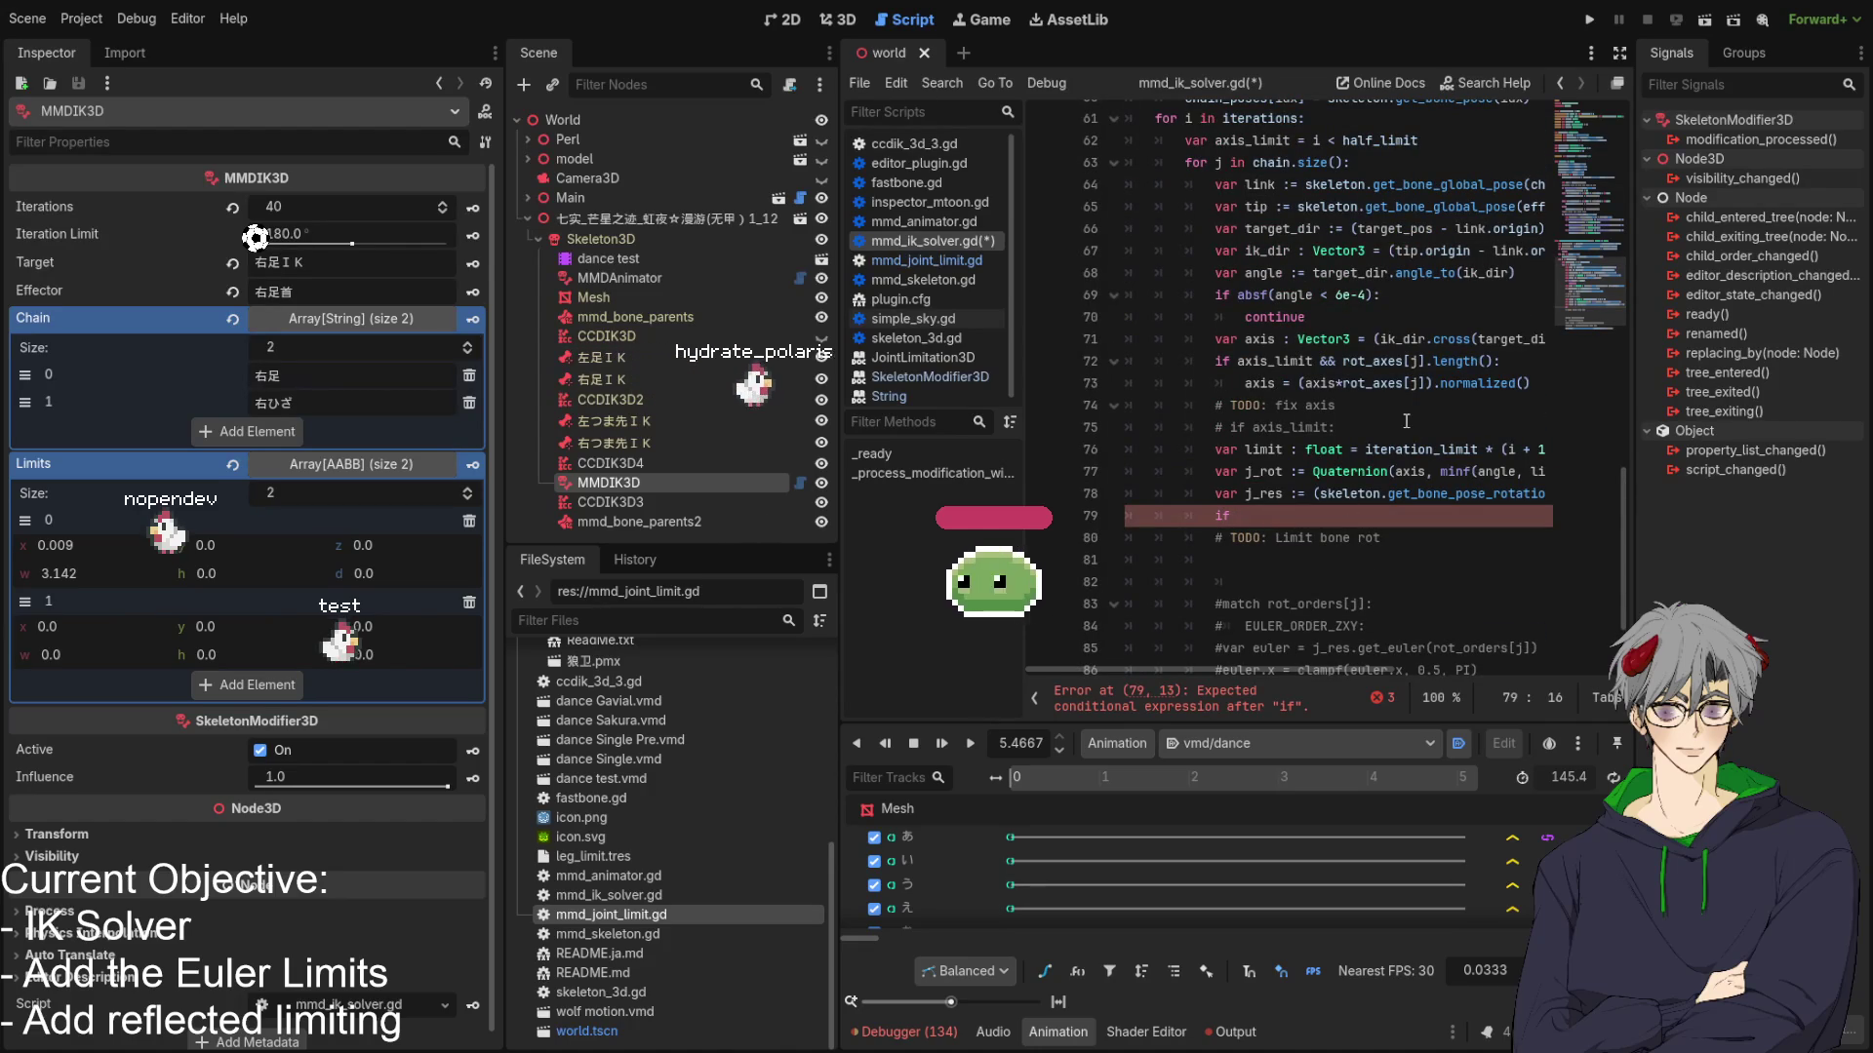
{"action": "type", "text": "limi"}
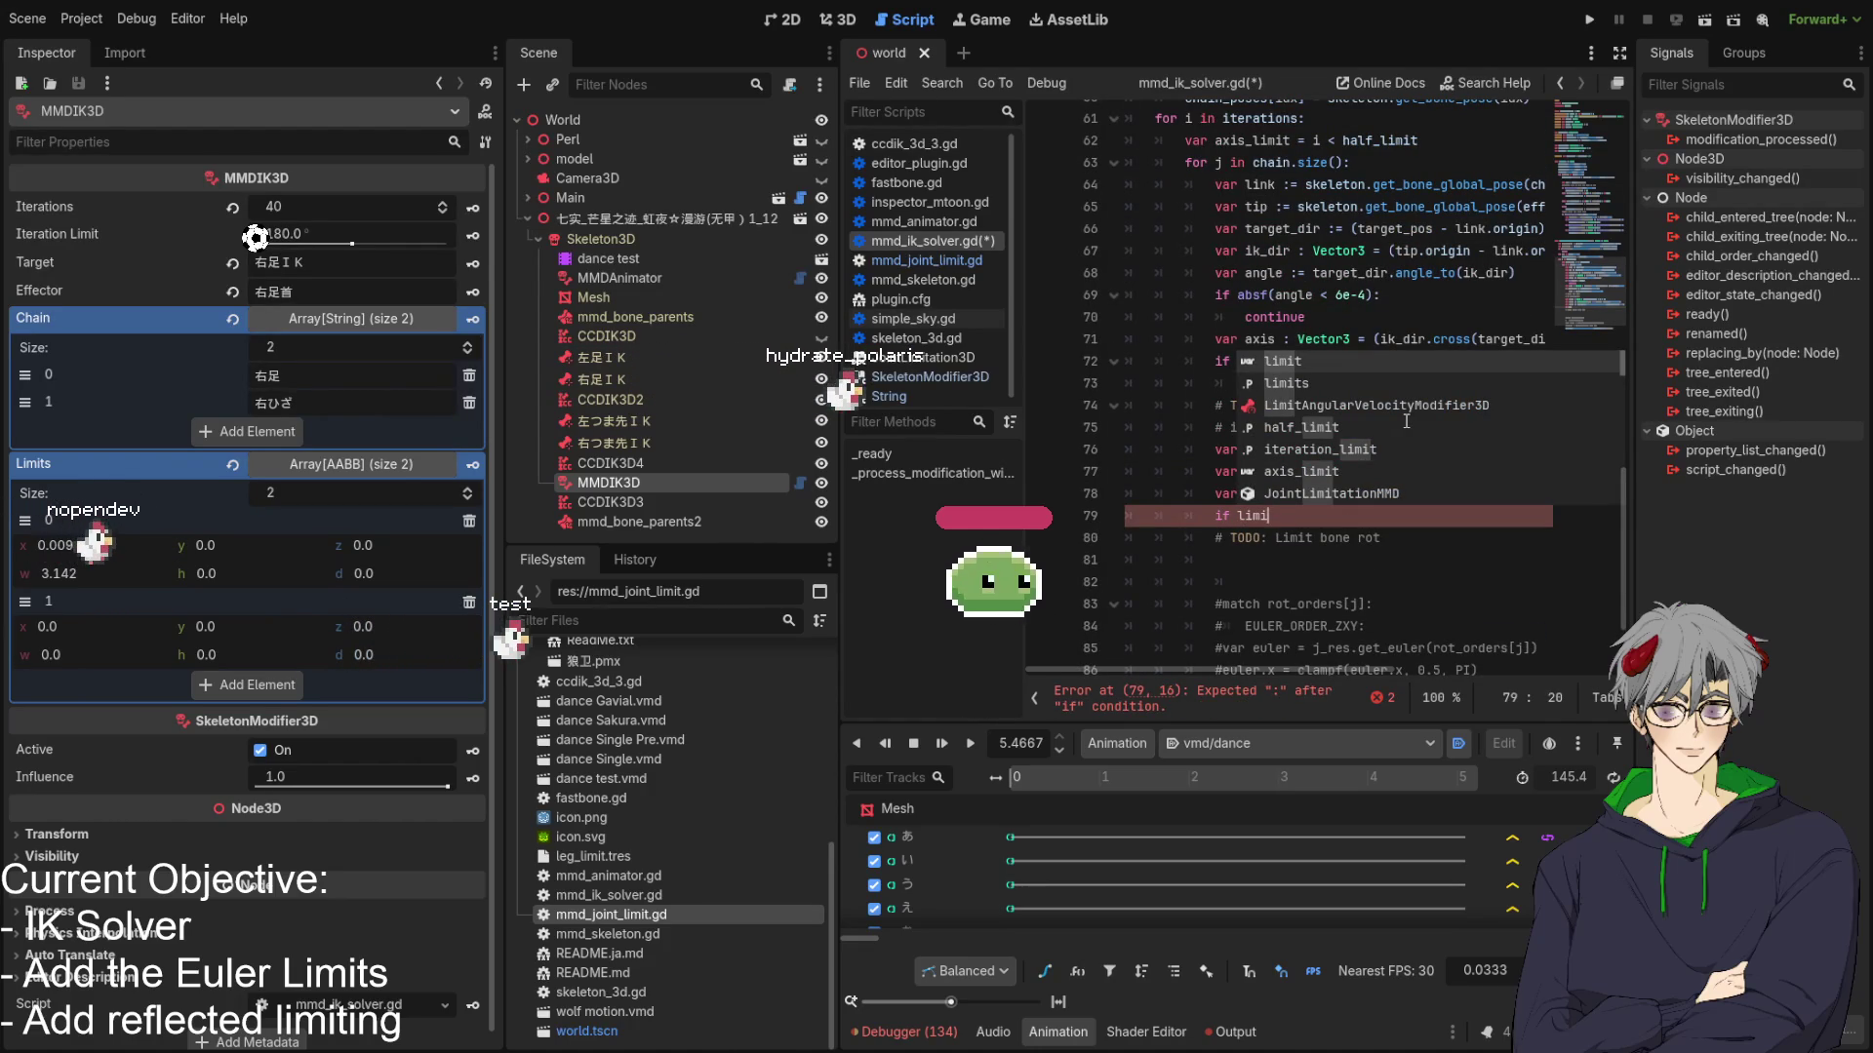
{"action": "key", "text": "Return"}
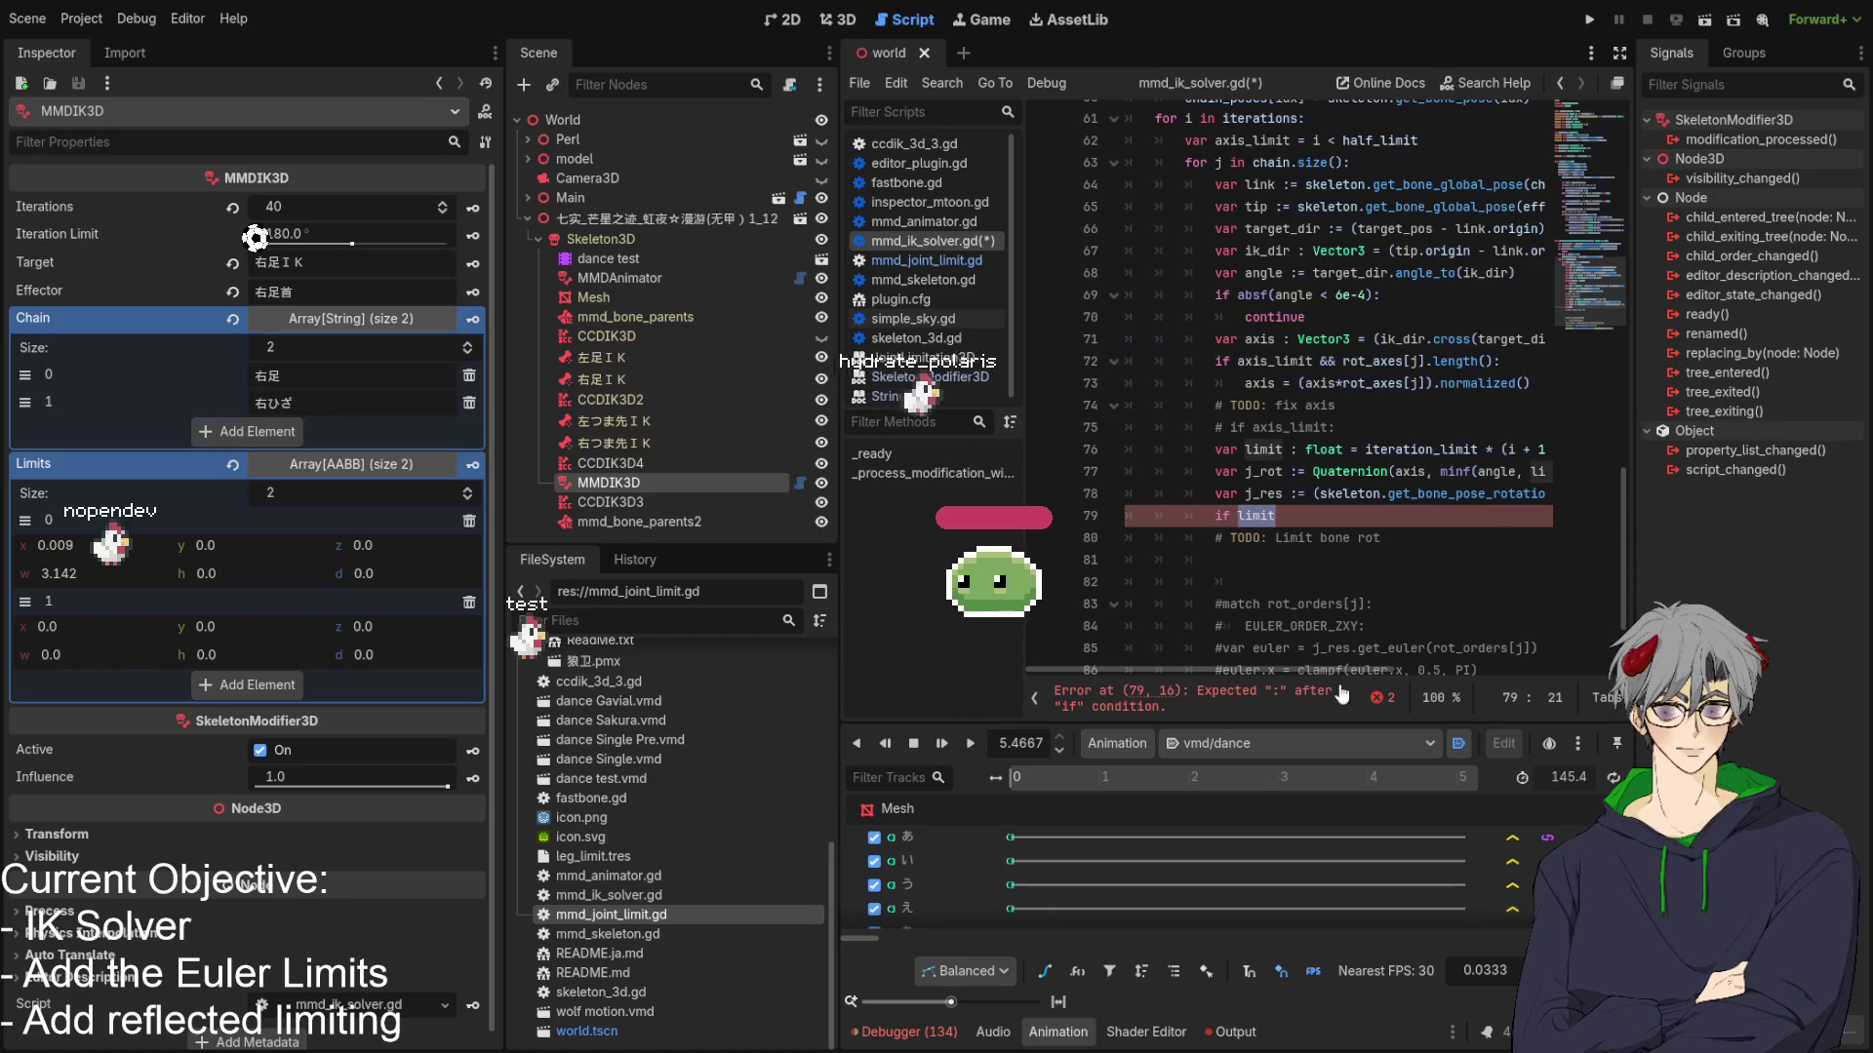
{"action": "scroll", "coordinate": [1451, 664], "scroll_direction": "up", "scroll_amount": 10}
{"action": "scroll", "coordinate": [1482, 534], "scroll_direction": "down", "scroll_amount": 10}
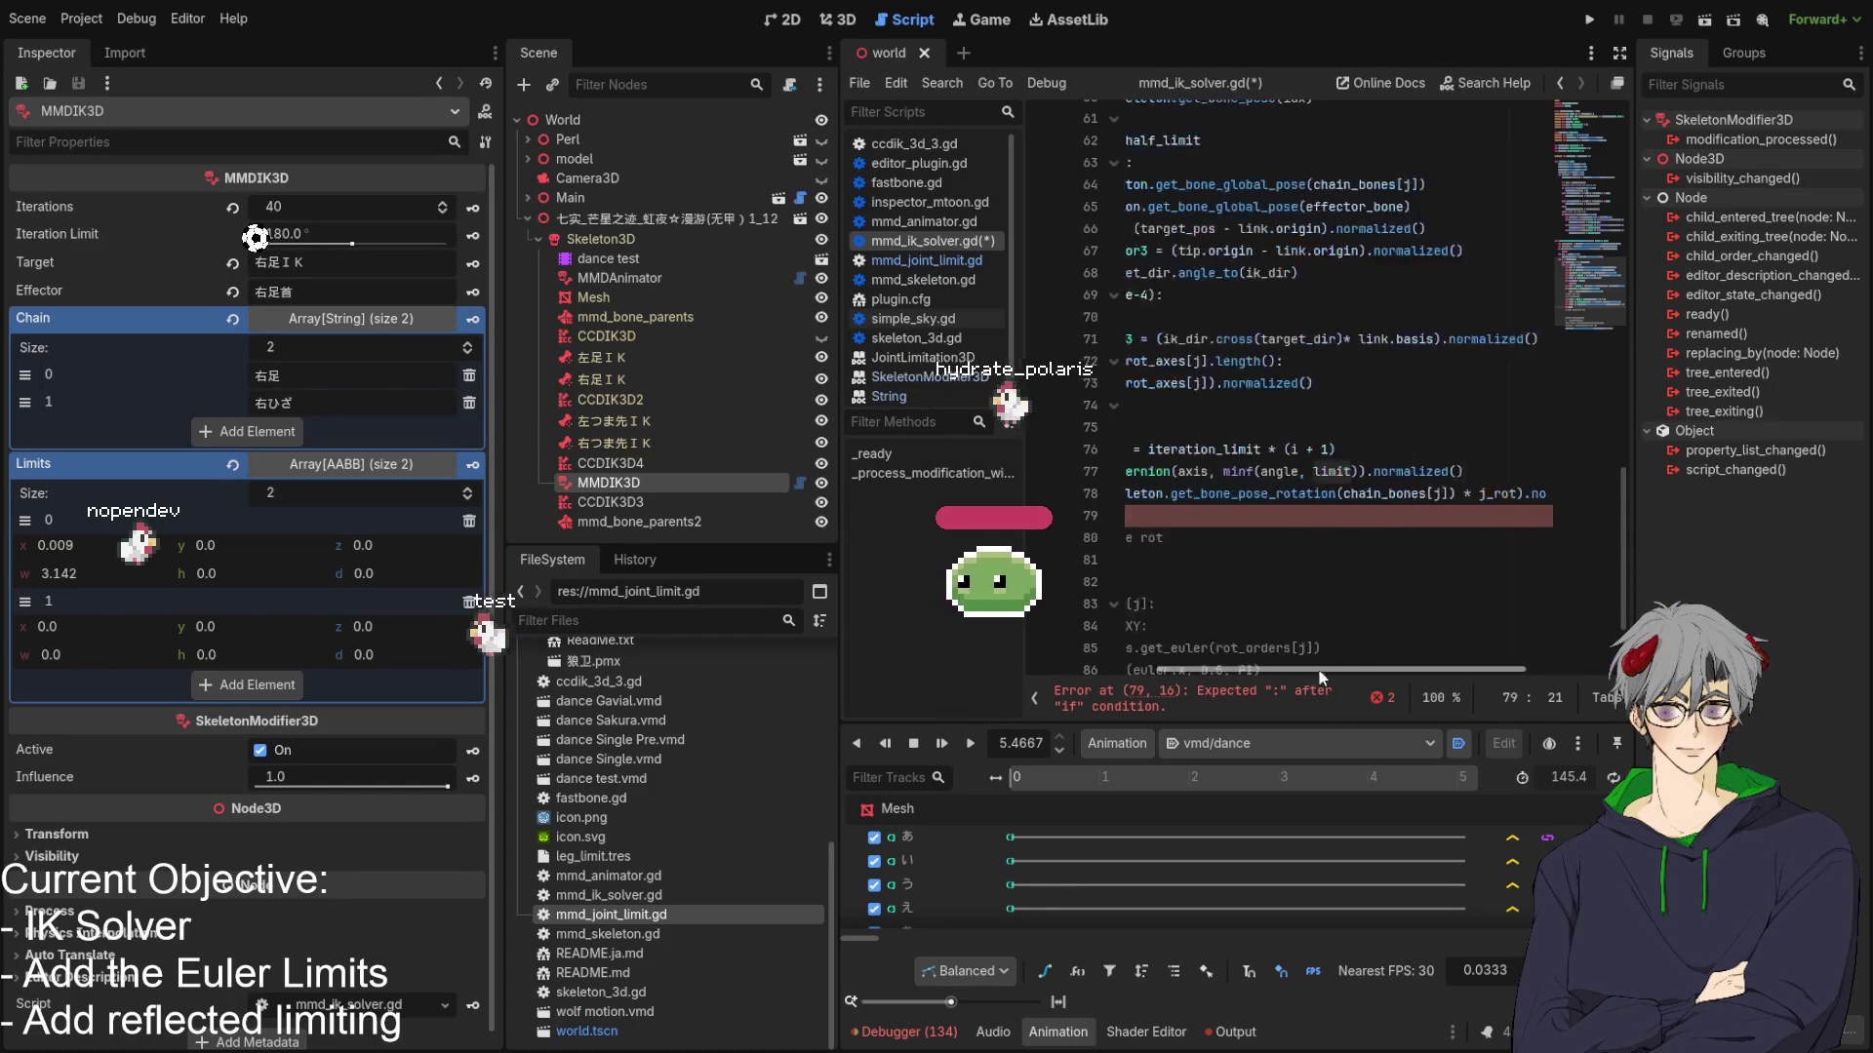
{"action": "type", "text": "s["}
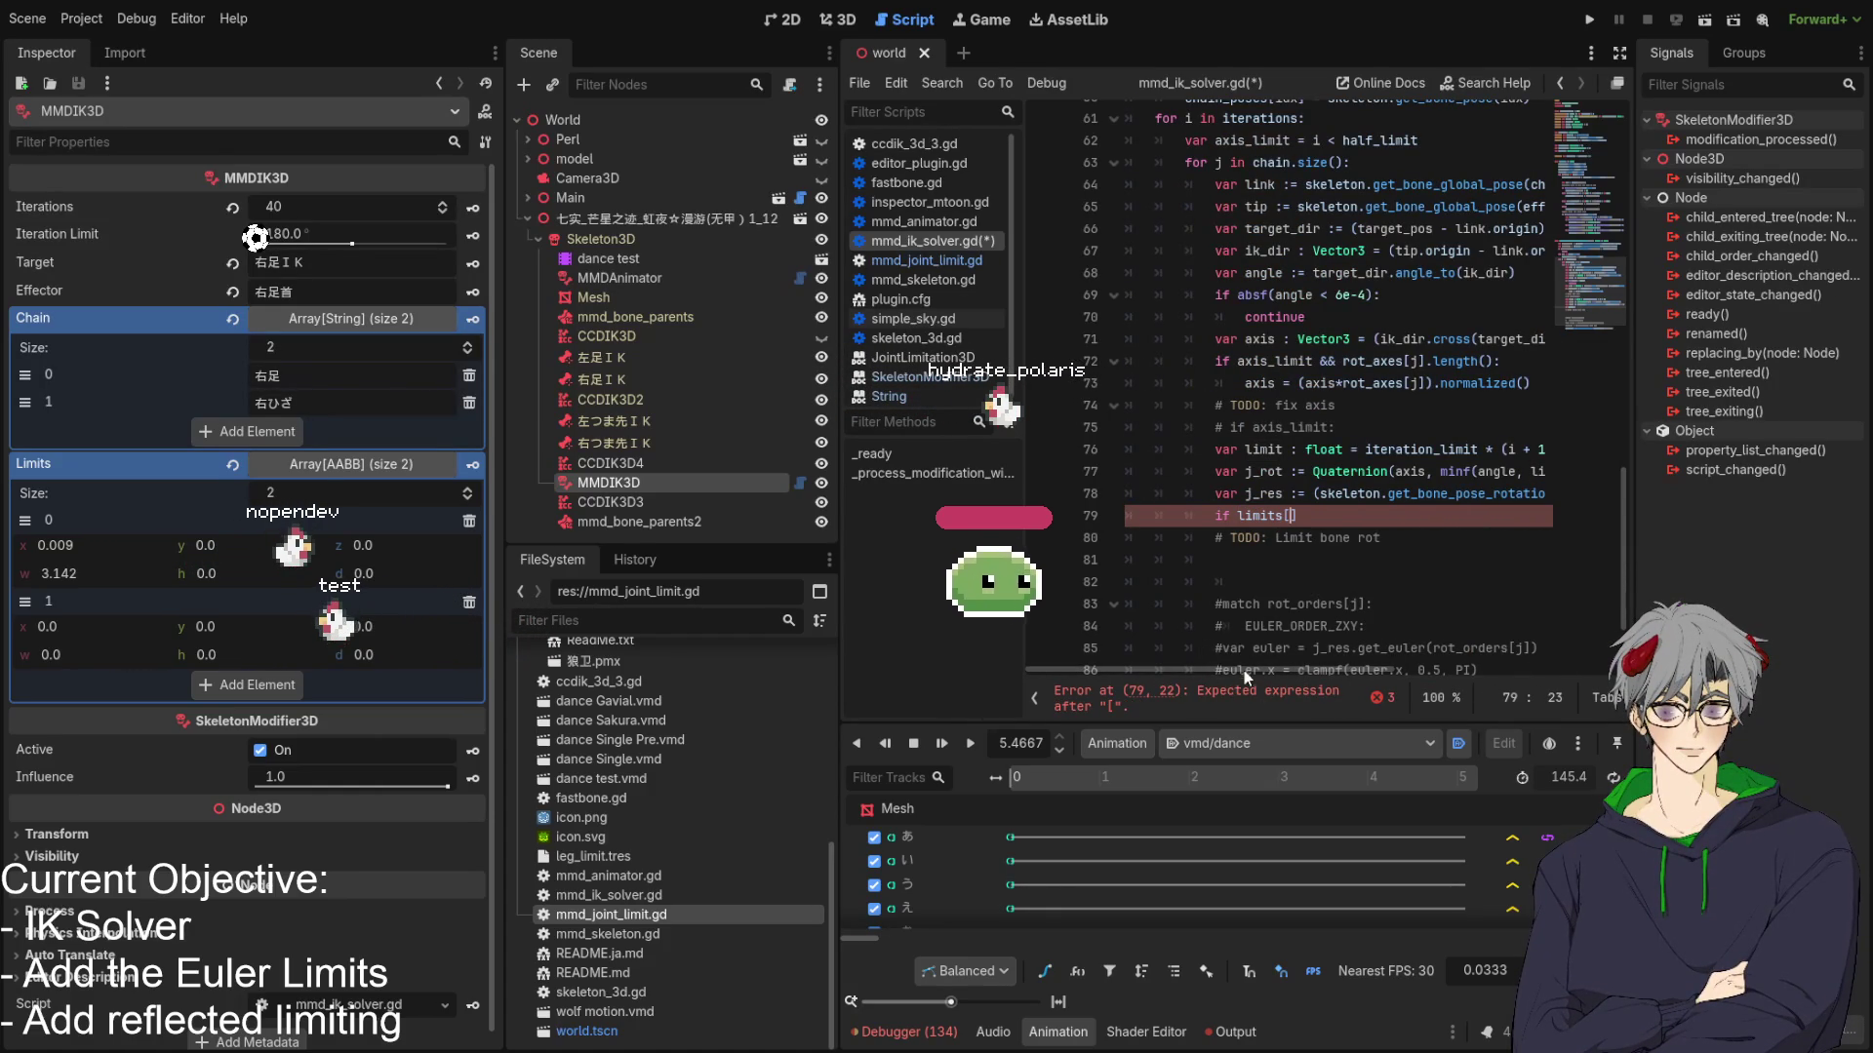
Highlight the iteration_limit usage on line 76 and select the tail of its expression for review.
{"action": "mouse_move", "coordinate": [1244, 671]}
{"action": "left_mouse_down"}
{"action": "mouse_move", "coordinate": [1302, 671]}
{"action": "mouse_move", "coordinate": [1243, 672]}
{"action": "left_mouse_up"}
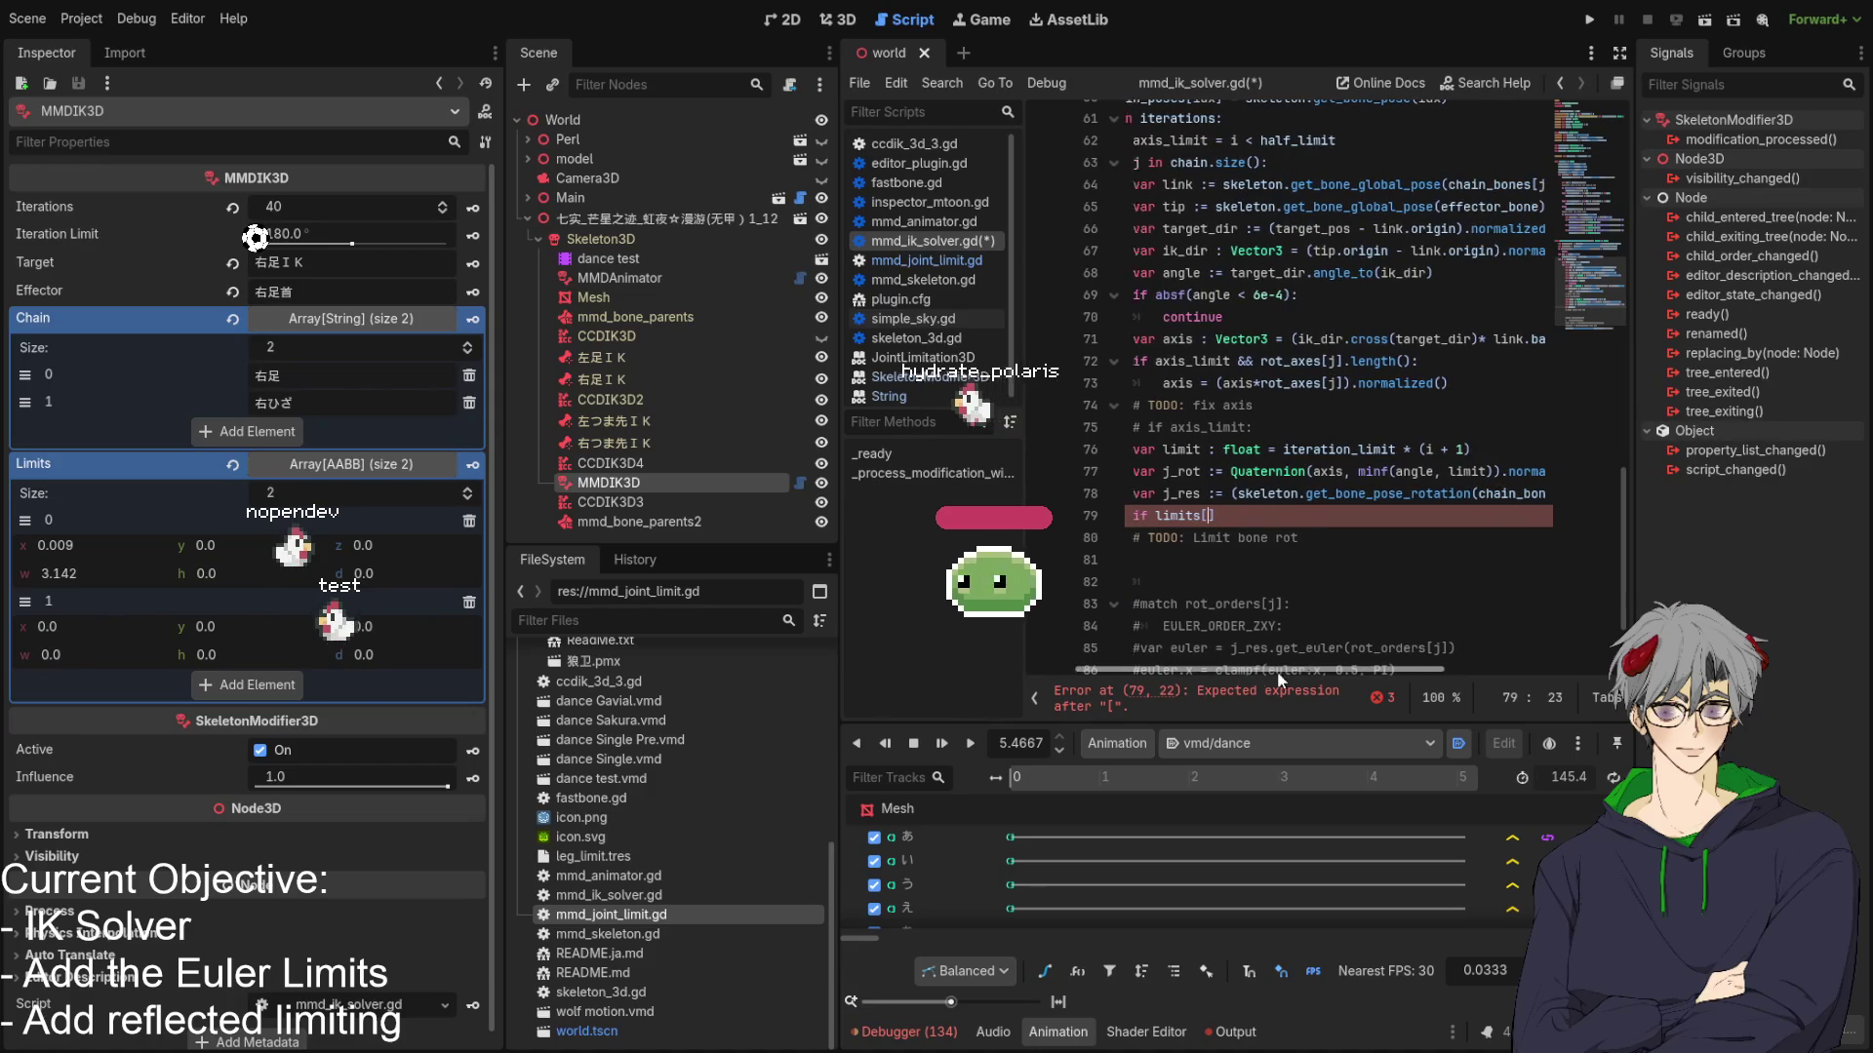
{"action": "left_click", "coordinate": [1393, 429]}
{"action": "double_click", "coordinate": [1395, 451]}
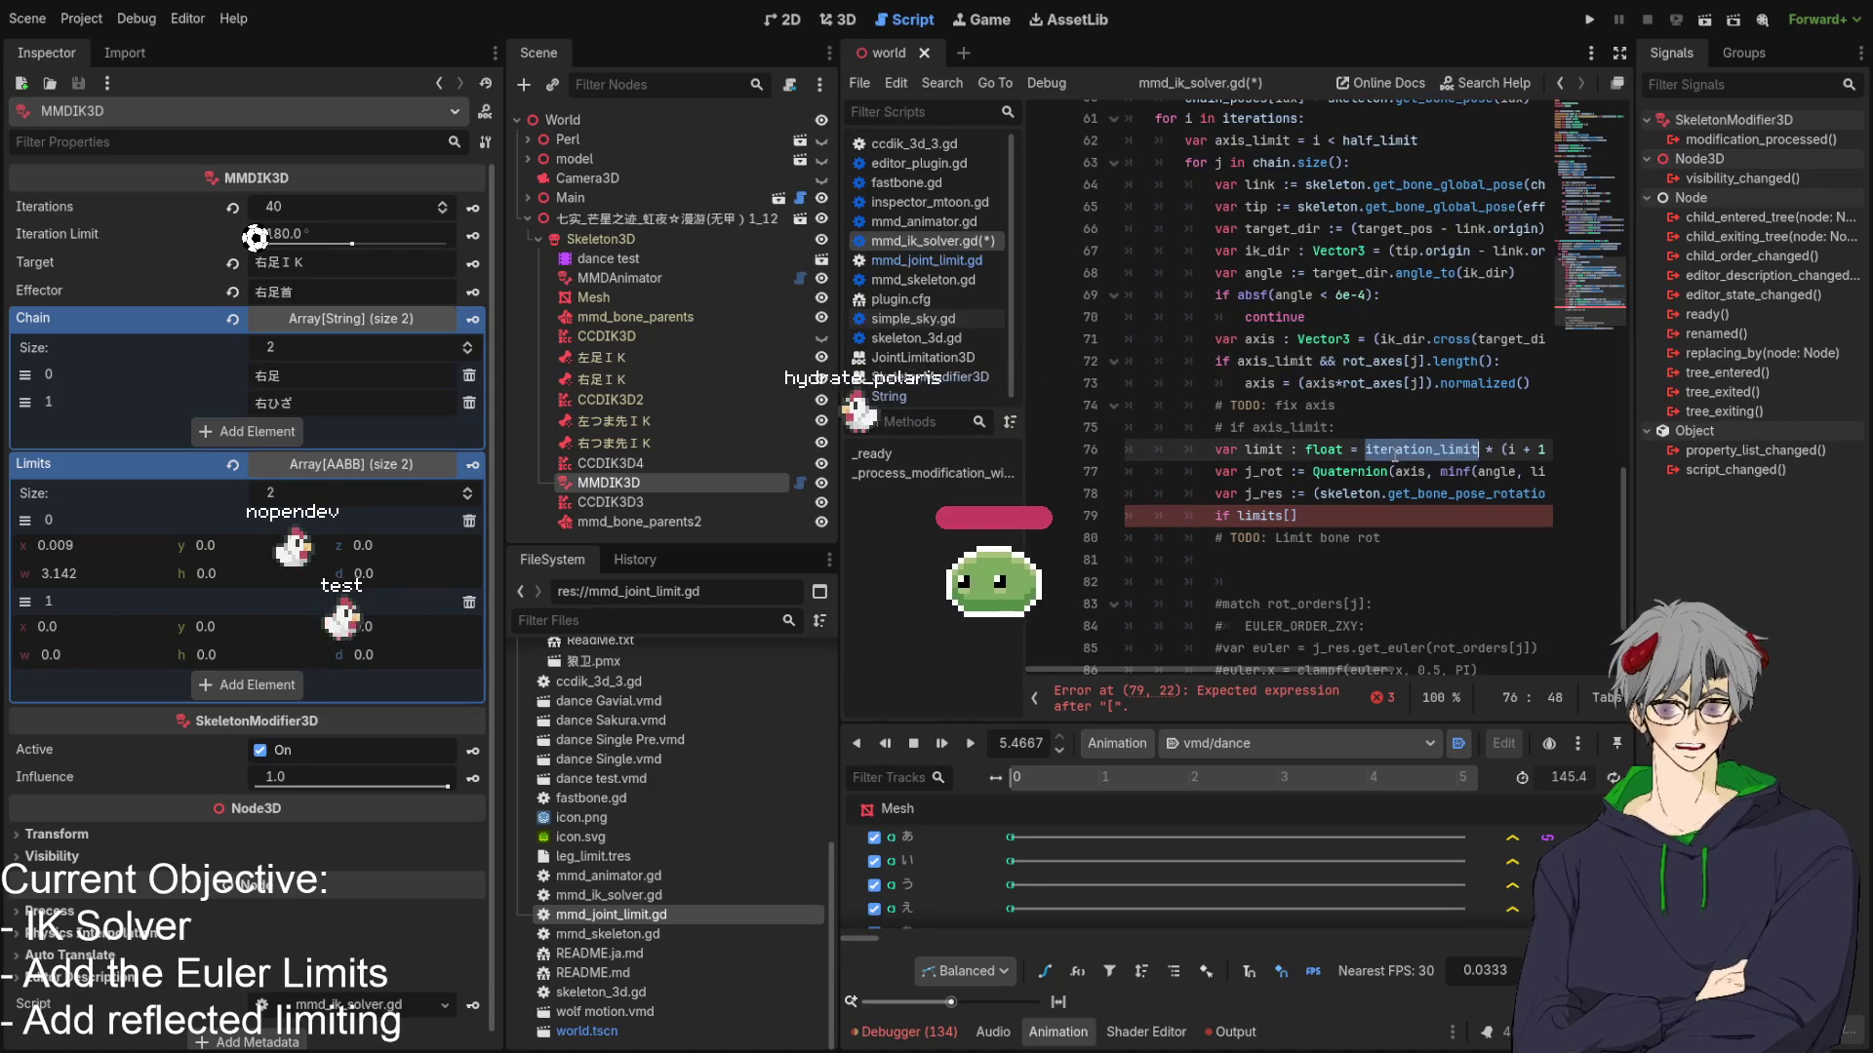
{"action": "mouse_move", "coordinate": [1152, 675]}
{"action": "left_mouse_down"}
{"action": "mouse_move", "coordinate": [1436, 673]}
{"action": "mouse_move", "coordinate": [1136, 668]}
{"action": "mouse_move", "coordinate": [1194, 669]}
{"action": "left_mouse_up"}
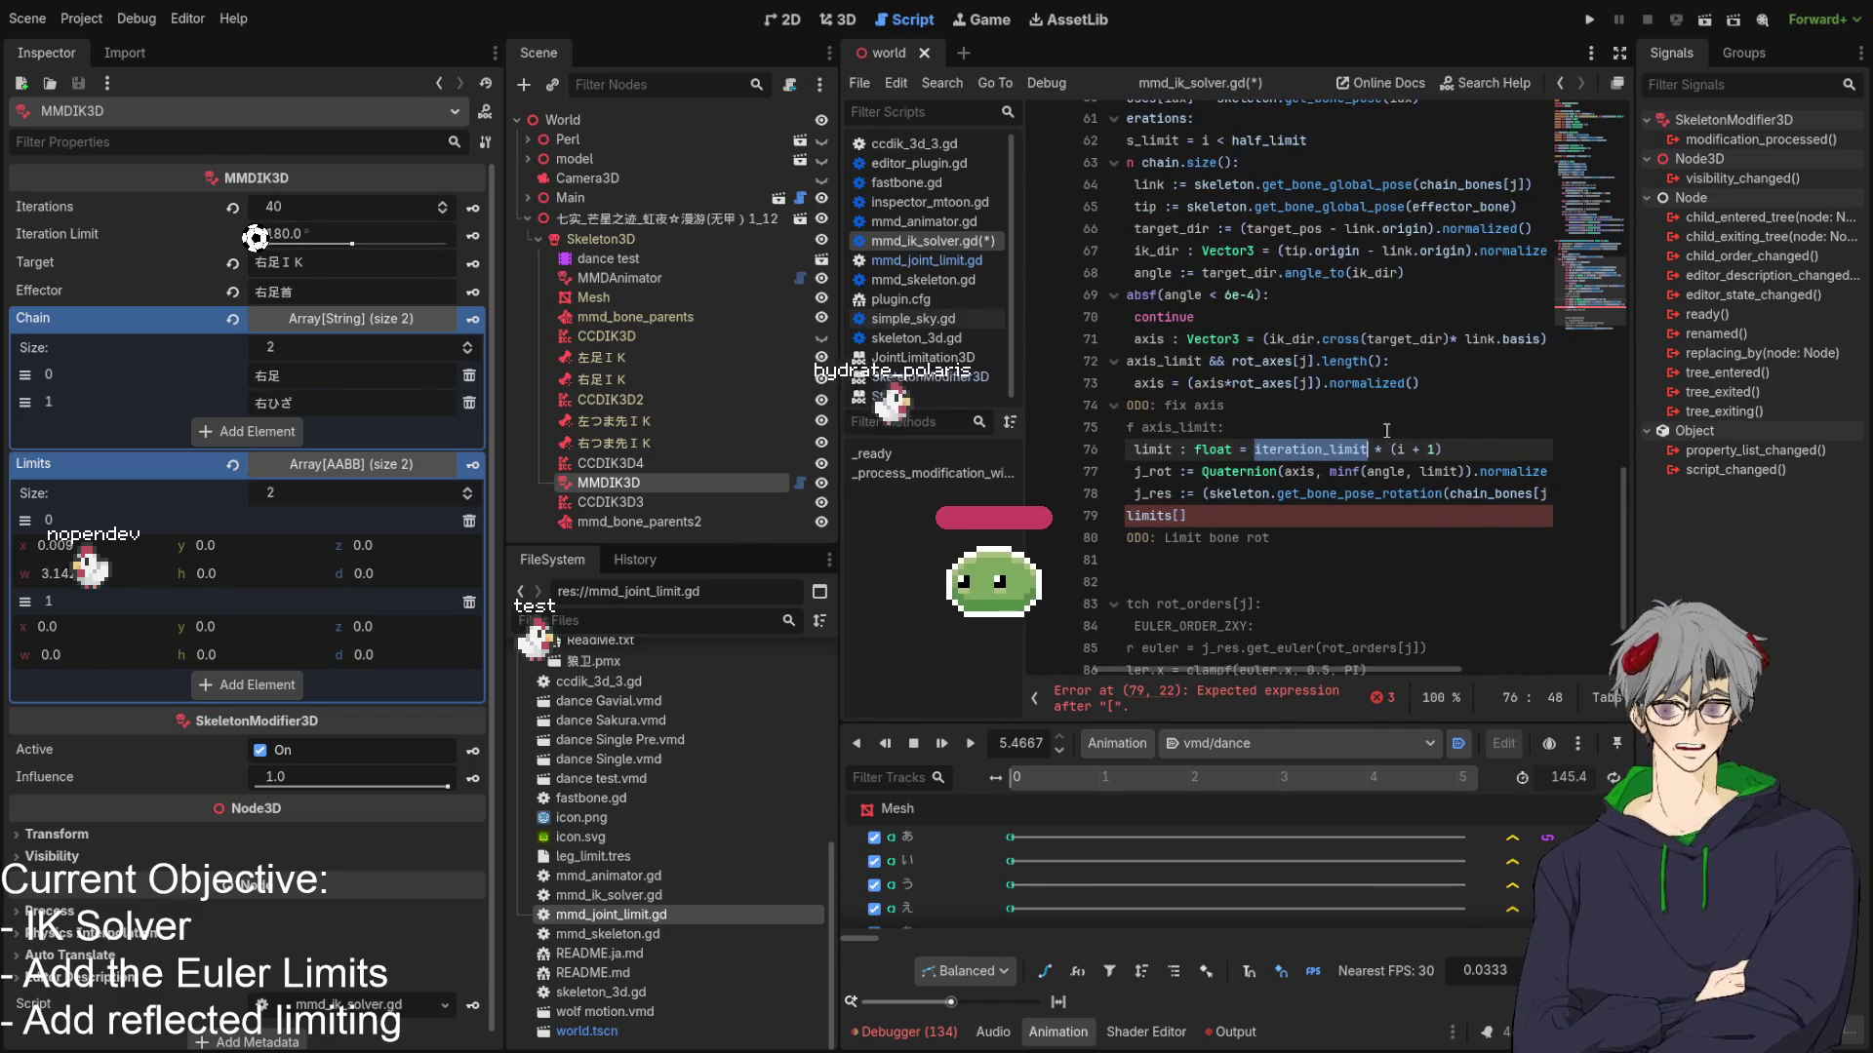
{"action": "left_click", "coordinate": [1438, 451]}
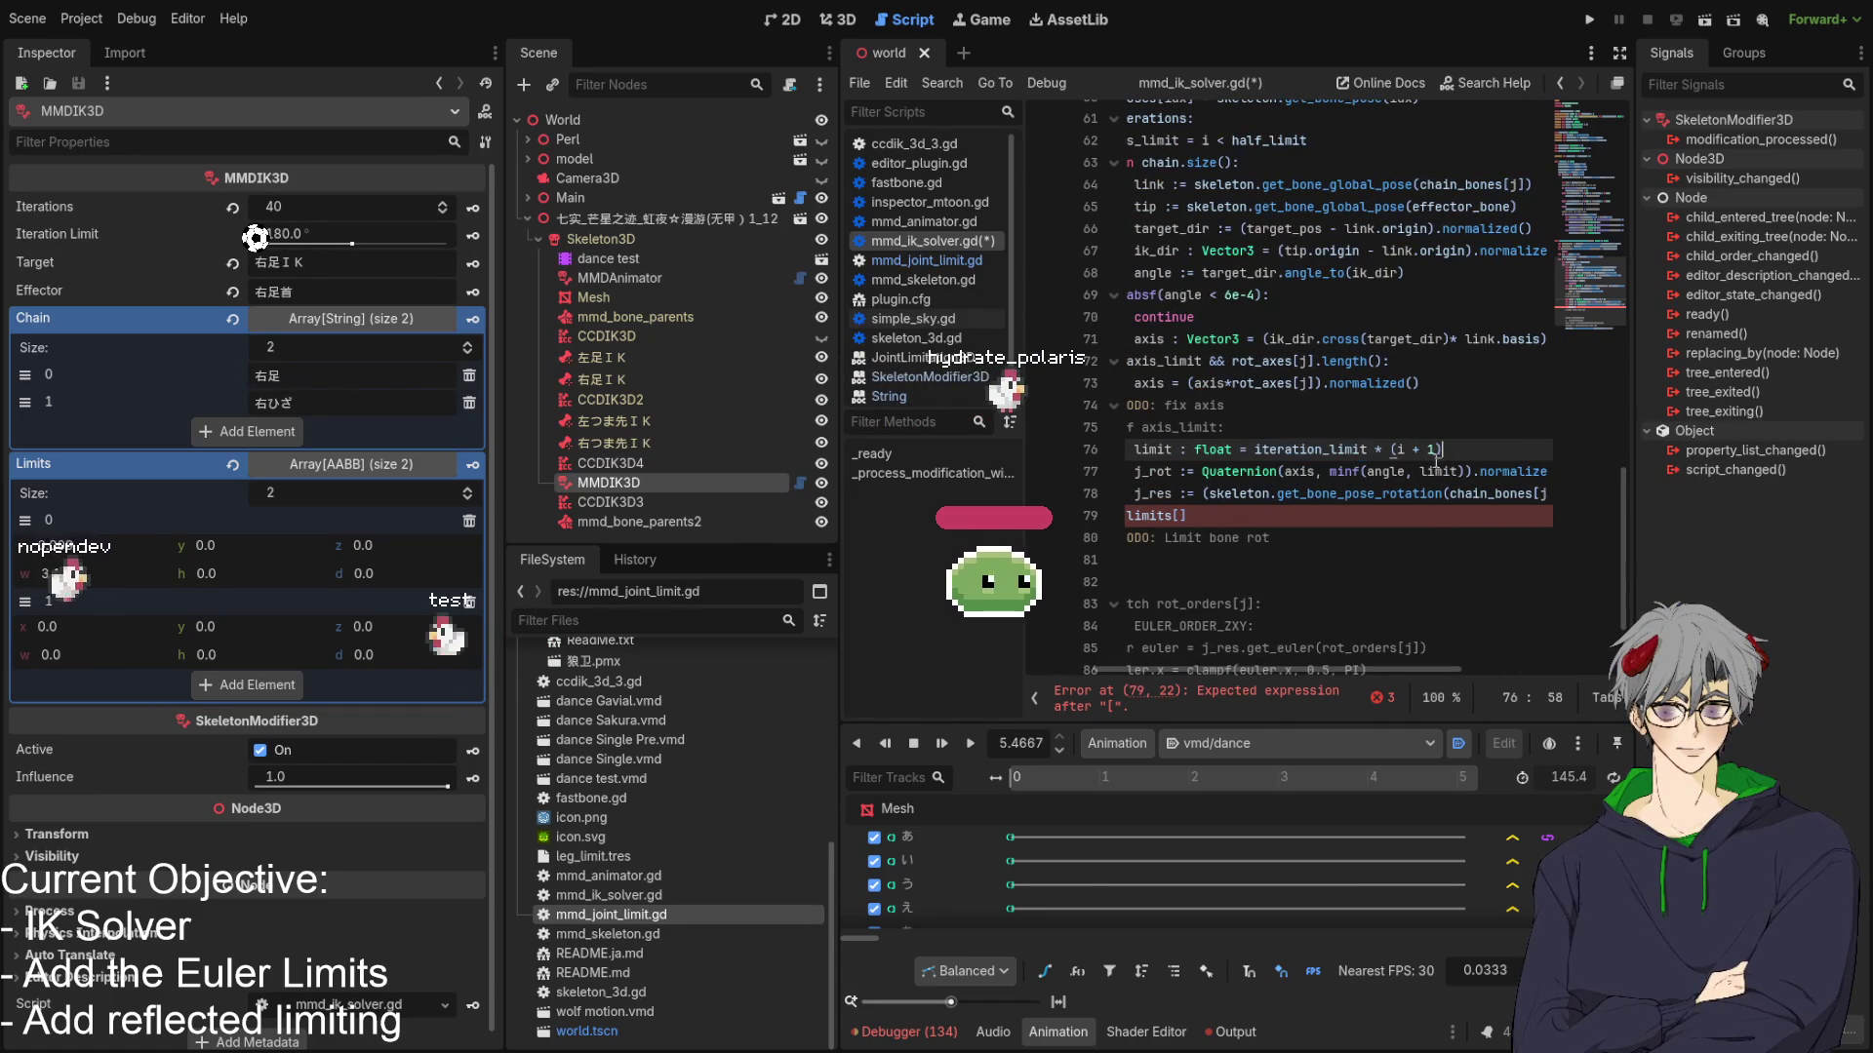
{"action": "left_click_drag", "start_coordinate": [1439, 451], "coordinate": [1316, 451]}
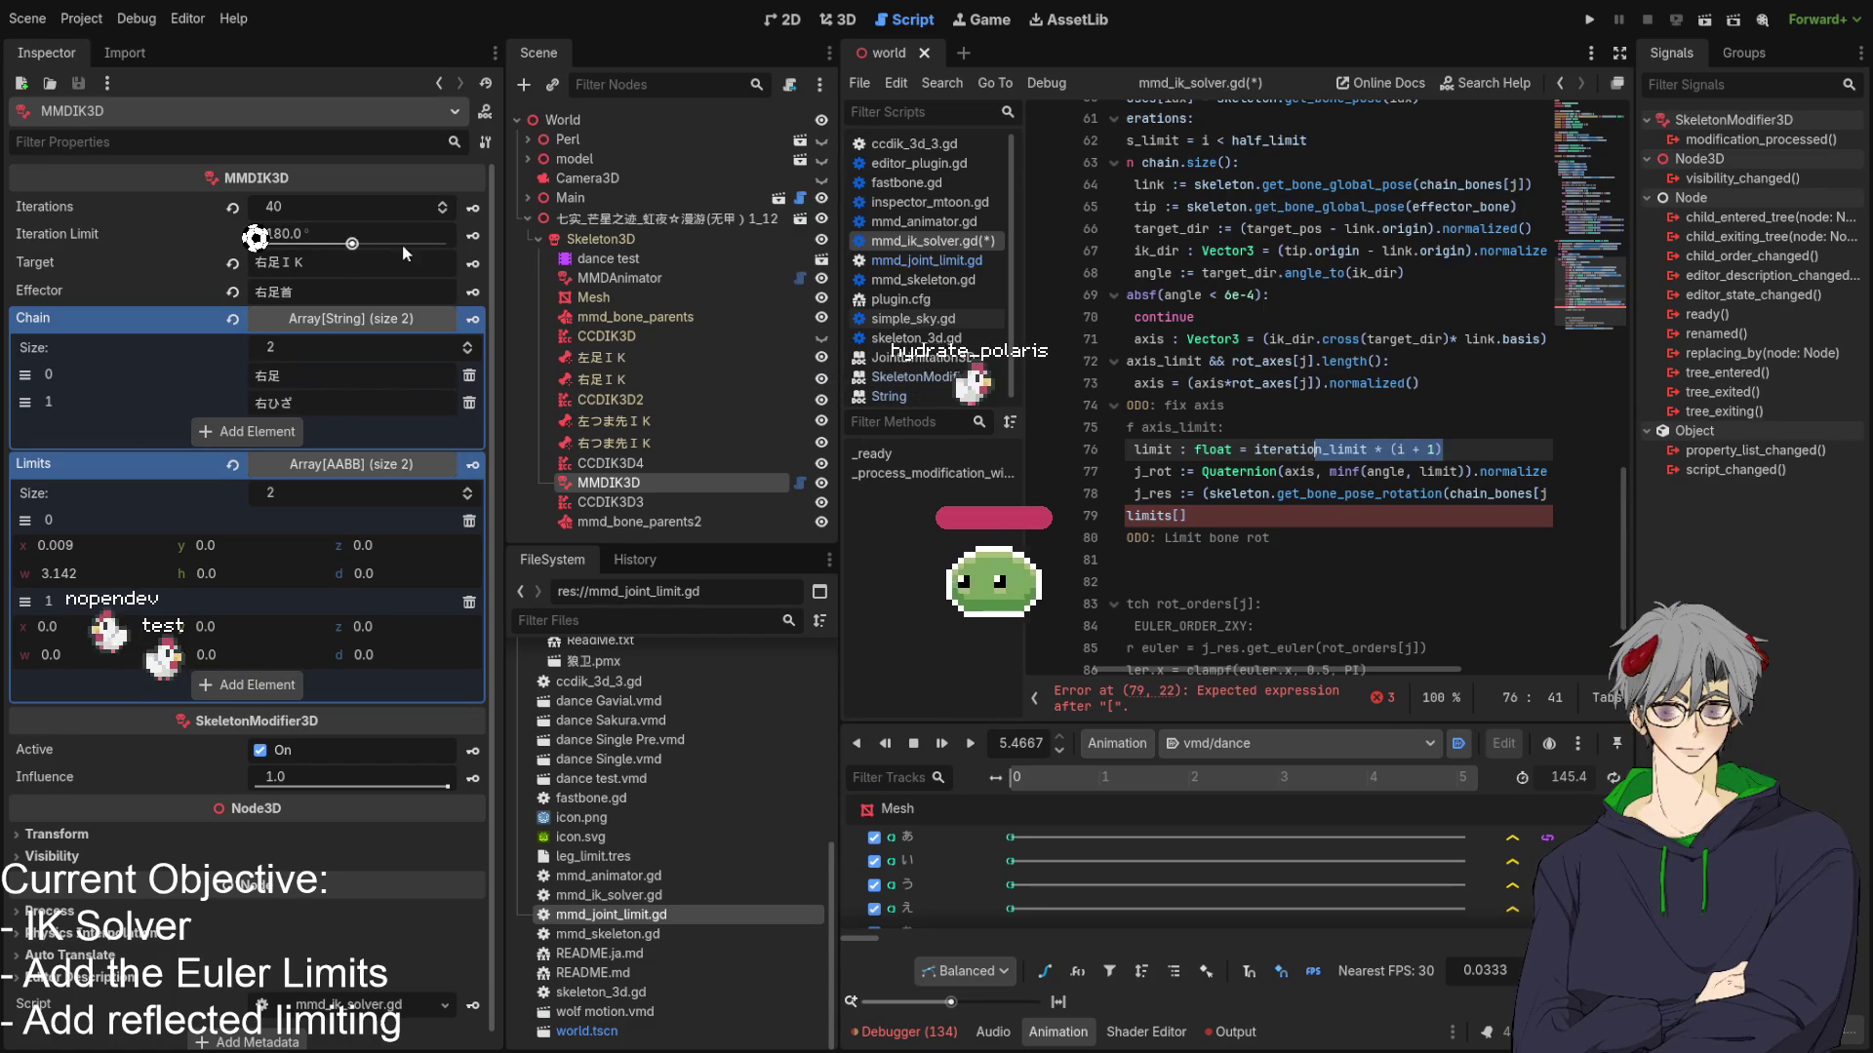
Re-select iteration_limit on line 76, then review the rot_axes normalization on line 73.
{"action": "double_click", "coordinate": [1312, 450]}
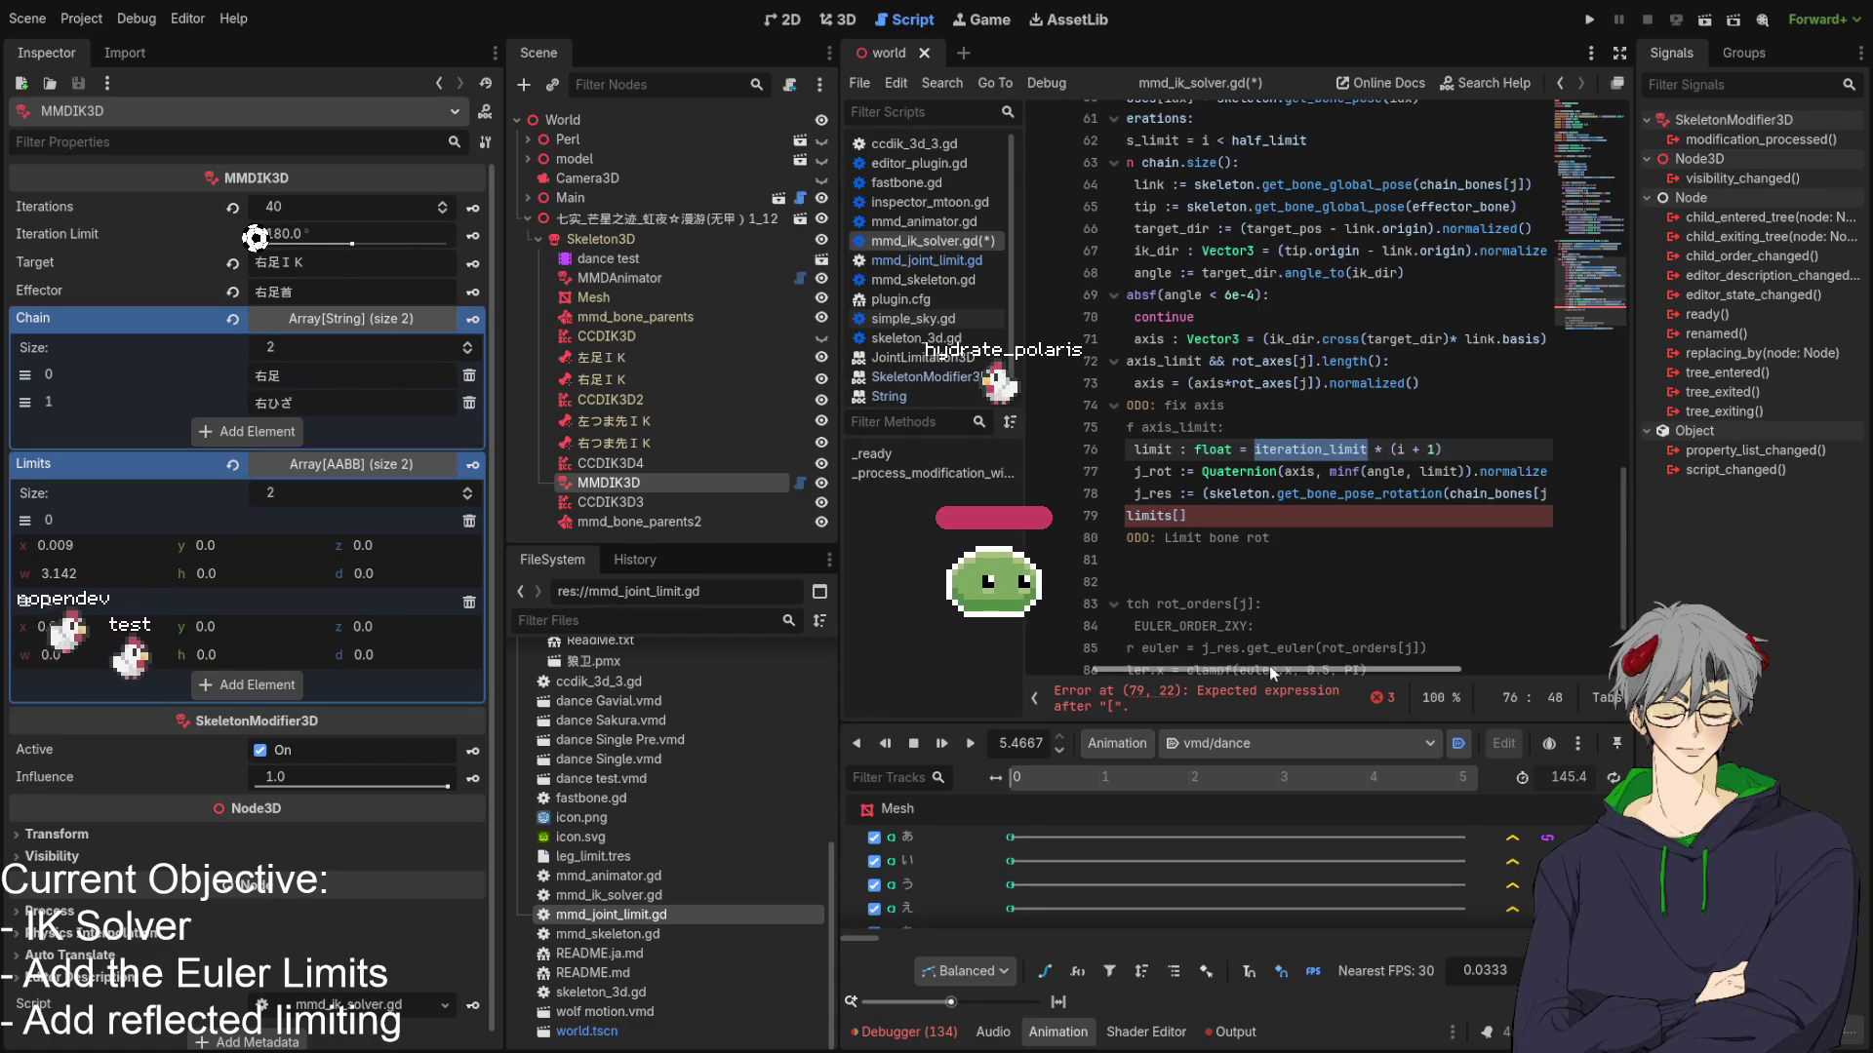
{"action": "left_click_drag", "start_coordinate": [1271, 670], "coordinate": [1232, 670]}
{"action": "left_click_drag", "start_coordinate": [1231, 669], "coordinate": [1242, 665]}
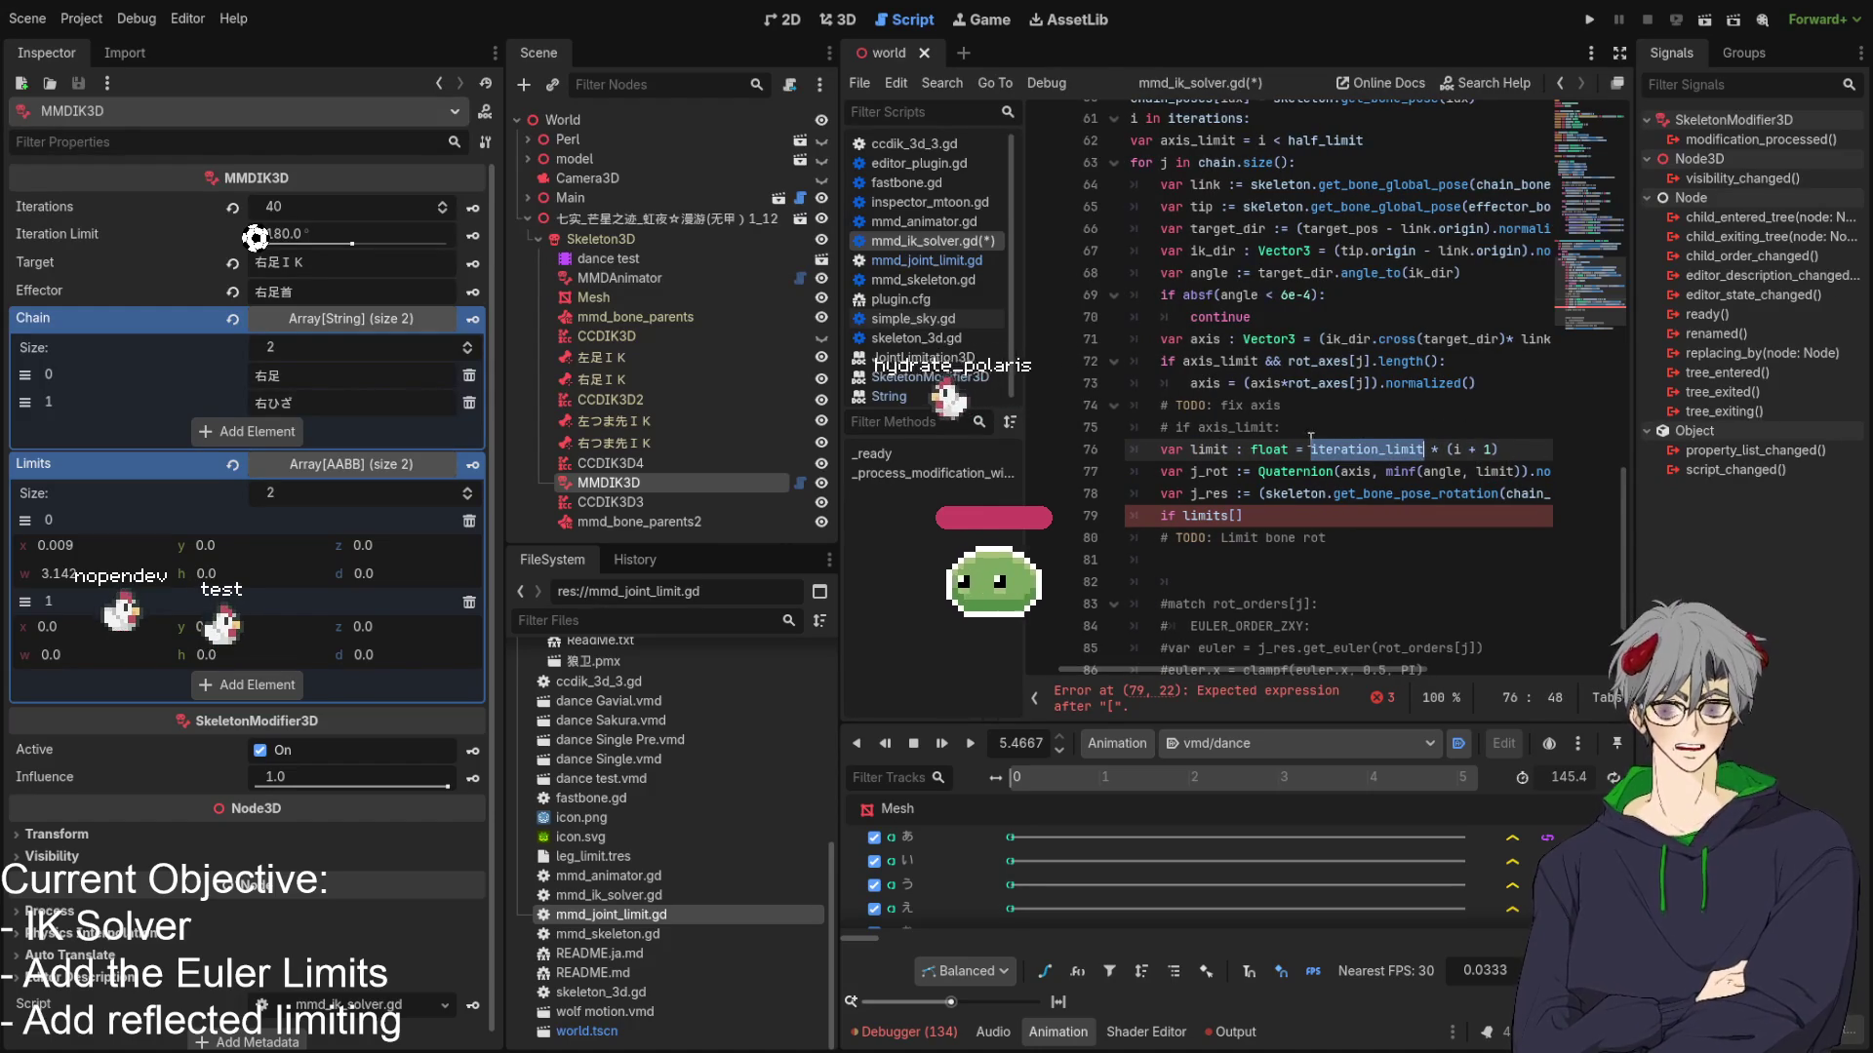
{"action": "left_click", "coordinate": [1352, 449]}
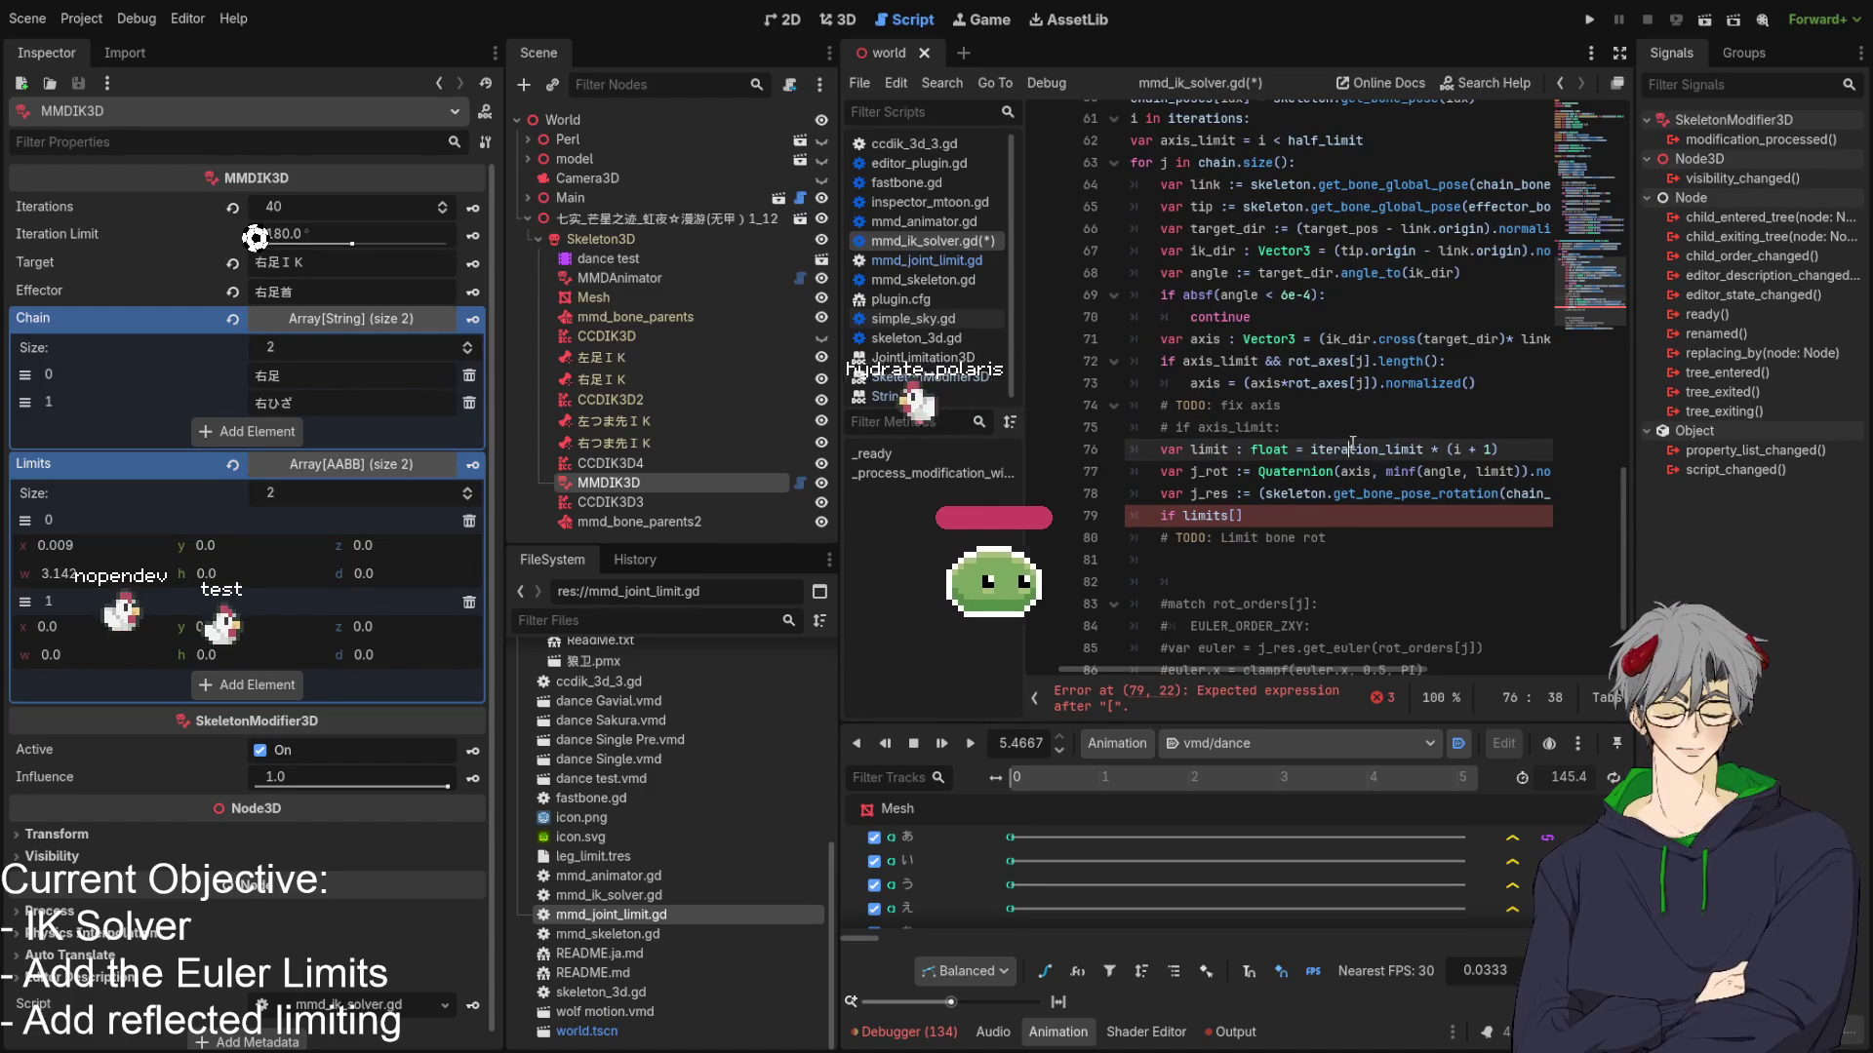
{"action": "left_click", "coordinate": [1322, 387]}
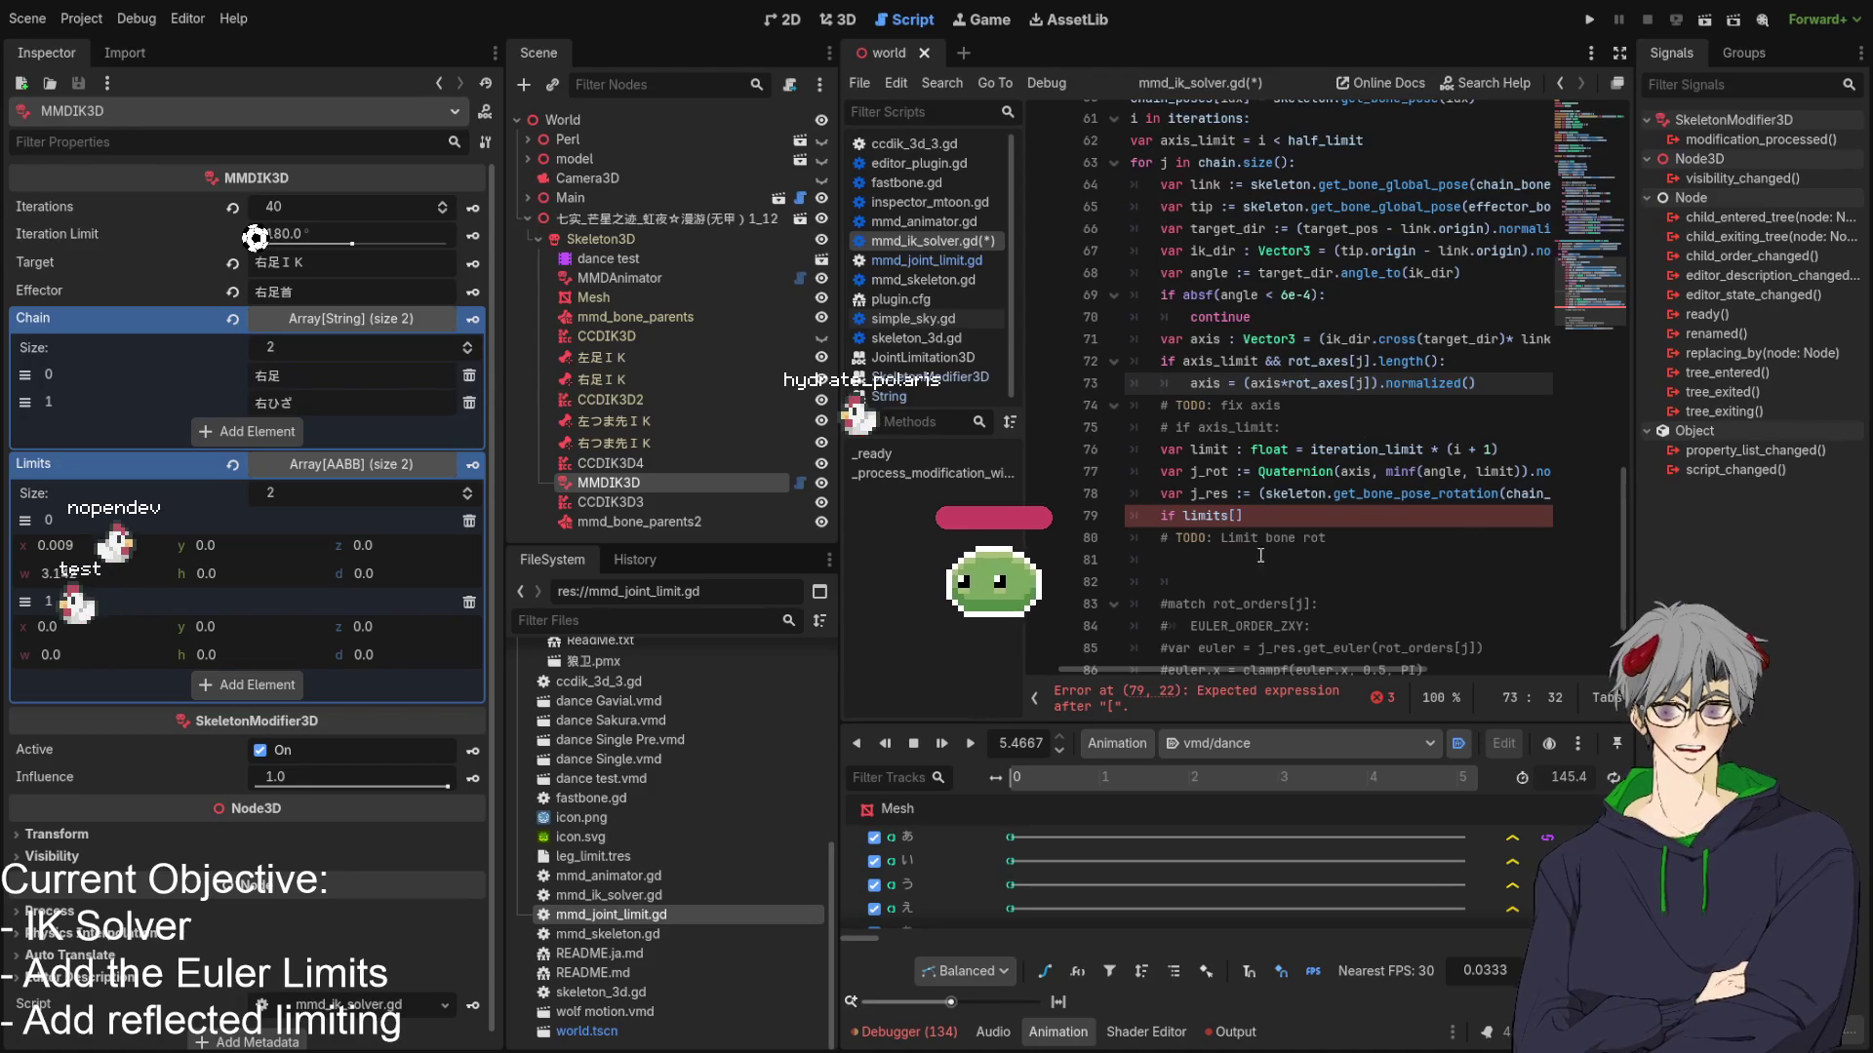
Select iteration_limit again and open the Inspector's 180.0 Iteration Limit value for editing.
{"action": "double_click", "coordinate": [1365, 449]}
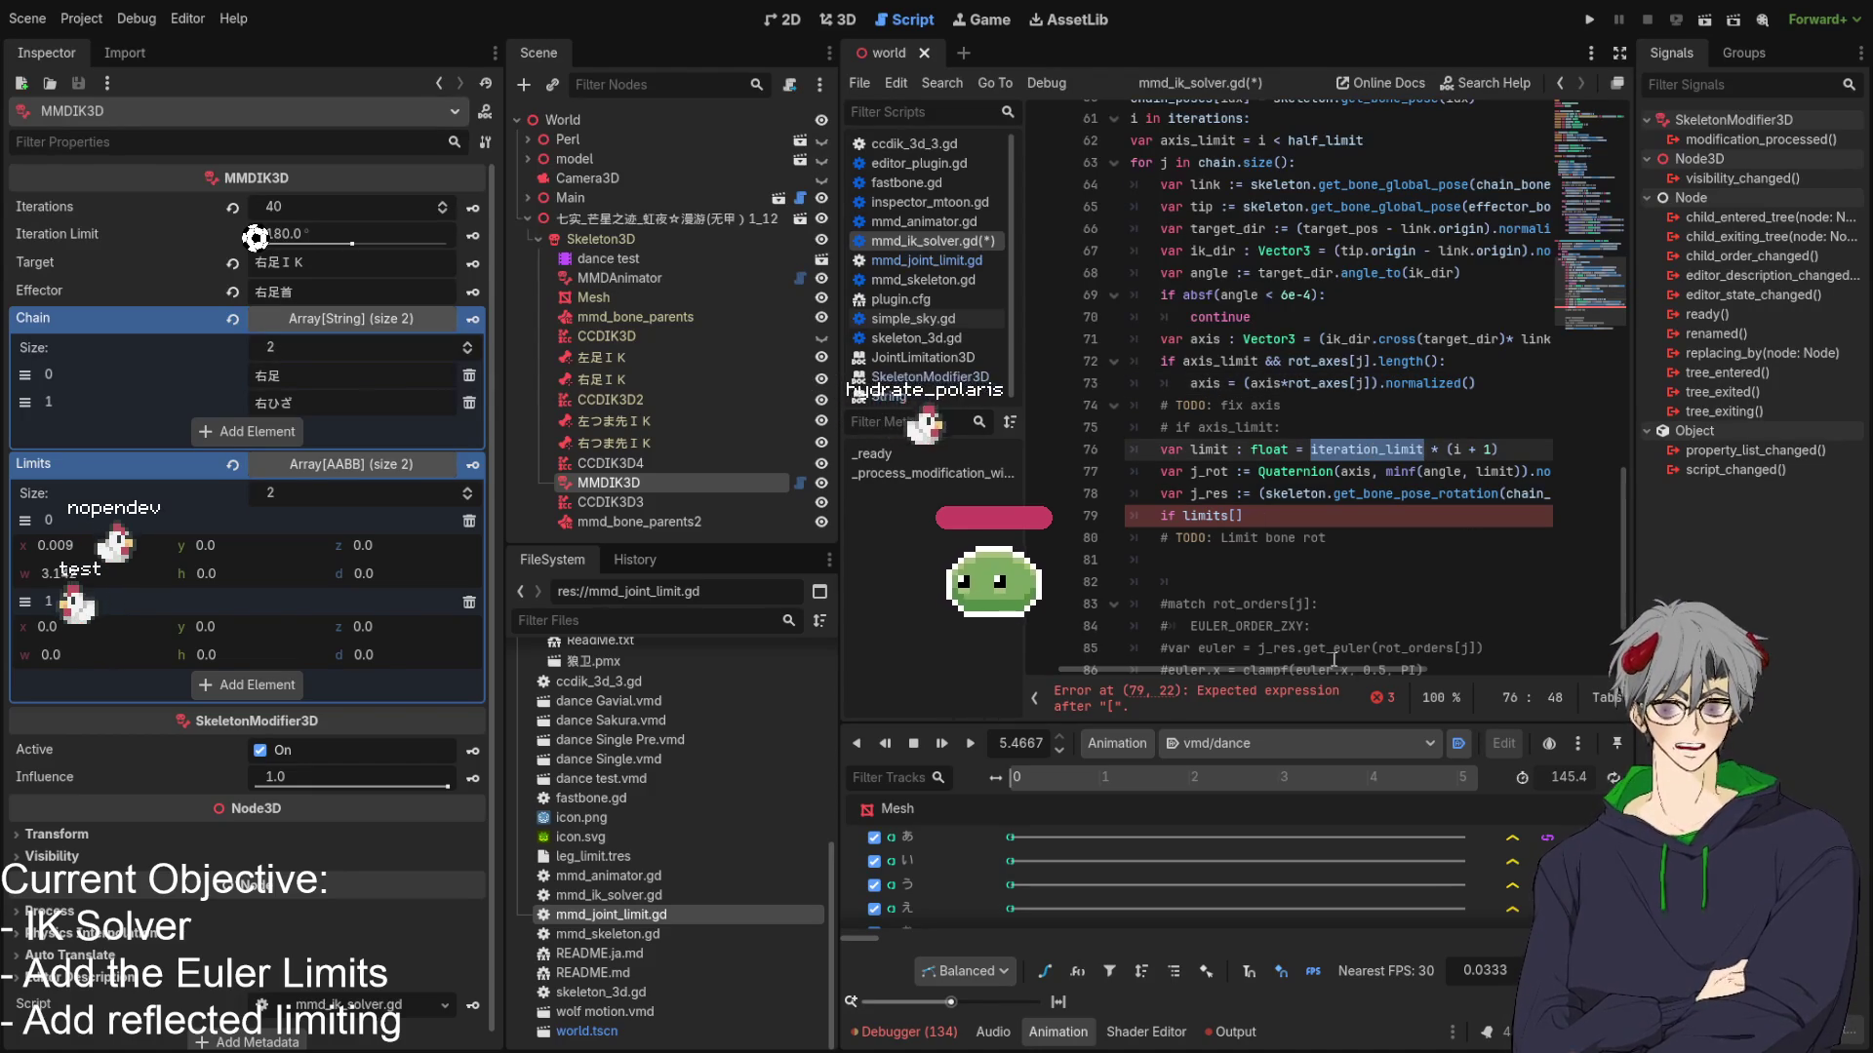
{"action": "mouse_move", "coordinate": [1333, 670]}
{"action": "left_mouse_down"}
{"action": "mouse_move", "coordinate": [1488, 685]}
{"action": "mouse_move", "coordinate": [1312, 678]}
{"action": "mouse_move", "coordinate": [1363, 673]}
{"action": "mouse_move", "coordinate": [1303, 659]}
{"action": "left_mouse_up"}
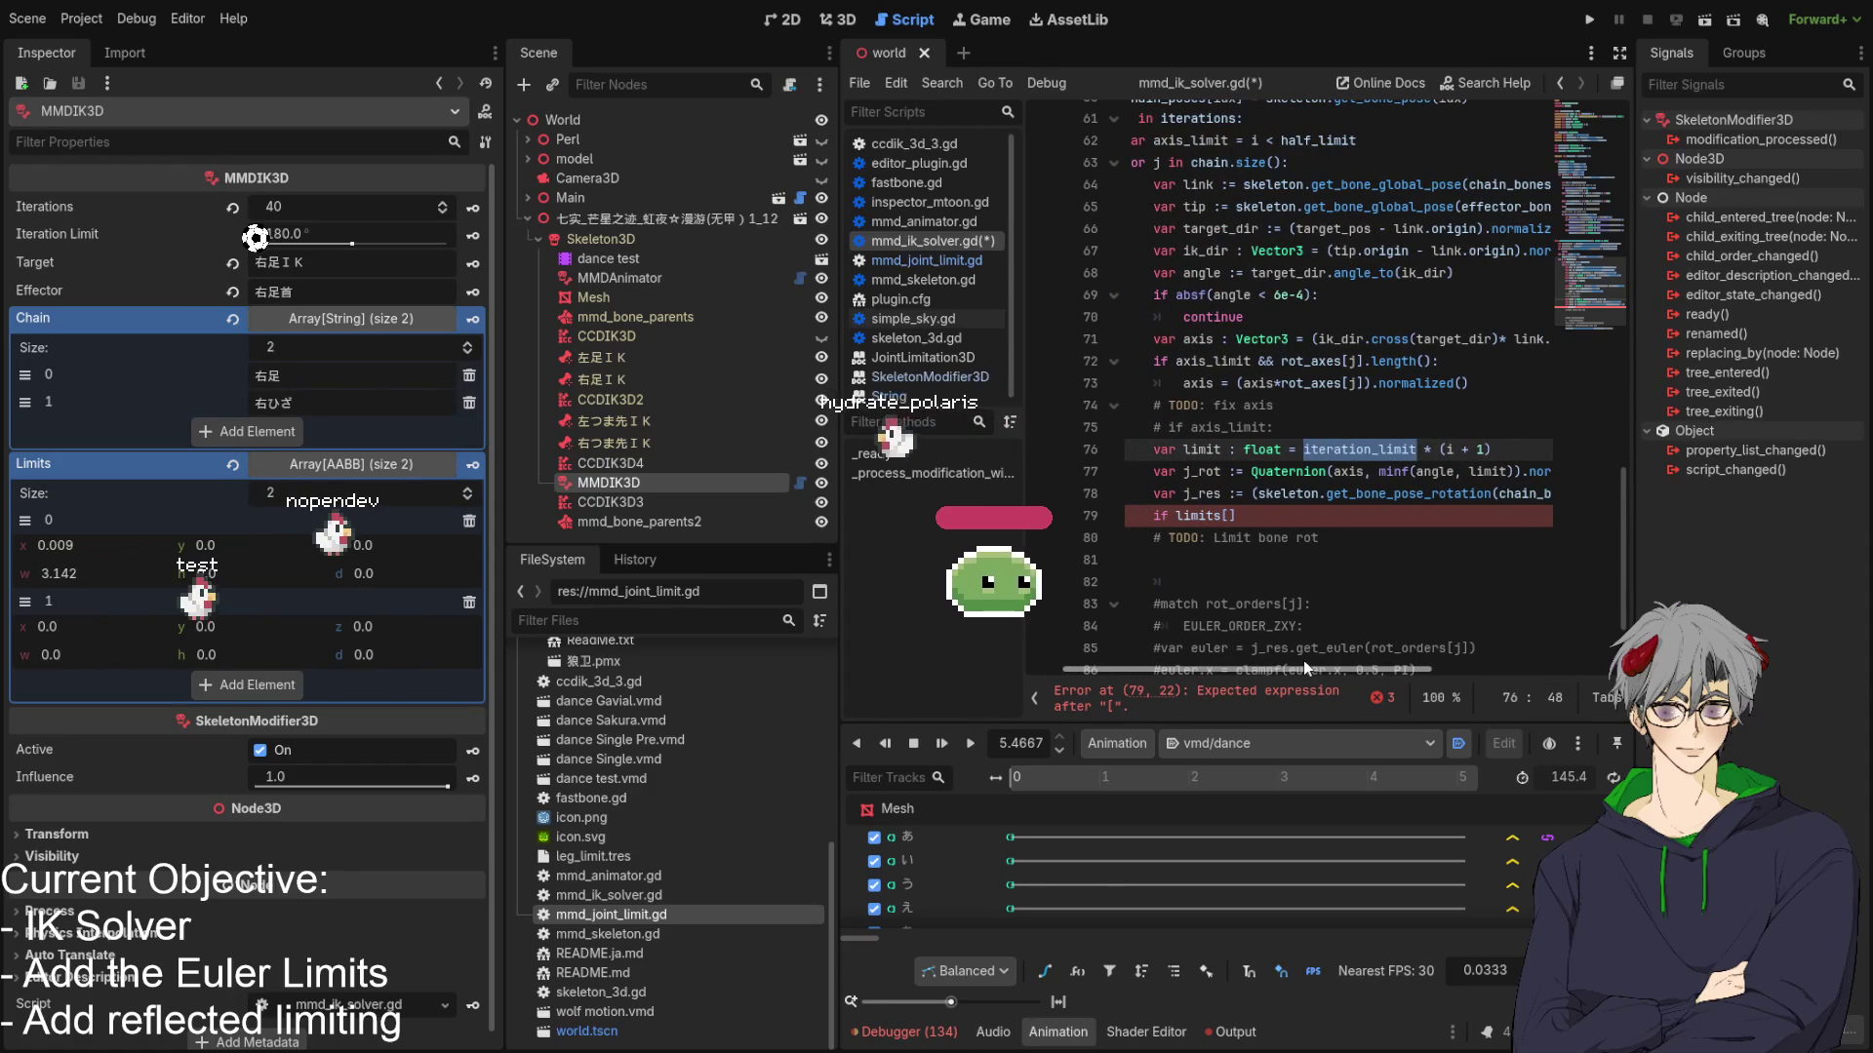
{"action": "left_click", "coordinate": [319, 235]}
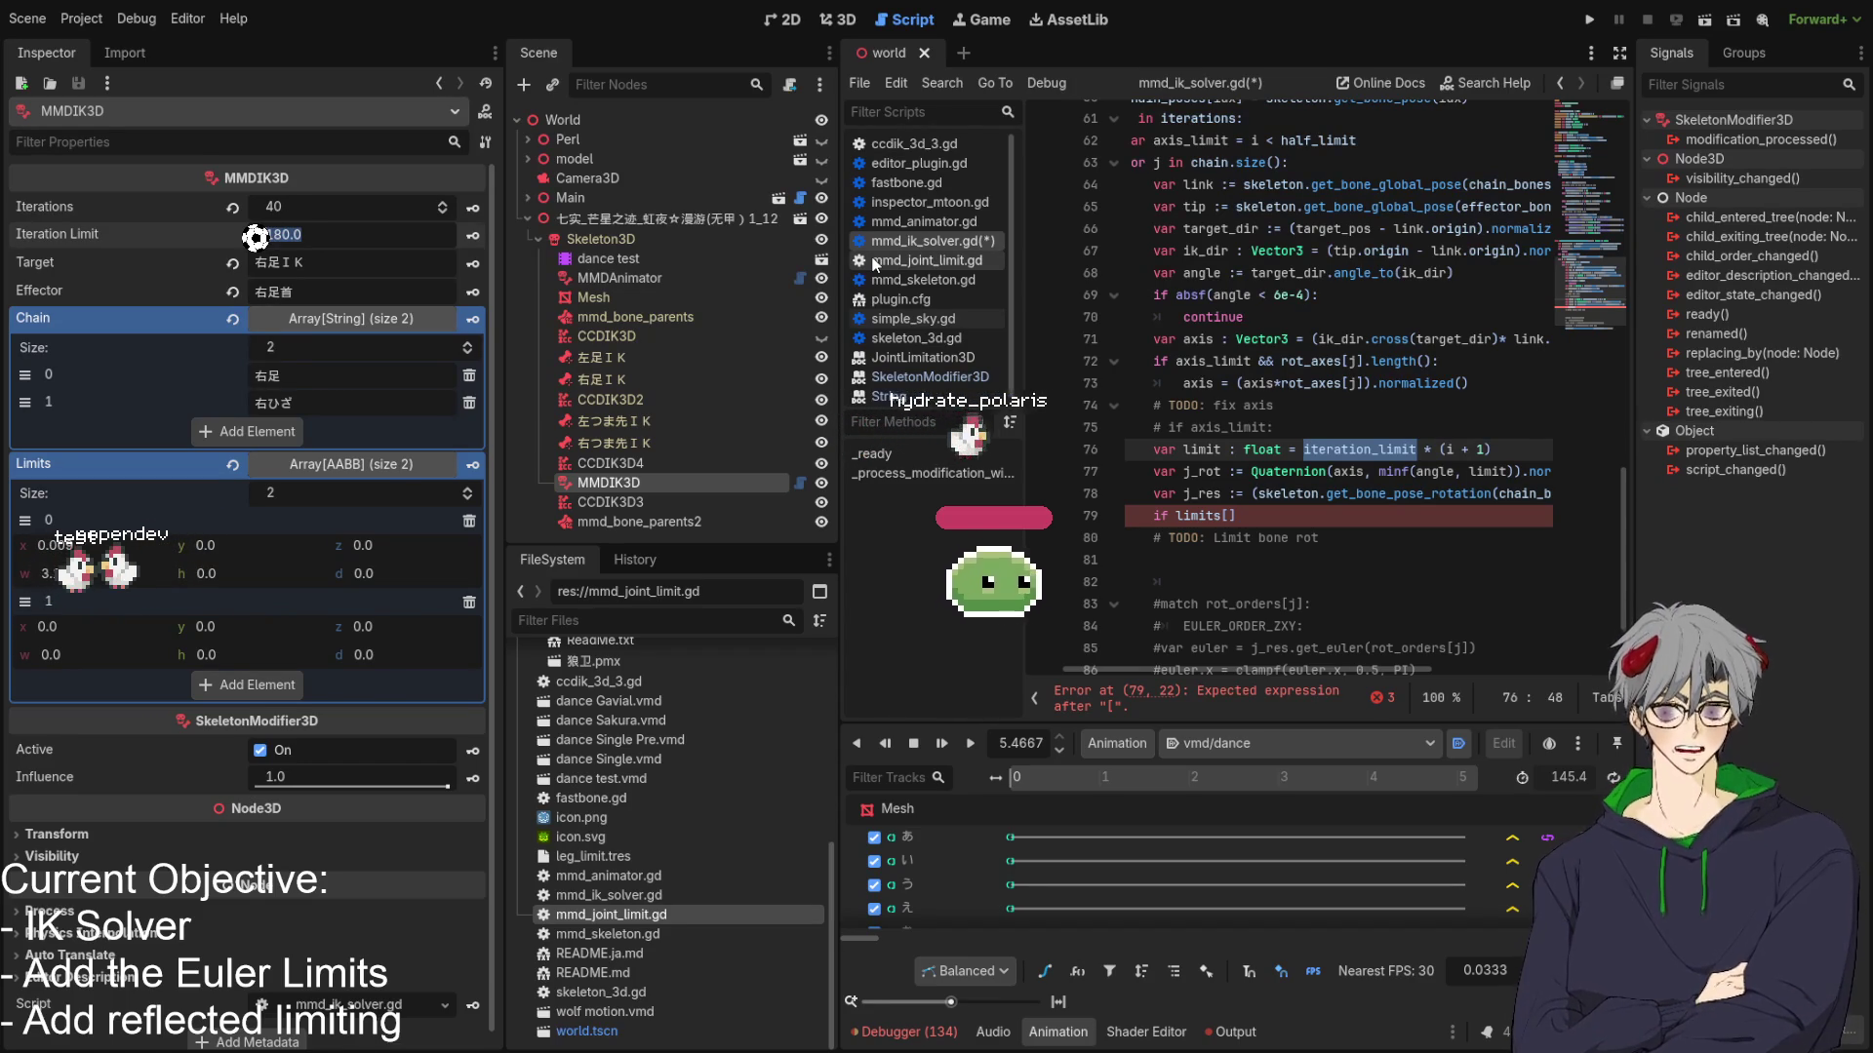
Enter a 1/PI expression as the Iteration Limit, turning 180.0 into 108.0.
{"action": "type", "text": "10"}
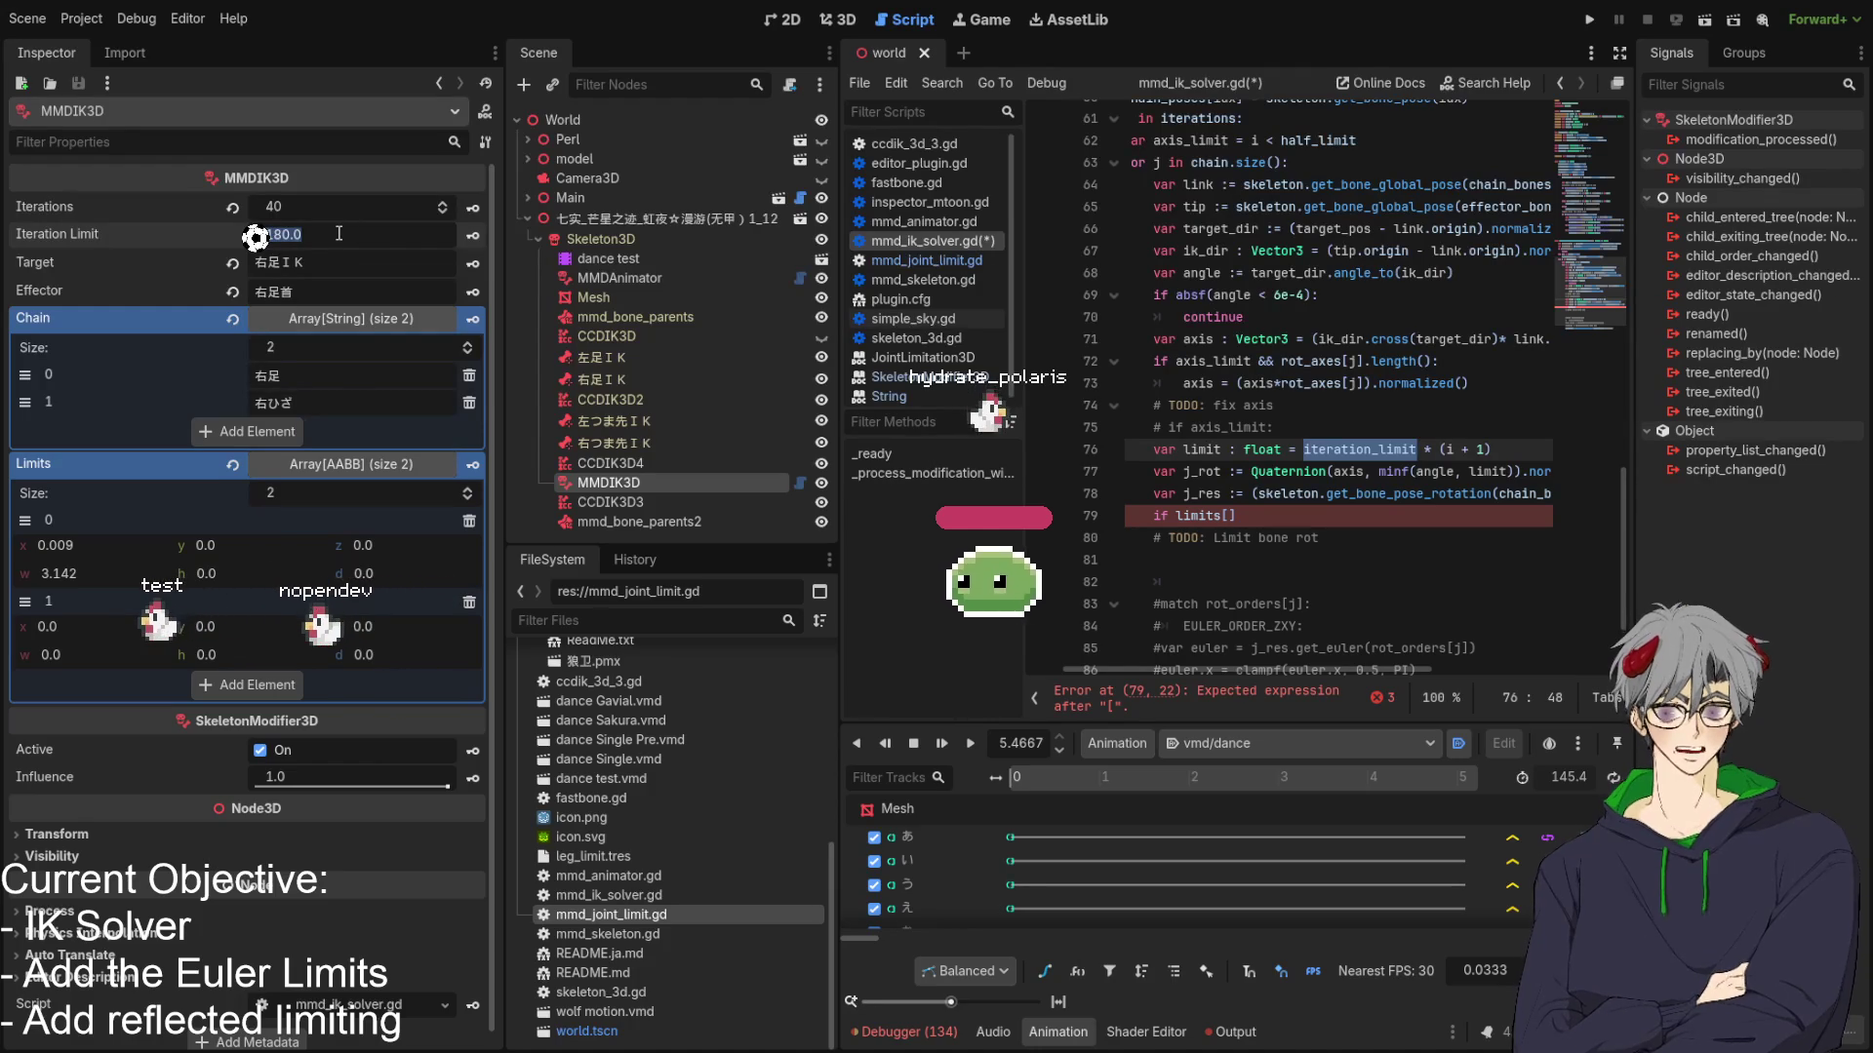
{"action": "type", "text": "1/PI"}
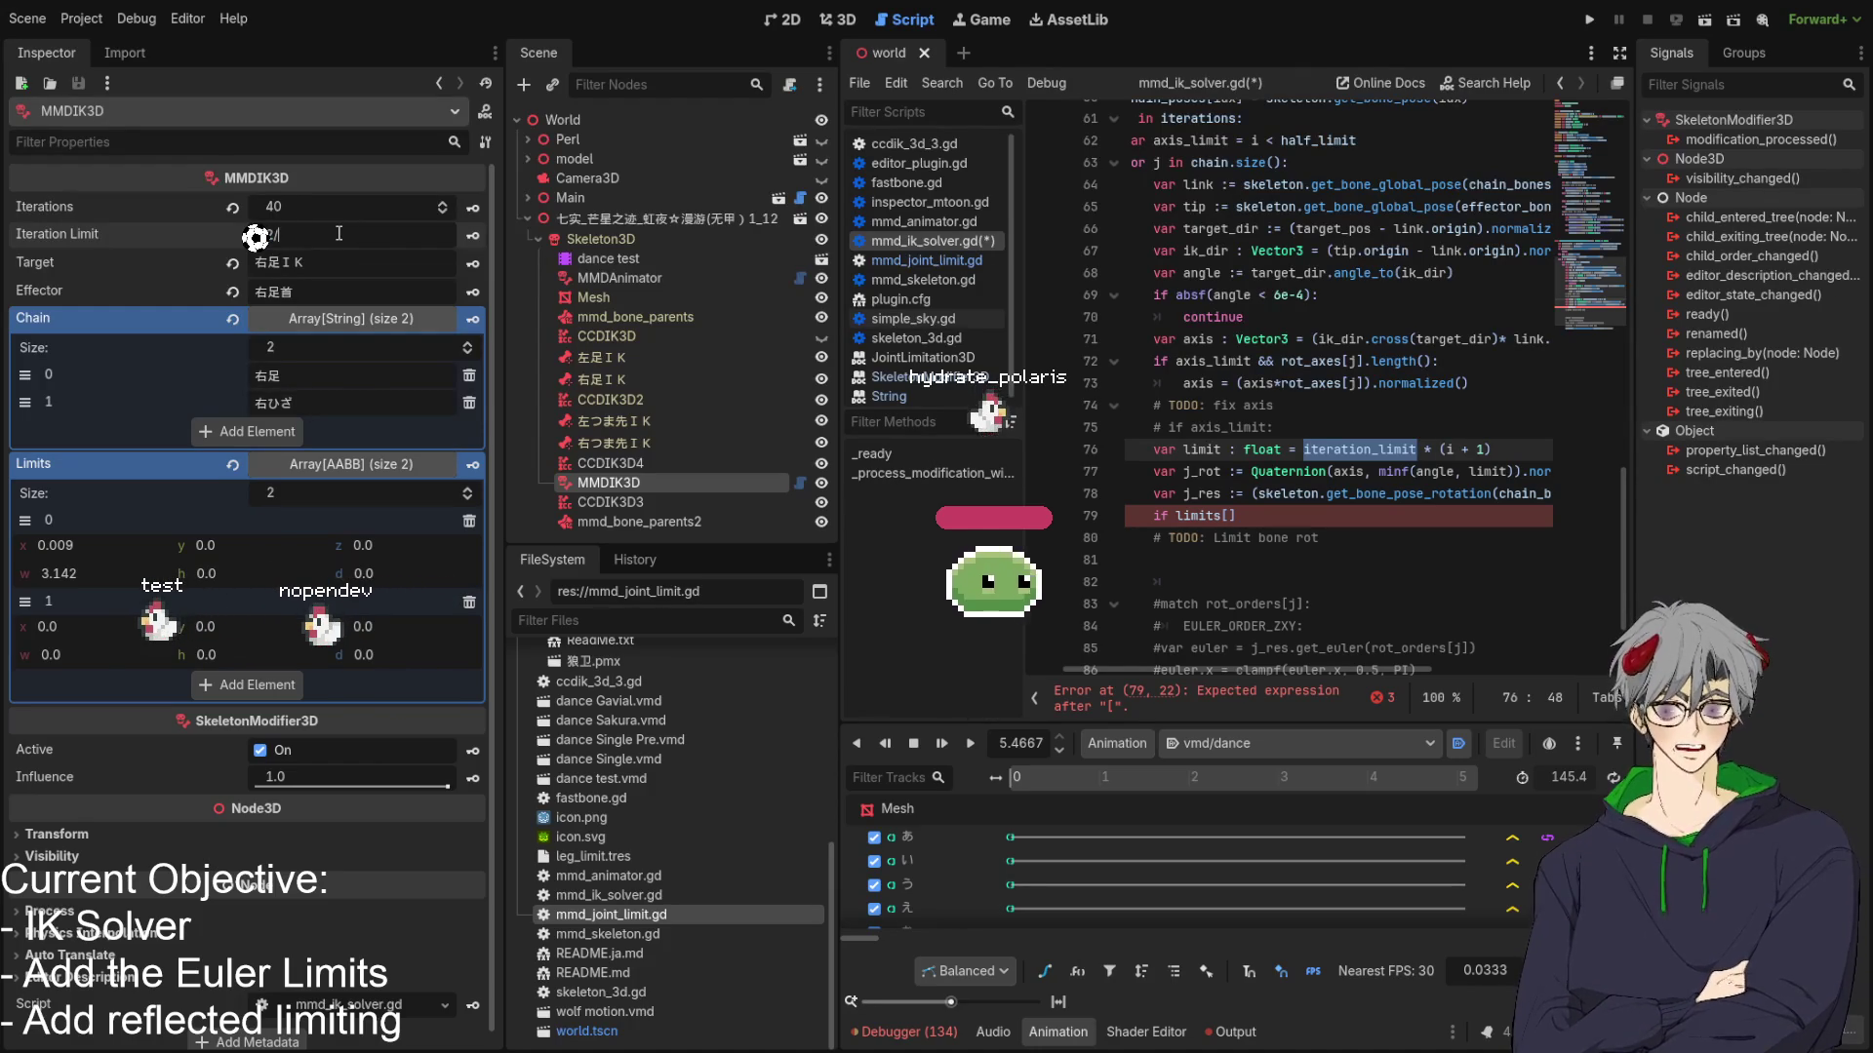
{"action": "key", "text": "Return"}
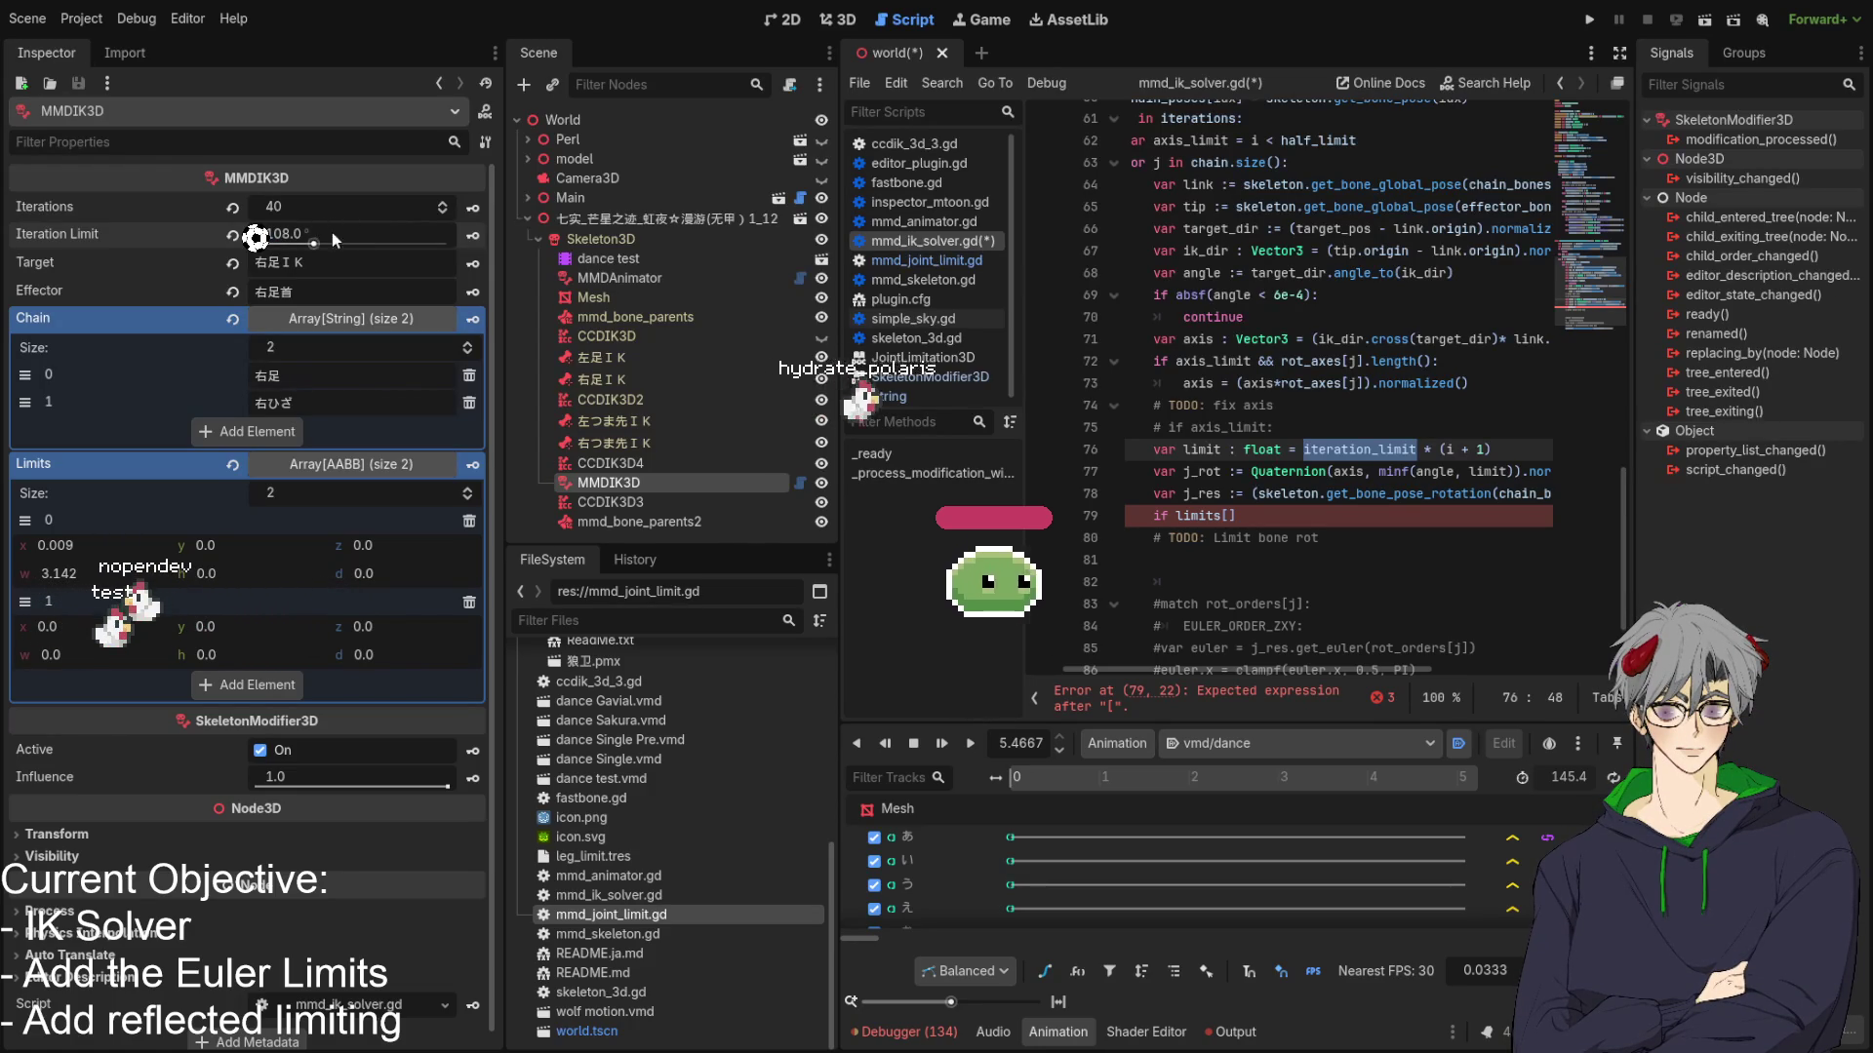
{"action": "left_click", "coordinate": [1382, 435]}
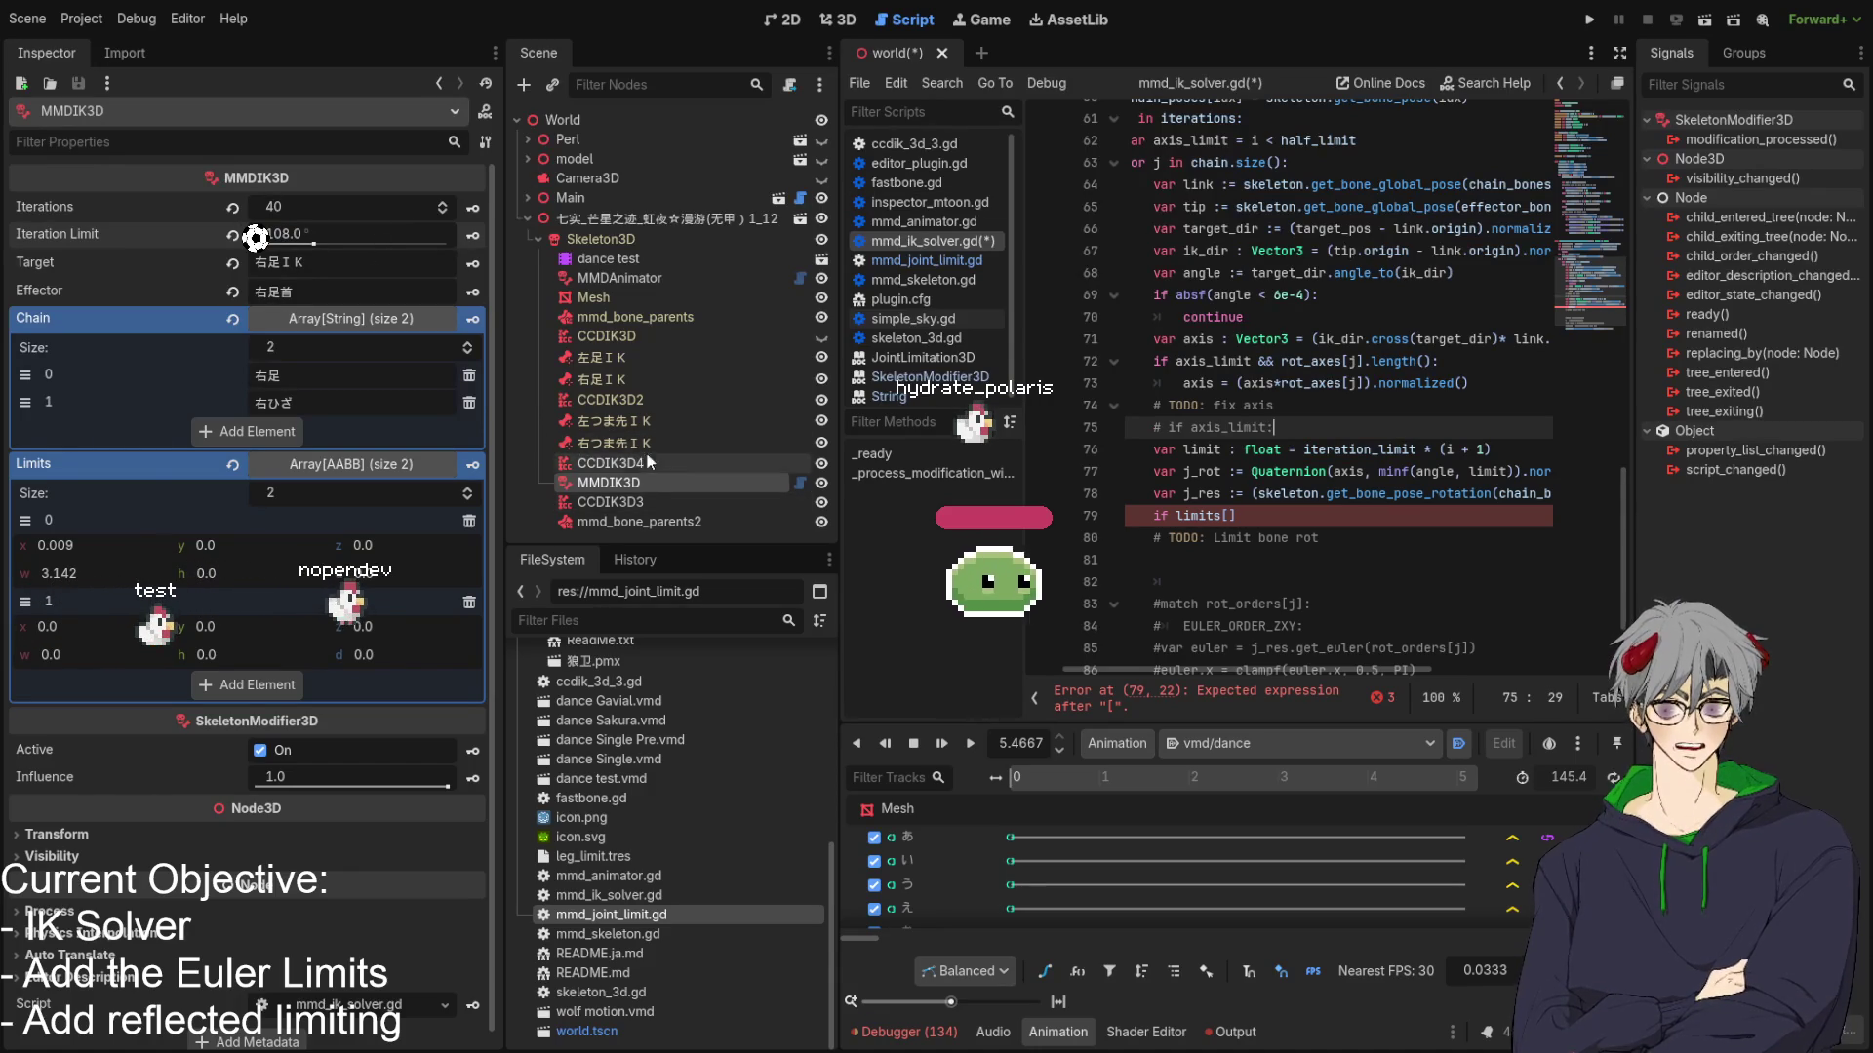
{"action": "left_click", "coordinate": [635, 425]}
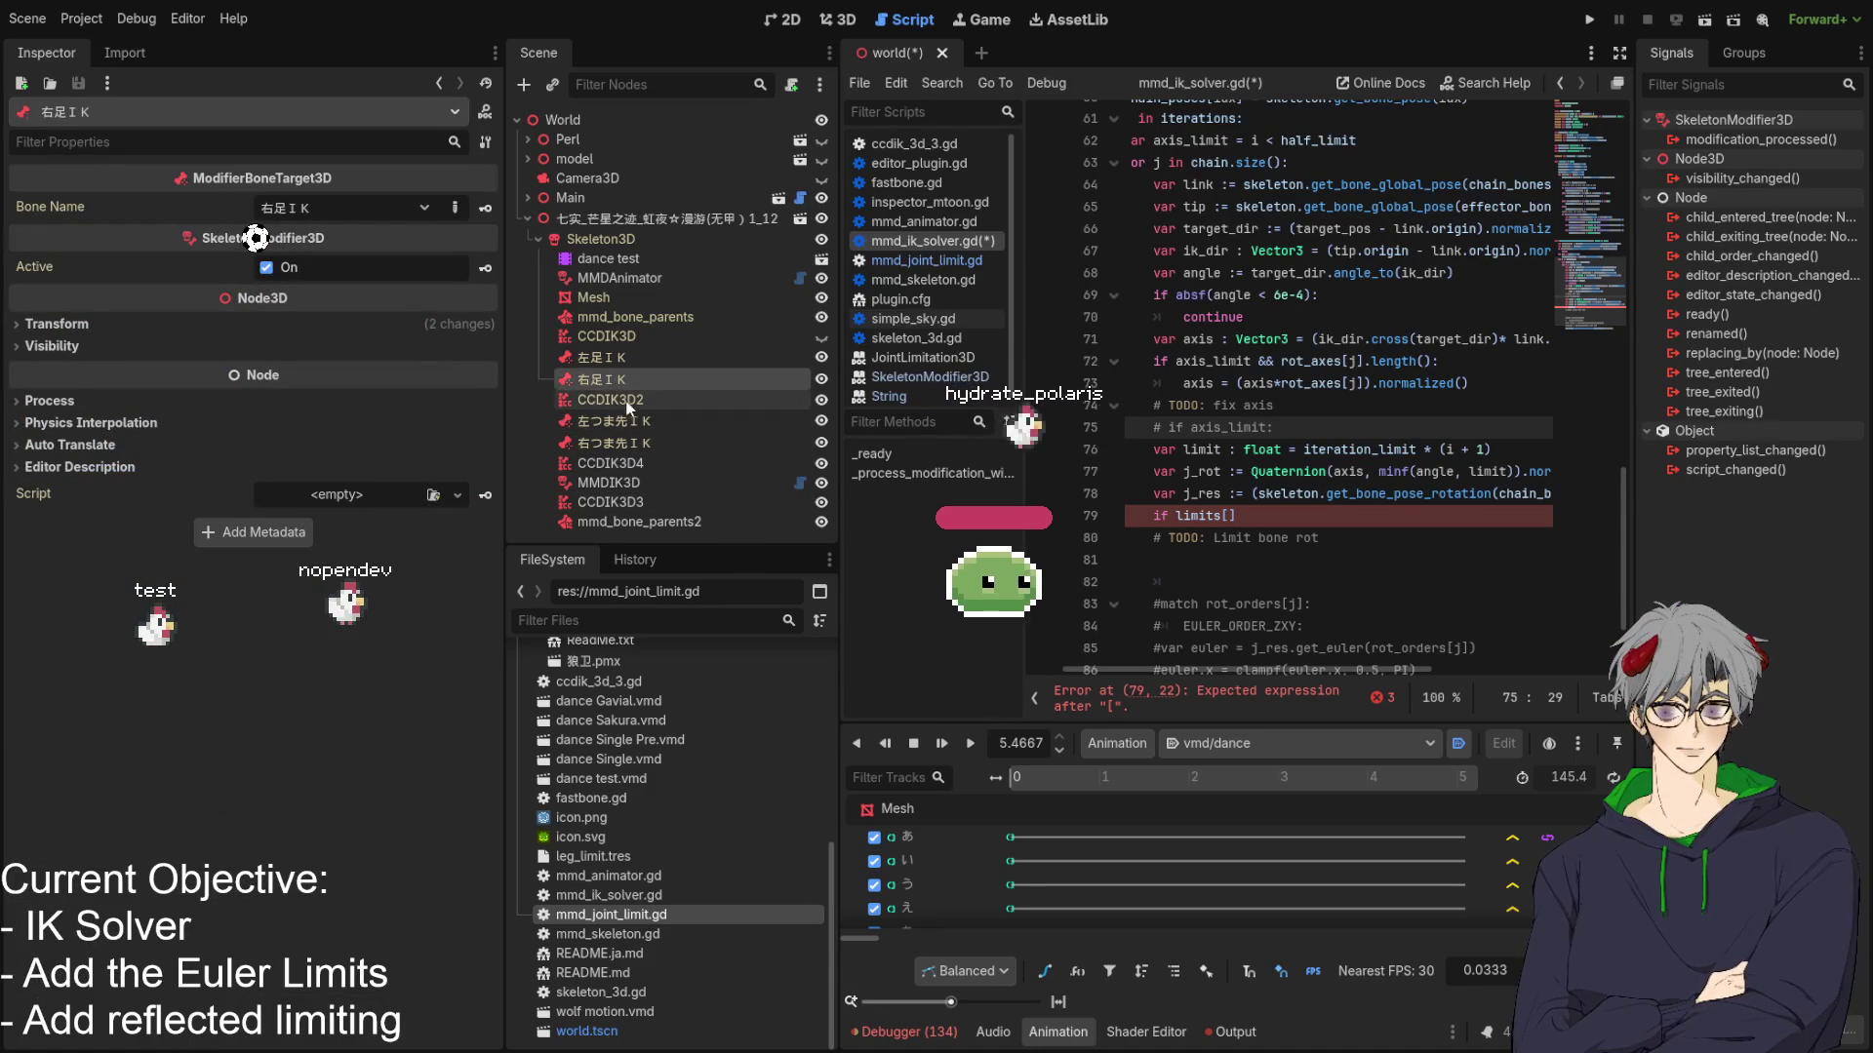
{"action": "left_click", "coordinate": [620, 404]}
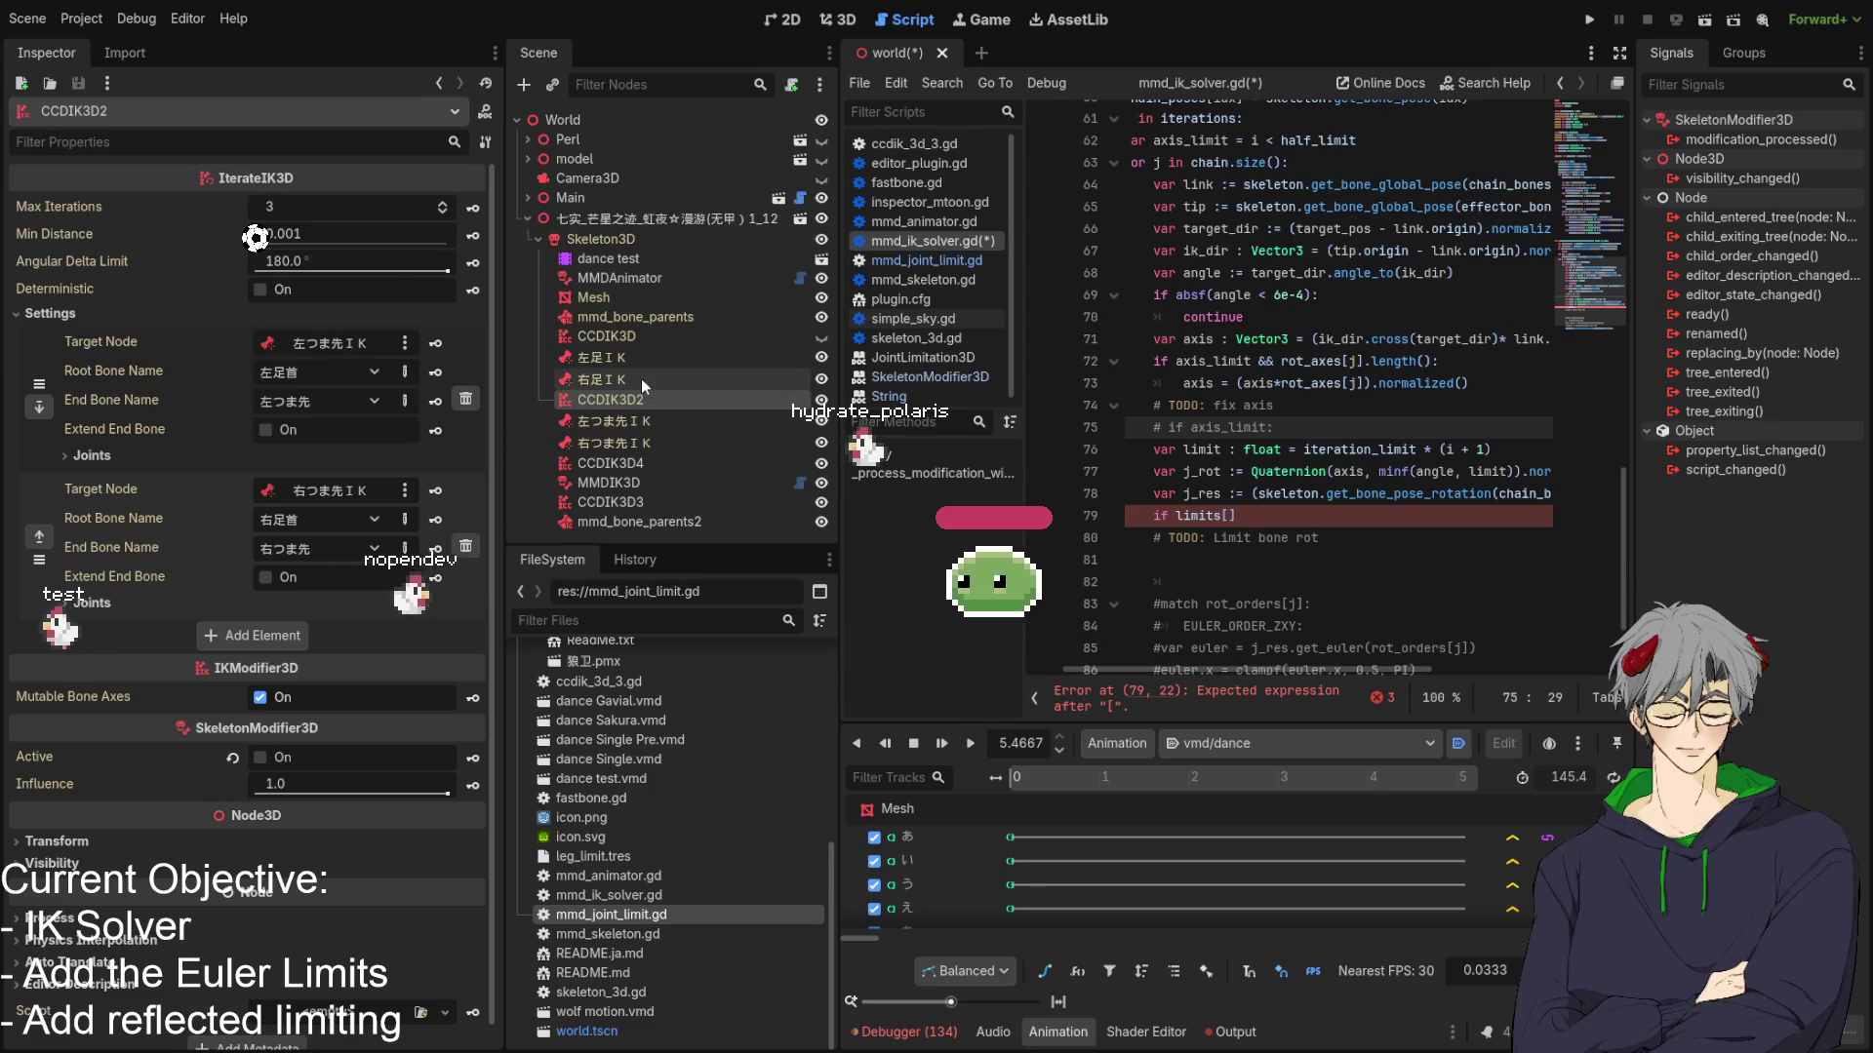
{"action": "left_click", "coordinate": [632, 342]}
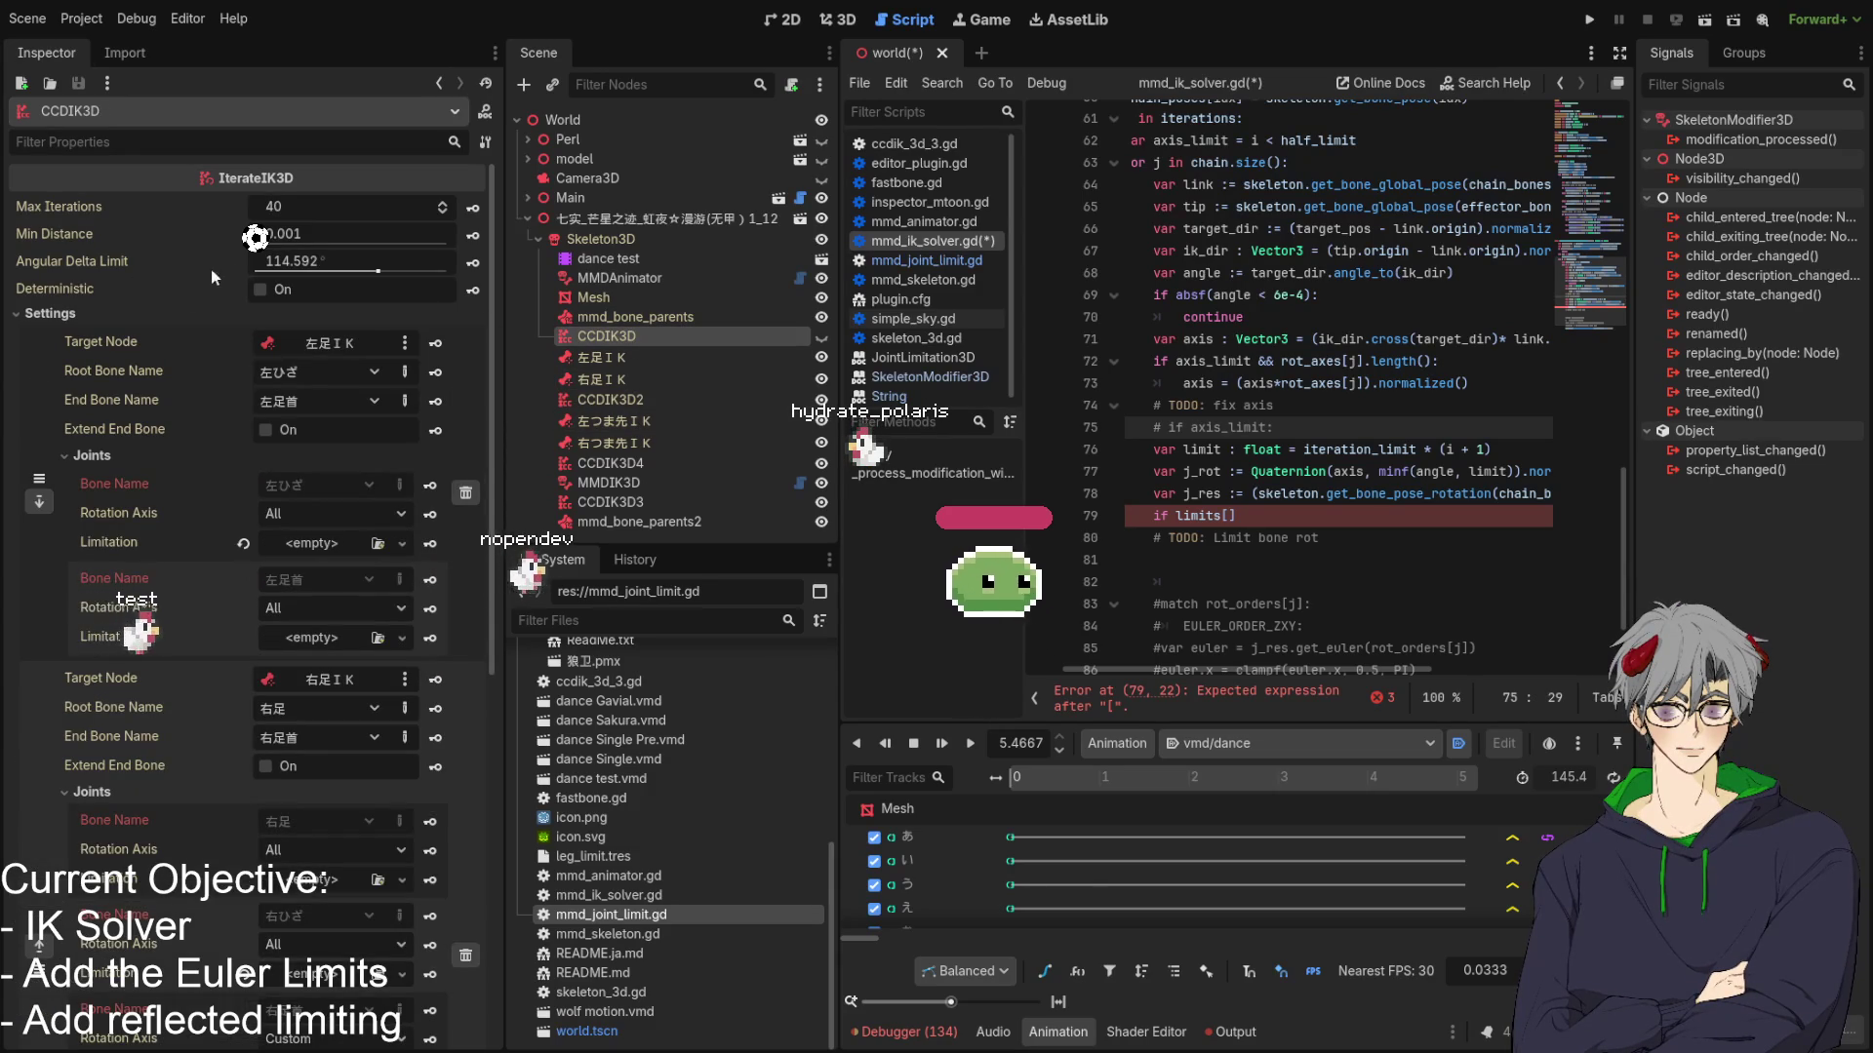
{"action": "left_click", "coordinate": [328, 266]}
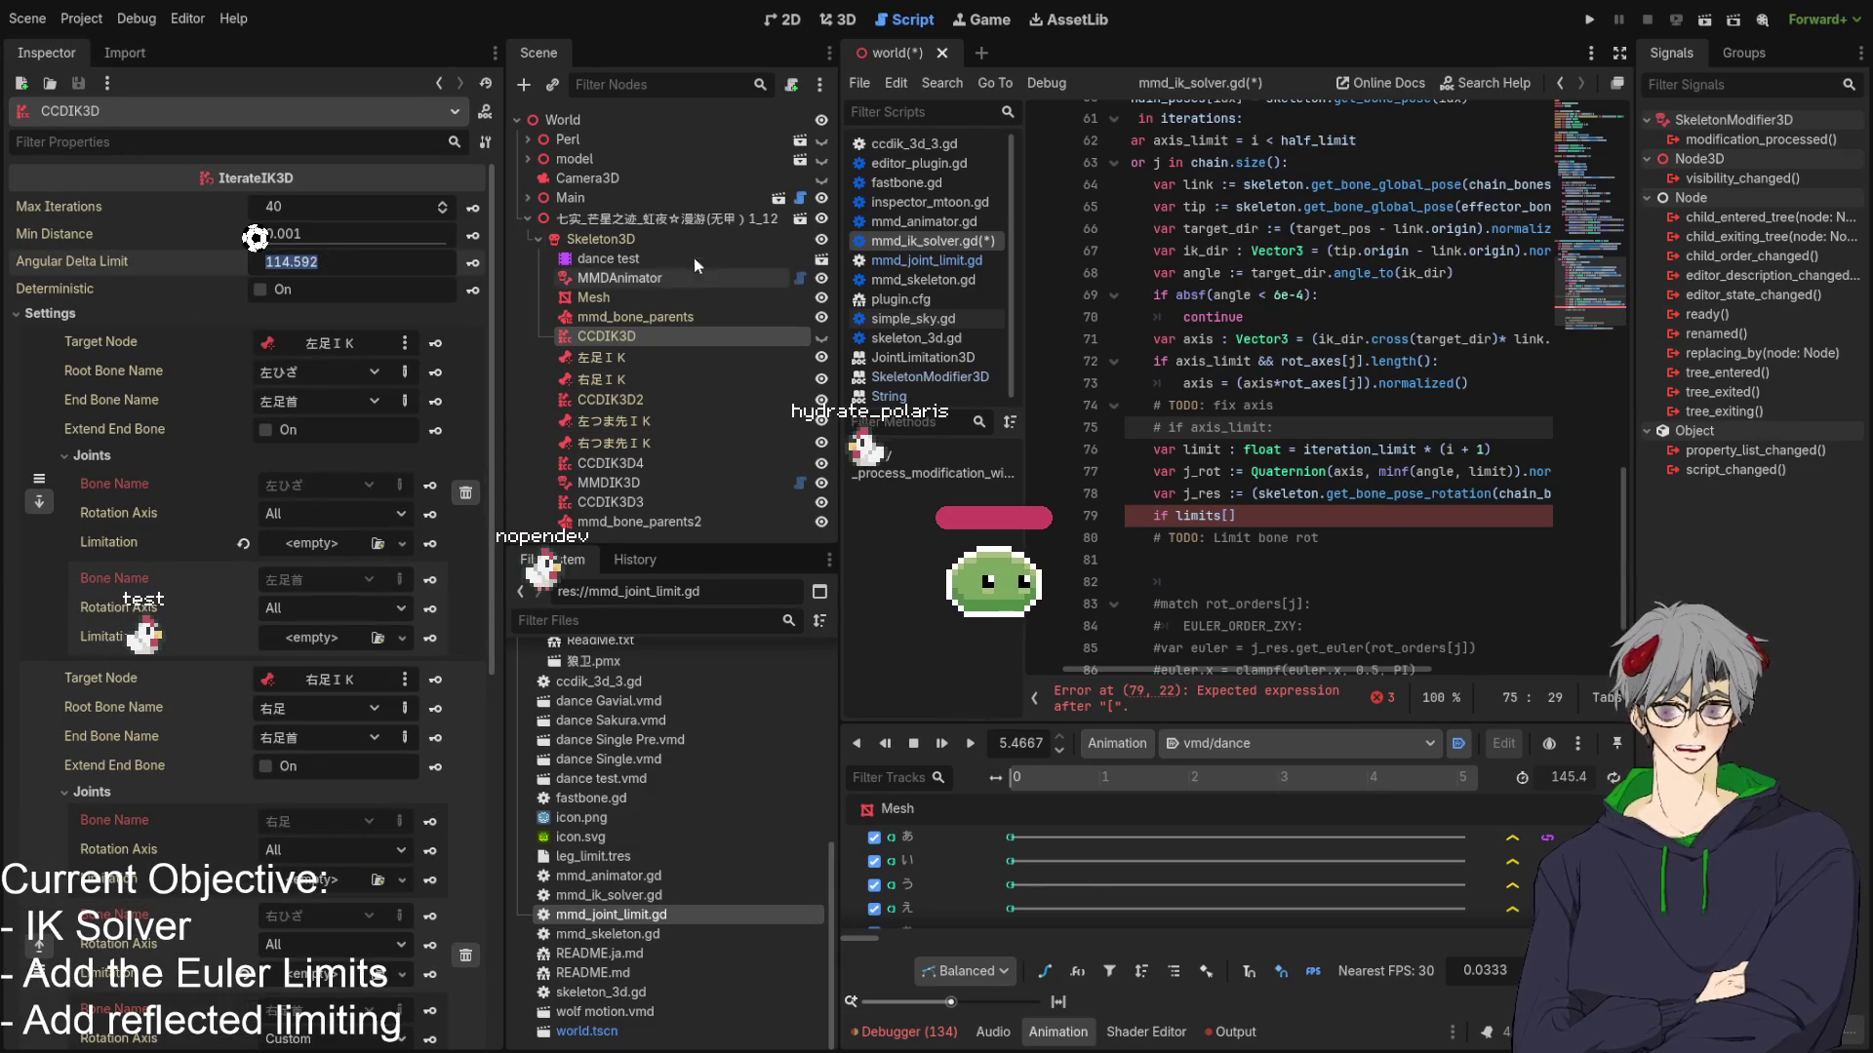
{"action": "left_click", "coordinate": [629, 302]}
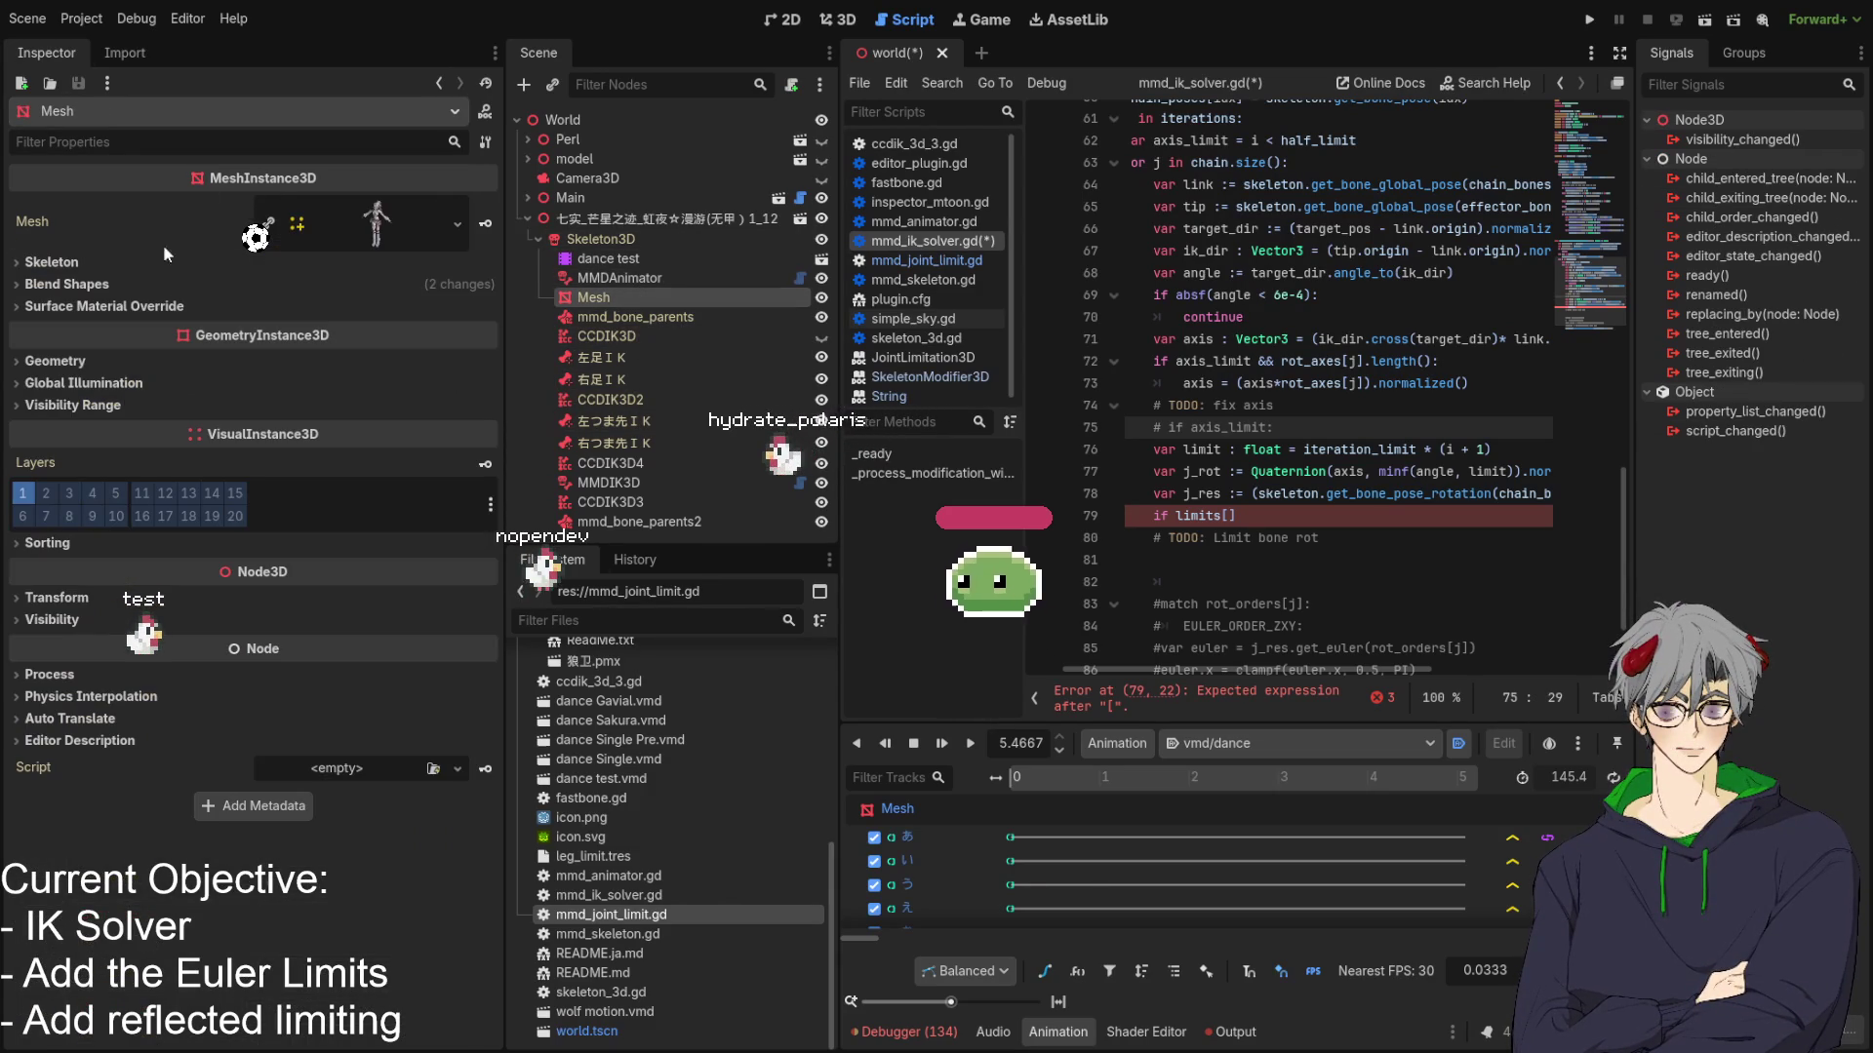
{"action": "left_click", "coordinate": [641, 281]}
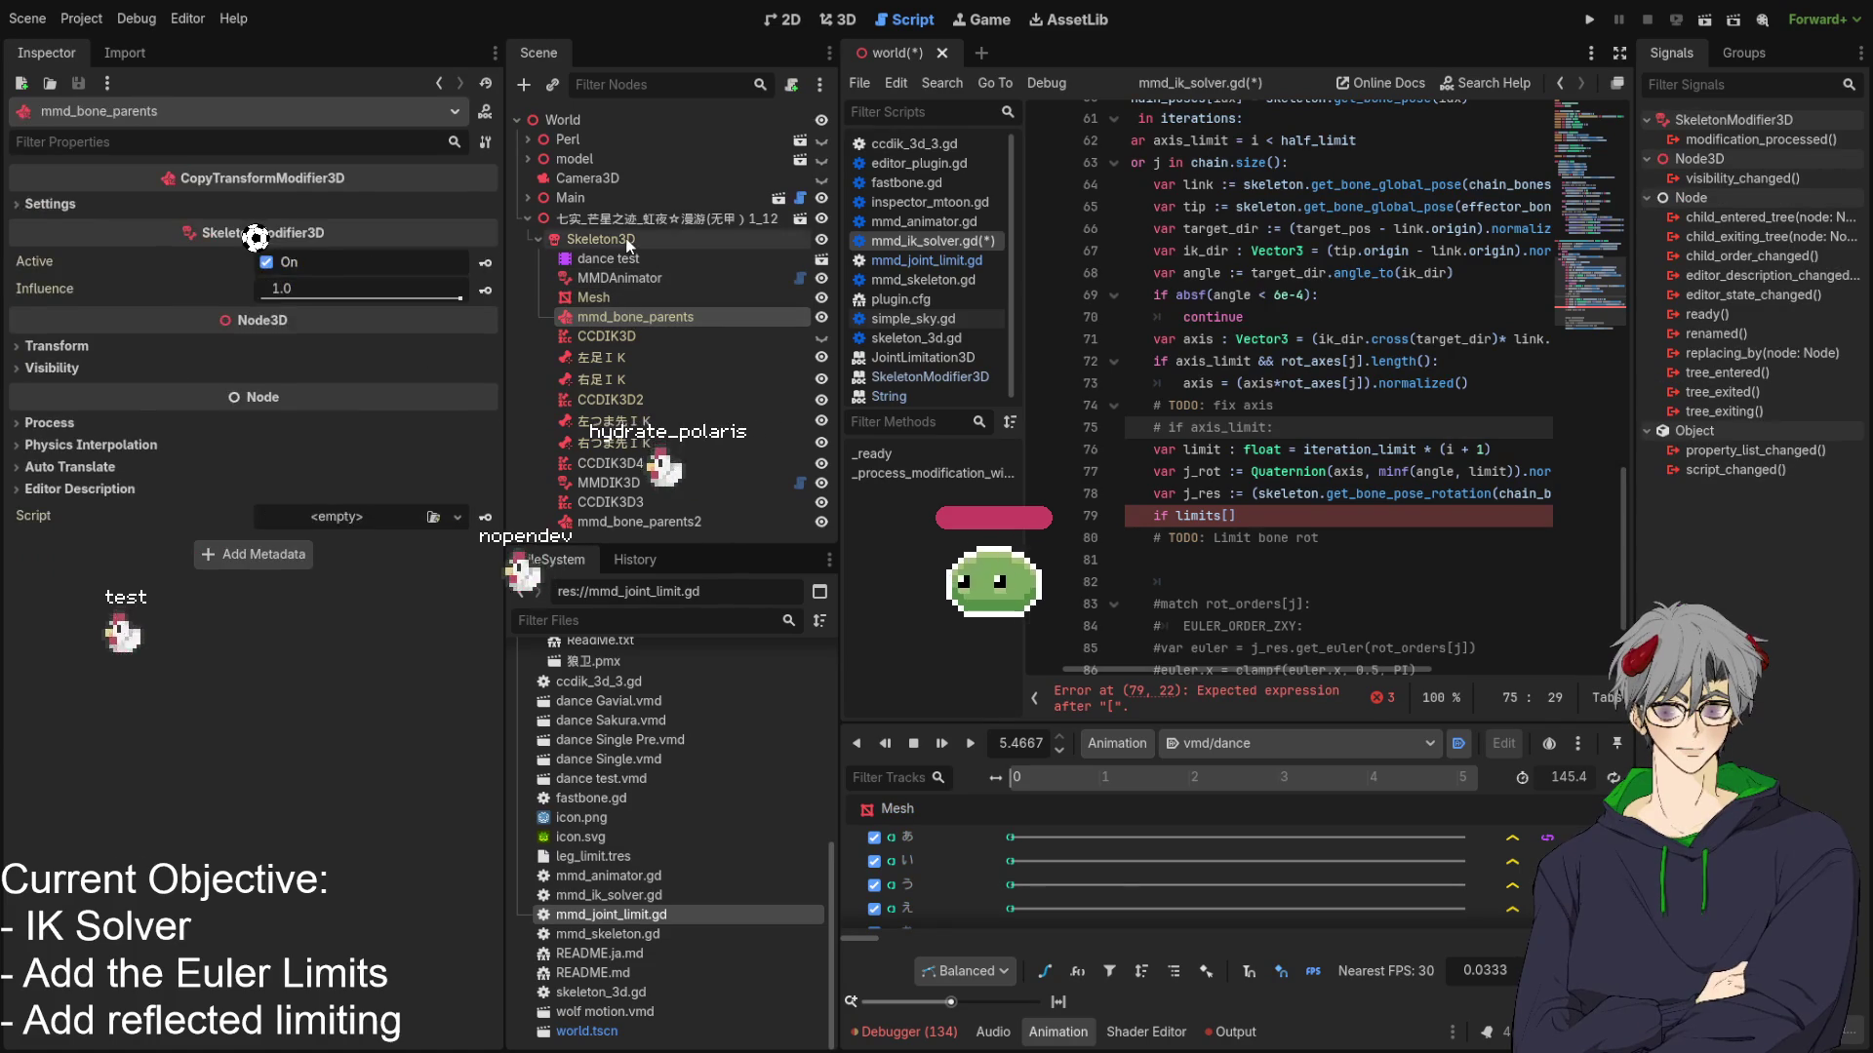
{"action": "left_click", "coordinate": [615, 241]}
{"action": "left_click", "coordinate": [638, 316]}
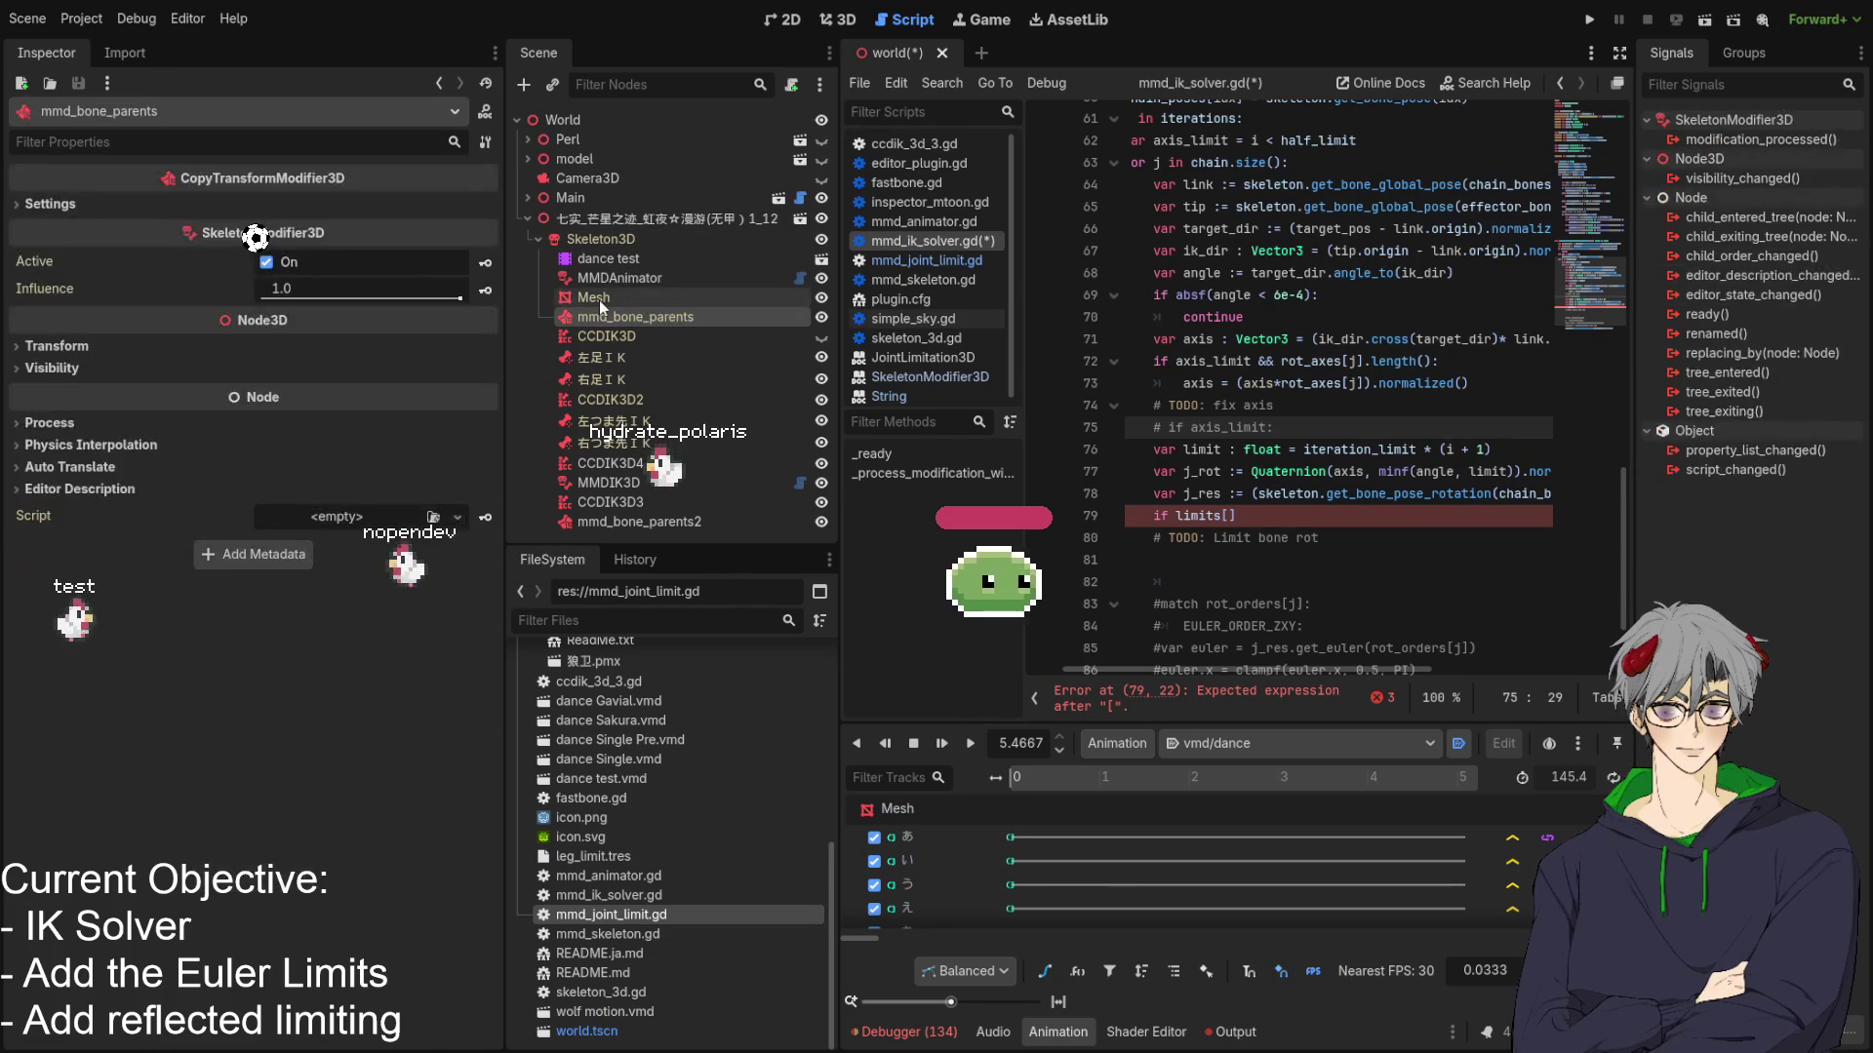
{"action": "left_click", "coordinate": [599, 298]}
{"action": "left_click", "coordinate": [600, 463]}
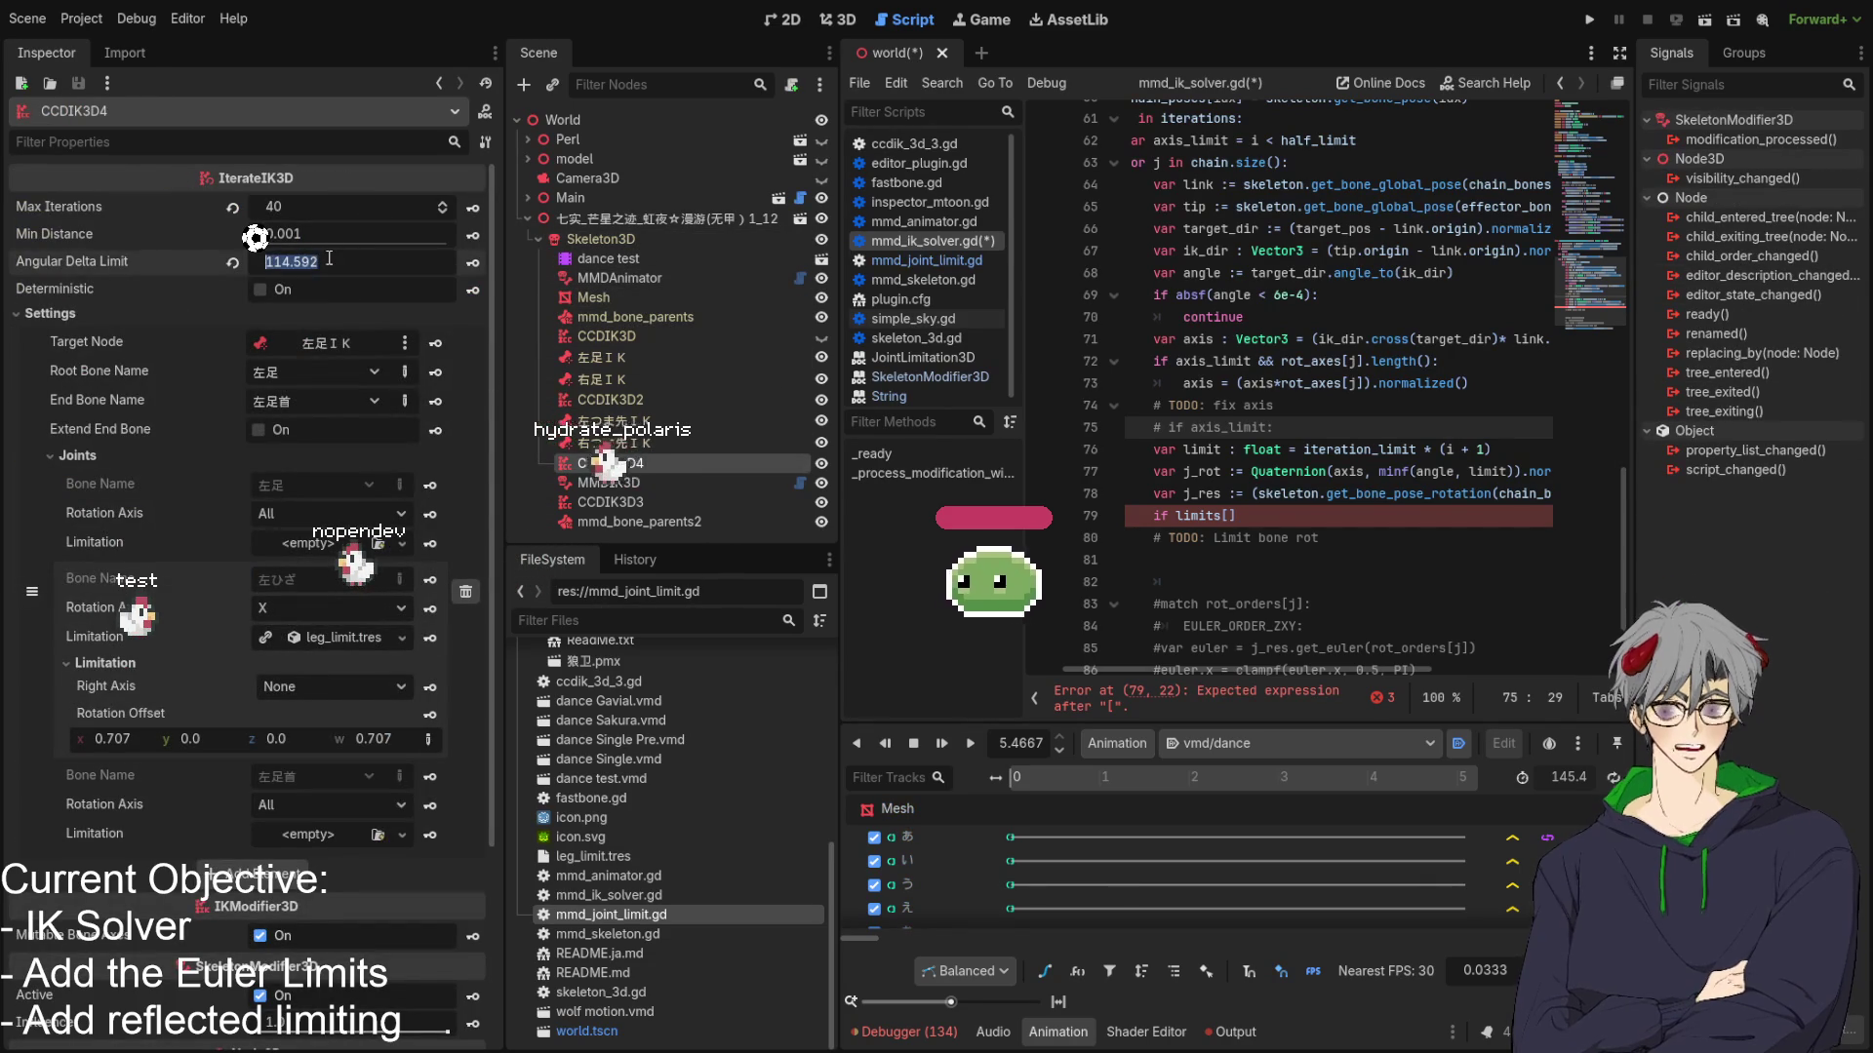
{"action": "left_click", "coordinate": [623, 483]}
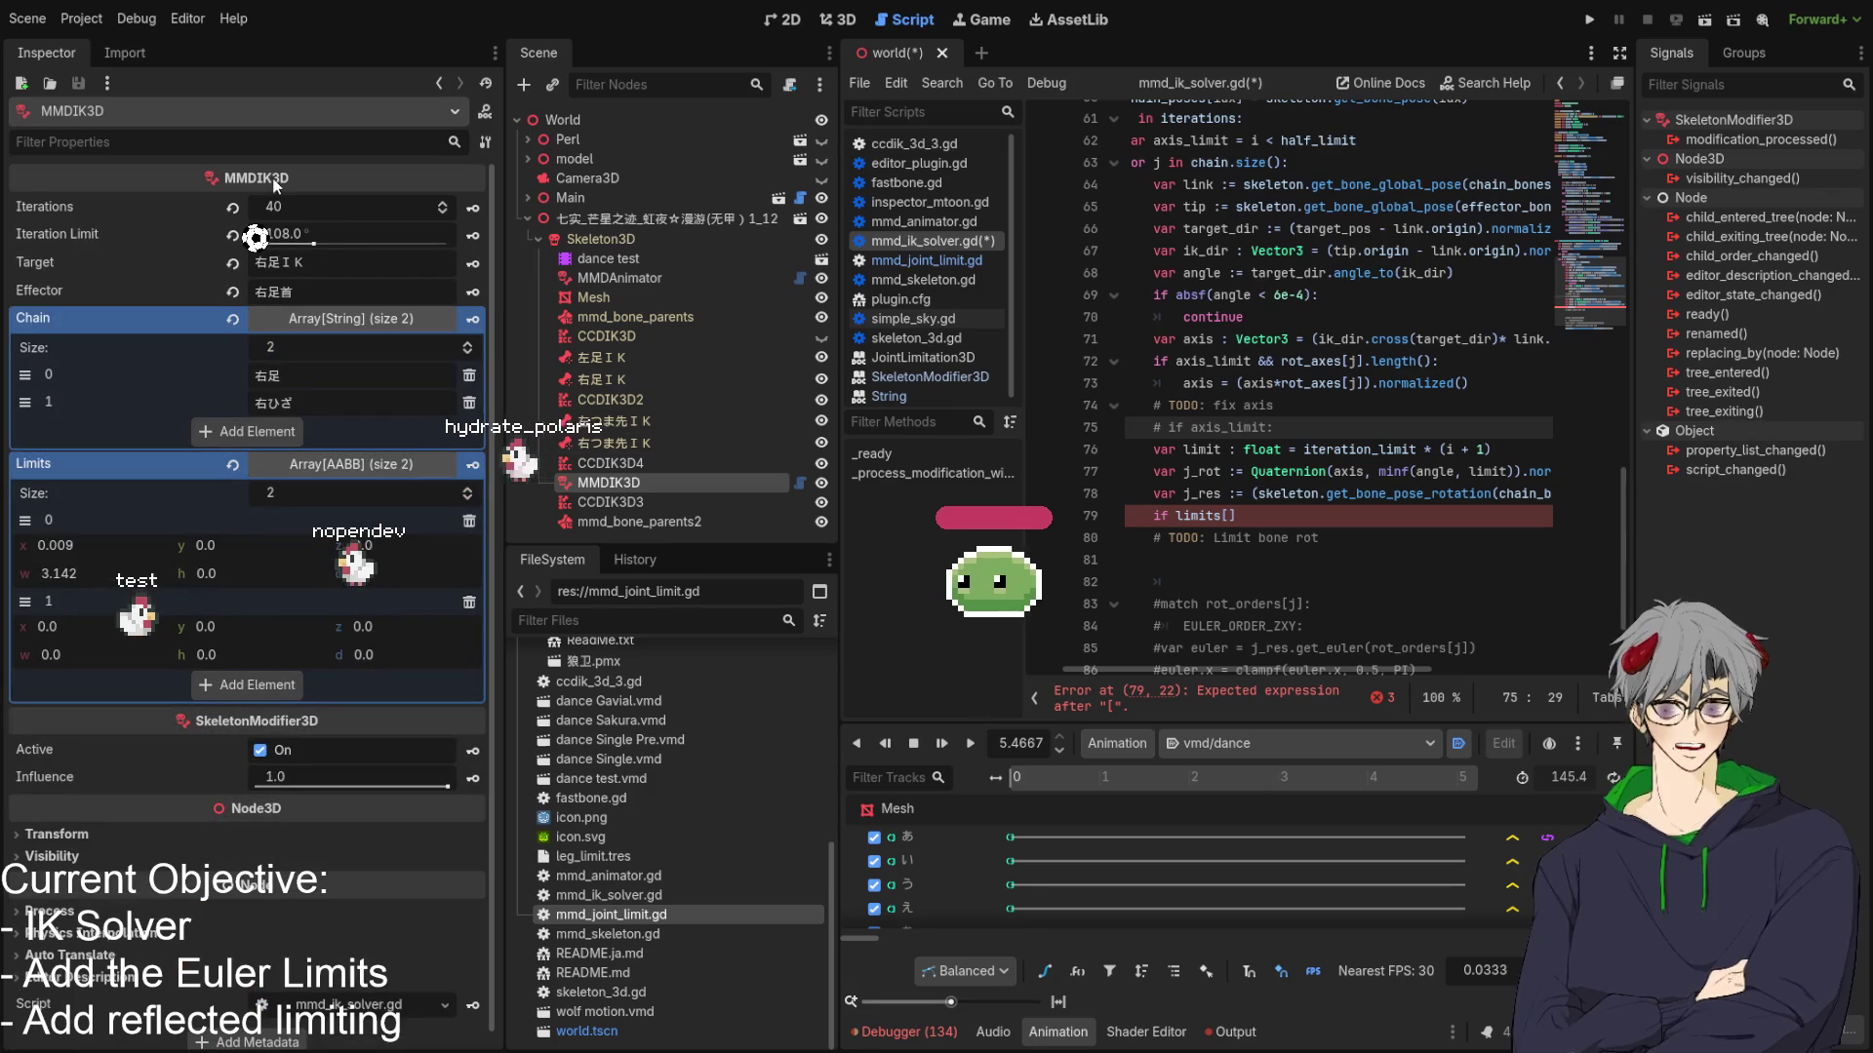
Commit 114.6 as the MMDIK3D Iteration Limit in place of 108.0.
{"action": "left_click", "coordinate": [327, 232]}
{"action": "key", "text": "Return"}
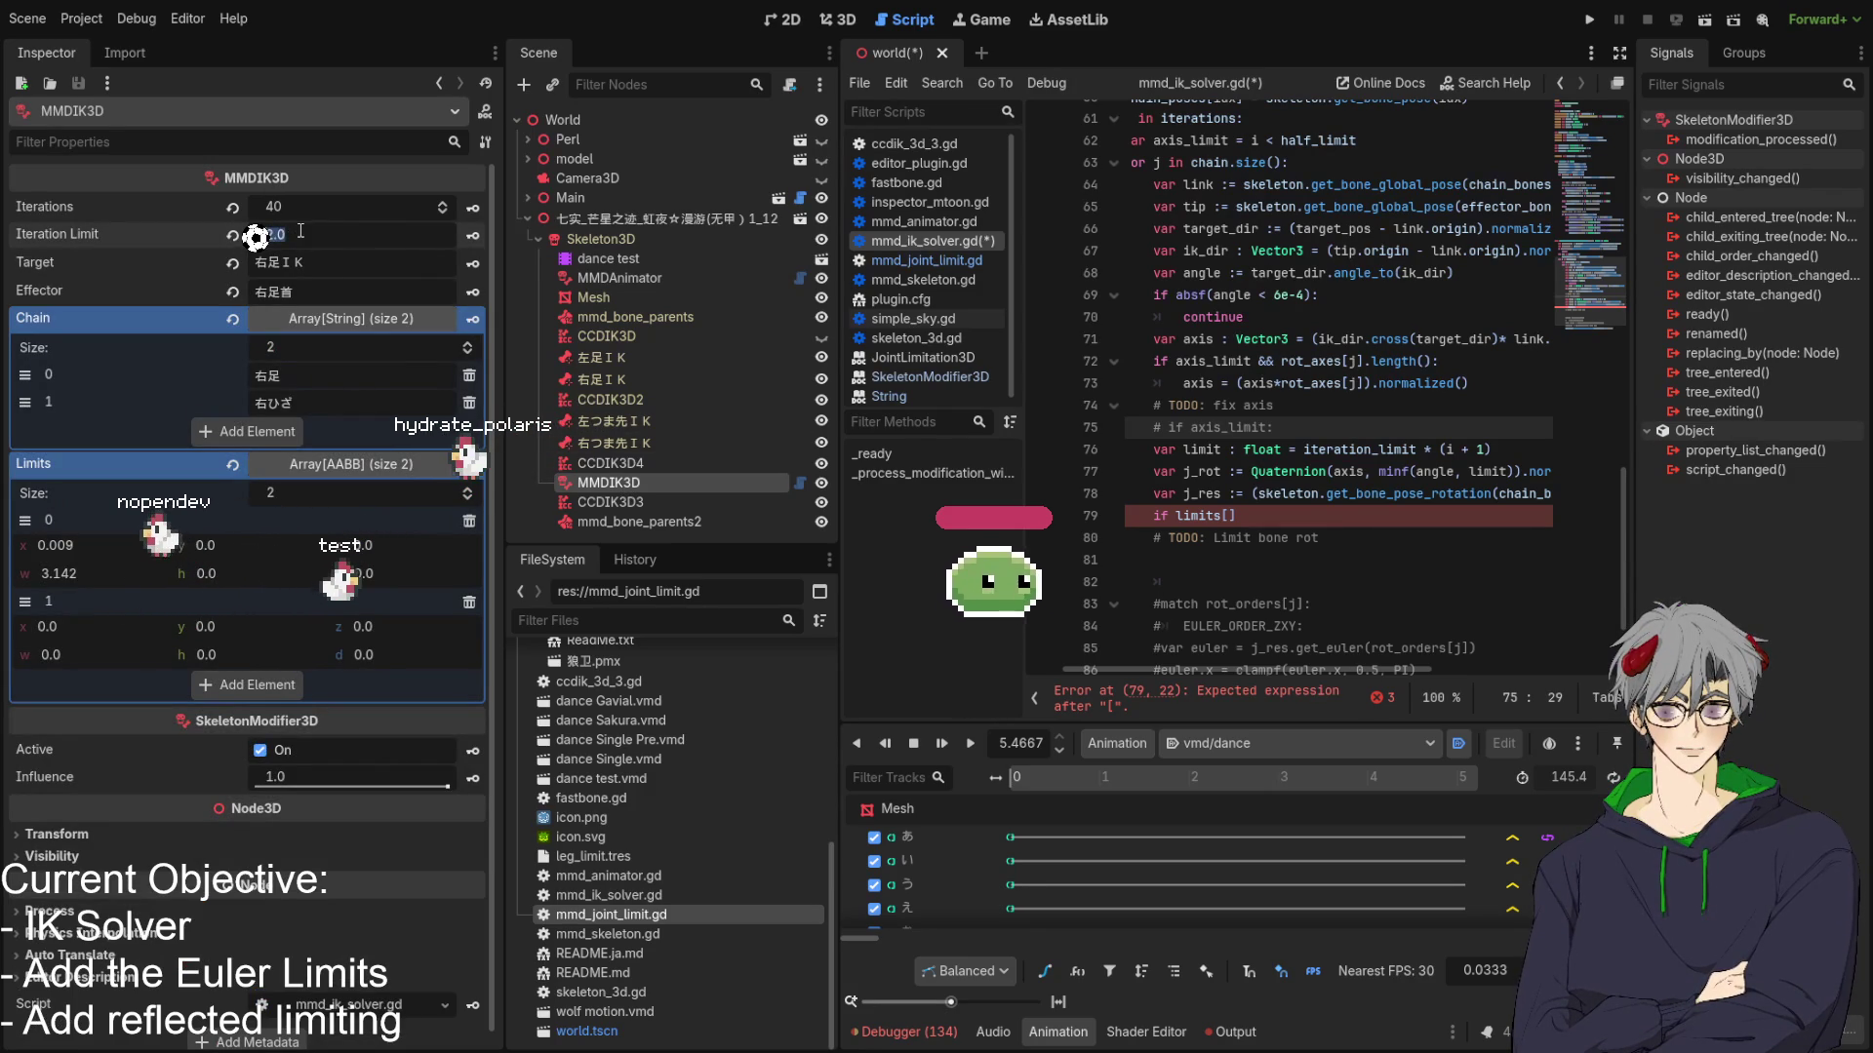
{"action": "key", "text": "Return"}
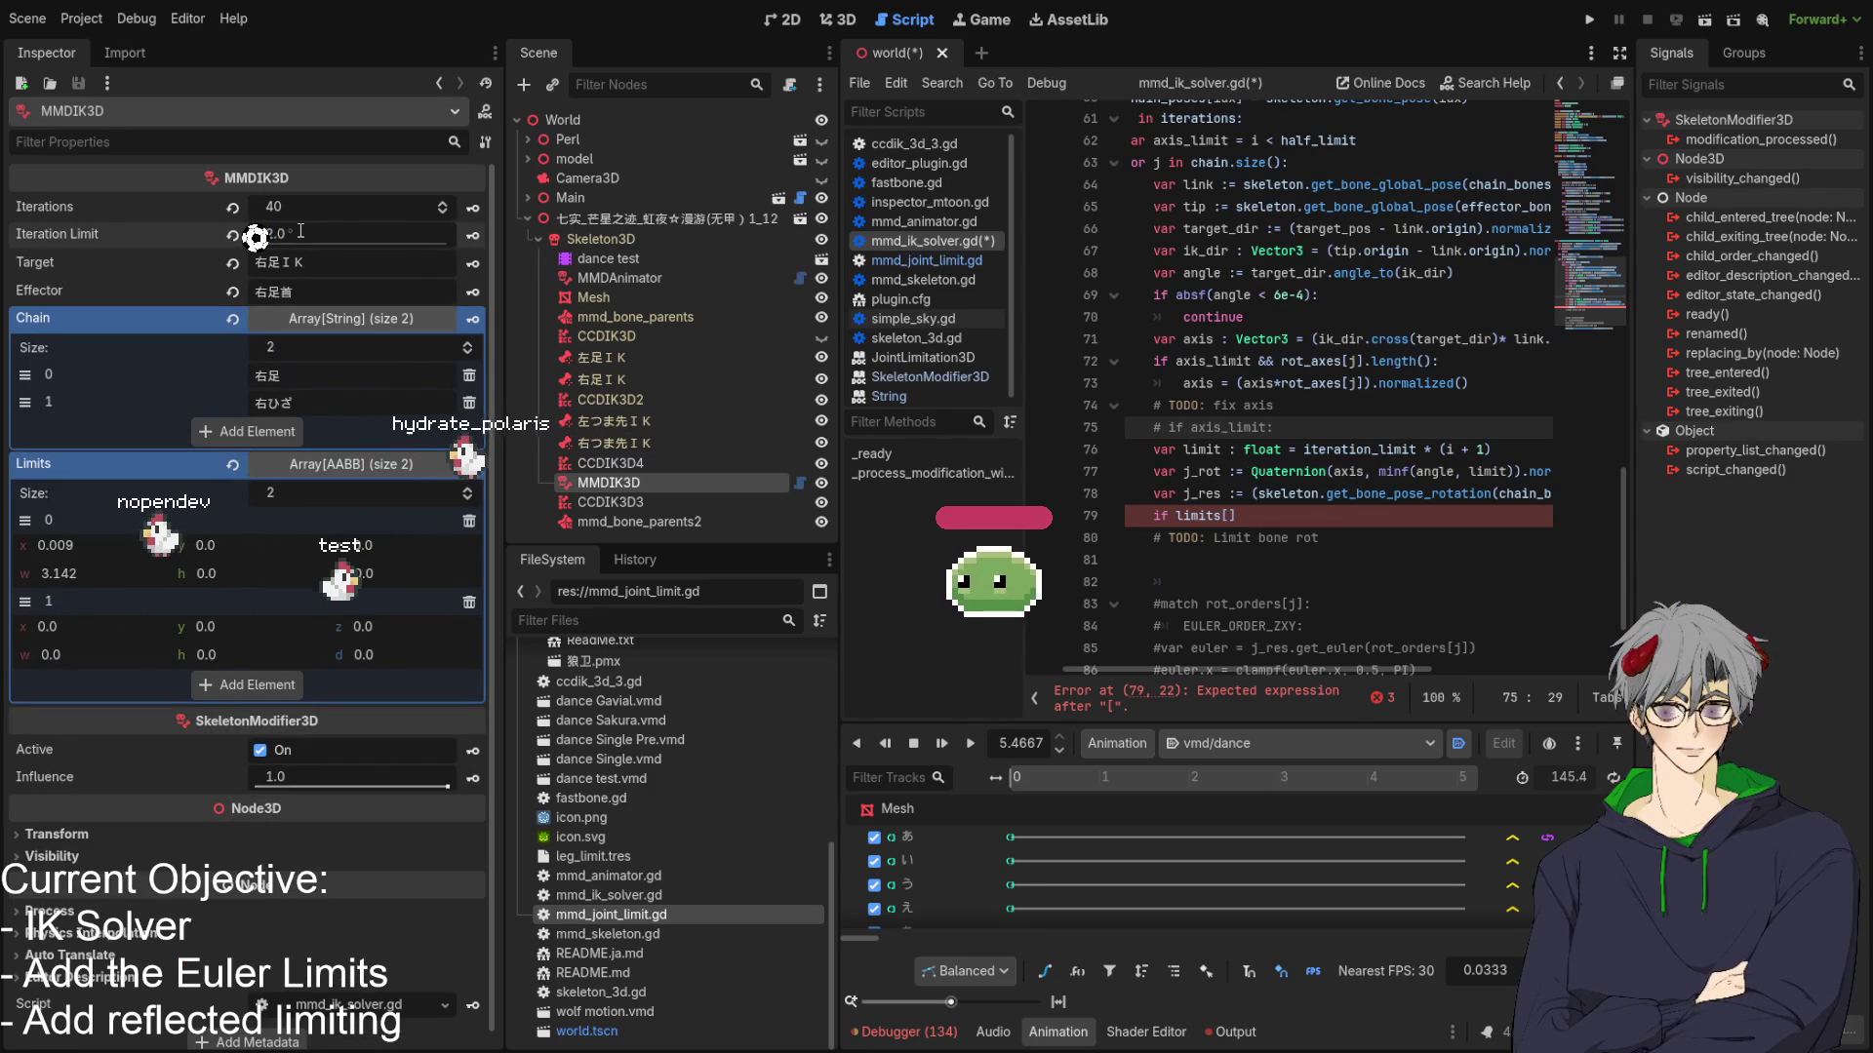
{"action": "key", "text": "Return"}
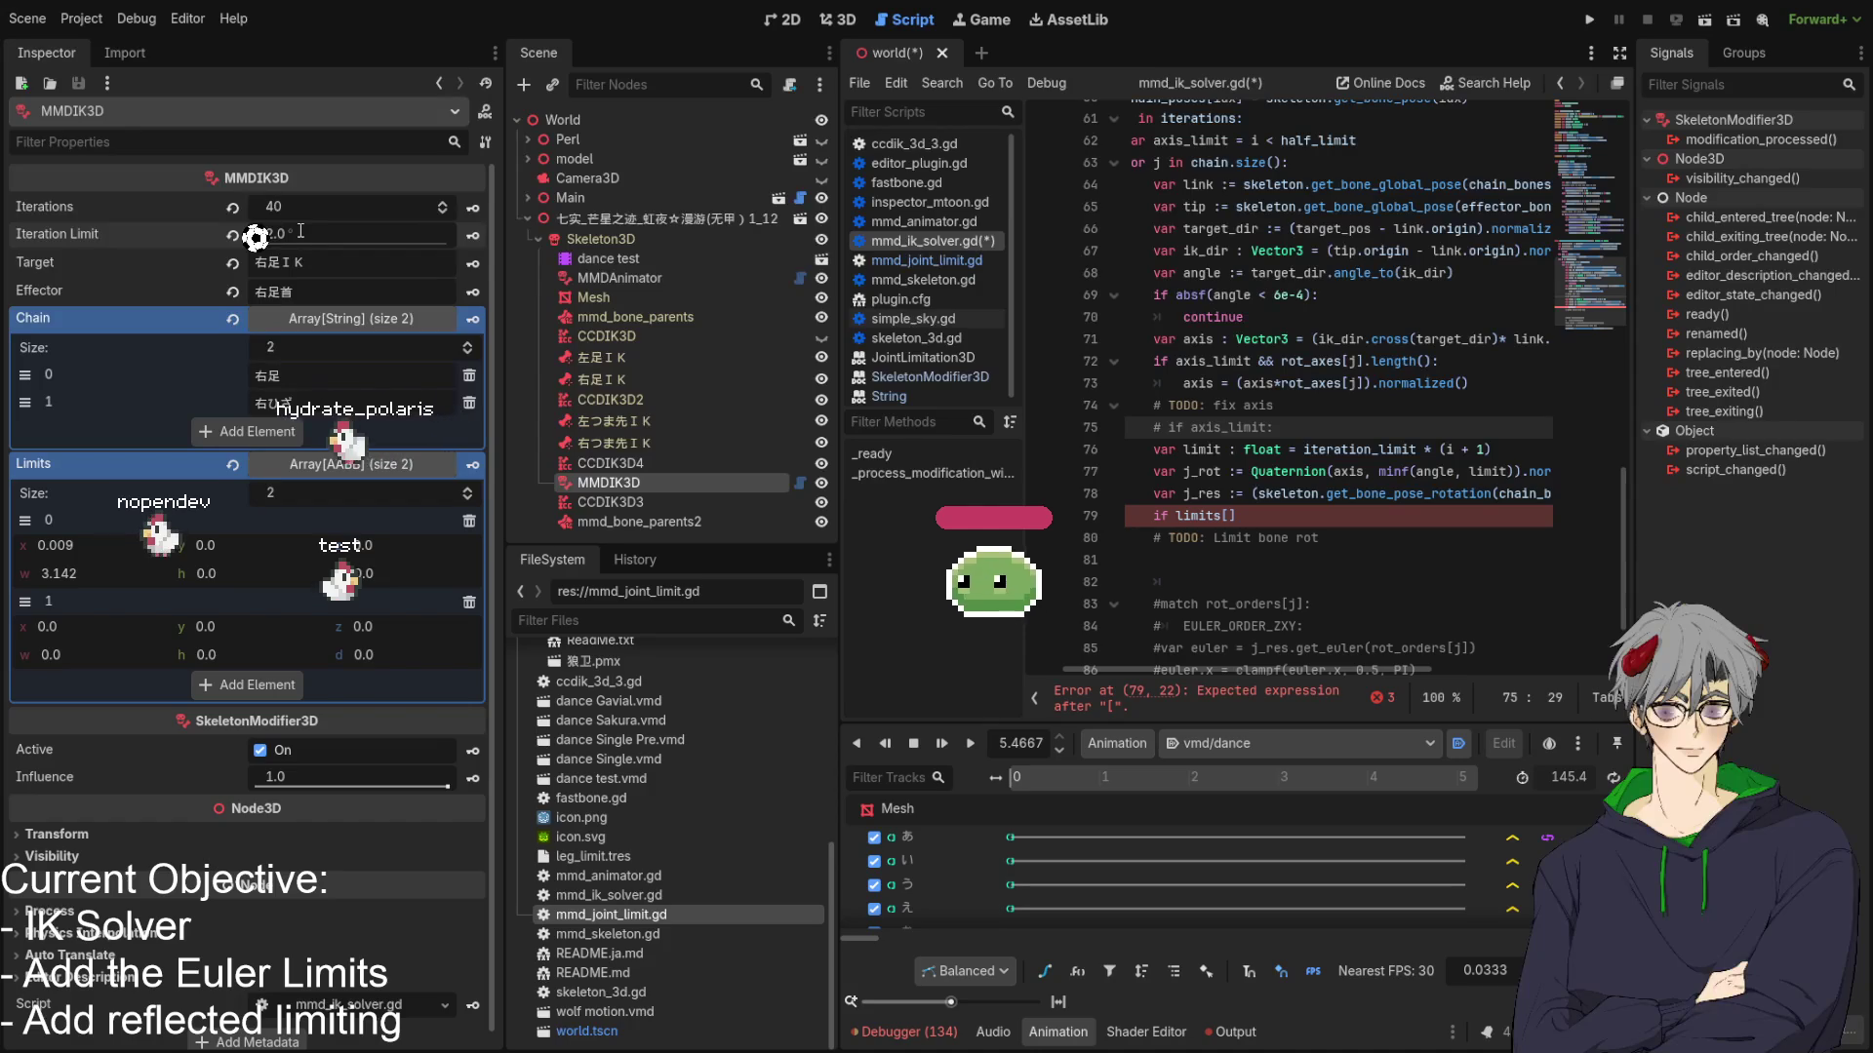
{"action": "left_click", "coordinate": [300, 232]}
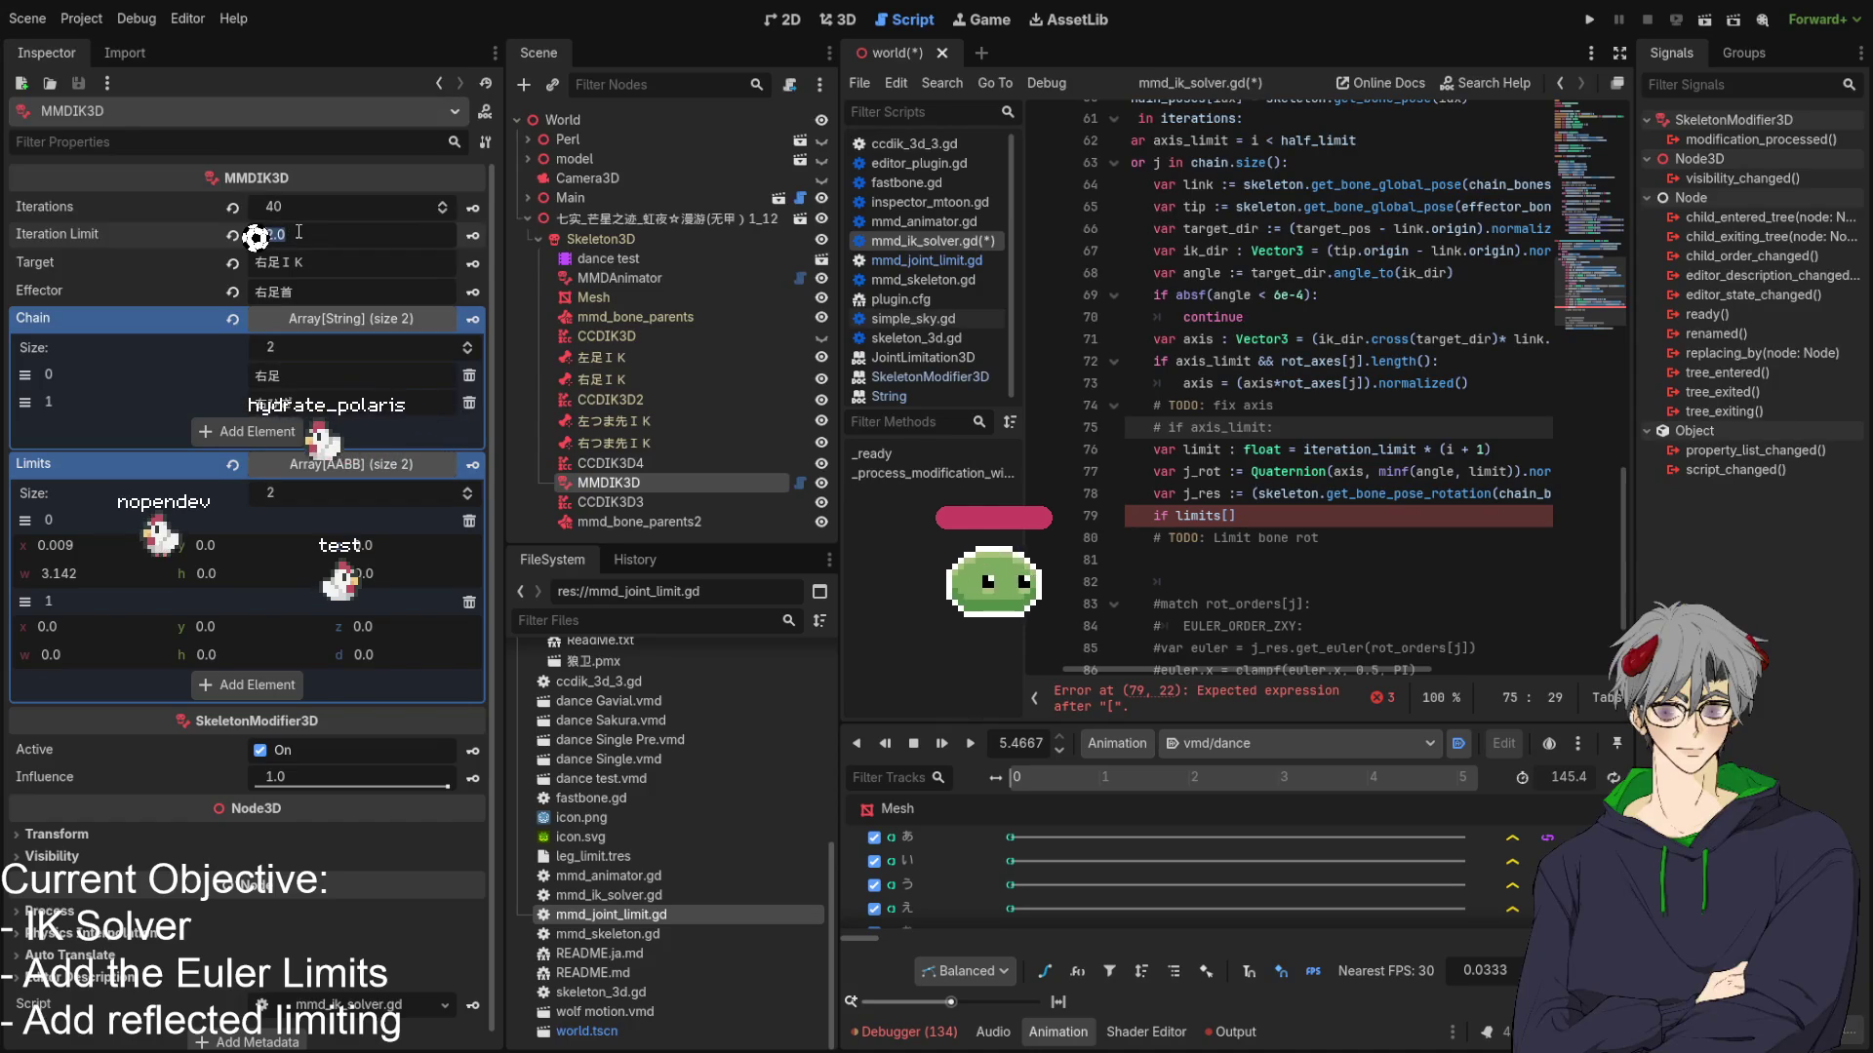
In the 3D view, cue the vmd/dance animation to 4.2 then 4.22 s and frame the whole character.
{"action": "left_click", "coordinate": [844, 21]}
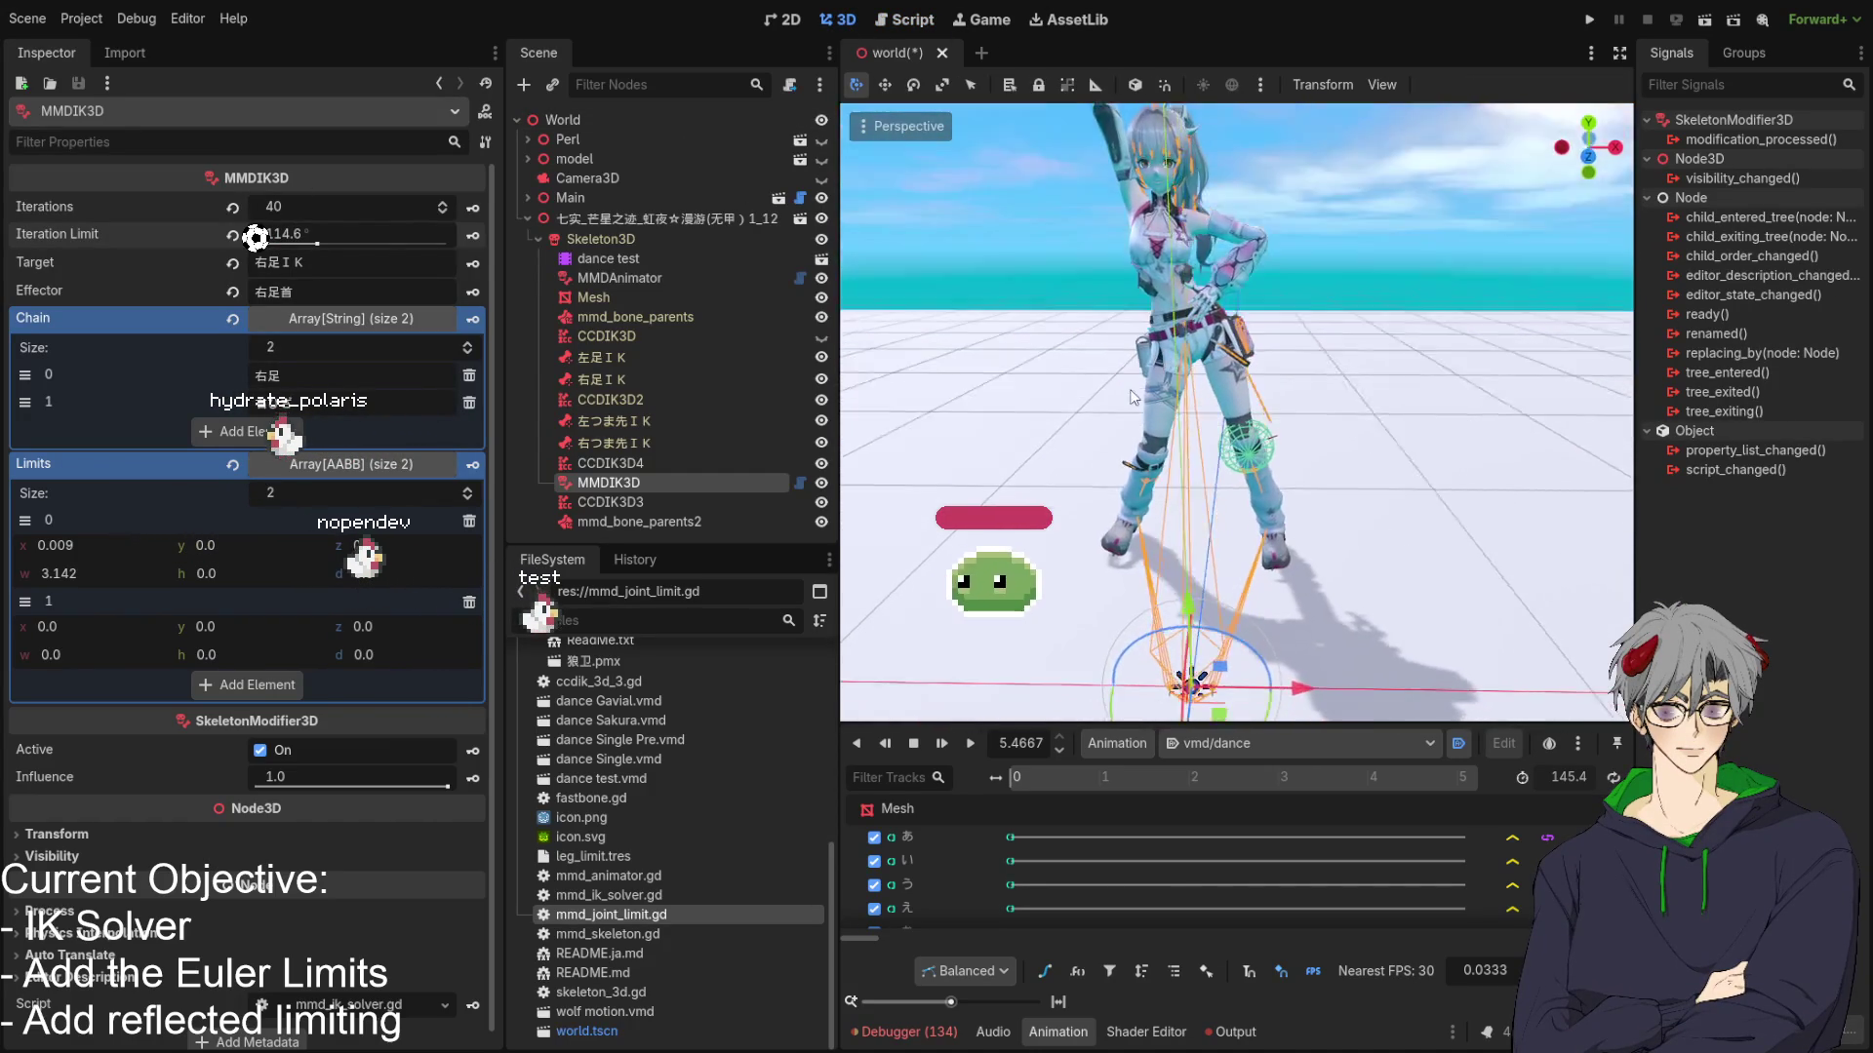
{"action": "left_click_drag", "start_coordinate": [1132, 396], "coordinate": [1215, 401]}
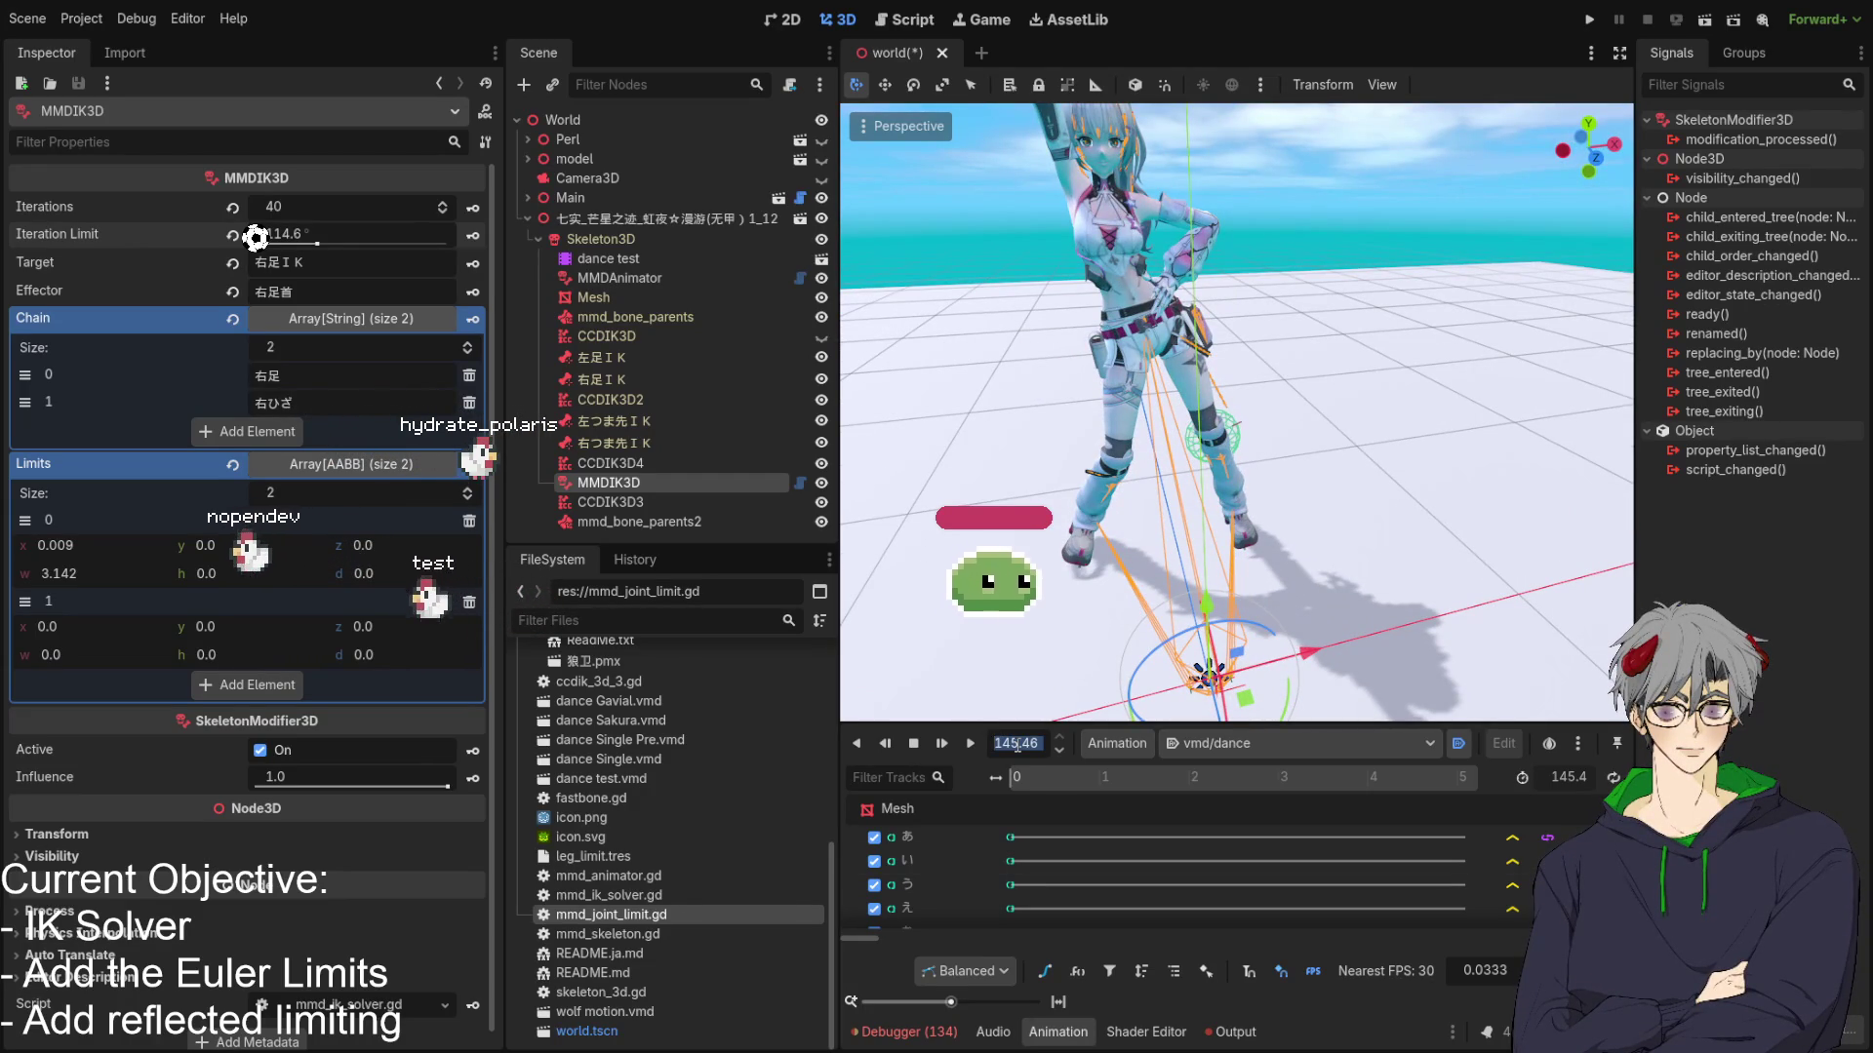
{"action": "type", "text": "4.2"}
{"action": "key", "text": "Return"}
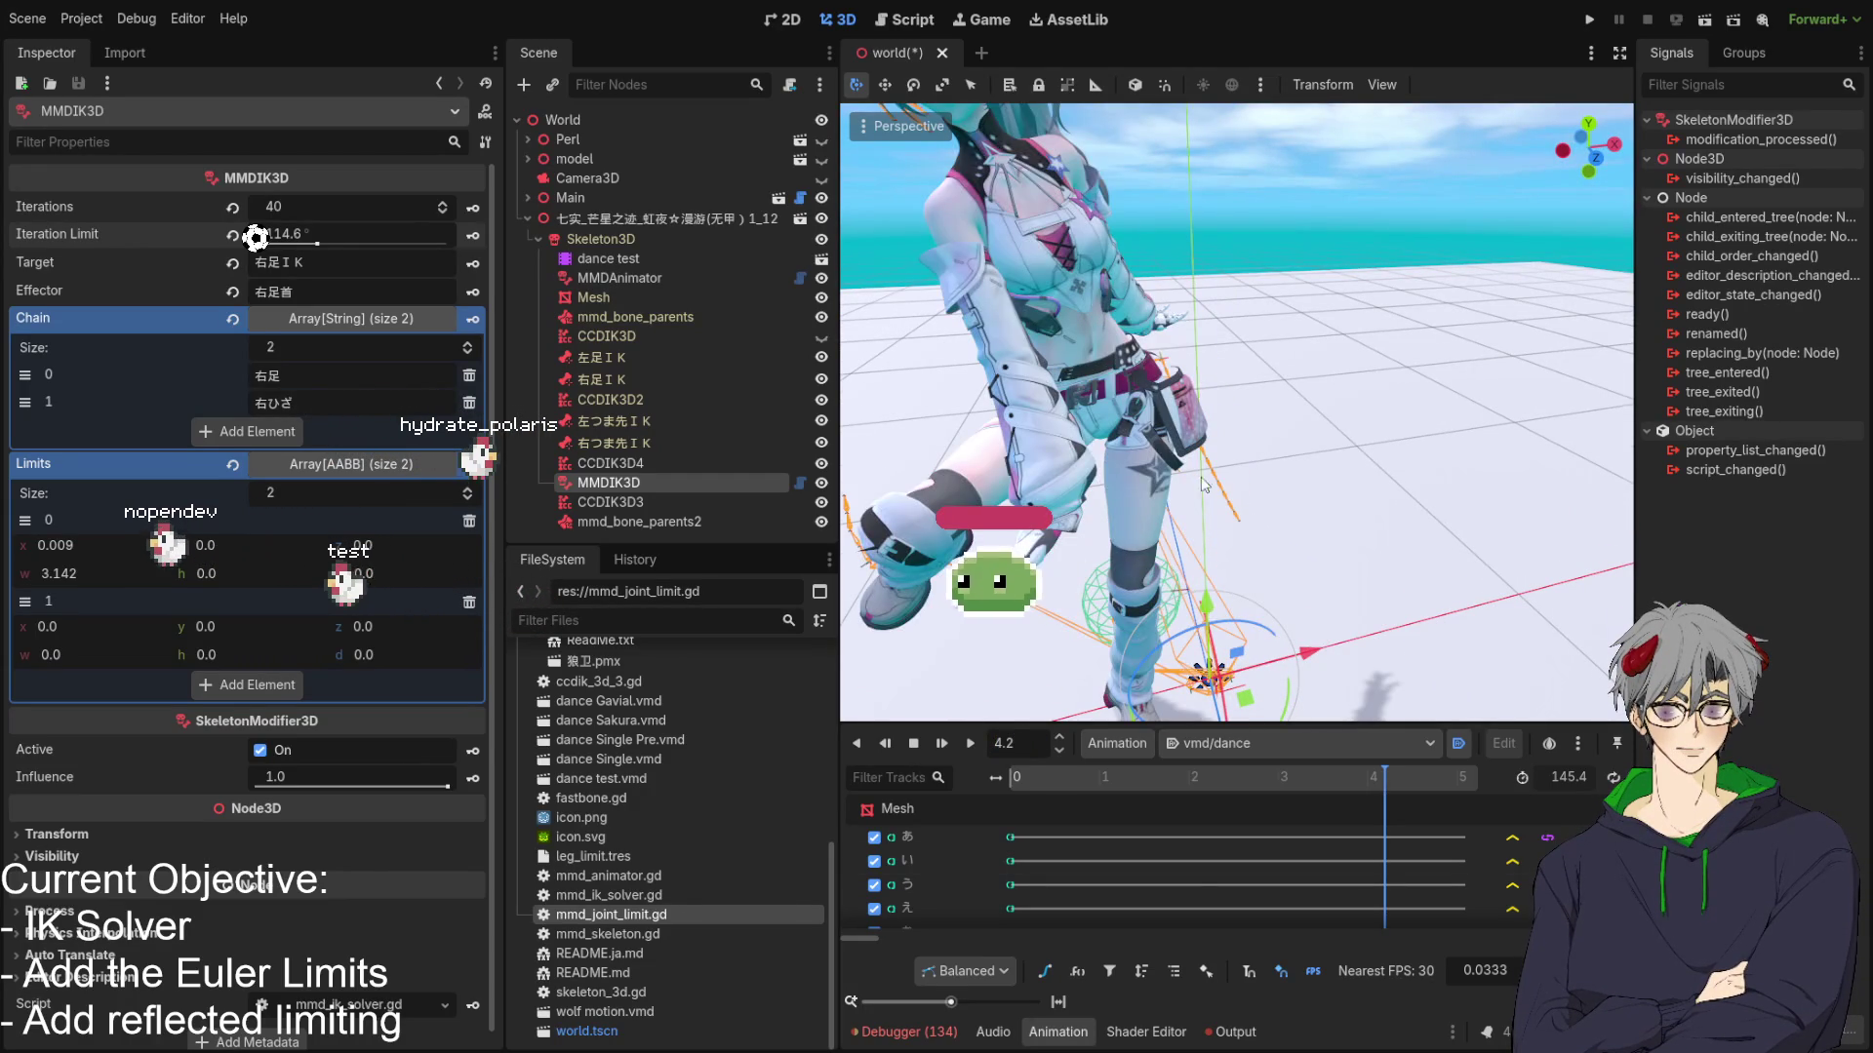
{"action": "scroll", "coordinate": [1202, 483], "scroll_direction": "down", "scroll_amount": 3}
{"action": "mouse_move", "coordinate": [1201, 484]}
{"action": "left_mouse_down"}
{"action": "mouse_move", "coordinate": [1046, 412]}
{"action": "mouse_move", "coordinate": [1235, 367]}
{"action": "mouse_move", "coordinate": [1359, 376]}
{"action": "mouse_move", "coordinate": [1249, 360]}
{"action": "mouse_move", "coordinate": [1219, 439]}
{"action": "left_mouse_up"}
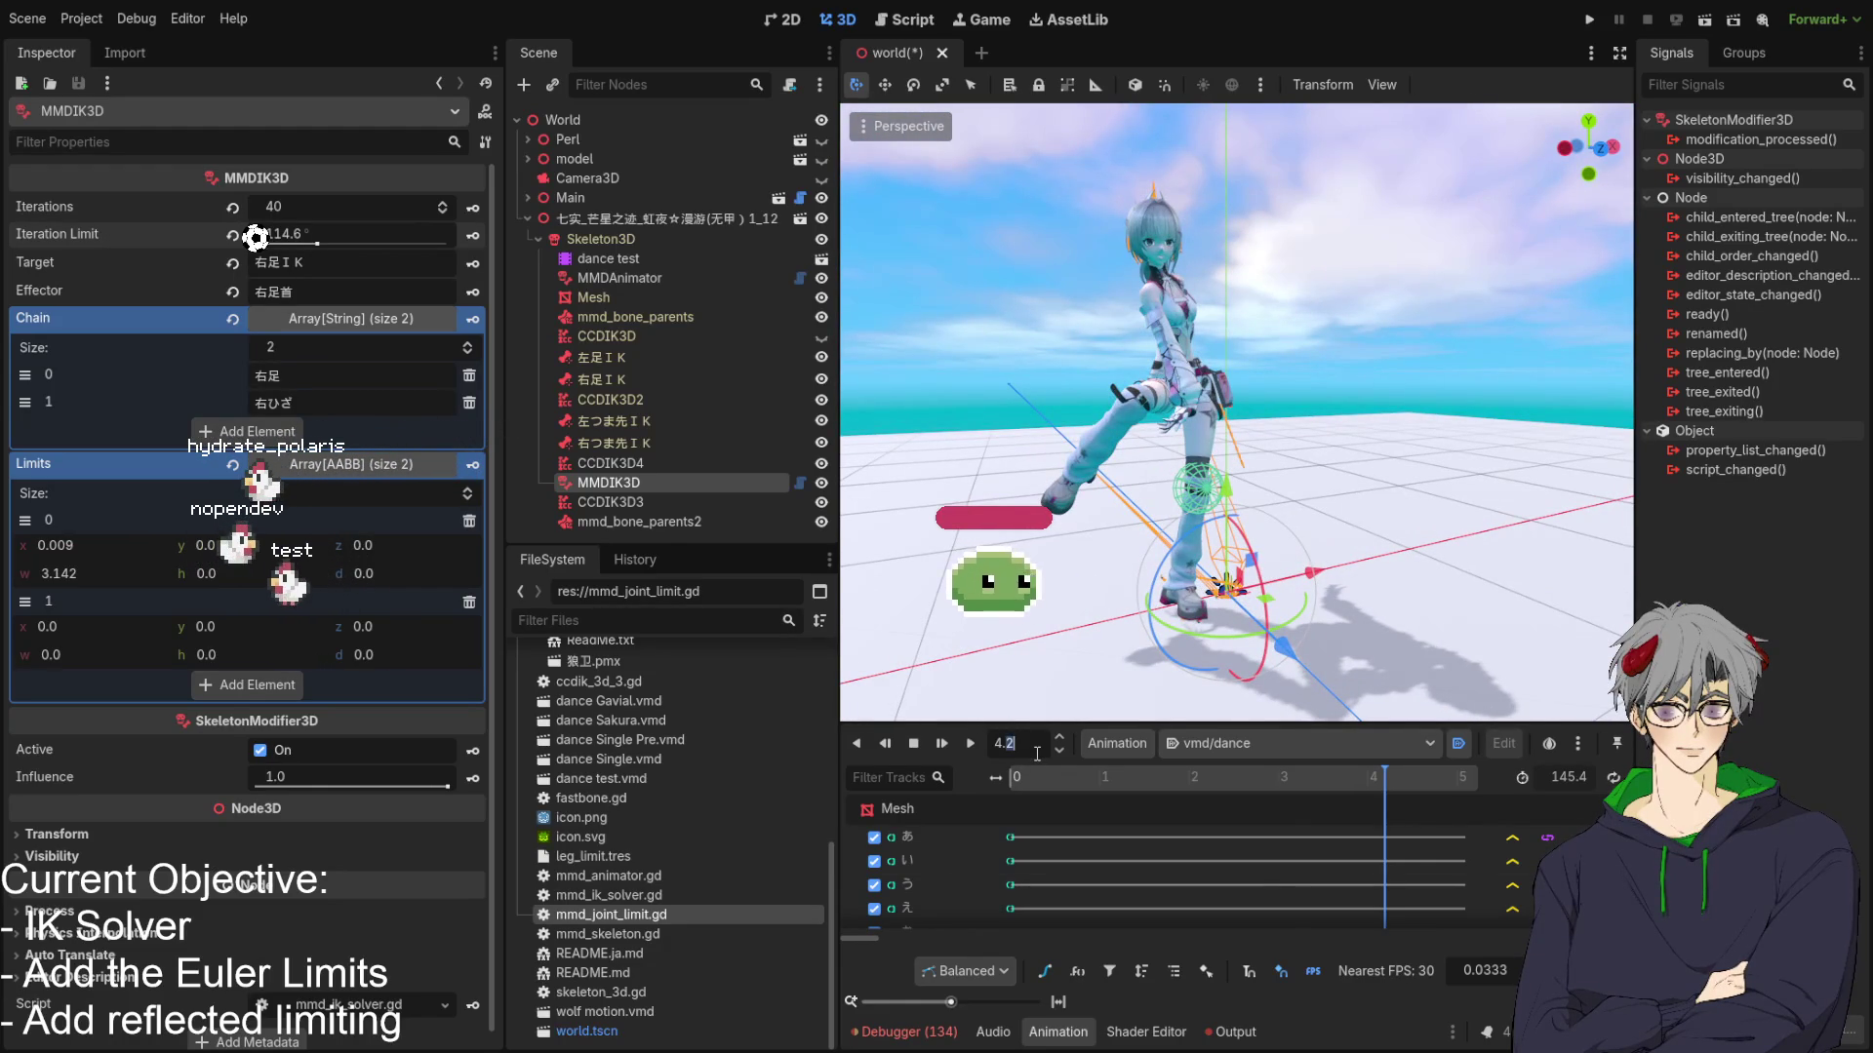
{"action": "type", "text": "2"}
{"action": "key", "text": "Return"}
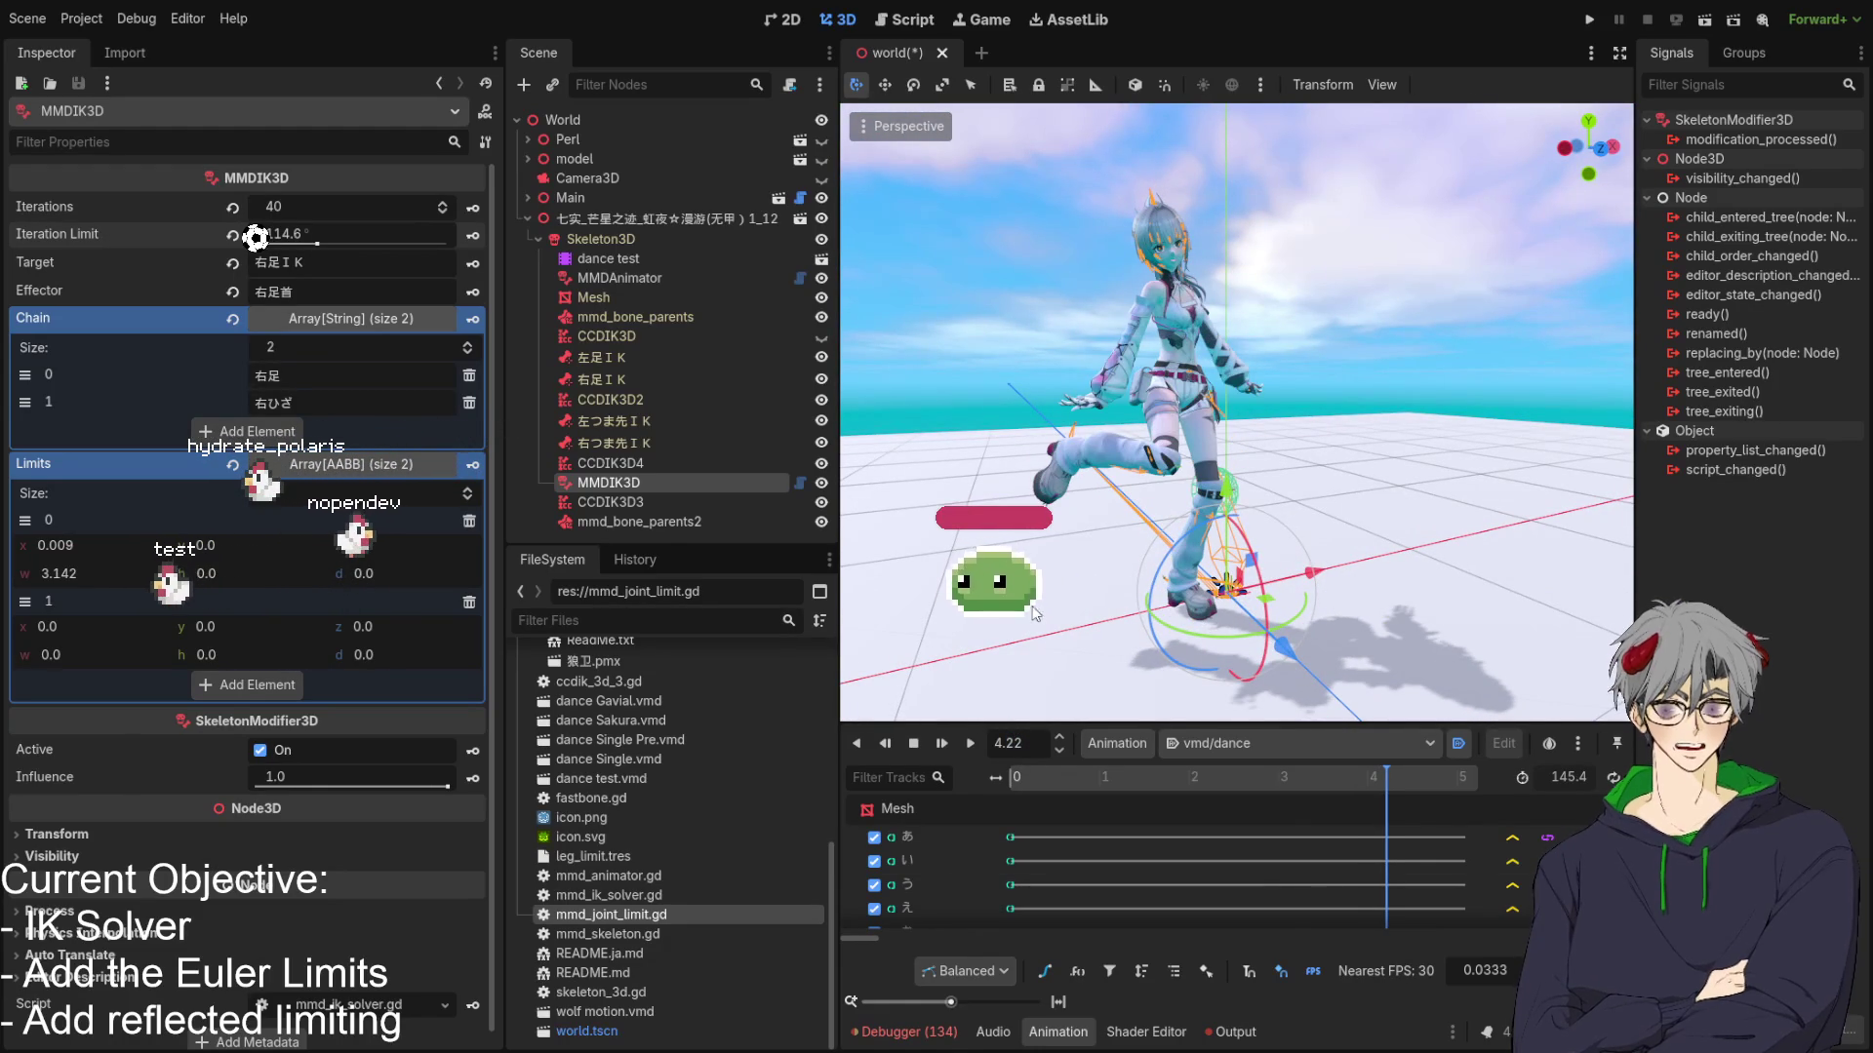
Orbit around the character's legs and scrub the timeline to about 4.22 s.
{"action": "mouse_move", "coordinate": [1389, 792]}
{"action": "left_mouse_down"}
{"action": "mouse_move", "coordinate": [1141, 780]}
{"action": "mouse_move", "coordinate": [1210, 765]}
{"action": "mouse_move", "coordinate": [1391, 782]}
{"action": "mouse_move", "coordinate": [1209, 793]}
{"action": "mouse_move", "coordinate": [1390, 822]}
{"action": "mouse_move", "coordinate": [1196, 807]}
{"action": "mouse_move", "coordinate": [1387, 805]}
{"action": "mouse_move", "coordinate": [1059, 784]}
{"action": "mouse_move", "coordinate": [1384, 802]}
{"action": "left_mouse_up"}
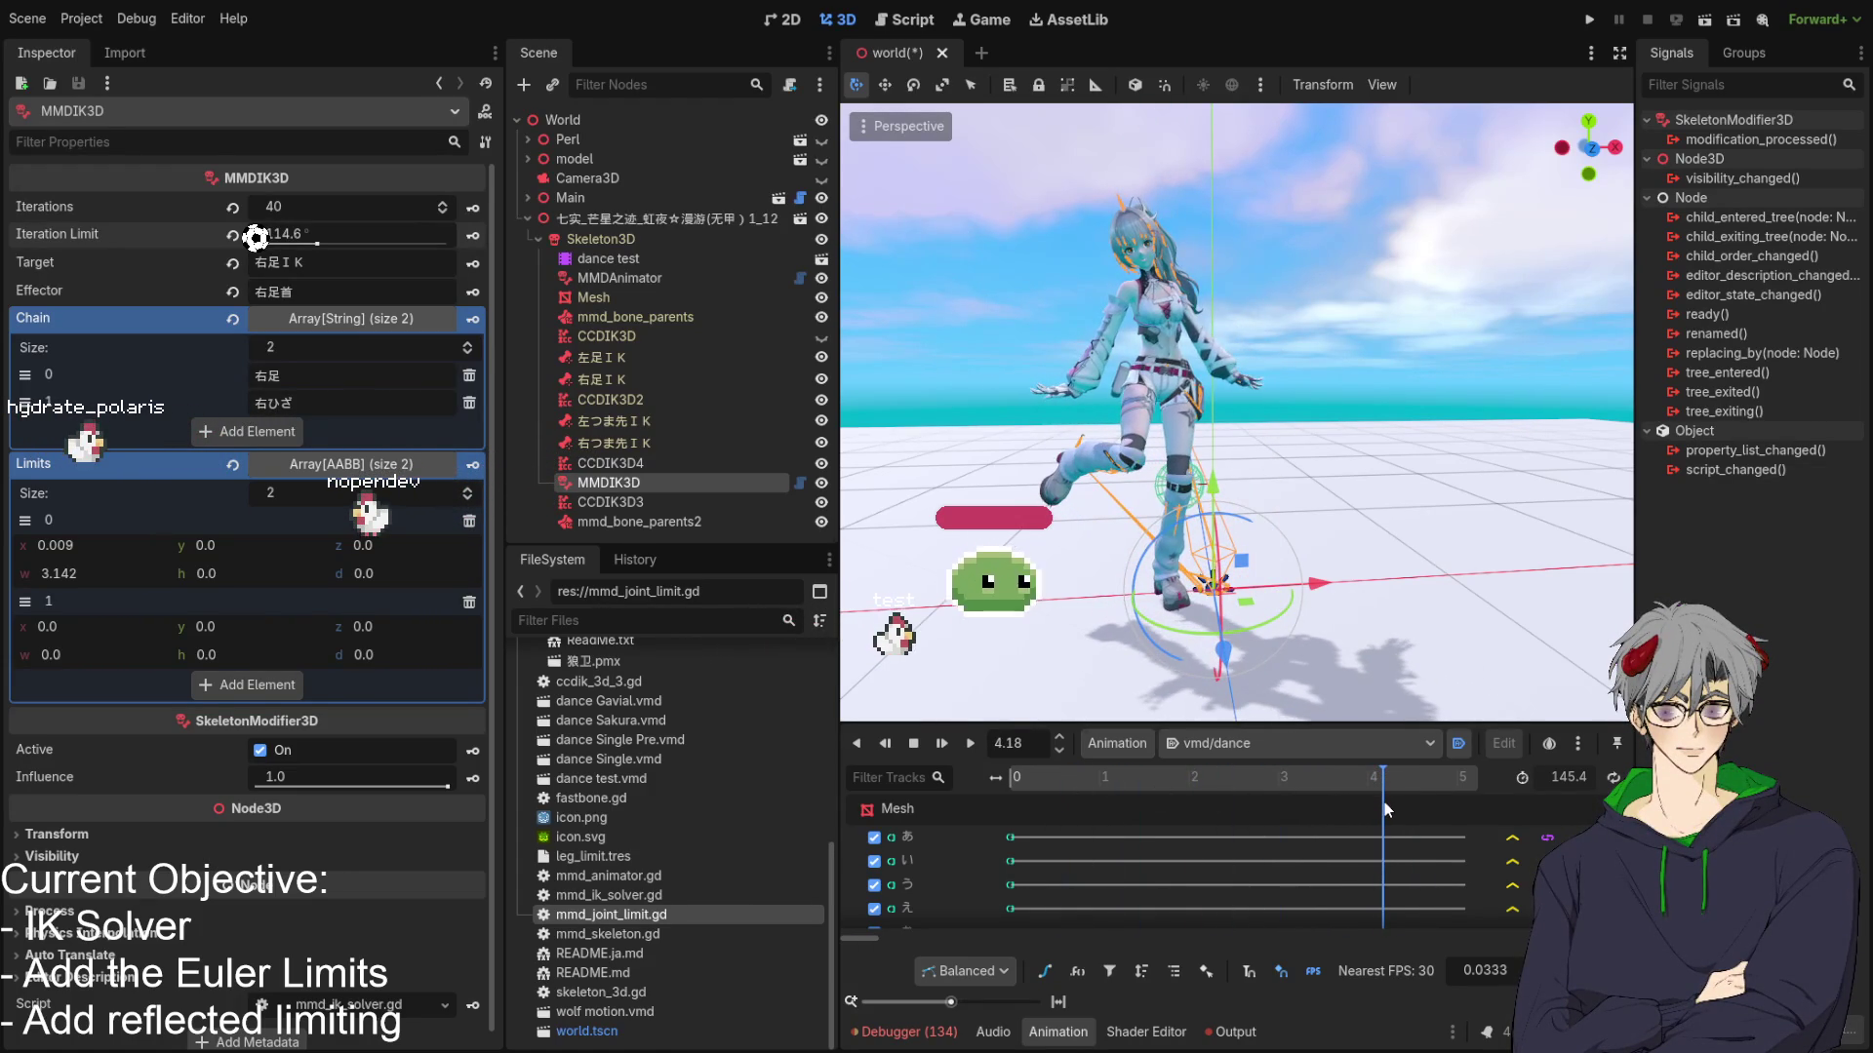
{"action": "mouse_move", "coordinate": [1355, 614]}
{"action": "left_mouse_down"}
{"action": "mouse_move", "coordinate": [1295, 565]}
{"action": "mouse_move", "coordinate": [1354, 578]}
{"action": "mouse_move", "coordinate": [1307, 566]}
{"action": "mouse_move", "coordinate": [1298, 586]}
{"action": "left_mouse_up"}
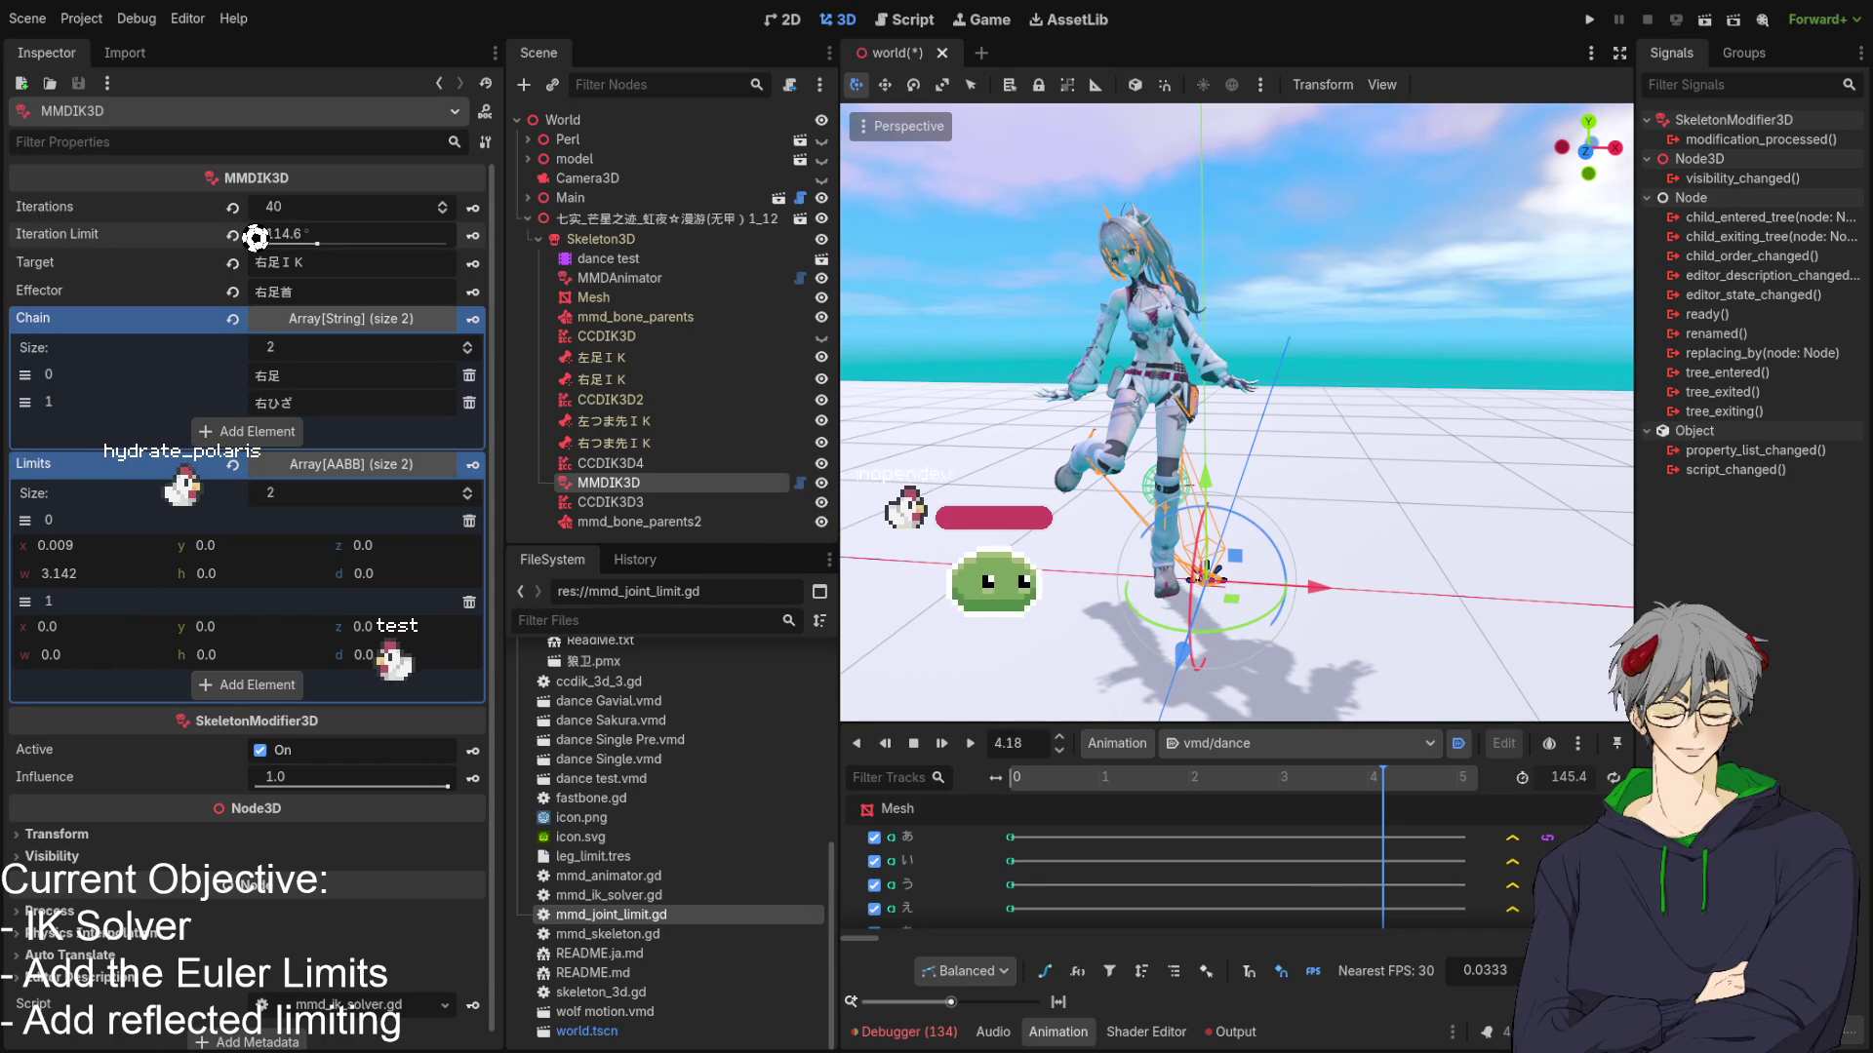
{"action": "mouse_move", "coordinate": [1521, 234]}
{"action": "left_mouse_down"}
{"action": "mouse_move", "coordinate": [1272, 271]}
{"action": "mouse_move", "coordinate": [1040, 419]}
{"action": "mouse_move", "coordinate": [1231, 308]}
{"action": "mouse_move", "coordinate": [1447, 289]}
{"action": "mouse_move", "coordinate": [1225, 300]}
{"action": "mouse_move", "coordinate": [1348, 289]}
{"action": "mouse_move", "coordinate": [973, 378]}
{"action": "left_mouse_up"}
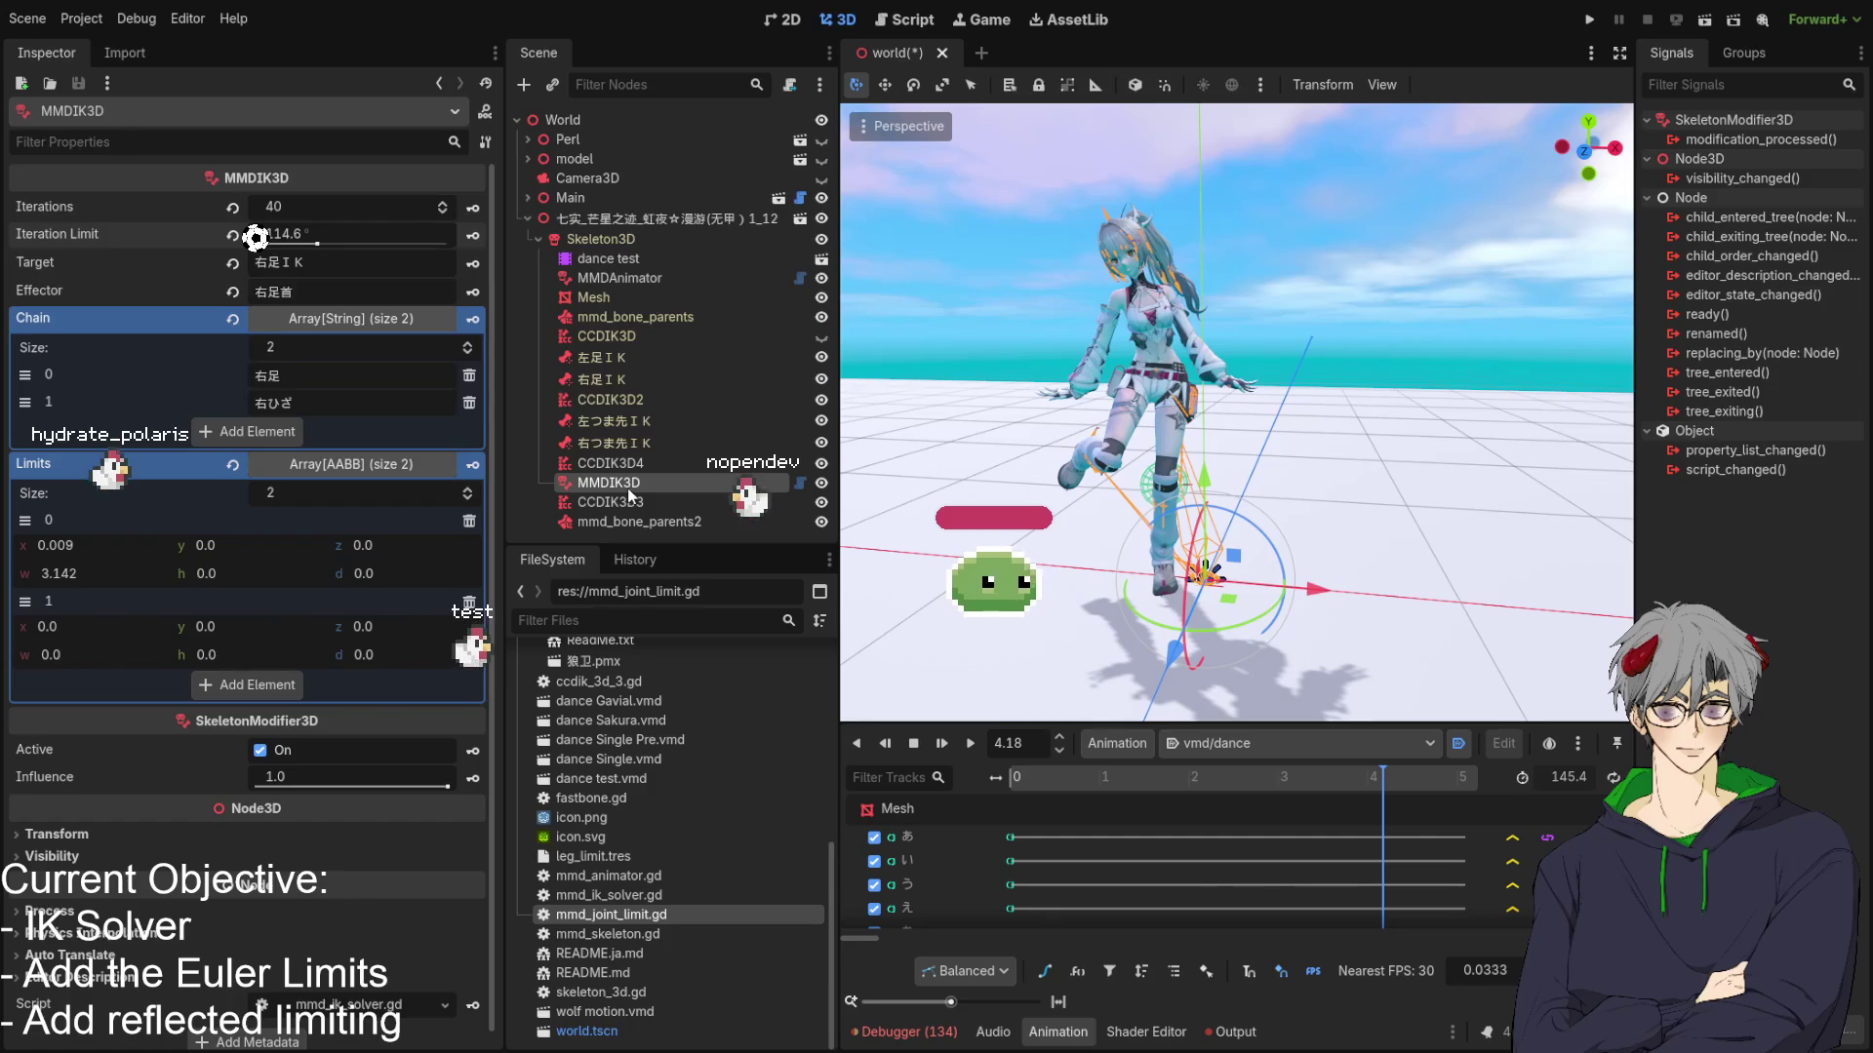
{"action": "mouse_move", "coordinate": [858, 429]}
{"action": "left_mouse_down"}
{"action": "mouse_move", "coordinate": [985, 412]}
{"action": "mouse_move", "coordinate": [1291, 419]}
{"action": "mouse_move", "coordinate": [1178, 430]}
{"action": "mouse_move", "coordinate": [1506, 417]}
{"action": "mouse_move", "coordinate": [1239, 413]}
{"action": "mouse_move", "coordinate": [1386, 433]}
{"action": "mouse_move", "coordinate": [1219, 437]}
{"action": "left_mouse_up"}
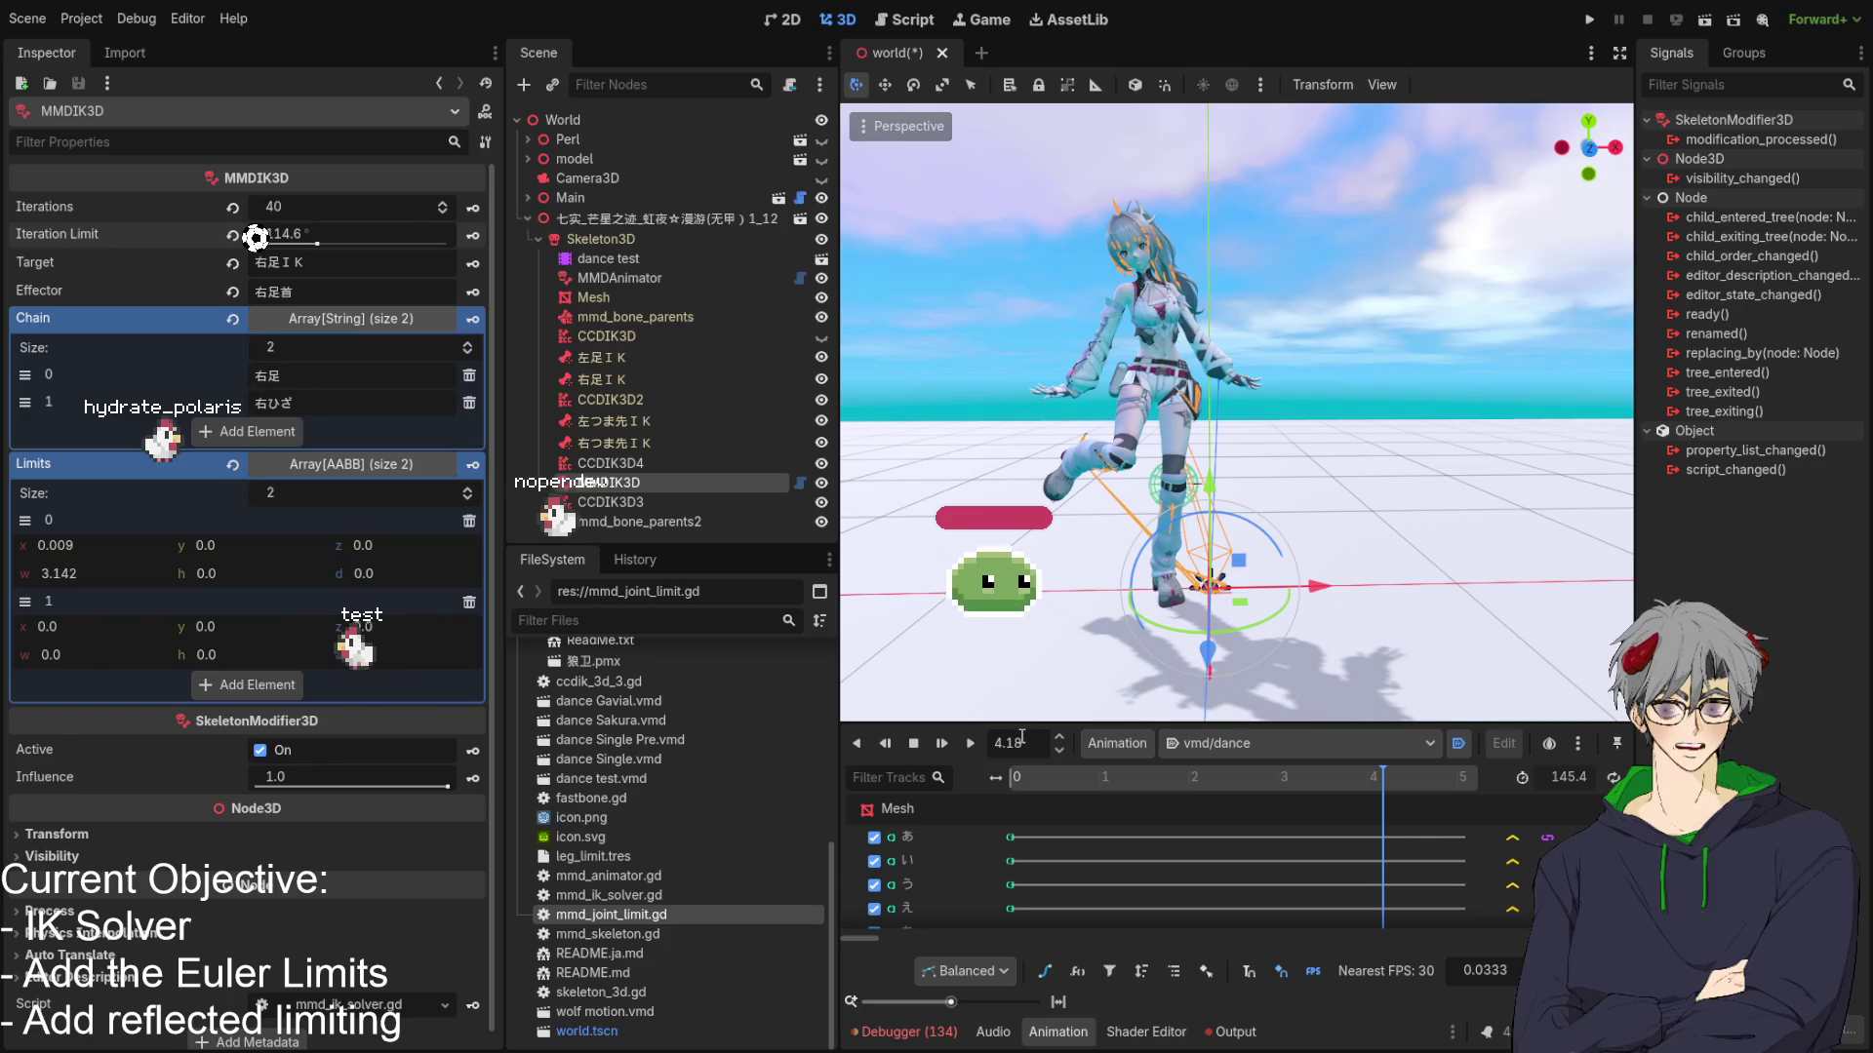
{"action": "left_click_drag", "start_coordinate": [1385, 772], "coordinate": [1391, 772]}
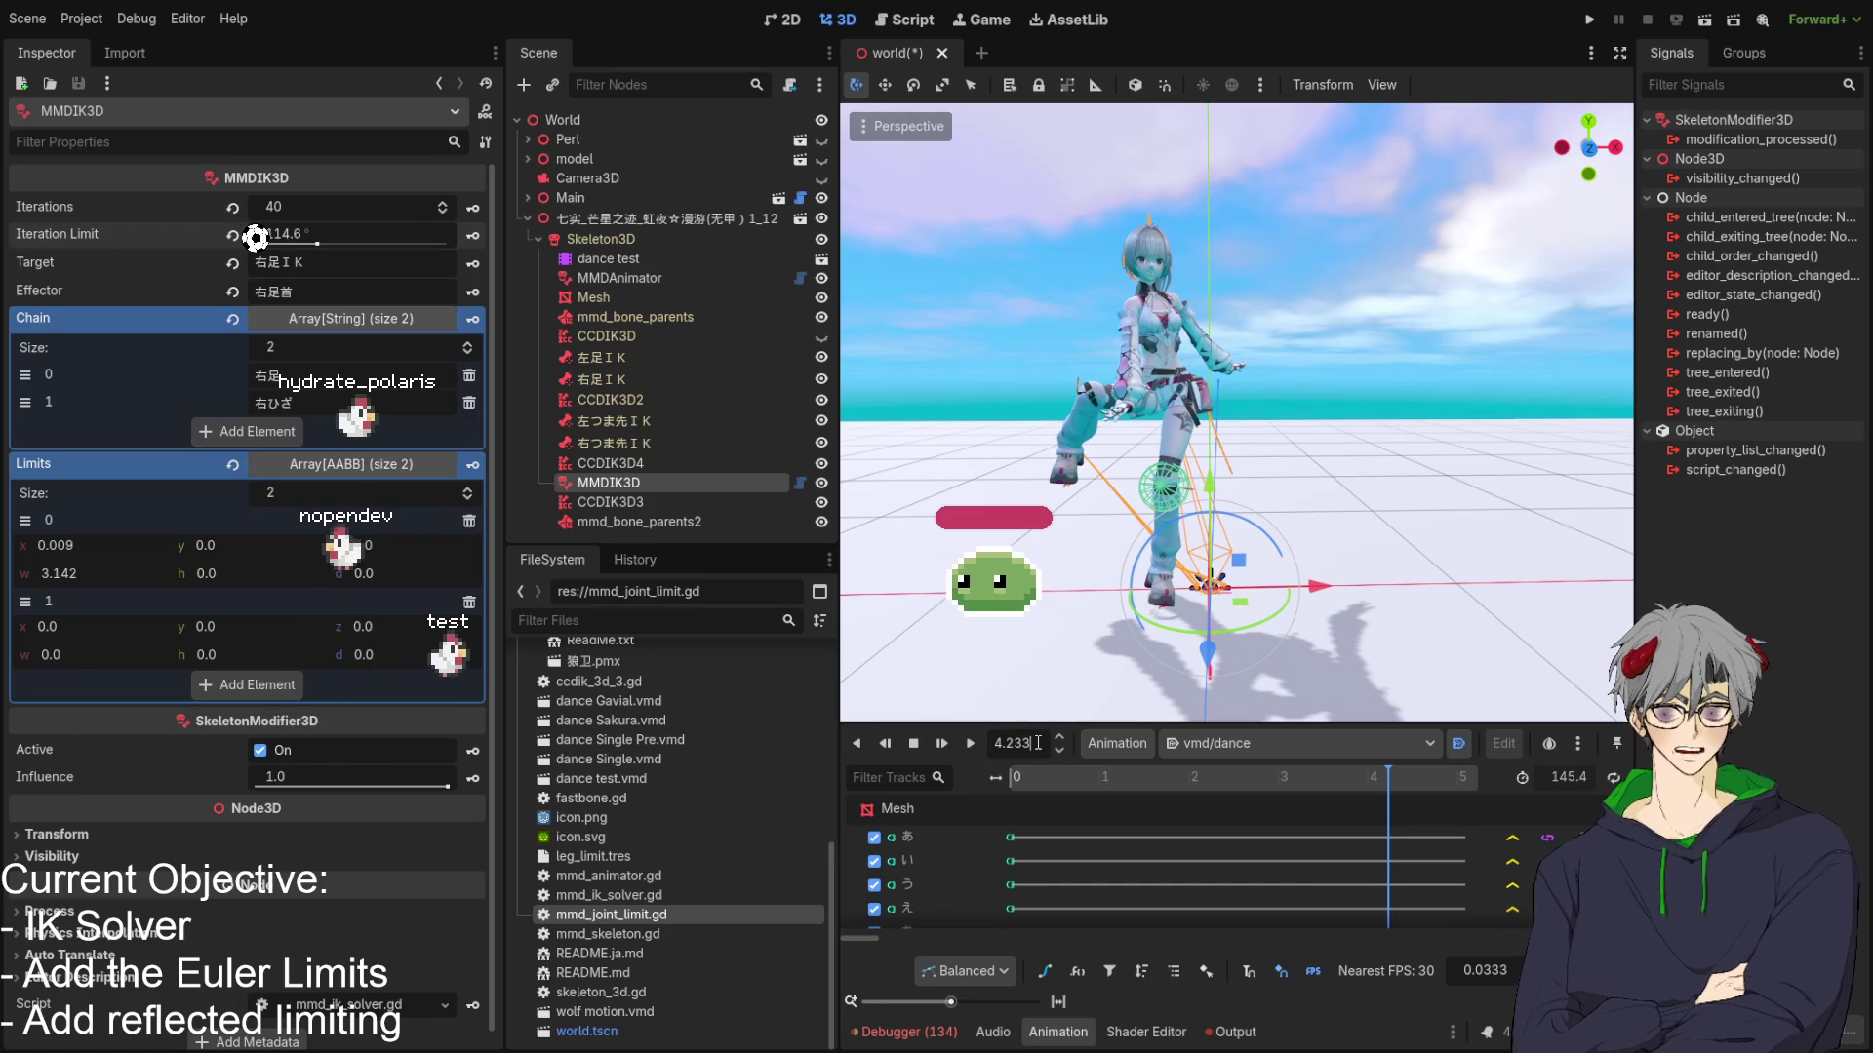
Set the animation time to 4.2333 to show the raised-knee pose.
{"action": "key", "text": "Return"}
{"action": "left_click", "coordinate": [1196, 773]}
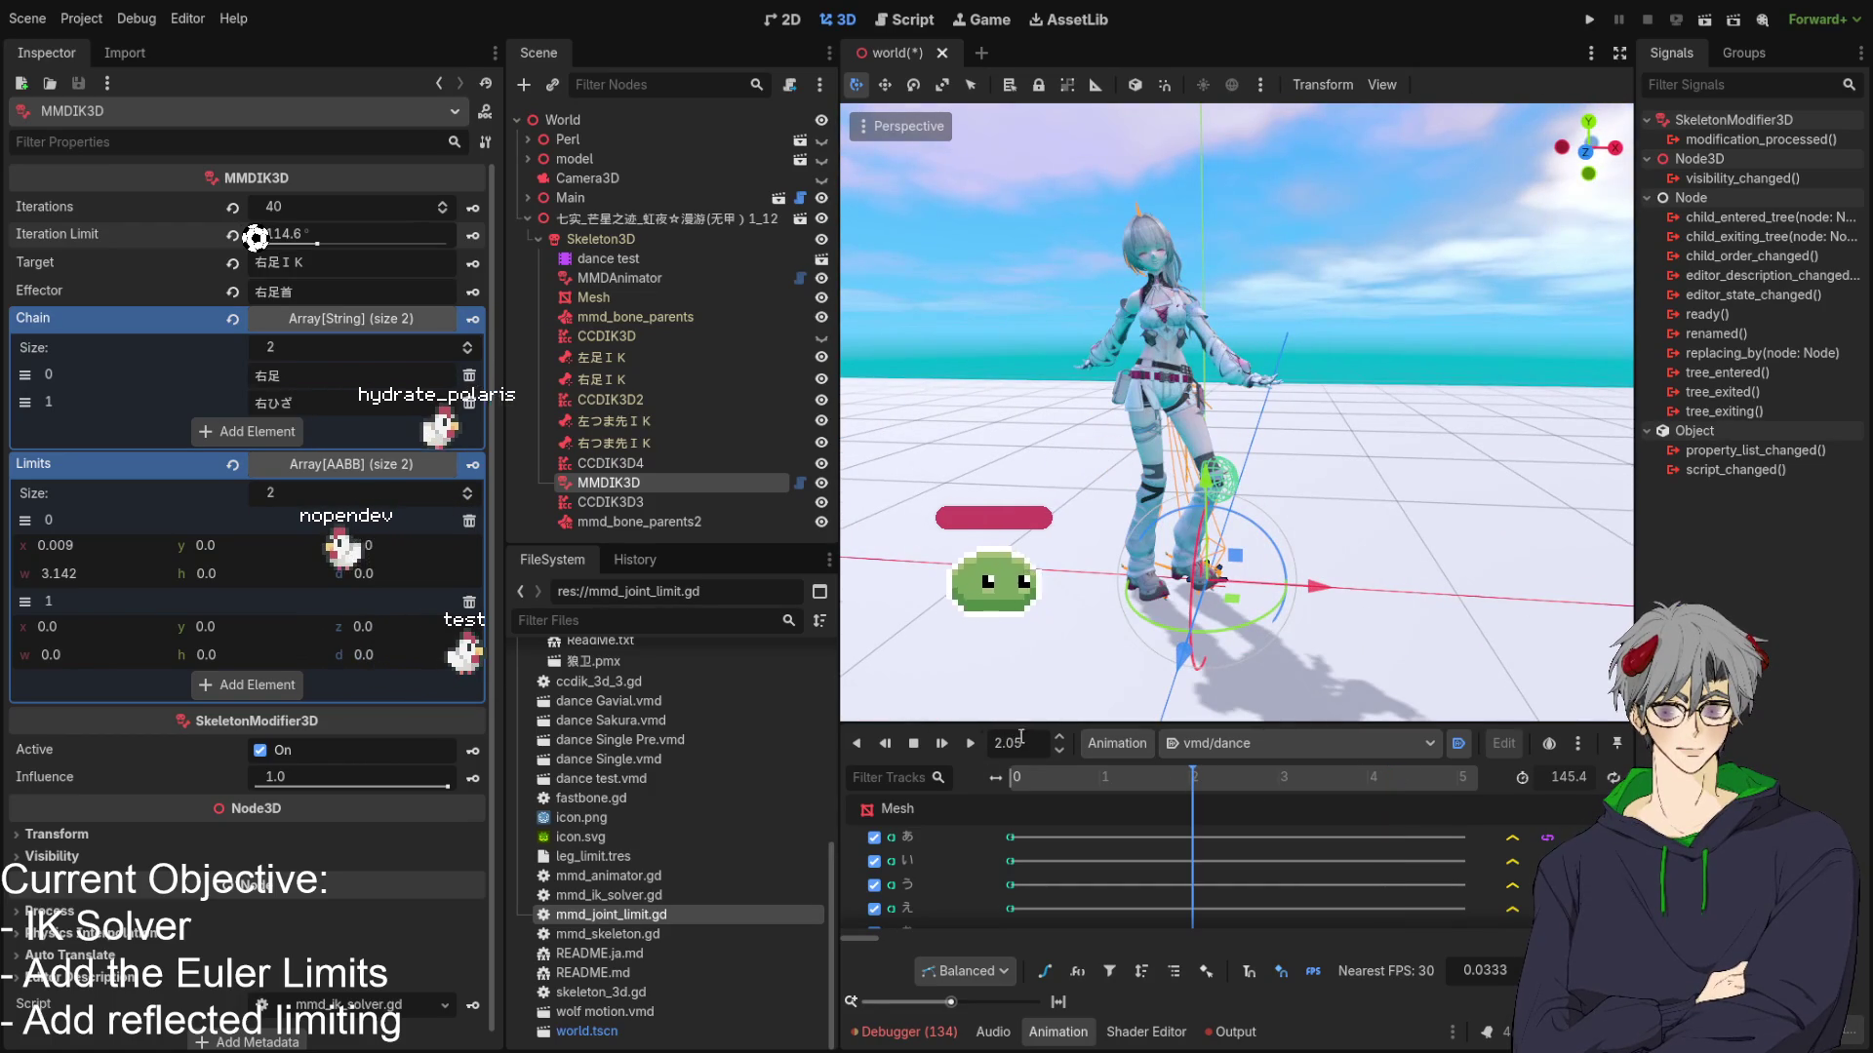
{"action": "key", "text": "ctrl+a"}
{"action": "type", "text": "4"}
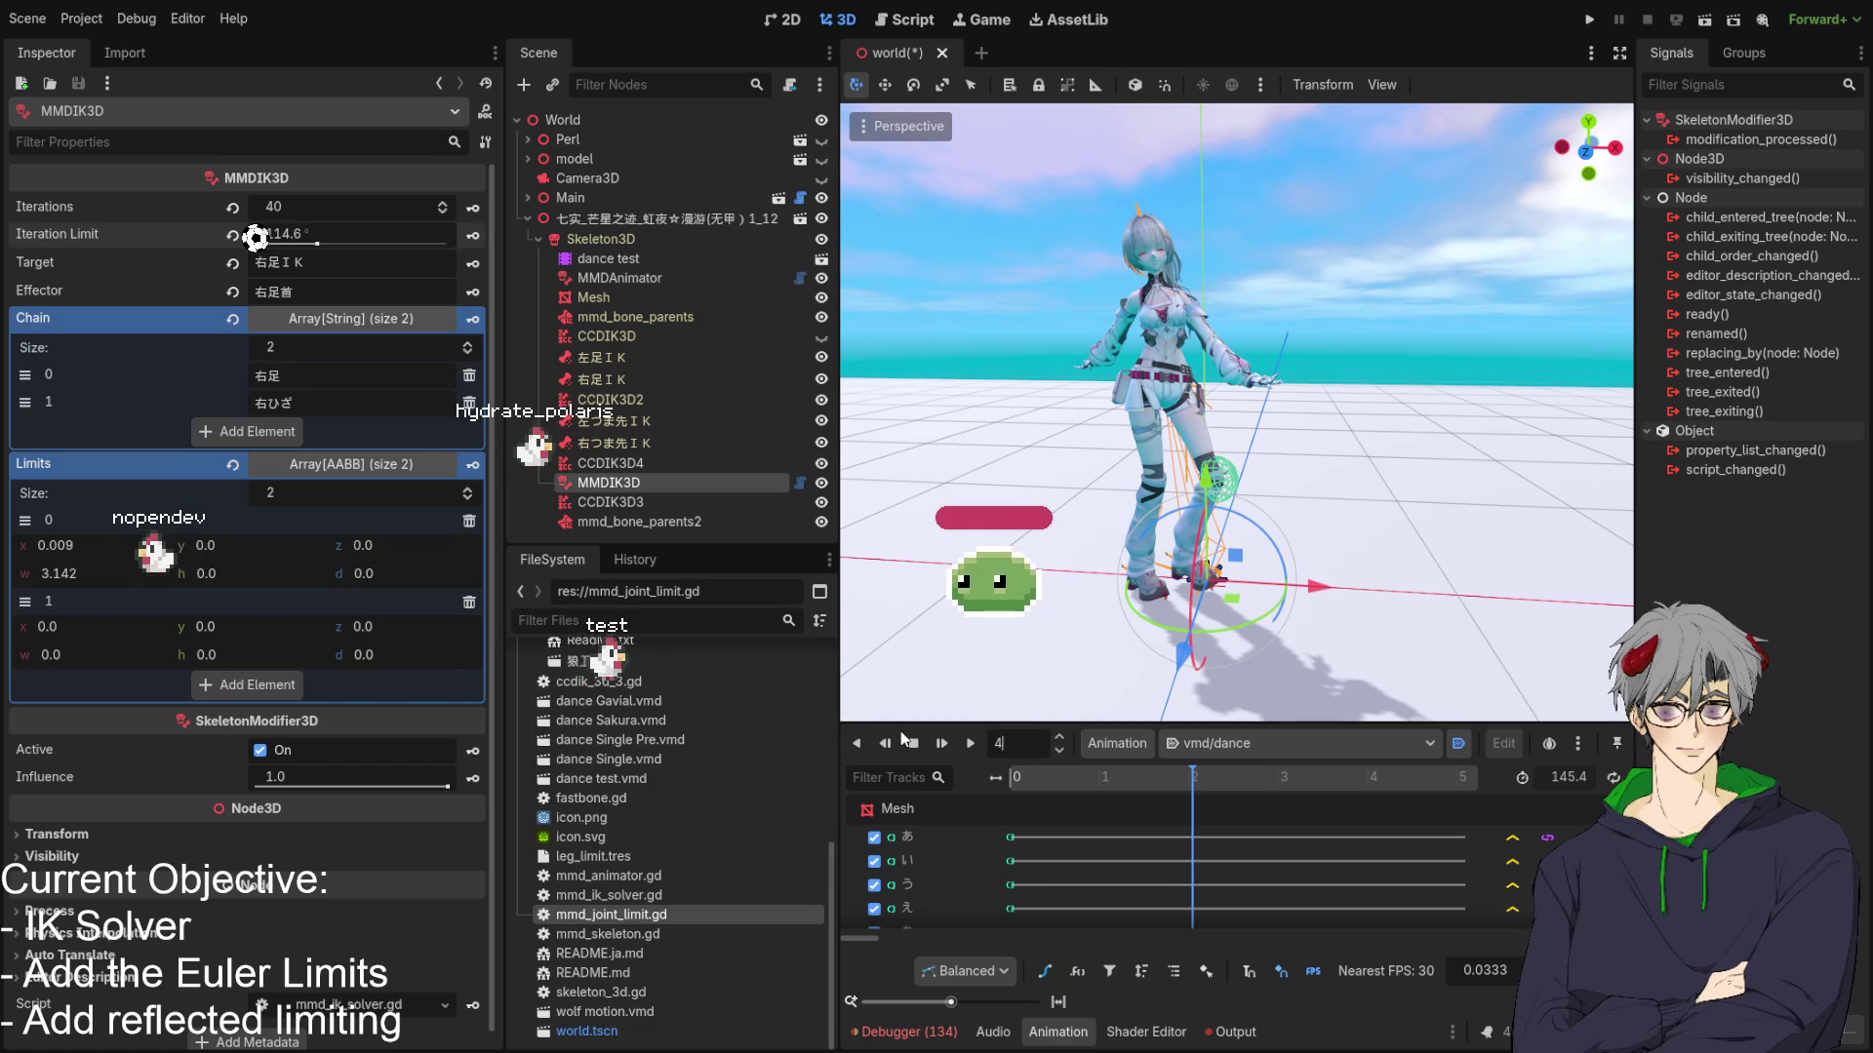
{"action": "type", "text": "."}
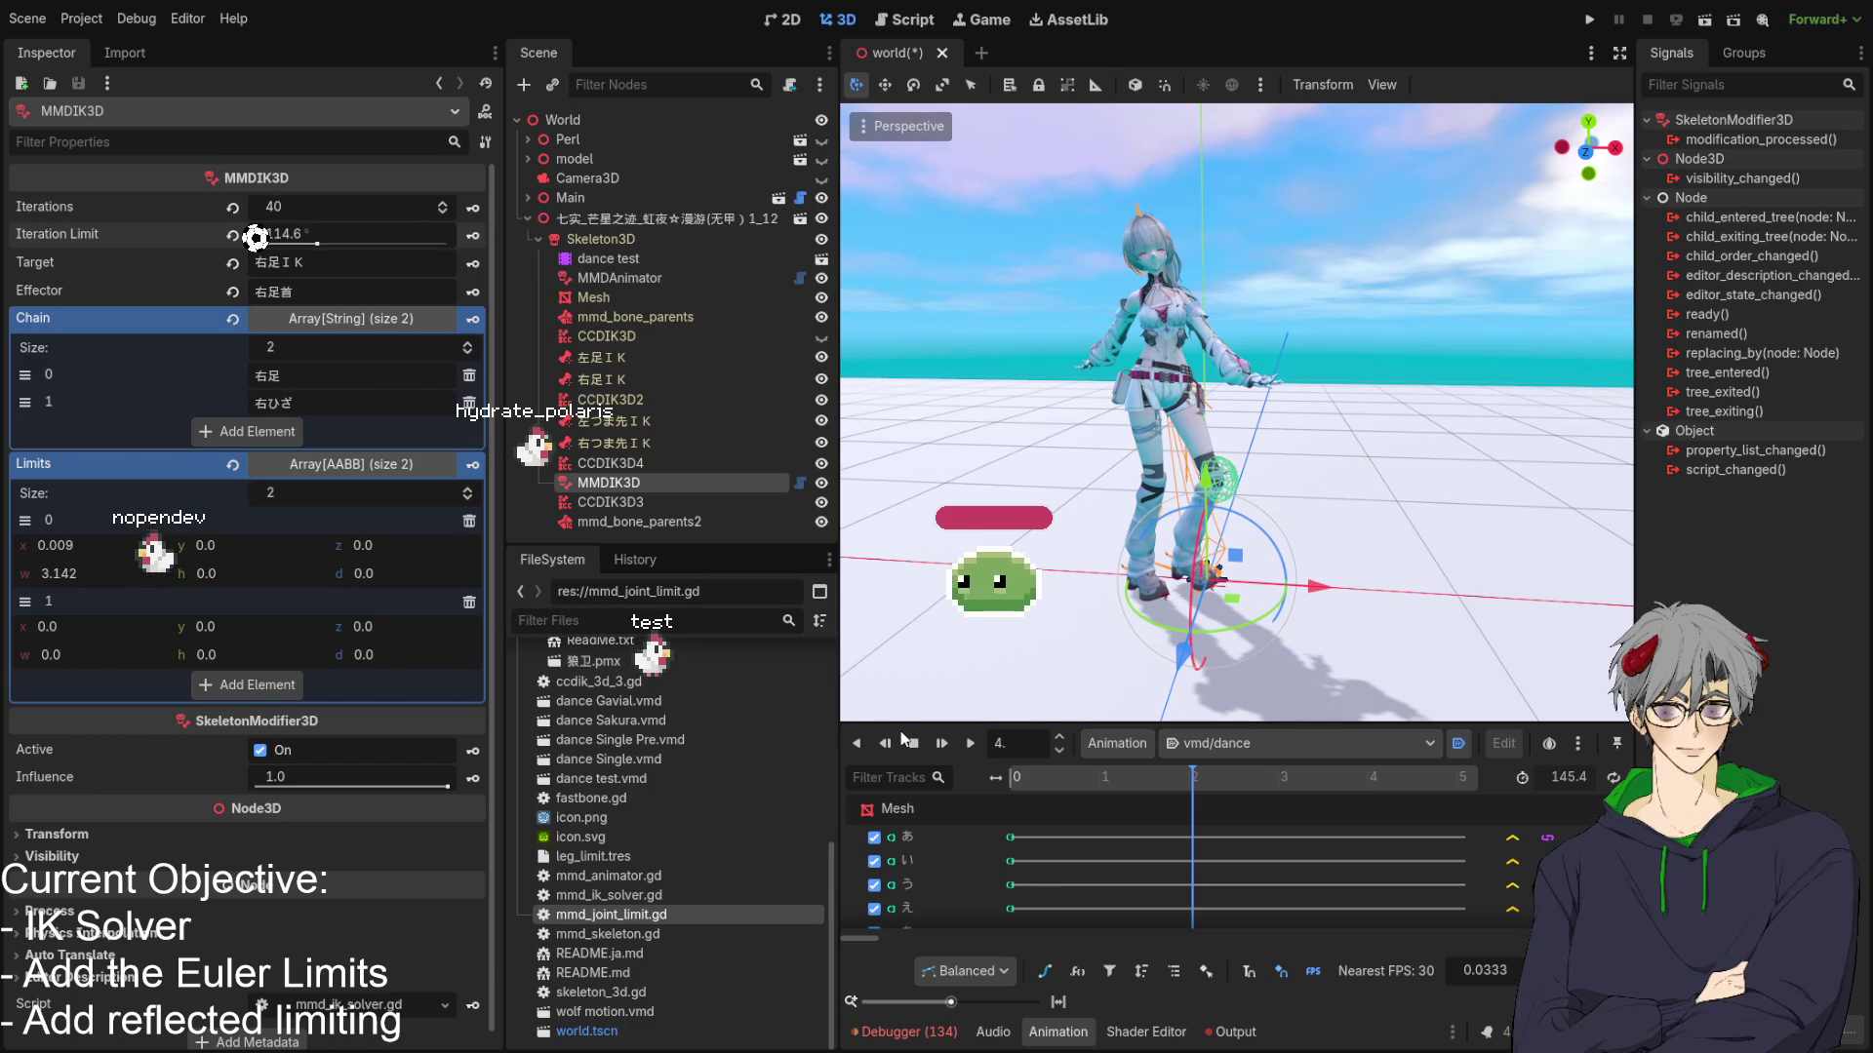
{"action": "type", "text": "2333"}
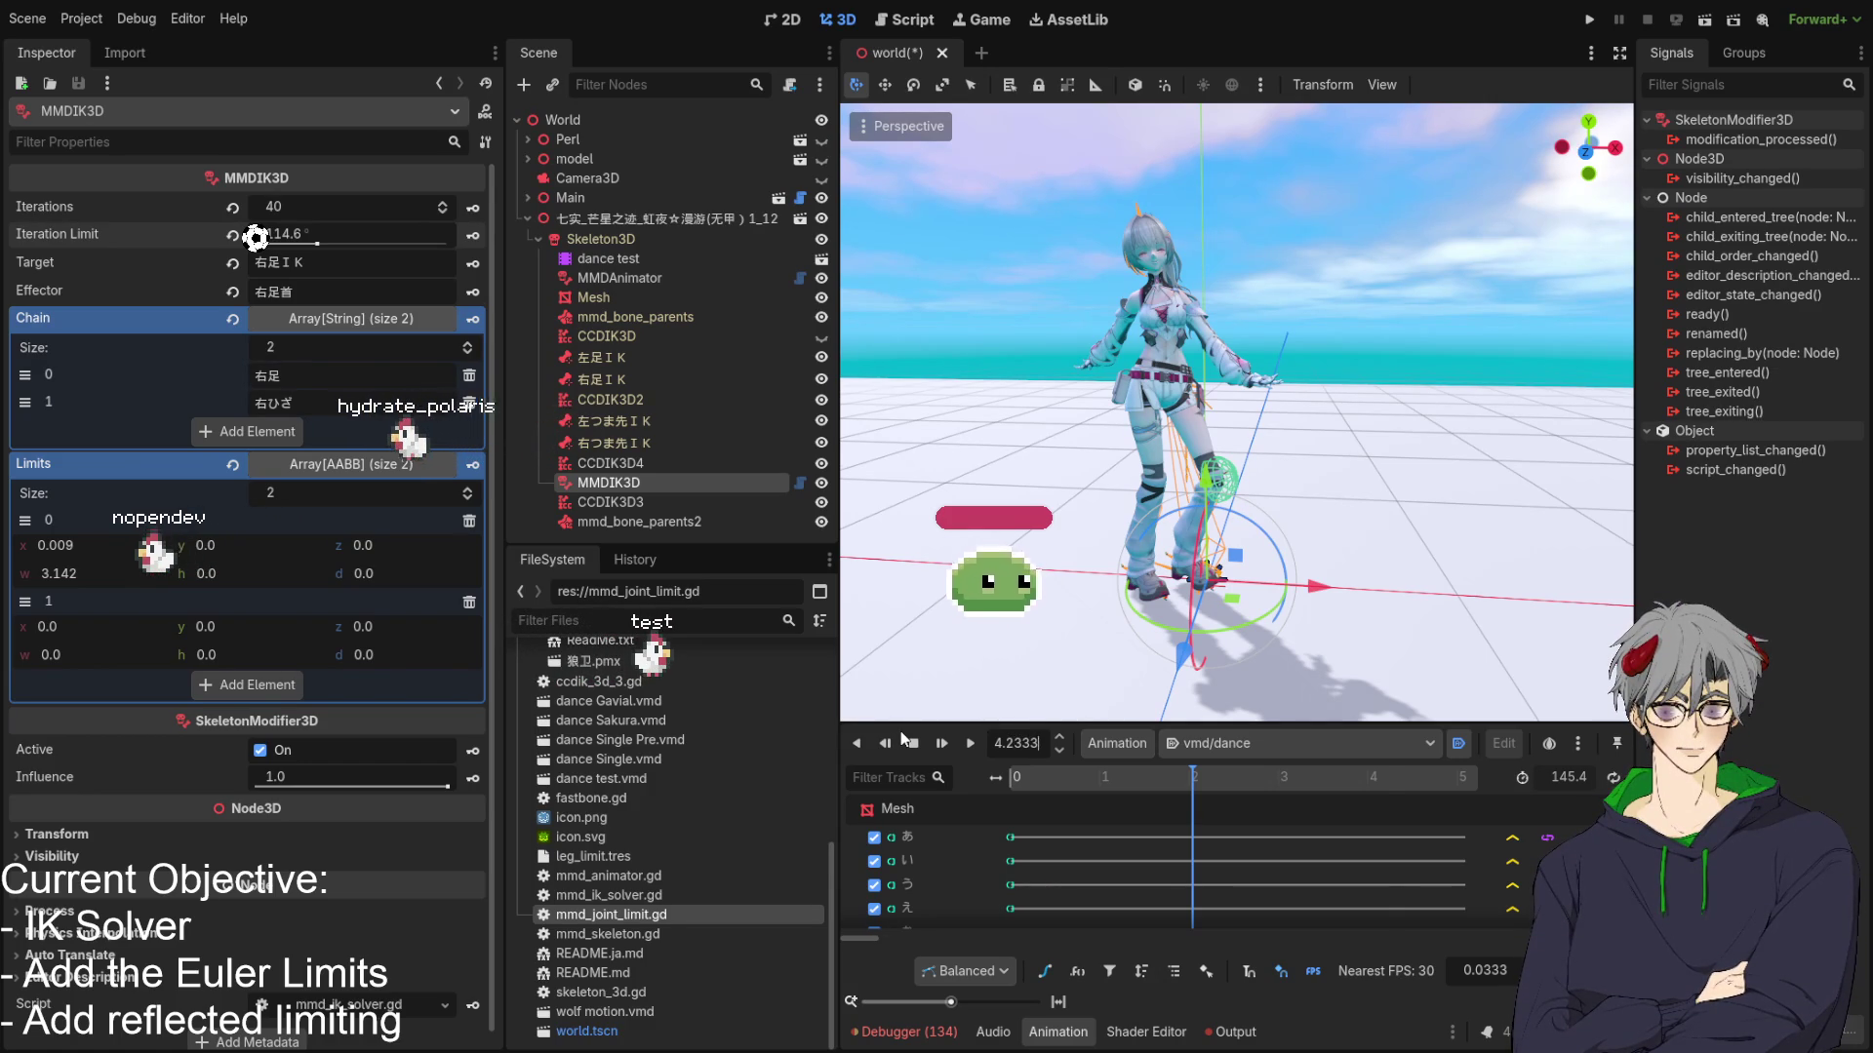
{"action": "key", "text": "Return"}
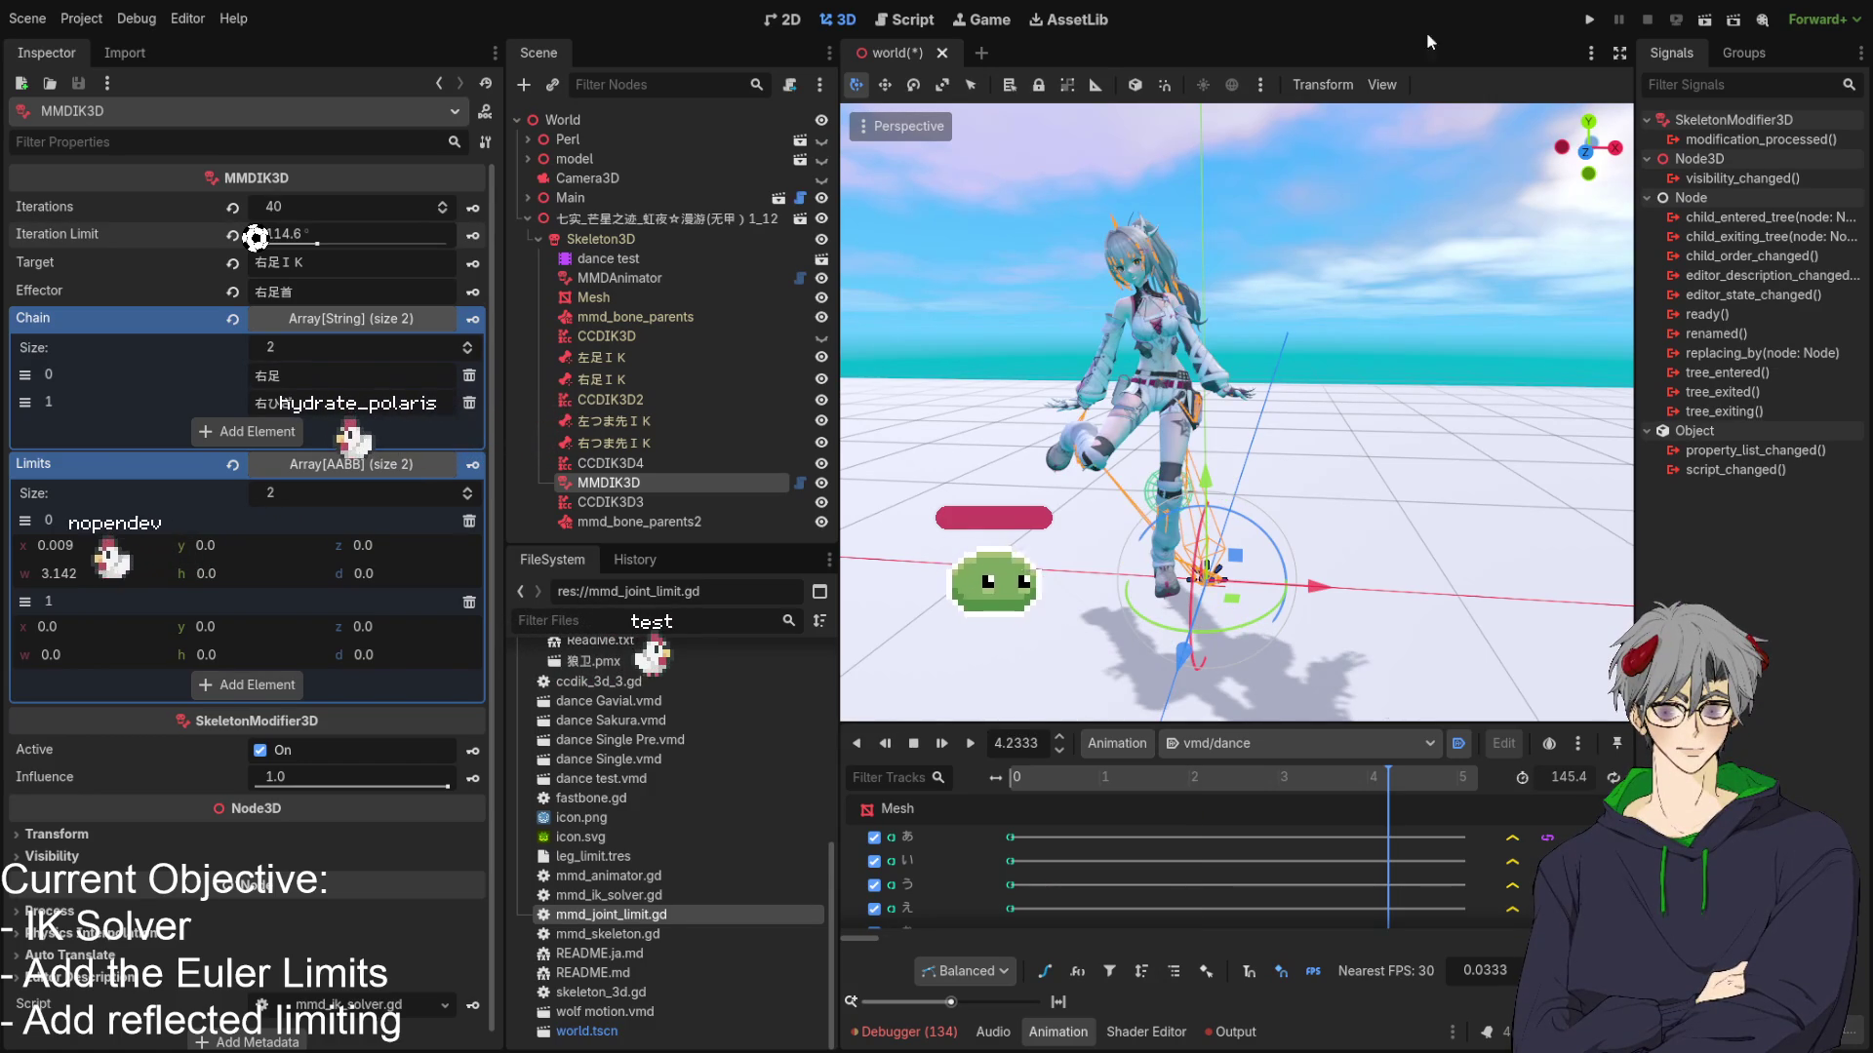
{"action": "mouse_move", "coordinate": [1332, 331]}
{"action": "left_mouse_down"}
{"action": "mouse_move", "coordinate": [1247, 360]}
{"action": "mouse_move", "coordinate": [938, 368]}
{"action": "mouse_move", "coordinate": [956, 375]}
{"action": "mouse_move", "coordinate": [879, 355]}
{"action": "mouse_move", "coordinate": [1426, 401]}
{"action": "mouse_move", "coordinate": [1570, 341]}
{"action": "mouse_move", "coordinate": [1115, 349]}
{"action": "mouse_move", "coordinate": [1316, 345]}
{"action": "mouse_move", "coordinate": [1155, 406]}
{"action": "mouse_move", "coordinate": [1349, 384]}
{"action": "mouse_move", "coordinate": [1268, 514]}
{"action": "left_mouse_up"}
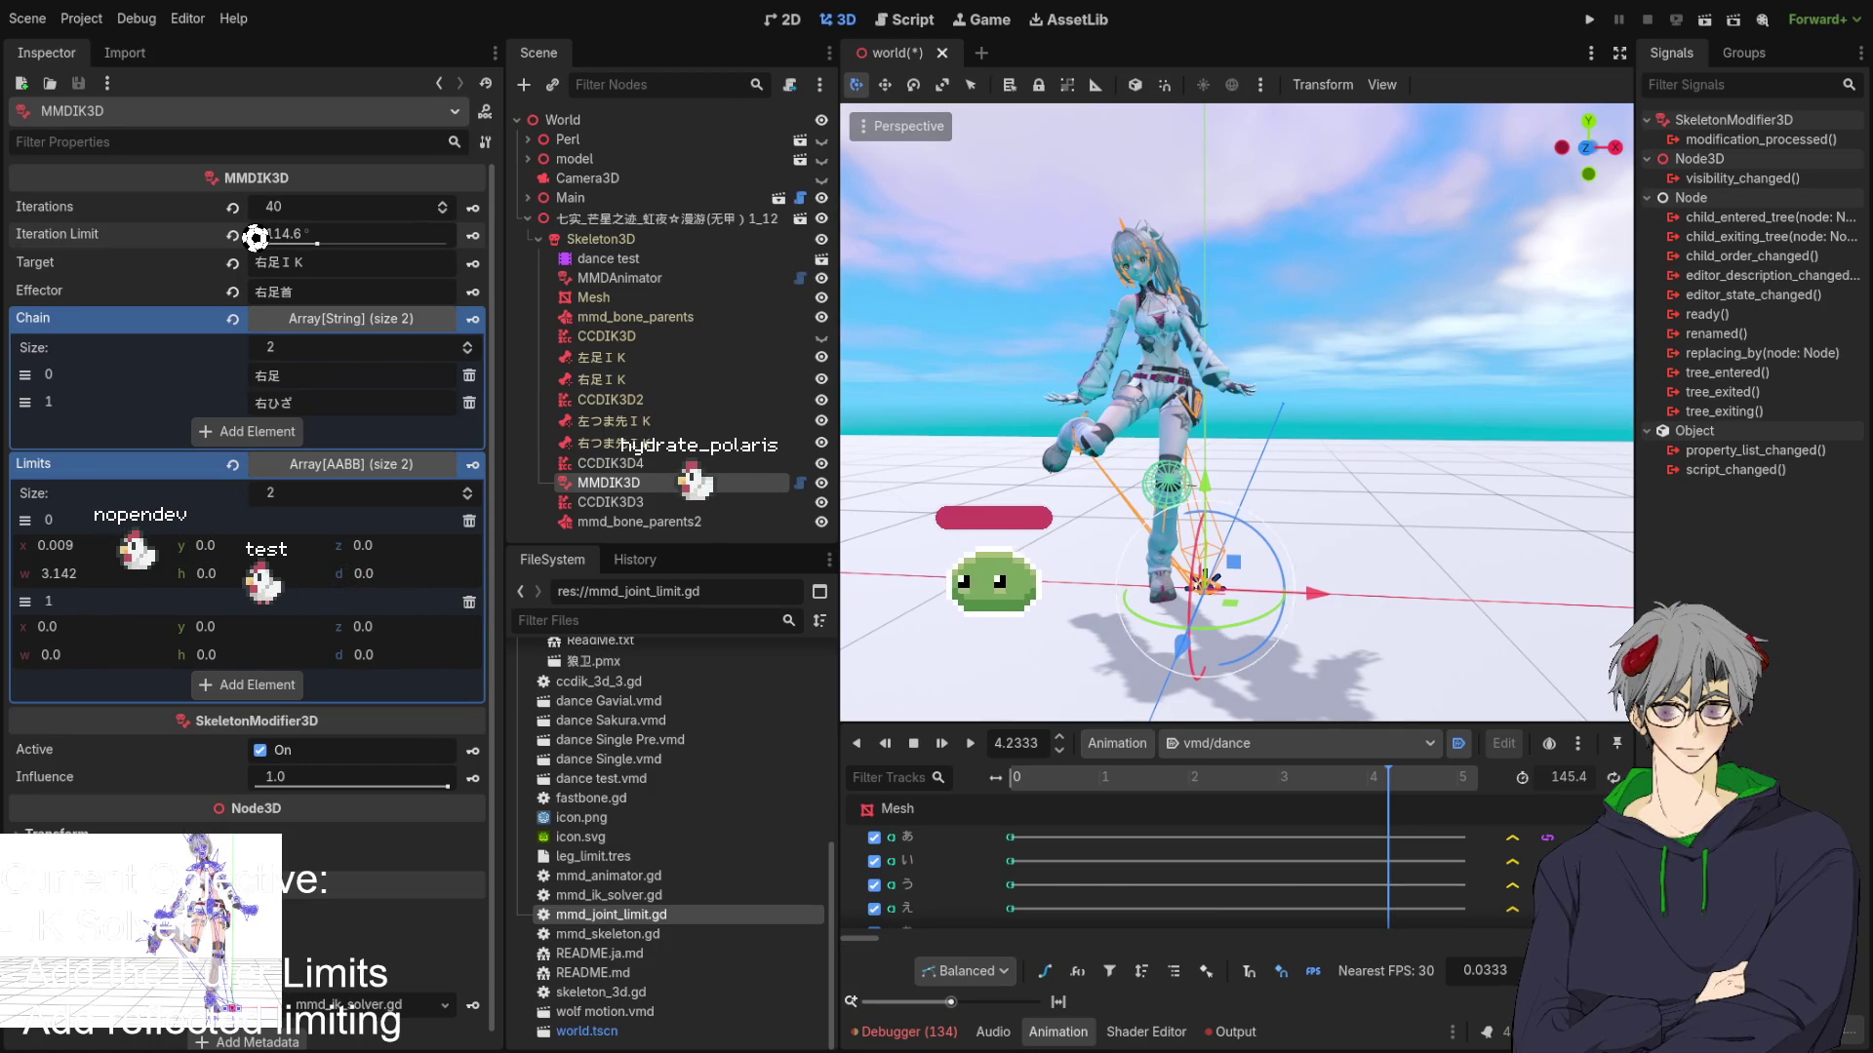
{"action": "mouse_move", "coordinate": [1274, 540]}
{"action": "left_mouse_down"}
{"action": "mouse_move", "coordinate": [1266, 577]}
{"action": "mouse_move", "coordinate": [1268, 554]}
{"action": "left_mouse_up"}
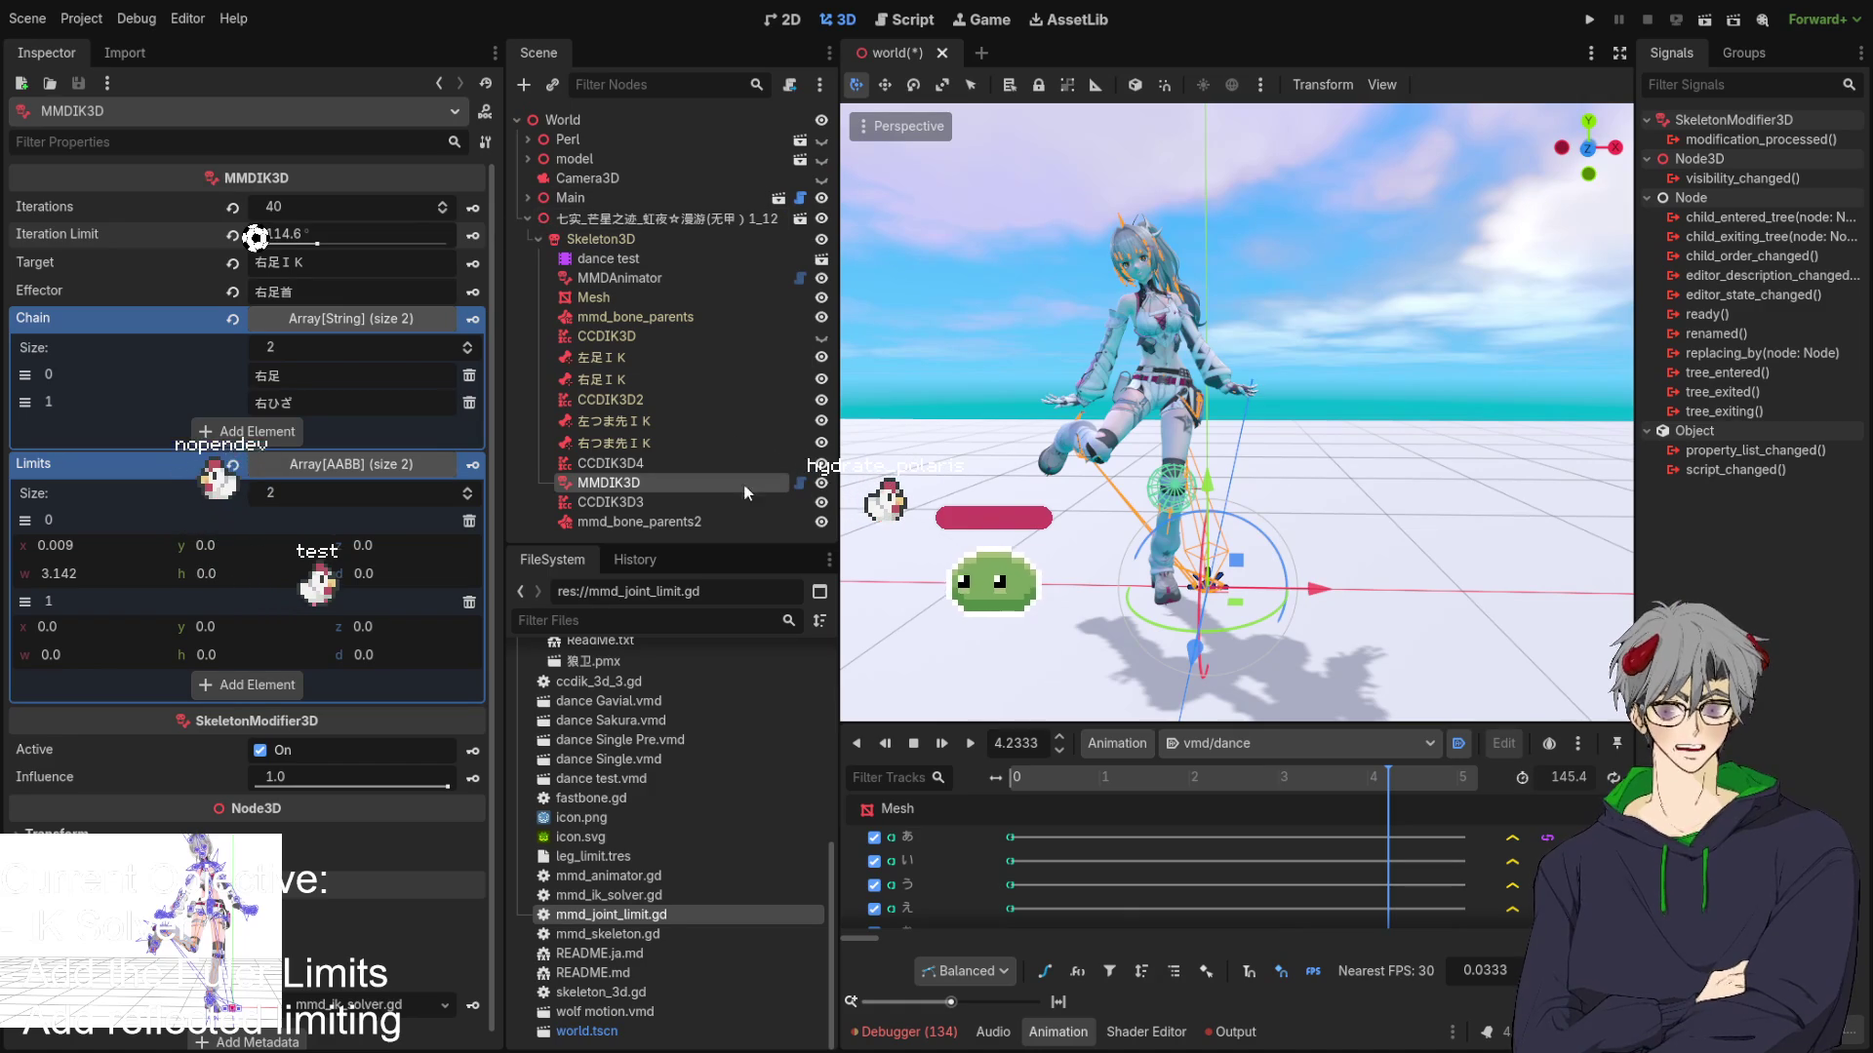
Switch to the Script view and locate the unfinished limits check in mmd_ik_solver.gd.
{"action": "left_click", "coordinate": [912, 19]}
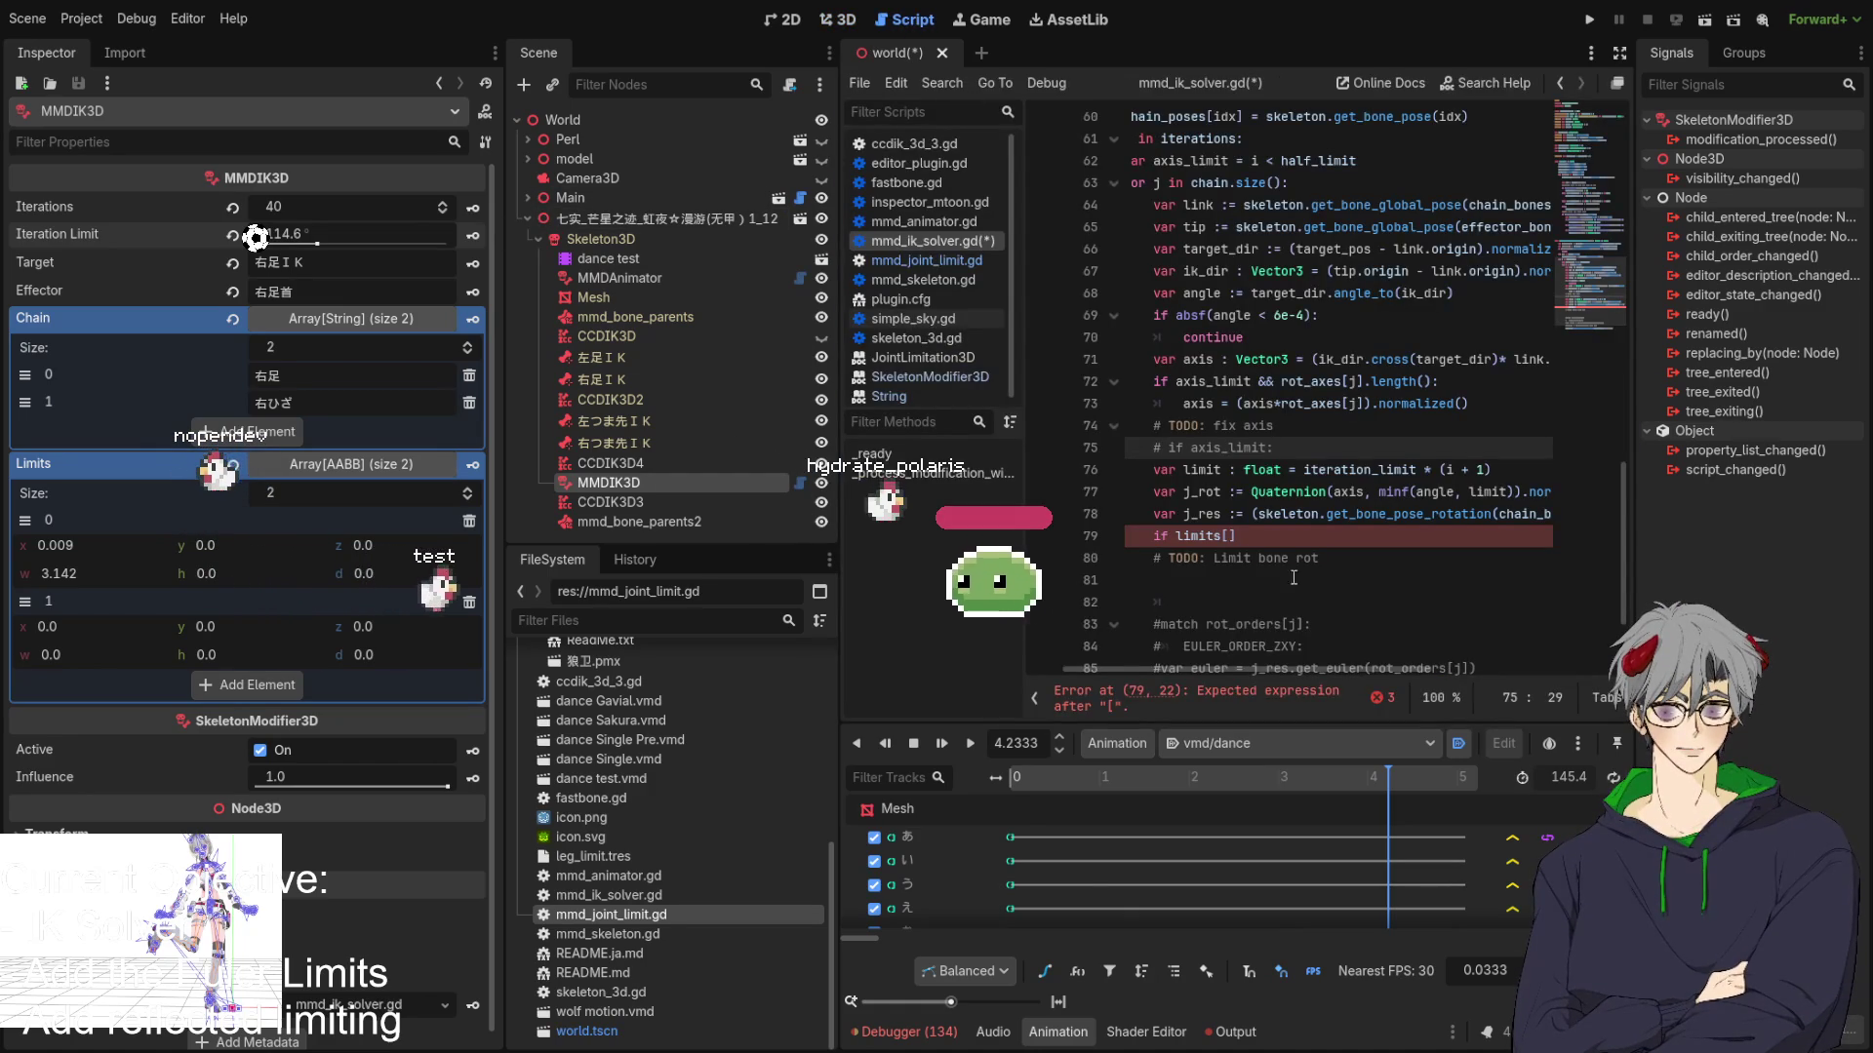
{"action": "left_click", "coordinate": [1264, 550]}
{"action": "scroll", "coordinate": [1253, 507], "scroll_direction": "down", "scroll_amount": 2}
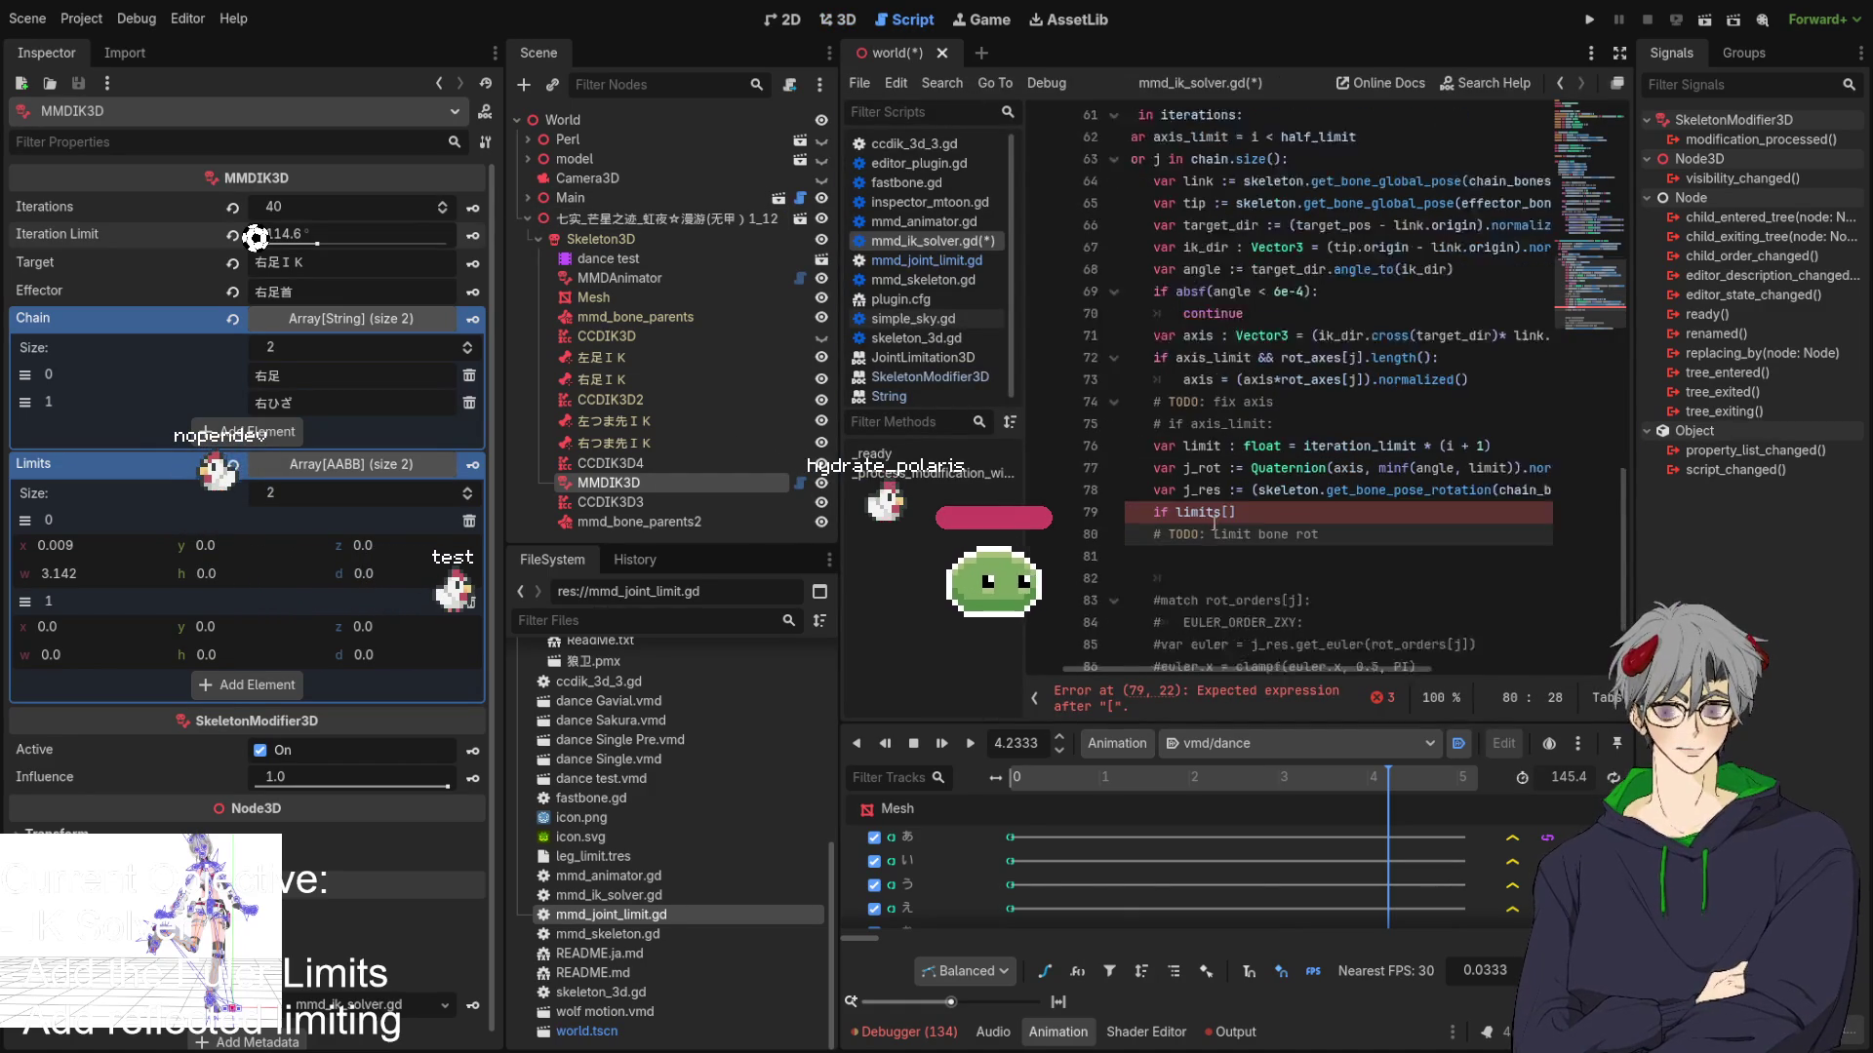
{"action": "scroll", "coordinate": [1250, 473], "scroll_direction": "up", "scroll_amount": 2}
{"action": "scroll", "coordinate": [1249, 473], "scroll_direction": "down", "scroll_amount": 2}
{"action": "scroll", "coordinate": [1210, 449], "scroll_direction": "up", "scroll_amount": 1}
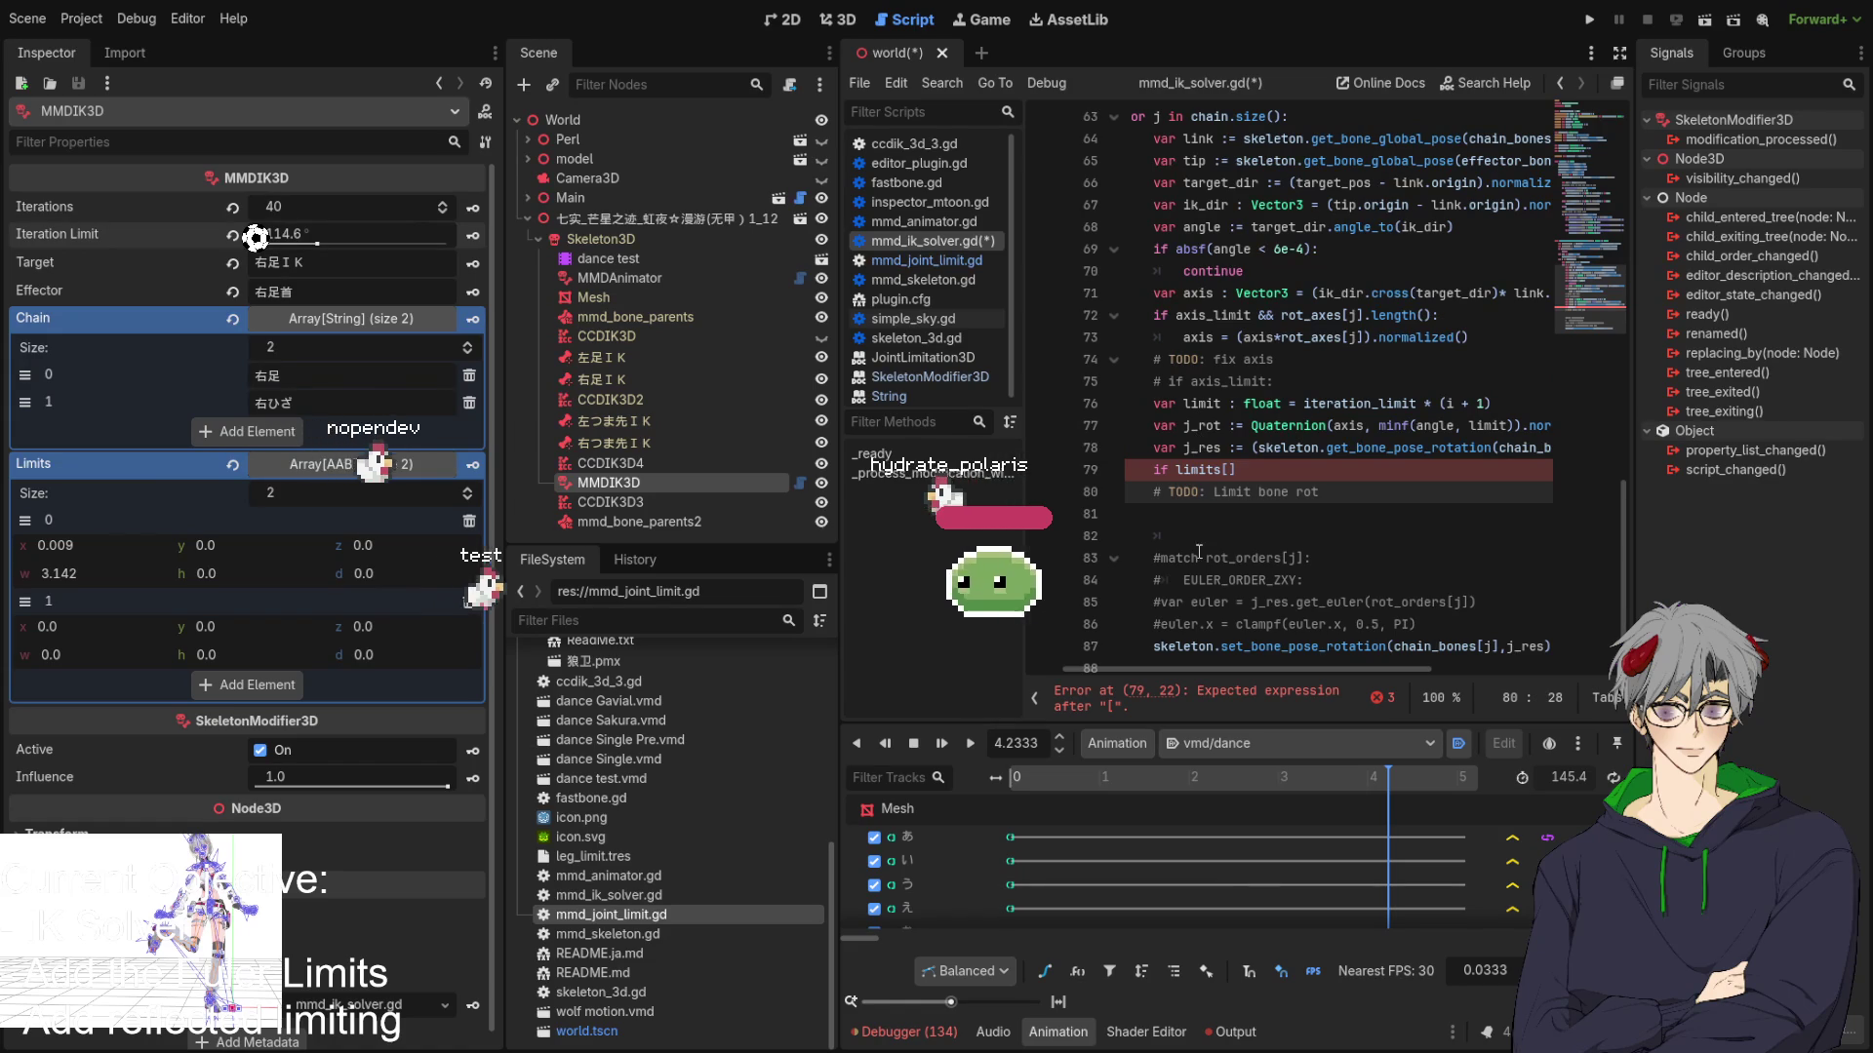
Complete line 79 as 'if limits[j].size'.
{"action": "left_click", "coordinate": [1231, 469]}
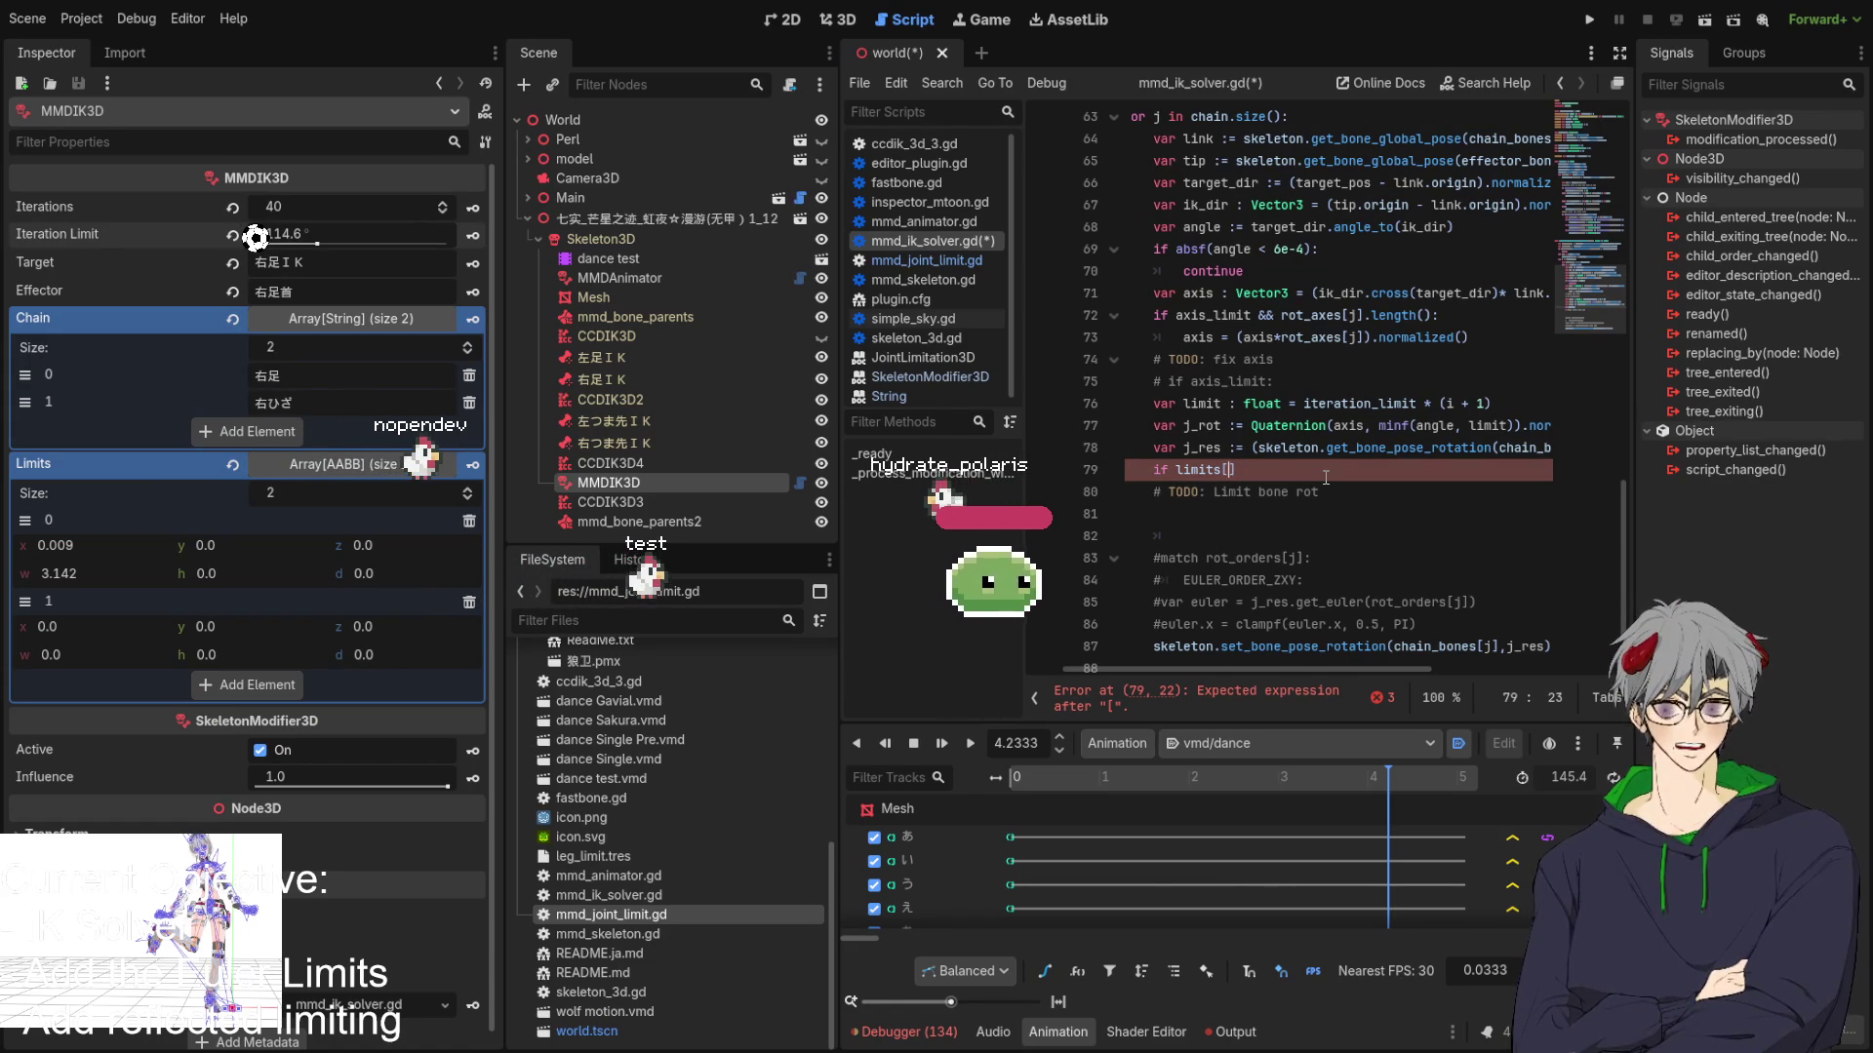
{"action": "type", "text": "j"}
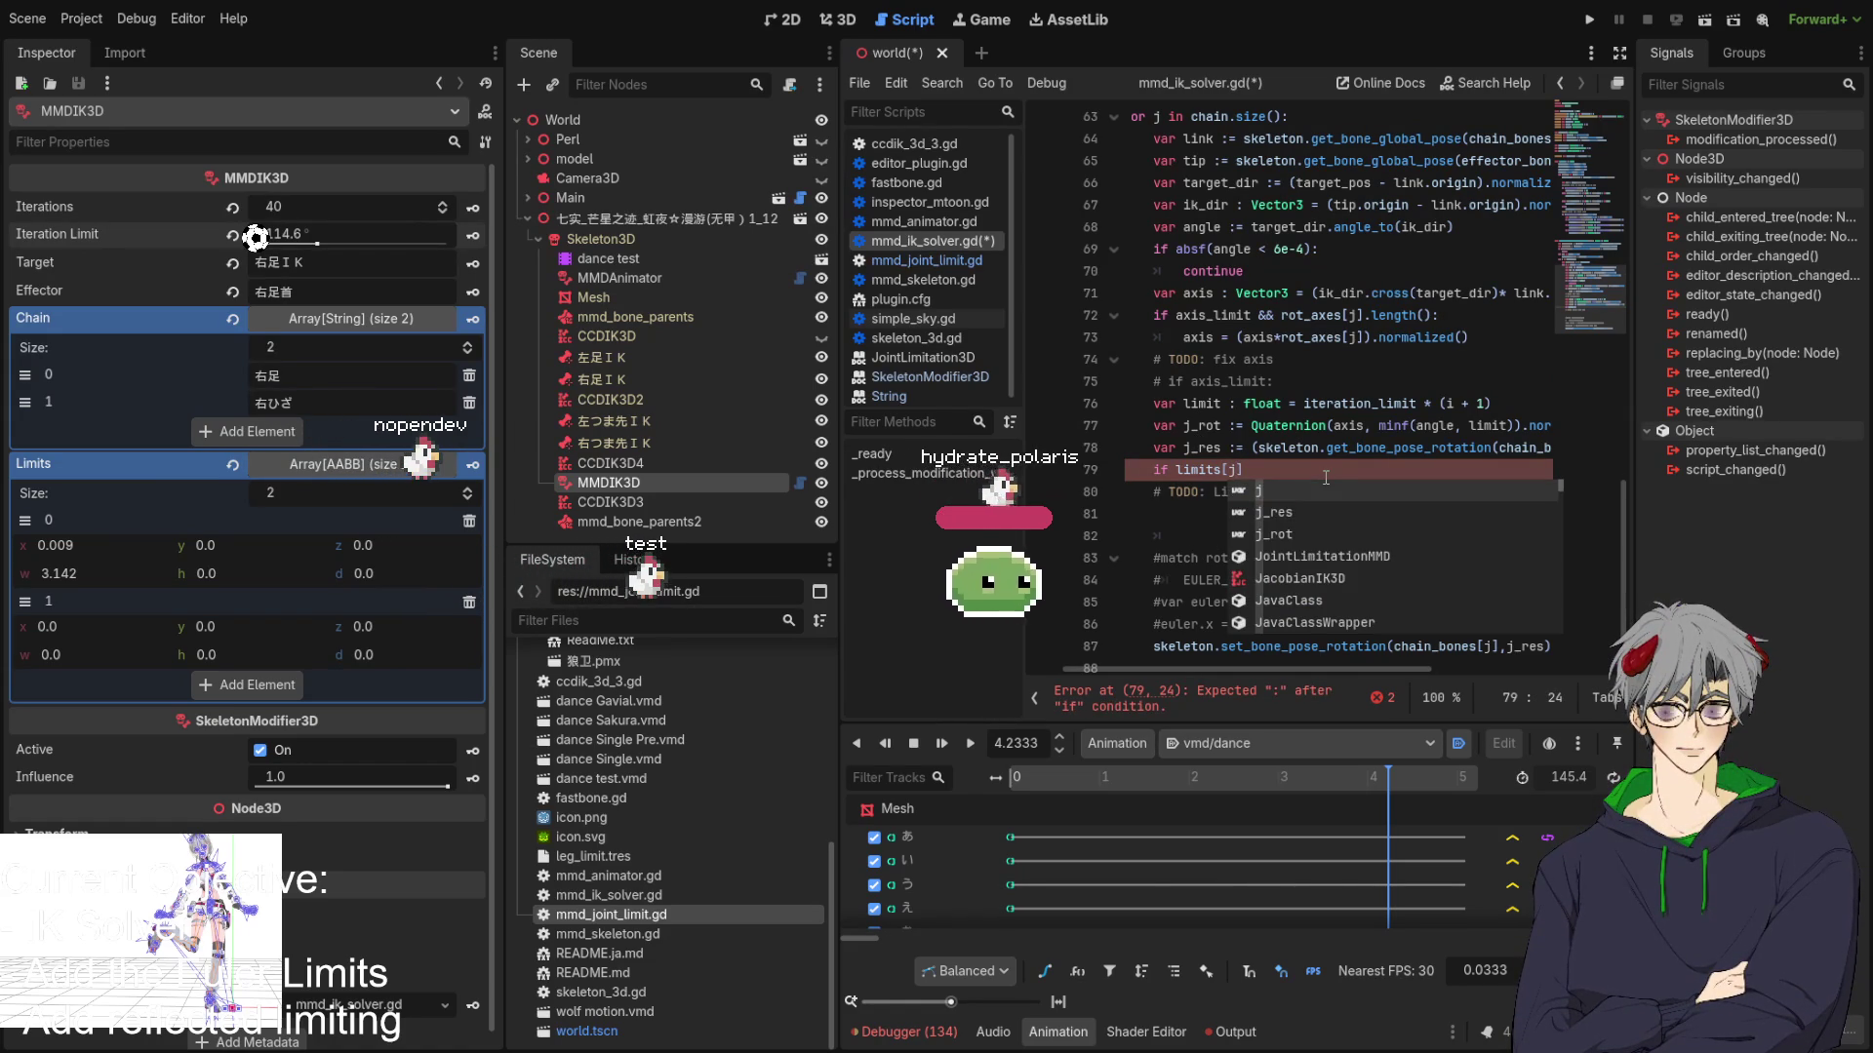
{"action": "key", "text": "Right"}
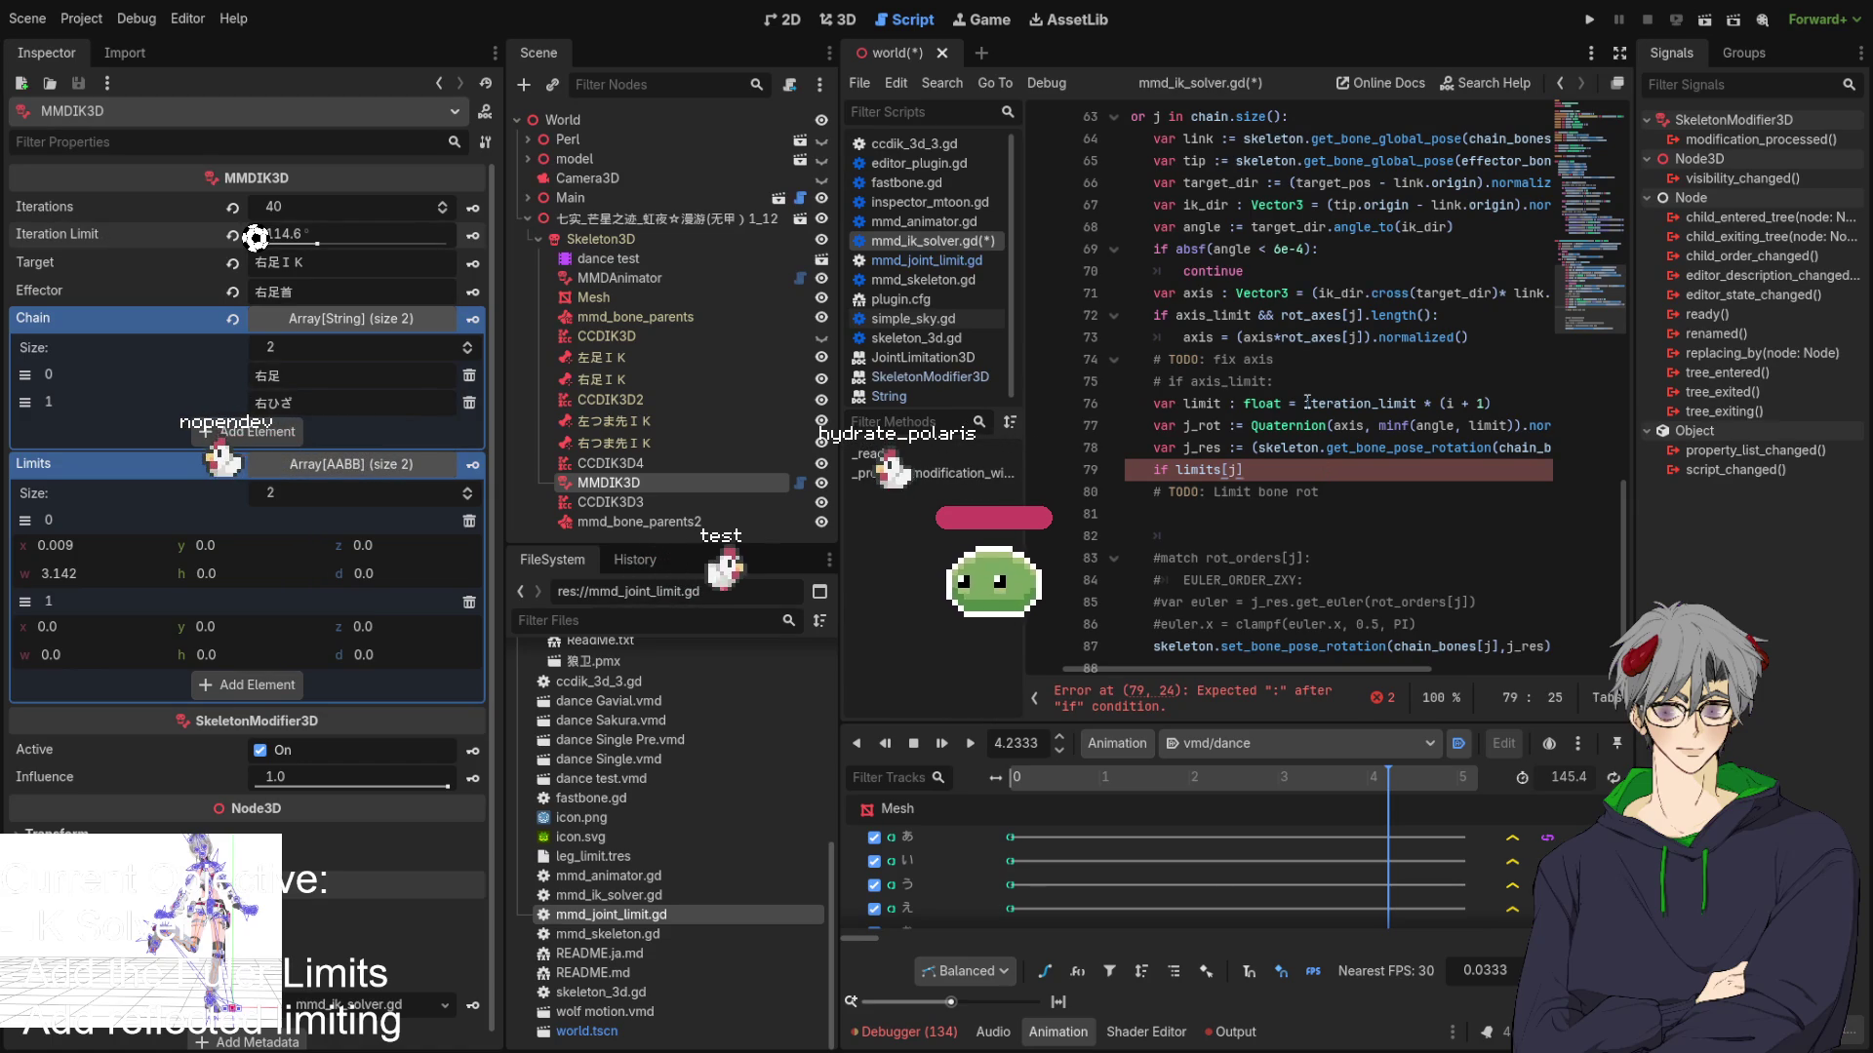
{"action": "scroll", "coordinate": [1307, 401], "scroll_direction": "up", "scroll_amount": 13}
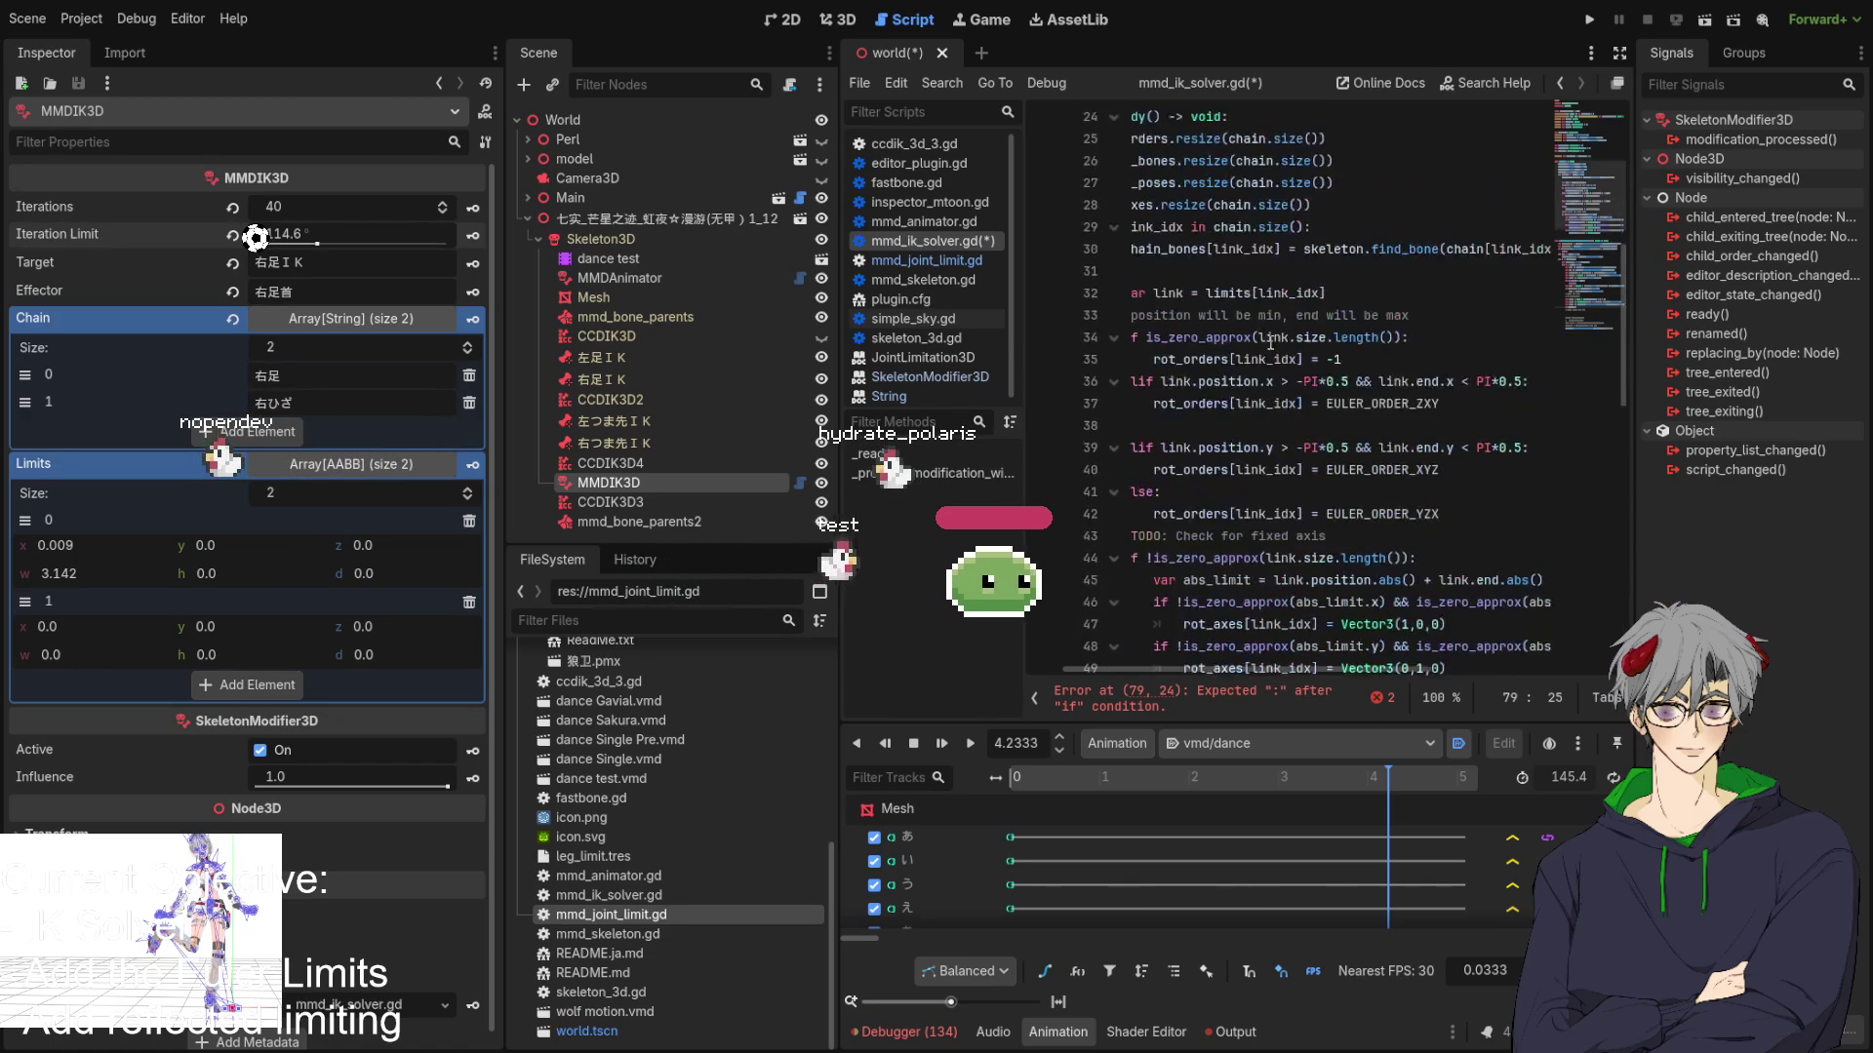
{"action": "scroll", "coordinate": [1268, 339], "scroll_direction": "up", "scroll_amount": 3}
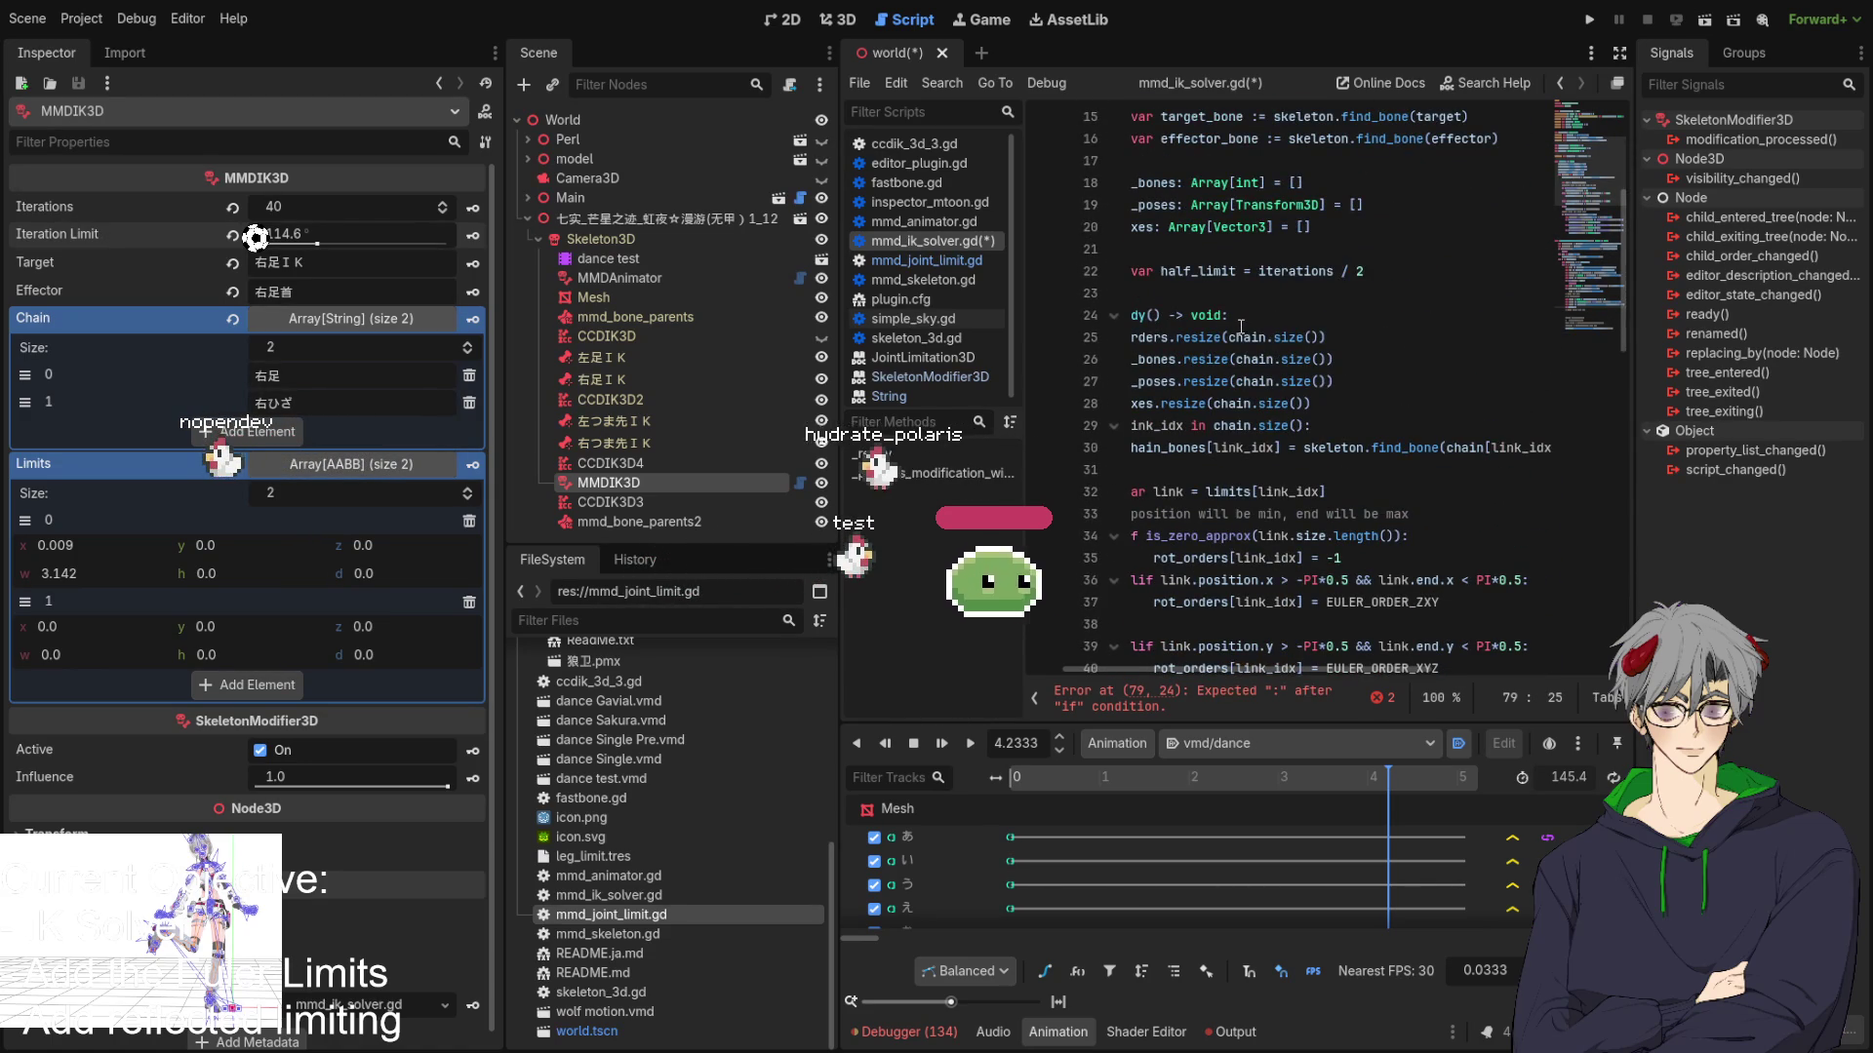
{"action": "scroll", "coordinate": [1241, 325], "scroll_direction": "down", "scroll_amount": 17}
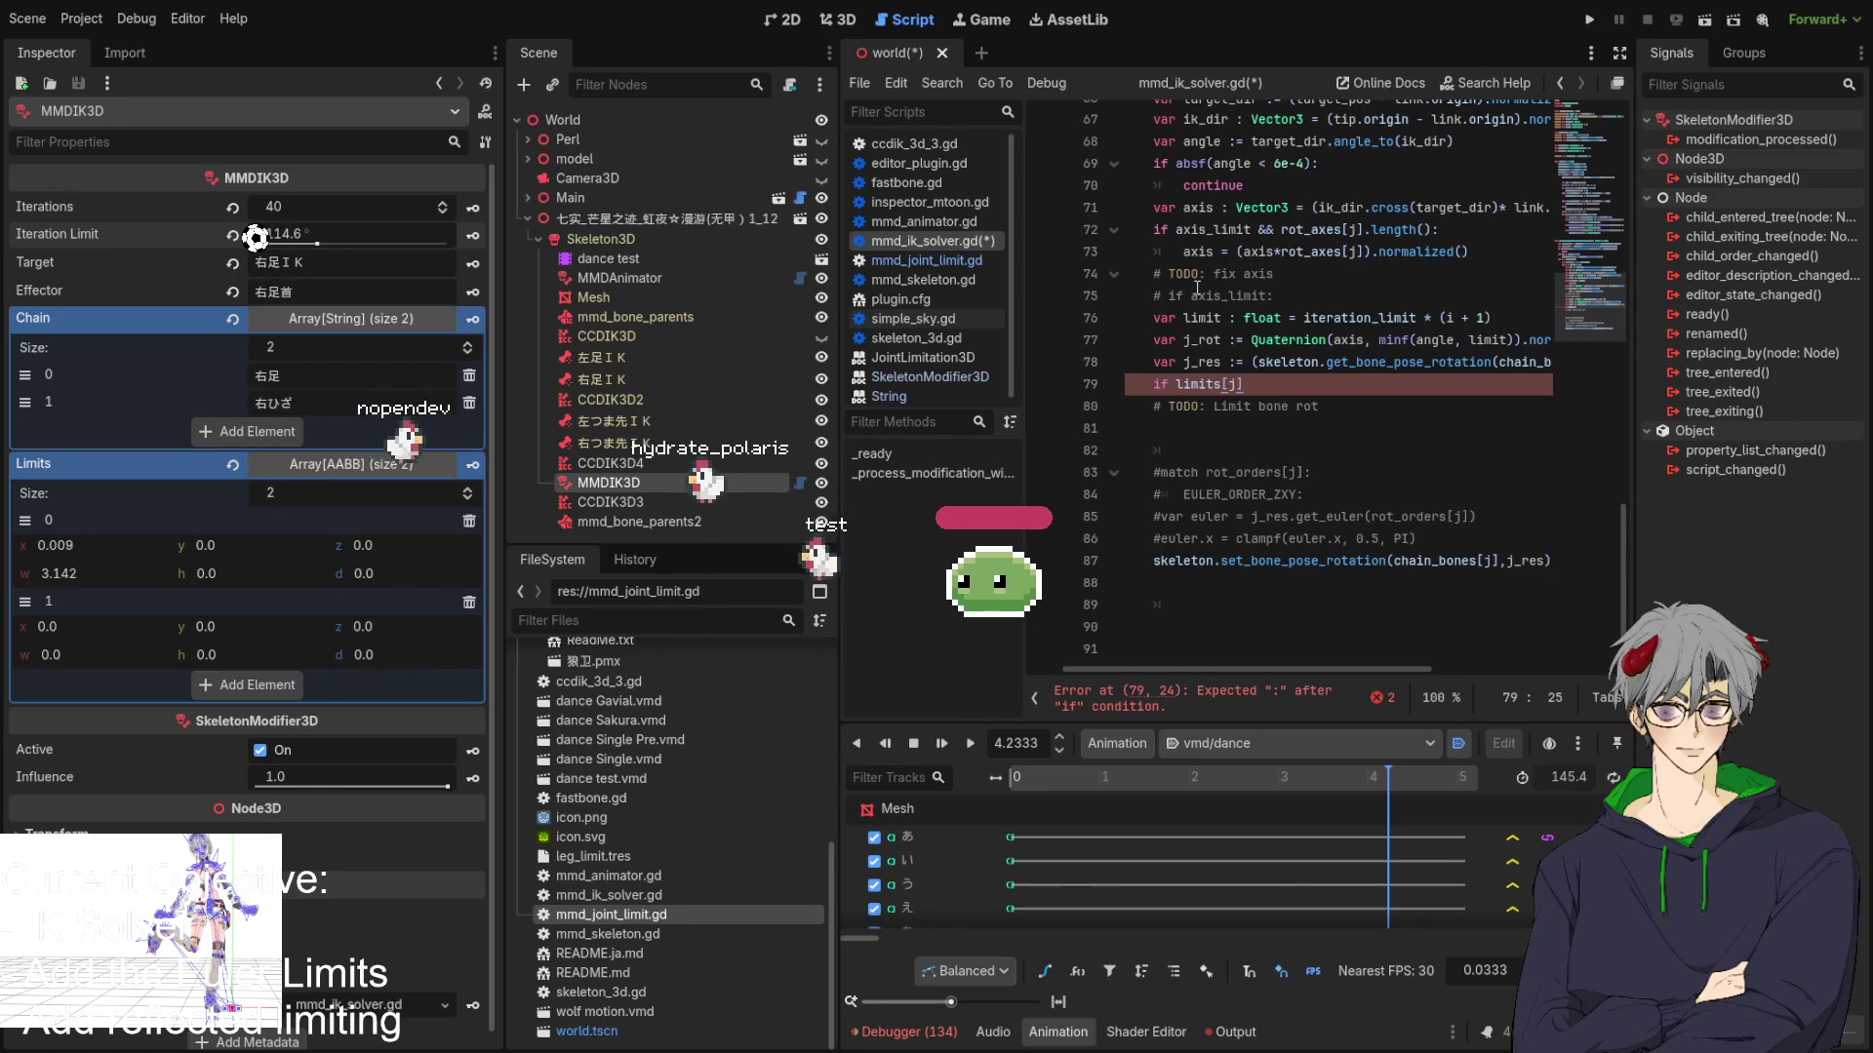
{"action": "type", "text": ".s"}
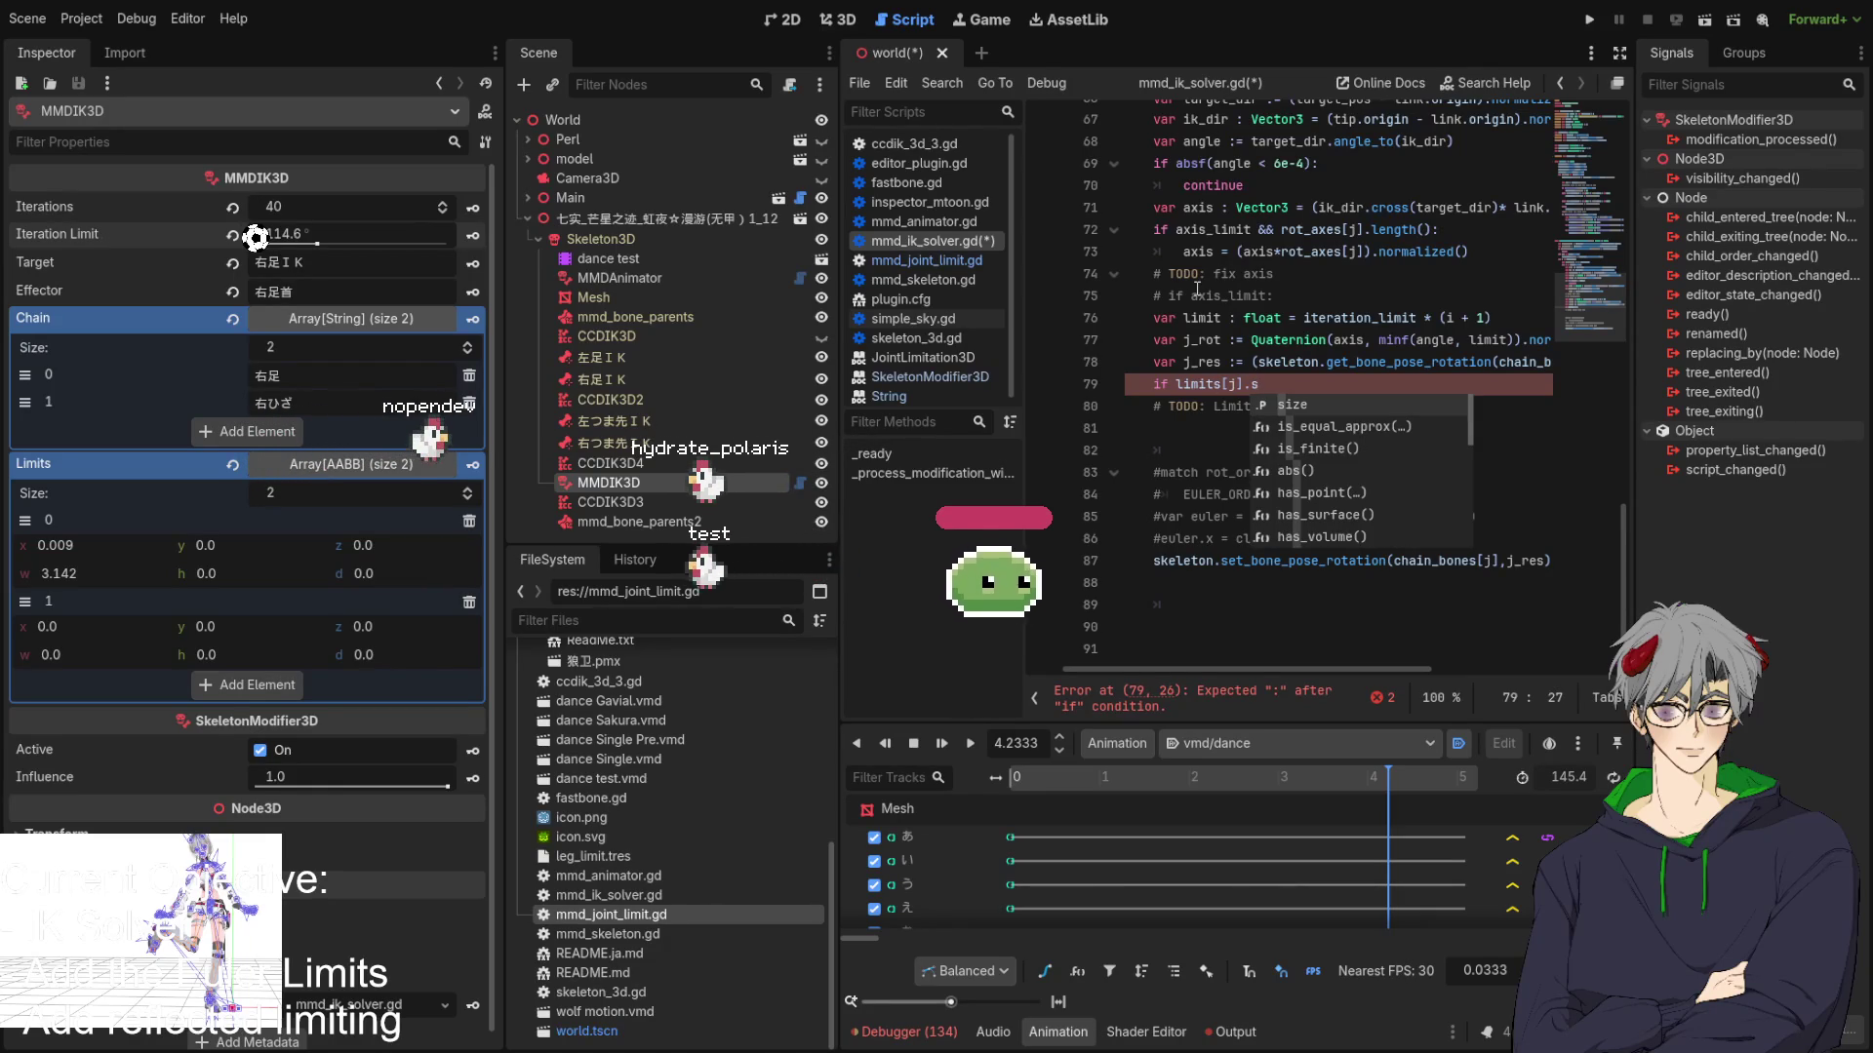
{"action": "type", "text": "ize"}
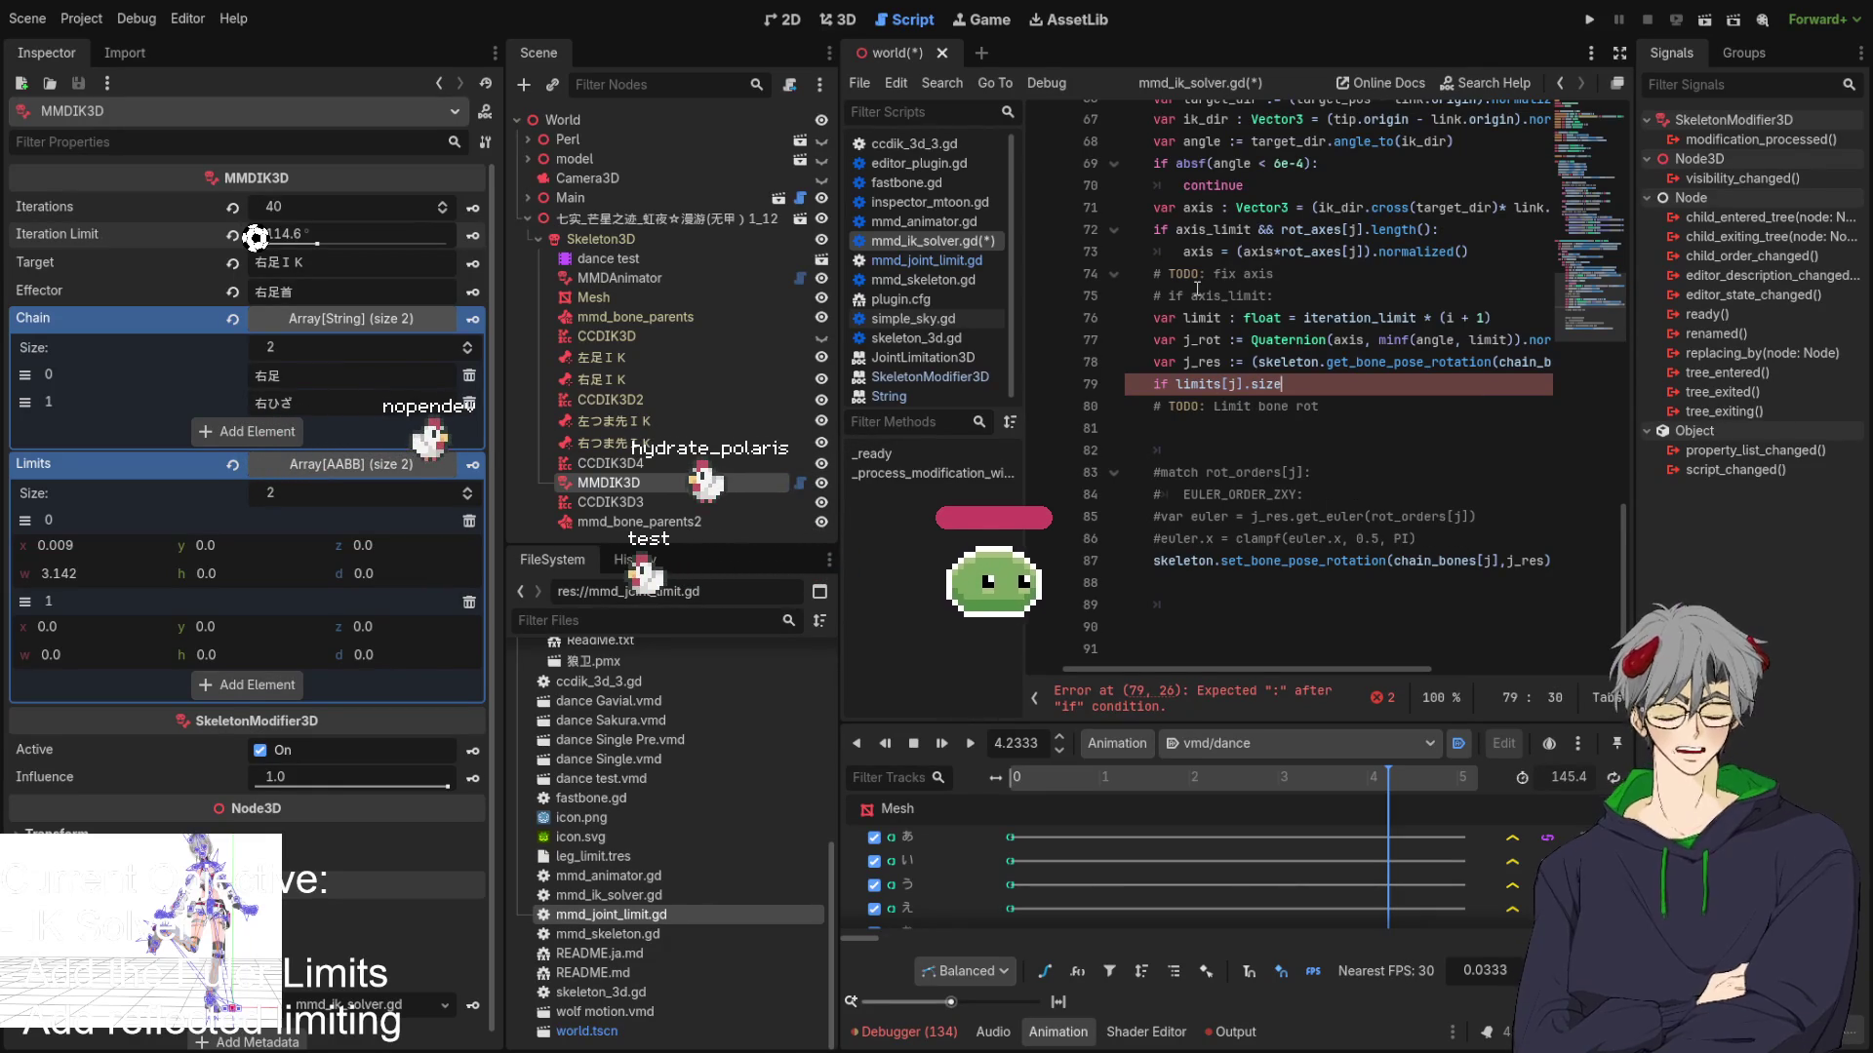
{"action": "key", "text": "ctrl+Left"}
{"action": "key", "text": "ctrl+Left"}
{"action": "key", "text": "ctrl+Left"}
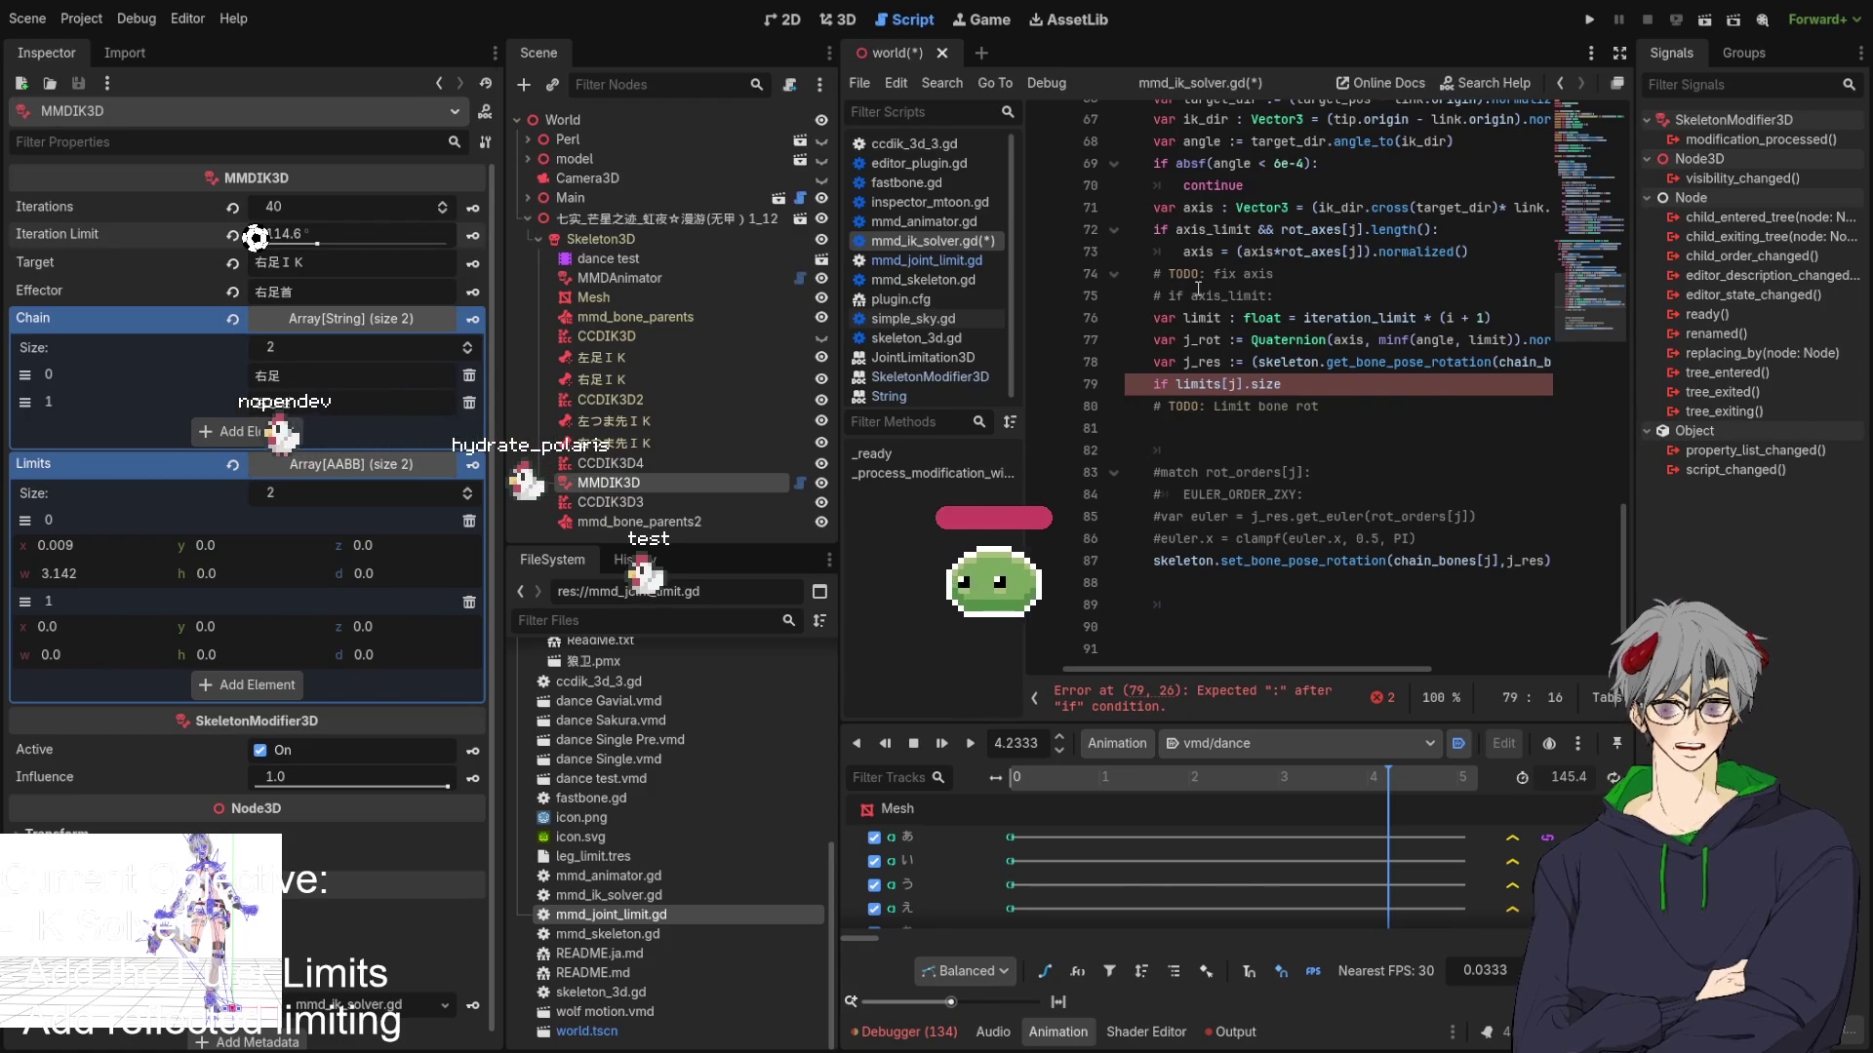
{"action": "scroll", "coordinate": [1416, 398], "scroll_direction": "up", "scroll_amount": 7}
{"action": "scroll", "coordinate": [1416, 398], "scroll_direction": "up", "scroll_amount": 5}
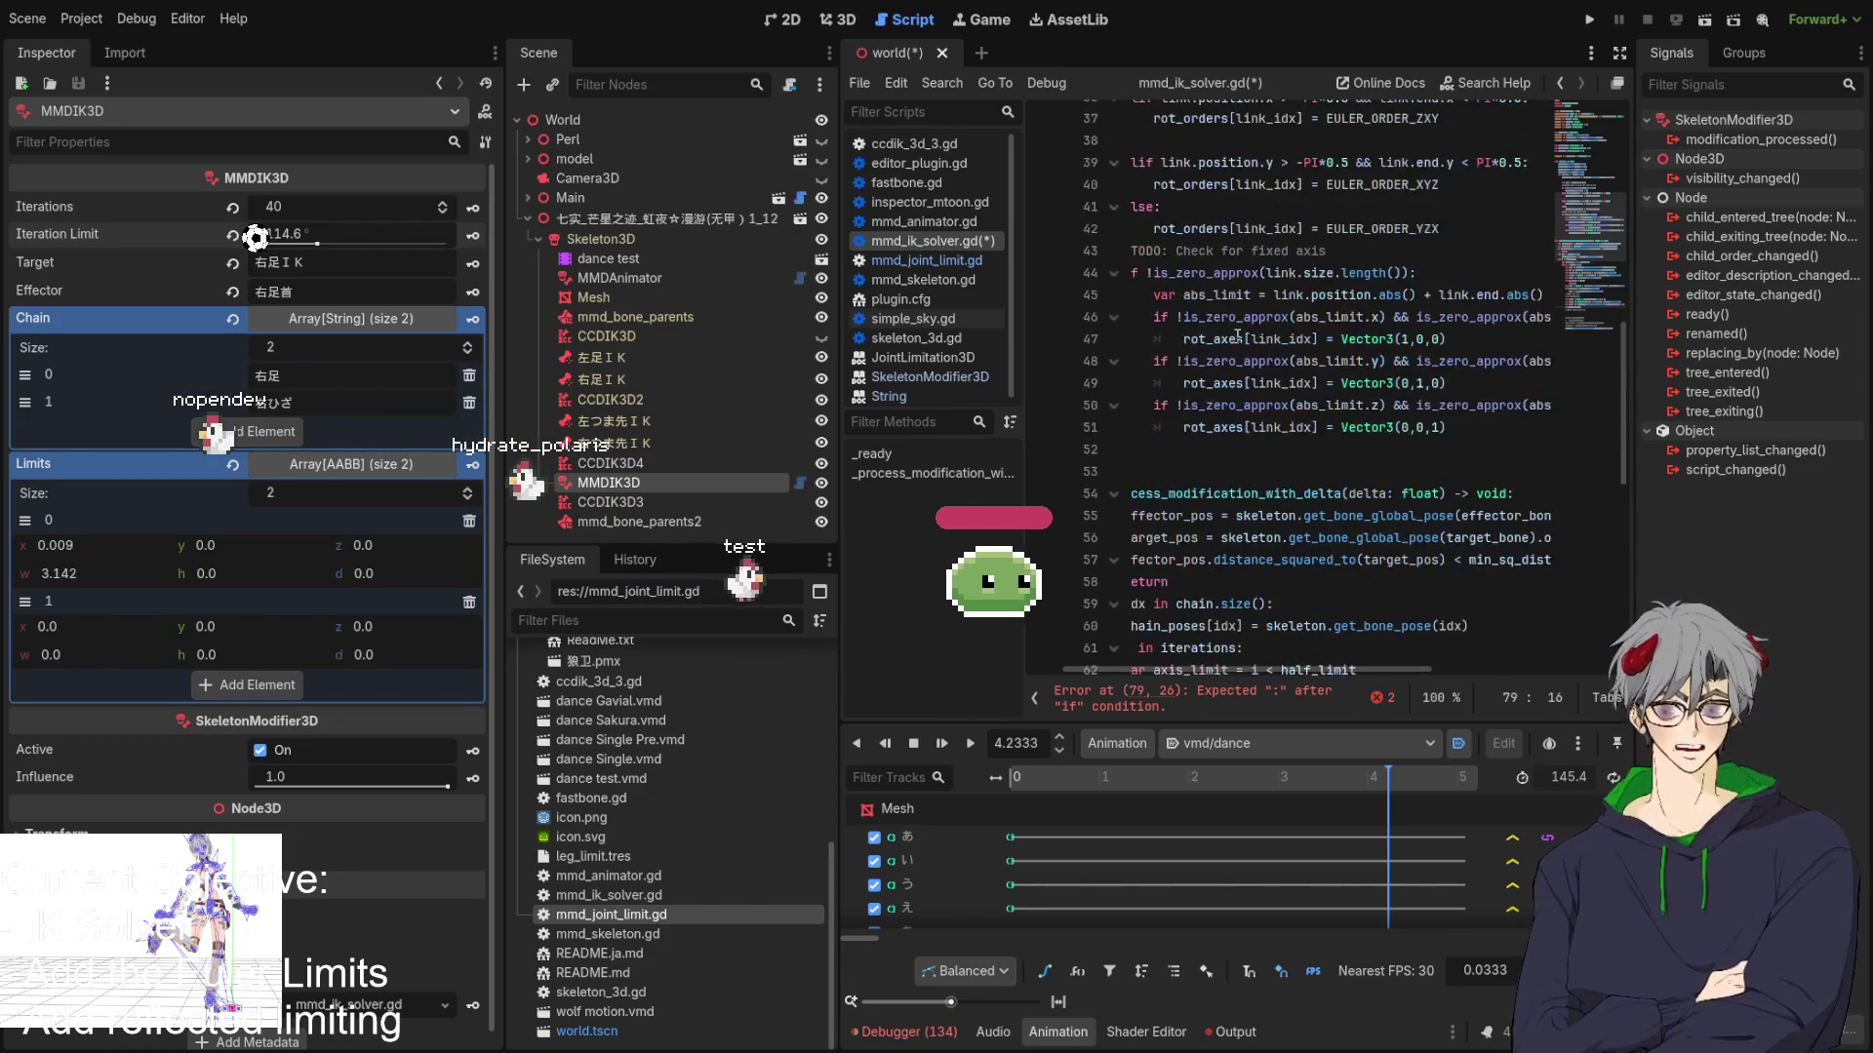
{"action": "scroll", "coordinate": [1234, 253], "scroll_direction": "up", "scroll_amount": 1}
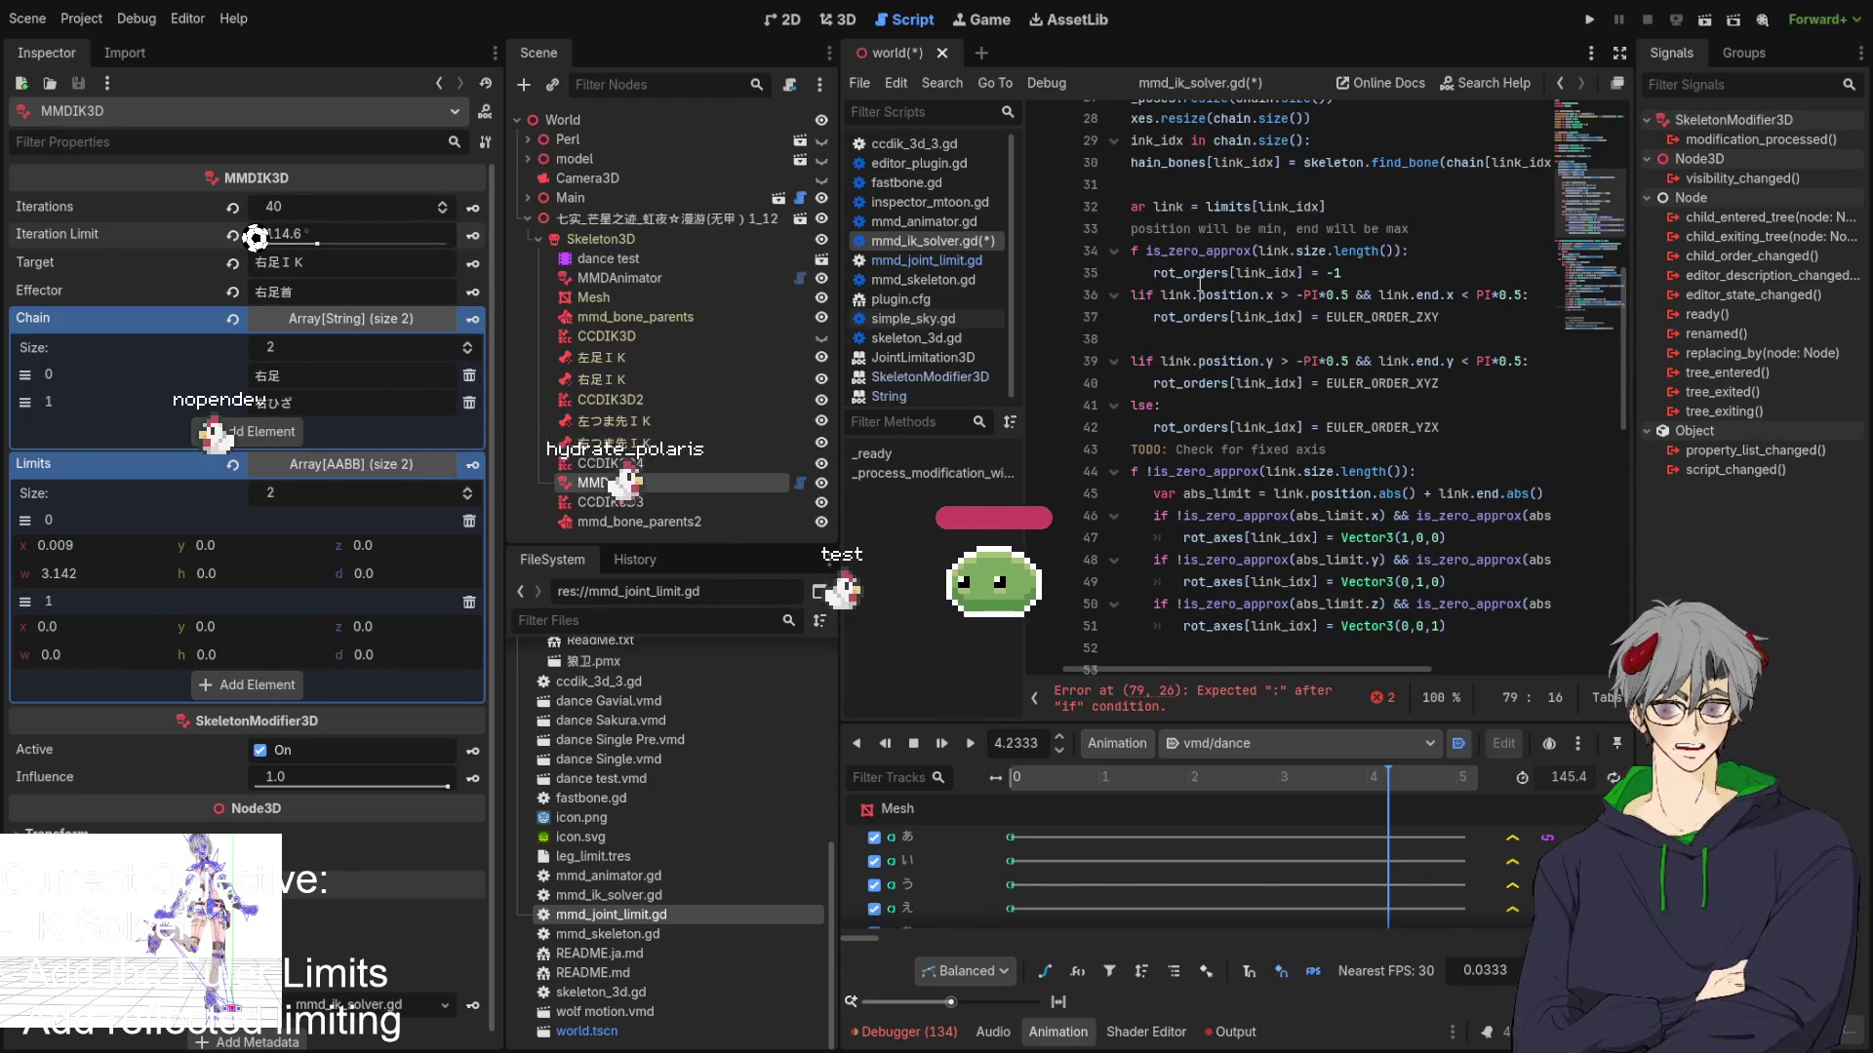
{"action": "scroll", "coordinate": [1215, 283], "scroll_direction": "up", "scroll_amount": 1}
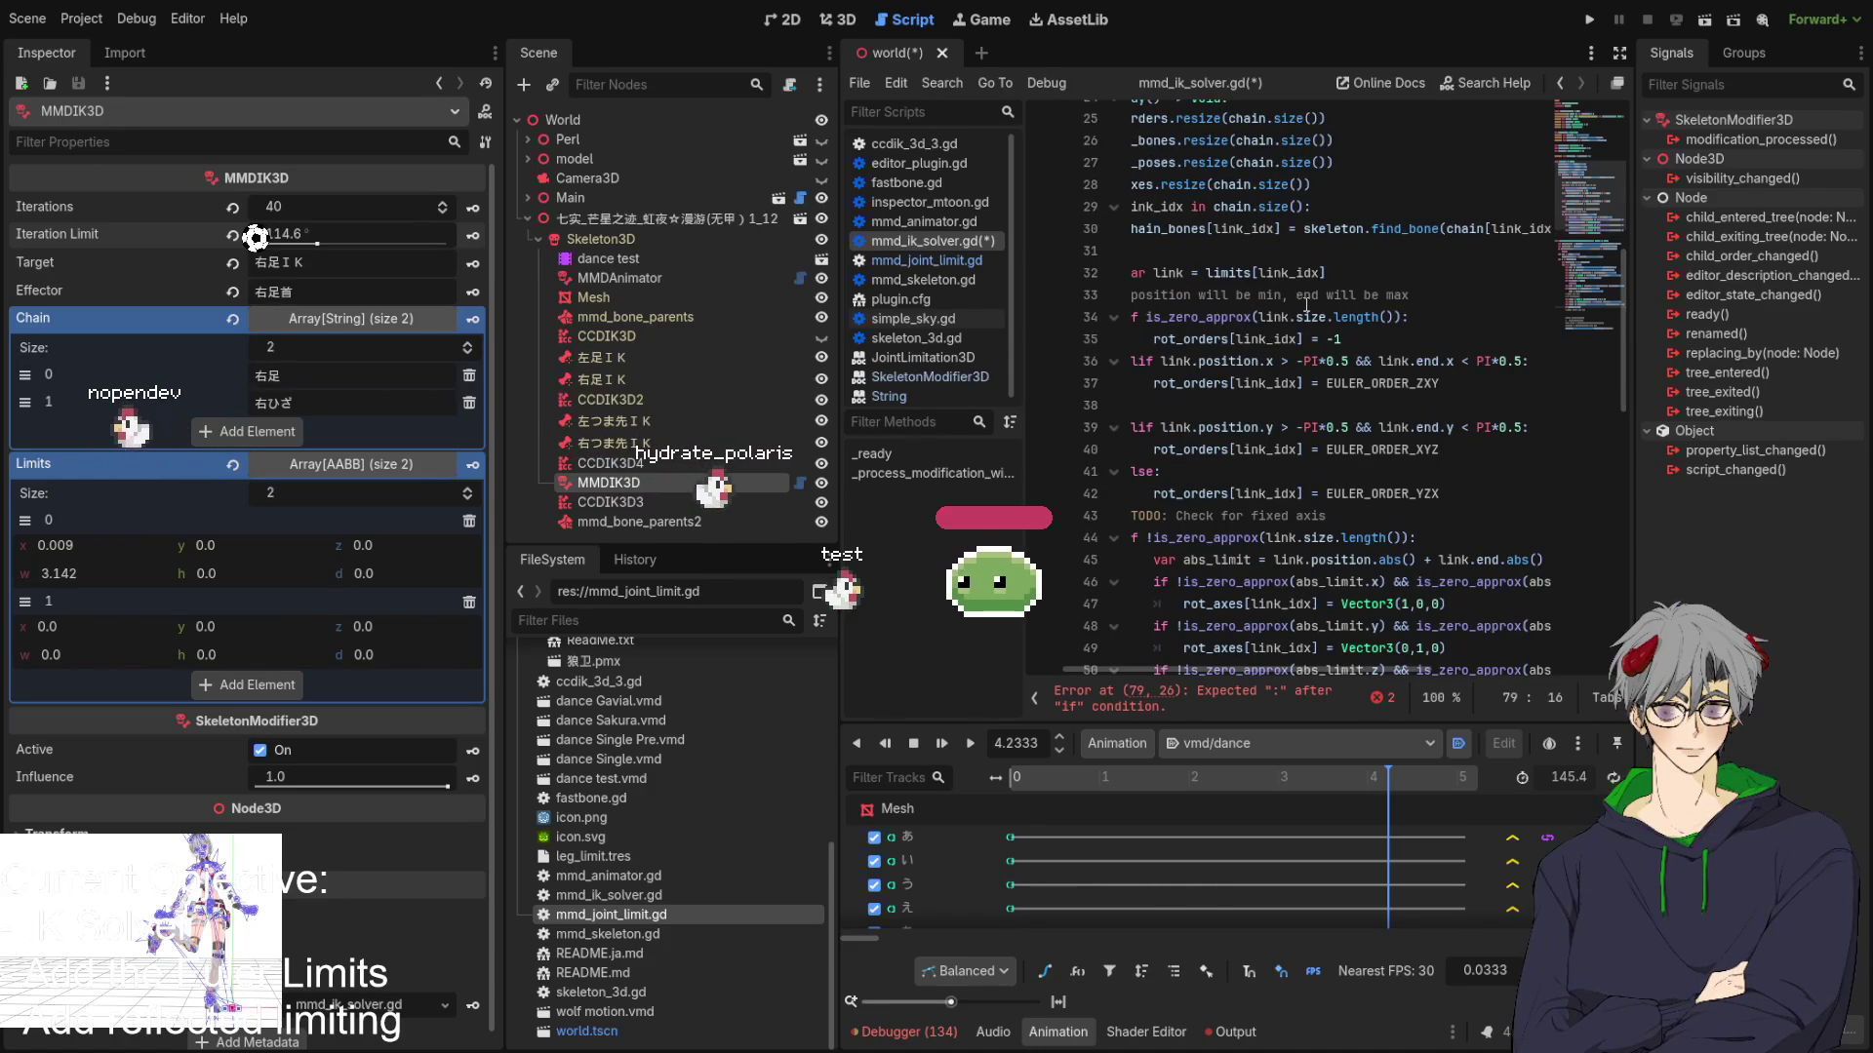
{"action": "scroll", "coordinate": [1305, 305], "scroll_direction": "down", "scroll_amount": 2}
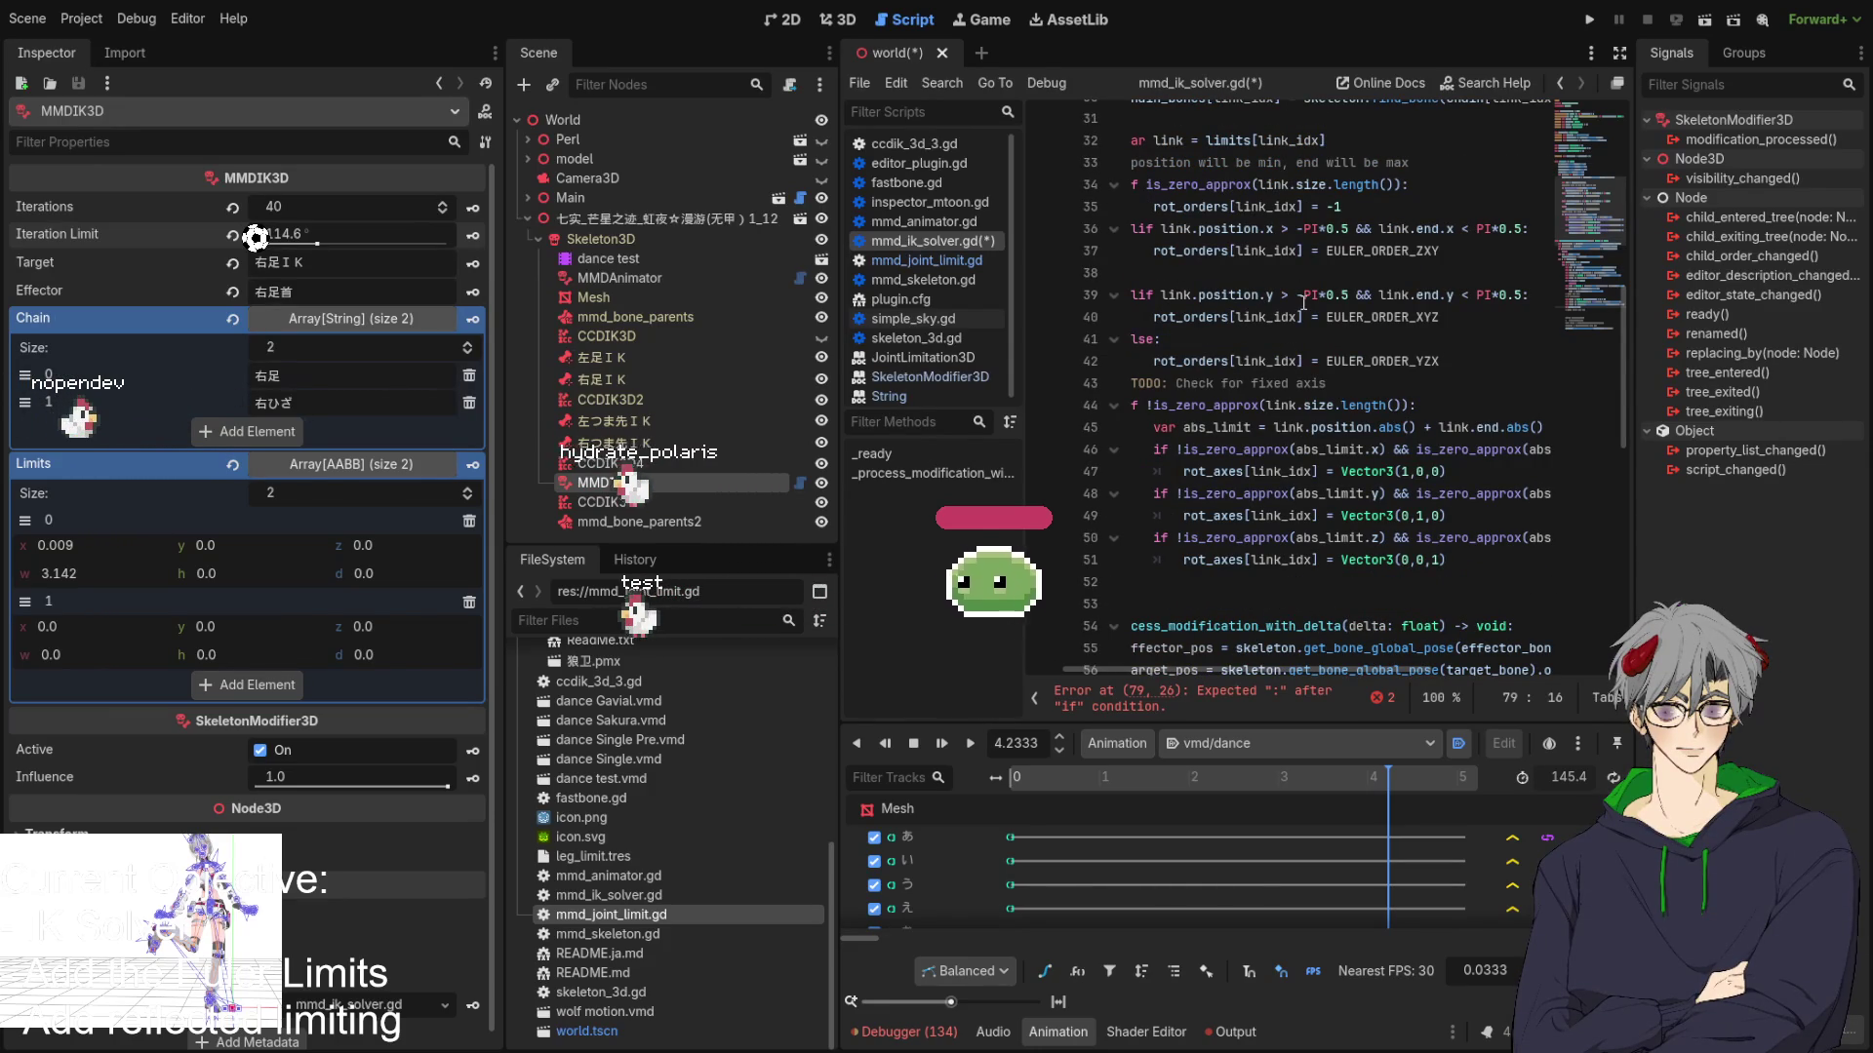
{"action": "double_click", "coordinate": [1205, 427]}
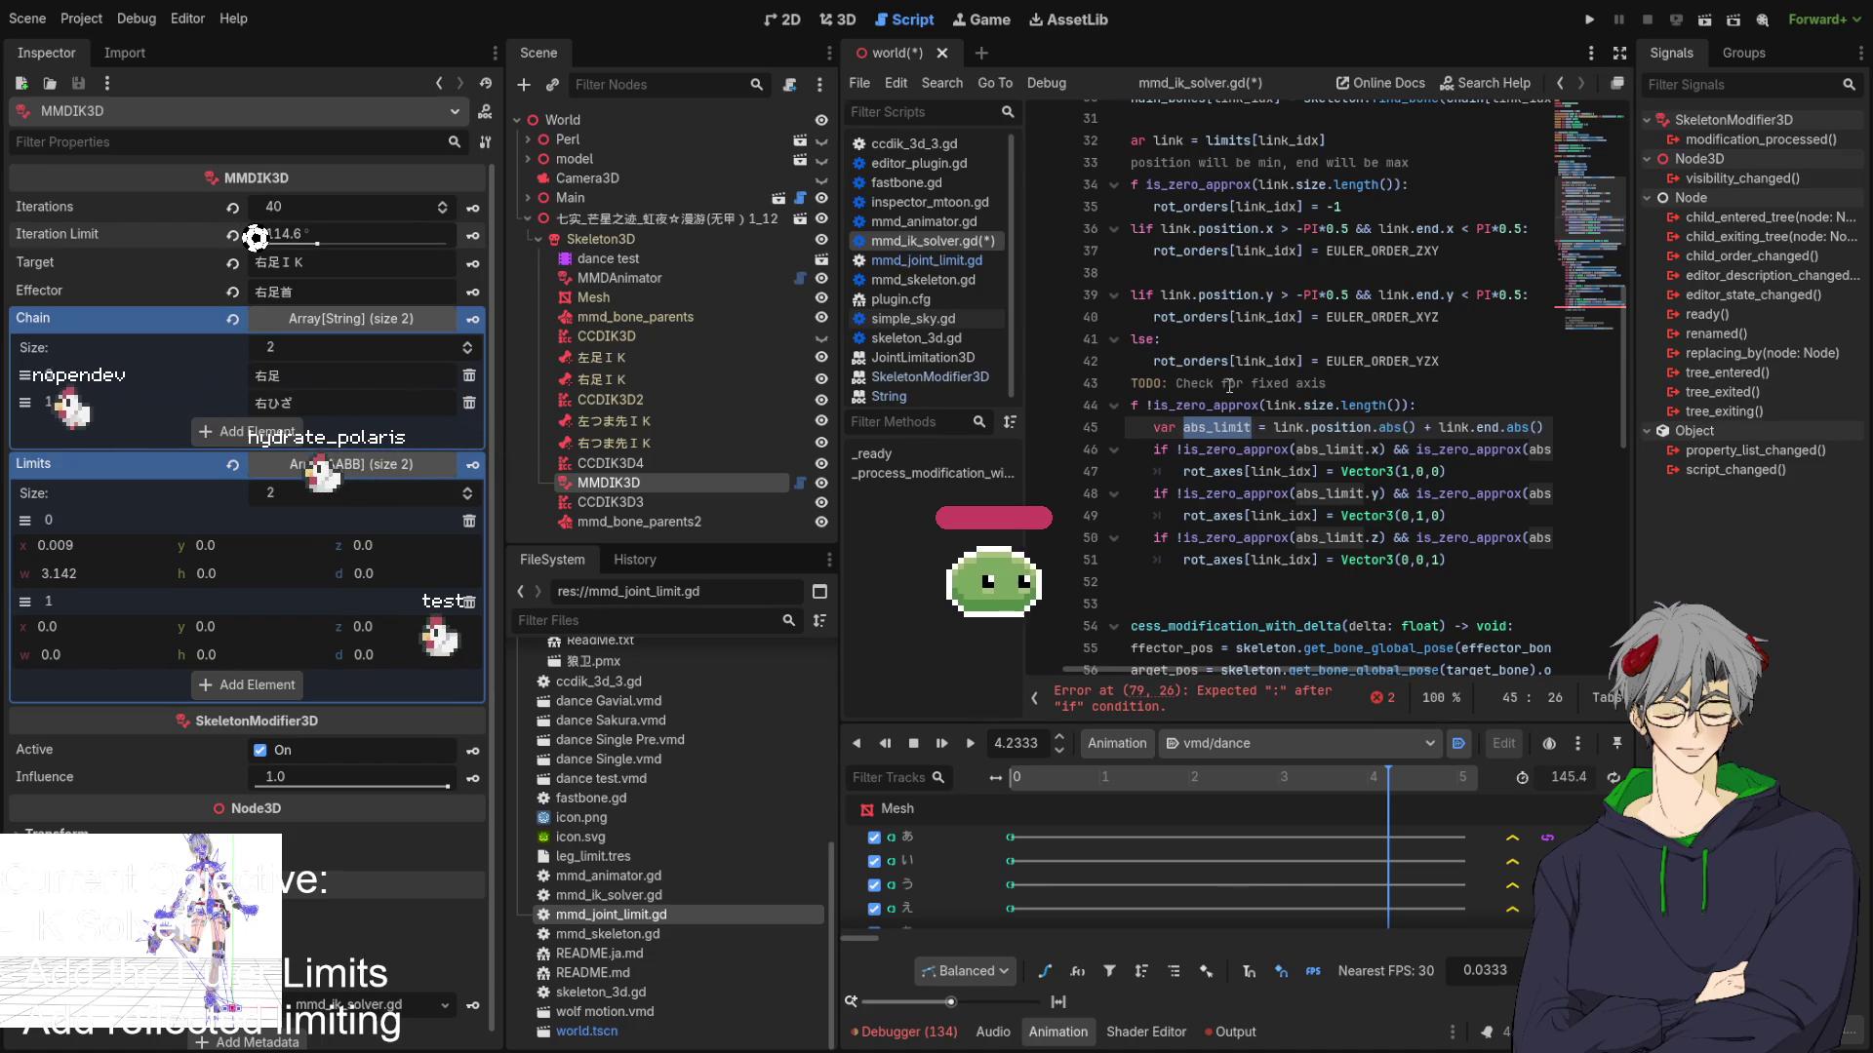
{"action": "scroll", "coordinate": [1351, 396], "scroll_direction": "down", "scroll_amount": 3}
{"action": "scroll", "coordinate": [1173, 392], "scroll_direction": "up", "scroll_amount": 3}
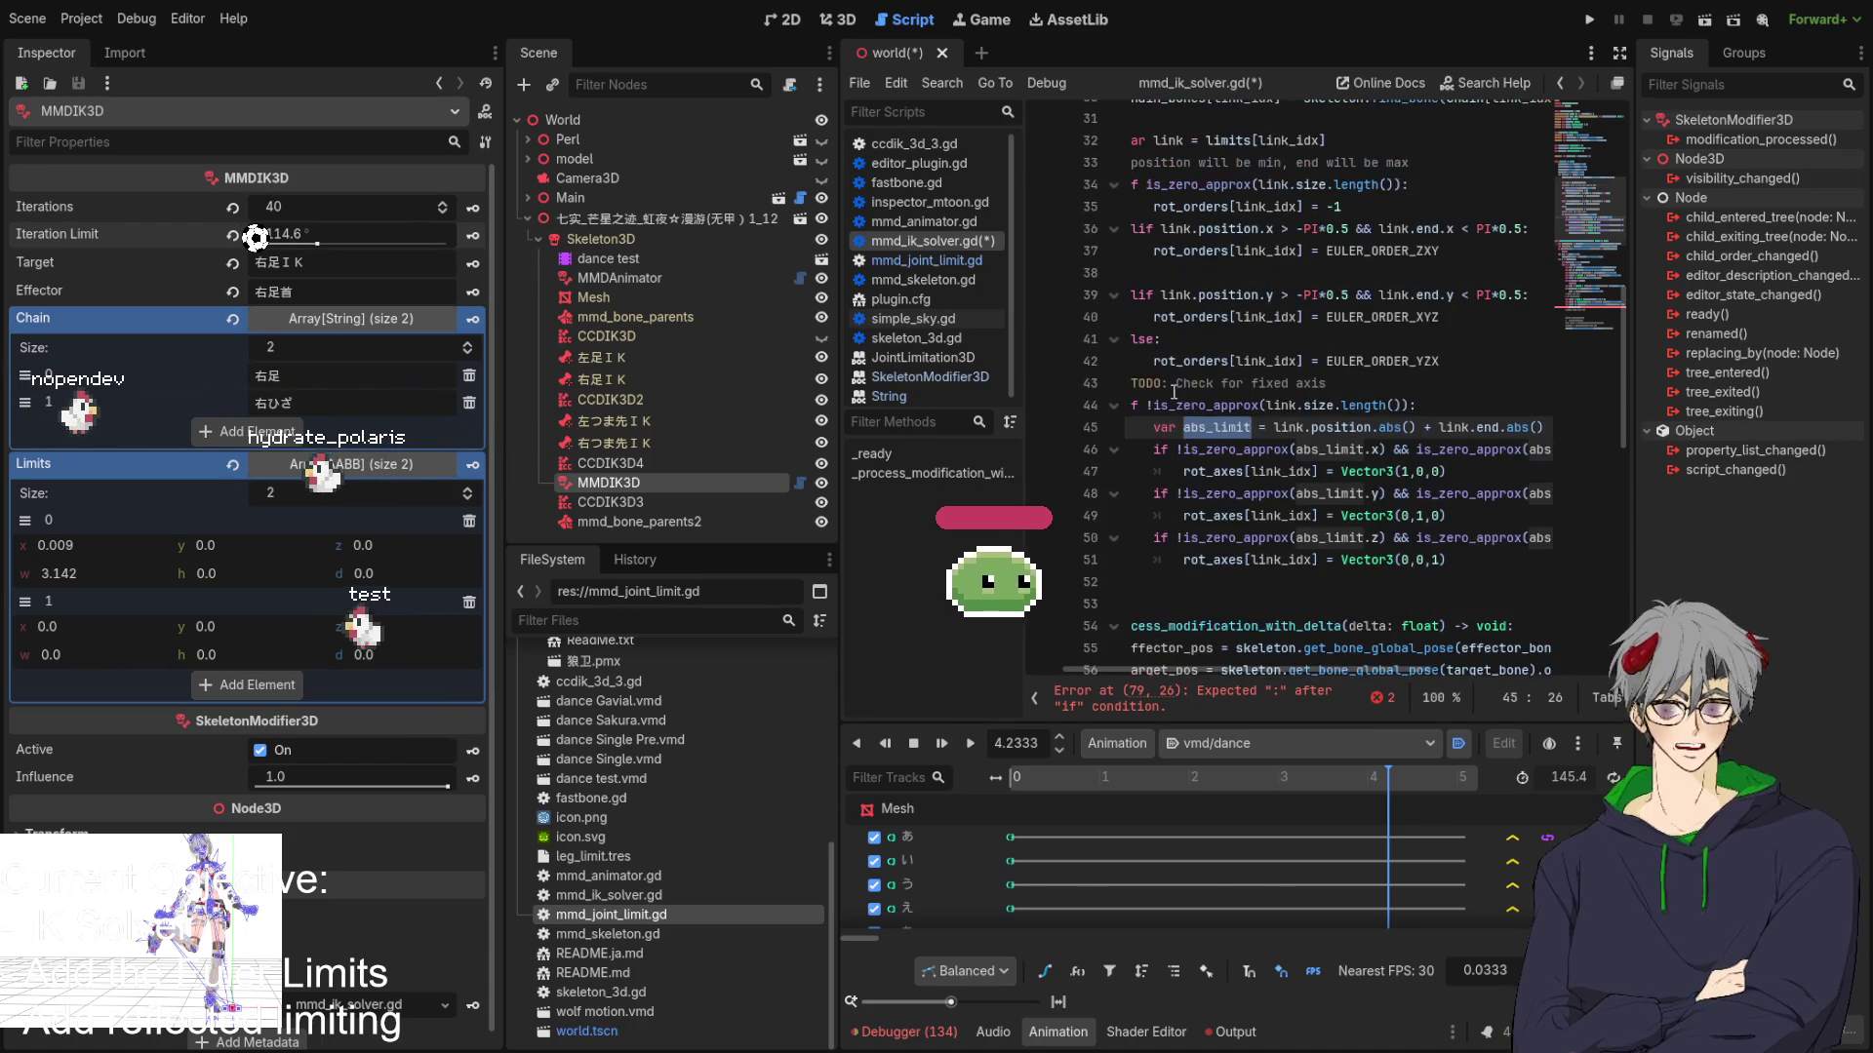
{"action": "left_click", "coordinate": [1154, 402]}
{"action": "key", "text": "shift+End"}
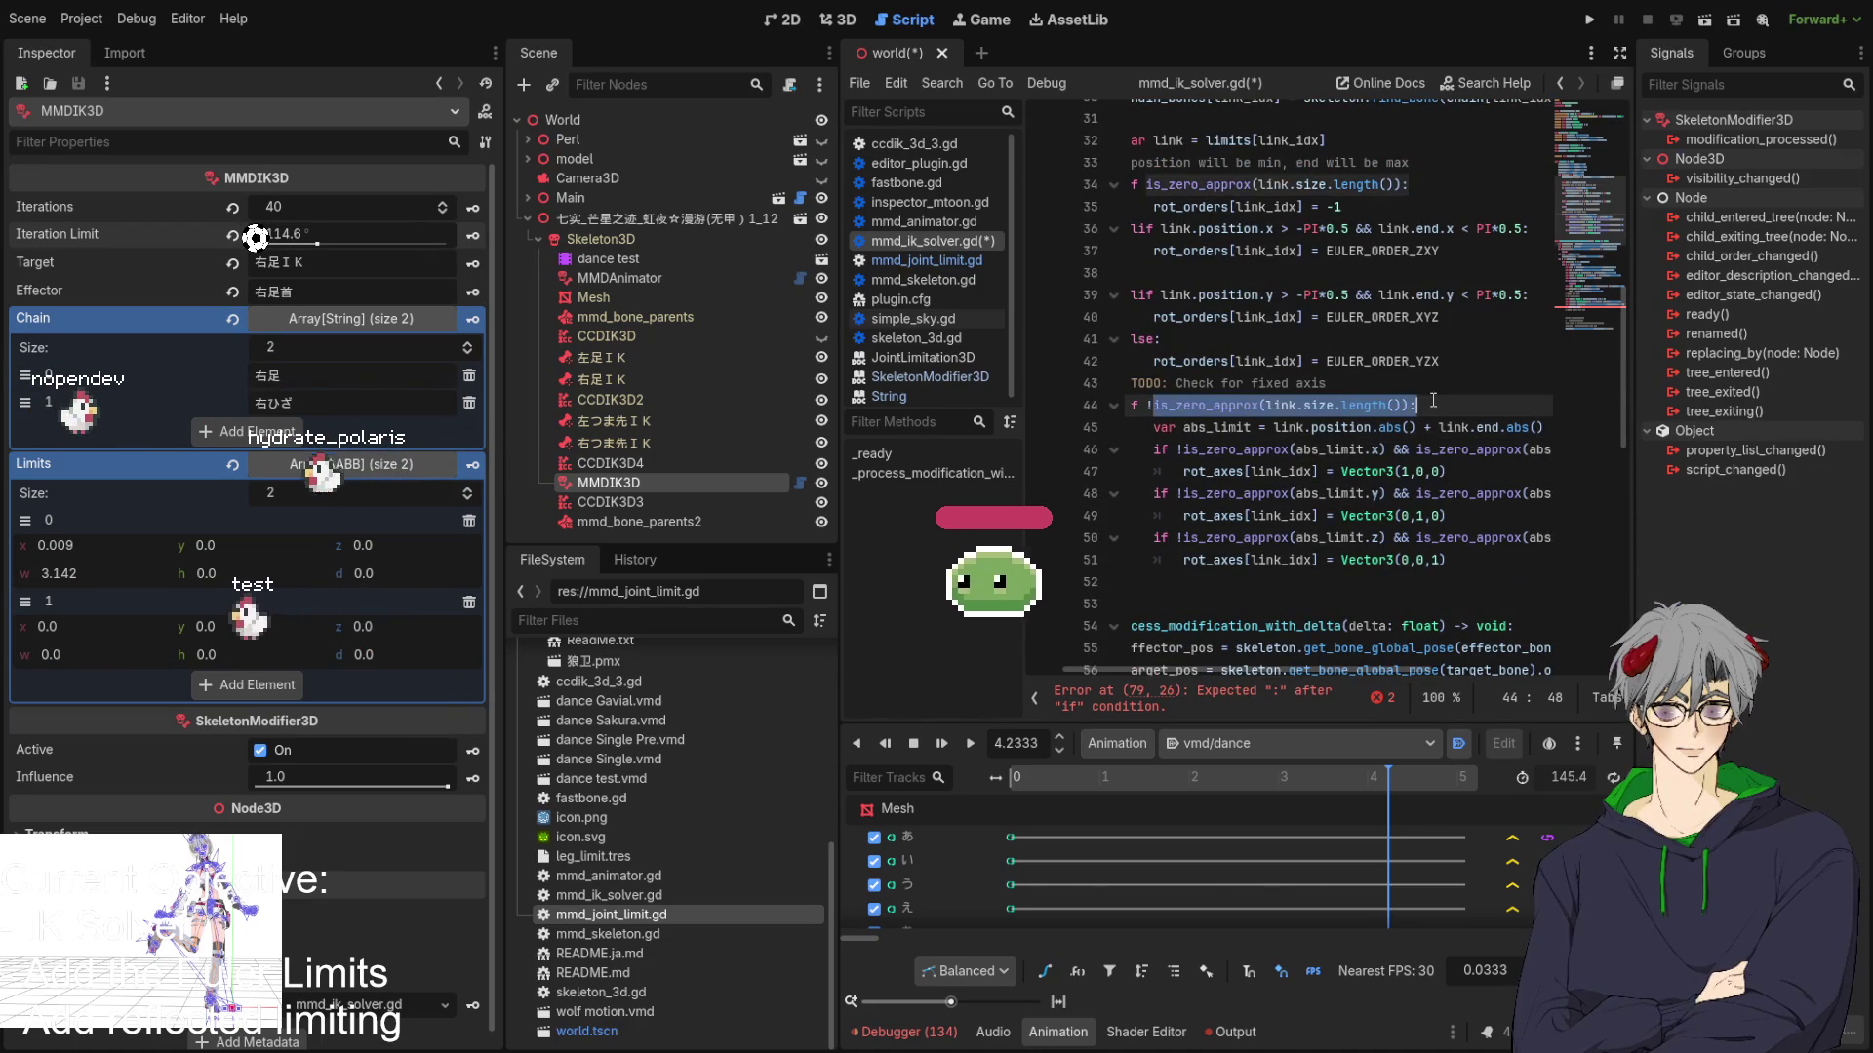
{"action": "left_click_drag", "start_coordinate": [1147, 404], "coordinate": [1426, 406]}
{"action": "key", "text": "ctrl+c"}
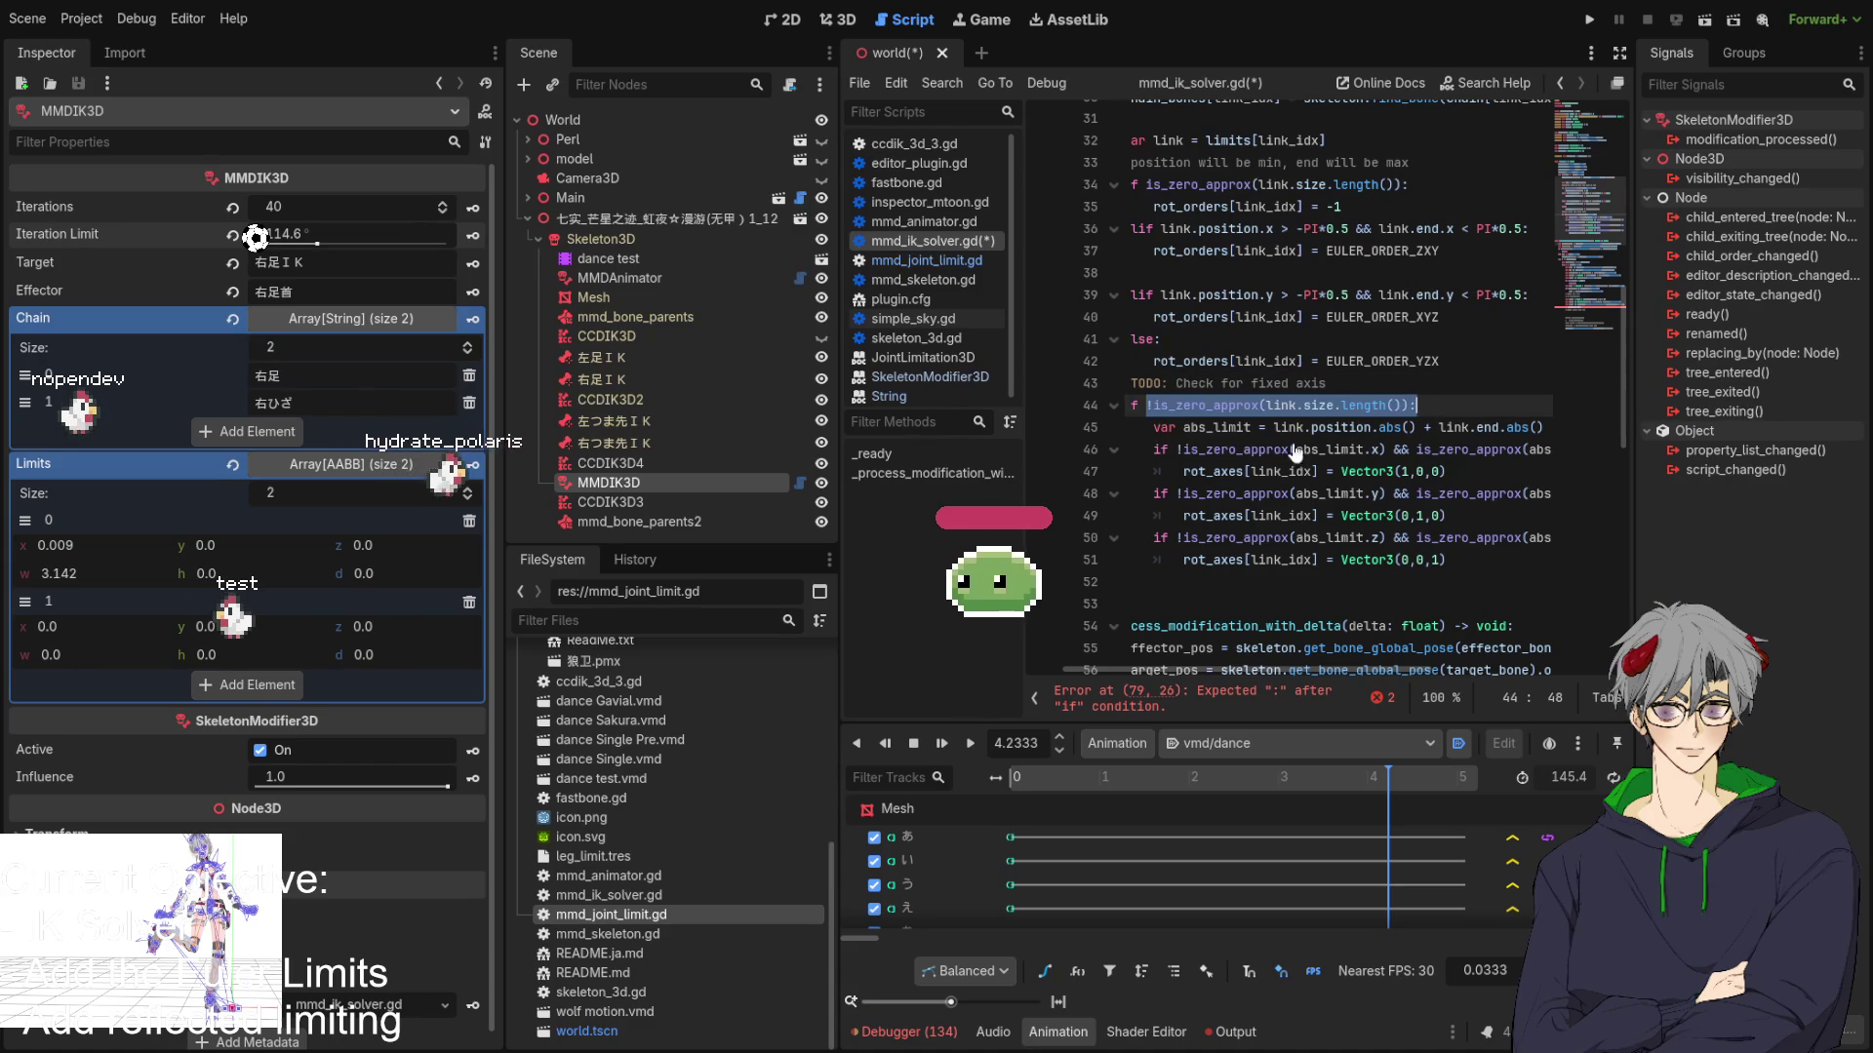
{"action": "scroll", "coordinate": [1295, 452], "scroll_direction": "down", "scroll_amount": 10}
Paste the copied !is_zero_approx(link.size.length()) check over line 79 and restore its 'if' keyword.
{"action": "left_click", "coordinate": [1365, 449]}
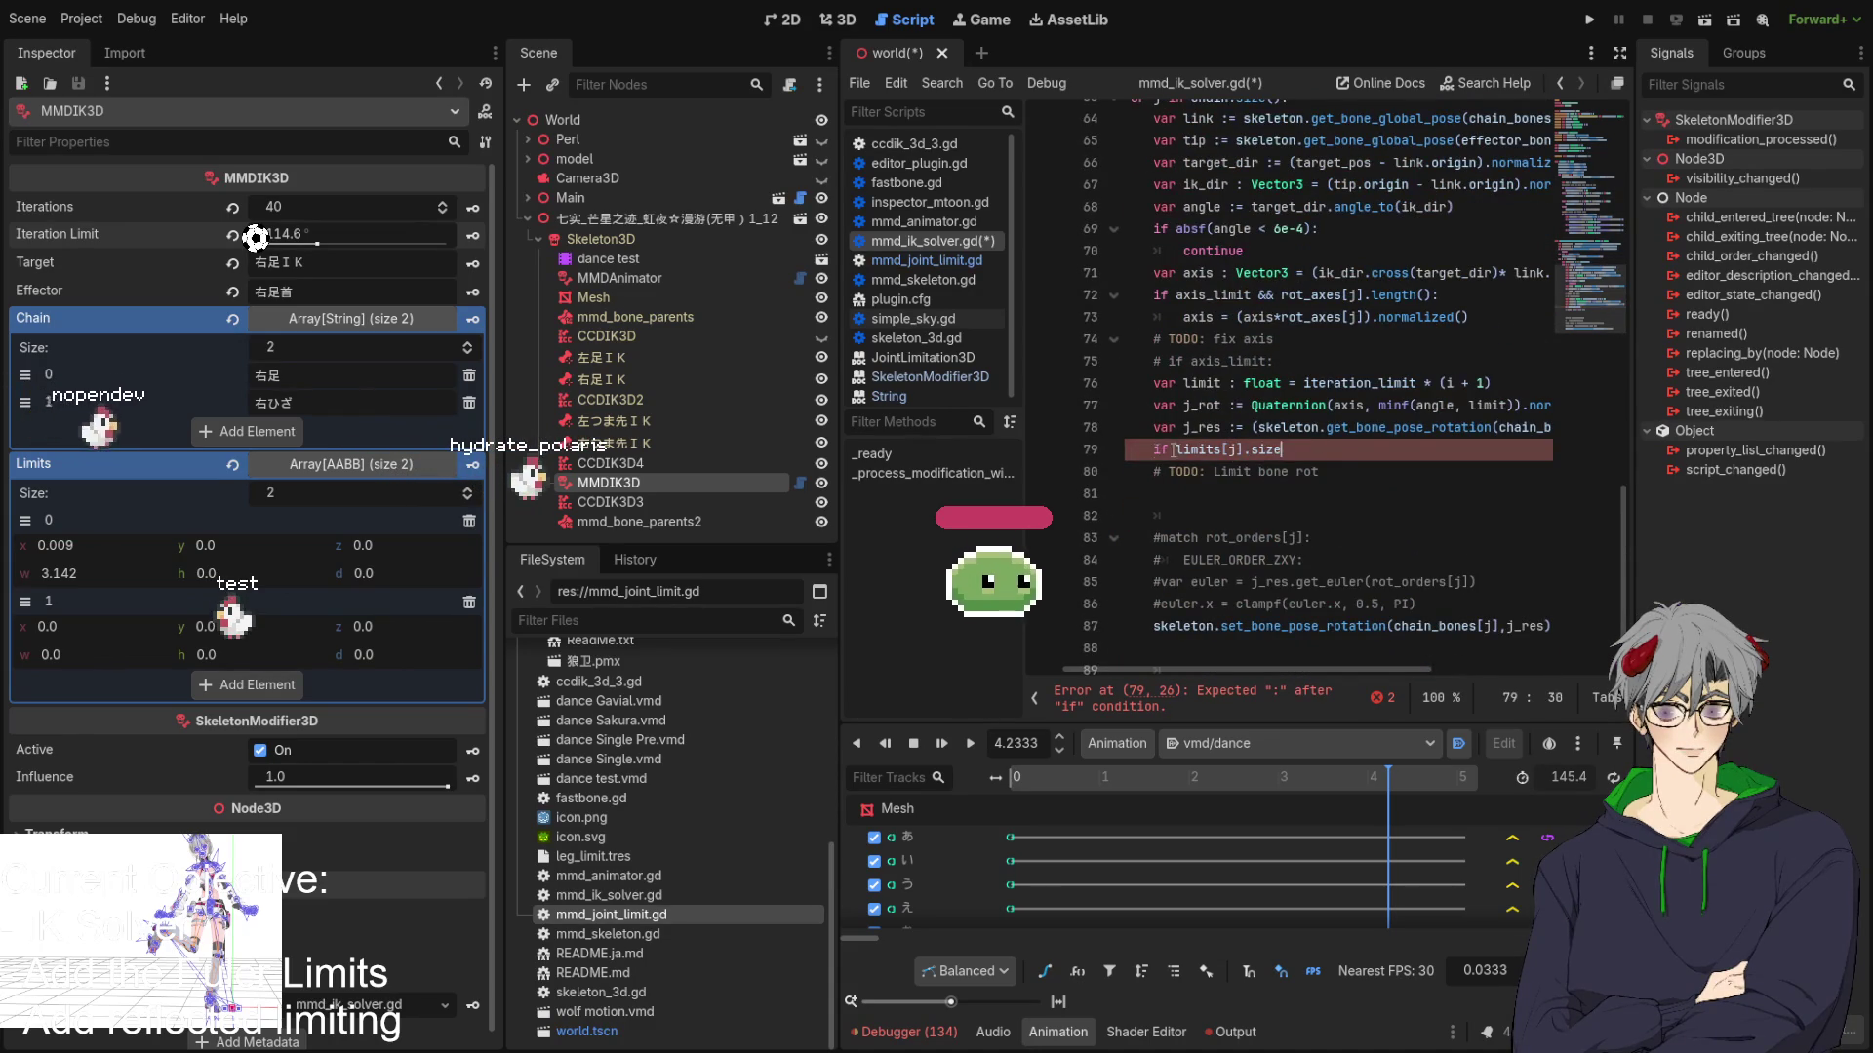
{"action": "key", "text": "shift+Home"}
{"action": "key", "text": "shift+Home"}
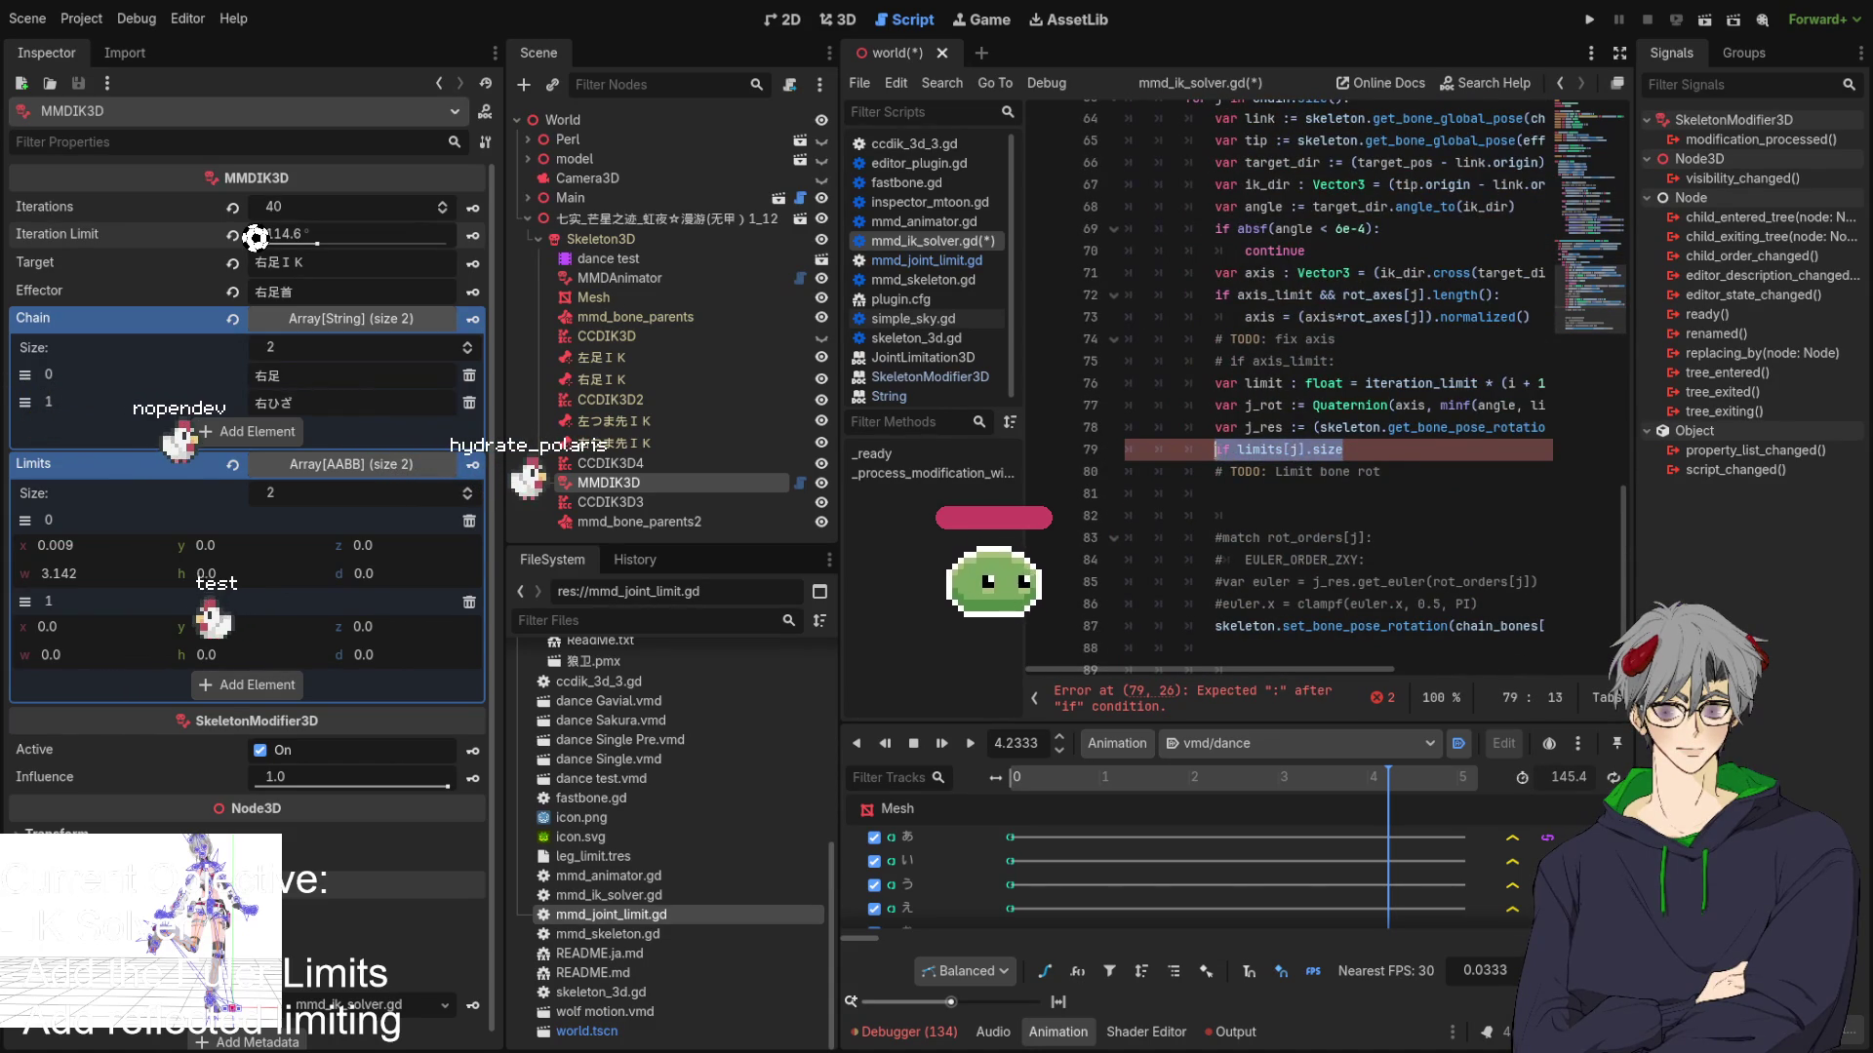
{"action": "key", "text": "ctrl+v"}
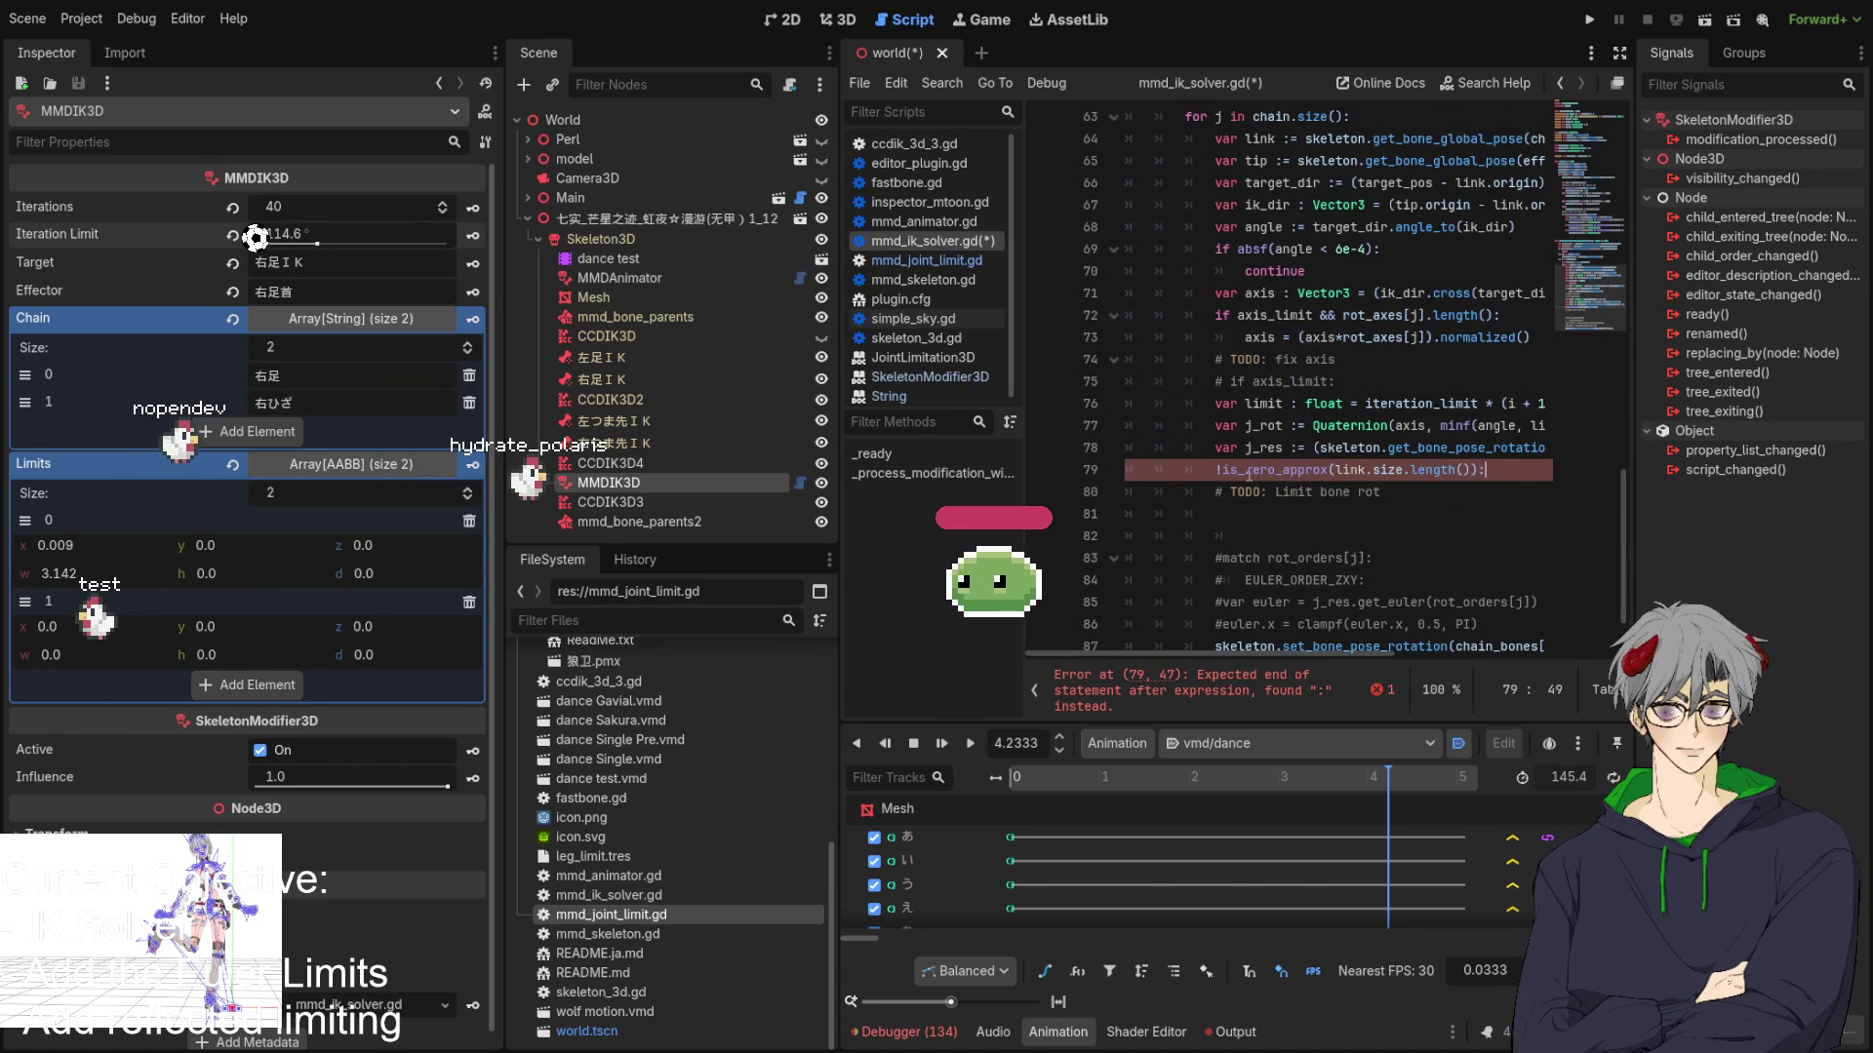
{"action": "left_click", "coordinate": [1220, 469]}
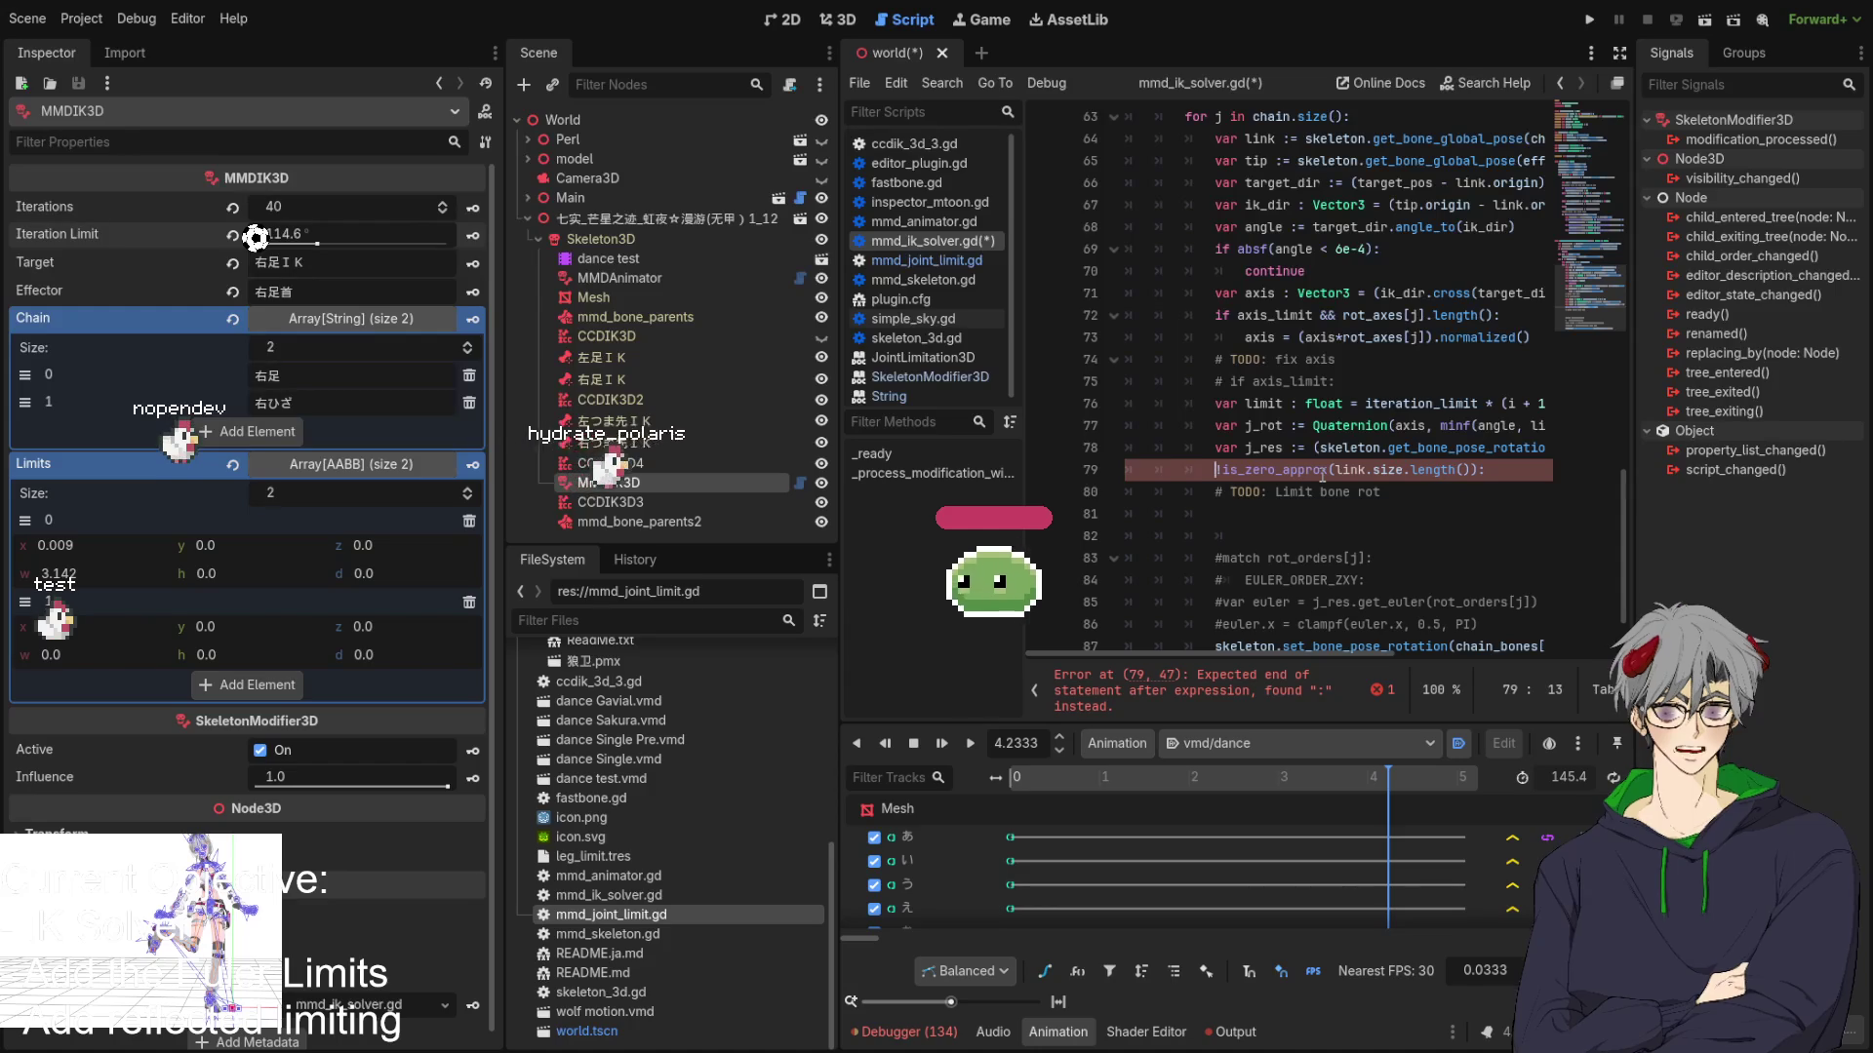
{"action": "type", "text": "if"}
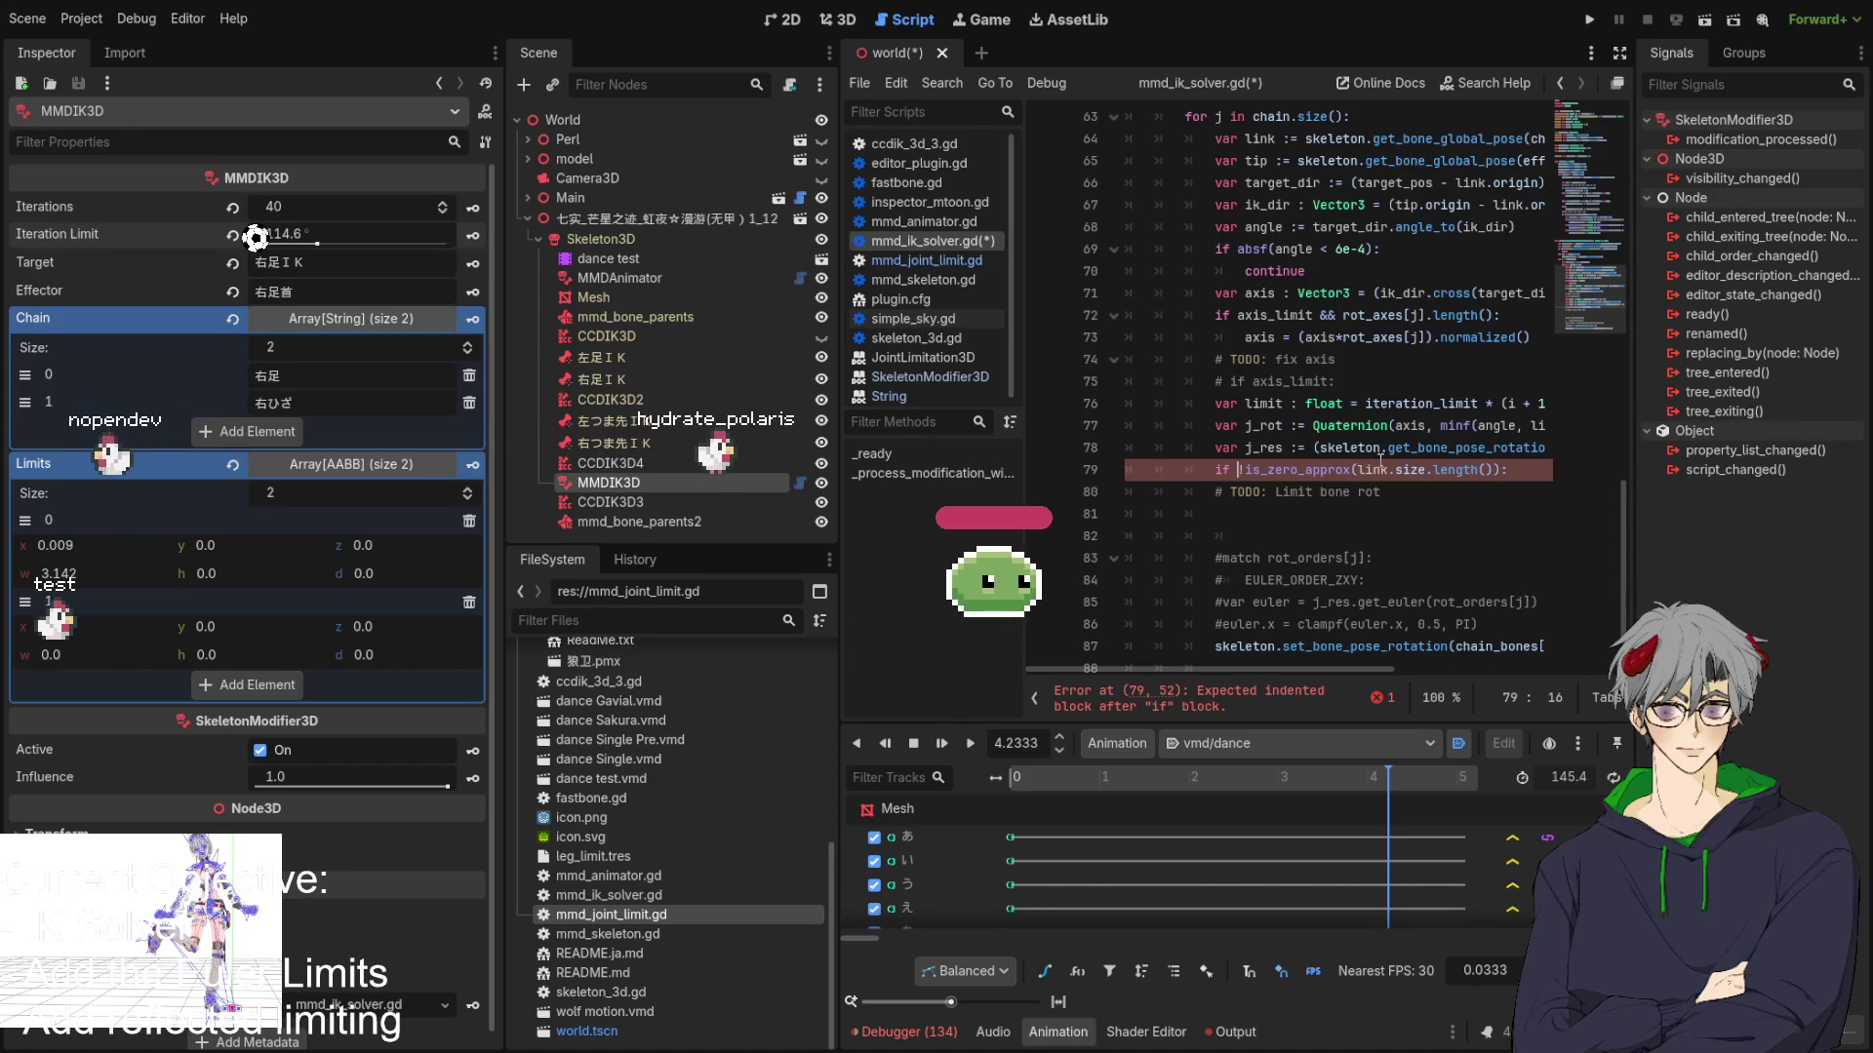
{"action": "type", "text": "!"}
Replace link with limits[j] and add an indented line beneath the condition.
{"action": "double_click", "coordinate": [1371, 469]}
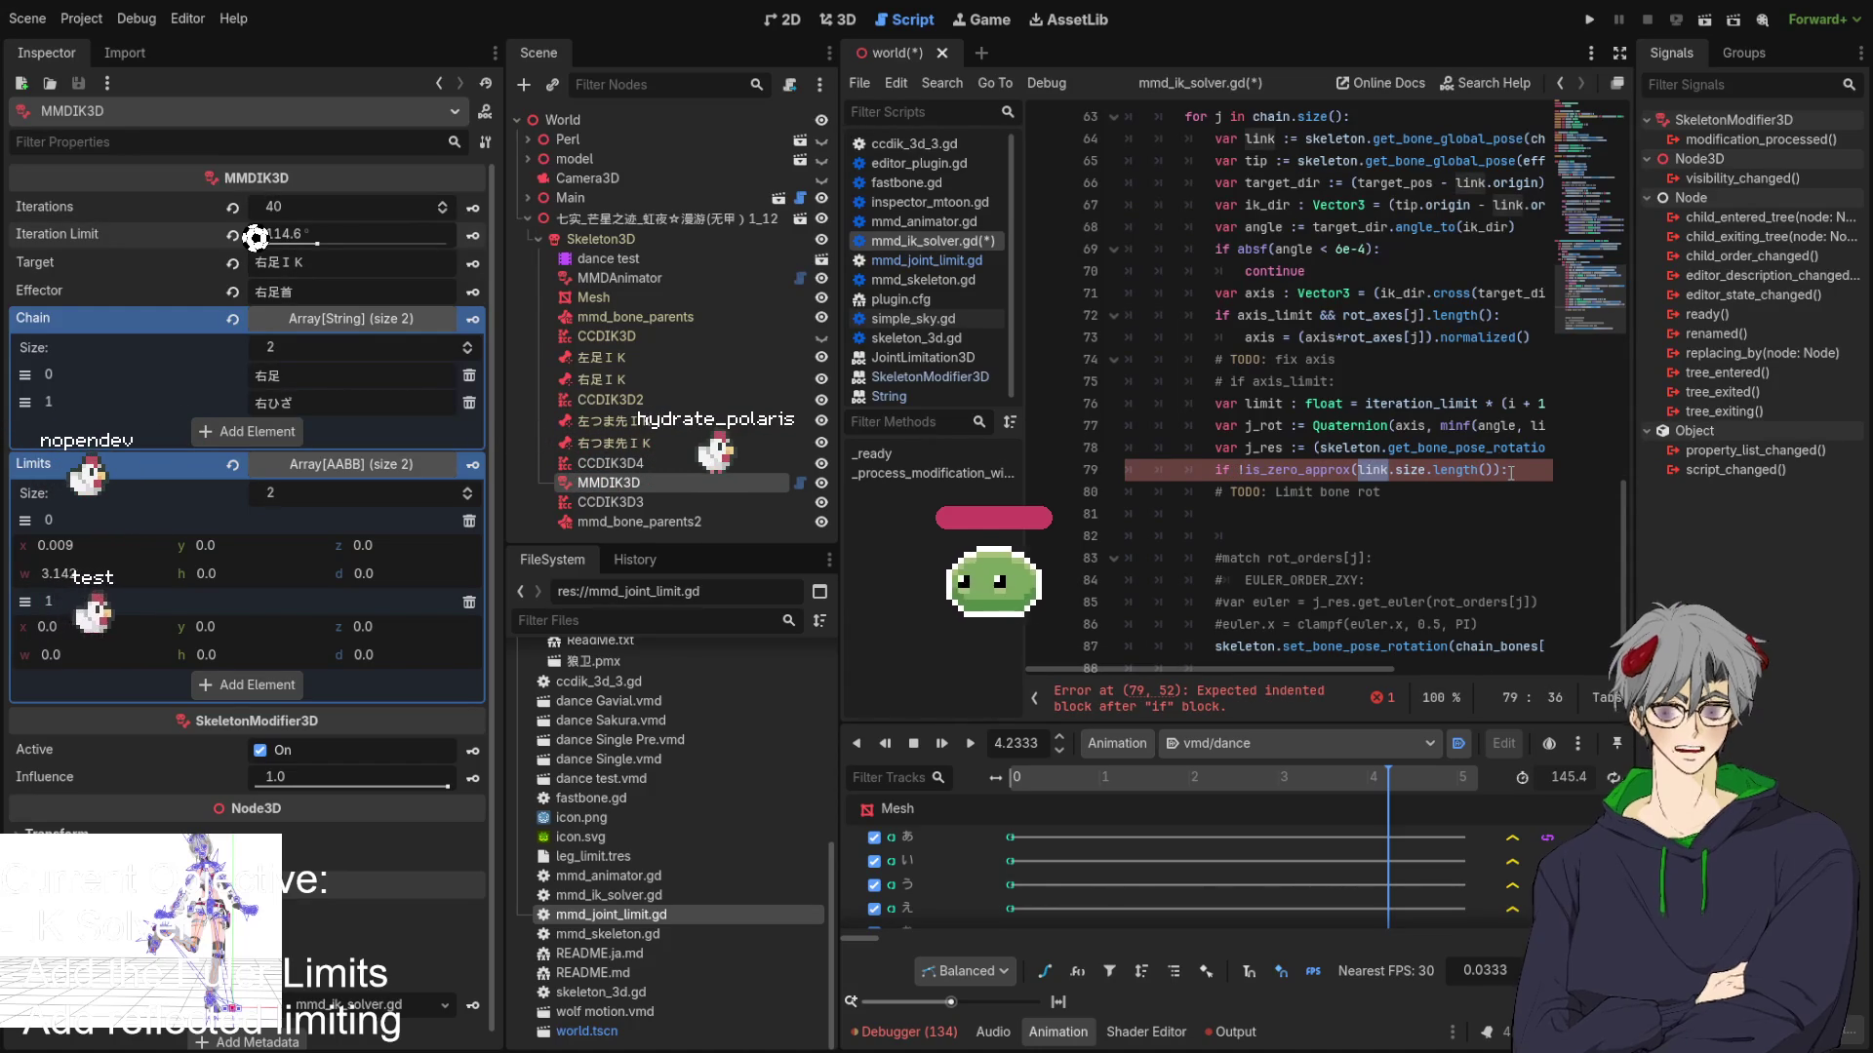
{"action": "type", "text": "limits[j"}
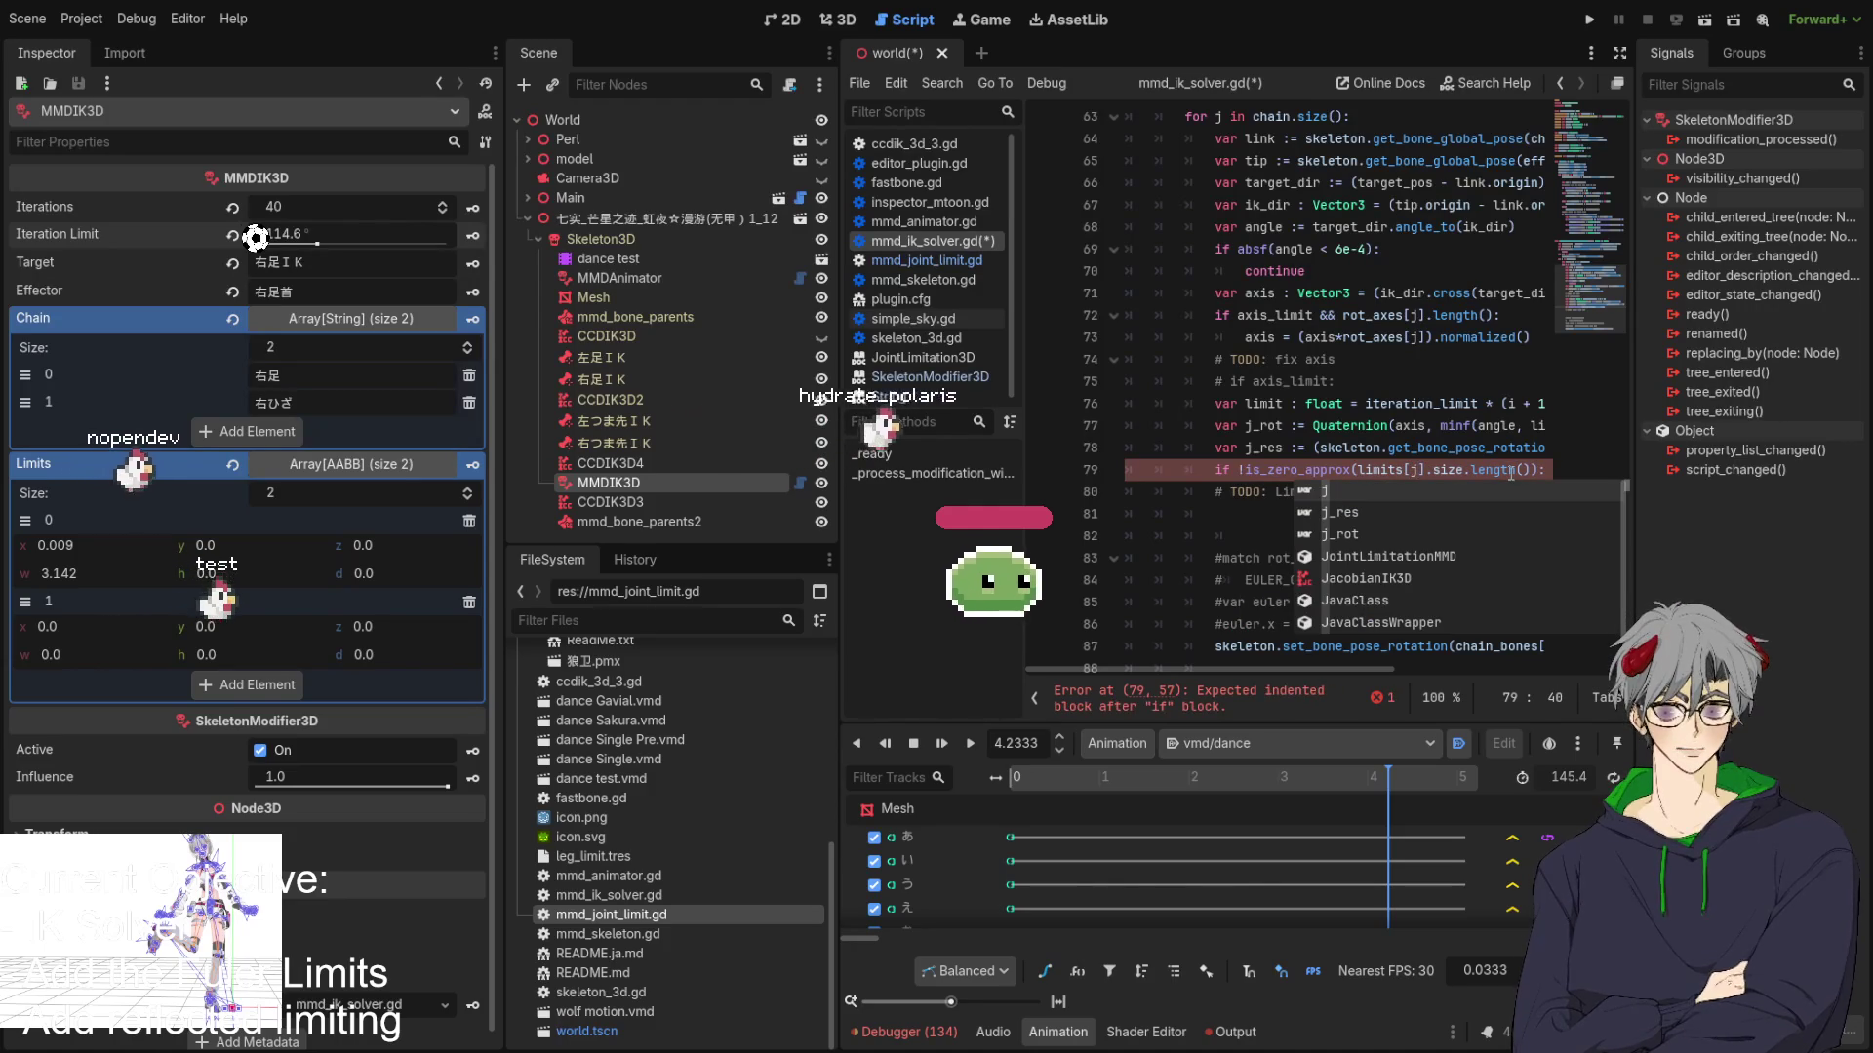
{"action": "key", "text": "Escape"}
{"action": "double_click", "coordinate": [1447, 469]}
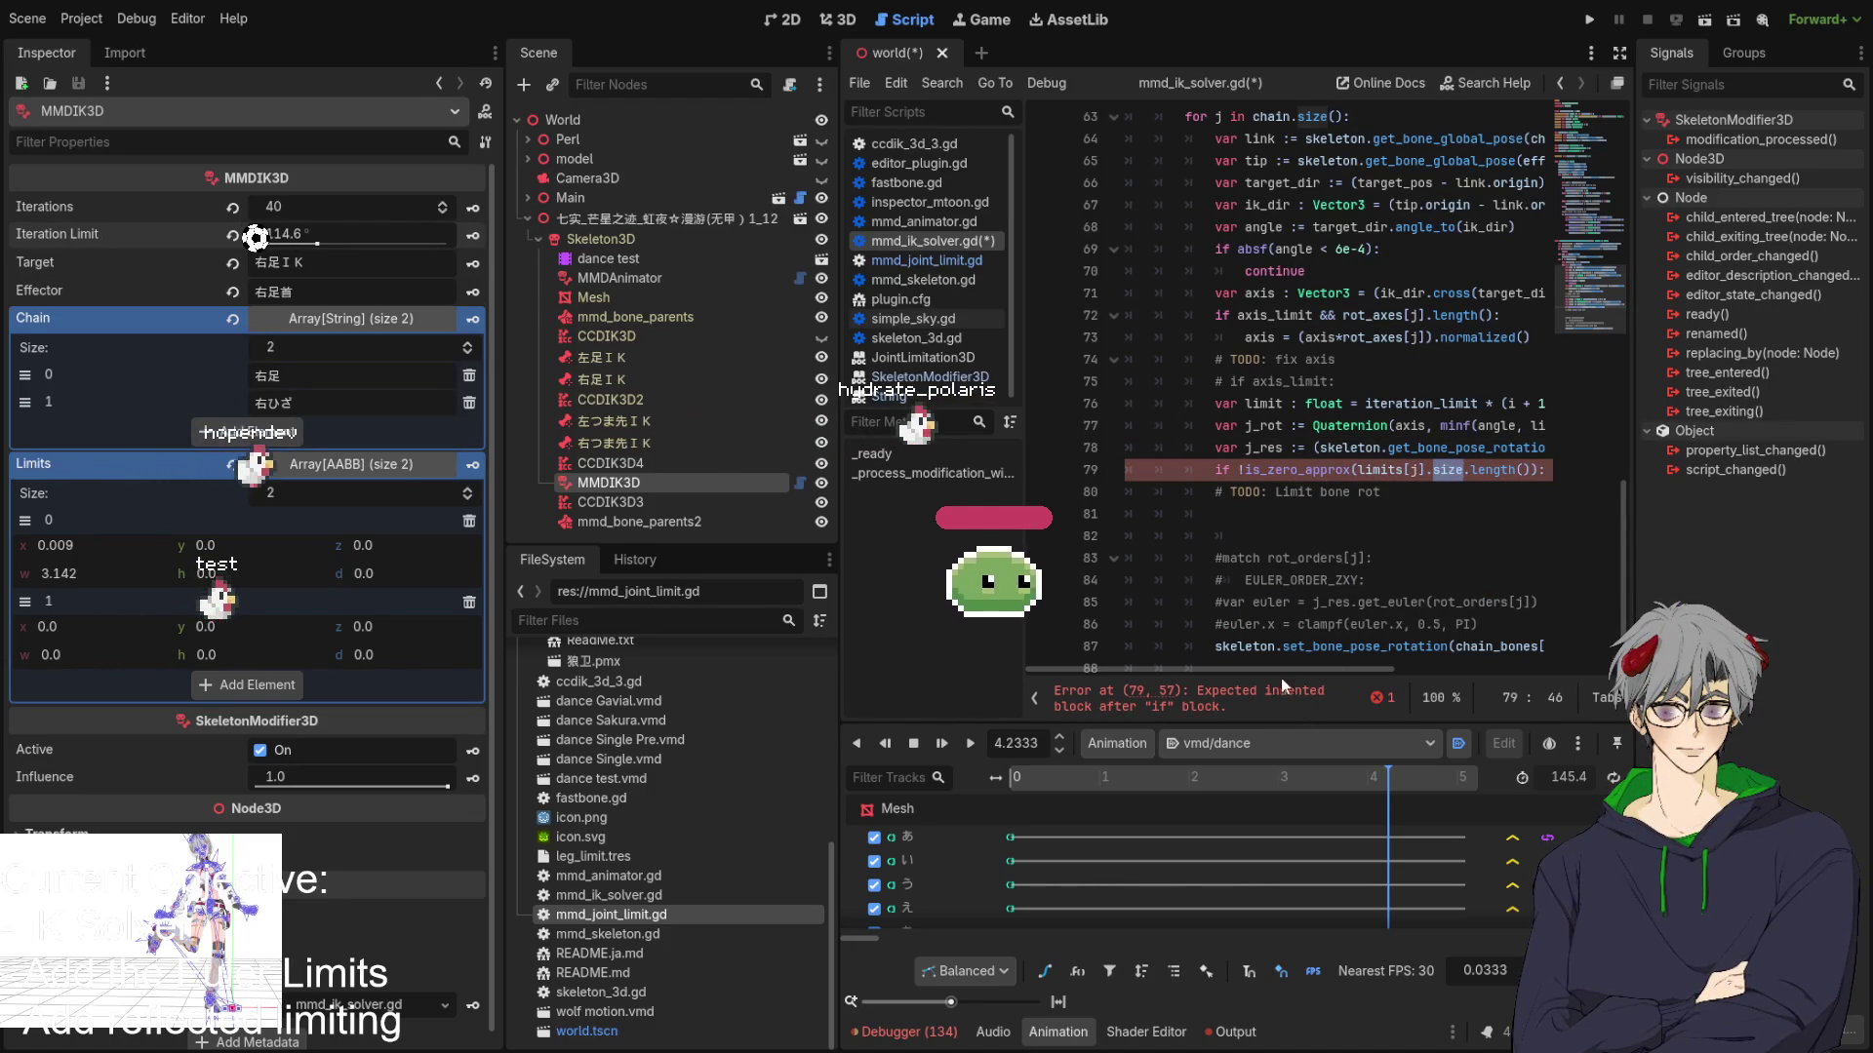
{"action": "mouse_move", "coordinate": [1272, 673]}
{"action": "left_mouse_down"}
{"action": "mouse_move", "coordinate": [1381, 676]}
{"action": "mouse_move", "coordinate": [1288, 679]}
{"action": "mouse_move", "coordinate": [1310, 677]}
{"action": "left_mouse_up"}
{"action": "left_click", "coordinate": [1507, 469]}
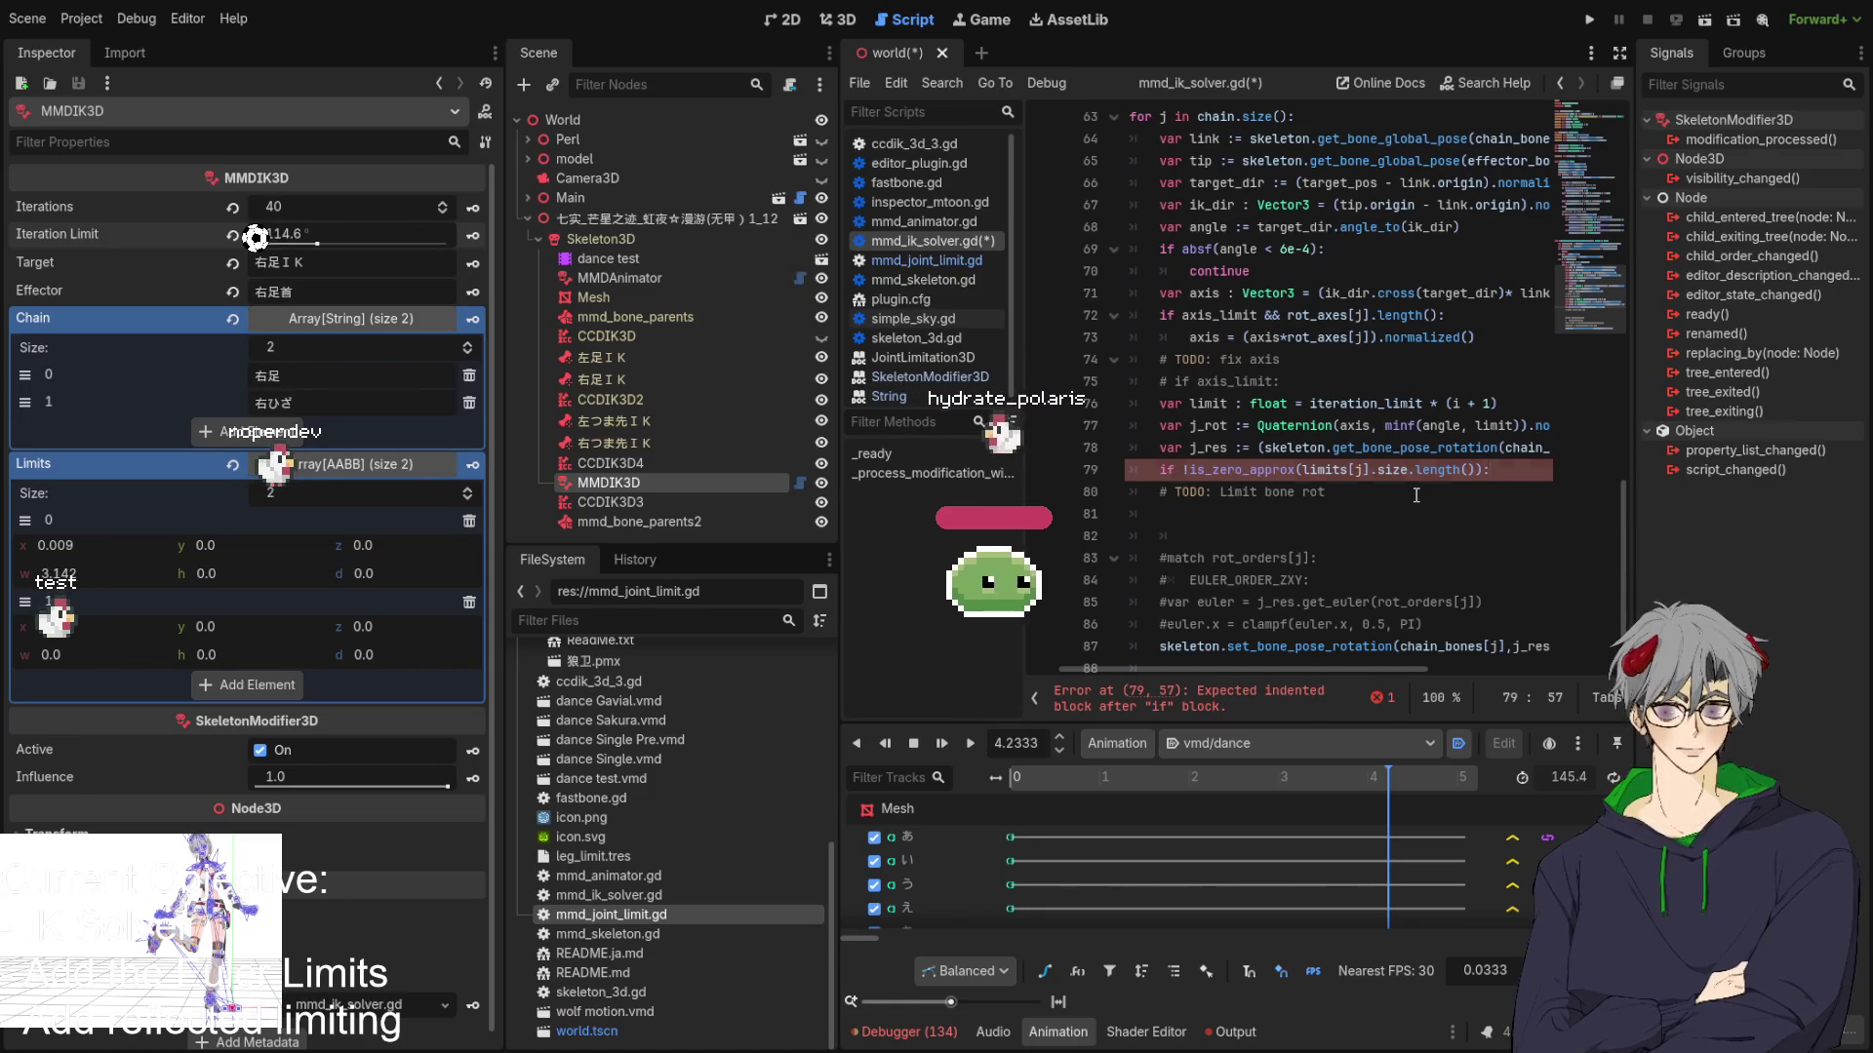
{"action": "key", "text": "Return"}
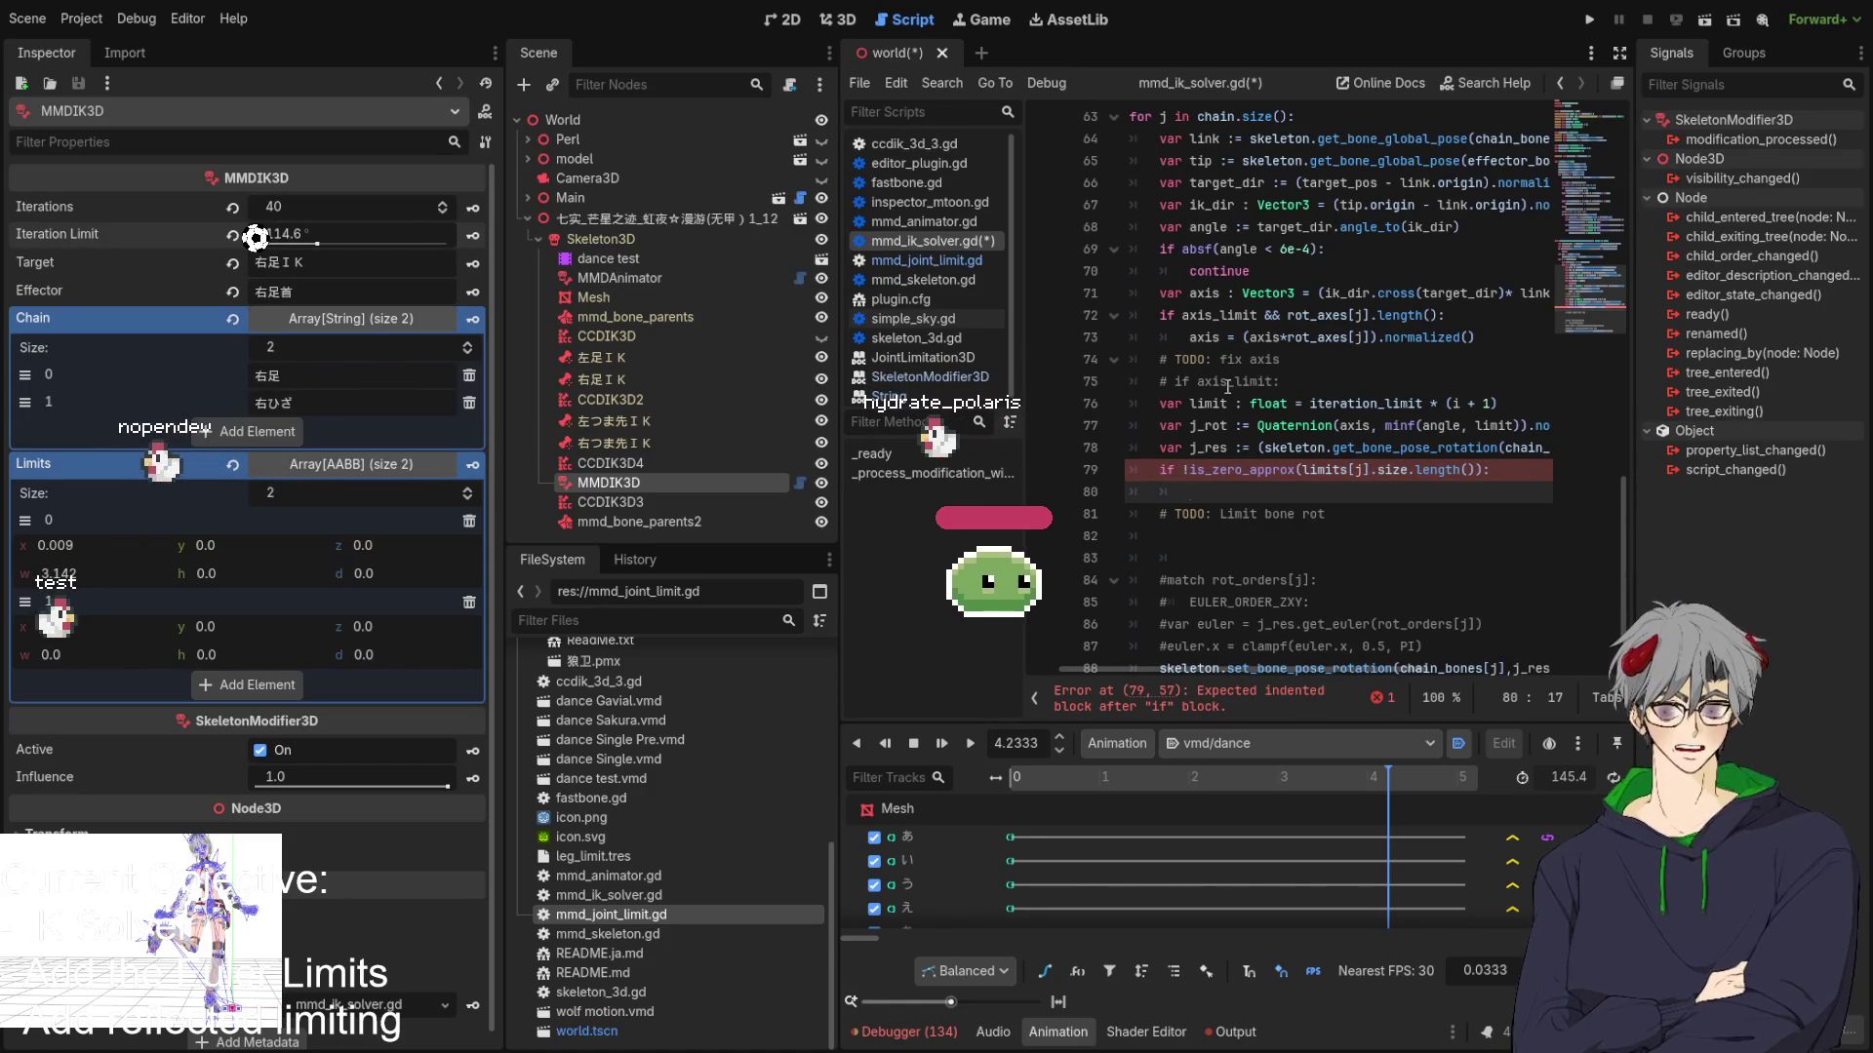
{"action": "scroll", "coordinate": [1227, 383], "scroll_direction": "up", "scroll_amount": 2}
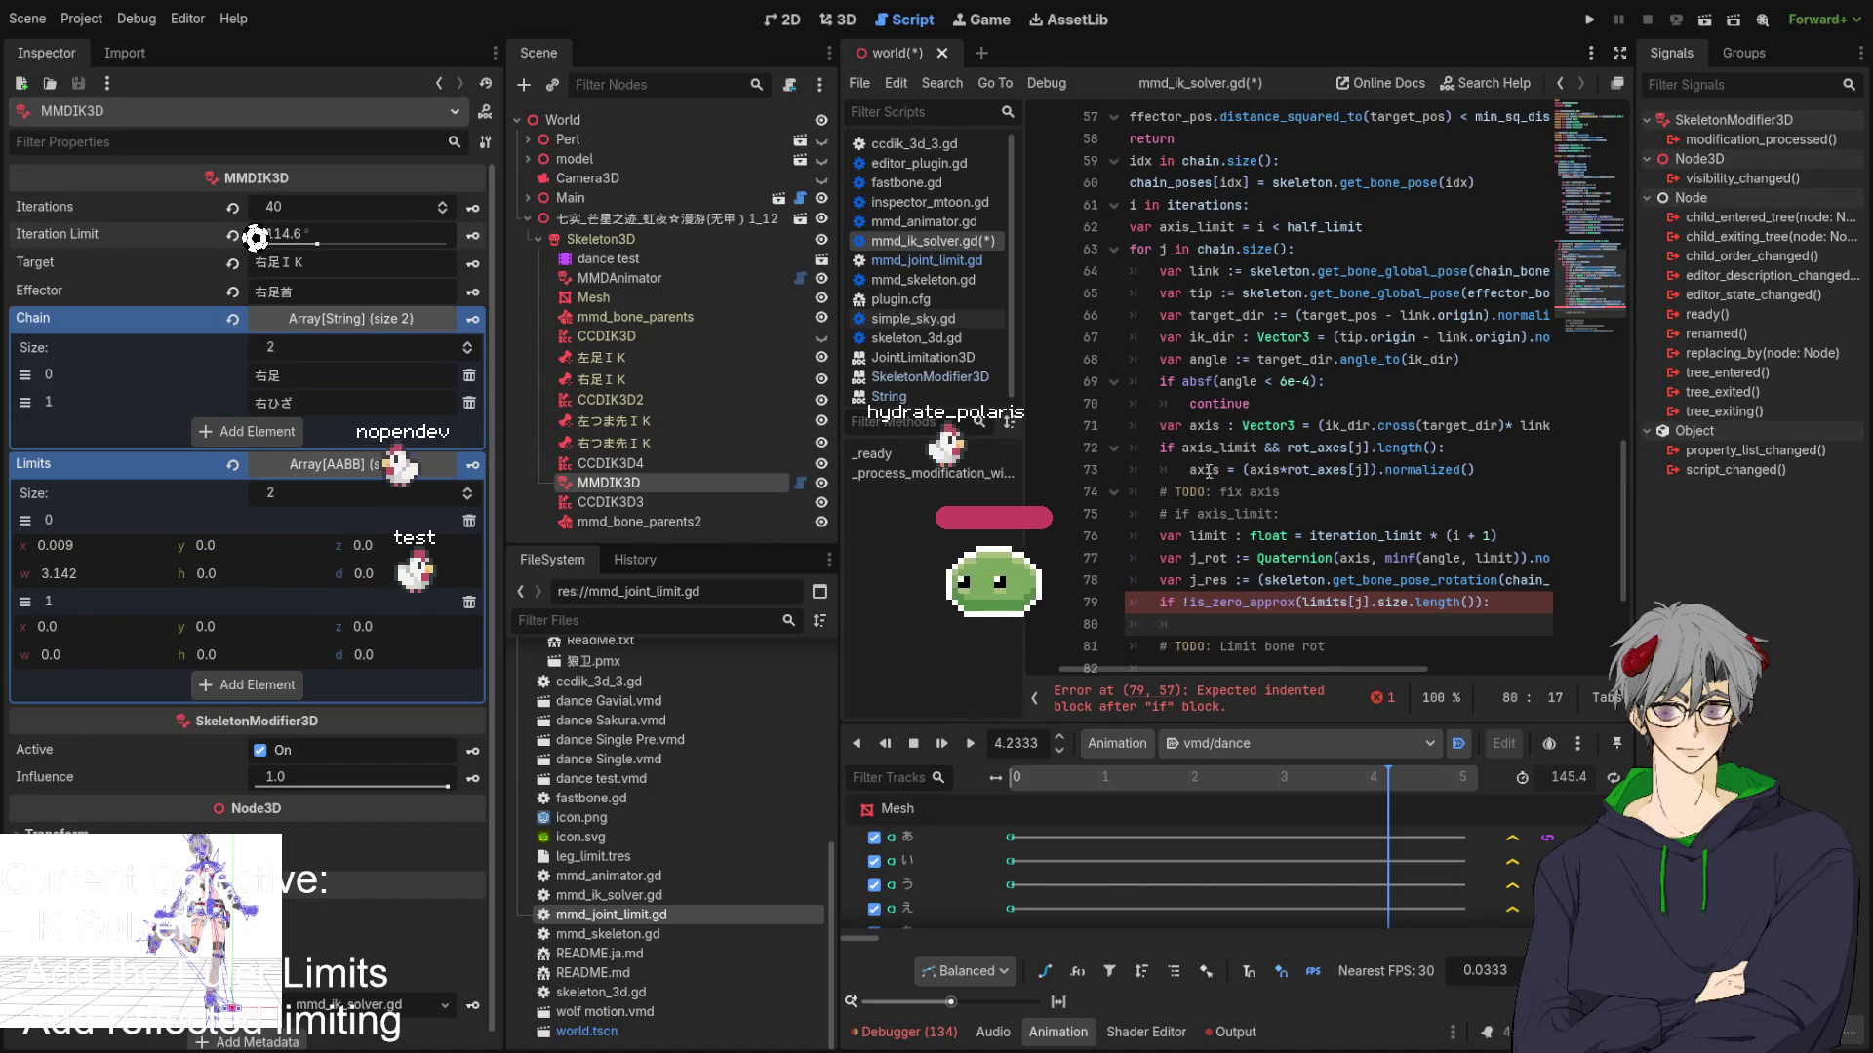
{"action": "scroll", "coordinate": [1229, 444], "scroll_direction": "down", "scroll_amount": 2}
{"action": "scroll", "coordinate": [1251, 415], "scroll_direction": "up", "scroll_amount": 1}
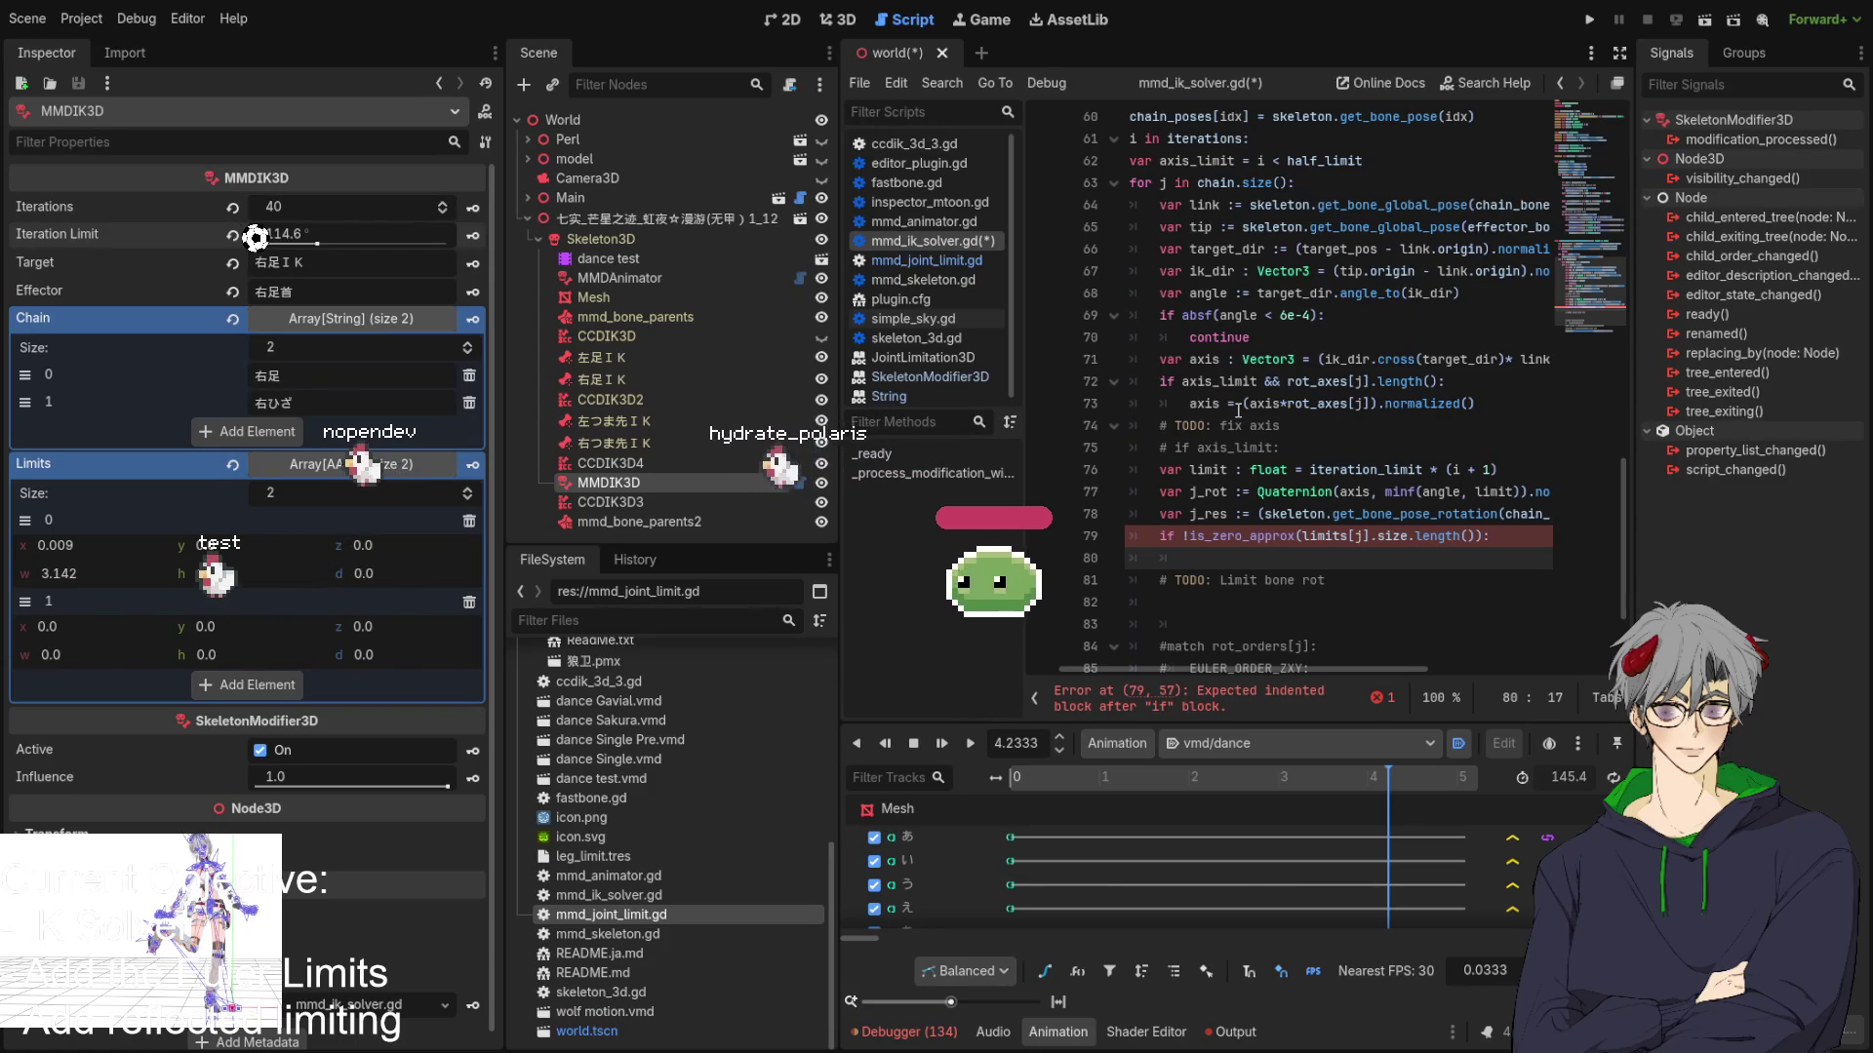
{"action": "double_click", "coordinate": [1210, 492]}
{"action": "scroll", "coordinate": [1229, 493], "scroll_direction": "down", "scroll_amount": 4}
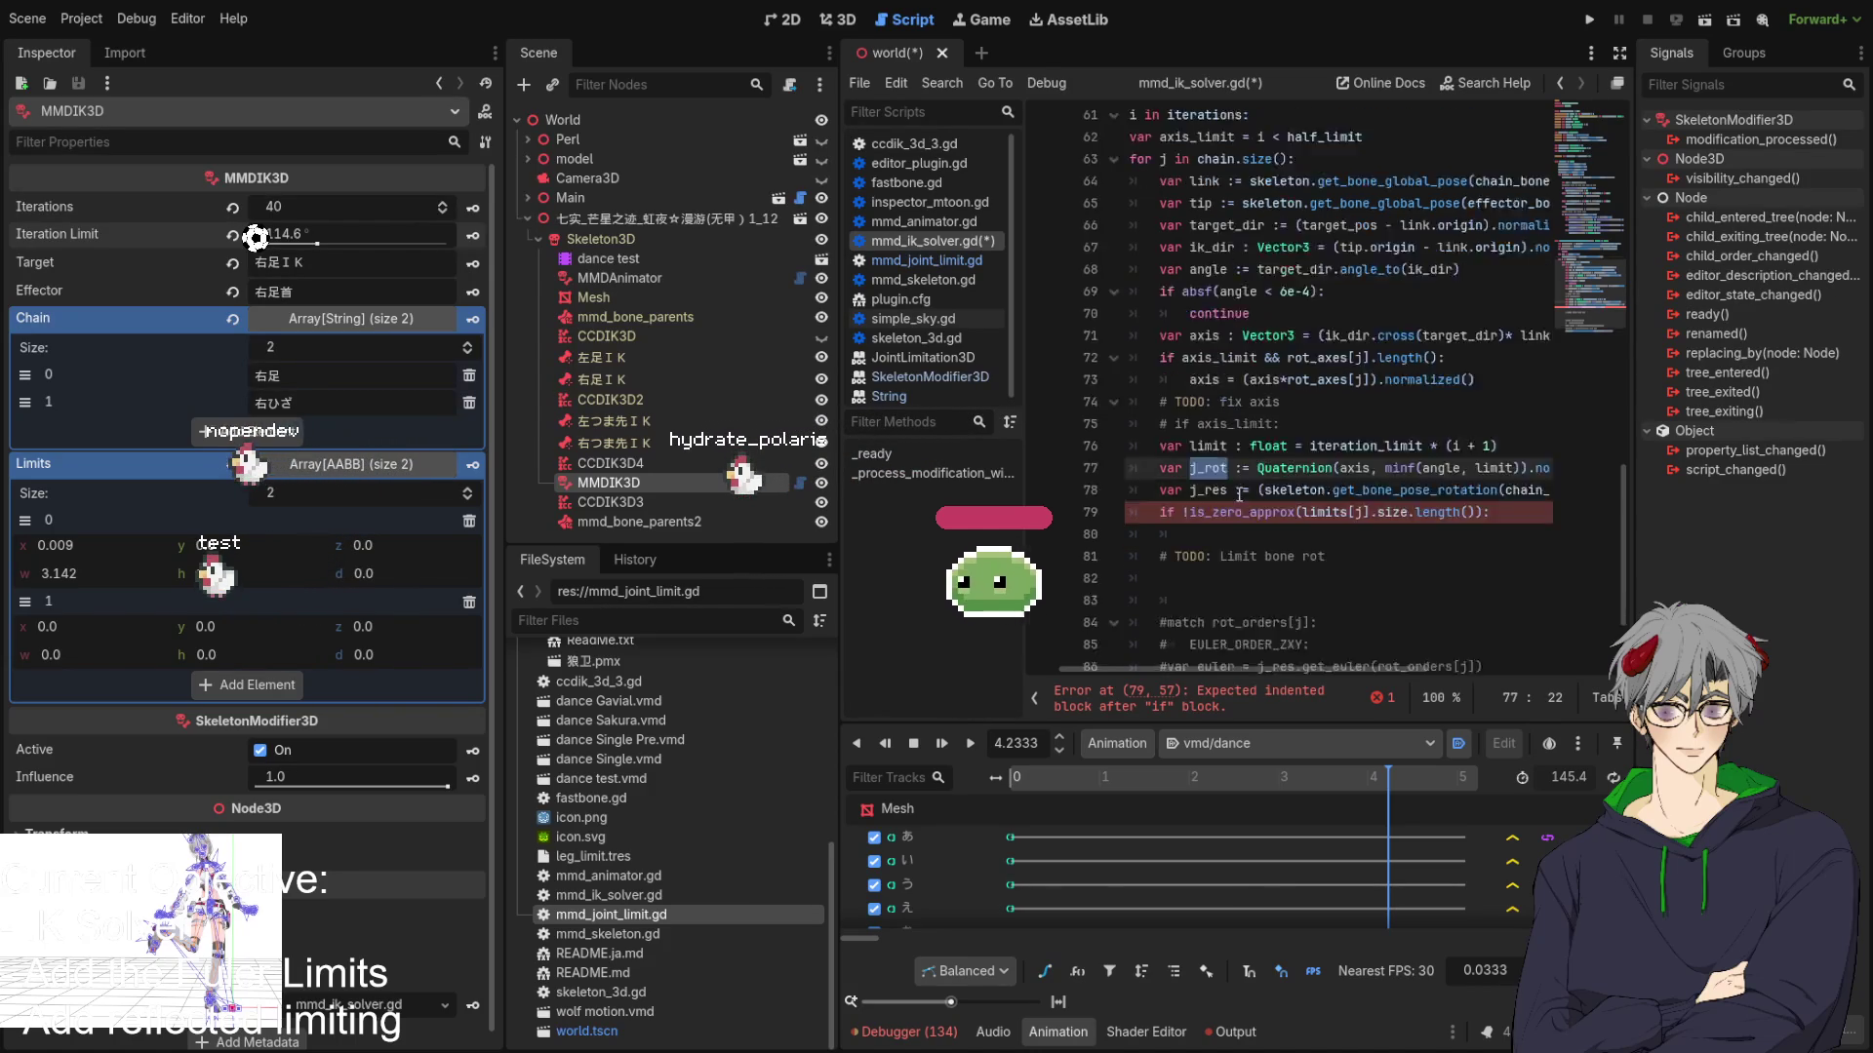
{"action": "scroll", "coordinate": [1237, 495], "scroll_direction": "up", "scroll_amount": 4}
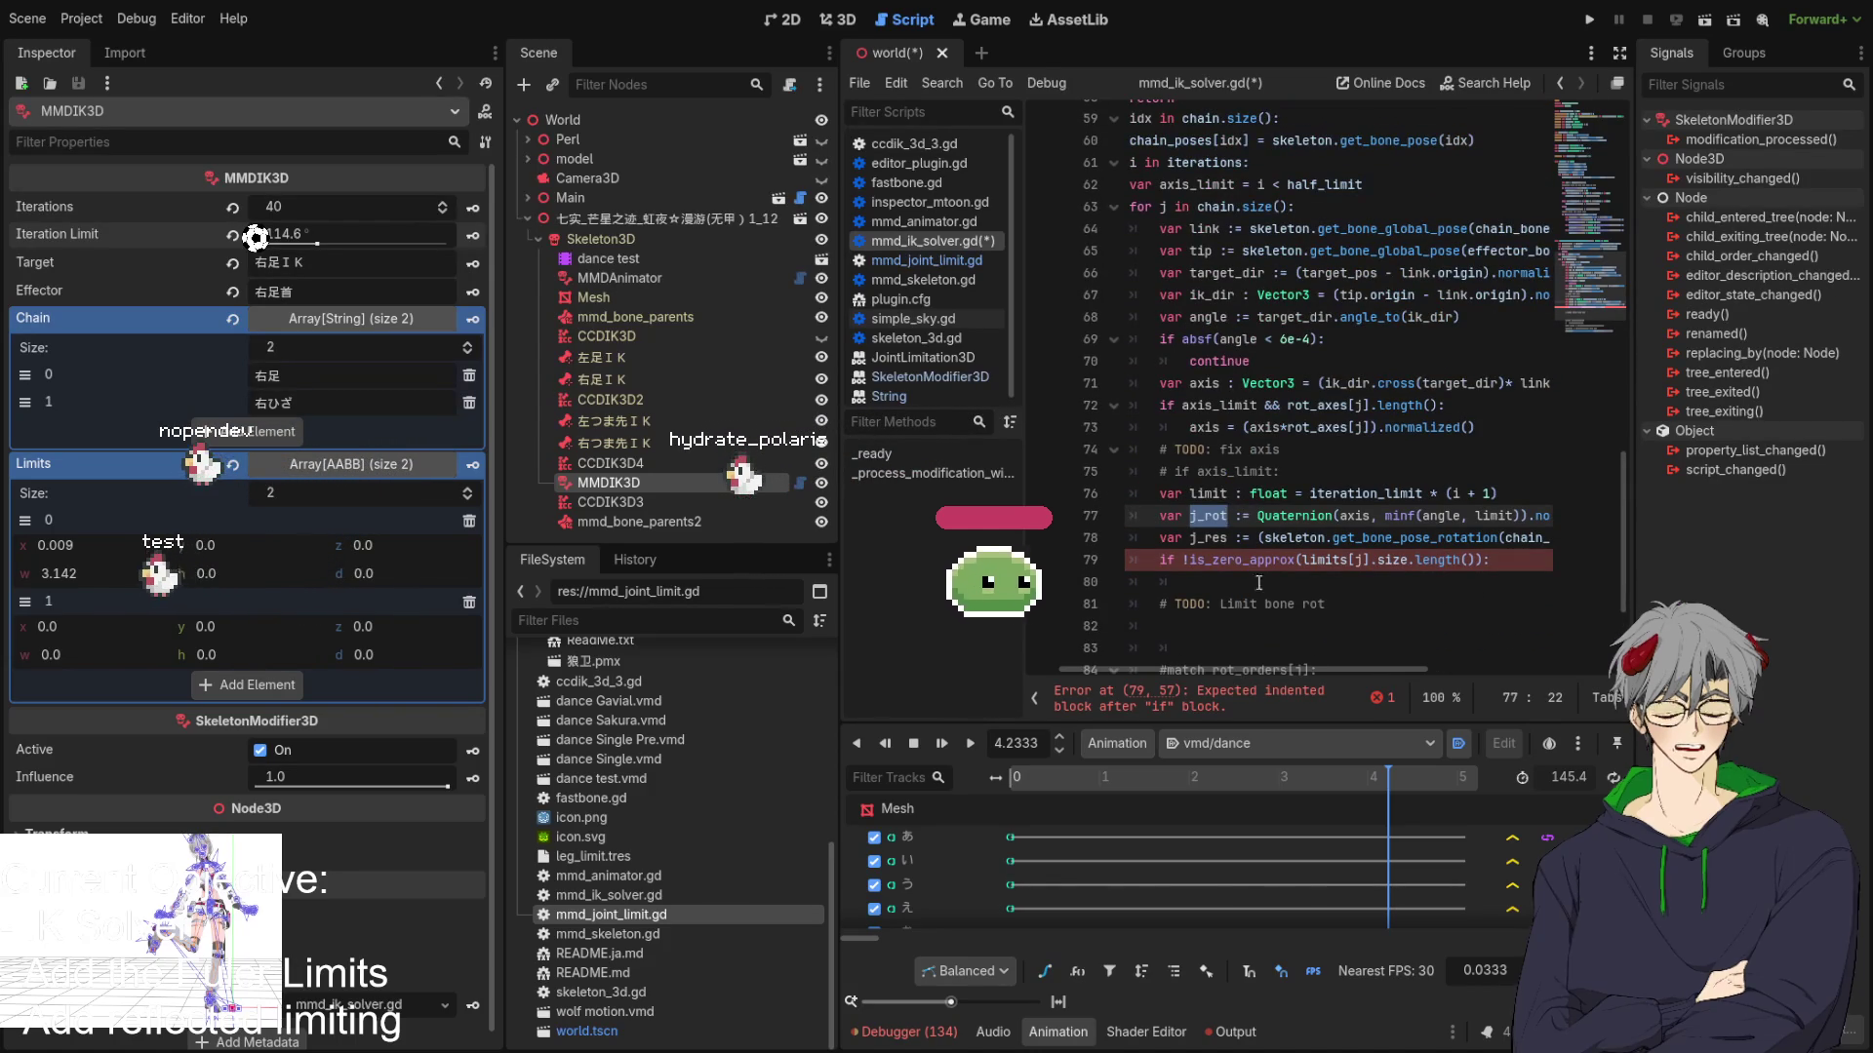
{"action": "left_click", "coordinate": [1364, 577]}
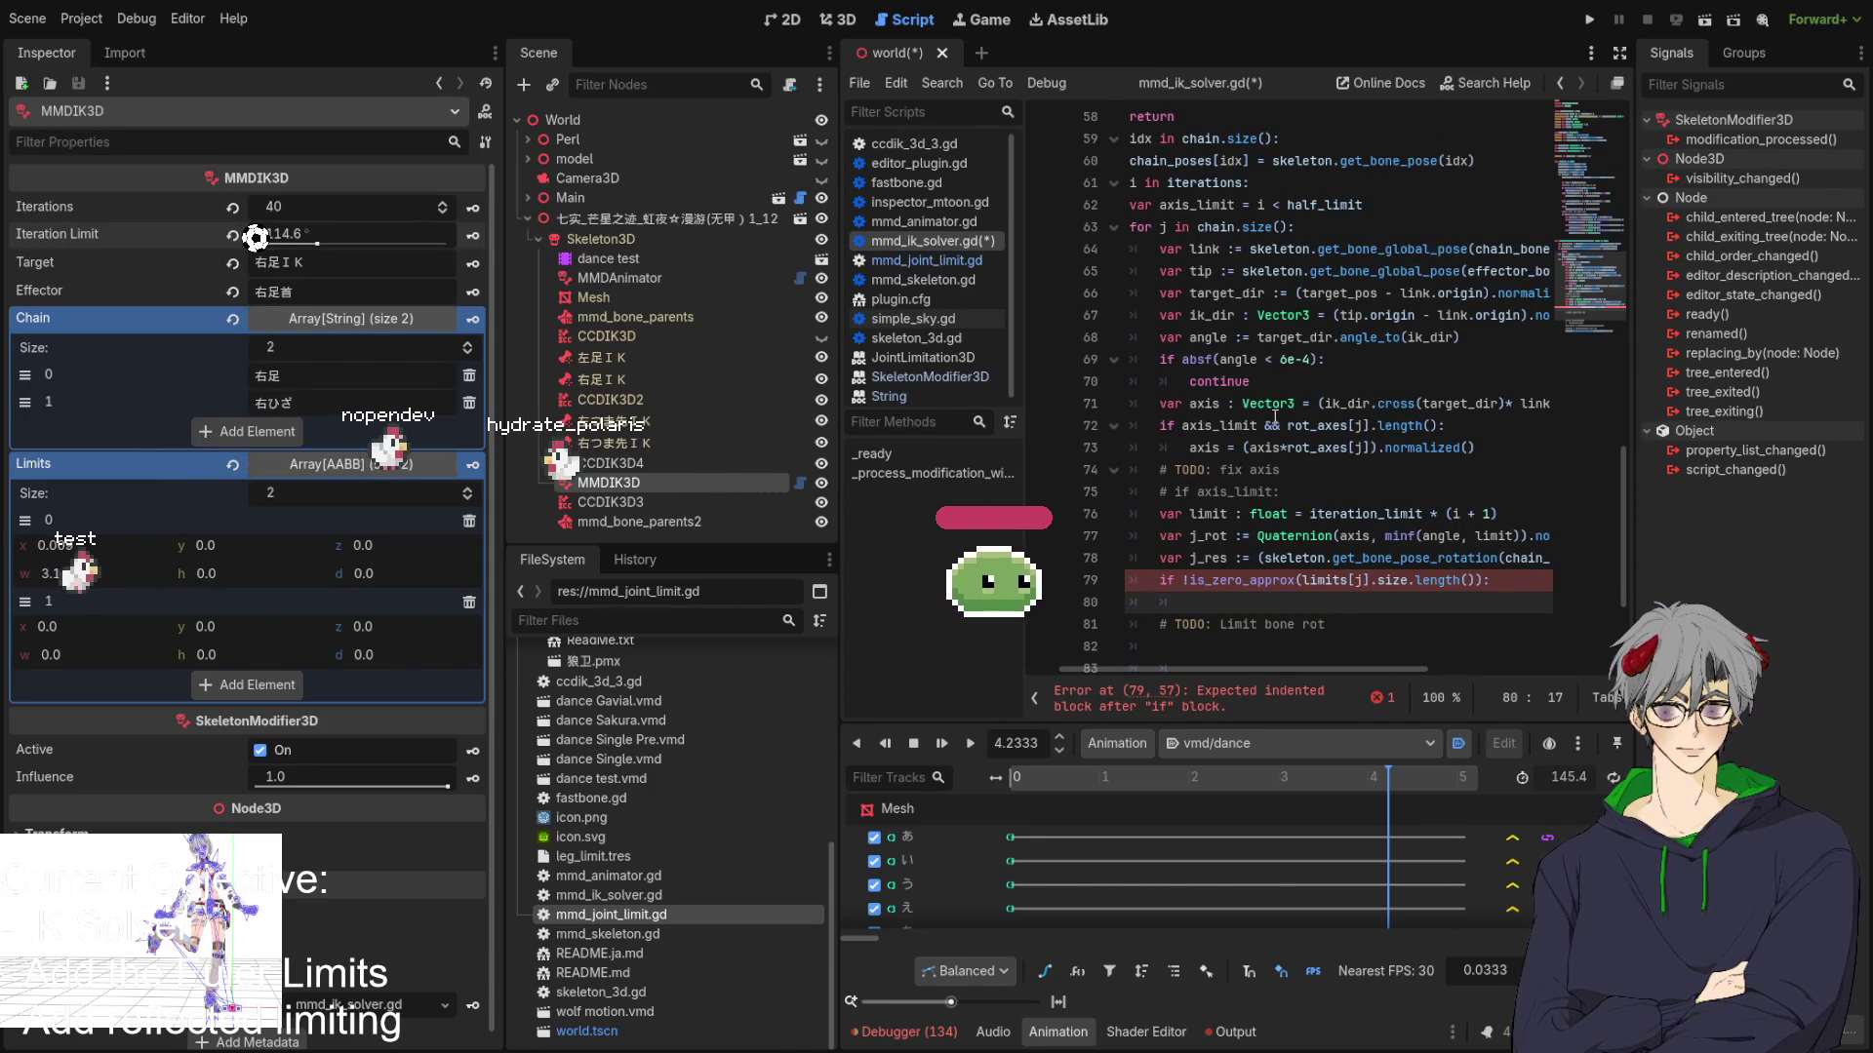
Start line 80 with 'var euler = ' and paste j_res copied from line 78.
{"action": "scroll", "coordinate": [1319, 447], "scroll_direction": "down", "scroll_amount": 2}
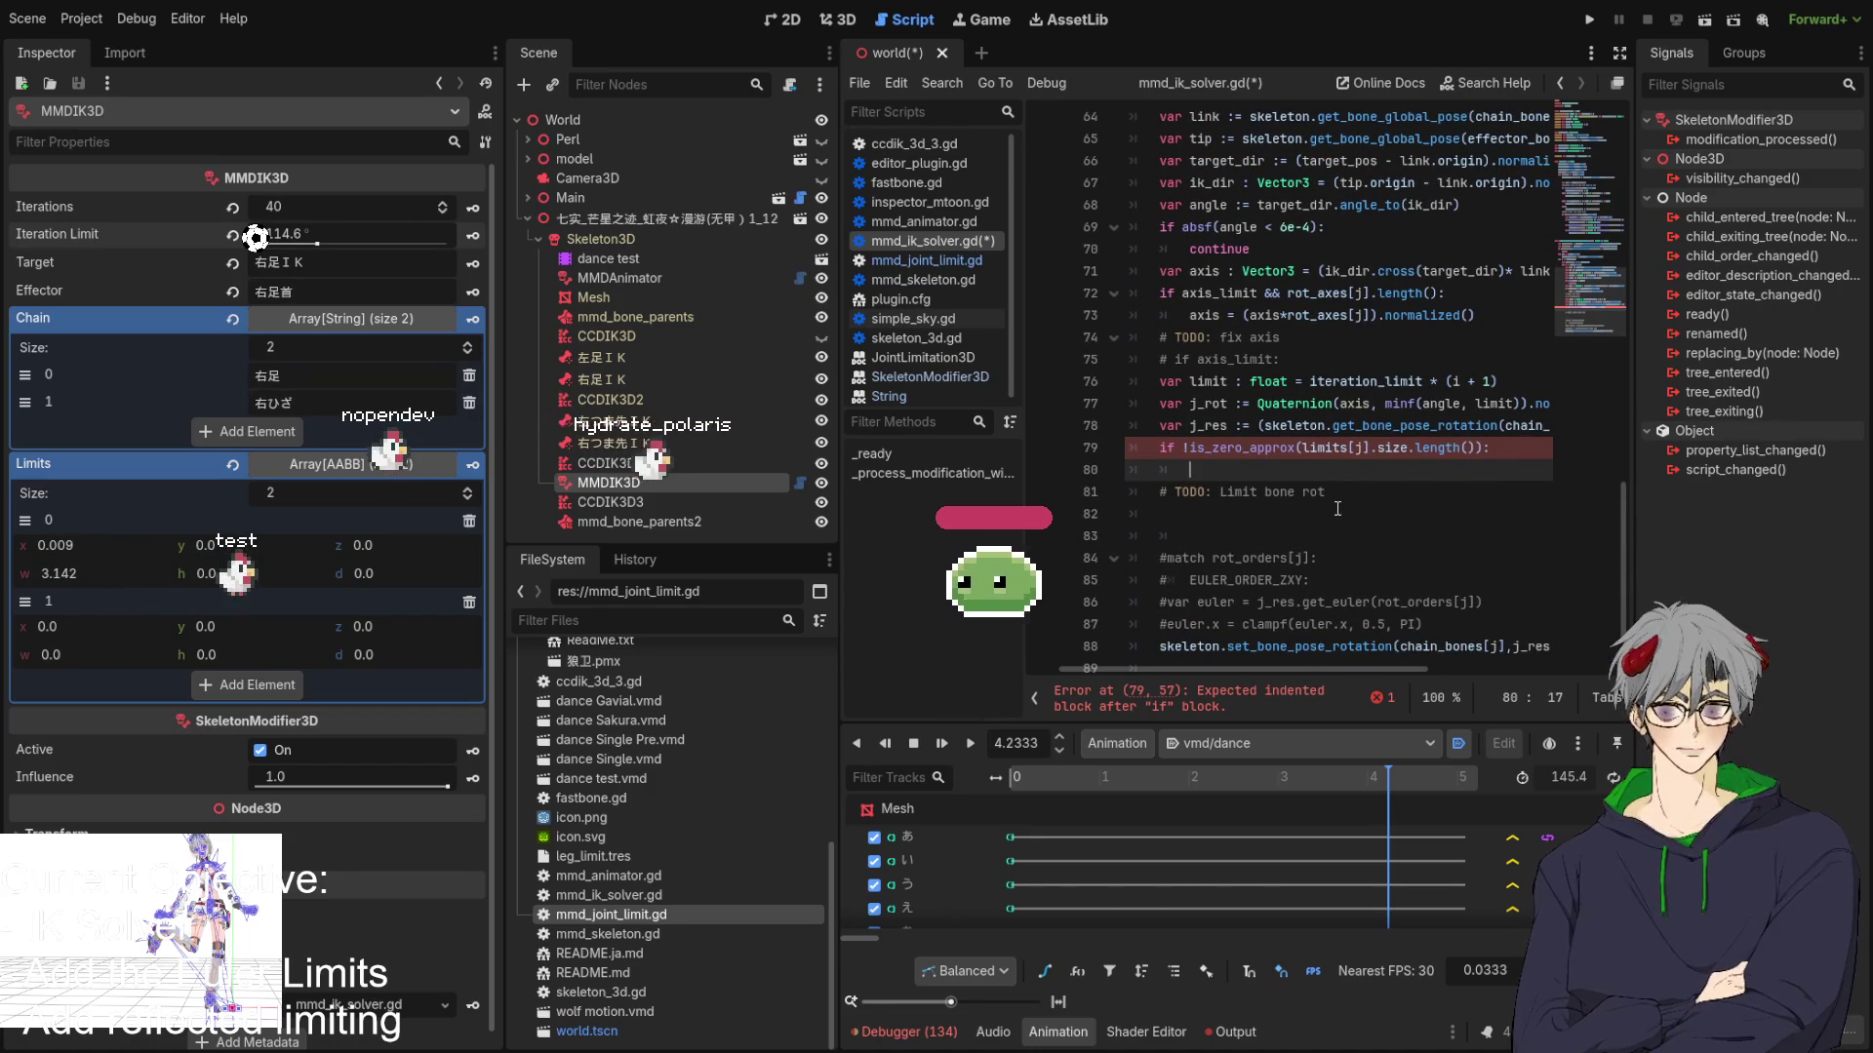
{"action": "type", "text": "var e"}
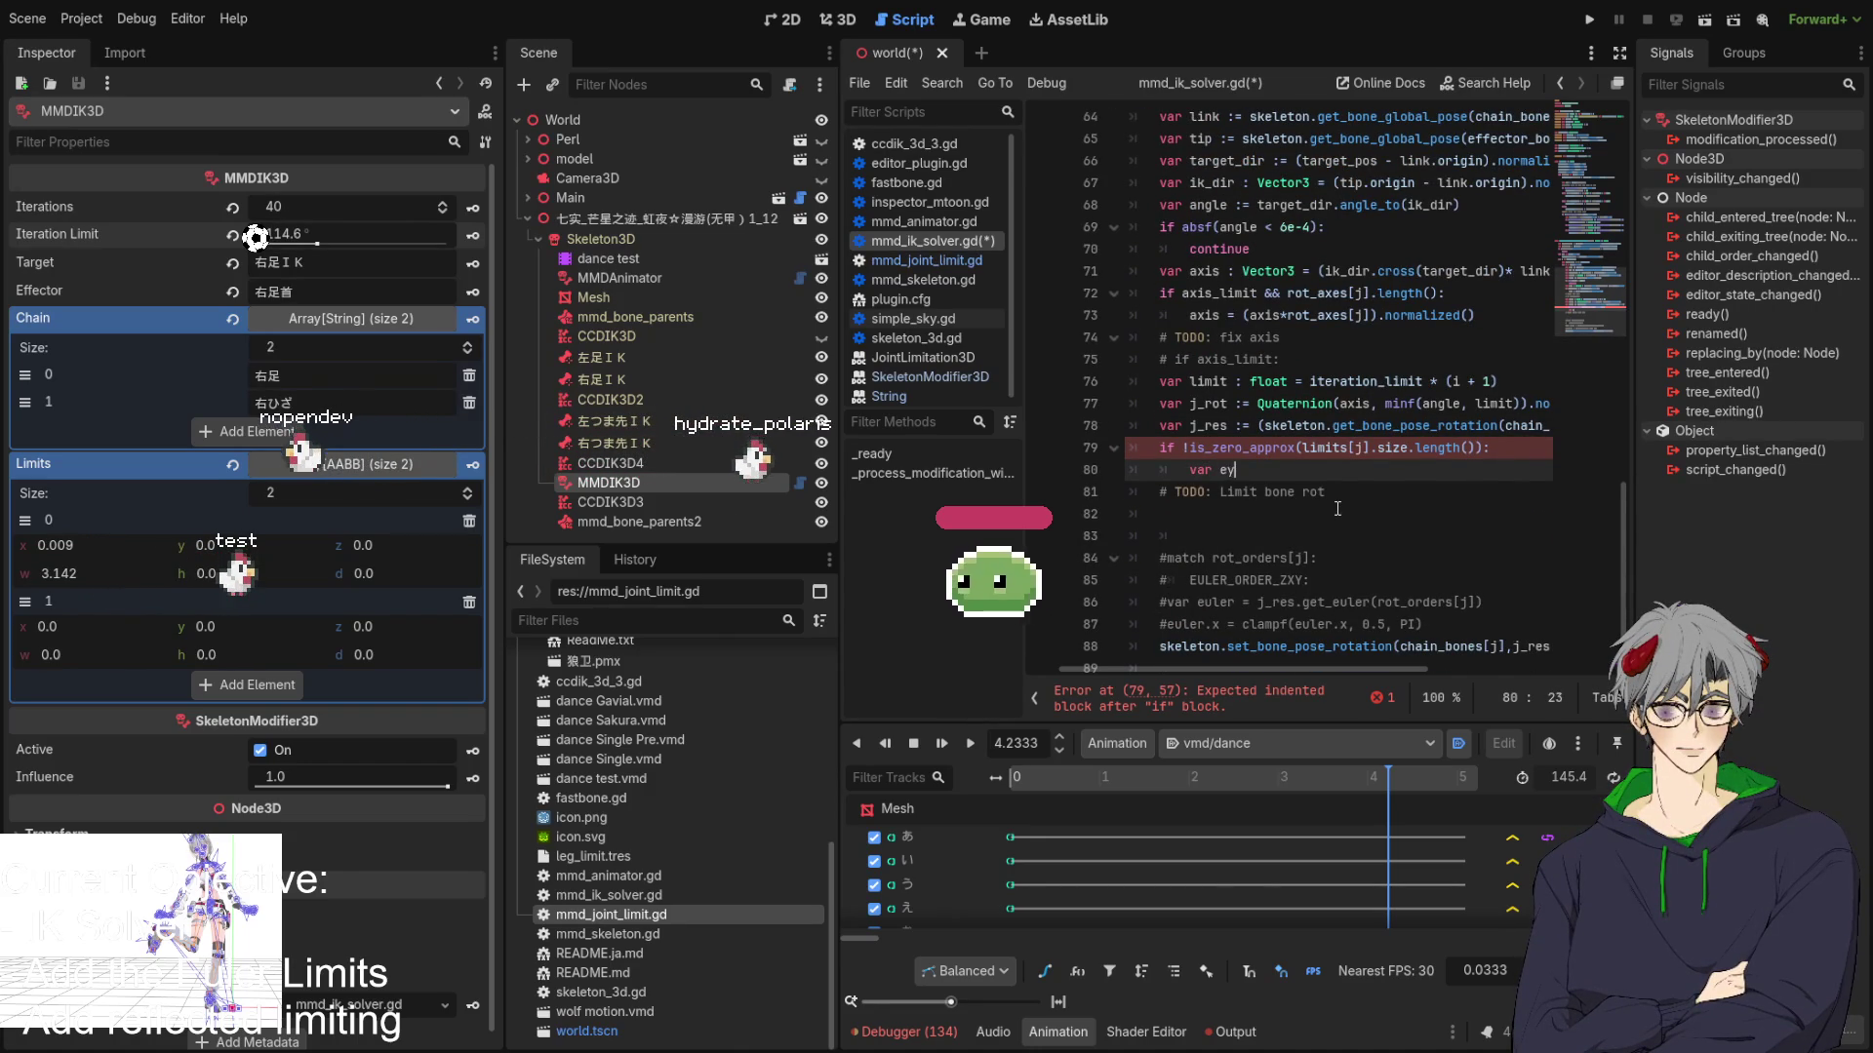
{"action": "type", "text": "uler = j"}
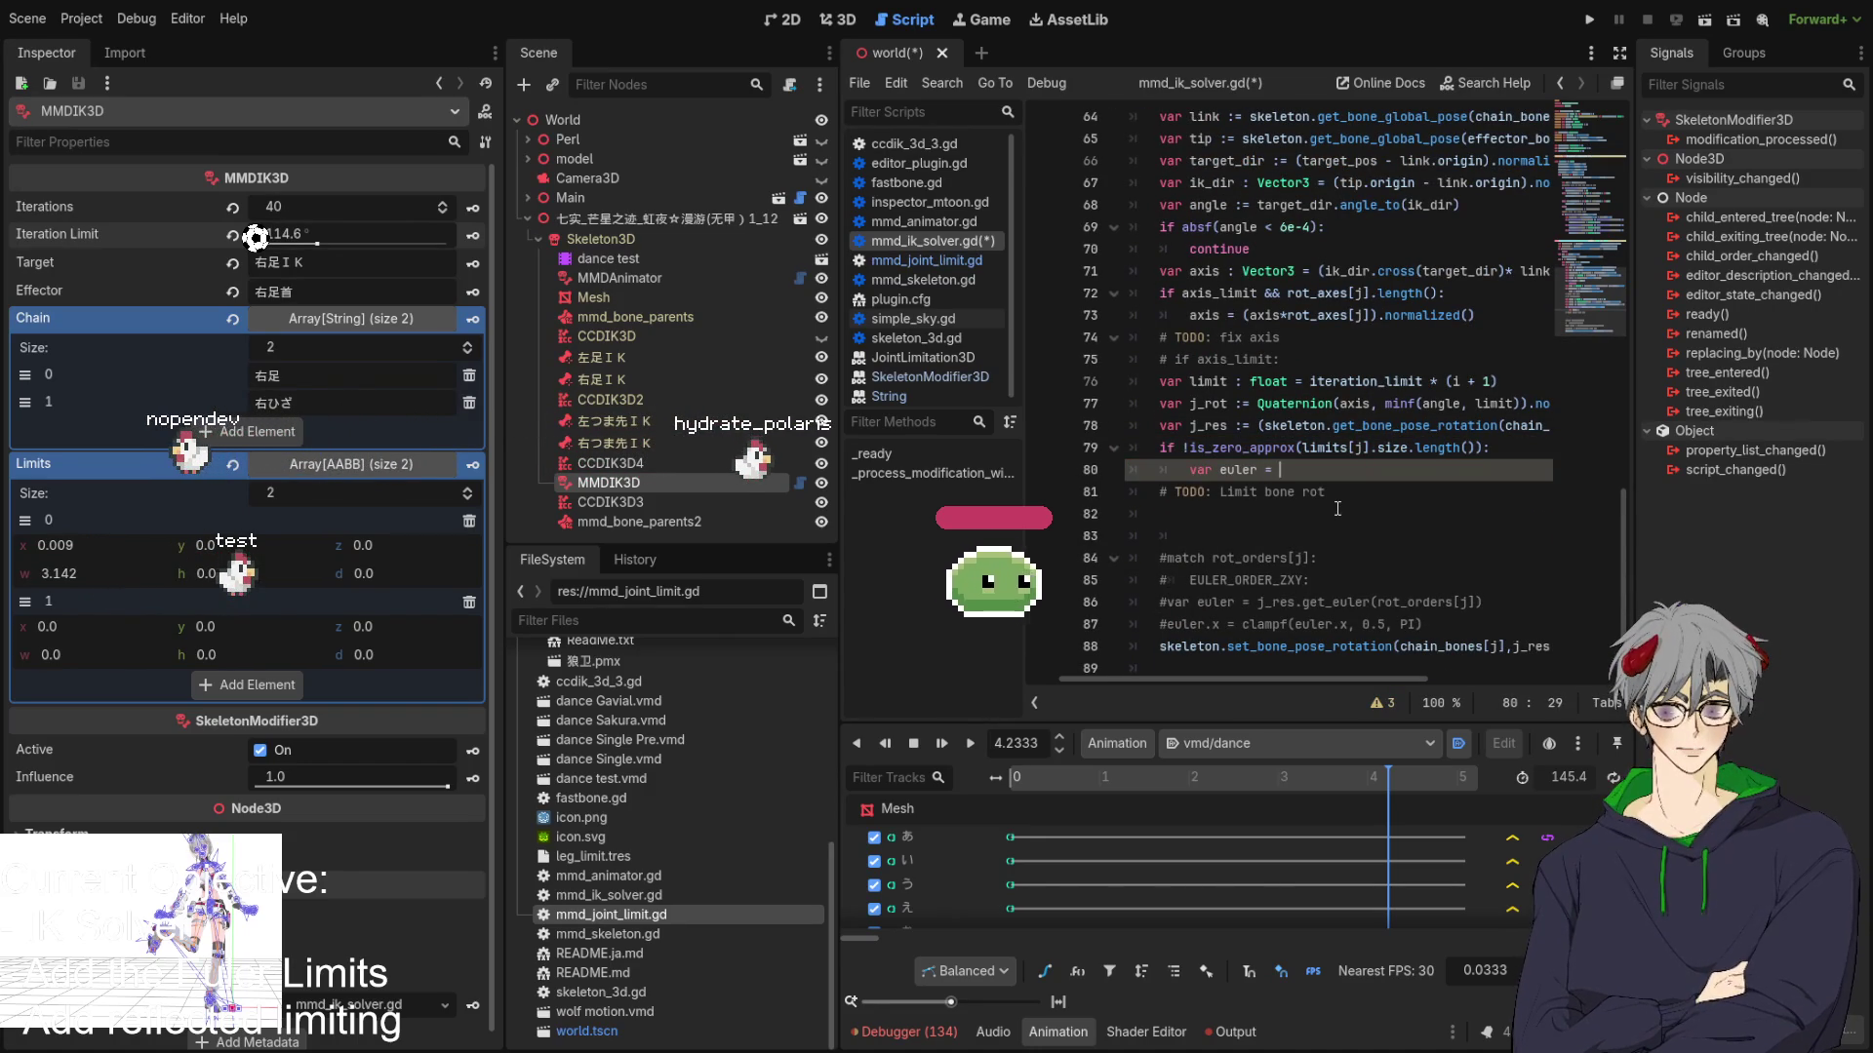
{"action": "key", "text": "BackSpace"}
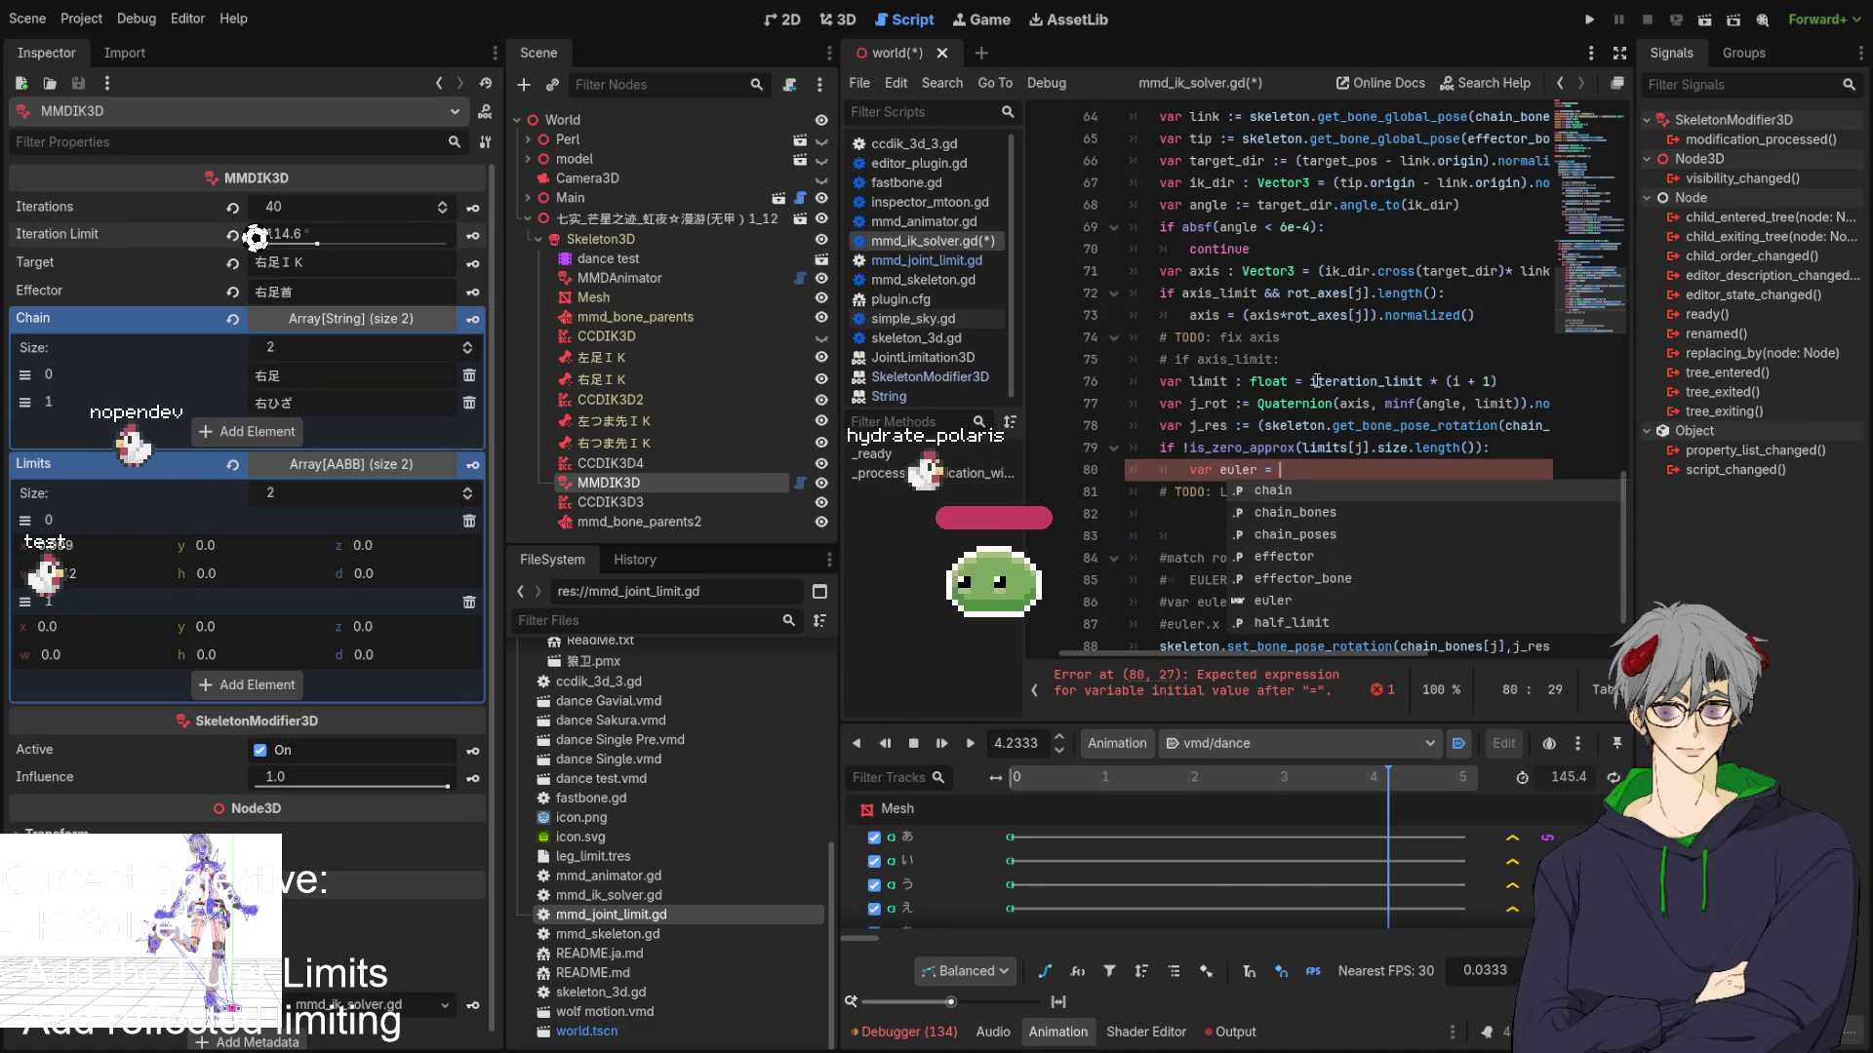
{"action": "left_click", "coordinate": [1346, 382]}
{"action": "double_click", "coordinate": [1207, 425]}
{"action": "key", "text": "ctrl+c"}
{"action": "left_click", "coordinate": [1314, 467]}
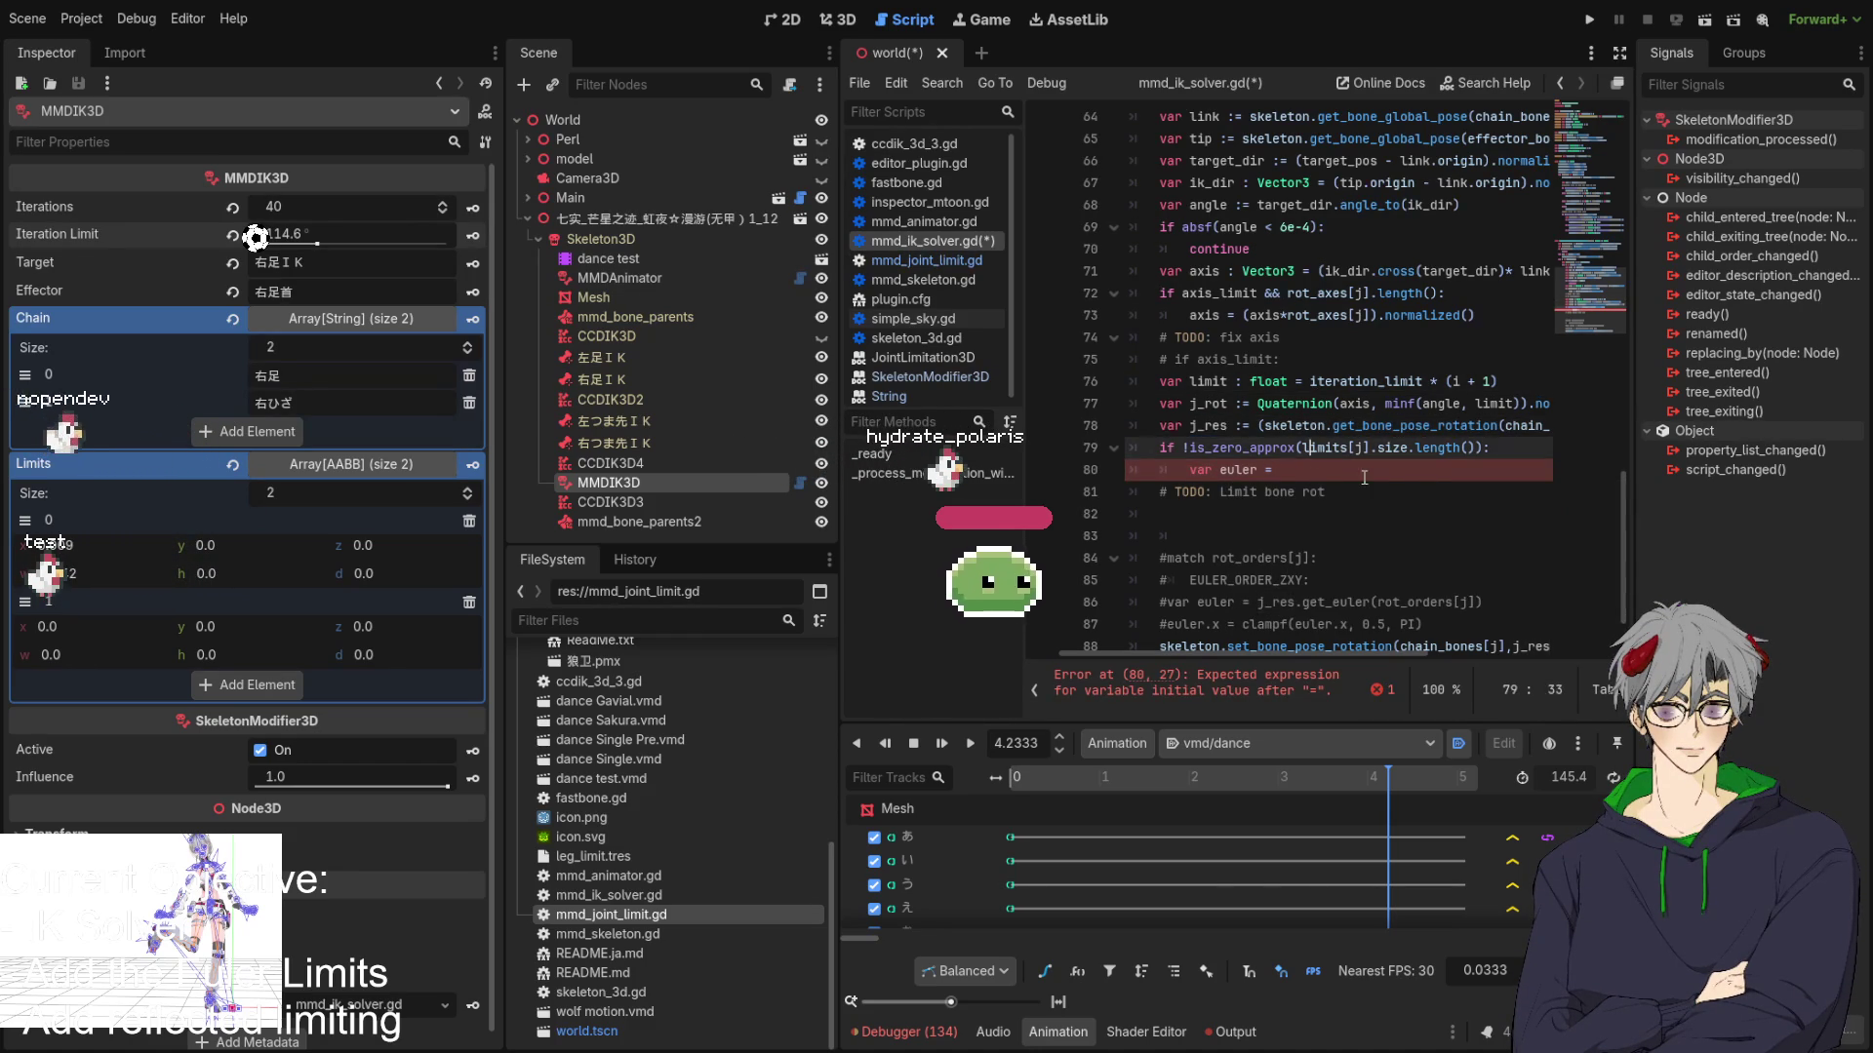
{"action": "key", "text": "ctrl+v"}
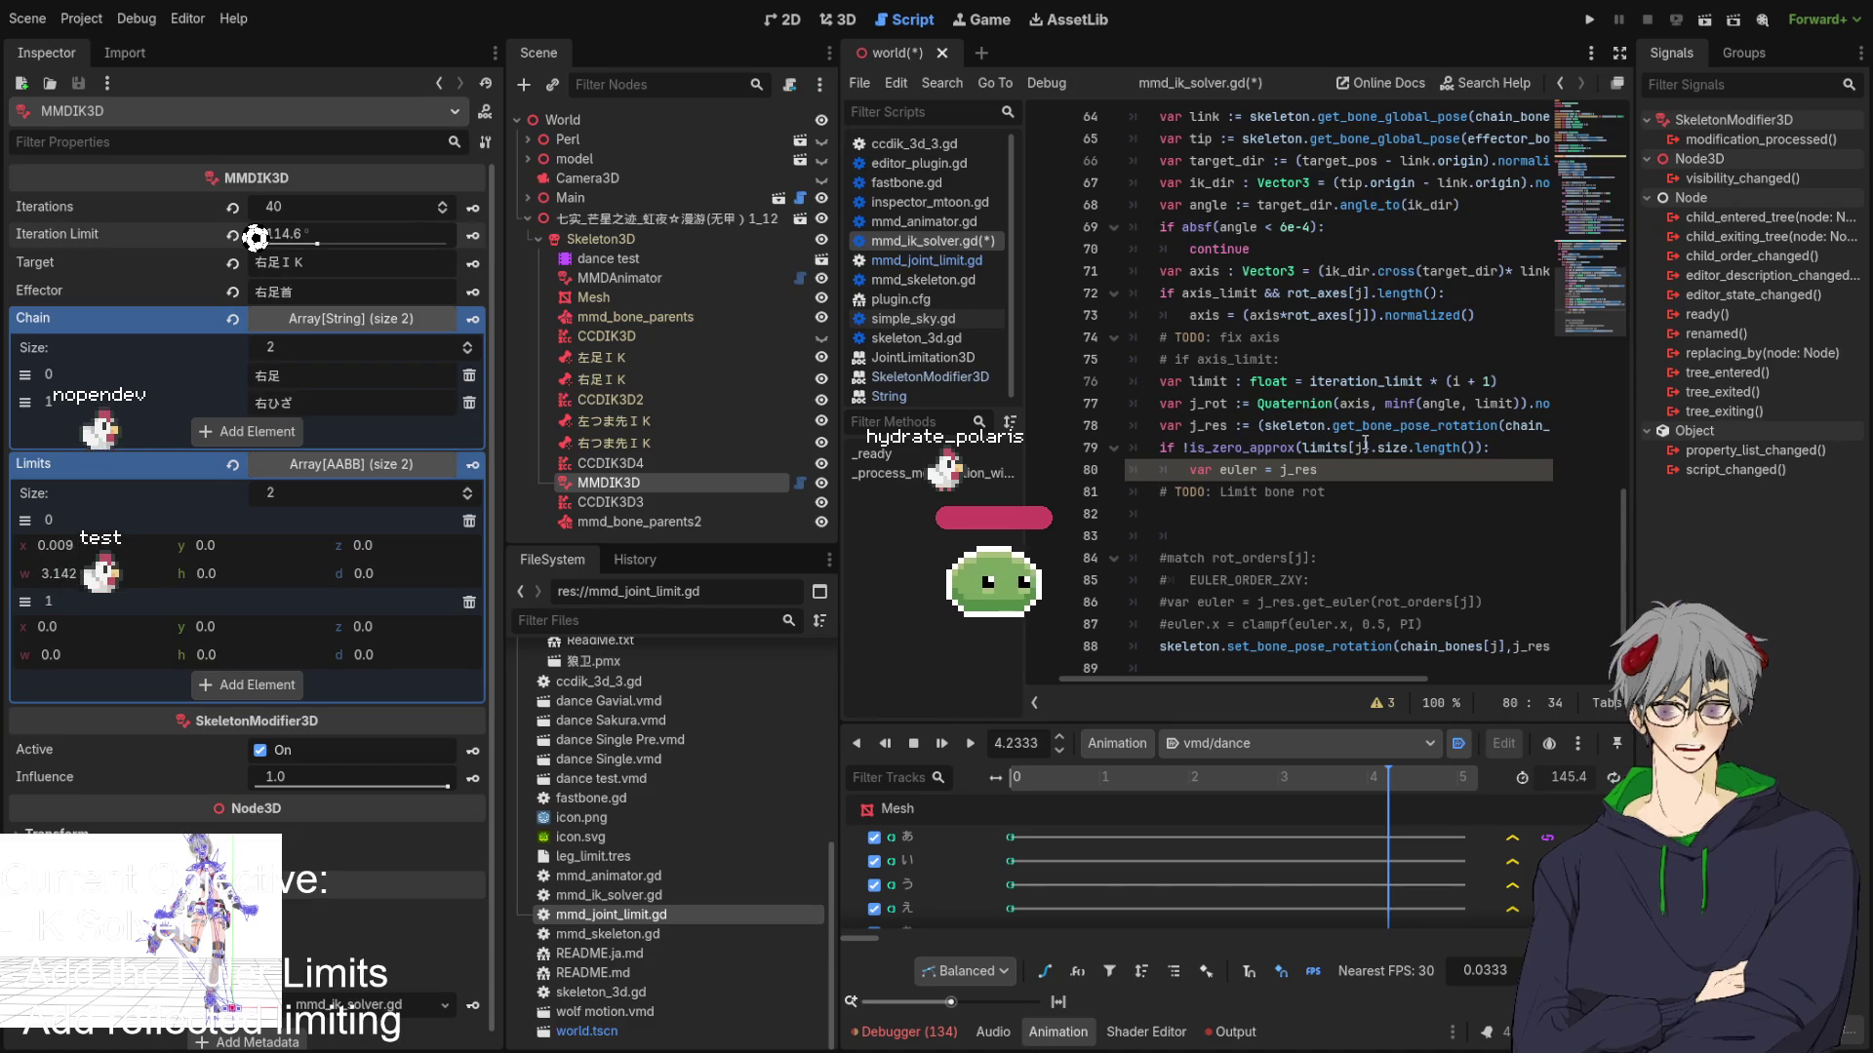
Append .get_euler() to j_res on line 80 via autocomplete.
{"action": "type", "text": ".c"}
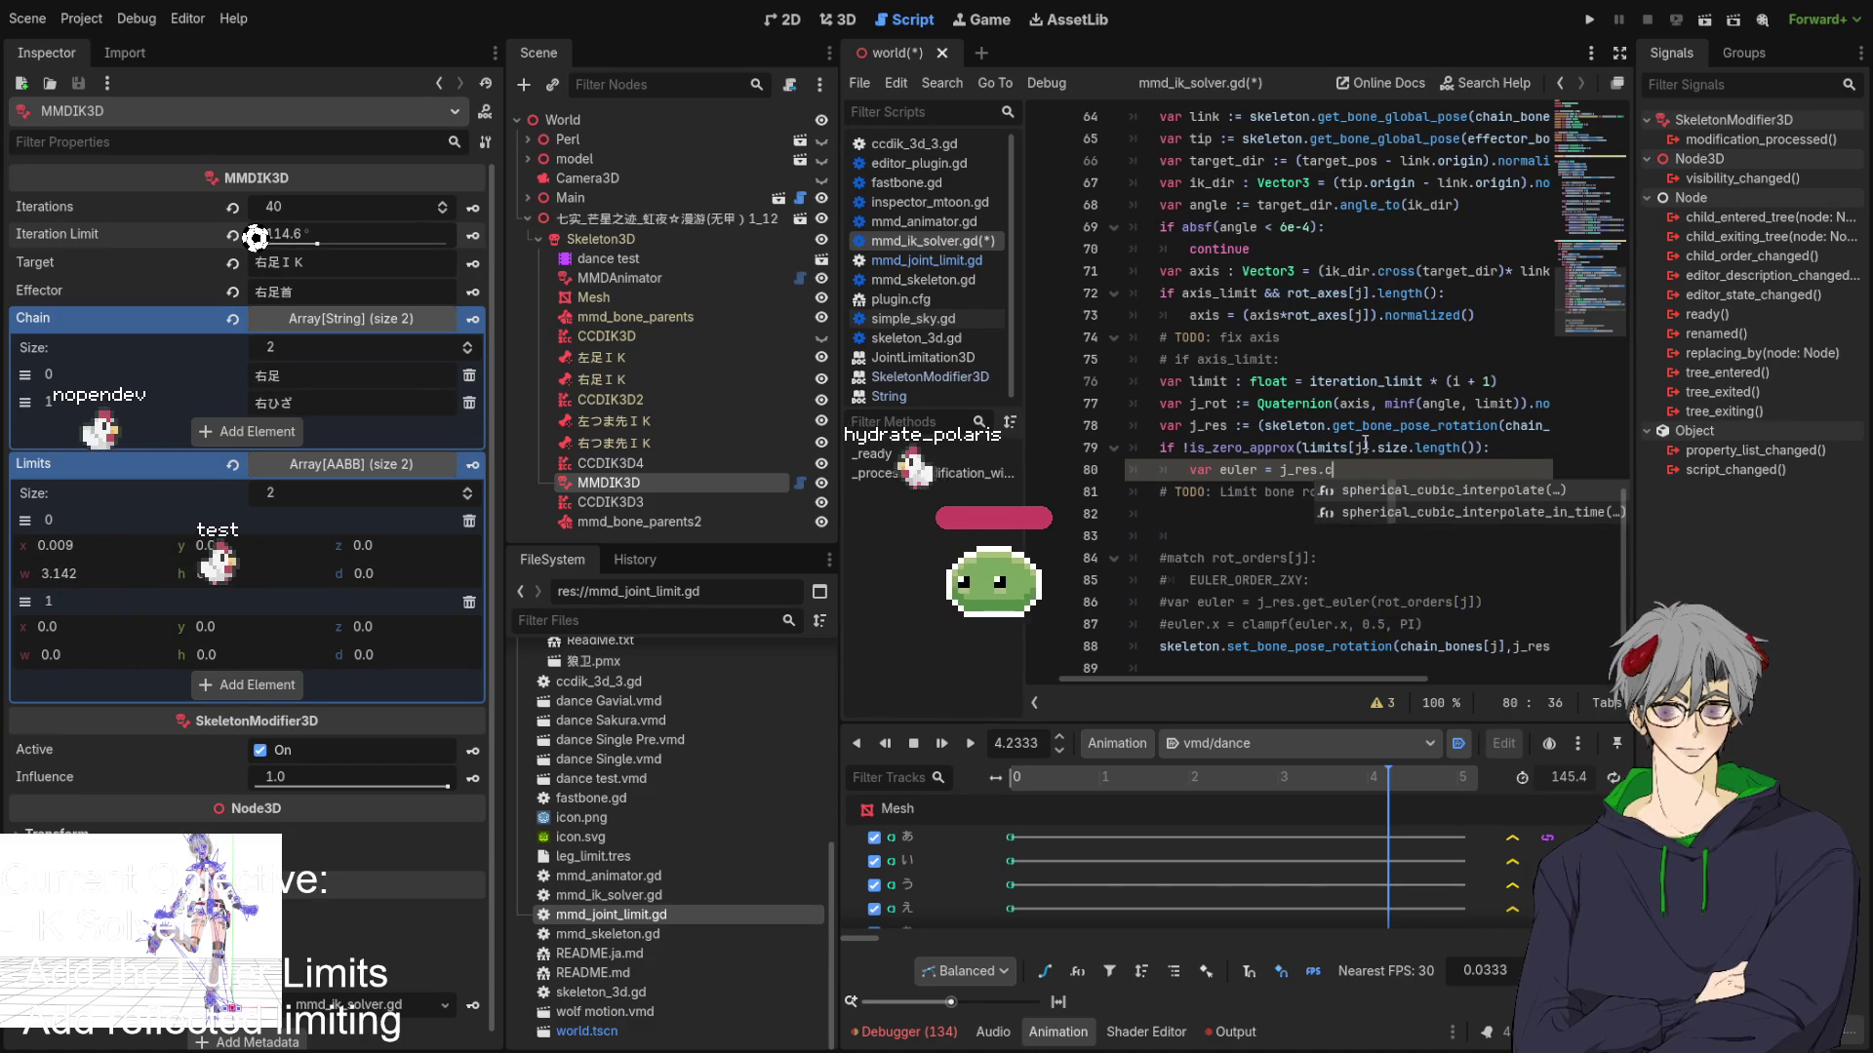
{"action": "key", "text": "BackSpace"}
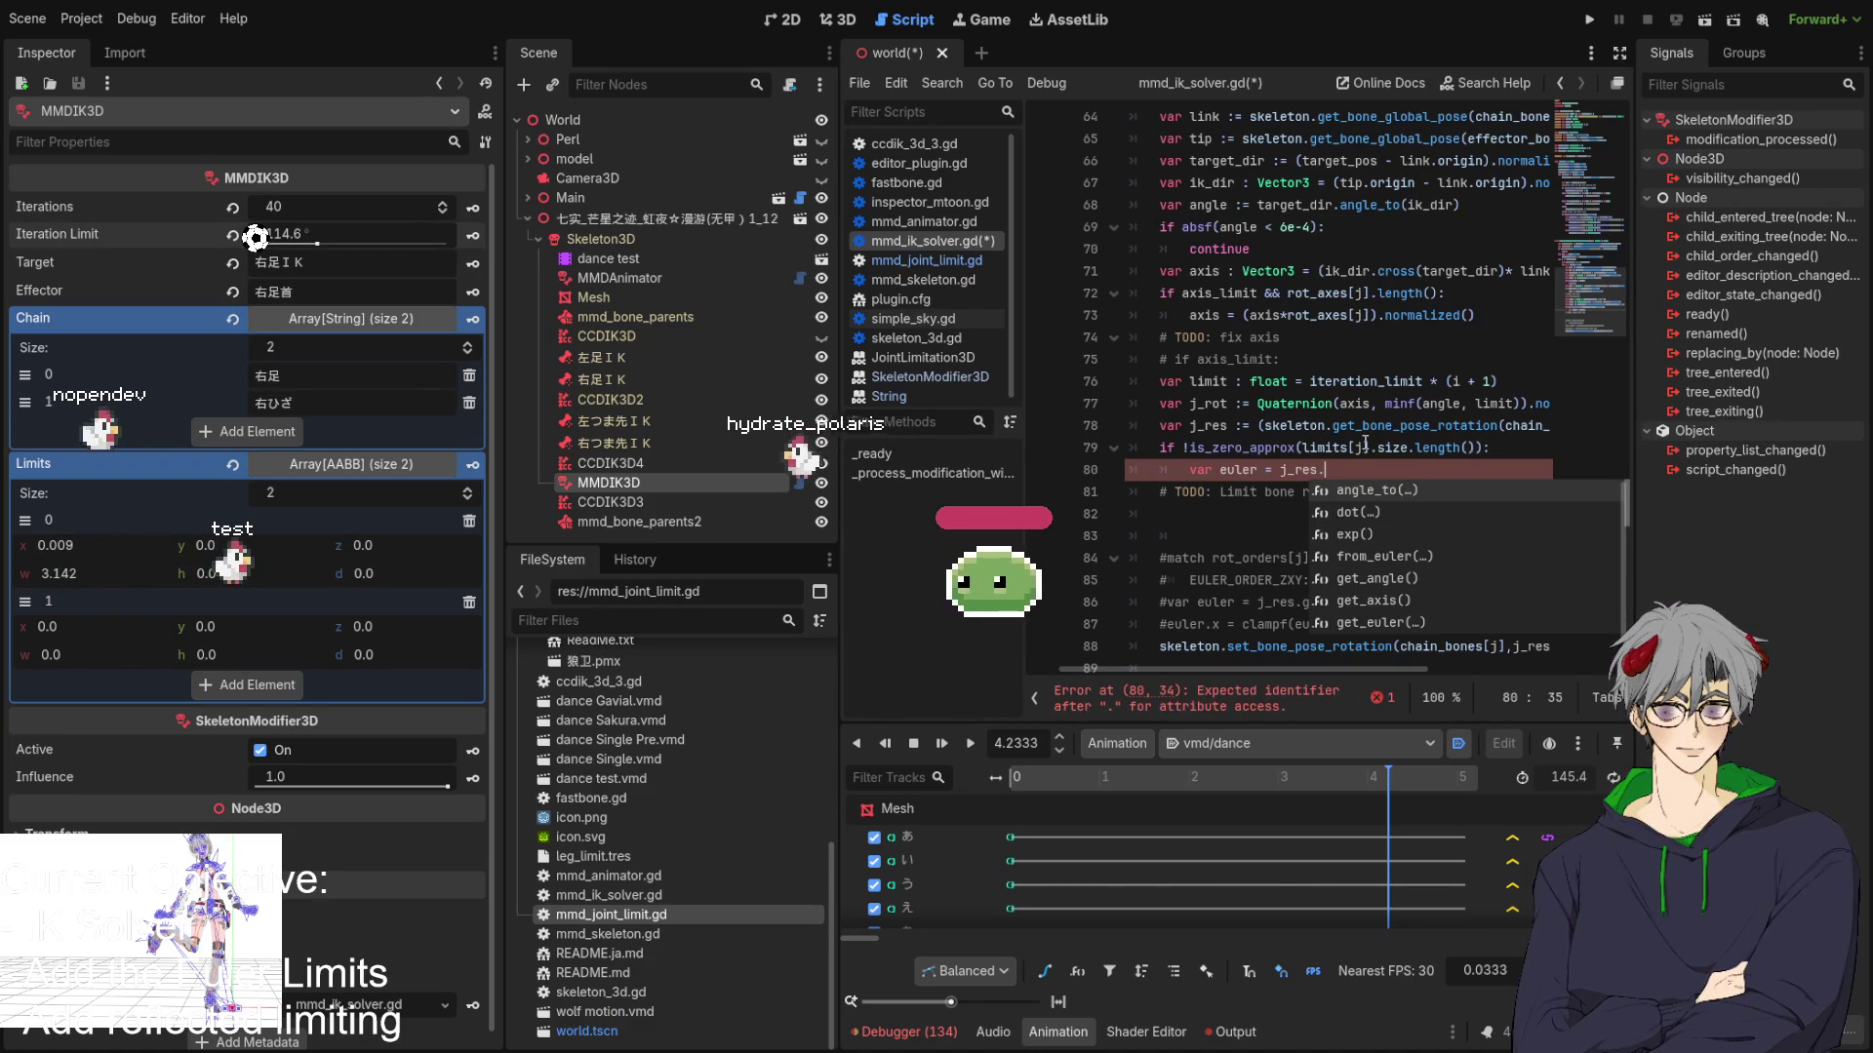
{"action": "type", "text": "ma"}
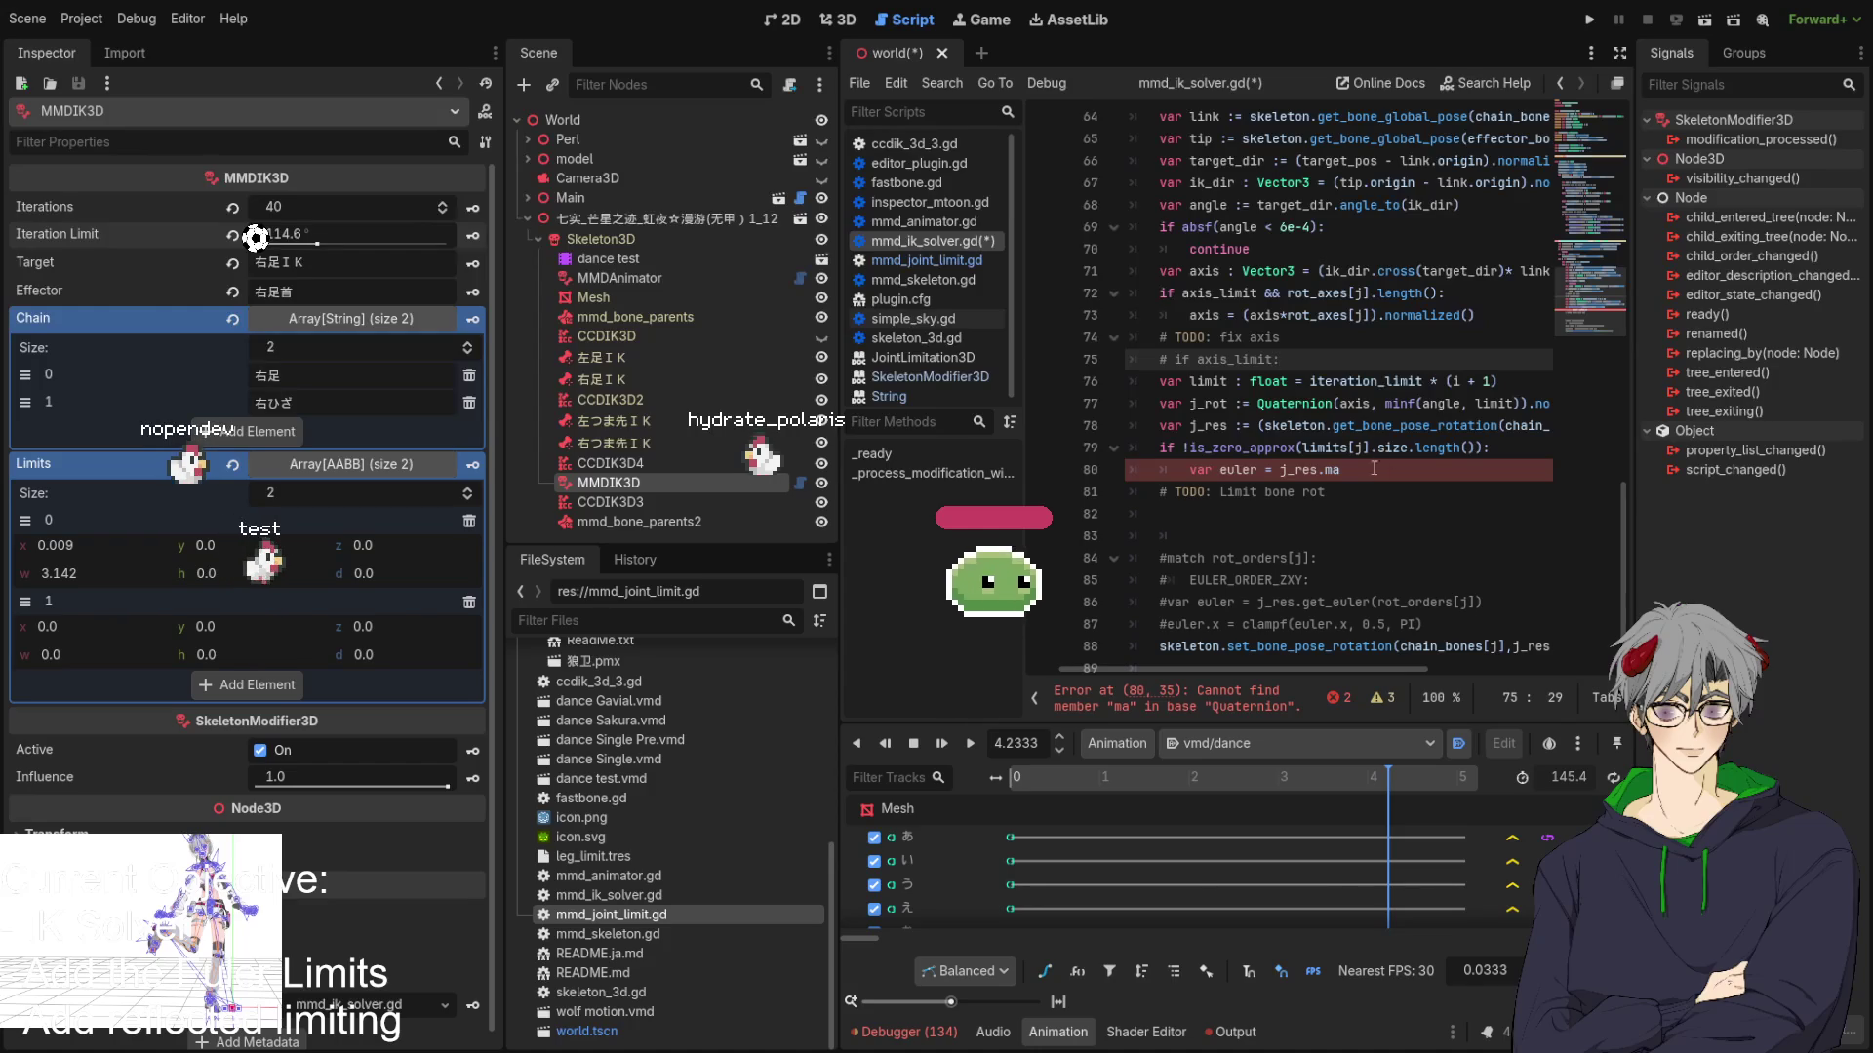
{"action": "left_click", "coordinate": [1385, 469]}
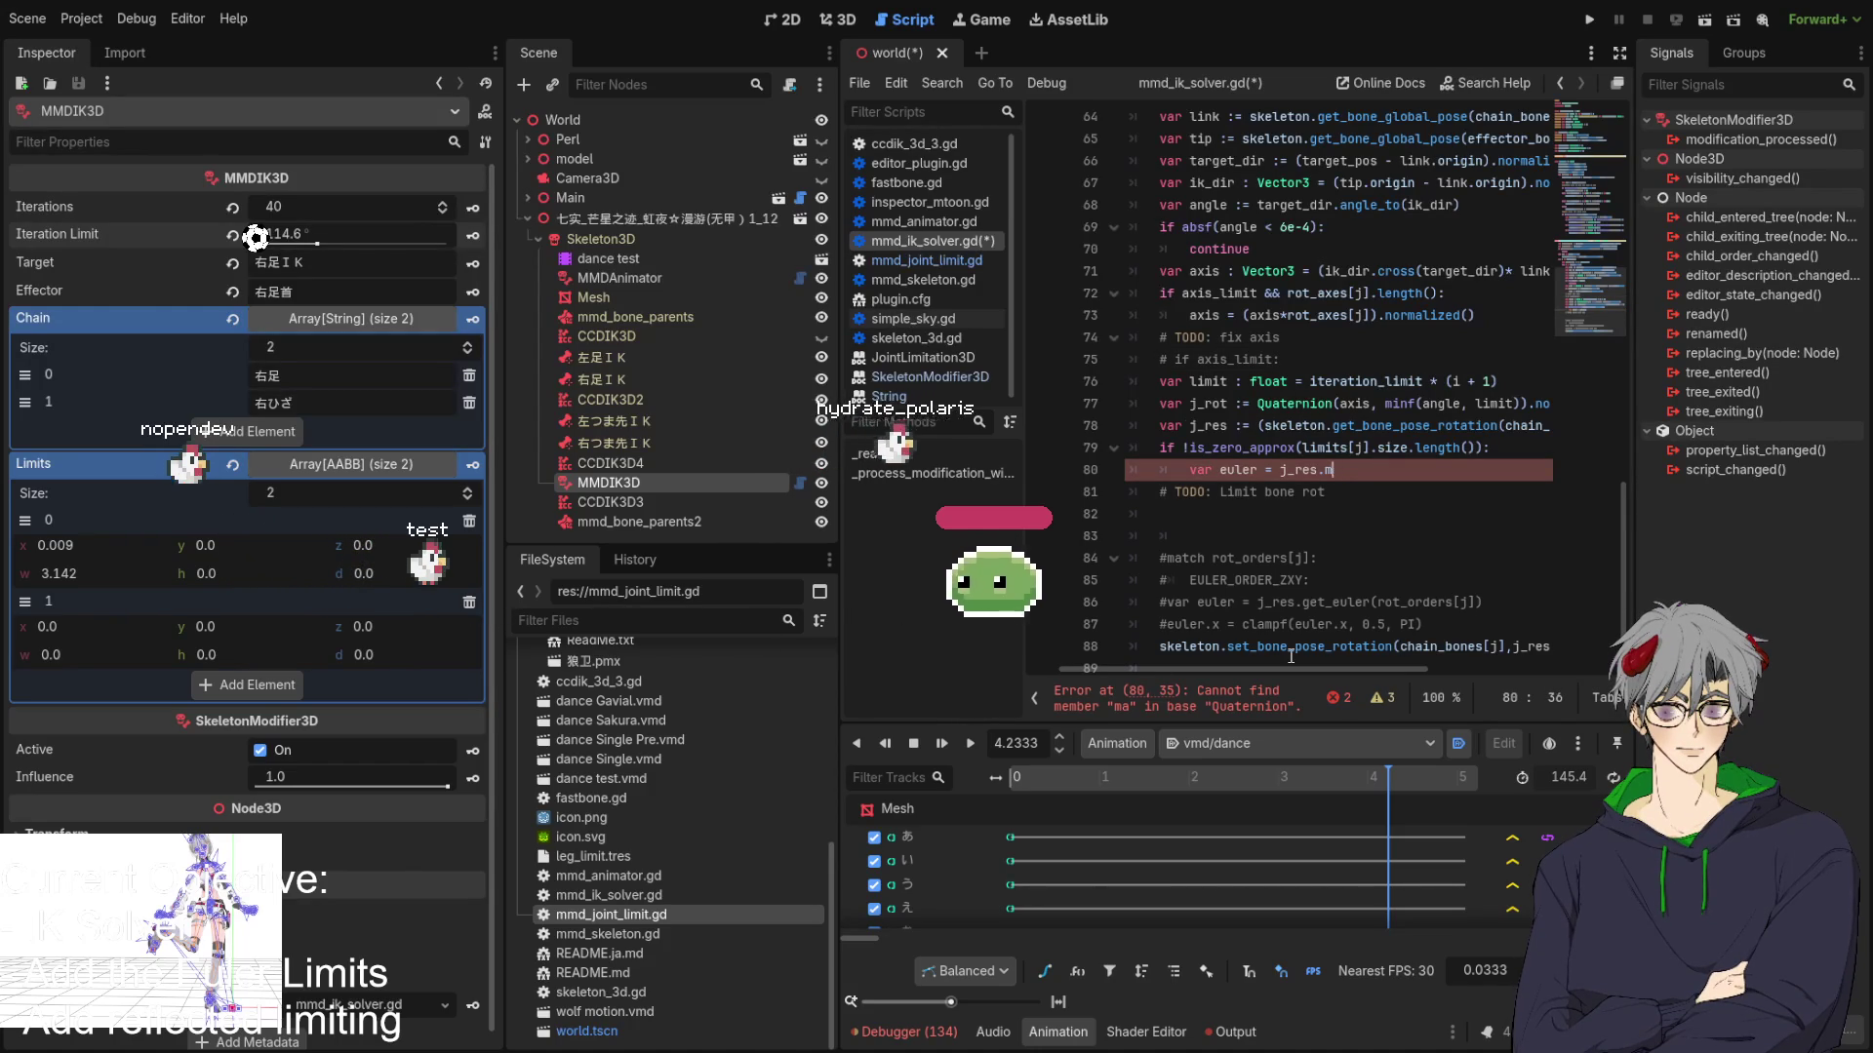
{"action": "key", "text": "BackSpace"}
{"action": "type", "text": "clam"}
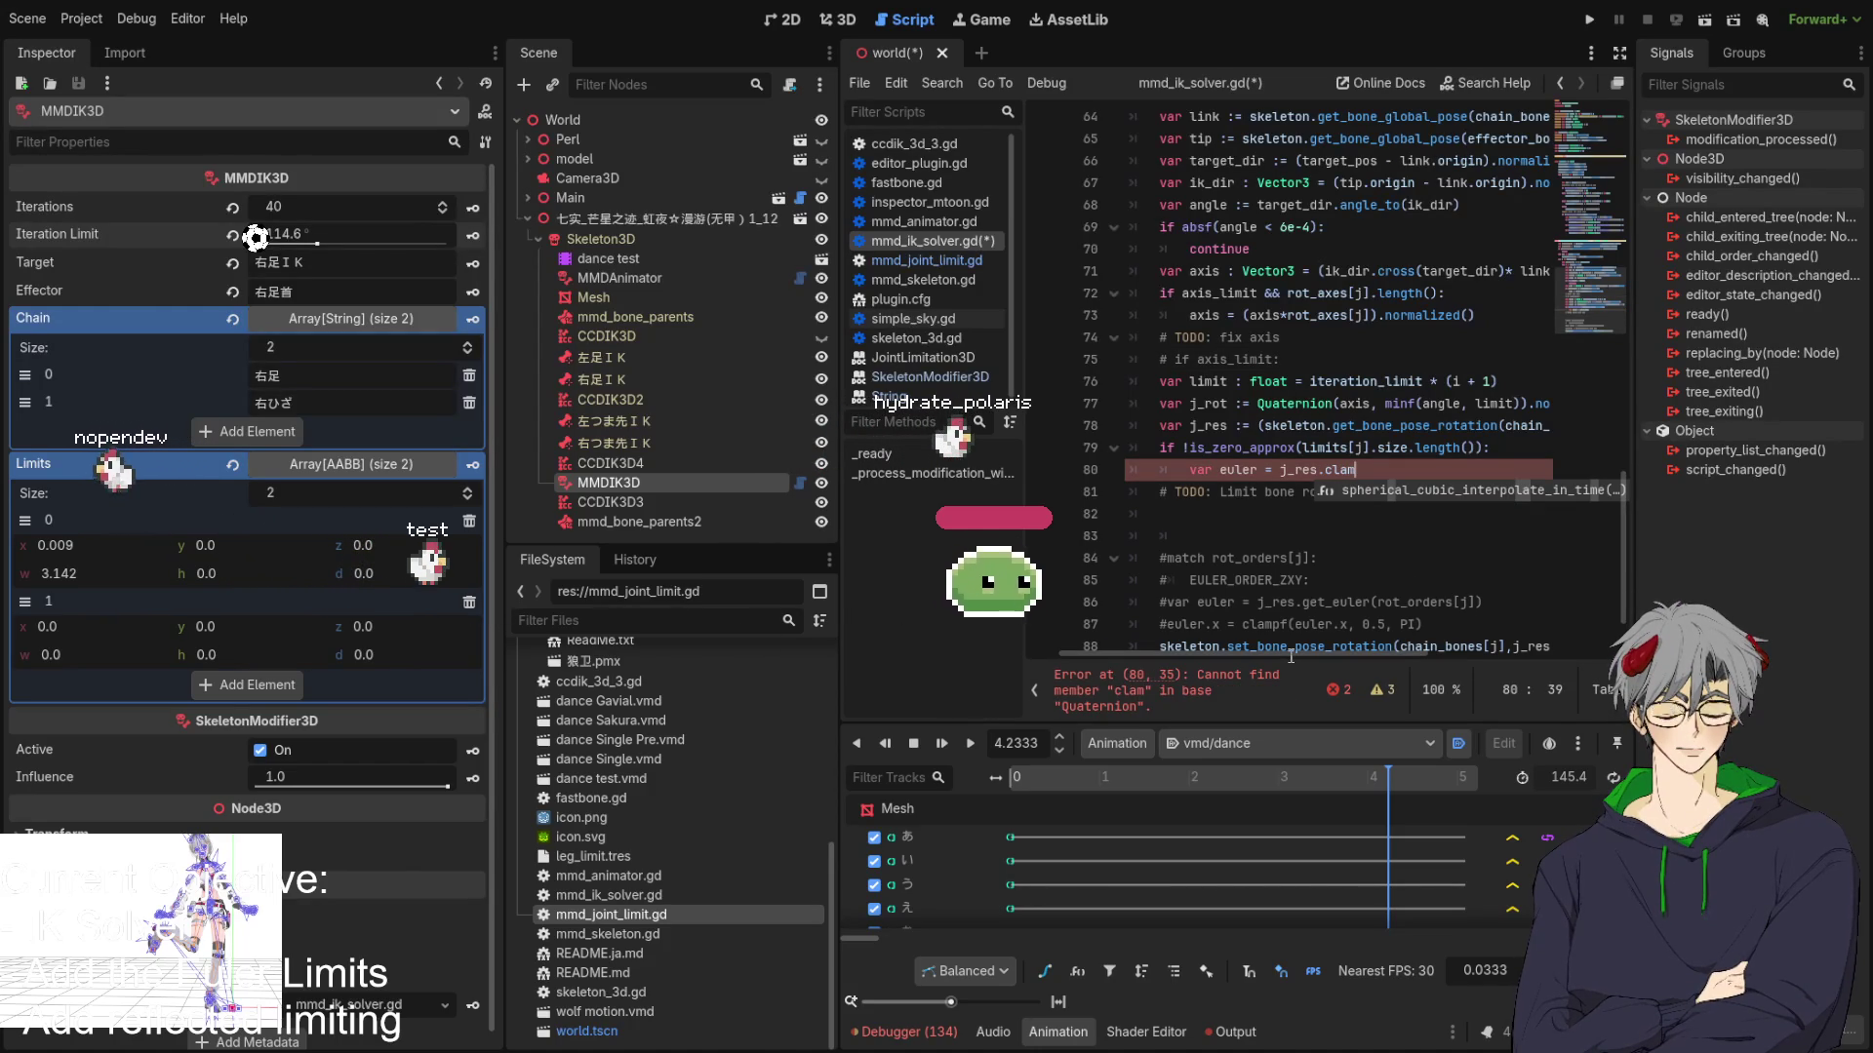
{"action": "key", "text": "BackSpace"}
{"action": "key", "text": "BackSpace"}
{"action": "key", "text": "BackSpace"}
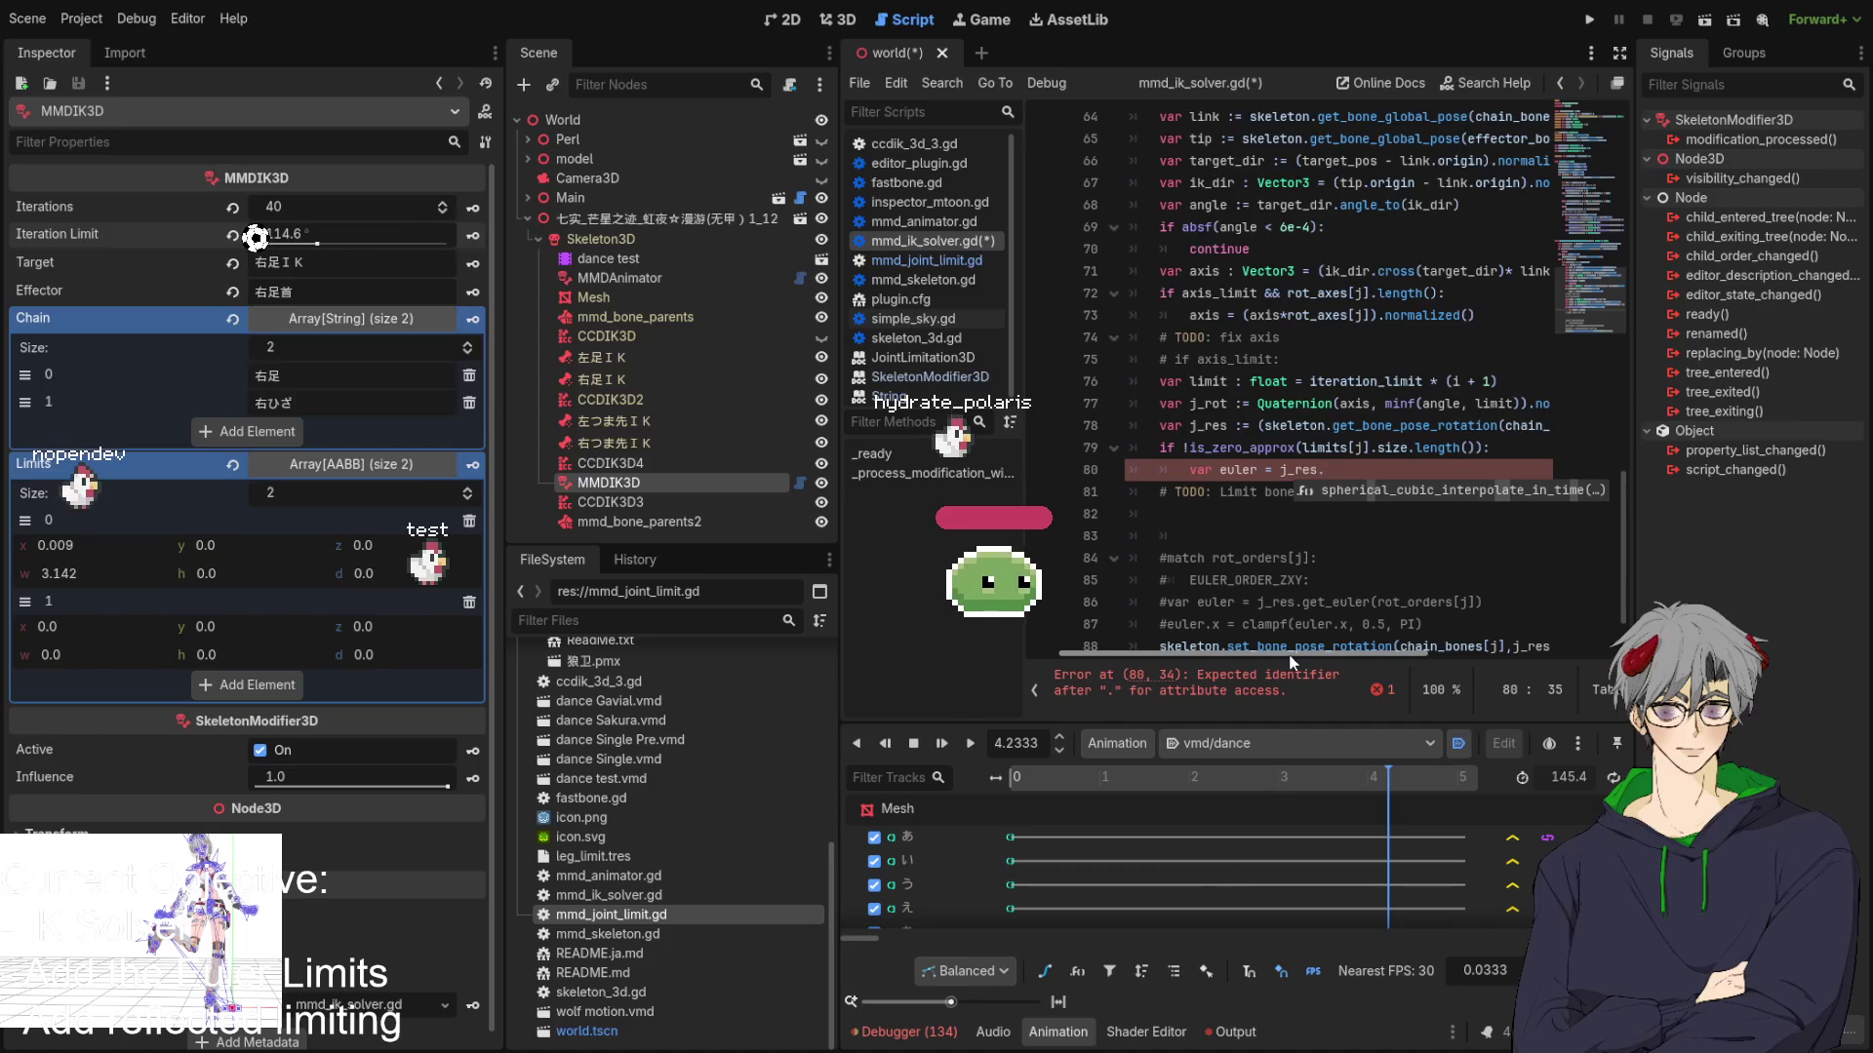
{"action": "type", "text": "eu"}
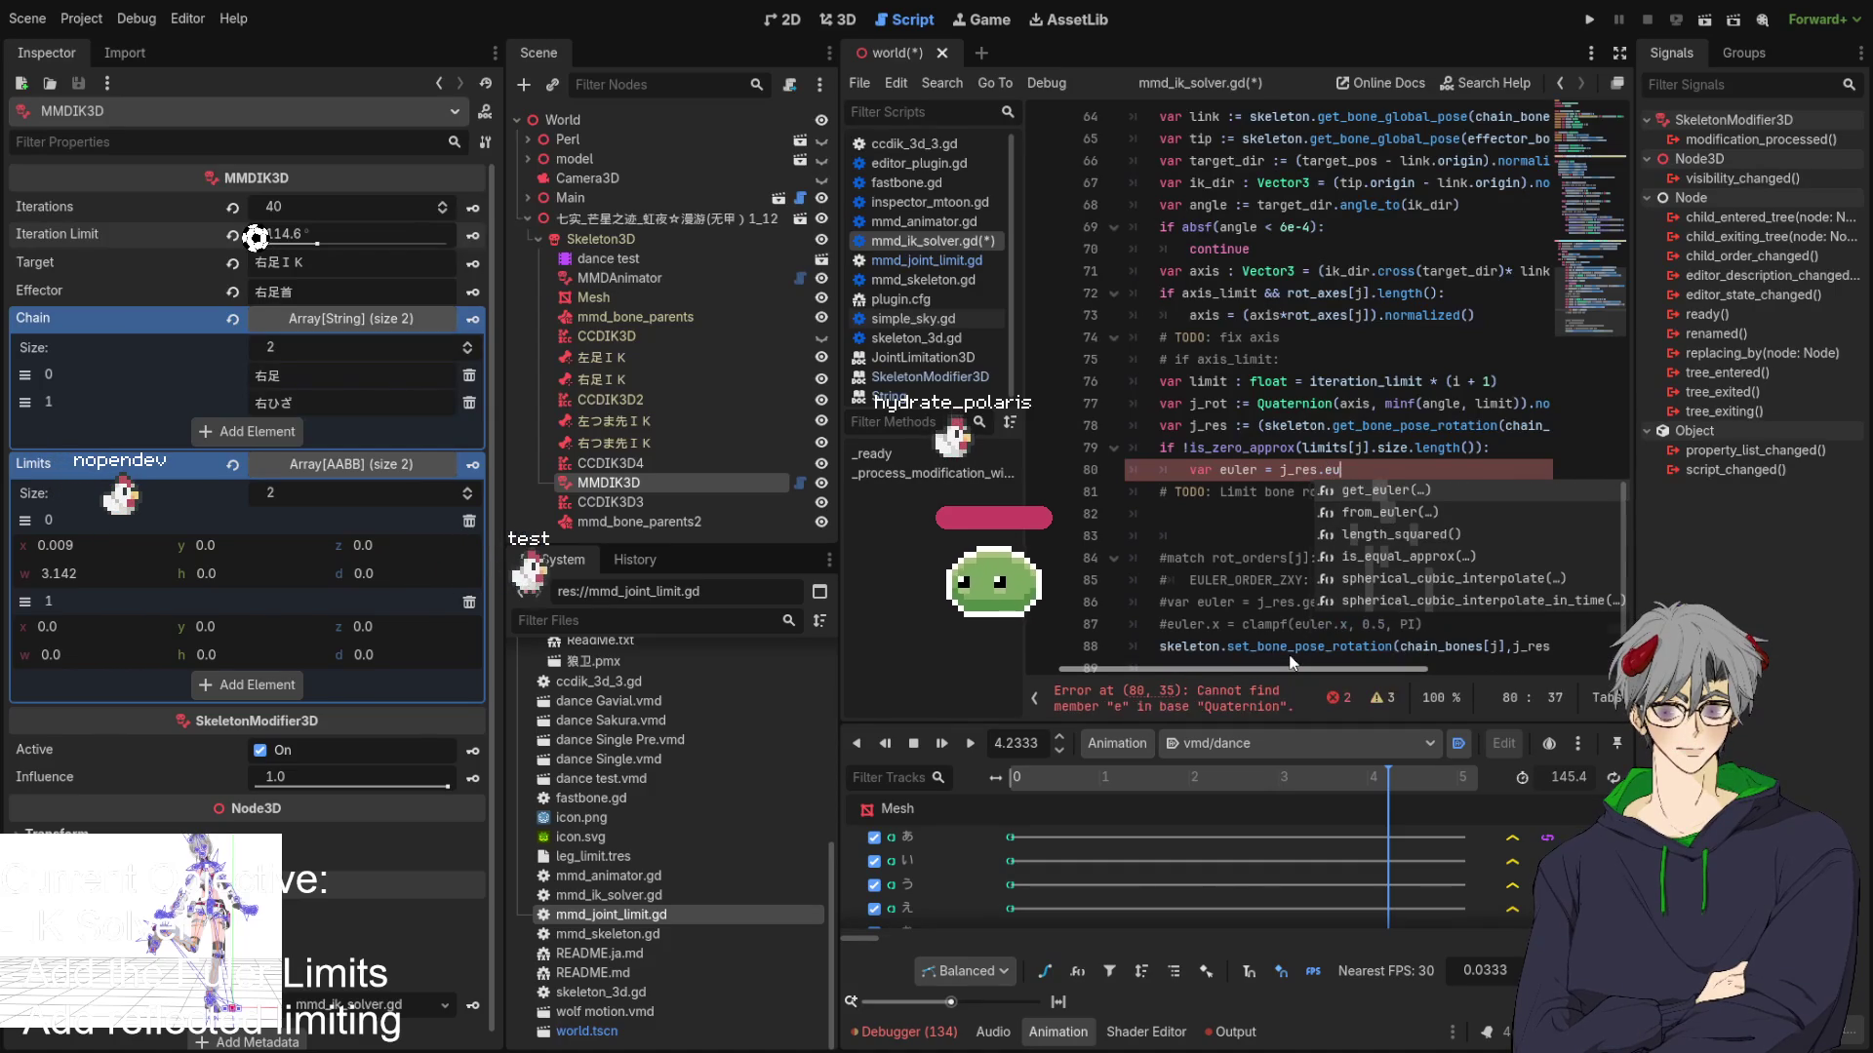
{"action": "key", "text": "Return"}
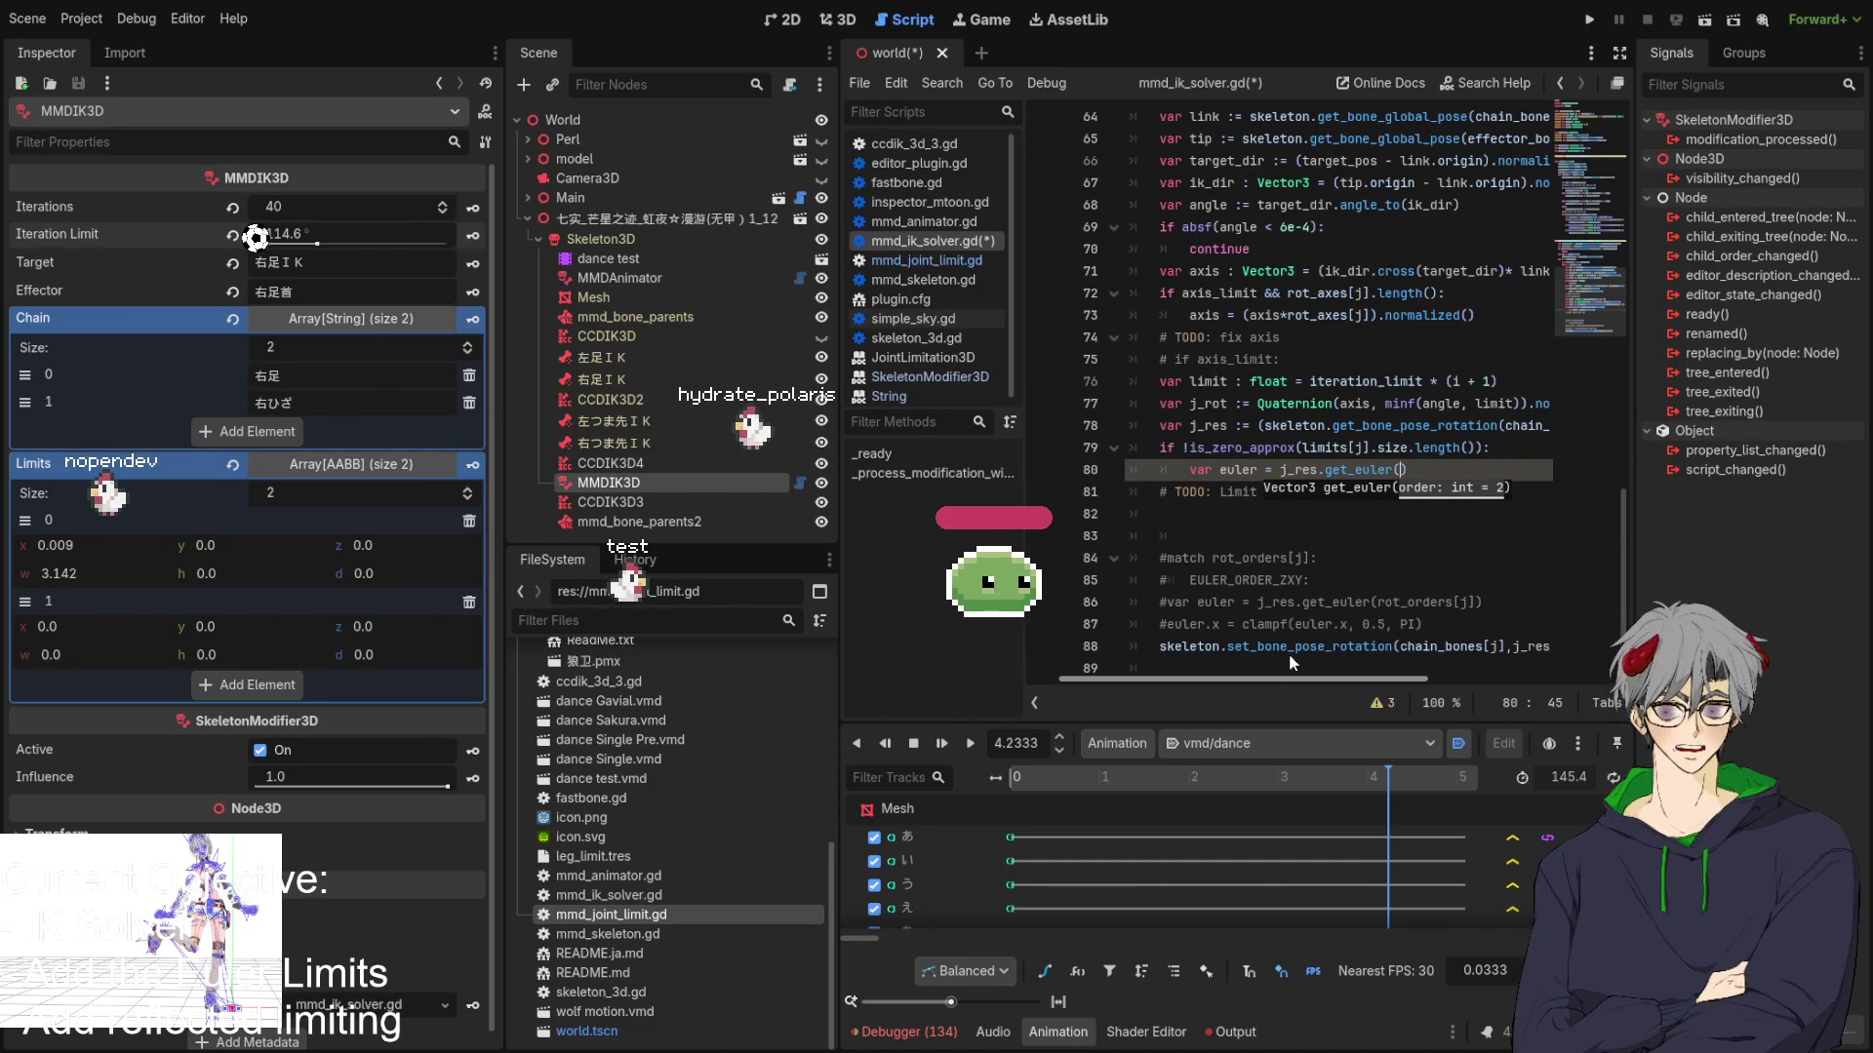
{"action": "scroll", "coordinate": [1292, 367], "scroll_direction": "up", "scroll_amount": 3}
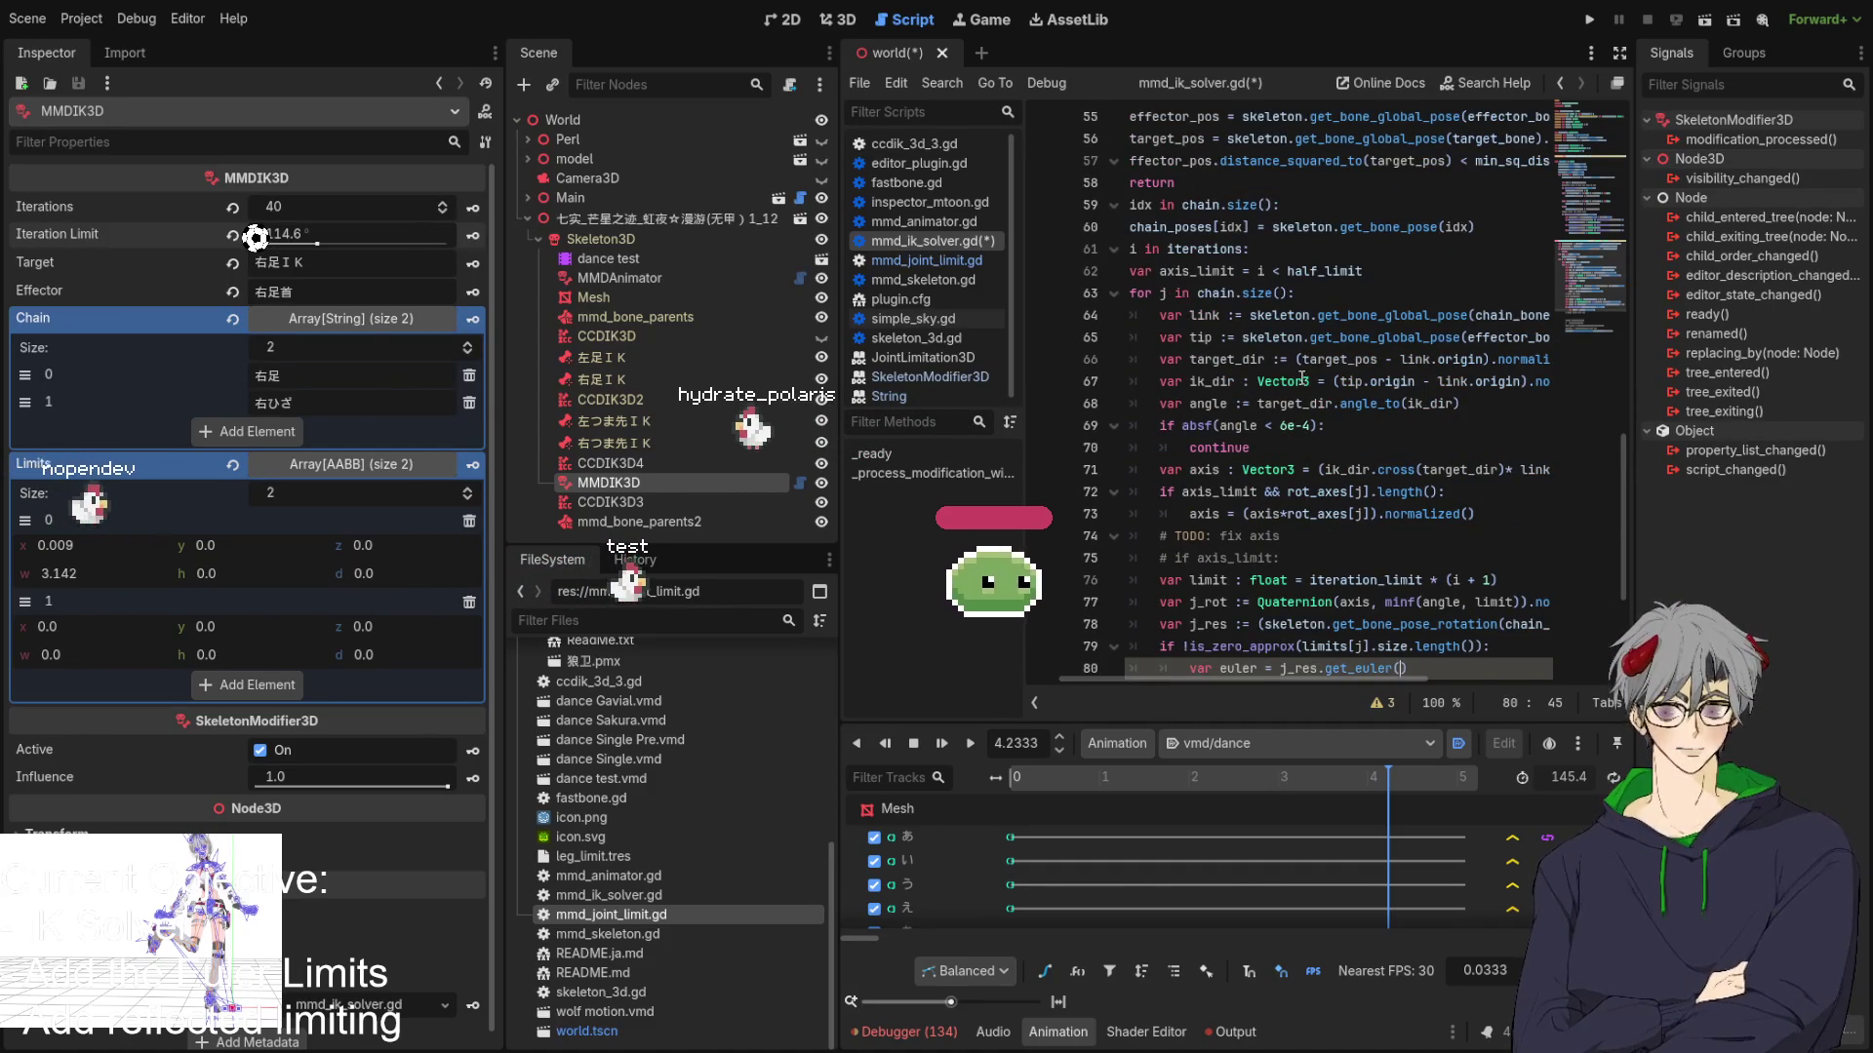
{"action": "scroll", "coordinate": [1292, 367], "scroll_direction": "up", "scroll_amount": 10}
{"action": "scroll", "coordinate": [1286, 368], "scroll_direction": "down", "scroll_amount": 12}
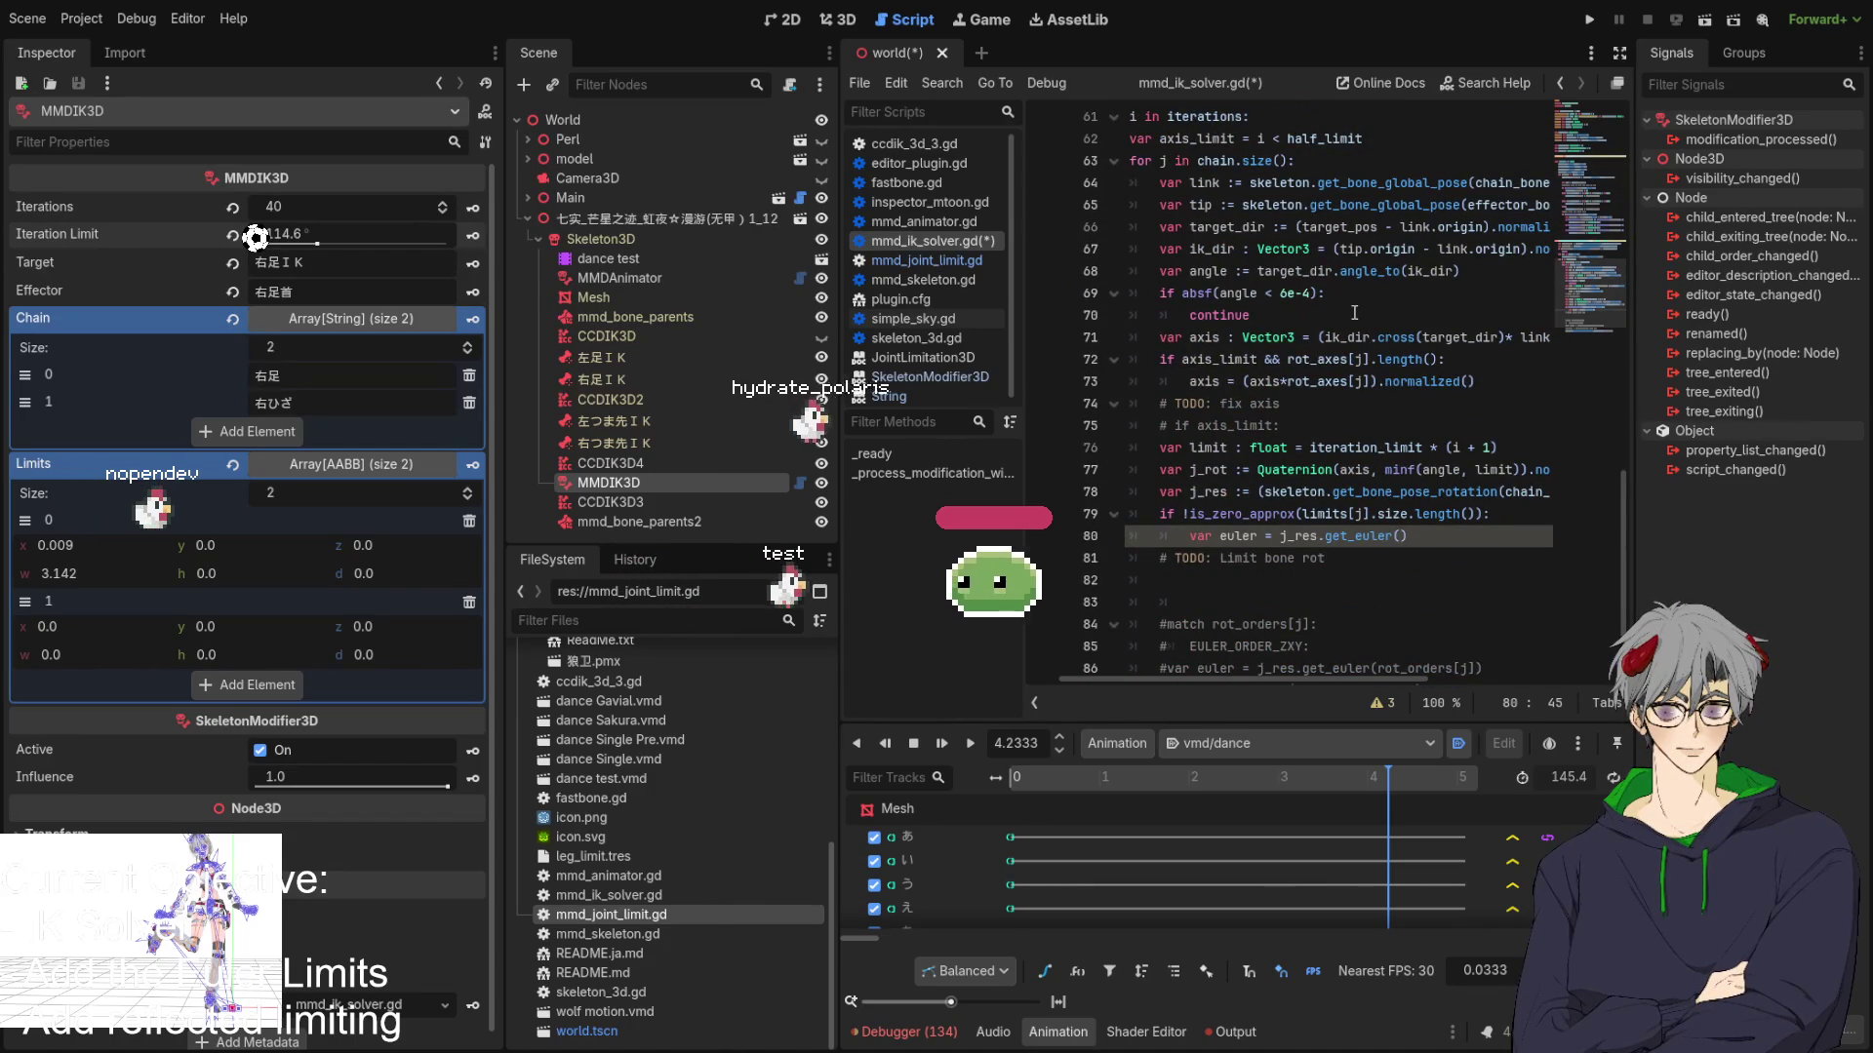
{"action": "scroll", "coordinate": [1326, 332], "scroll_direction": "up", "scroll_amount": 2}
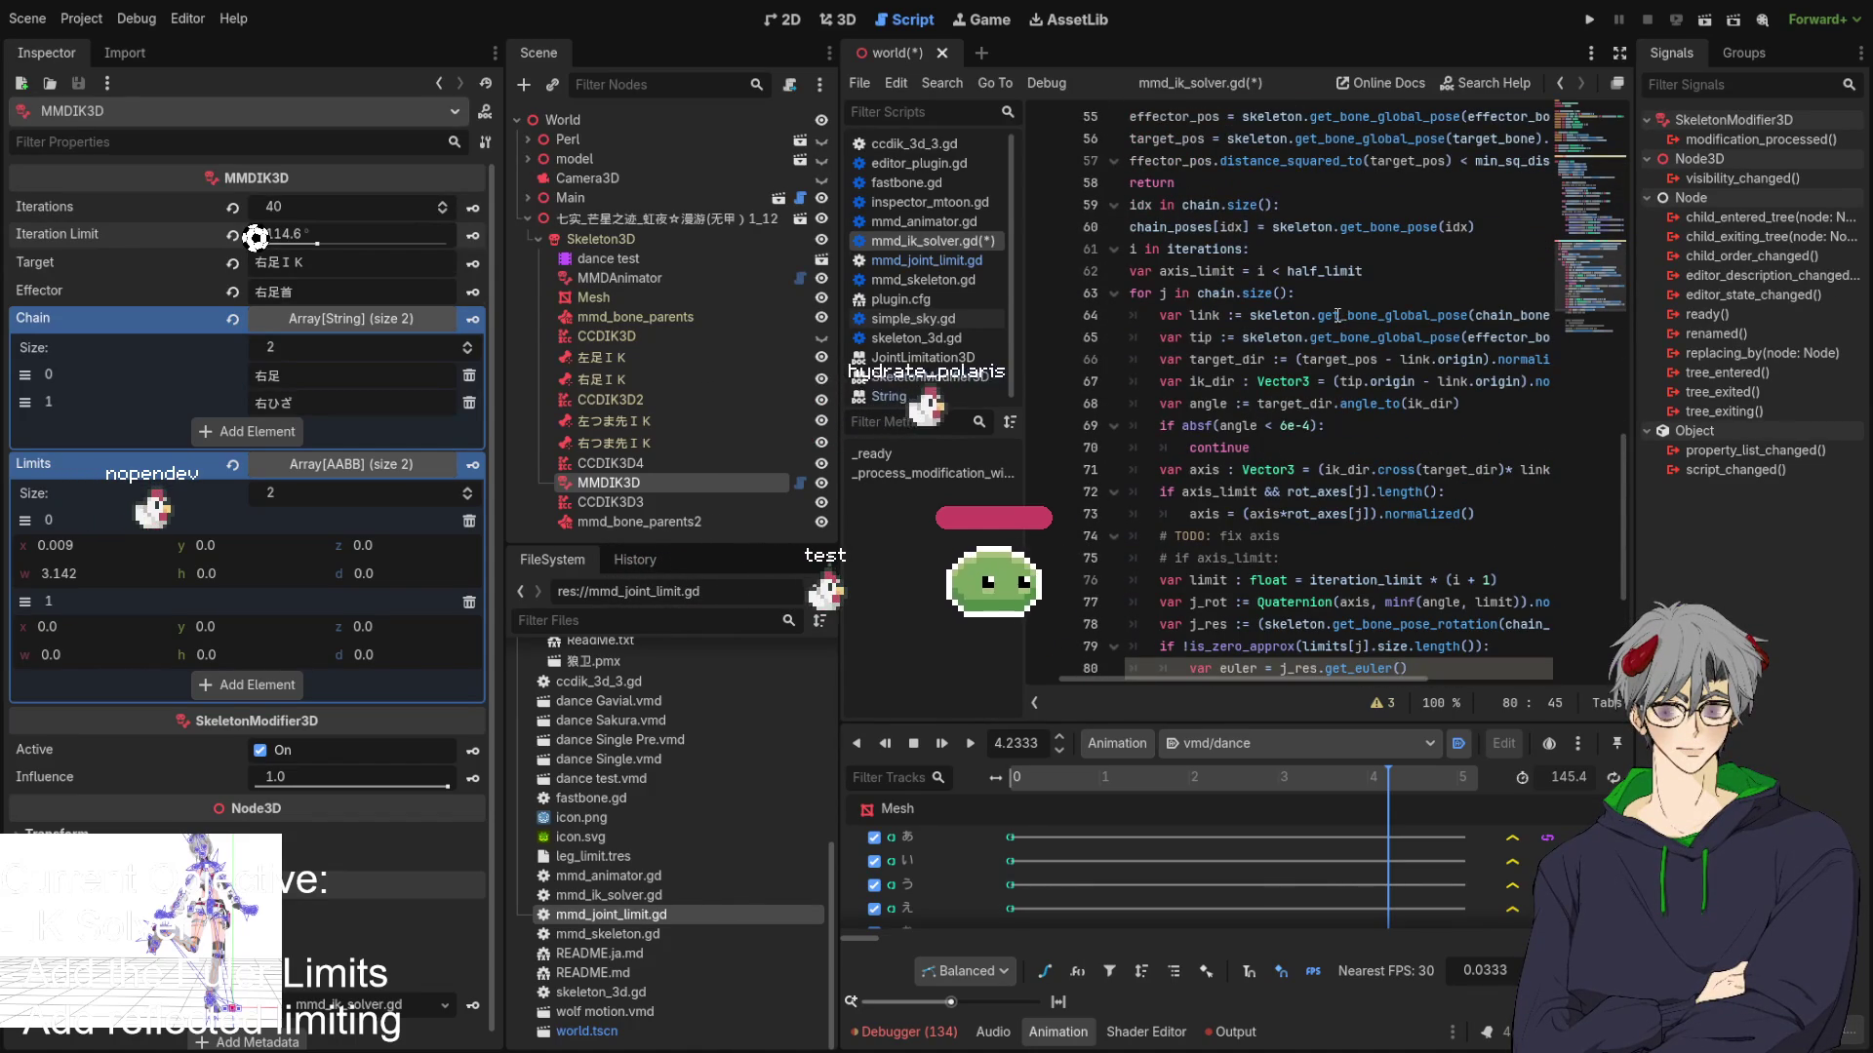
{"action": "scroll", "coordinate": [1328, 322], "scroll_direction": "up", "scroll_amount": 7}
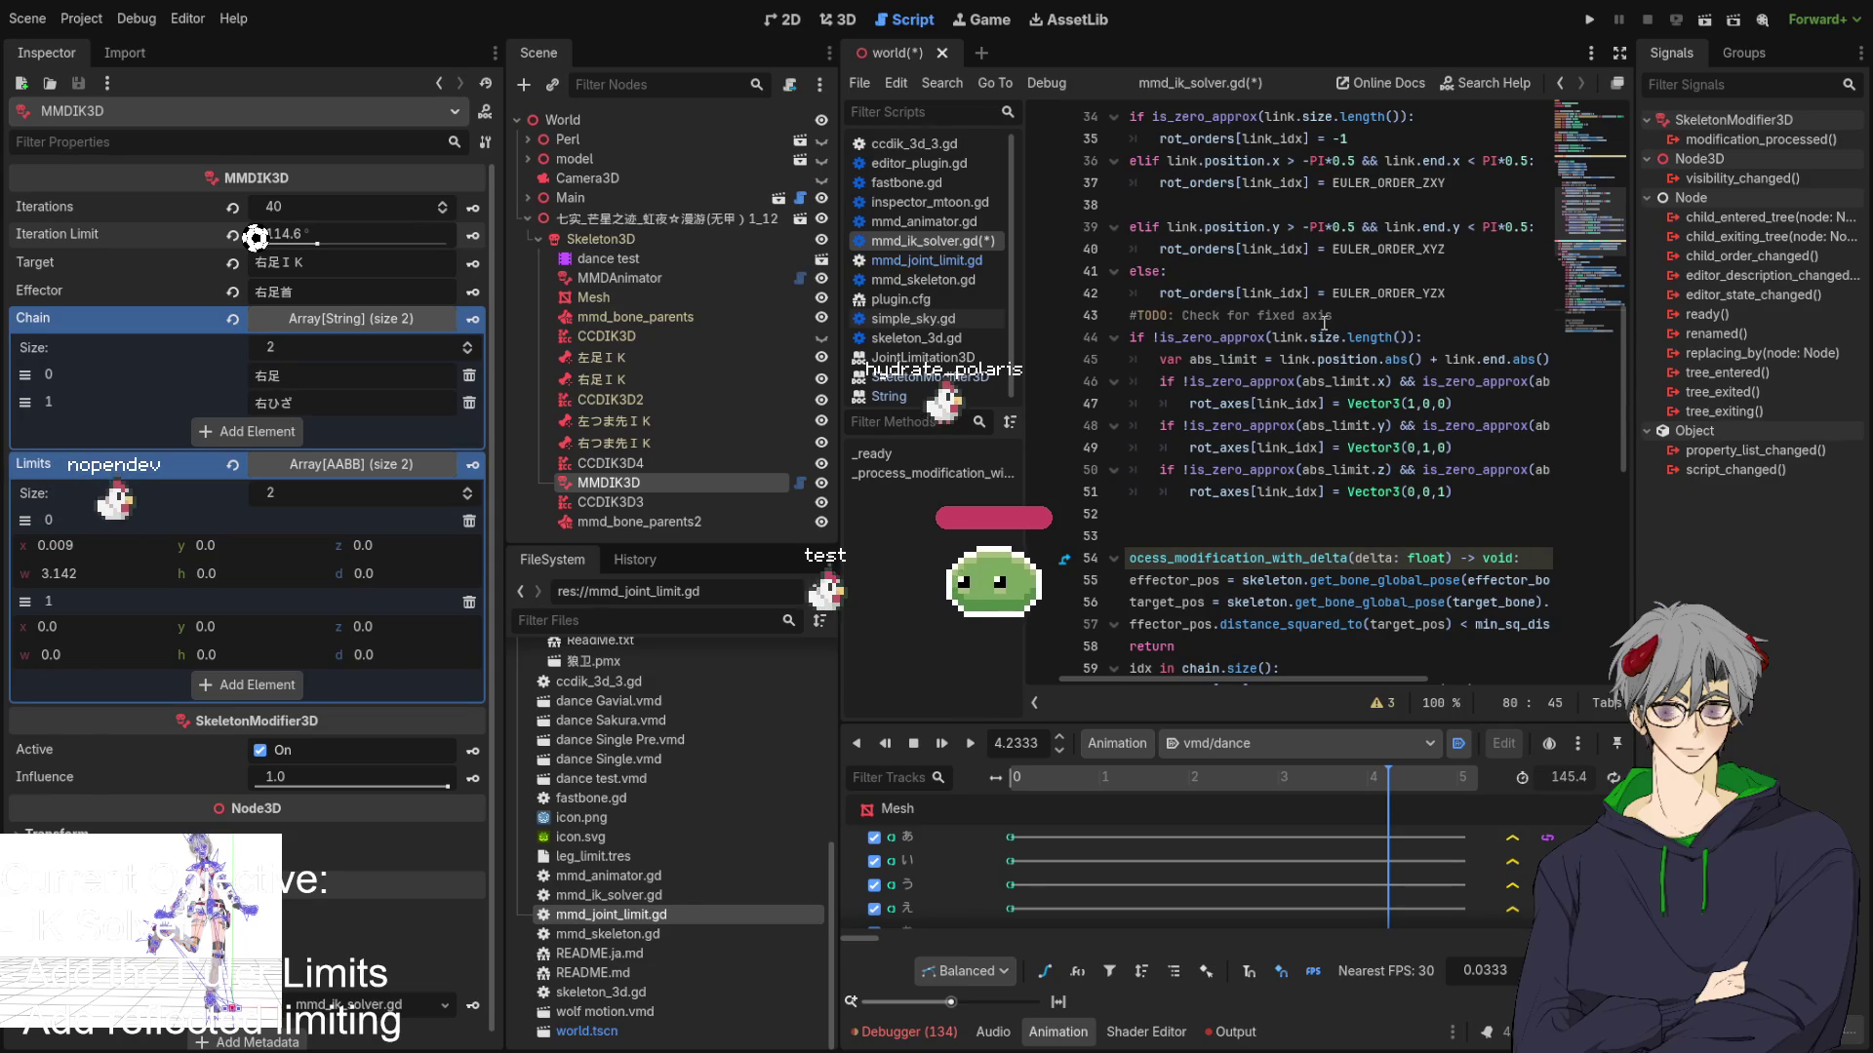
{"action": "scroll", "coordinate": [1325, 322], "scroll_direction": "down", "scroll_amount": 10}
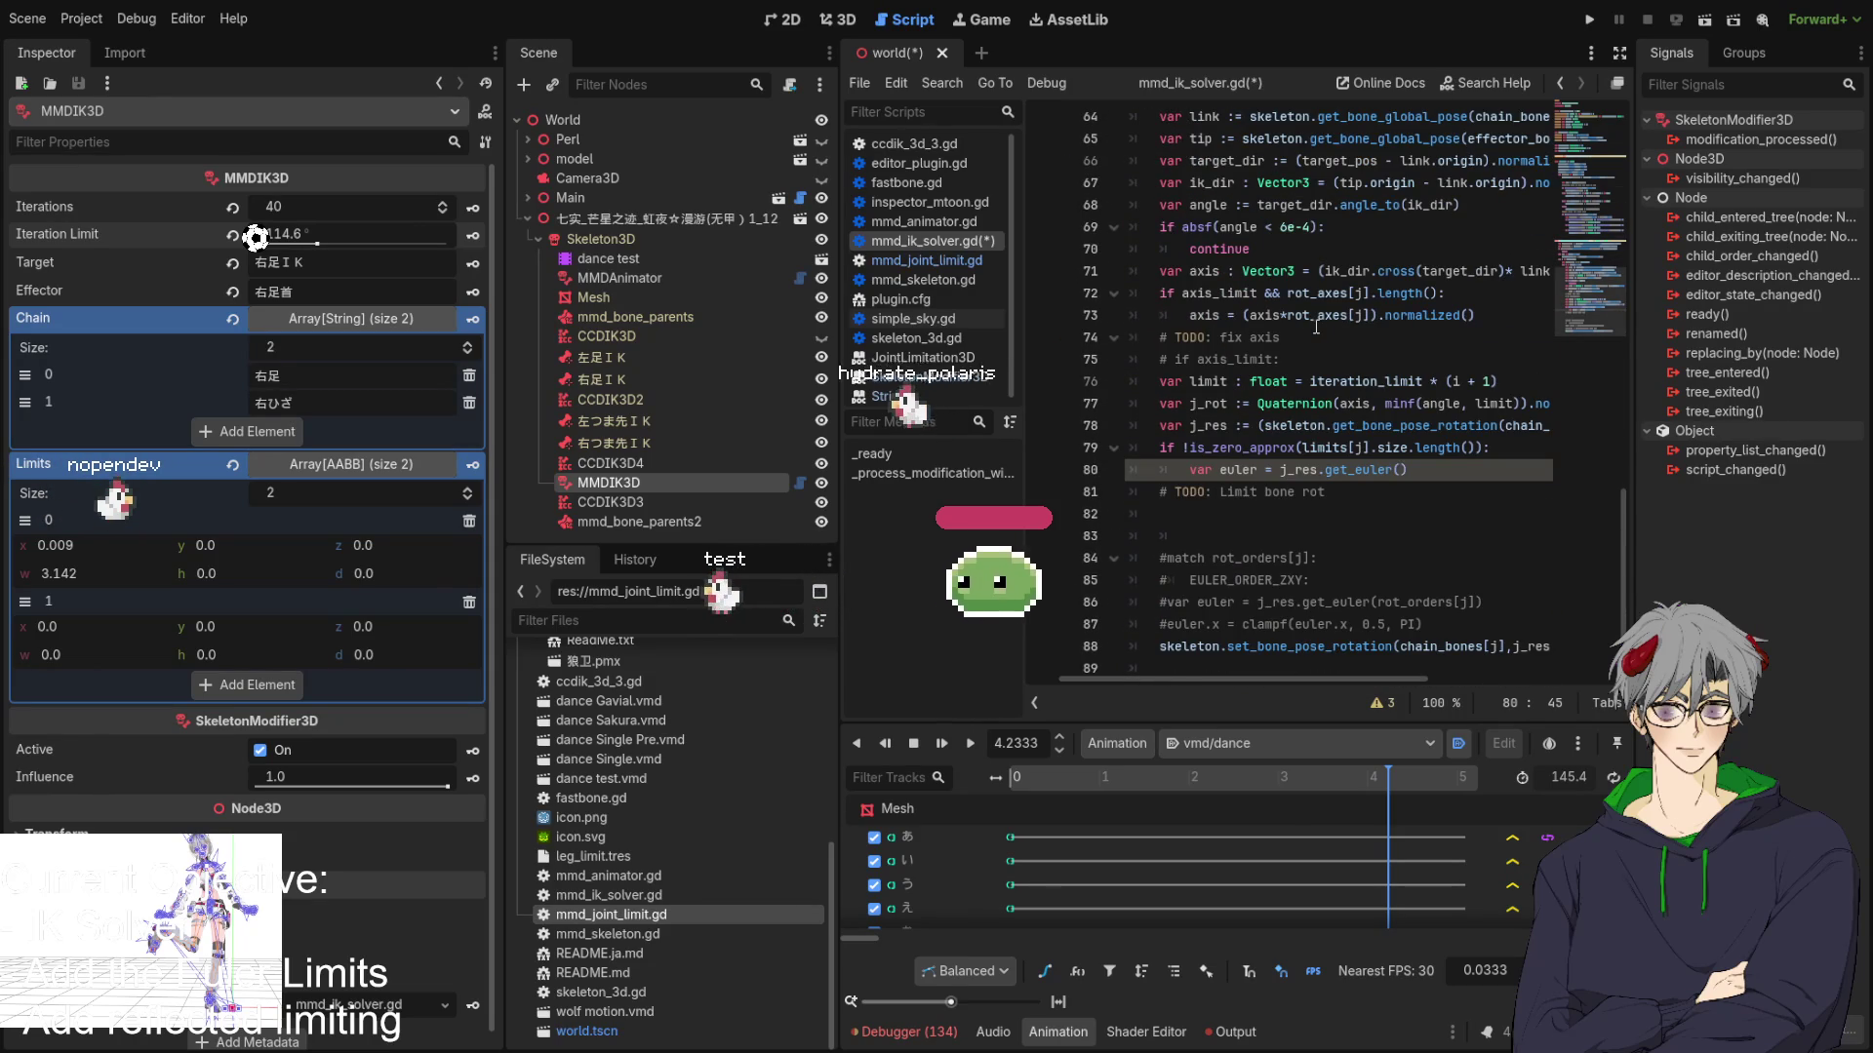
{"action": "scroll", "coordinate": [1316, 327], "scroll_direction": "up", "scroll_amount": 1}
{"action": "scroll", "coordinate": [1316, 327], "scroll_direction": "up", "scroll_amount": 8}
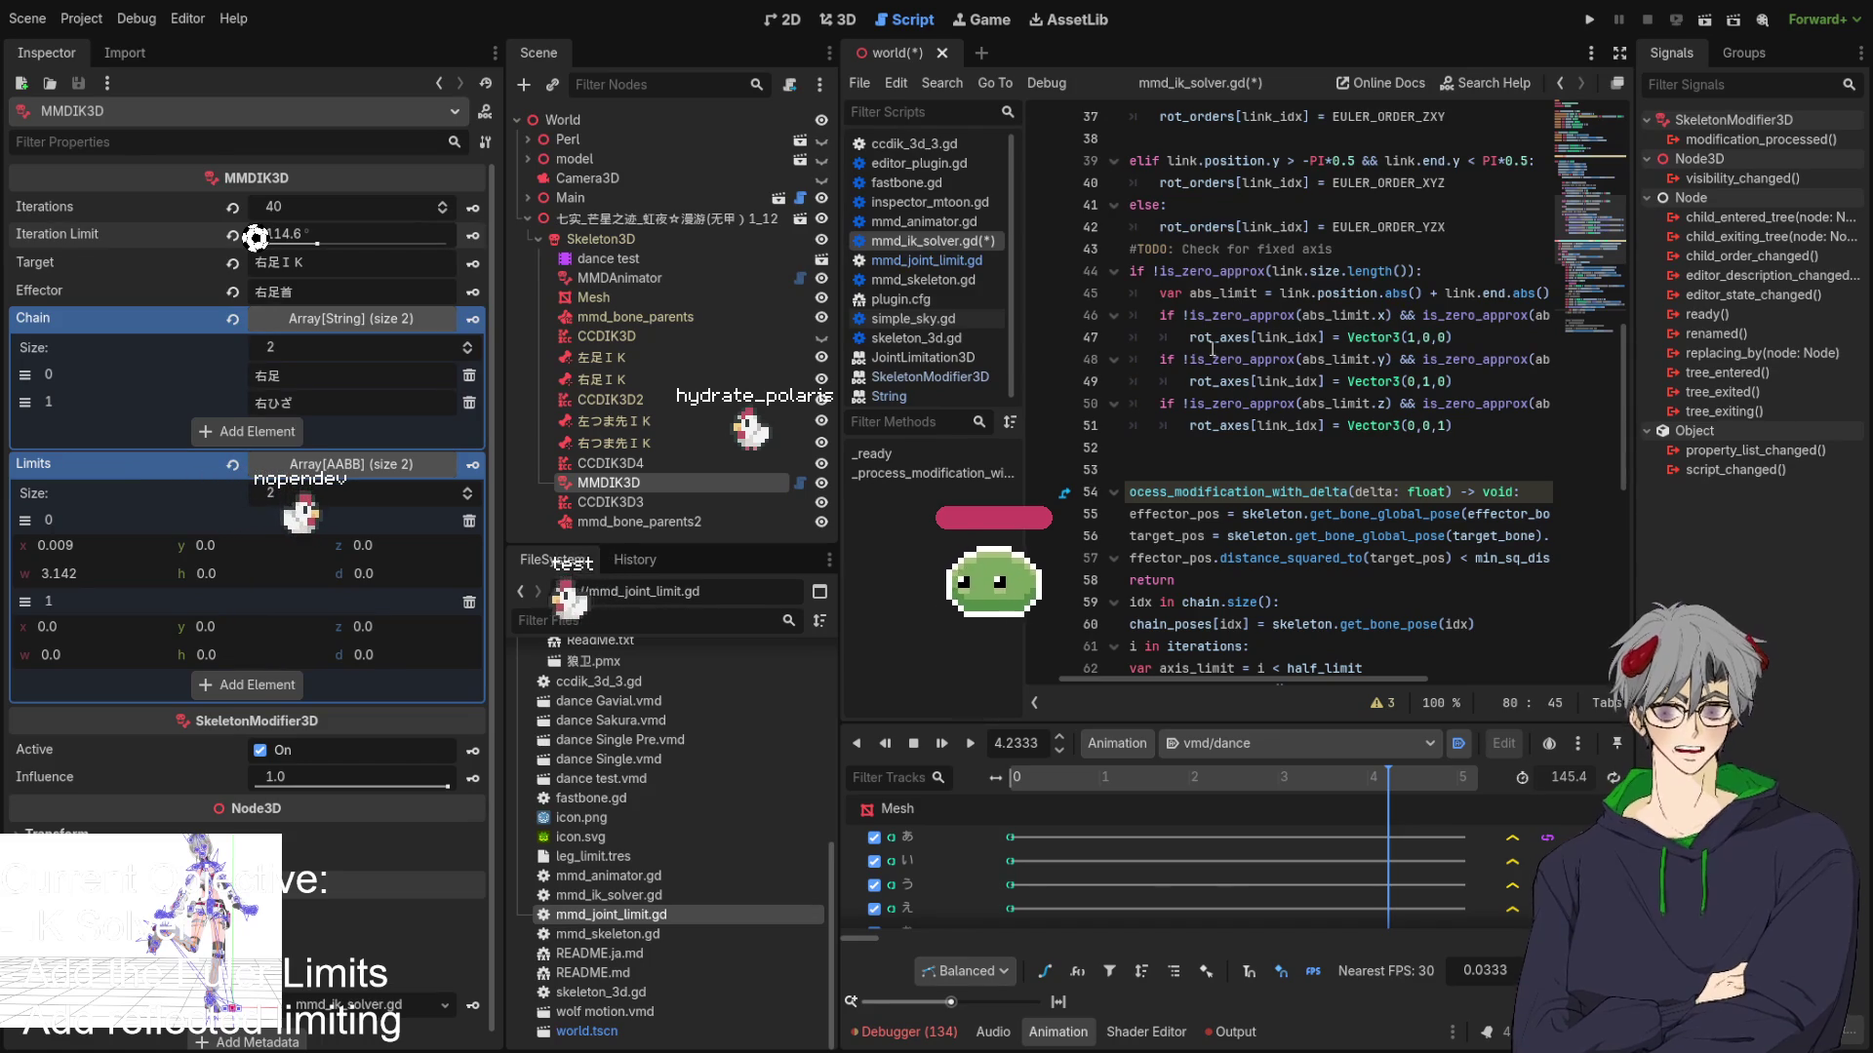
{"action": "scroll", "coordinate": [1210, 338], "scroll_direction": "up", "scroll_amount": 3}
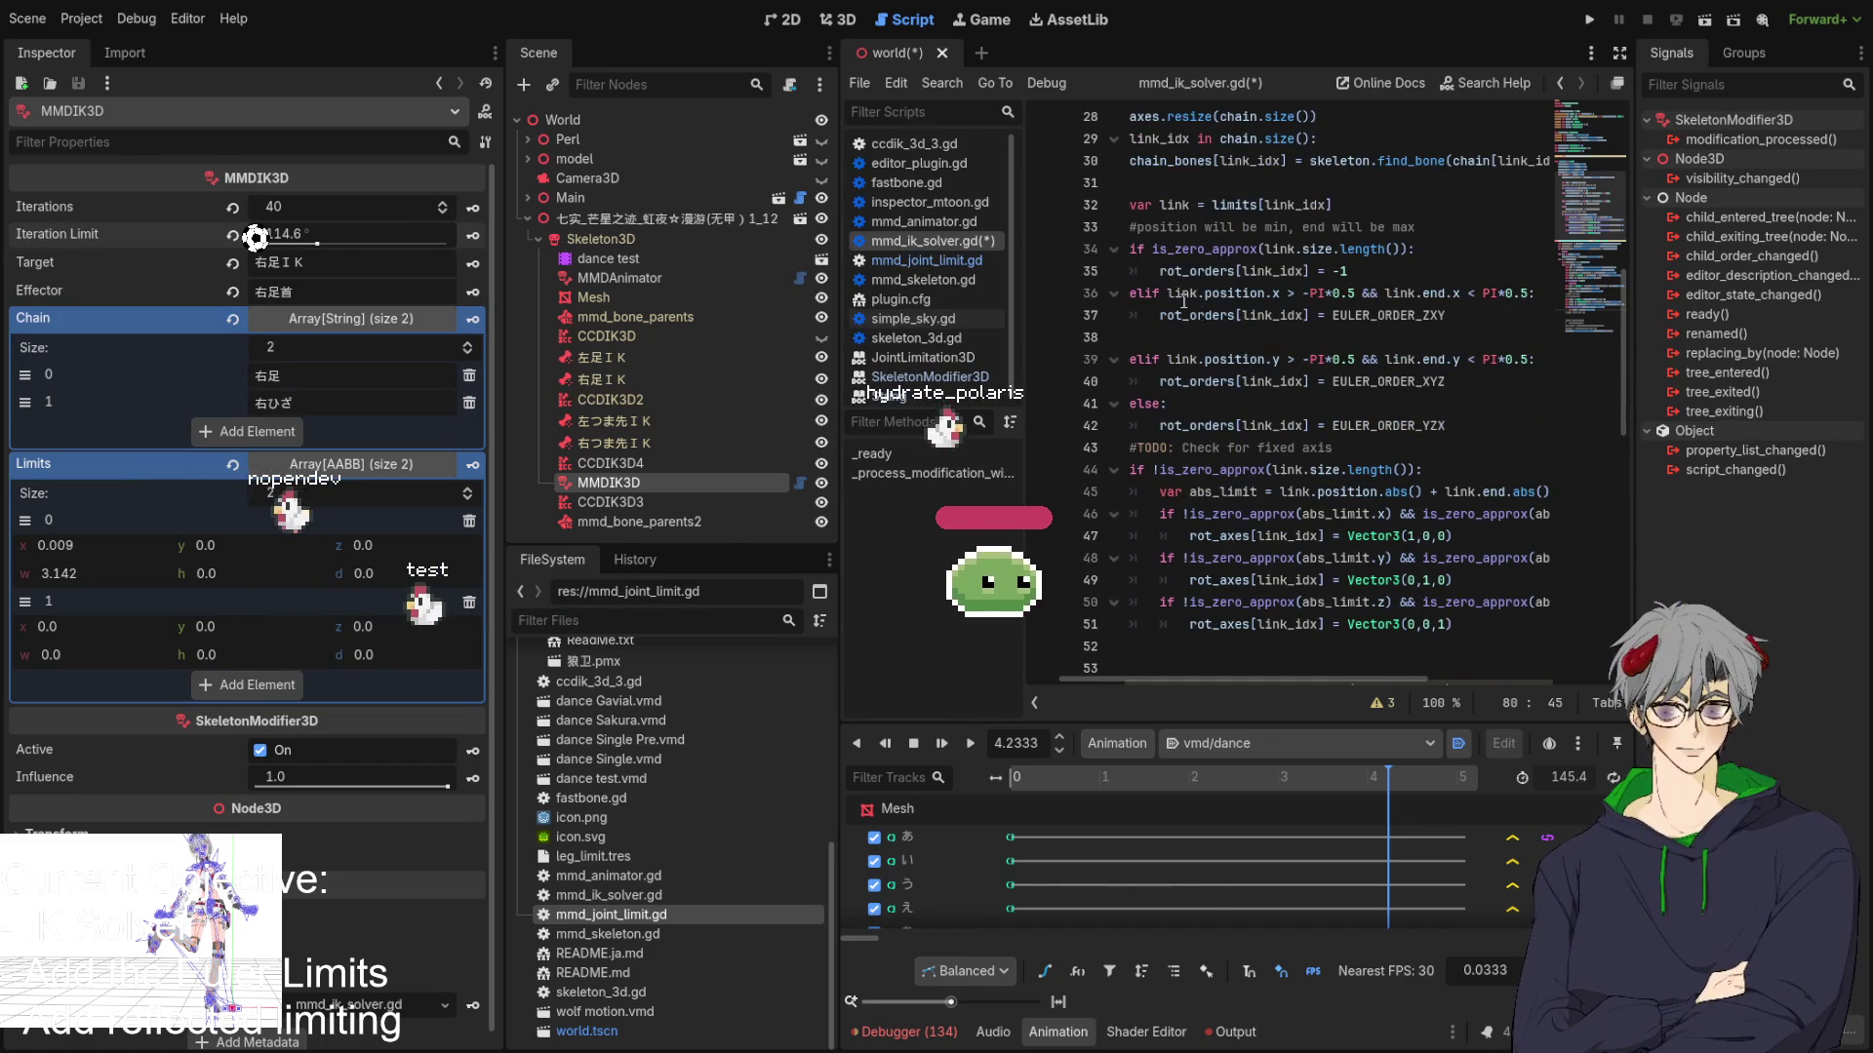
{"action": "scroll", "coordinate": [1192, 317], "scroll_direction": "down", "scroll_amount": 12}
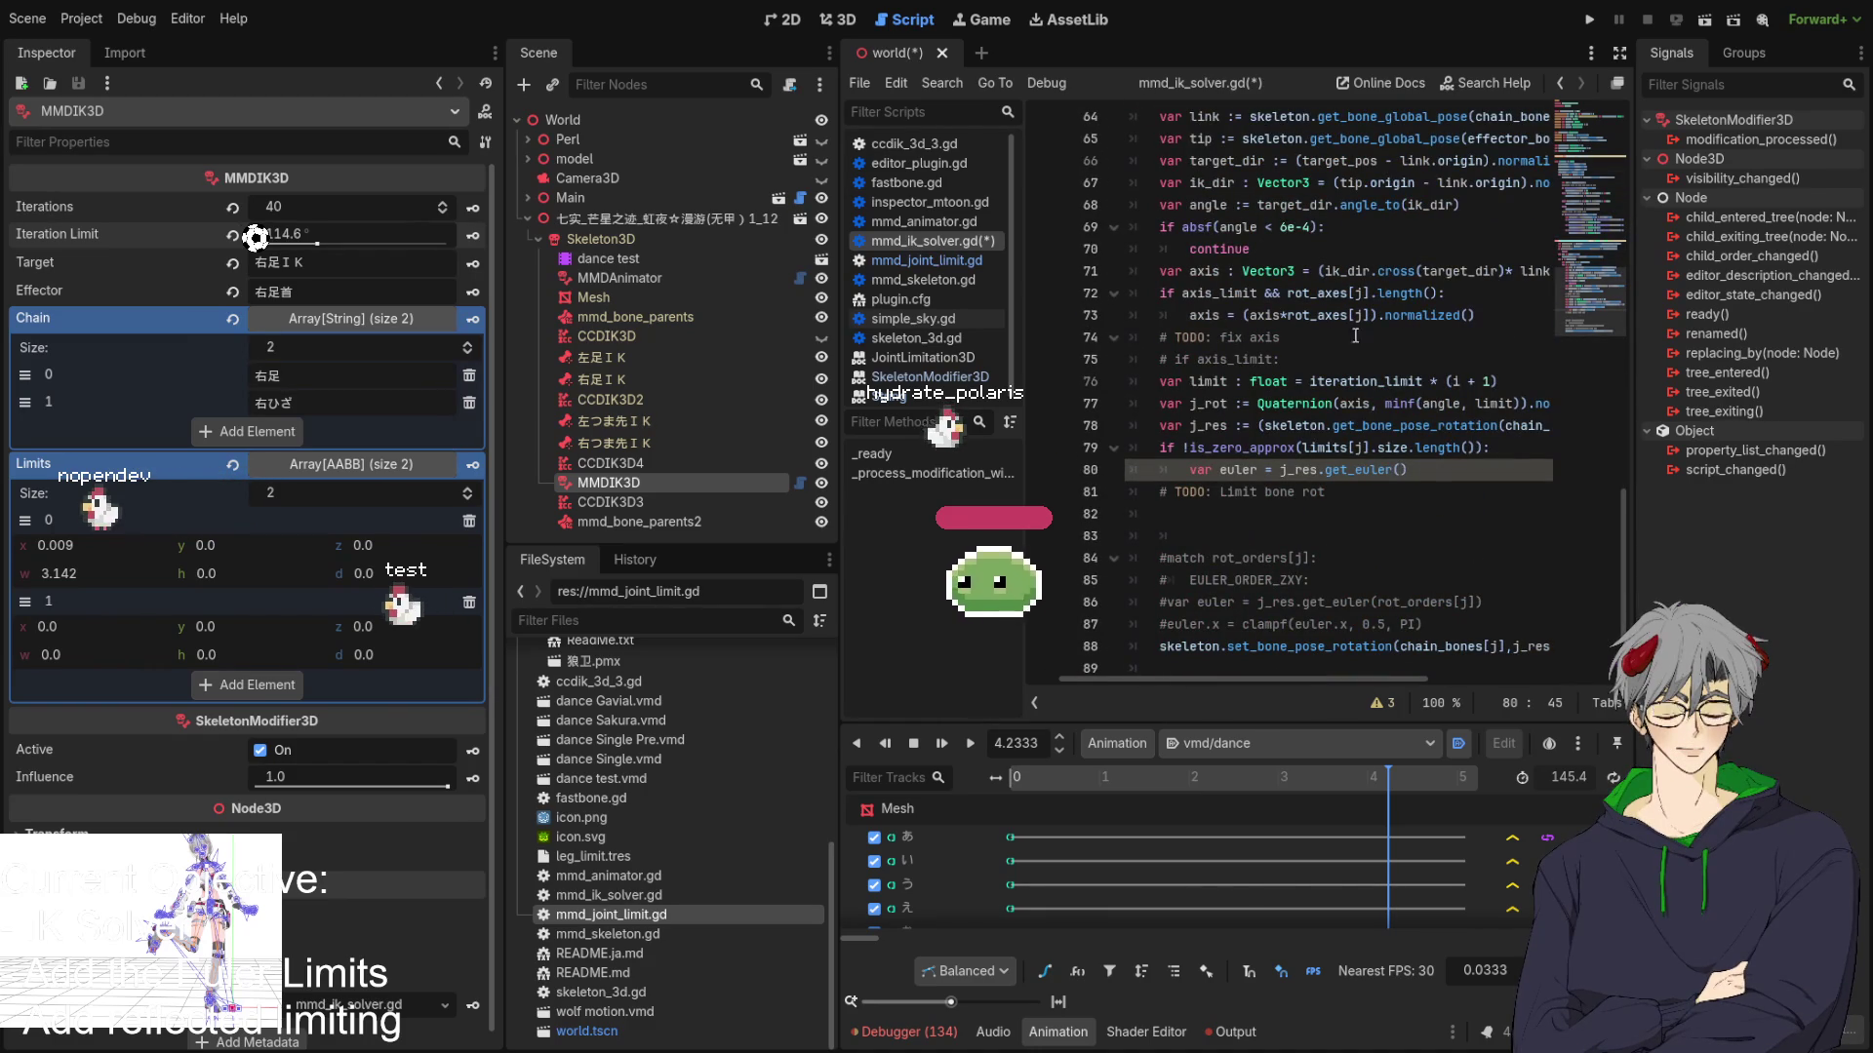
Replace line 79's is_zero_approx limits condition with rot_orders[j]>=0.
{"action": "left_click", "coordinate": [1477, 447]}
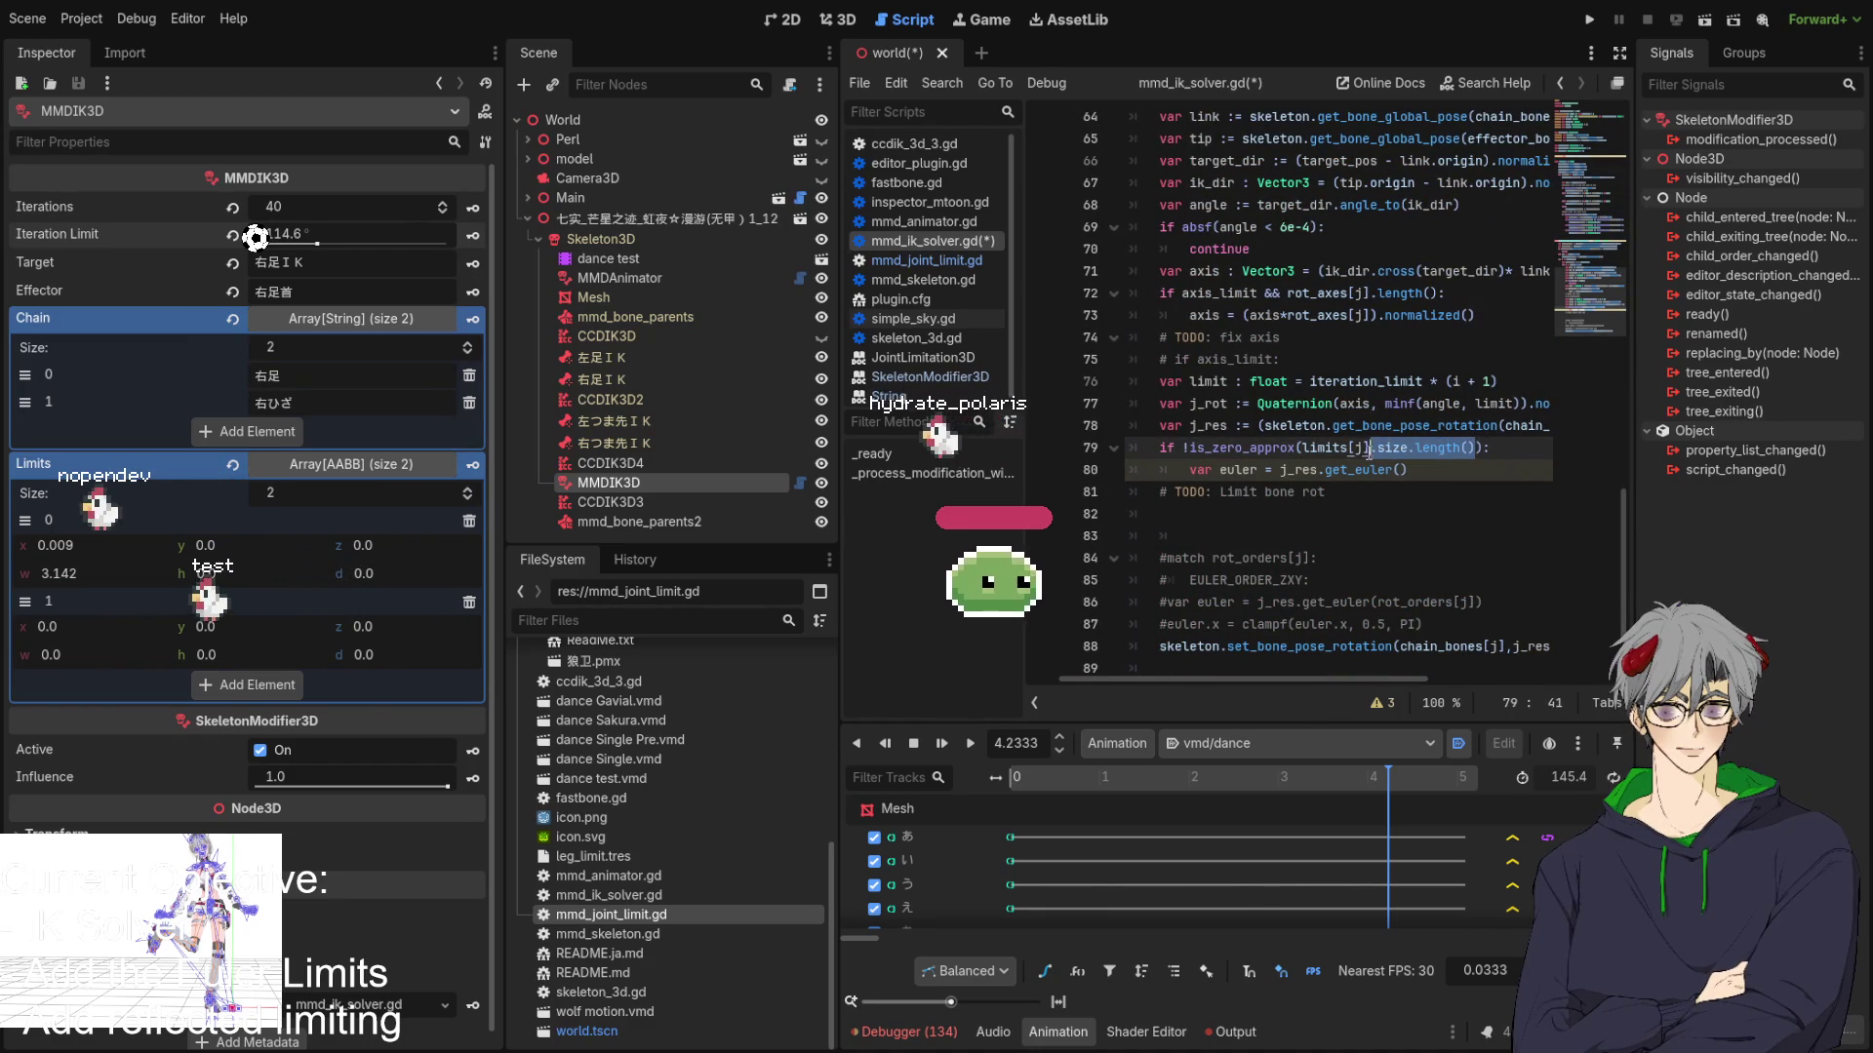
{"action": "left_click_drag", "start_coordinate": [1325, 451], "coordinate": [1181, 448]}
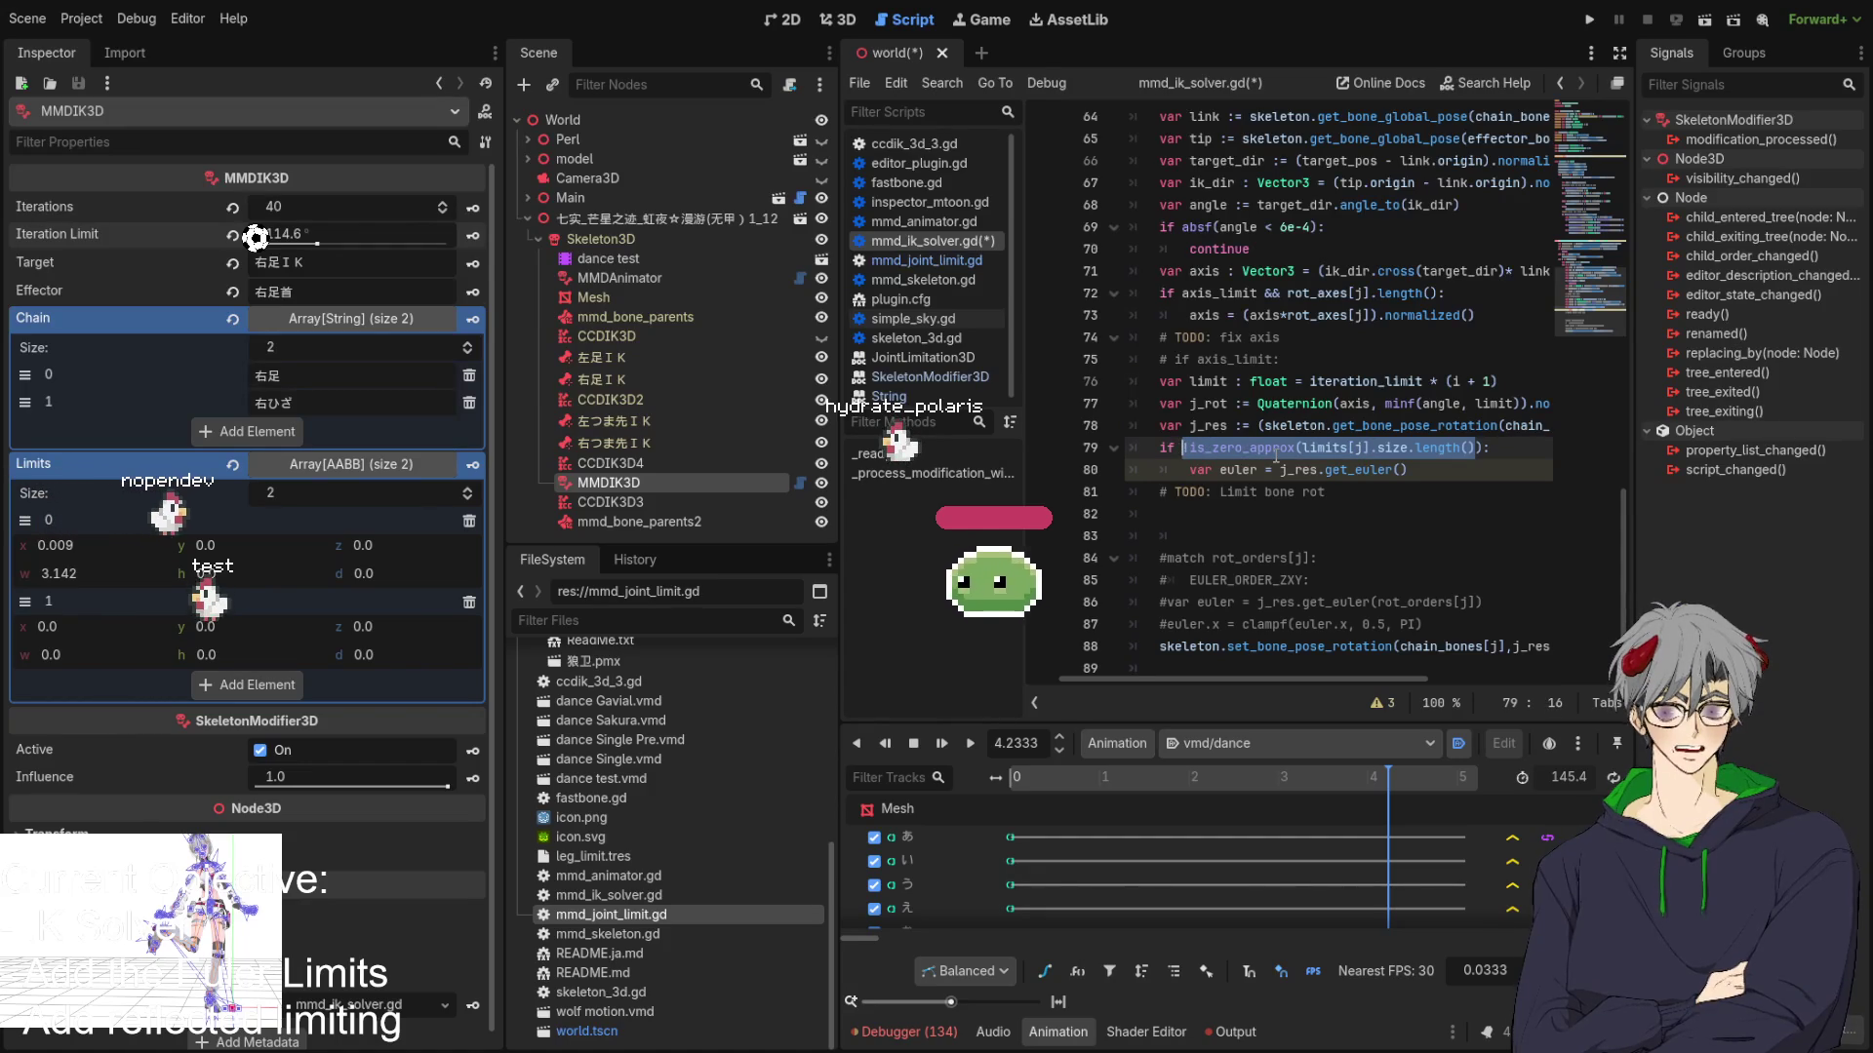
{"action": "key", "text": "BackSpace"}
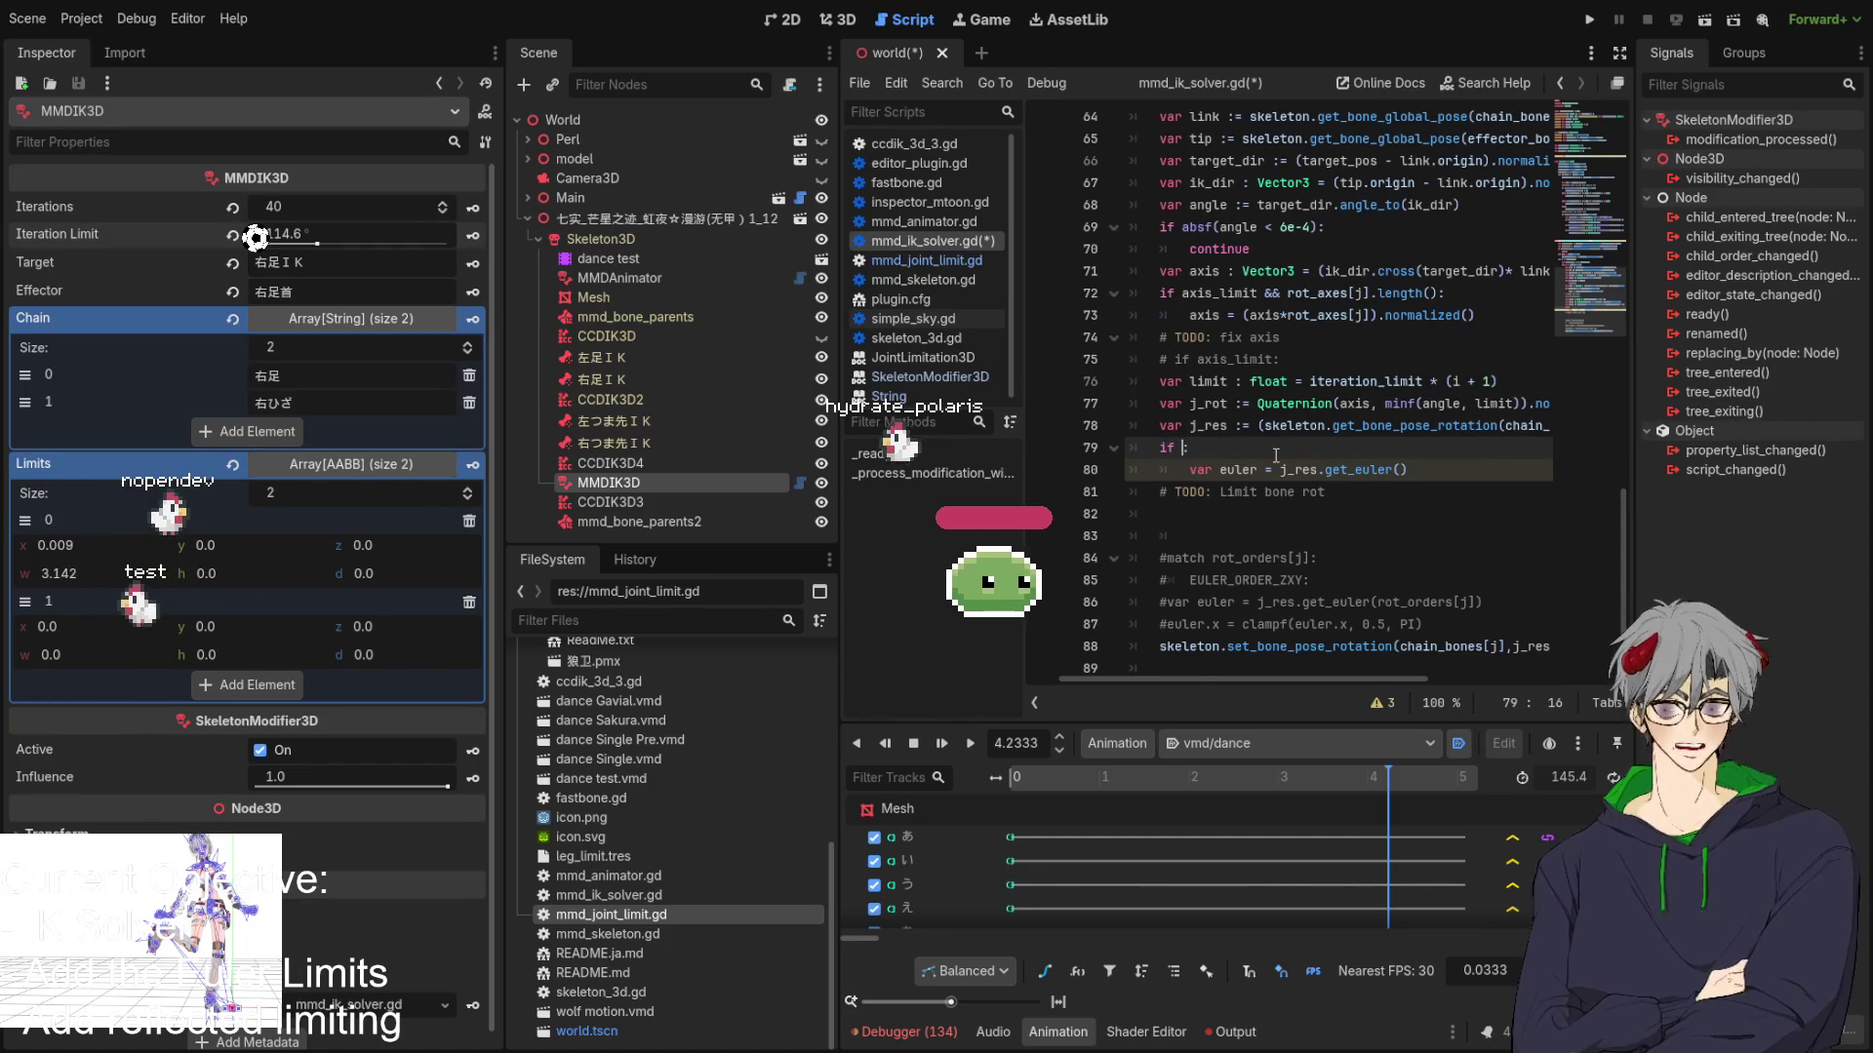
{"action": "type", "text": "rot_ro"}
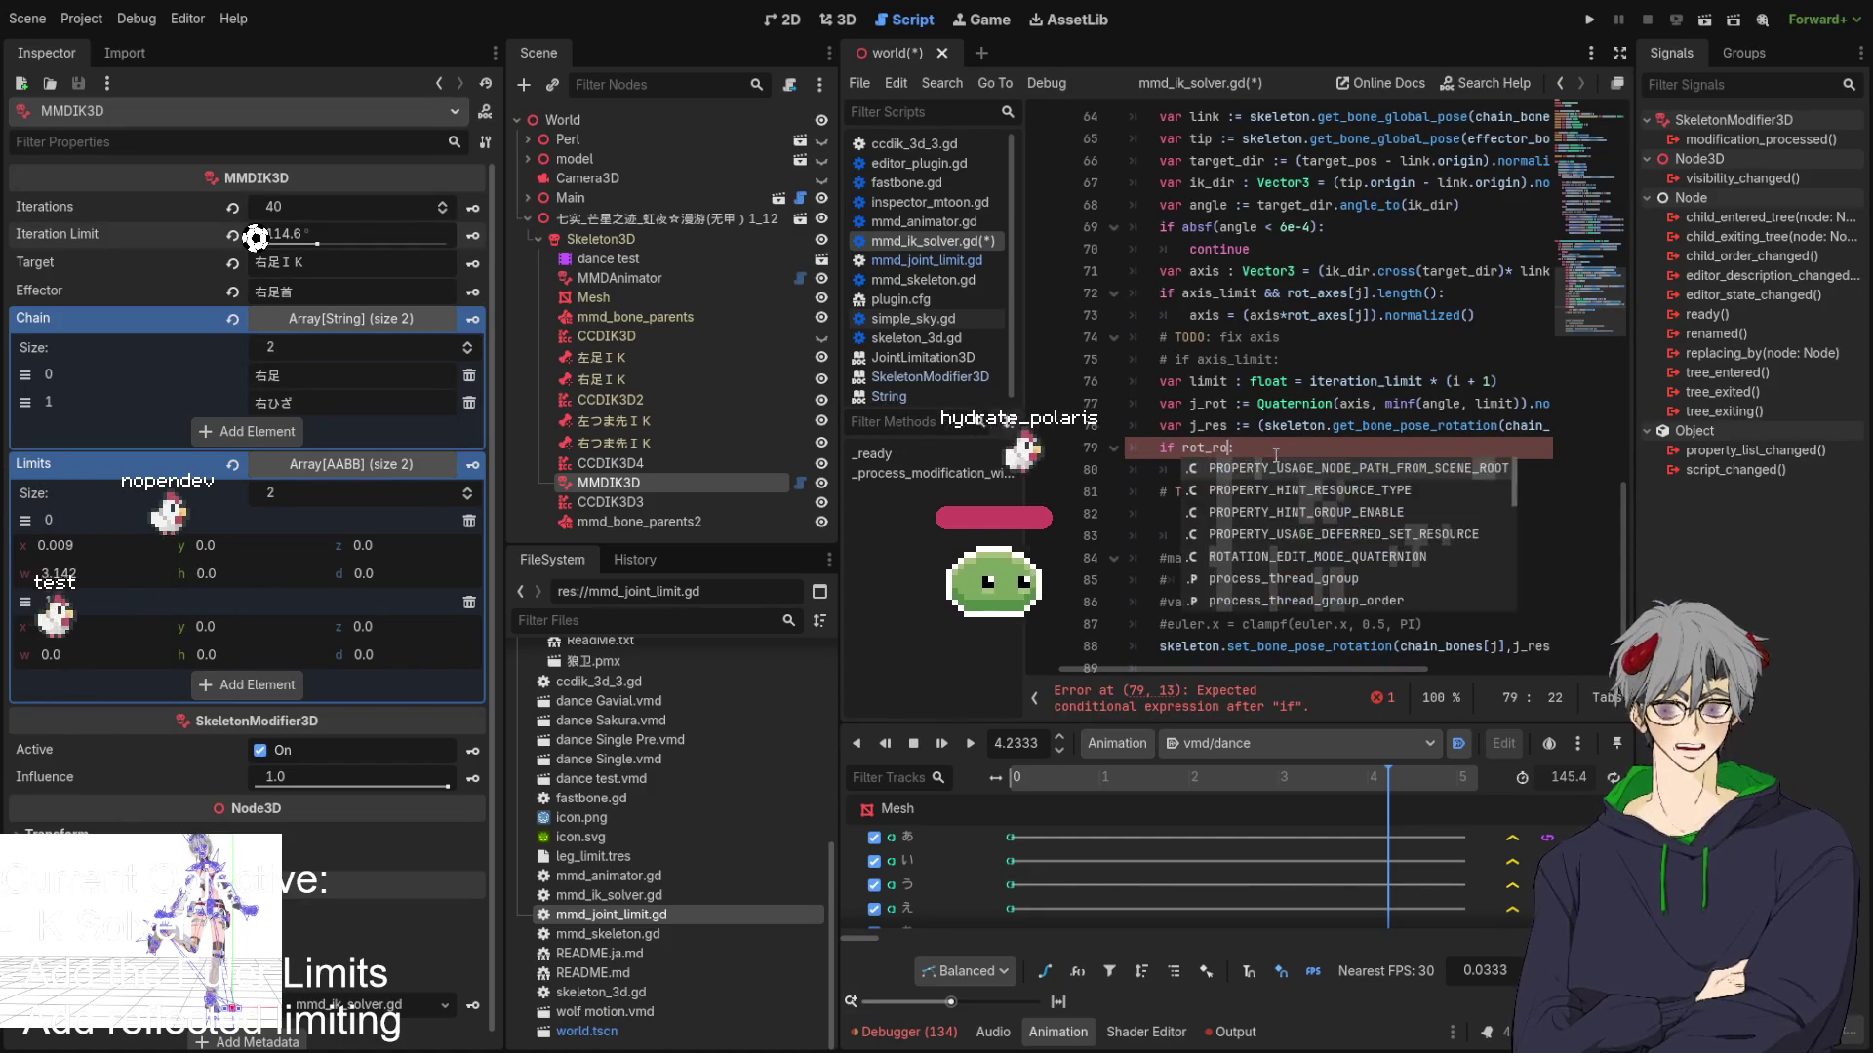
{"action": "type", "text": "orders[j]:"}
{"action": "key", "text": "Return"}
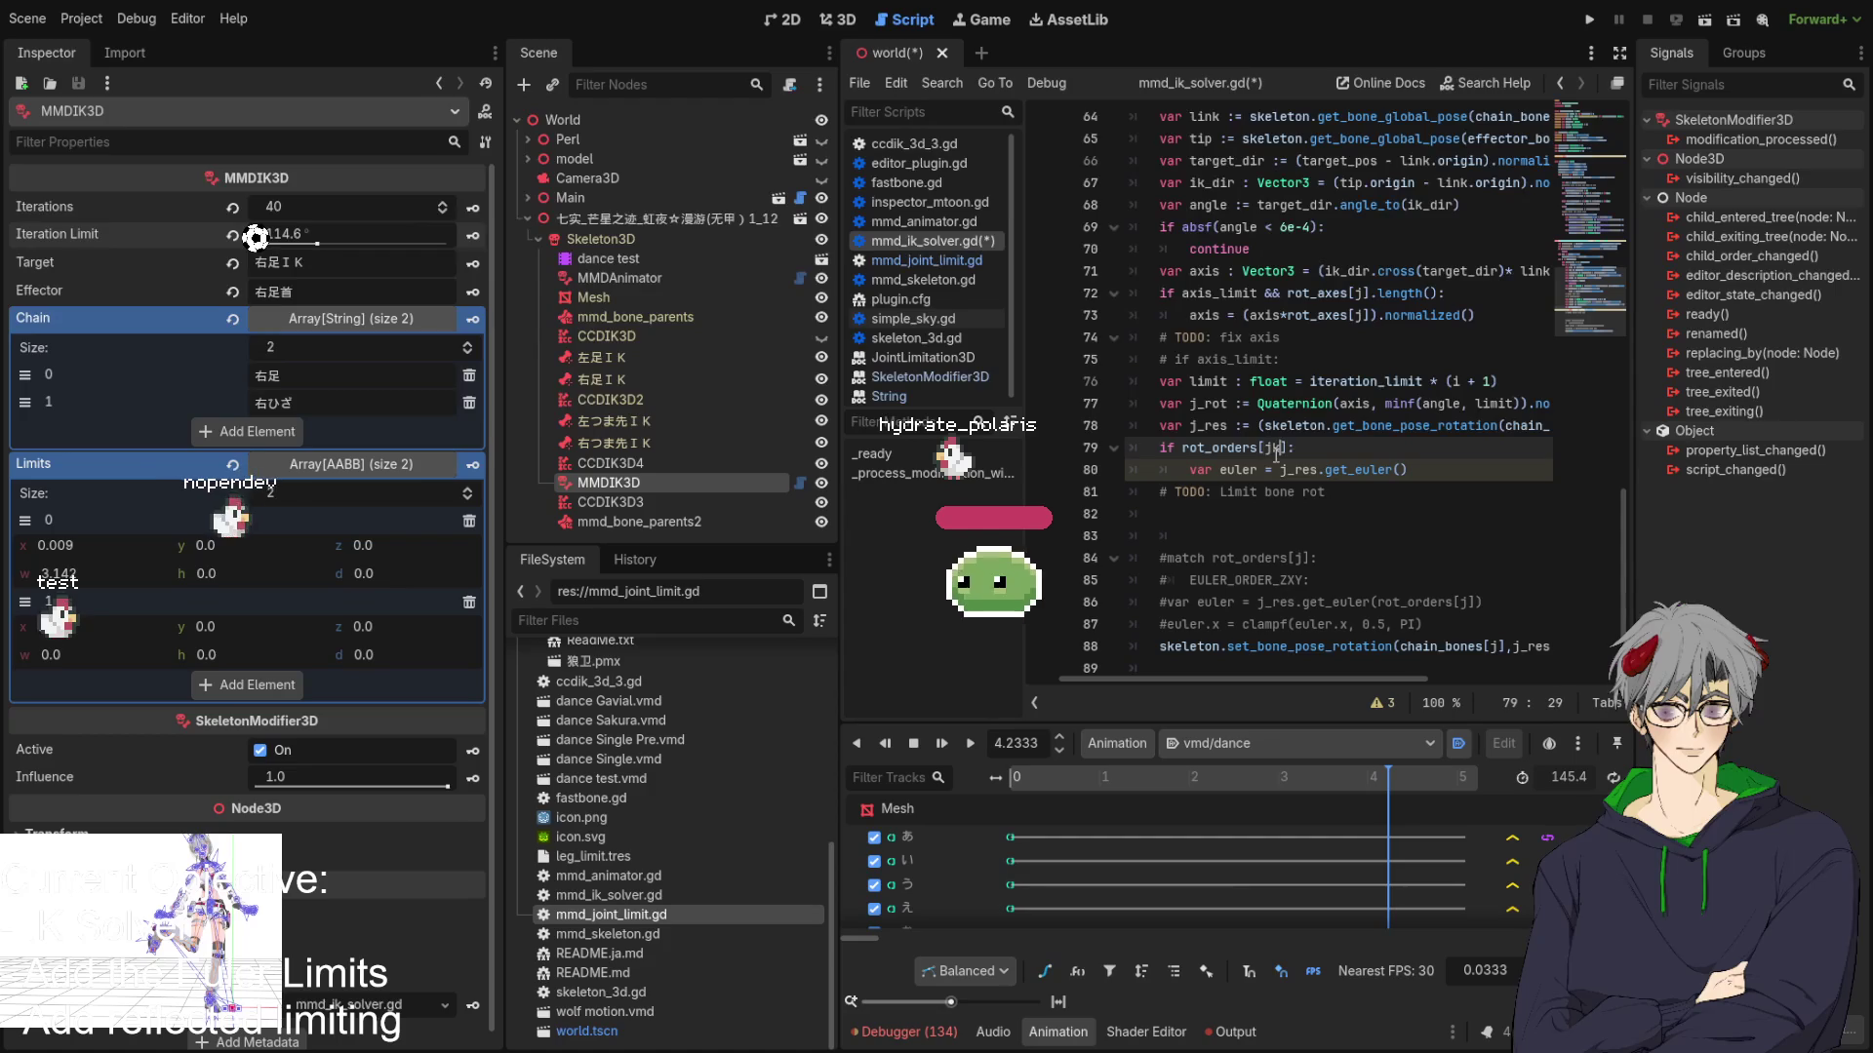
{"action": "key", "text": "Escape"}
{"action": "type", "text": "<"}
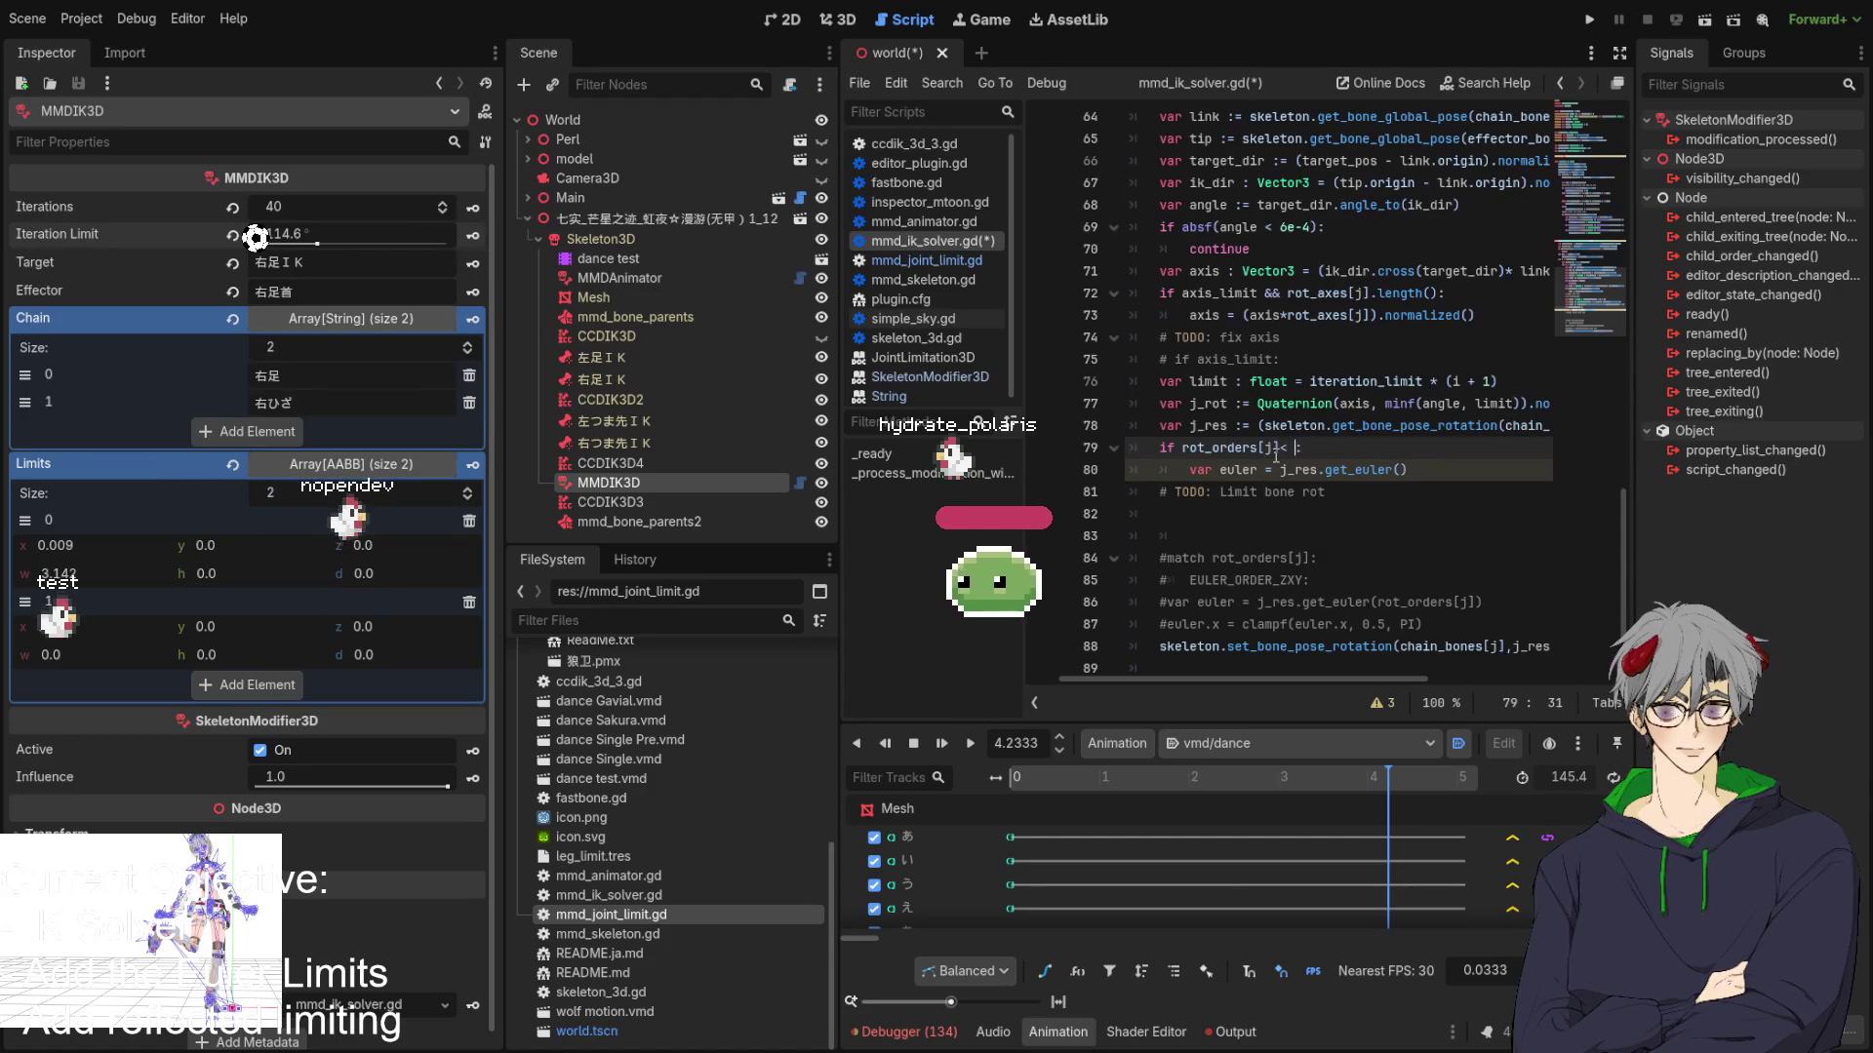
{"action": "type", "text": "0"}
{"action": "key", "text": "BackSpace"}
{"action": "key", "text": "BackSpace"}
{"action": "type", "text": ">=0"}
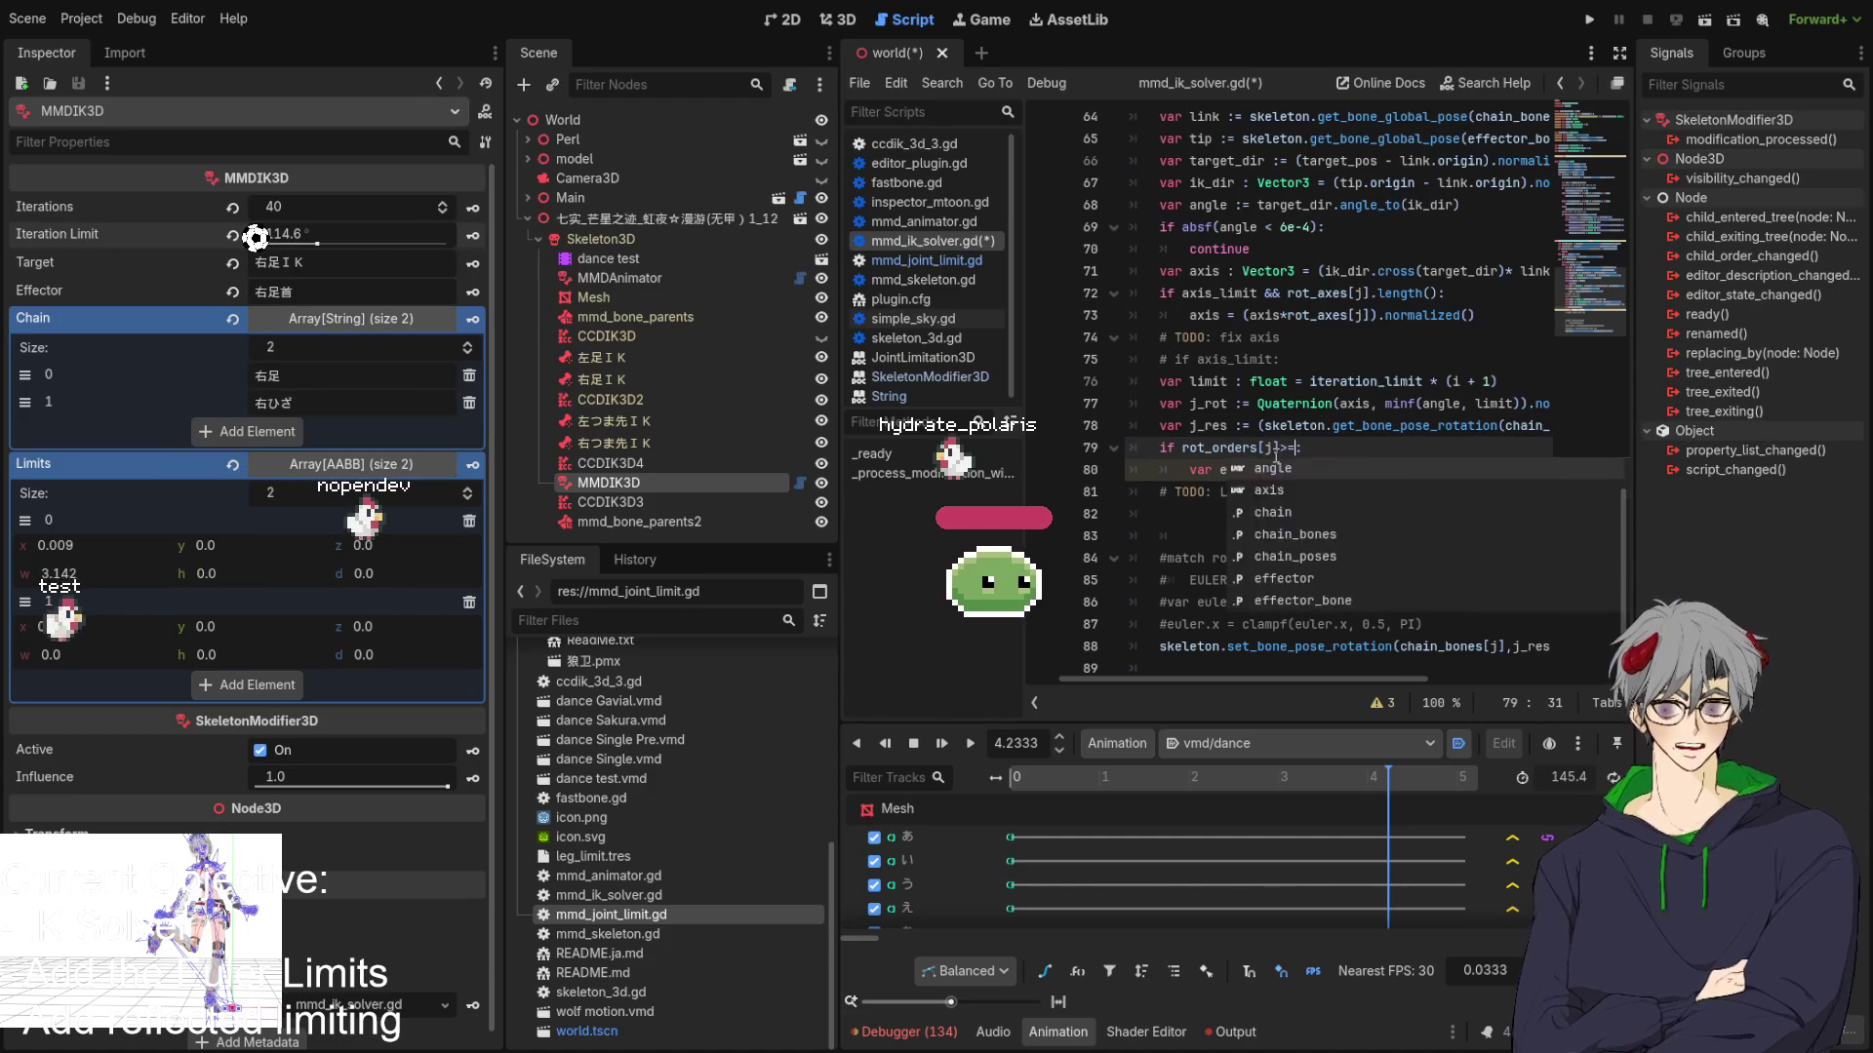
{"action": "double_click", "coordinate": [1219, 448]}
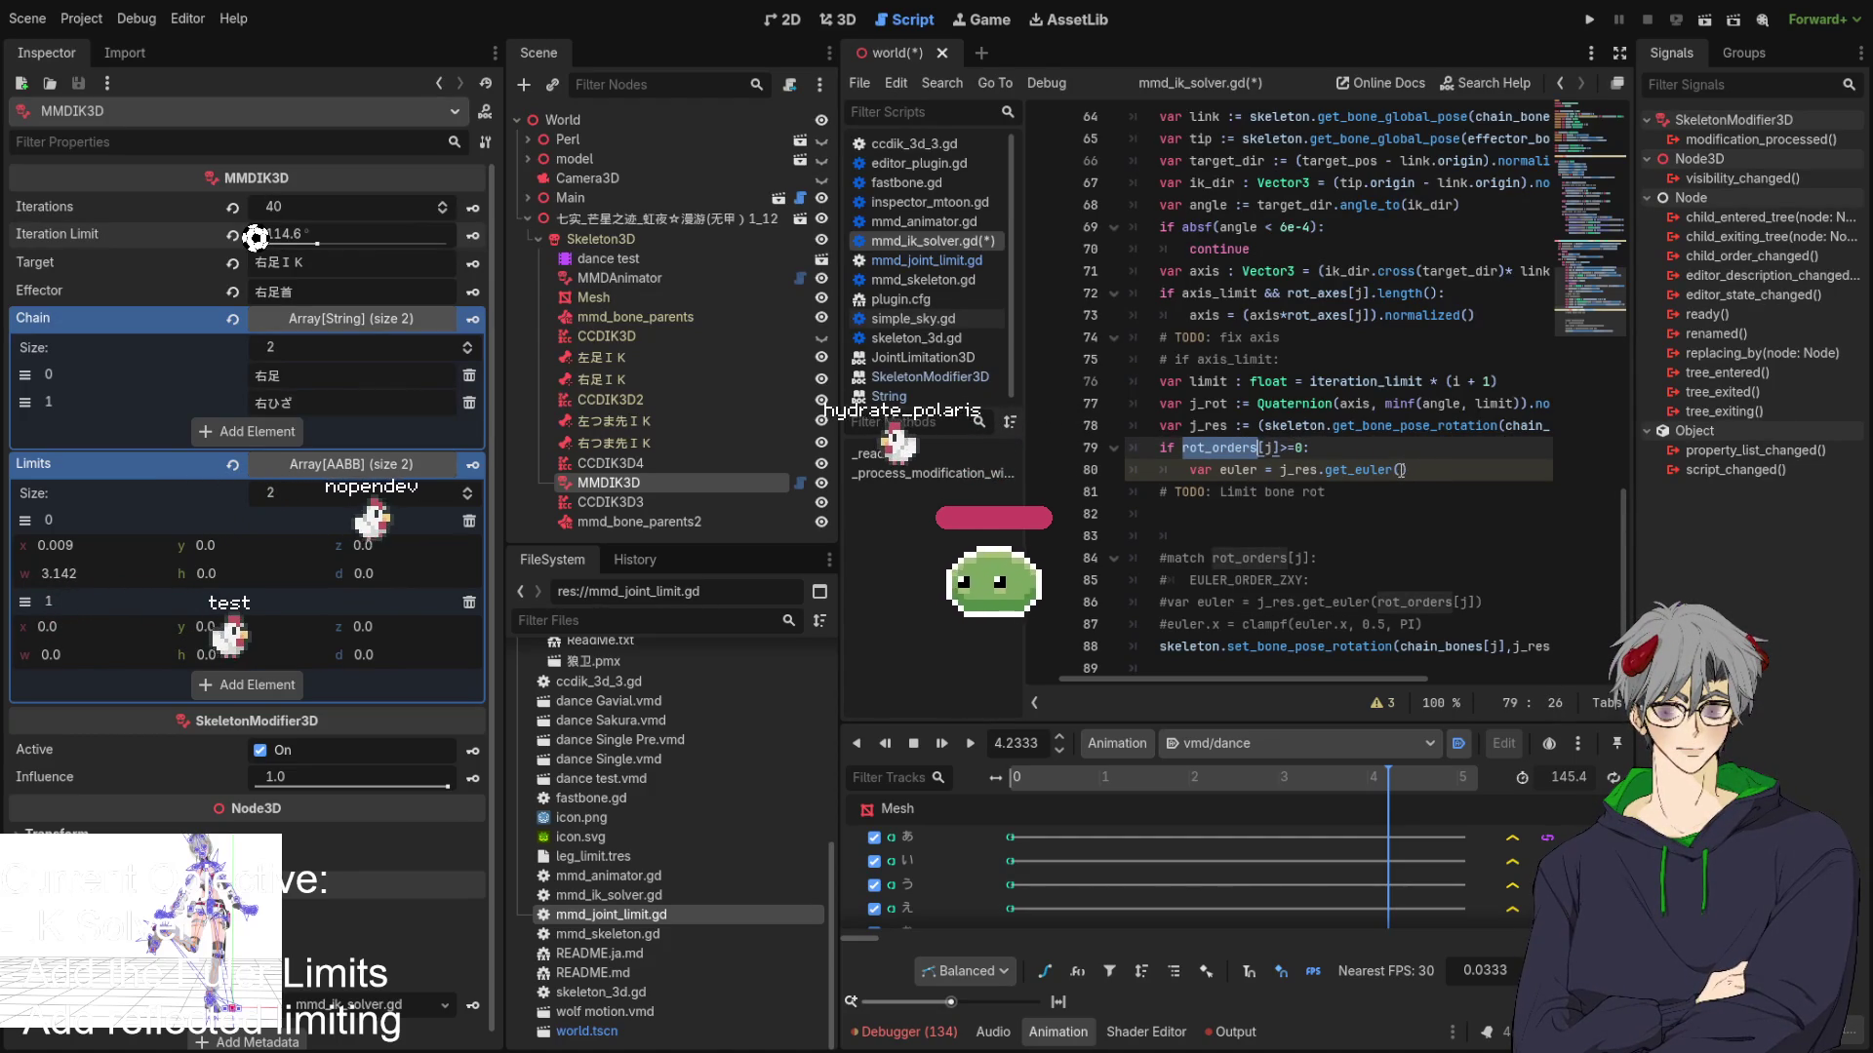
Pass rot_orders[j] as the argument to get_euler on line 80.
{"action": "left_click", "coordinate": [1400, 470]}
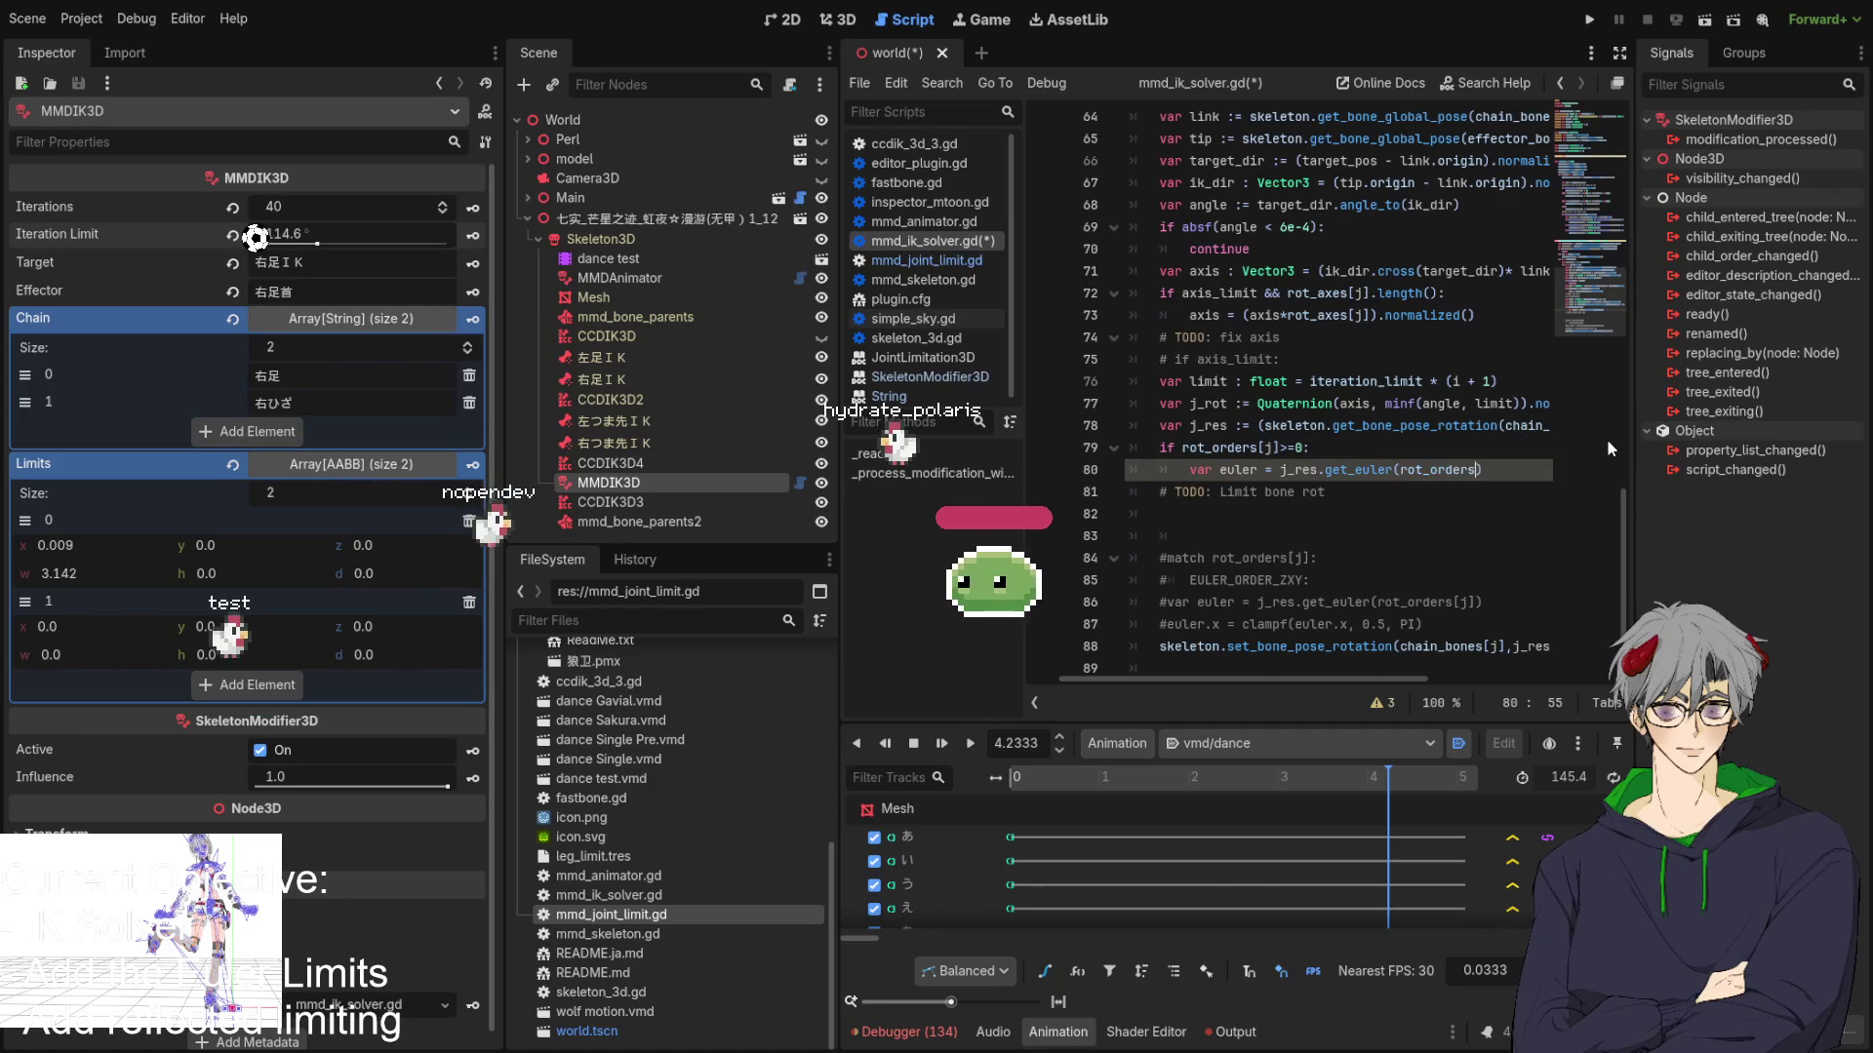
{"action": "type", "text": "[j"}
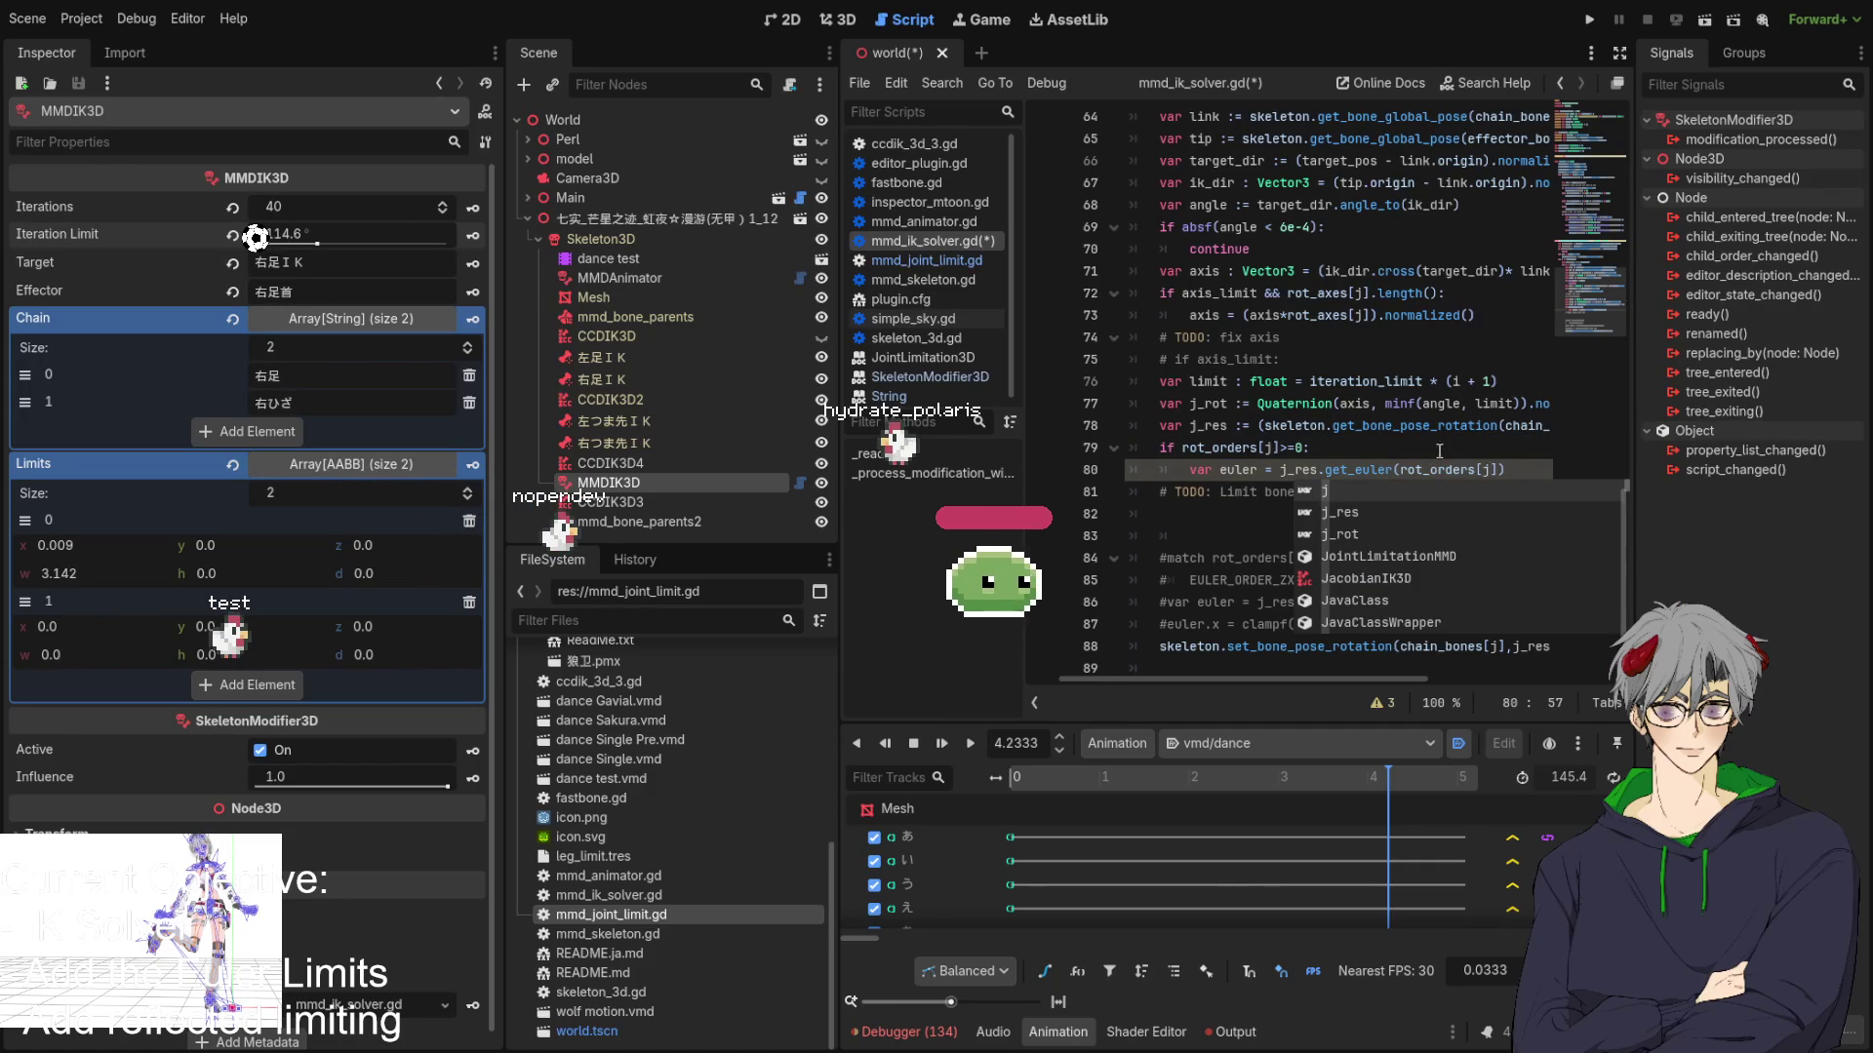
{"action": "left_click", "coordinate": [1334, 470]}
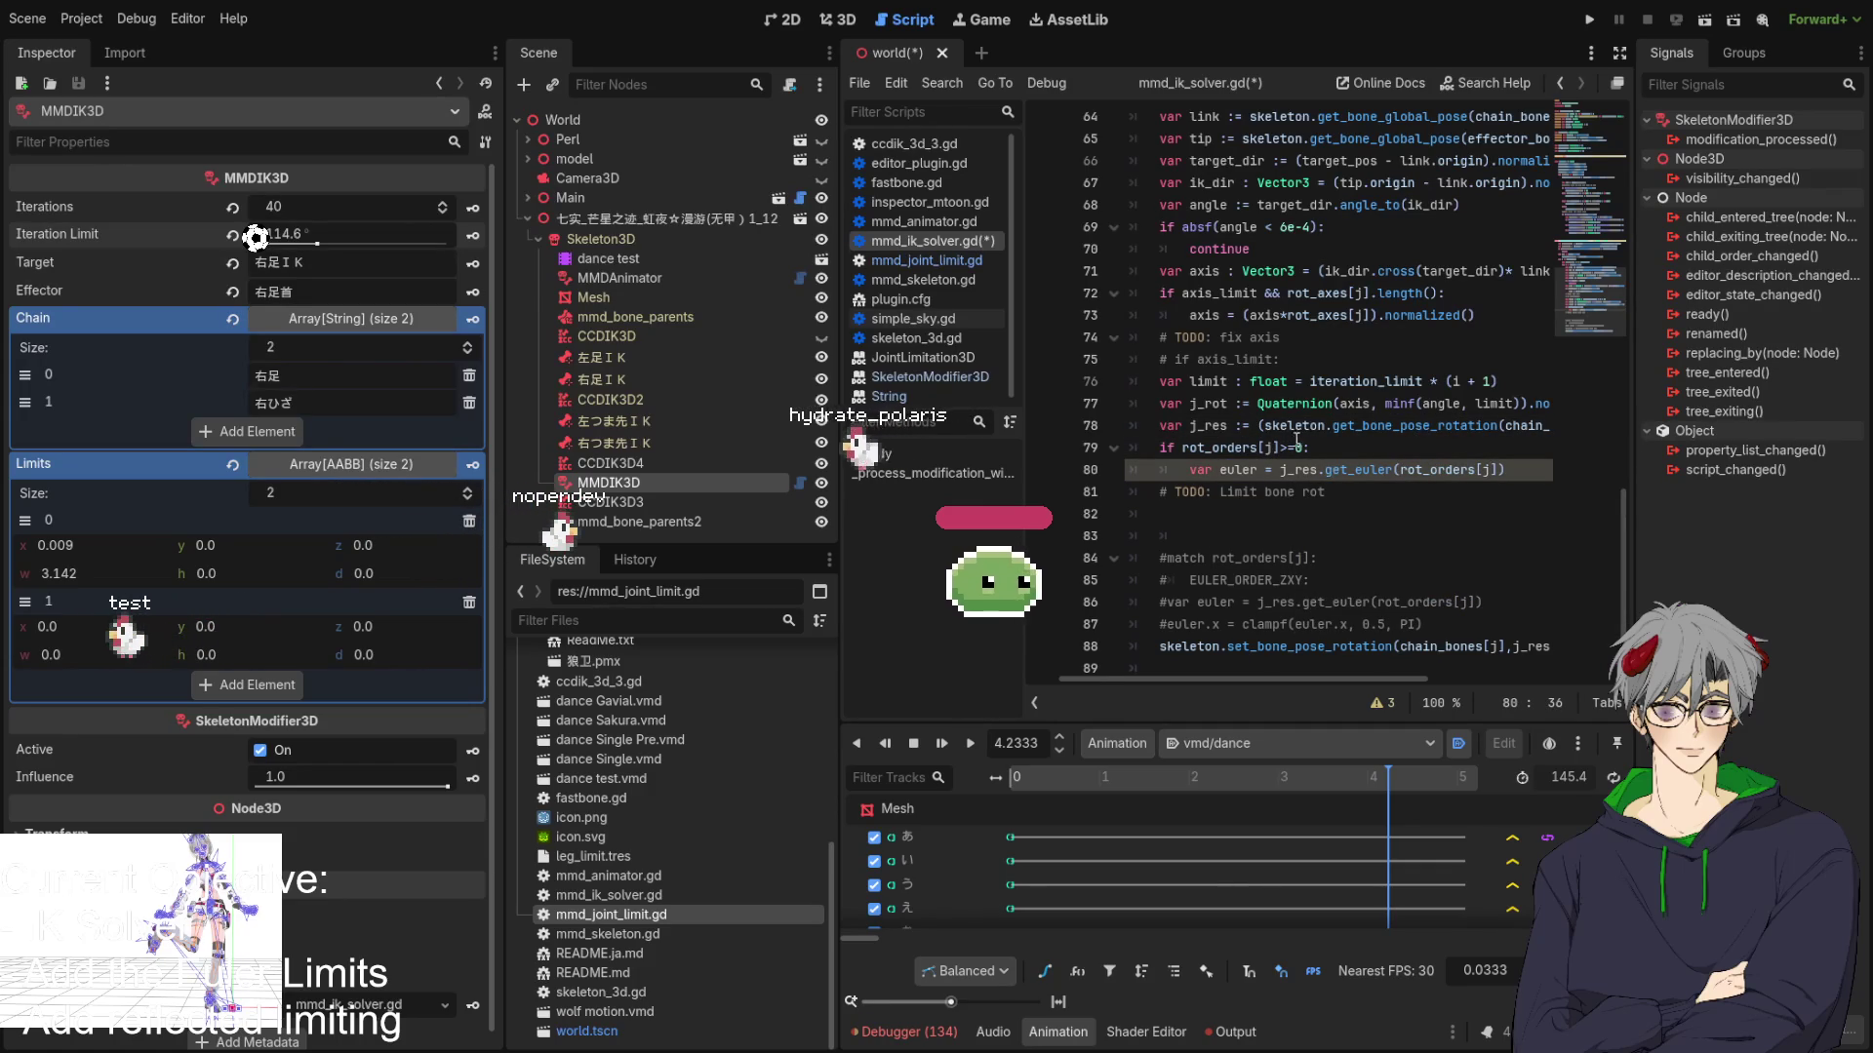
{"action": "left_click", "coordinate": [1511, 464]}
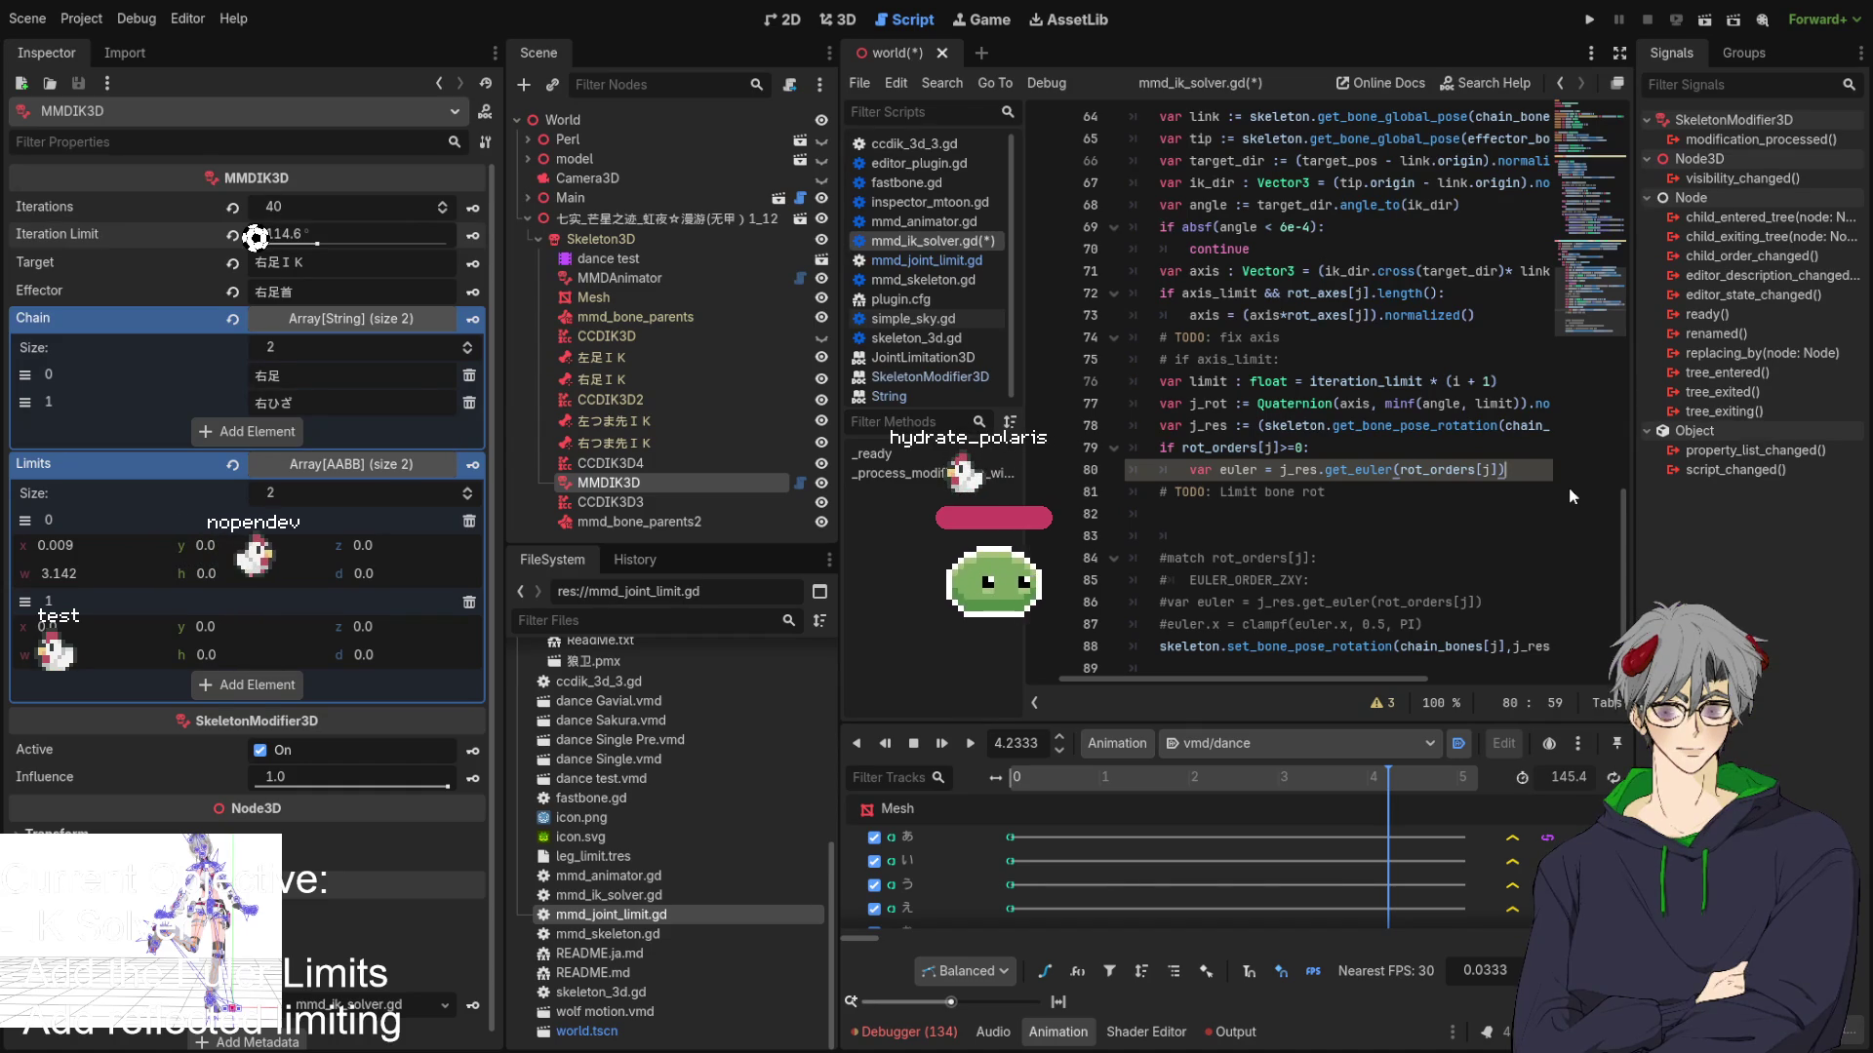
Add a new line 81 beginning with j_rot.
{"action": "key", "text": "Return"}
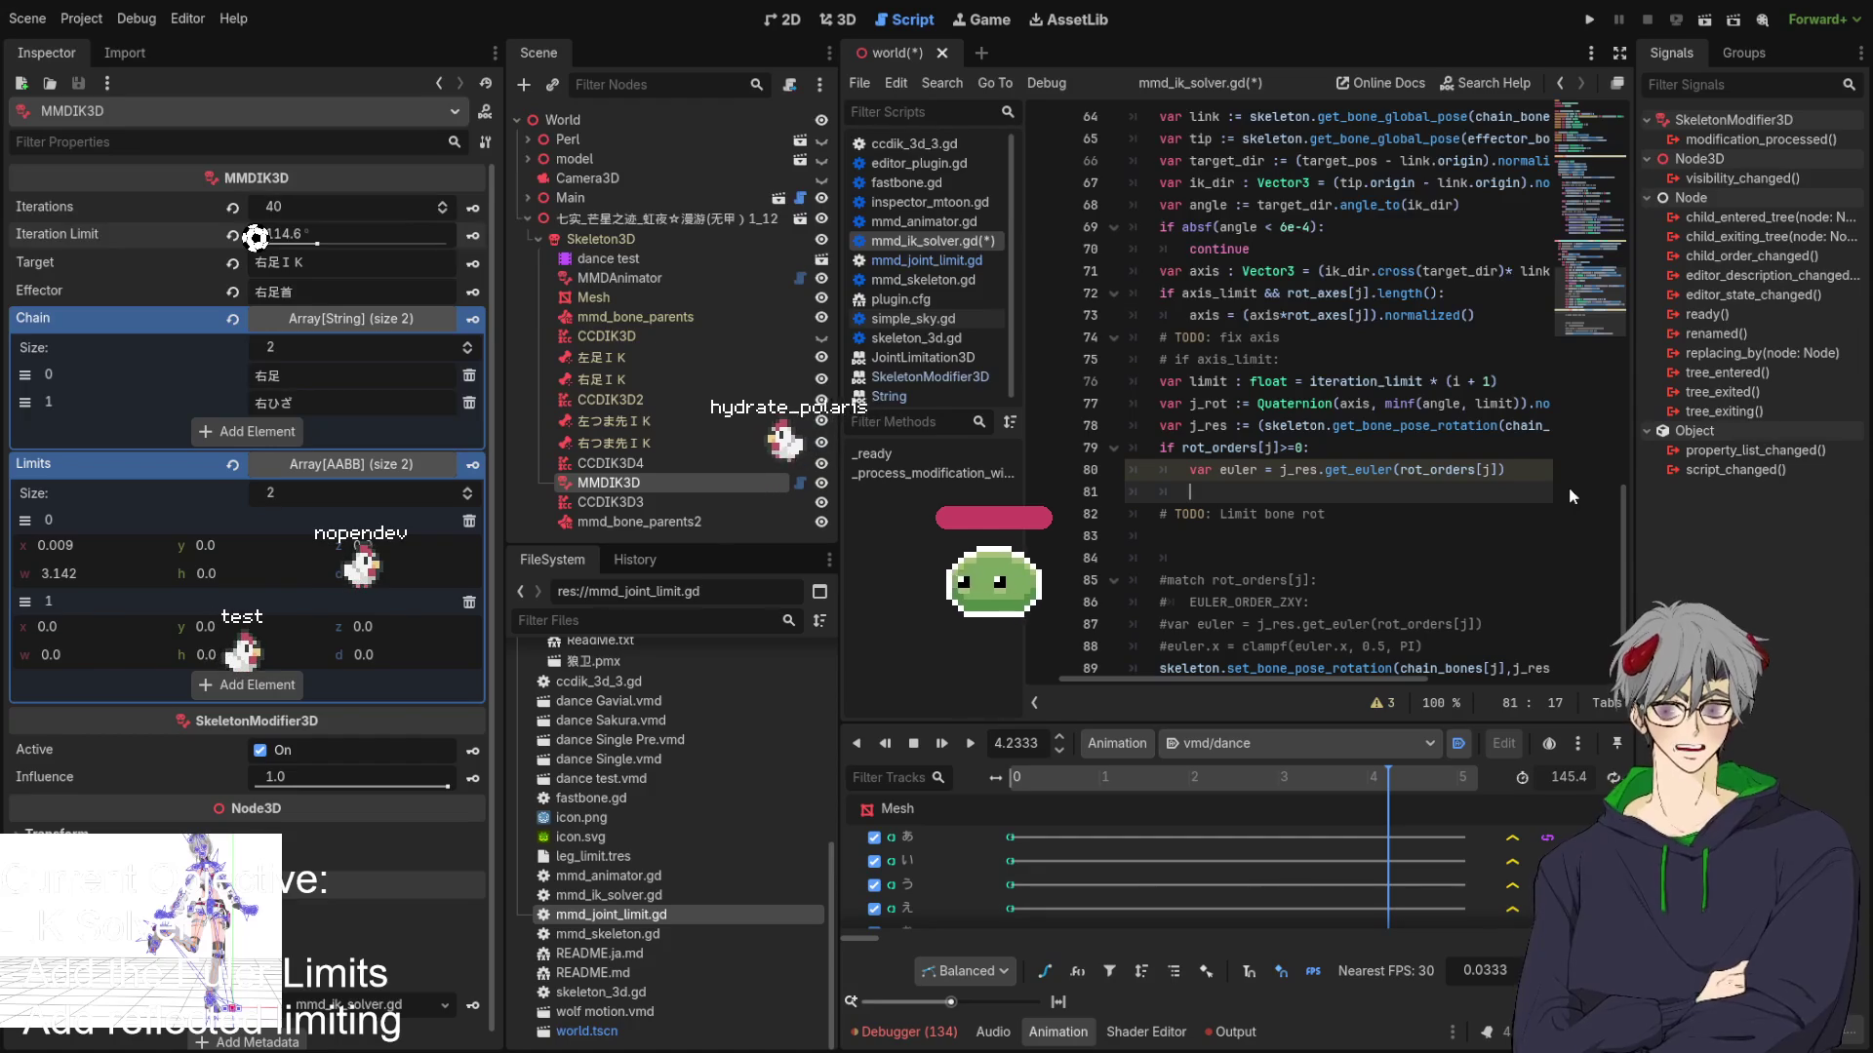
{"action": "type", "text": "js"}
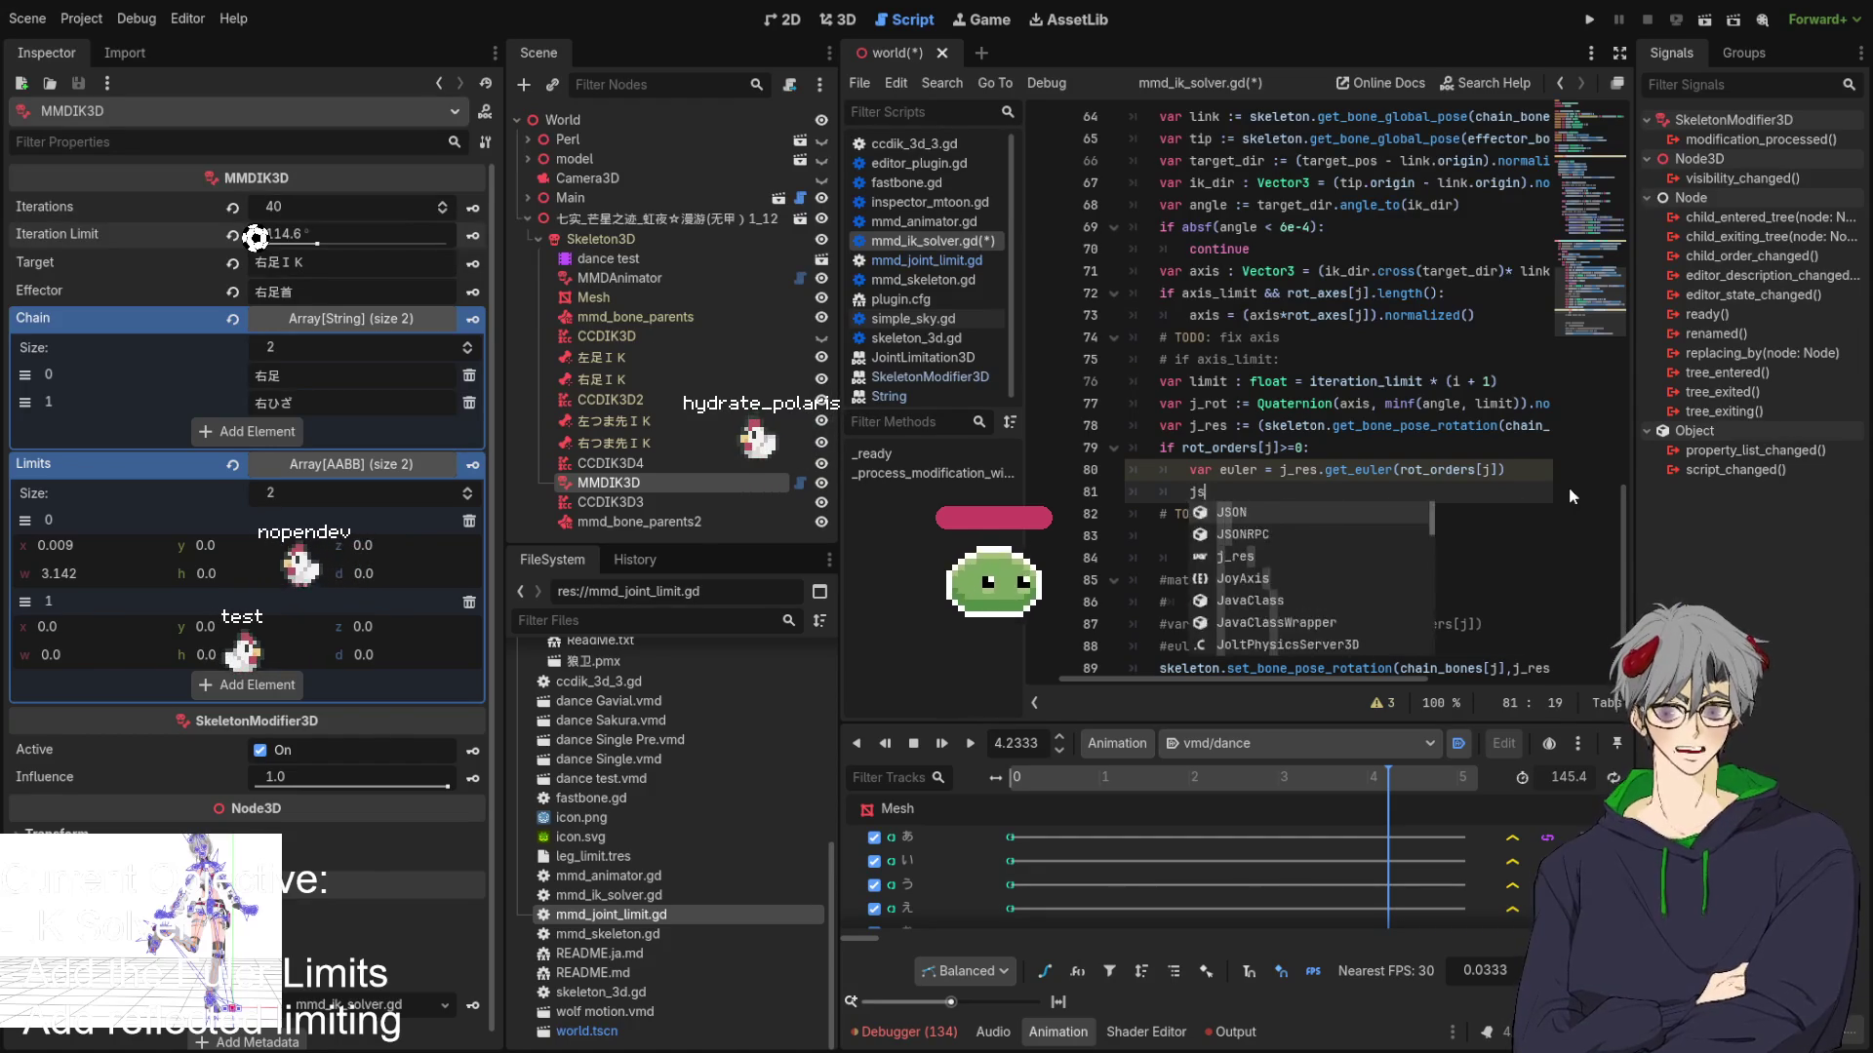
{"action": "key", "text": "BackSpace"}
{"action": "type", "text": "_rot"}
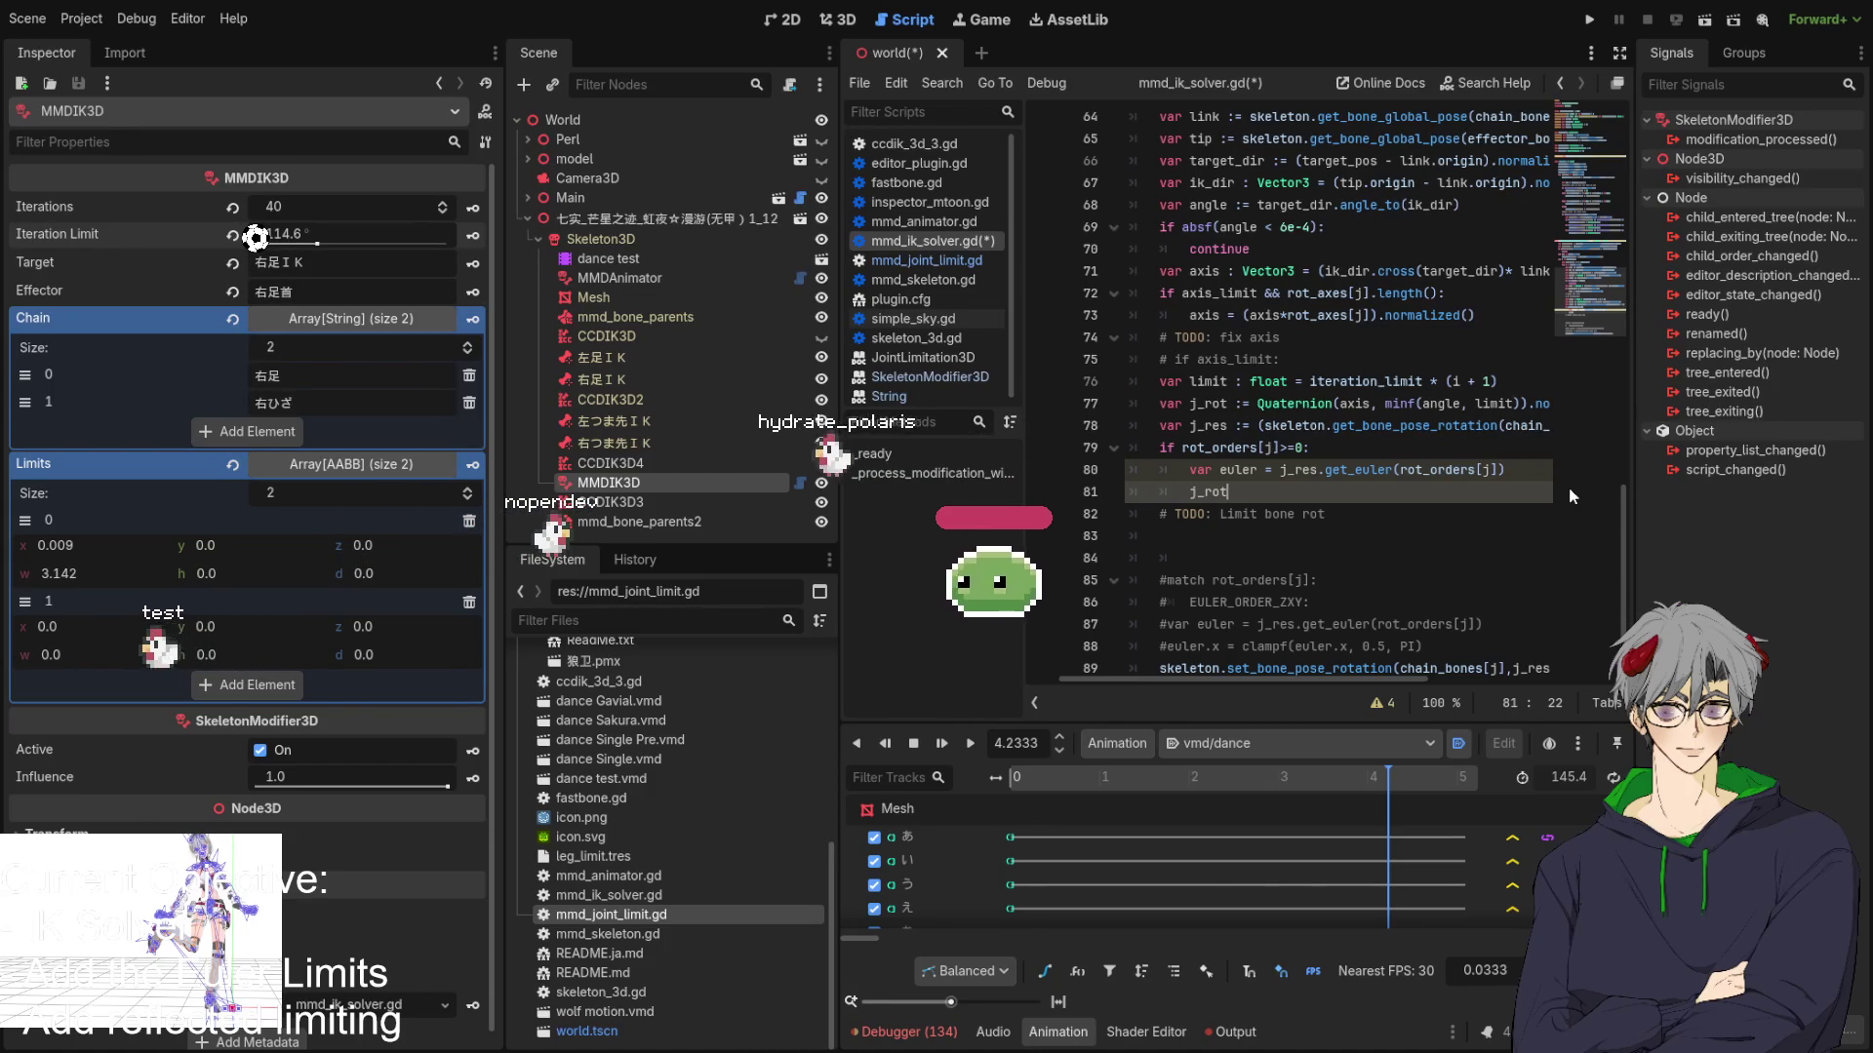
Append a dot after get_euler(rot_orders[j]) to chain another method.
{"action": "double_click", "coordinate": [1237, 470]}
{"action": "left_click", "coordinate": [1260, 495]}
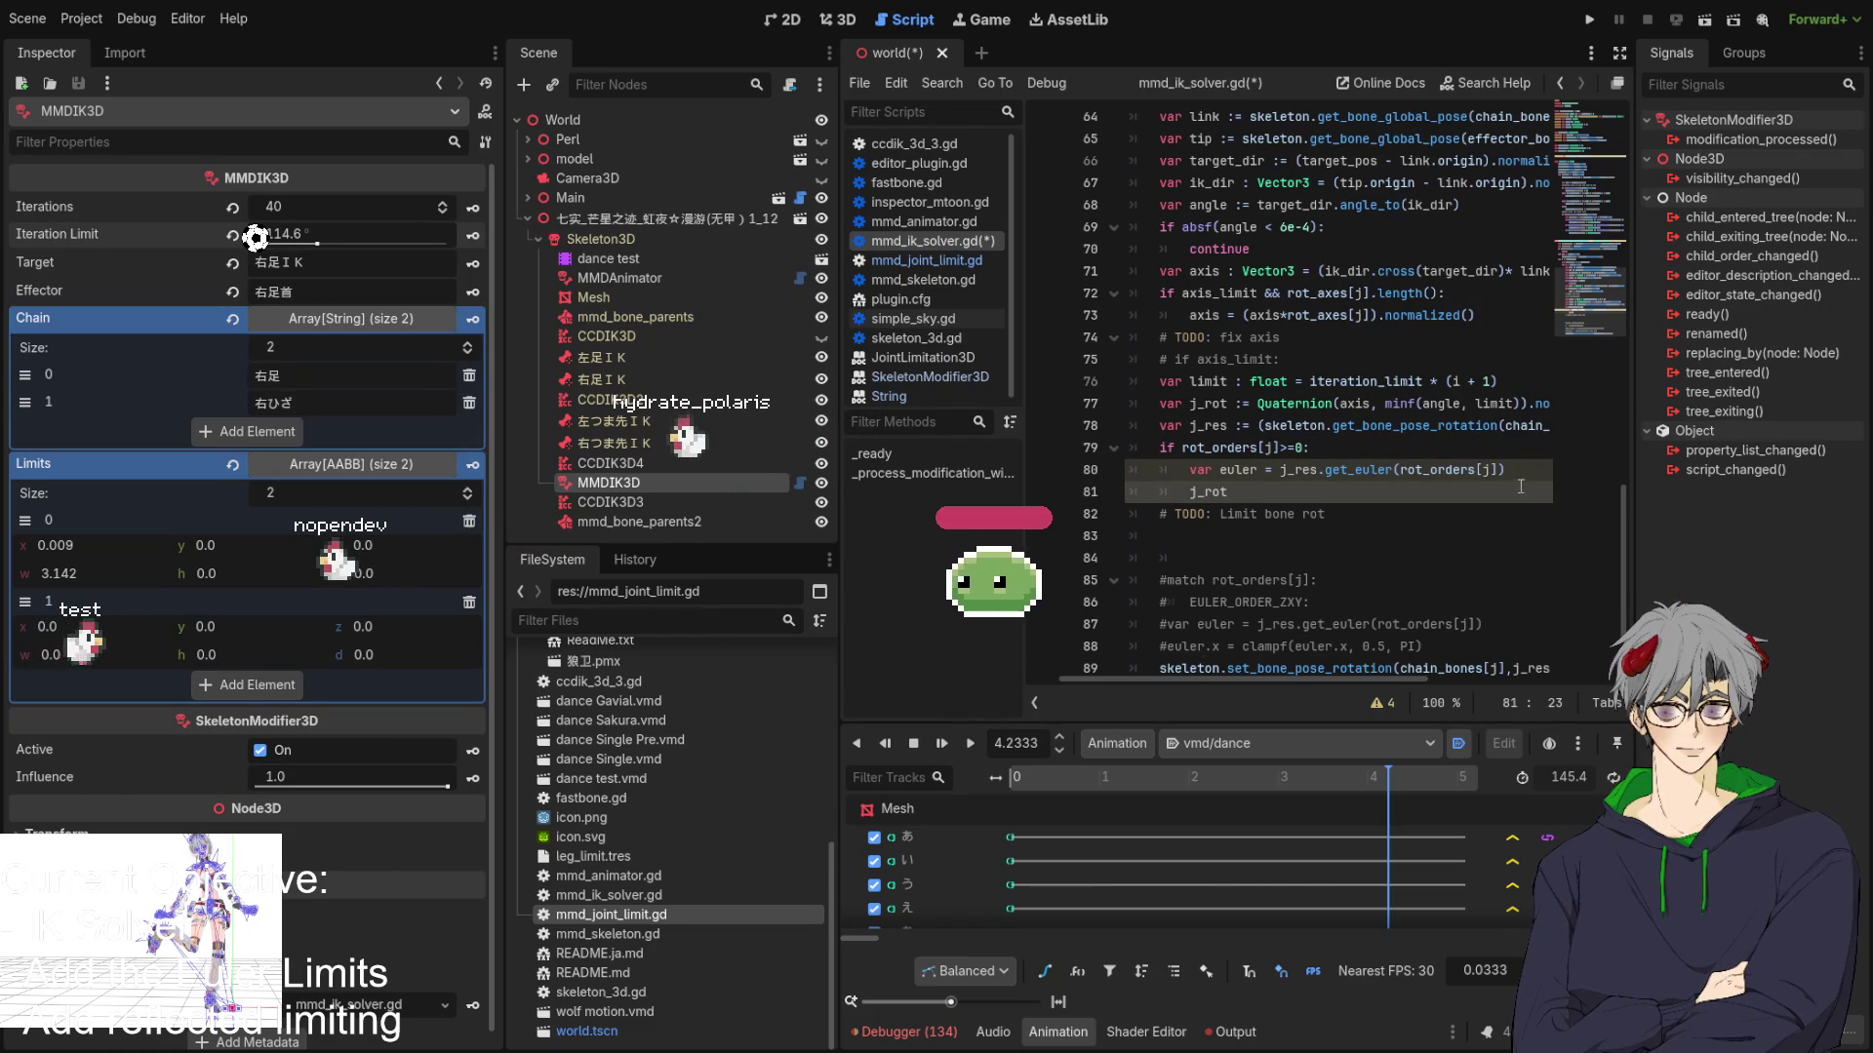
{"action": "left_click", "coordinate": [1524, 470]}
{"action": "type", "text": "."}
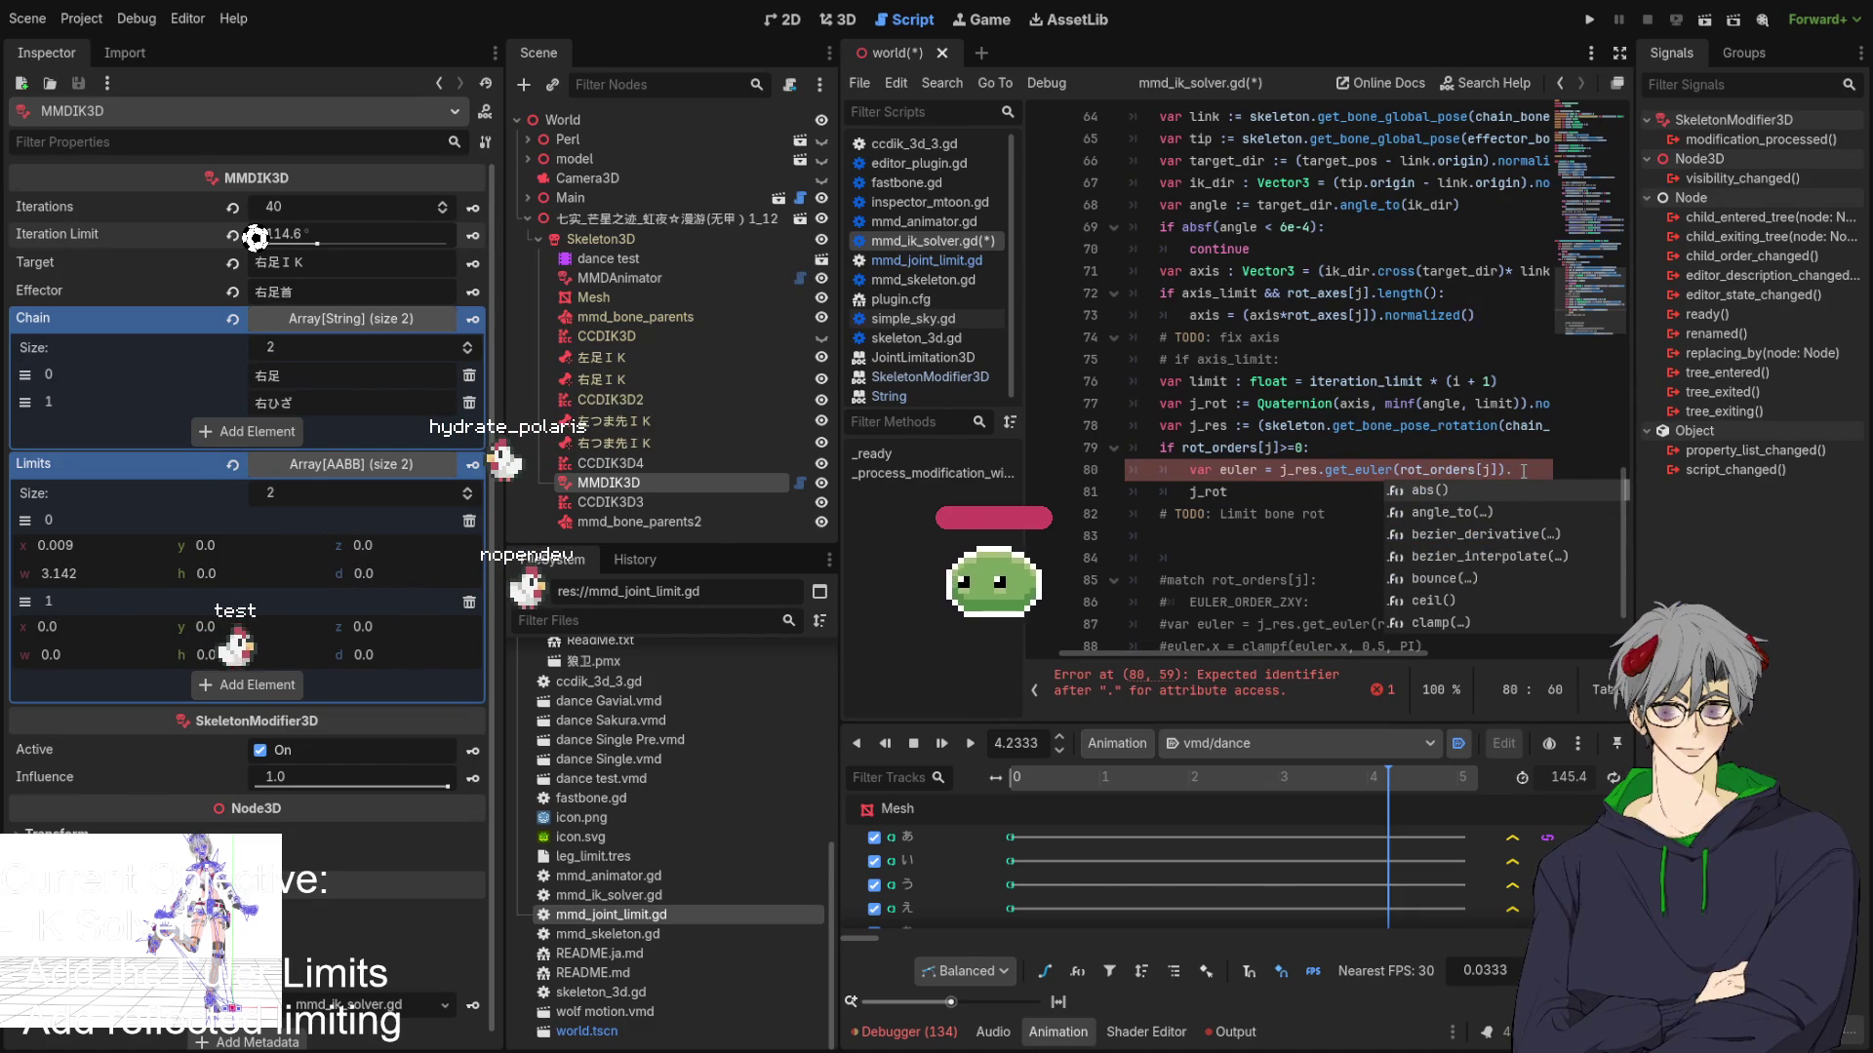
Chain .clamp(limits[j].position, limits[j].end) onto the euler value on line 80.
{"action": "type", "text": "ca"}
{"action": "key", "text": "Return"}
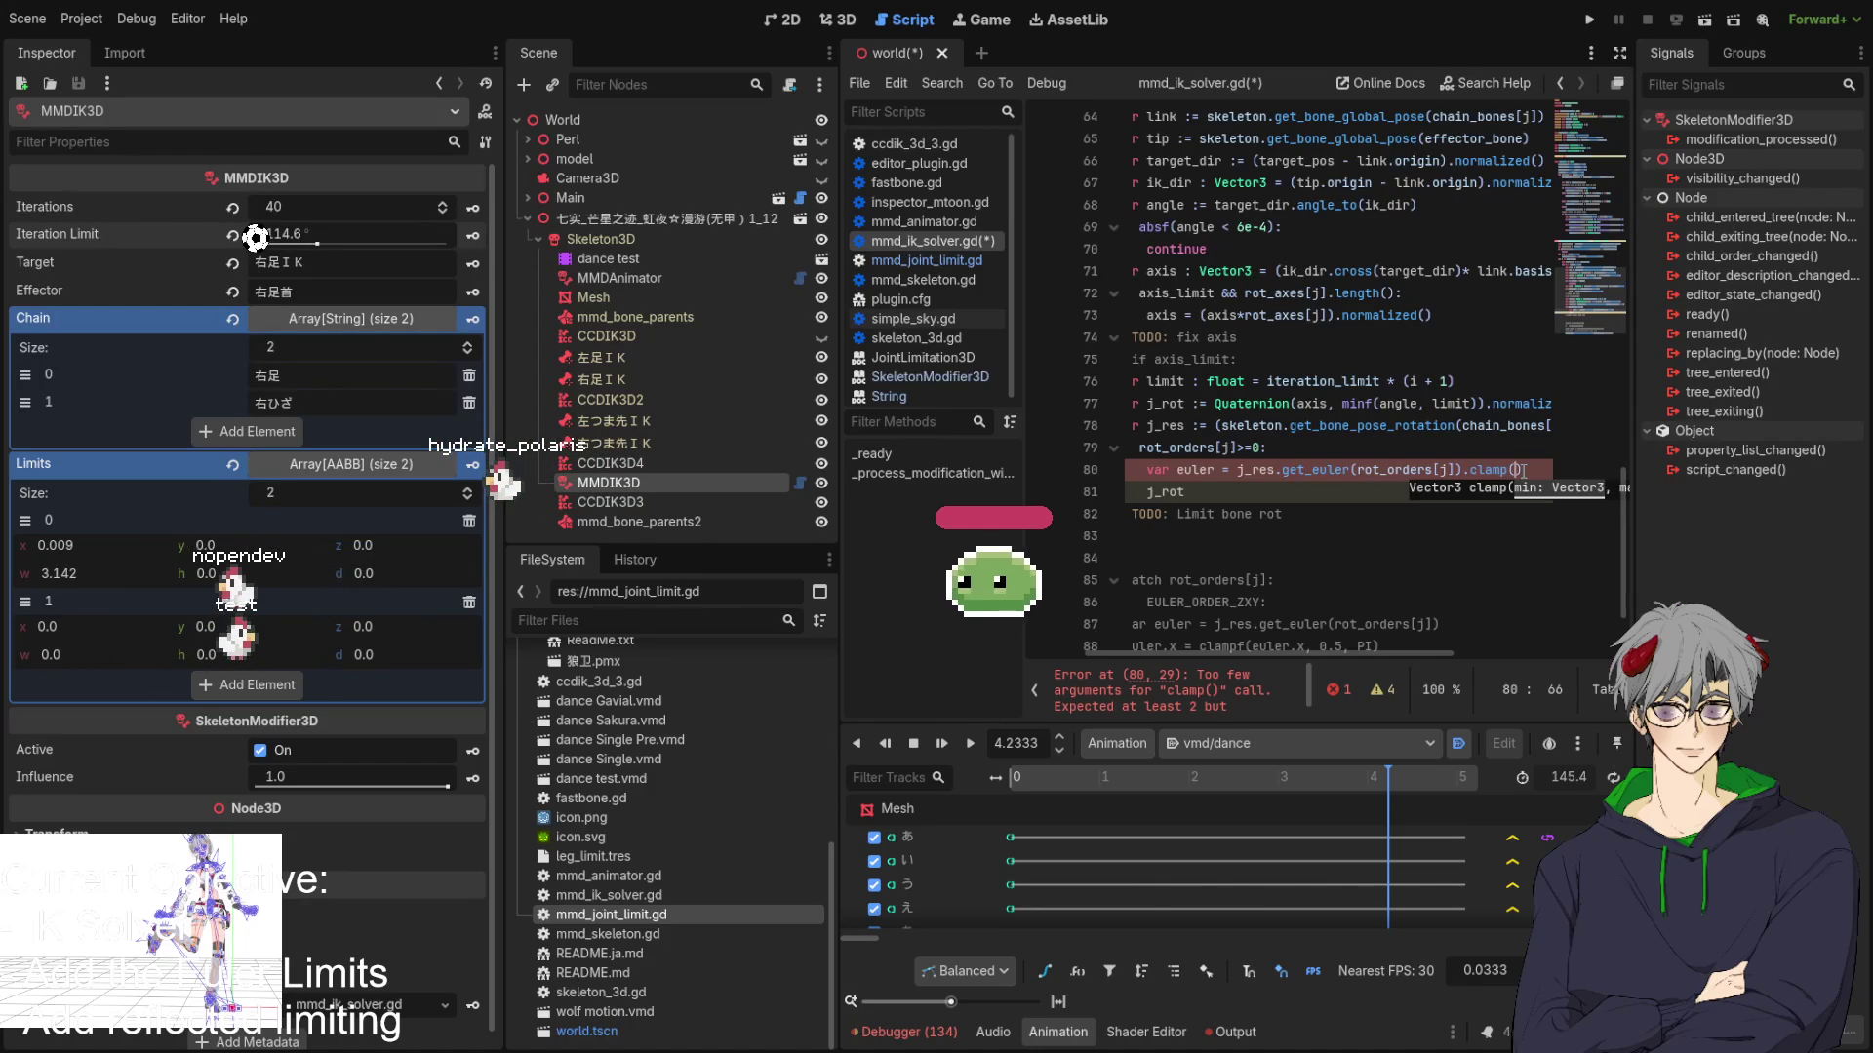
{"action": "type", "text": "limits["}
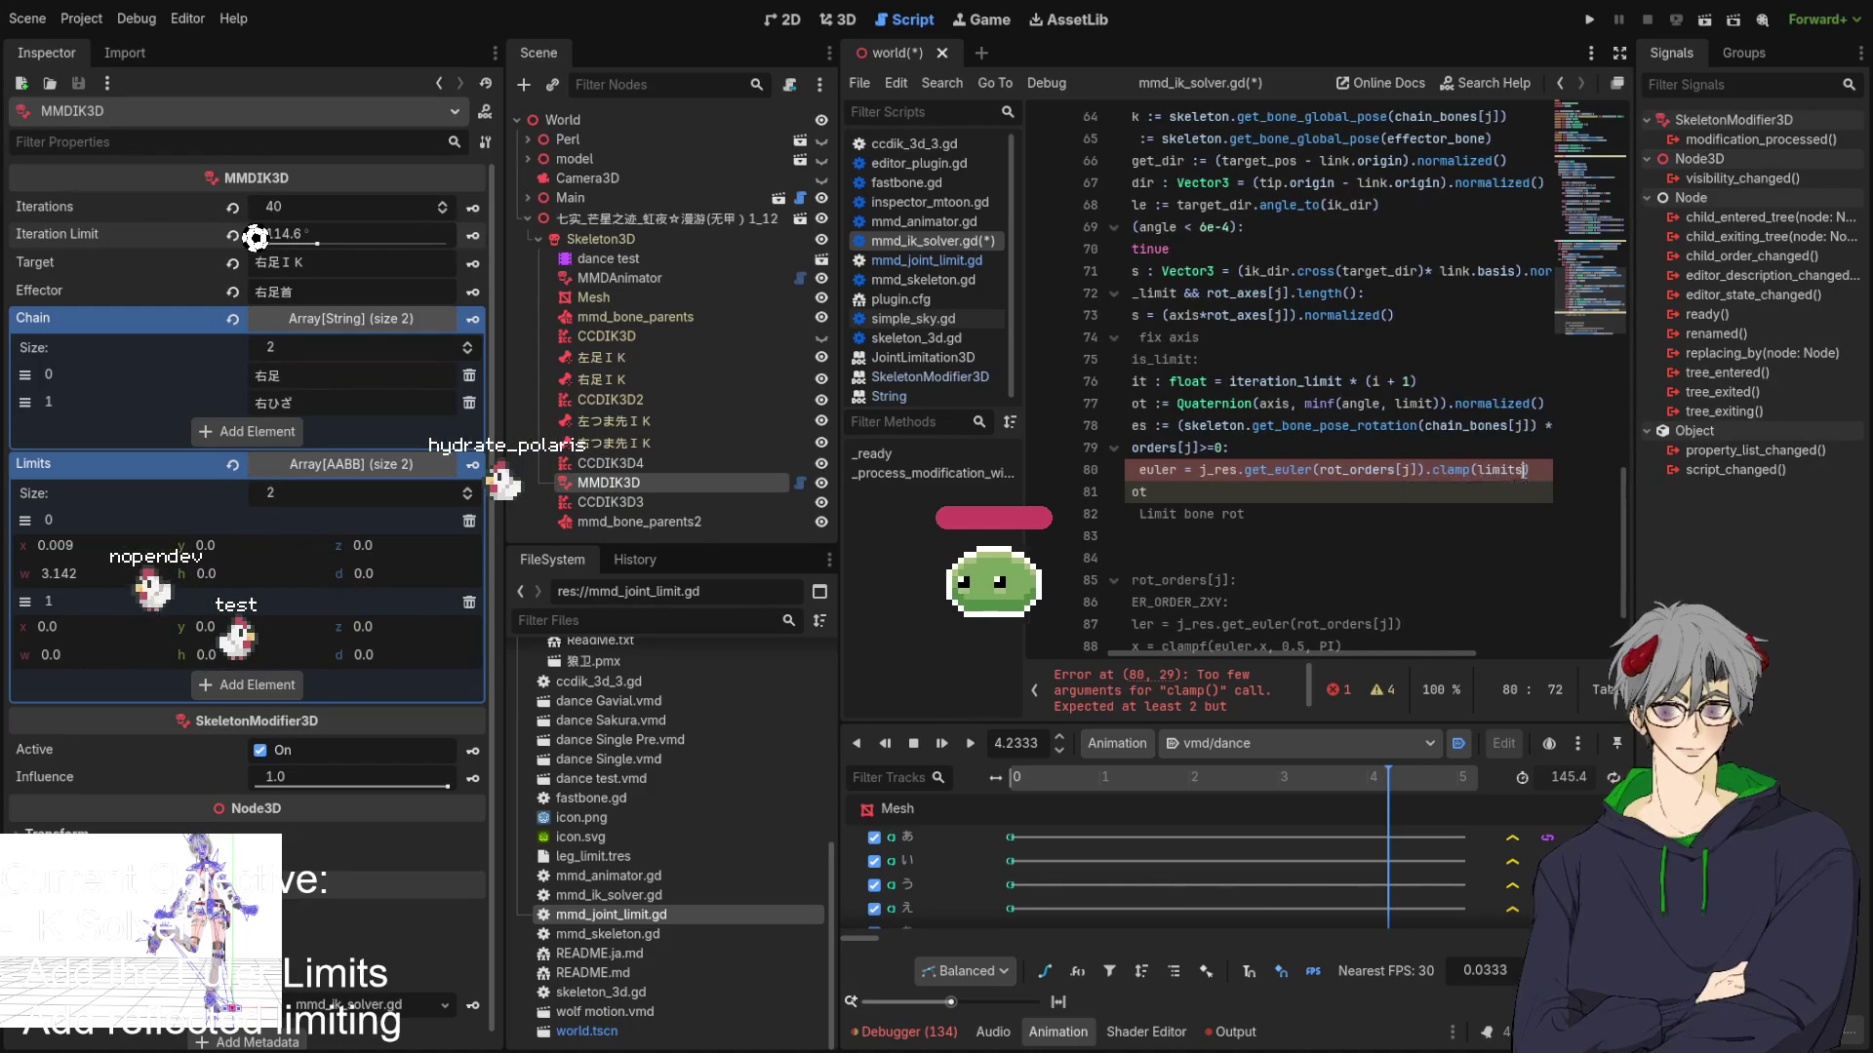
{"action": "type", "text": "j],"}
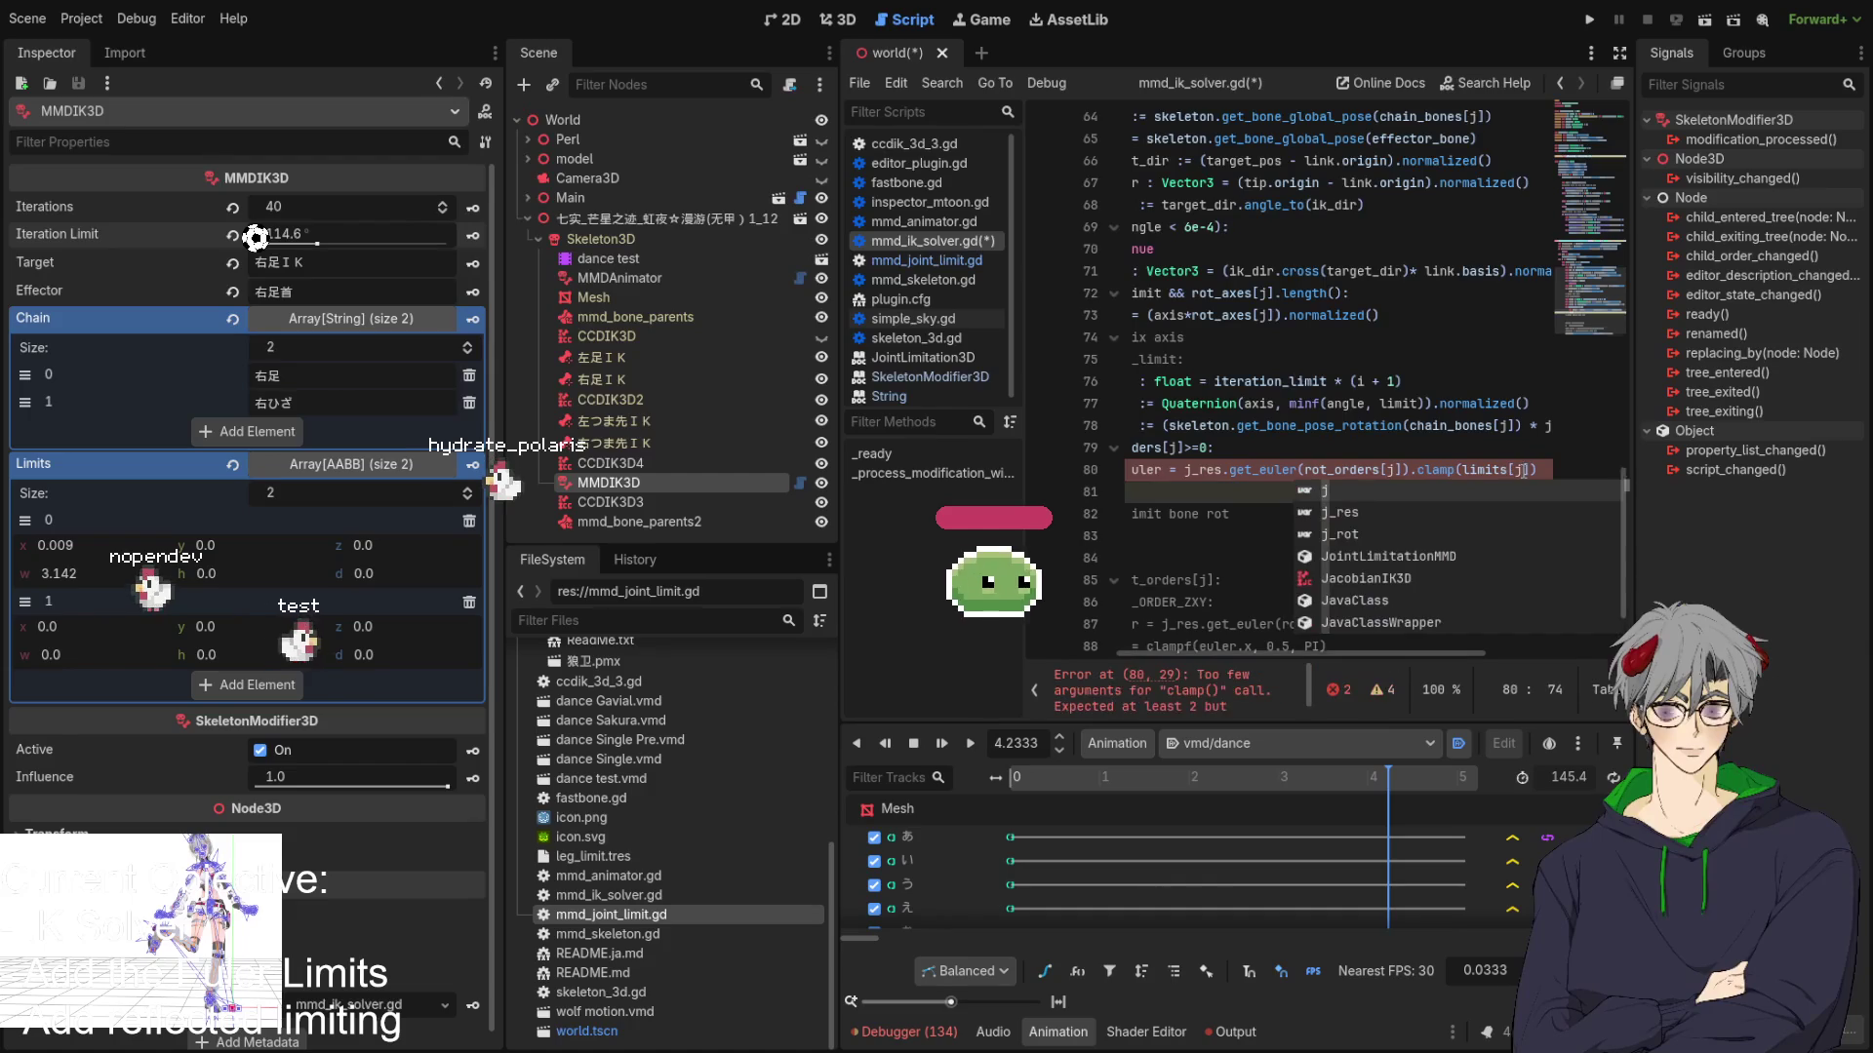
{"action": "key", "text": "BackSpace"}
{"action": "type", "text": "."}
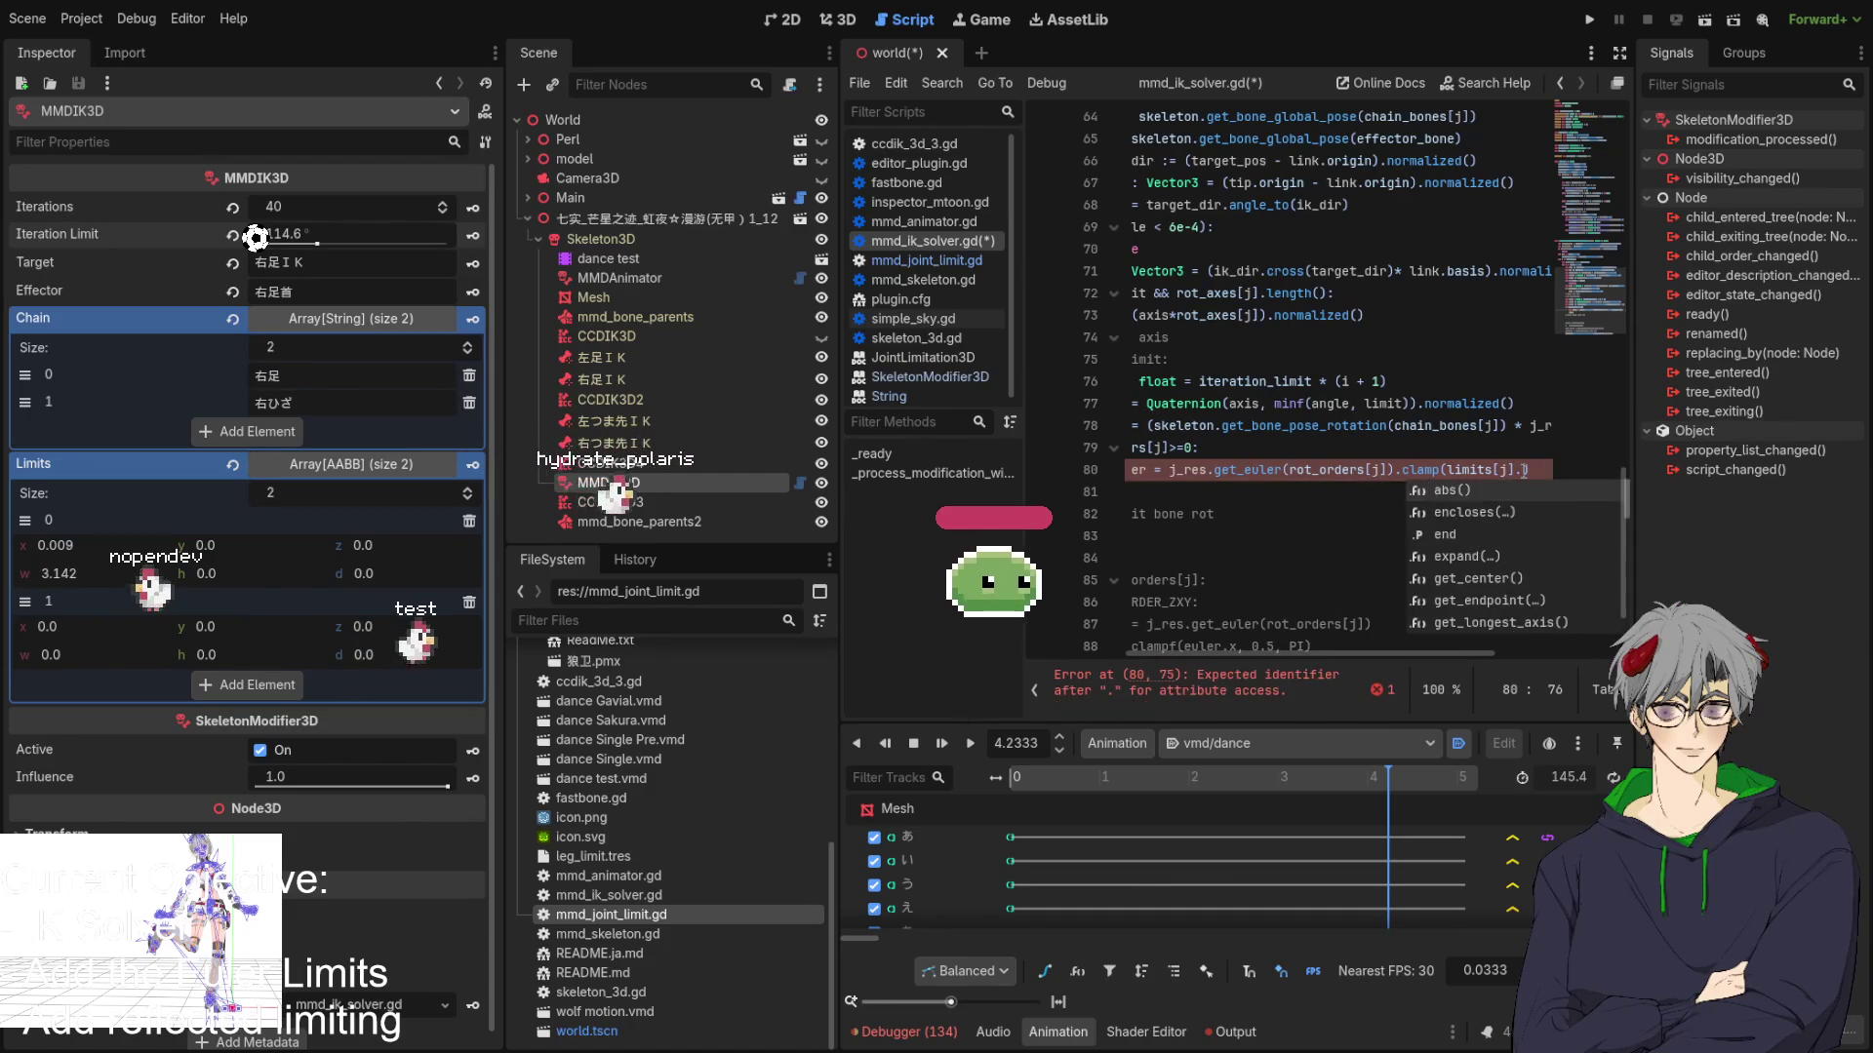
{"action": "type", "text": "o"}
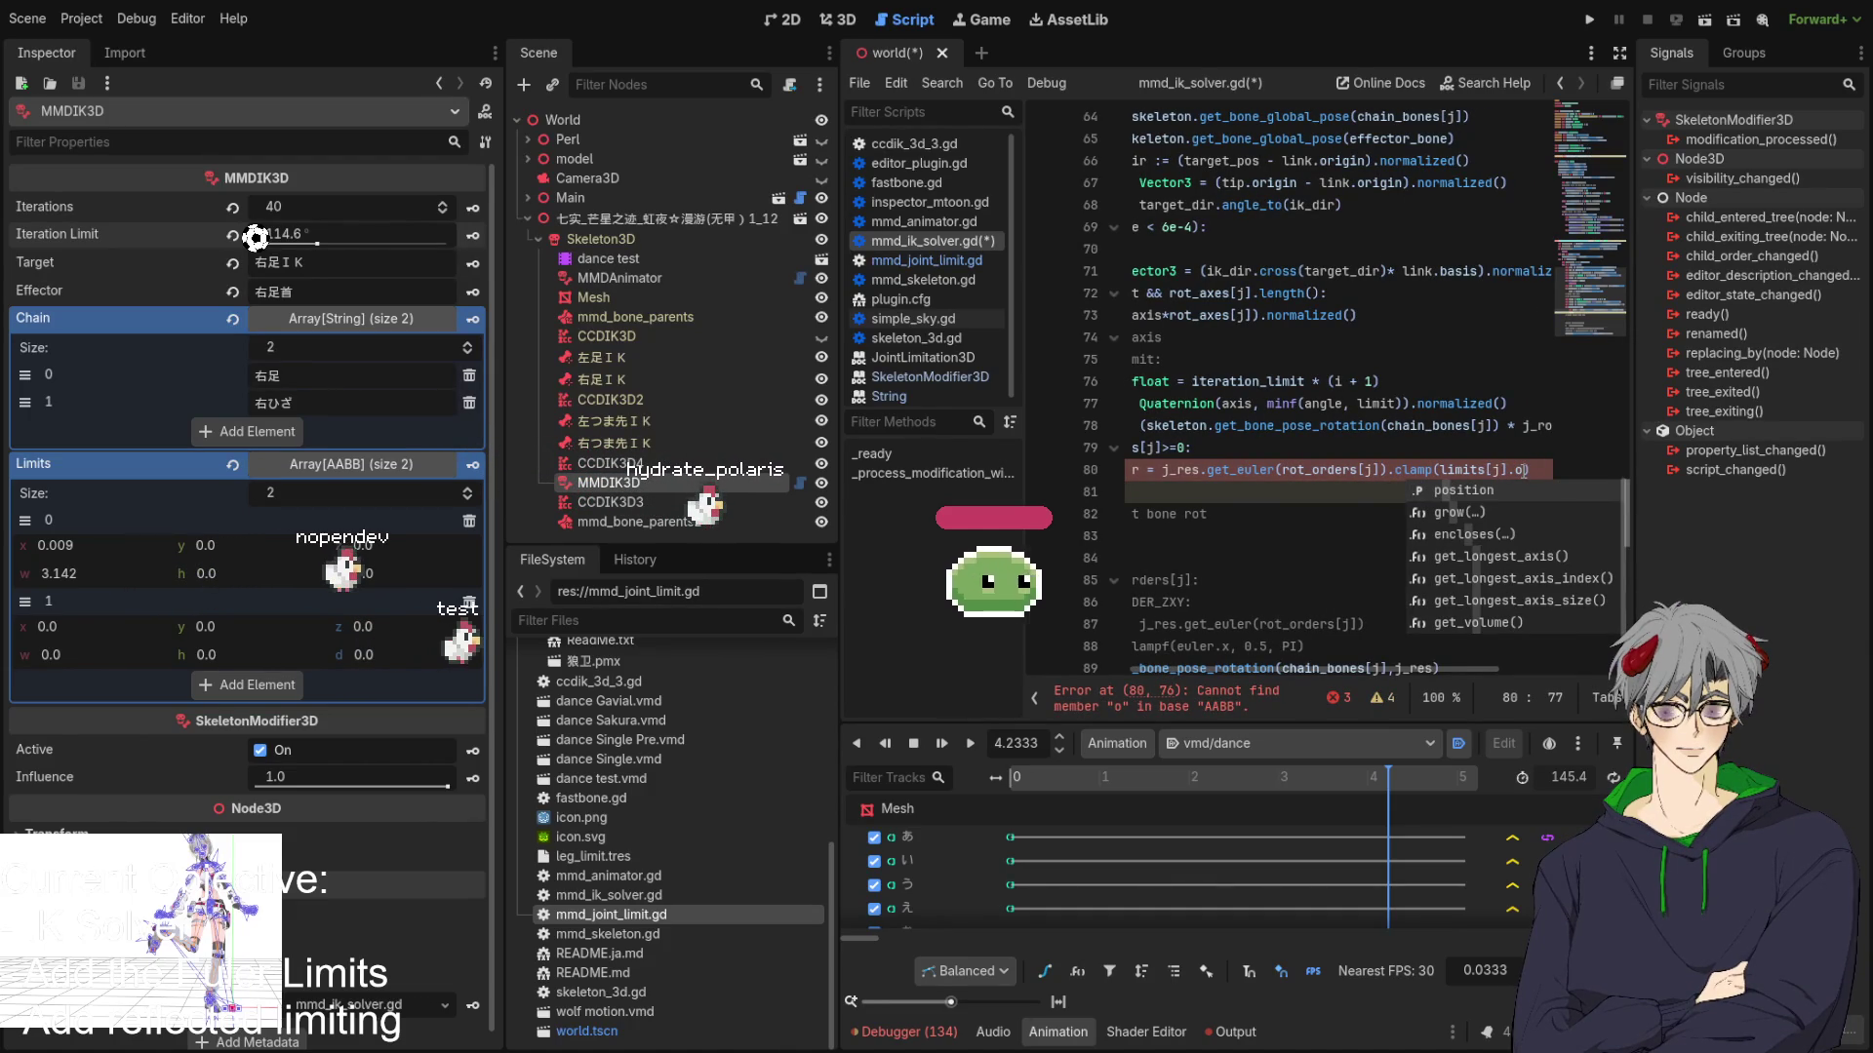
{"action": "key", "text": "BackSpace"}
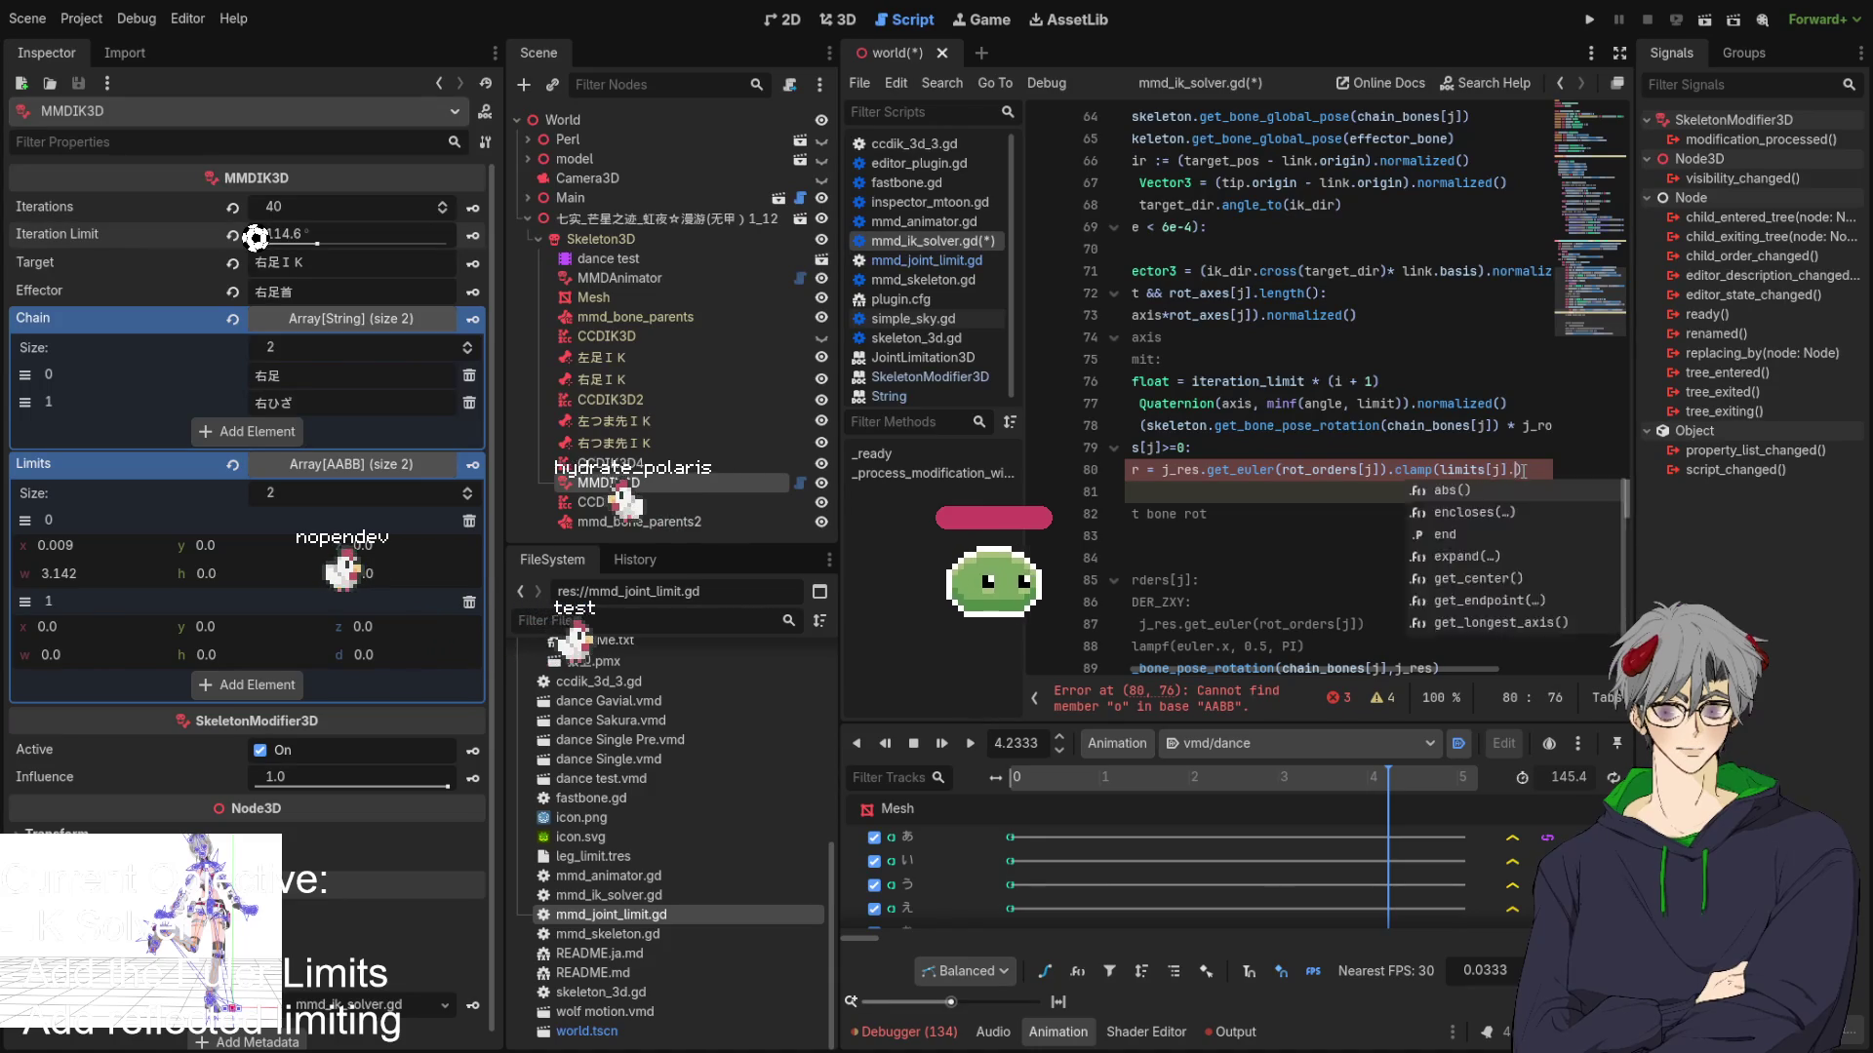
{"action": "key", "text": "ctrl+space"}
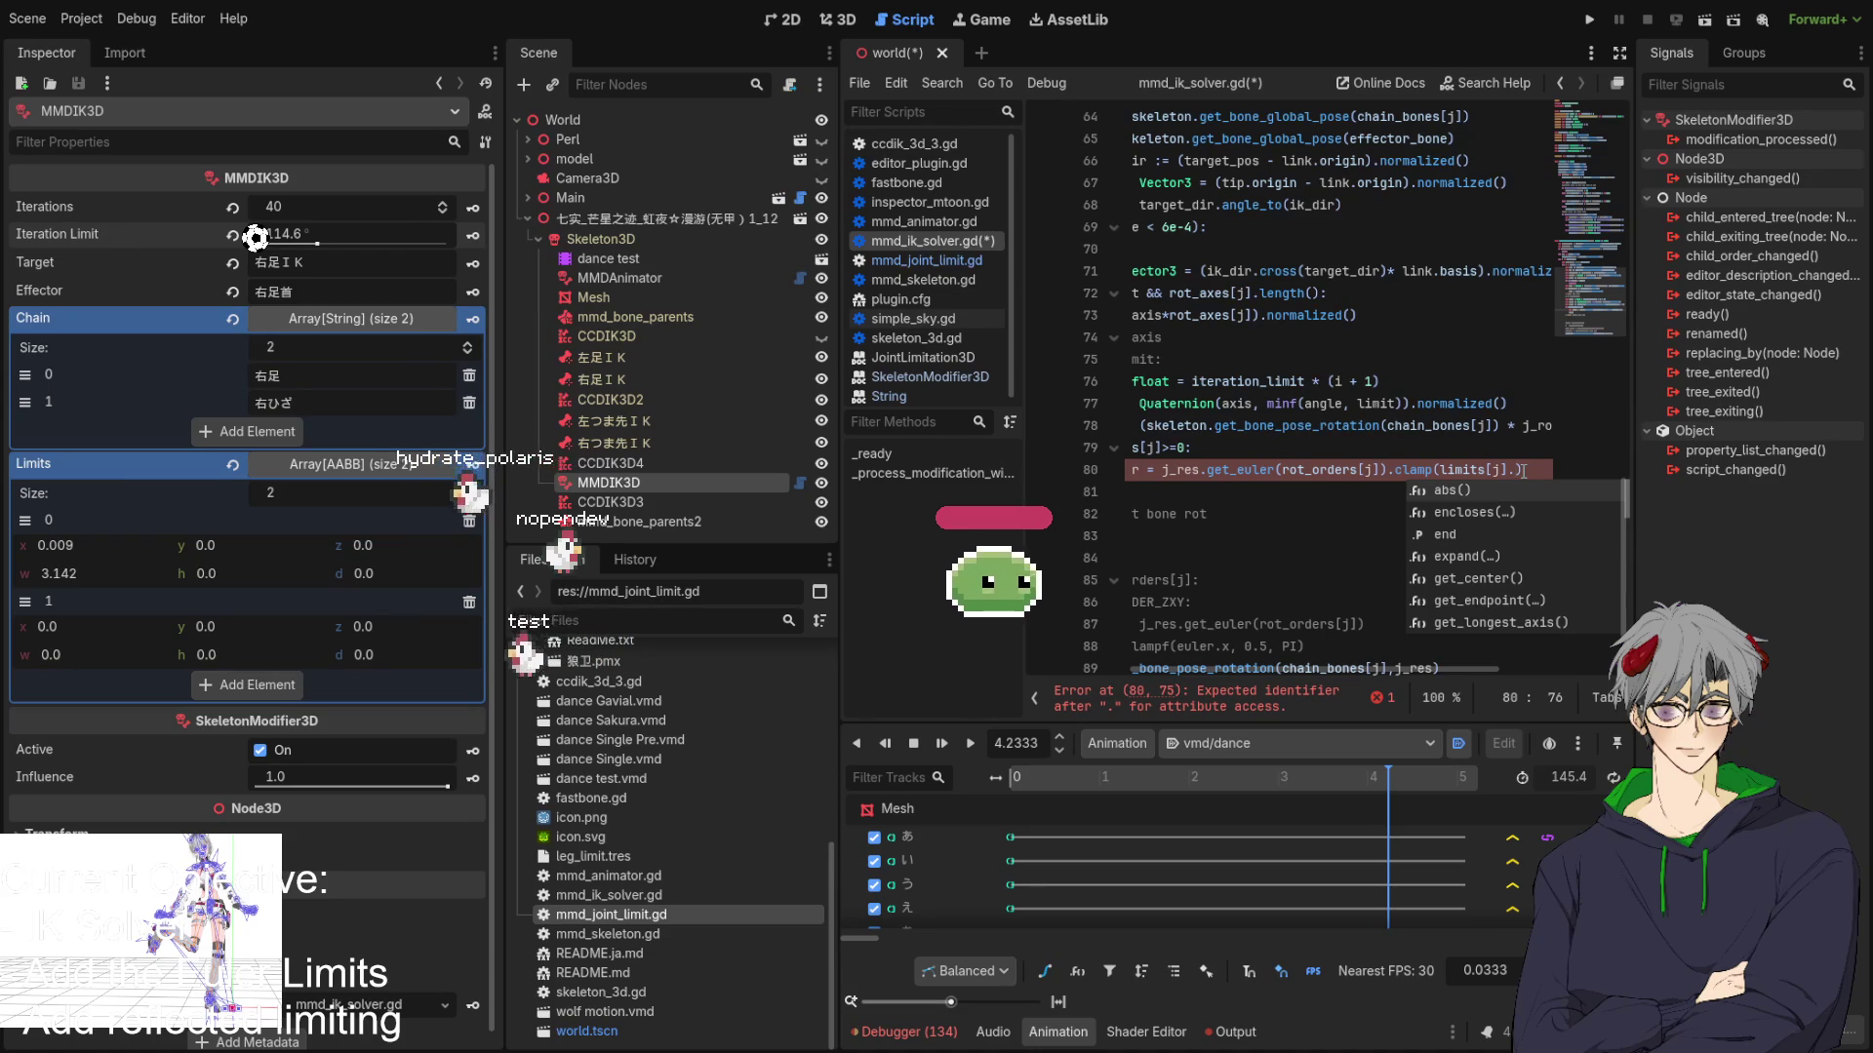
{"action": "key", "text": "Escape"}
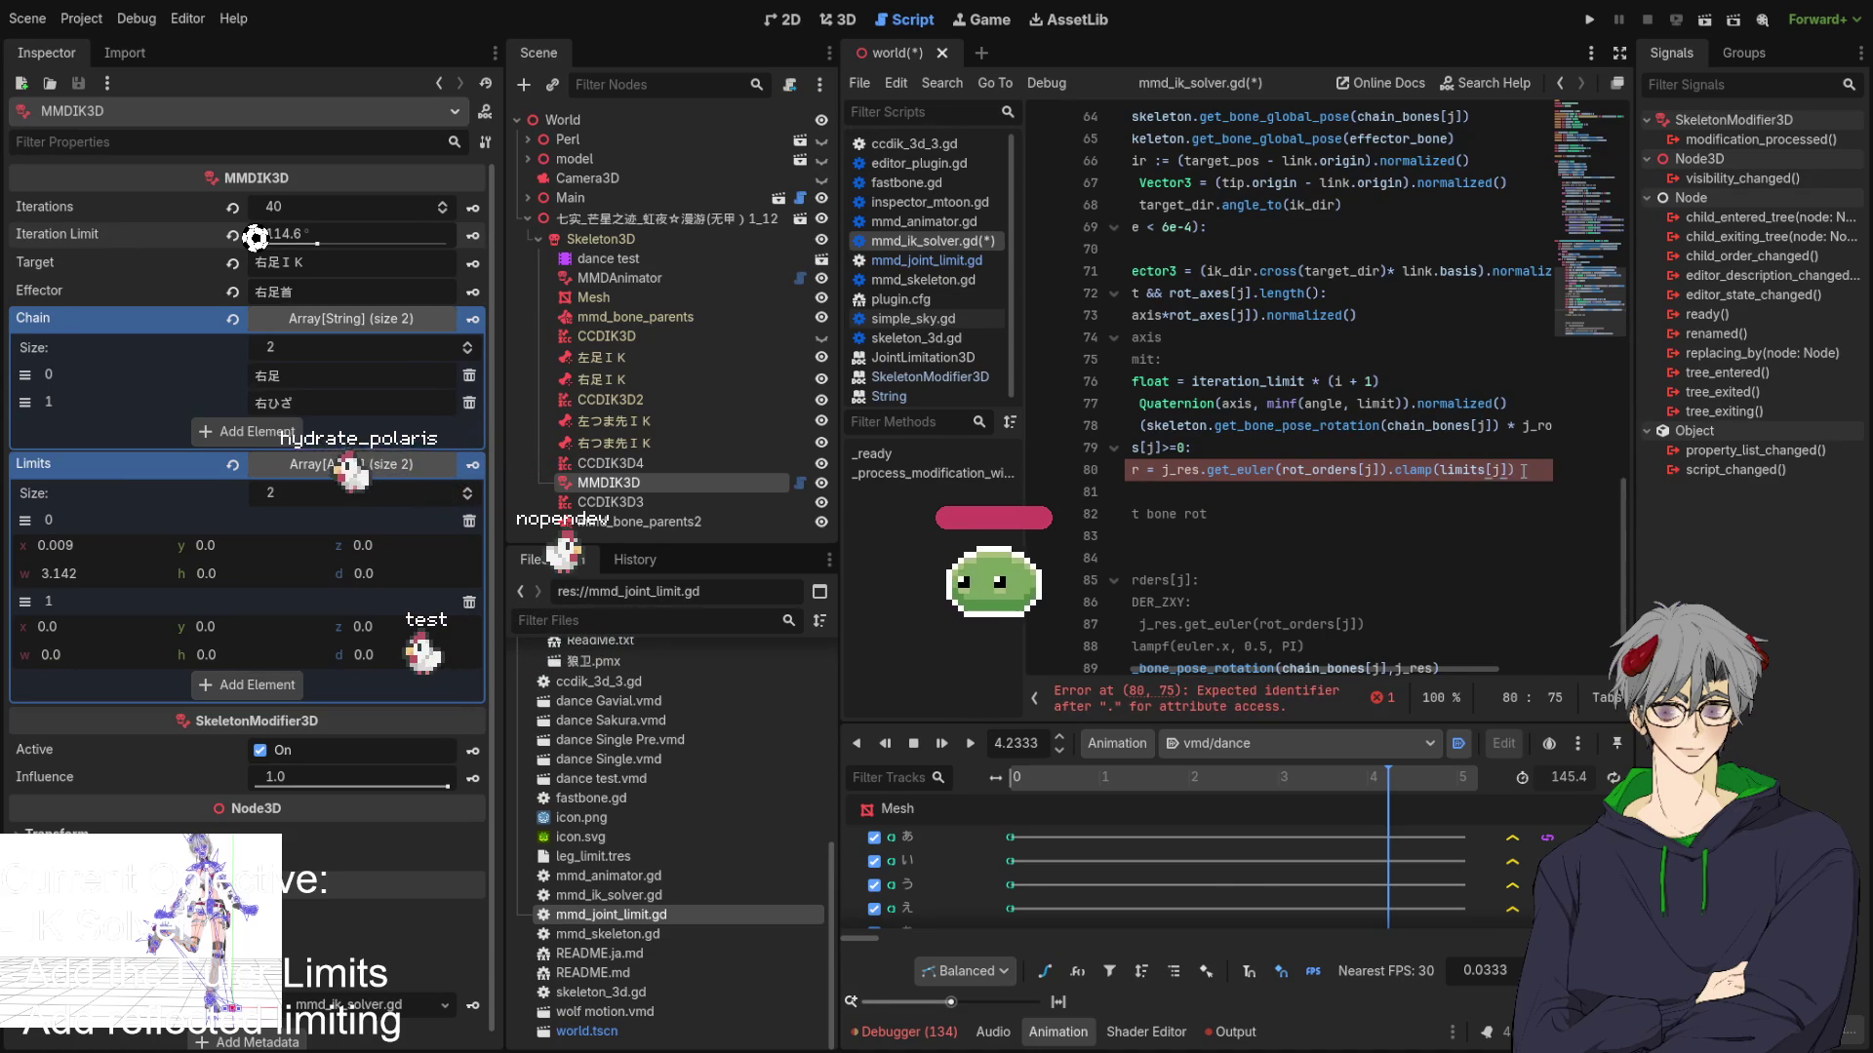
{"action": "type", "text": ".position,"}
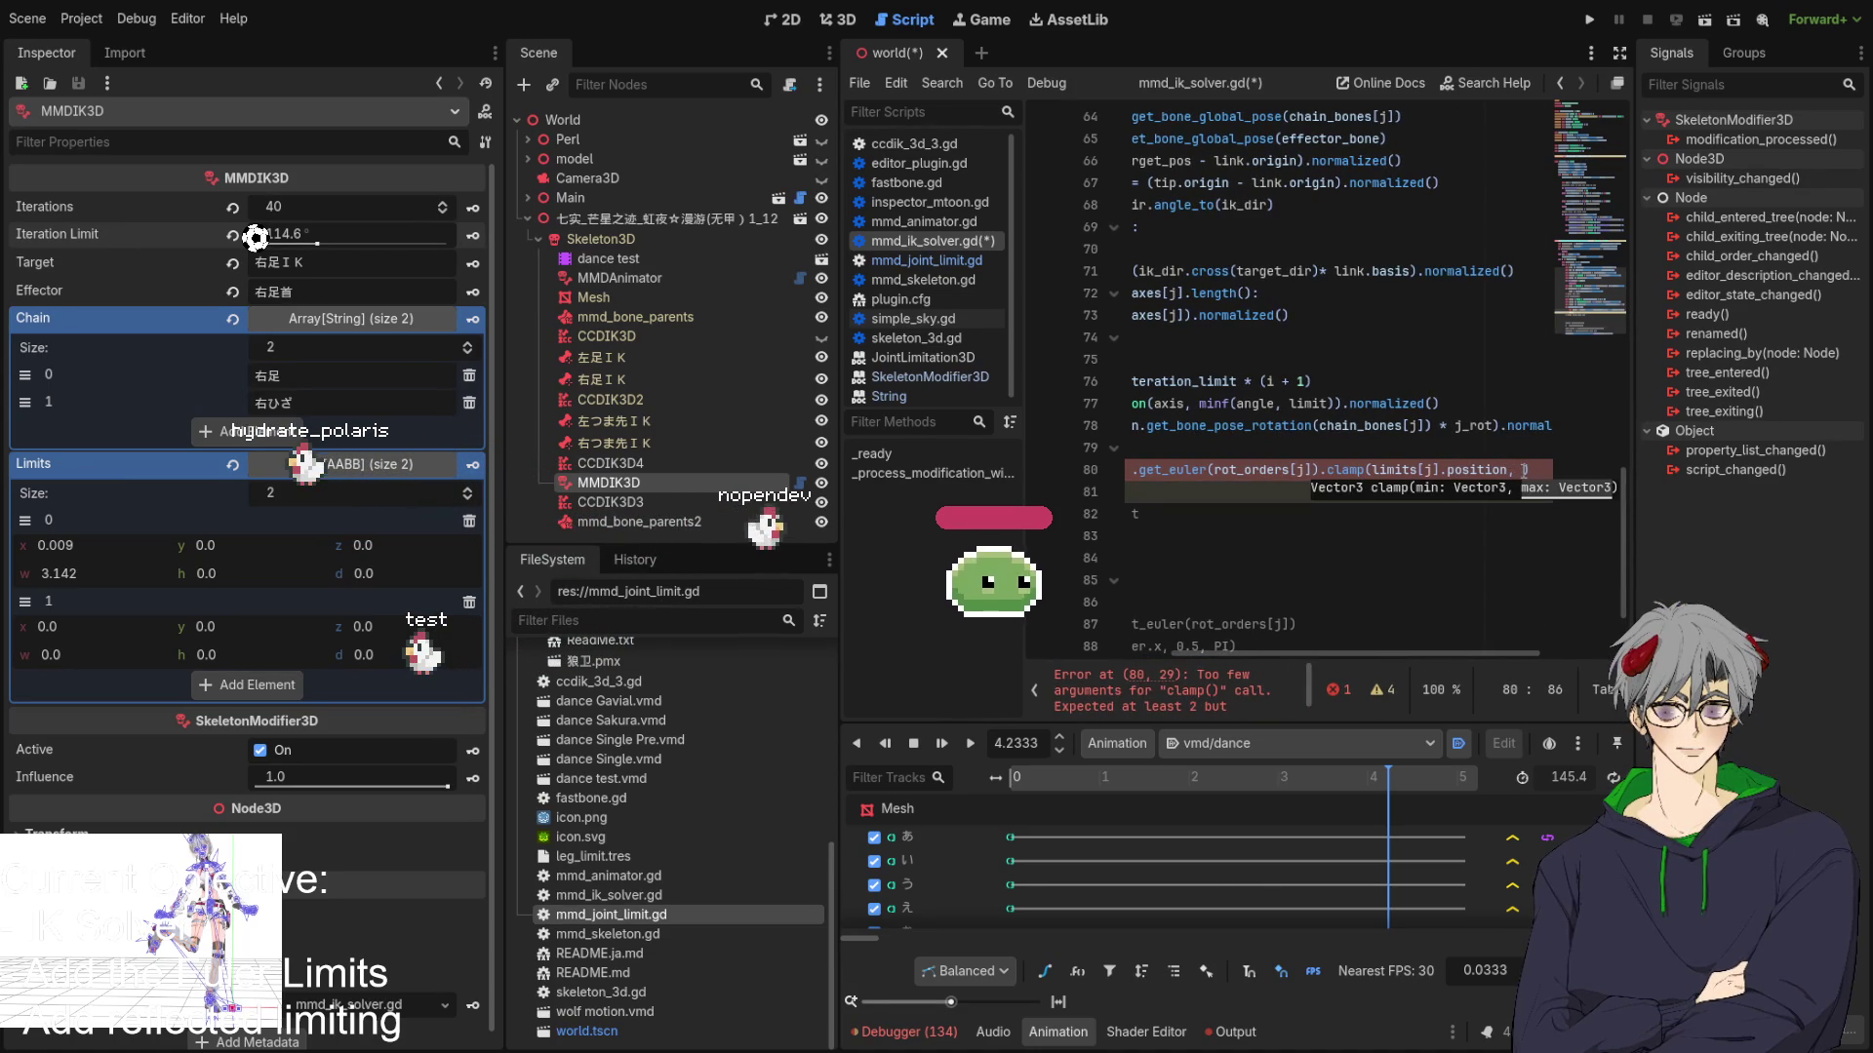
{"action": "type", "text": " limits["}
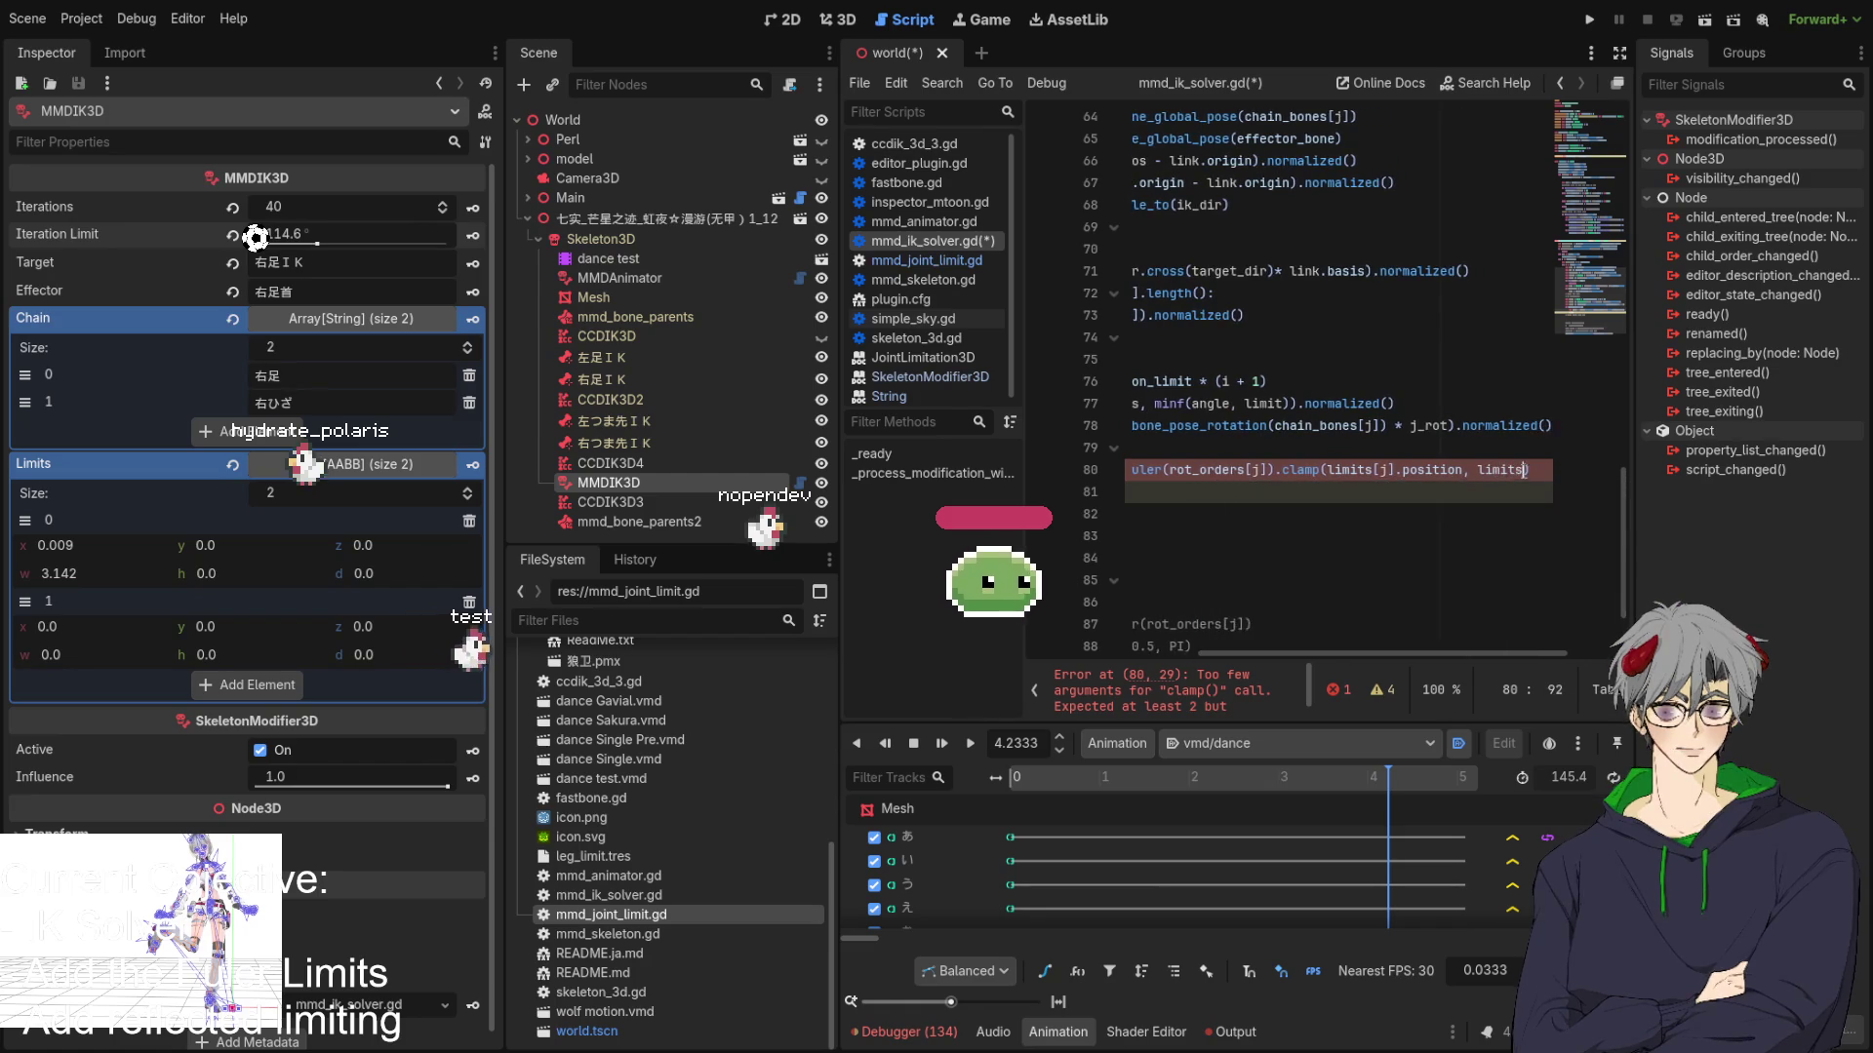
{"action": "type", "text": "j].e"}
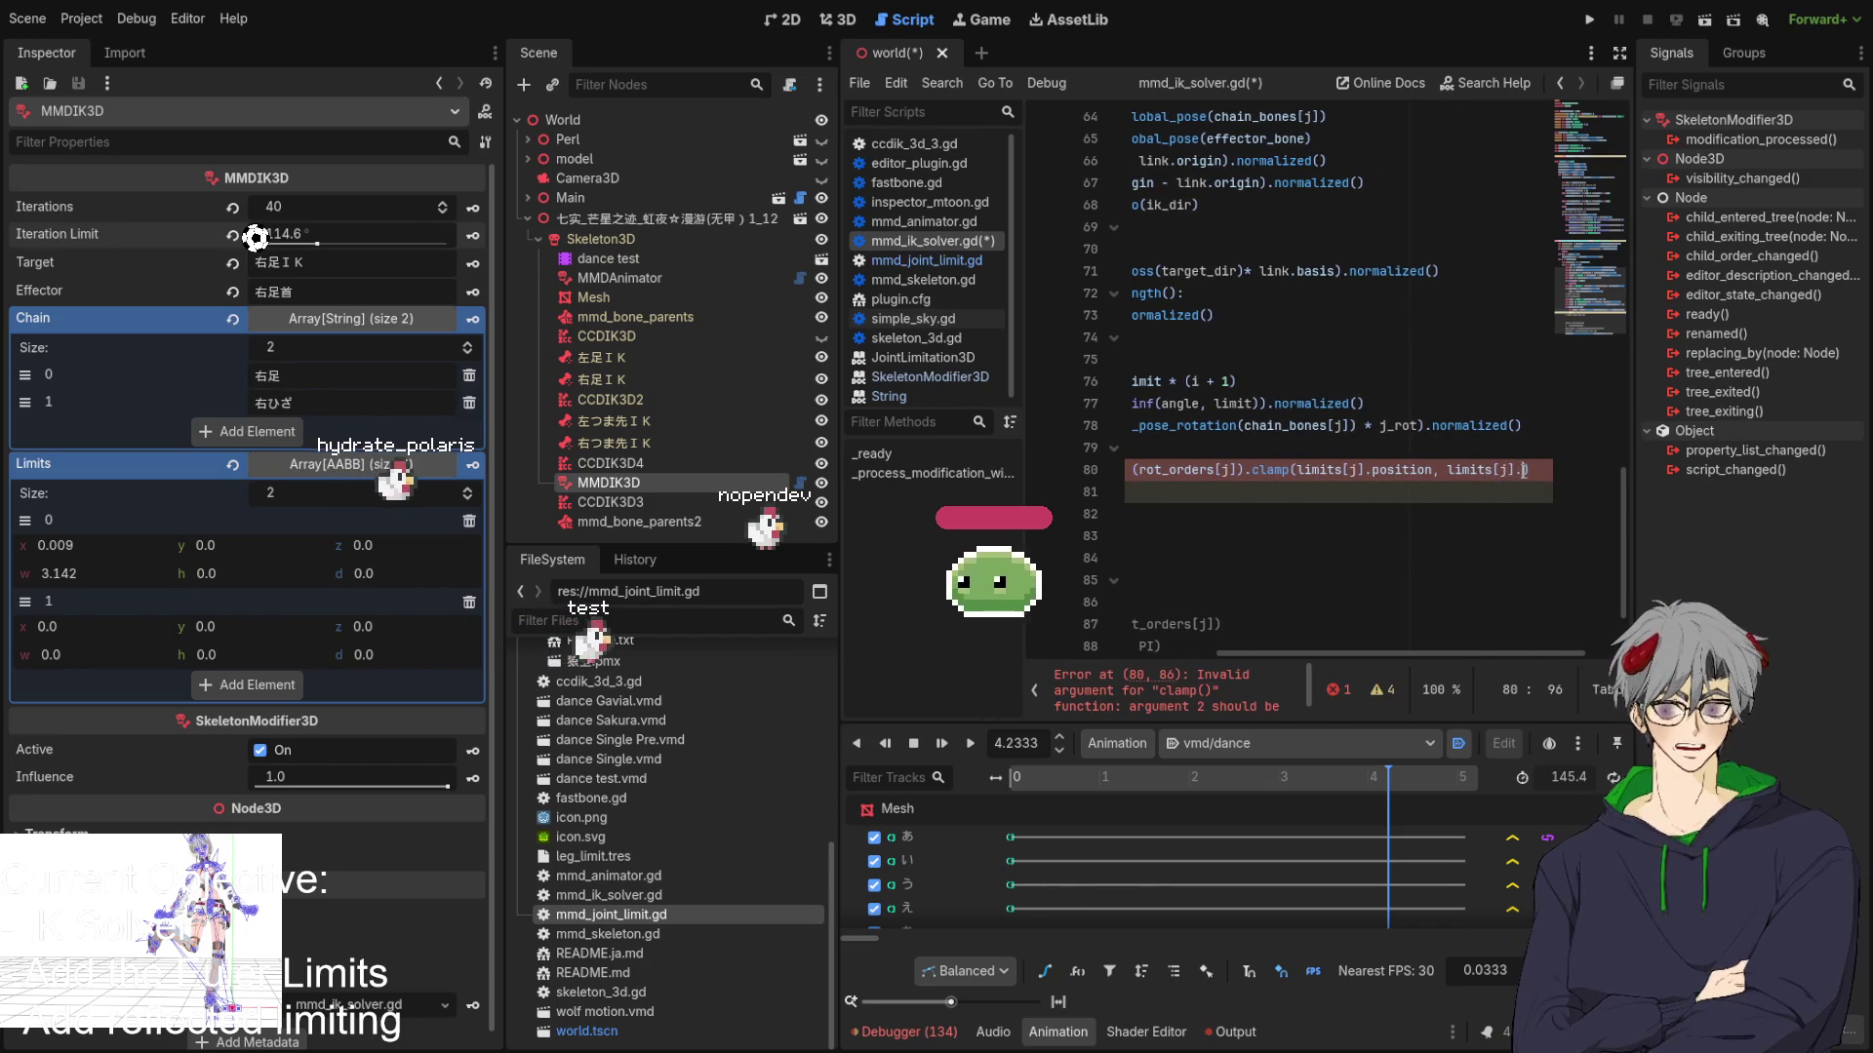
{"action": "type", "text": "nd"}
Complete the clamp's upper bound with limits[j].end from the suggestions.
{"action": "left_click", "coordinate": [1294, 407]}
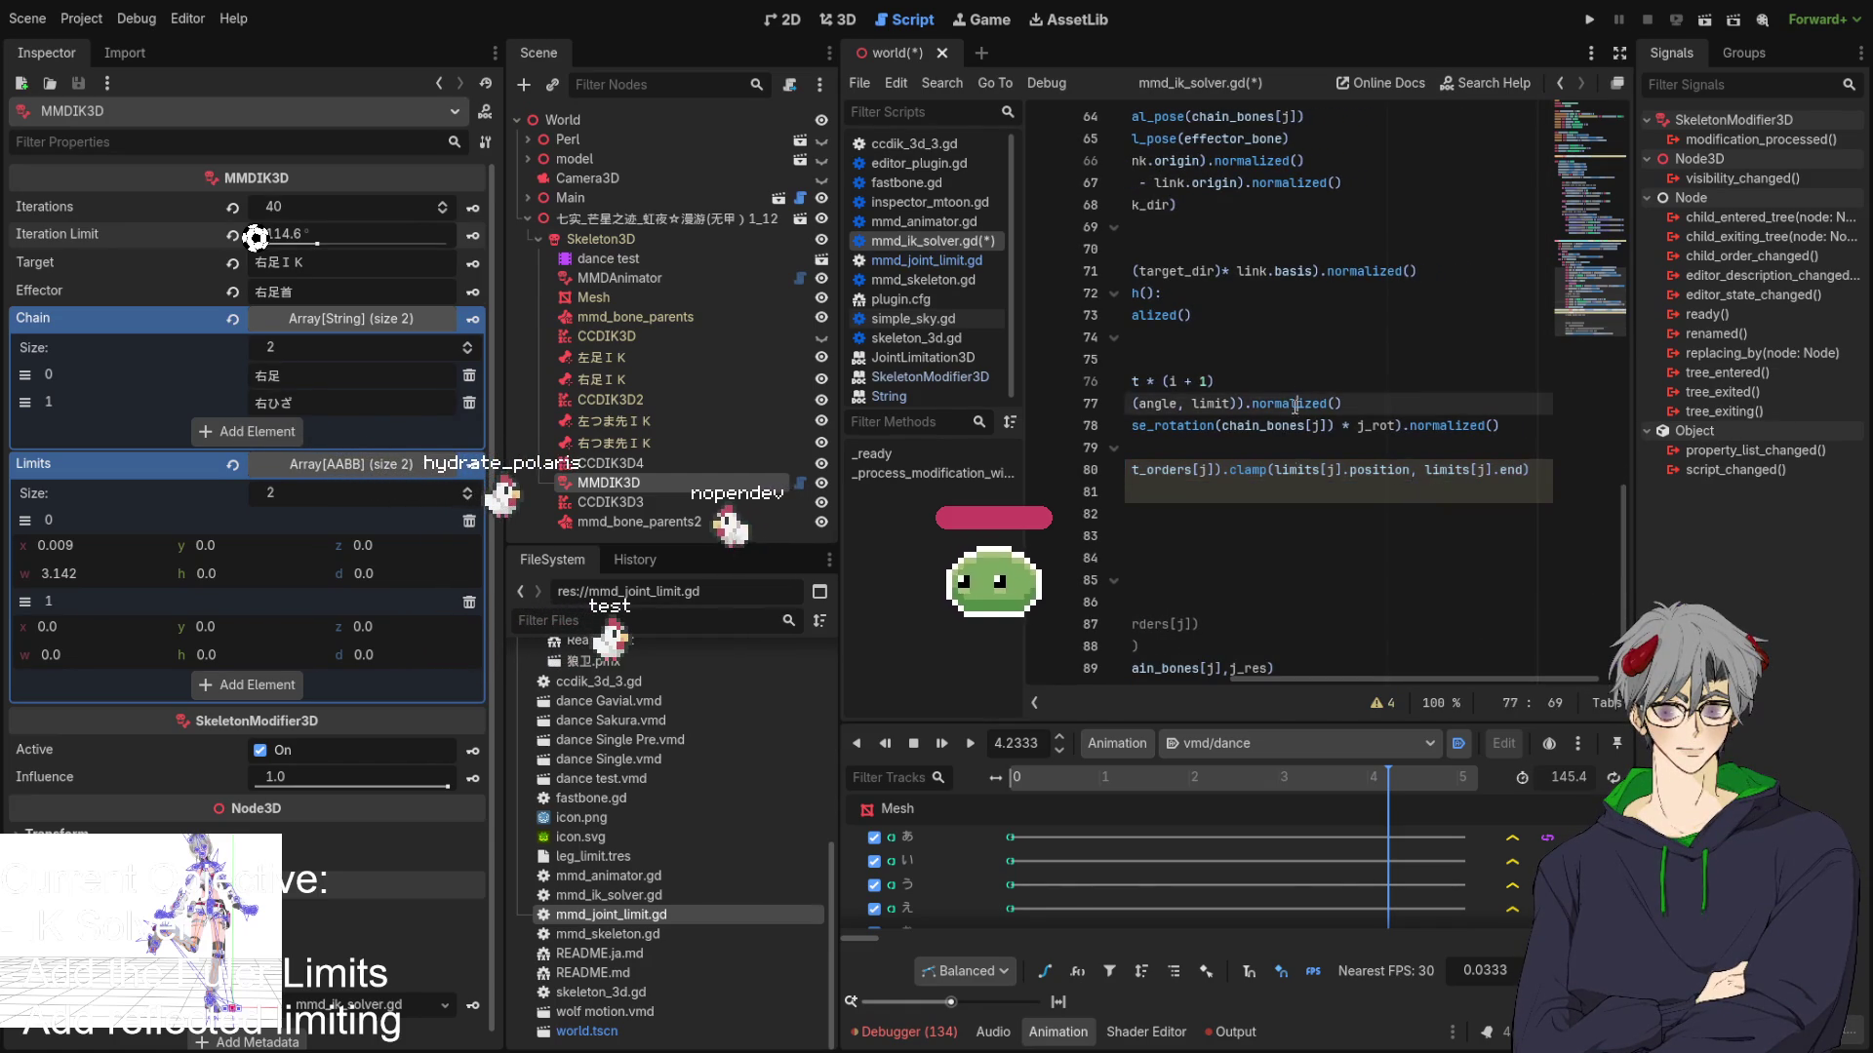
{"action": "left_click_drag", "start_coordinate": [1413, 680], "coordinate": [1244, 687]}
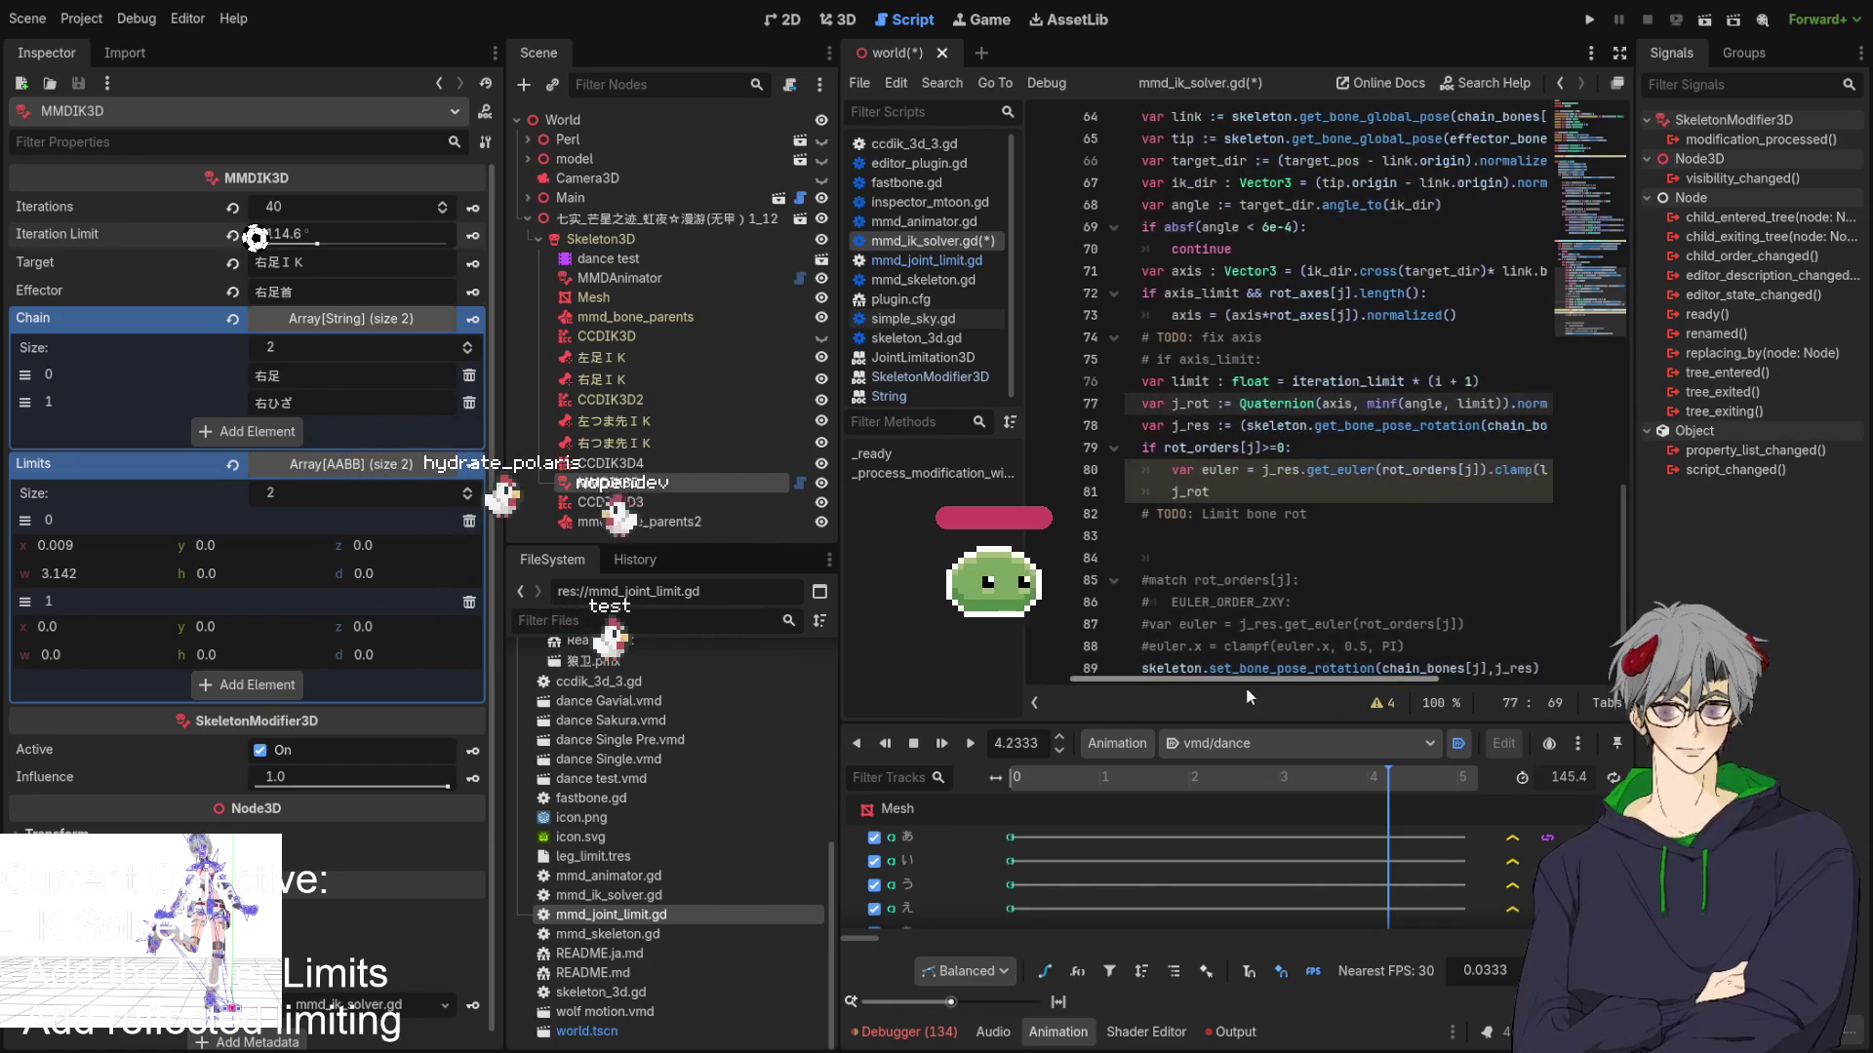
{"action": "left_click", "coordinate": [1235, 479]}
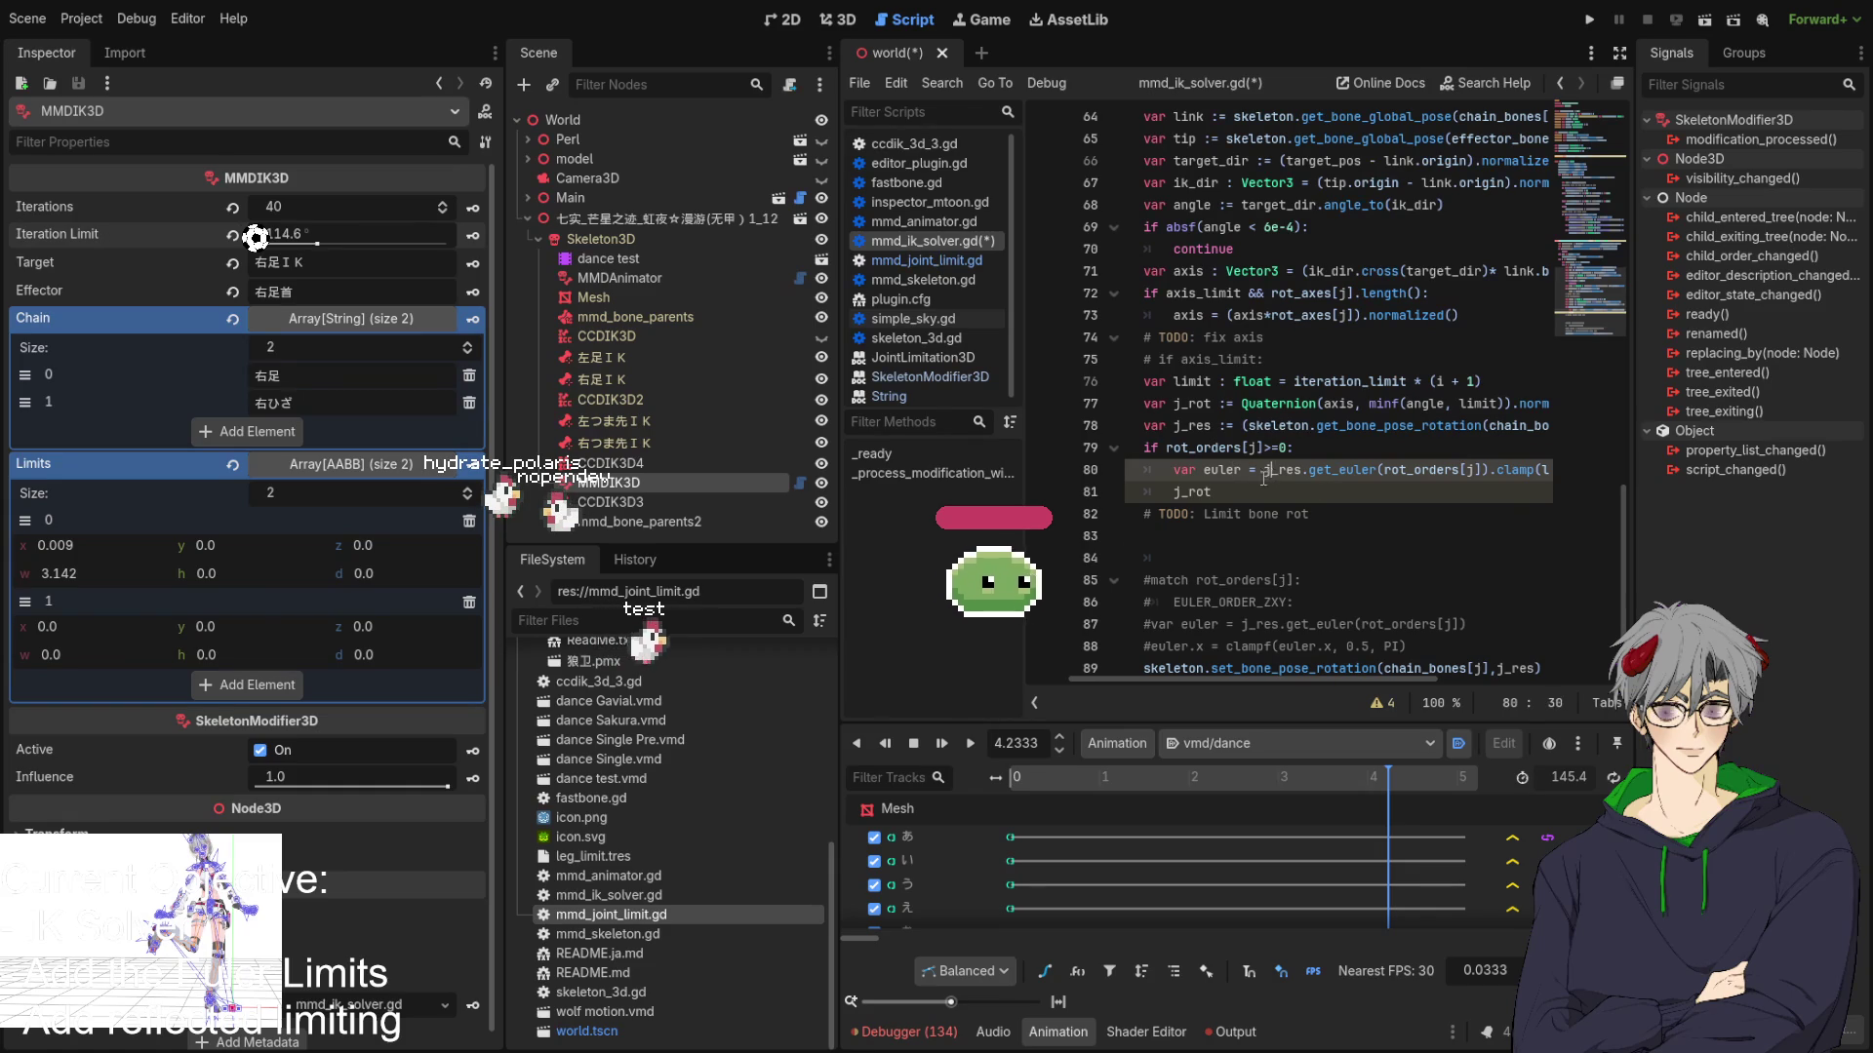
{"action": "left_click", "coordinate": [1278, 495]}
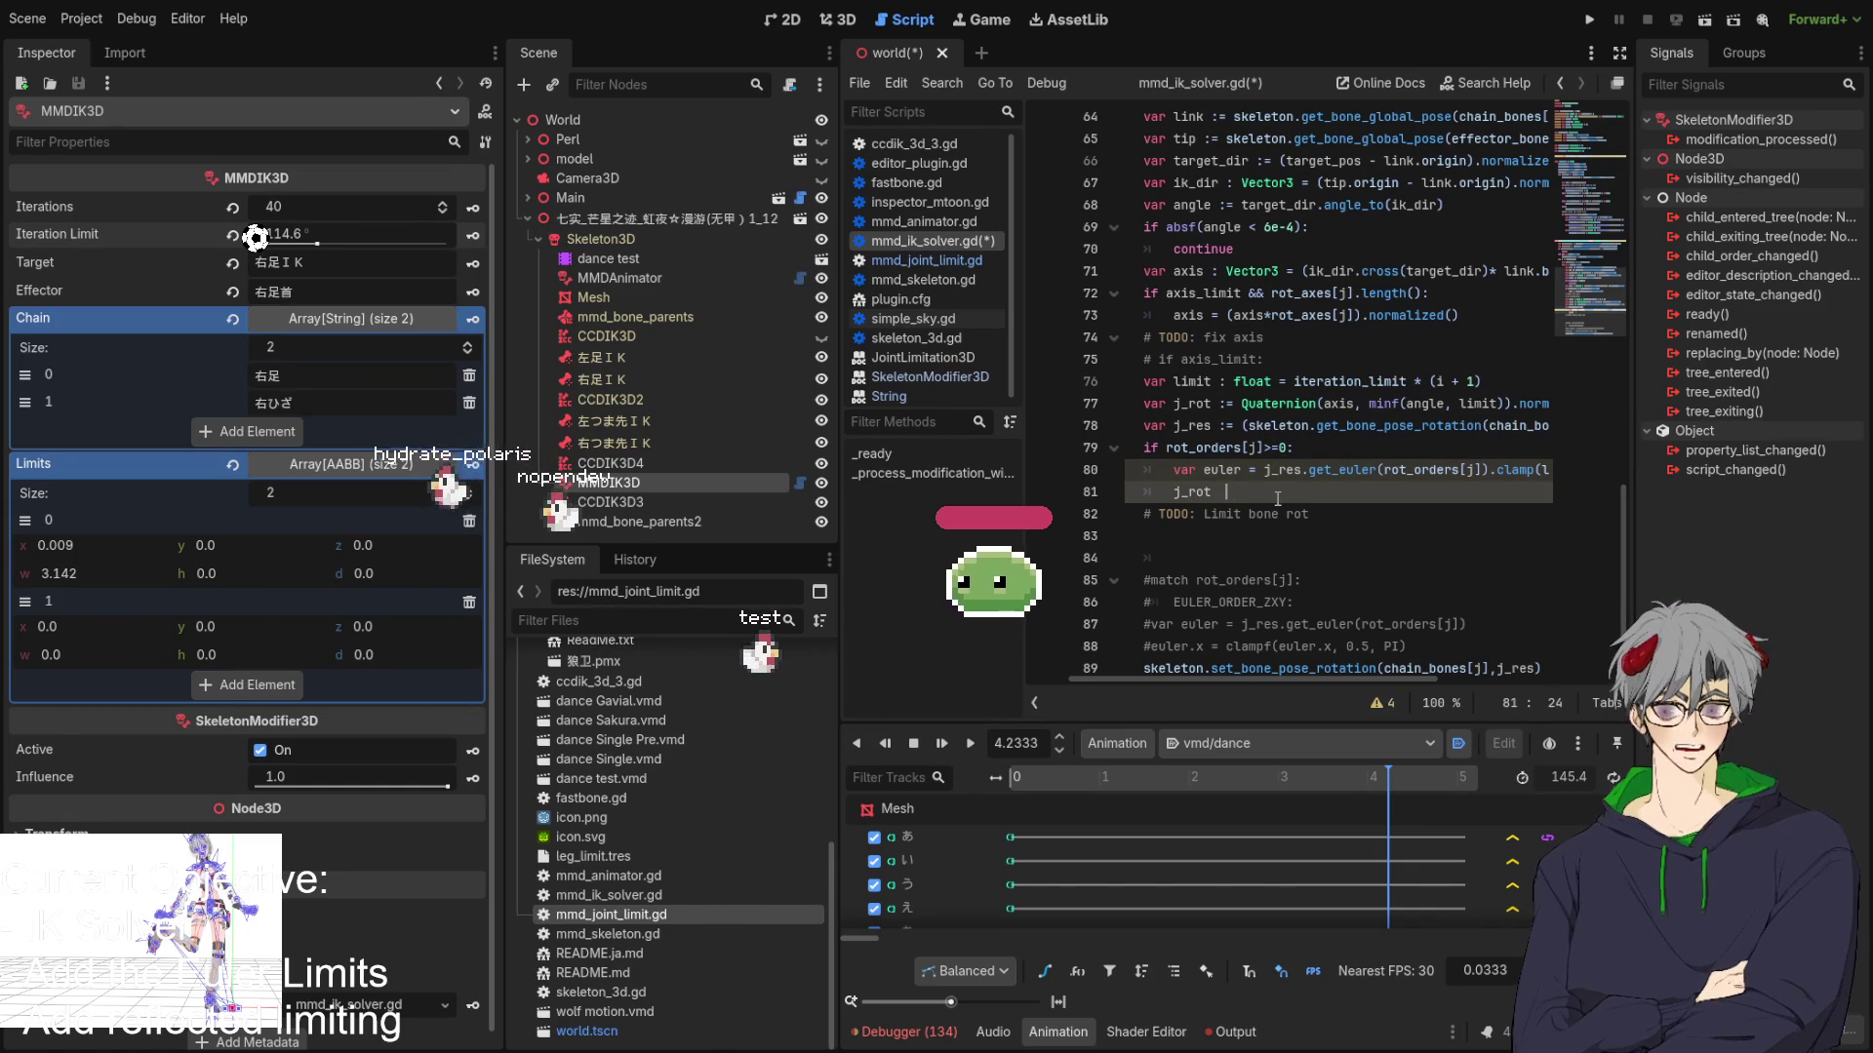
Set line 81 to j_rot = Quaternion.from_euler(euler).
{"action": "type", "text": "= "}
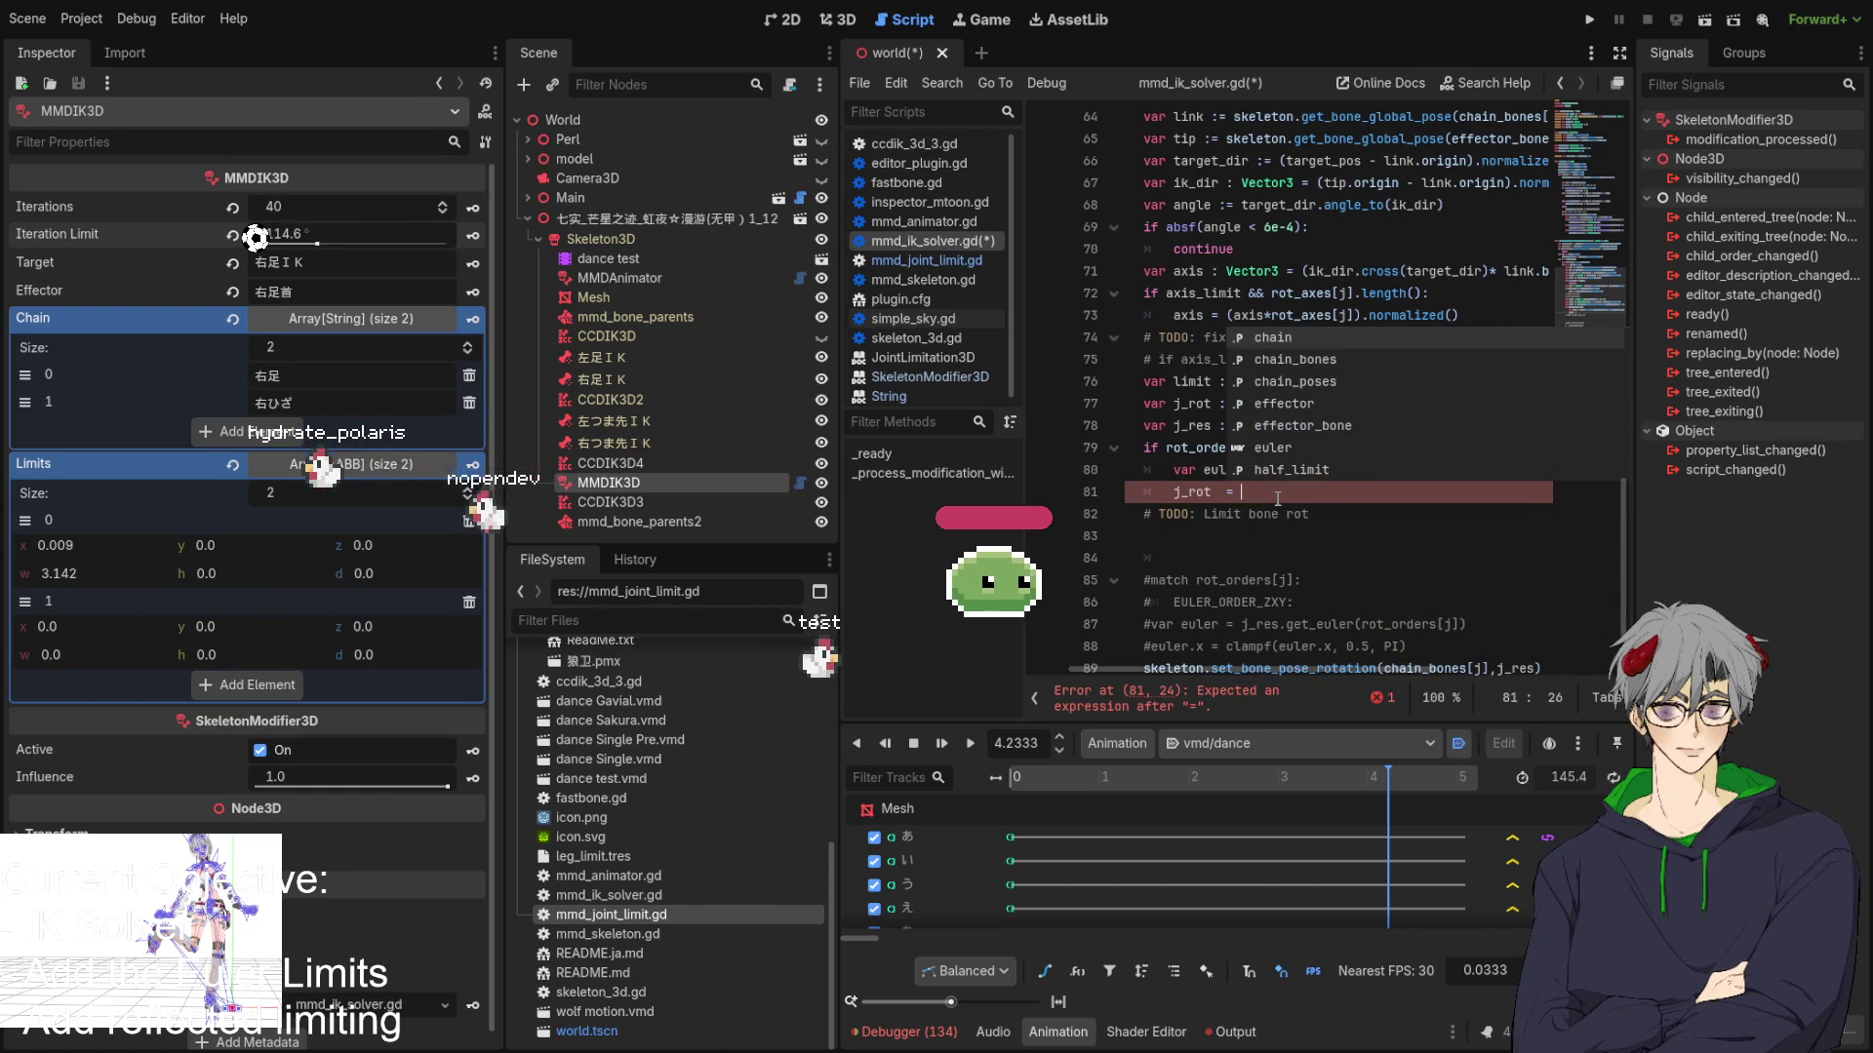
{"action": "type", "text": "euler"}
{"action": "type", "text": "."}
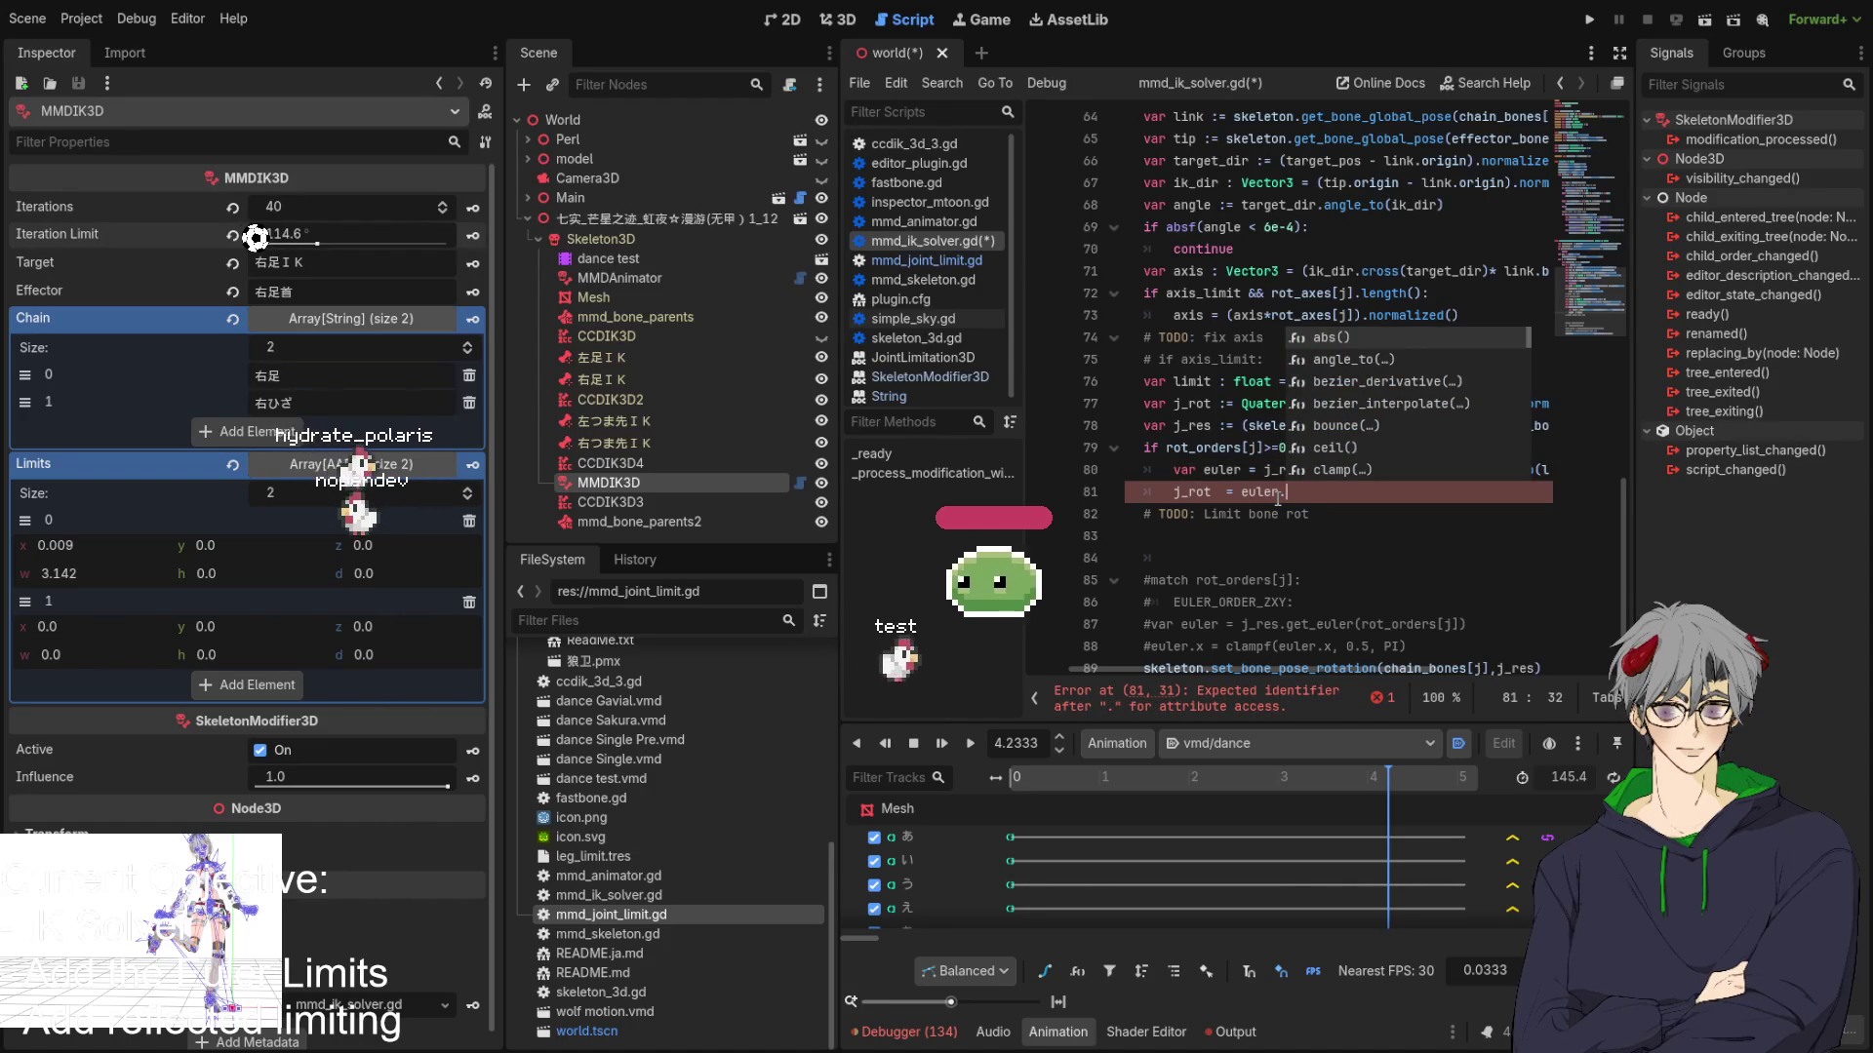
{"action": "type", "text": "Q"}
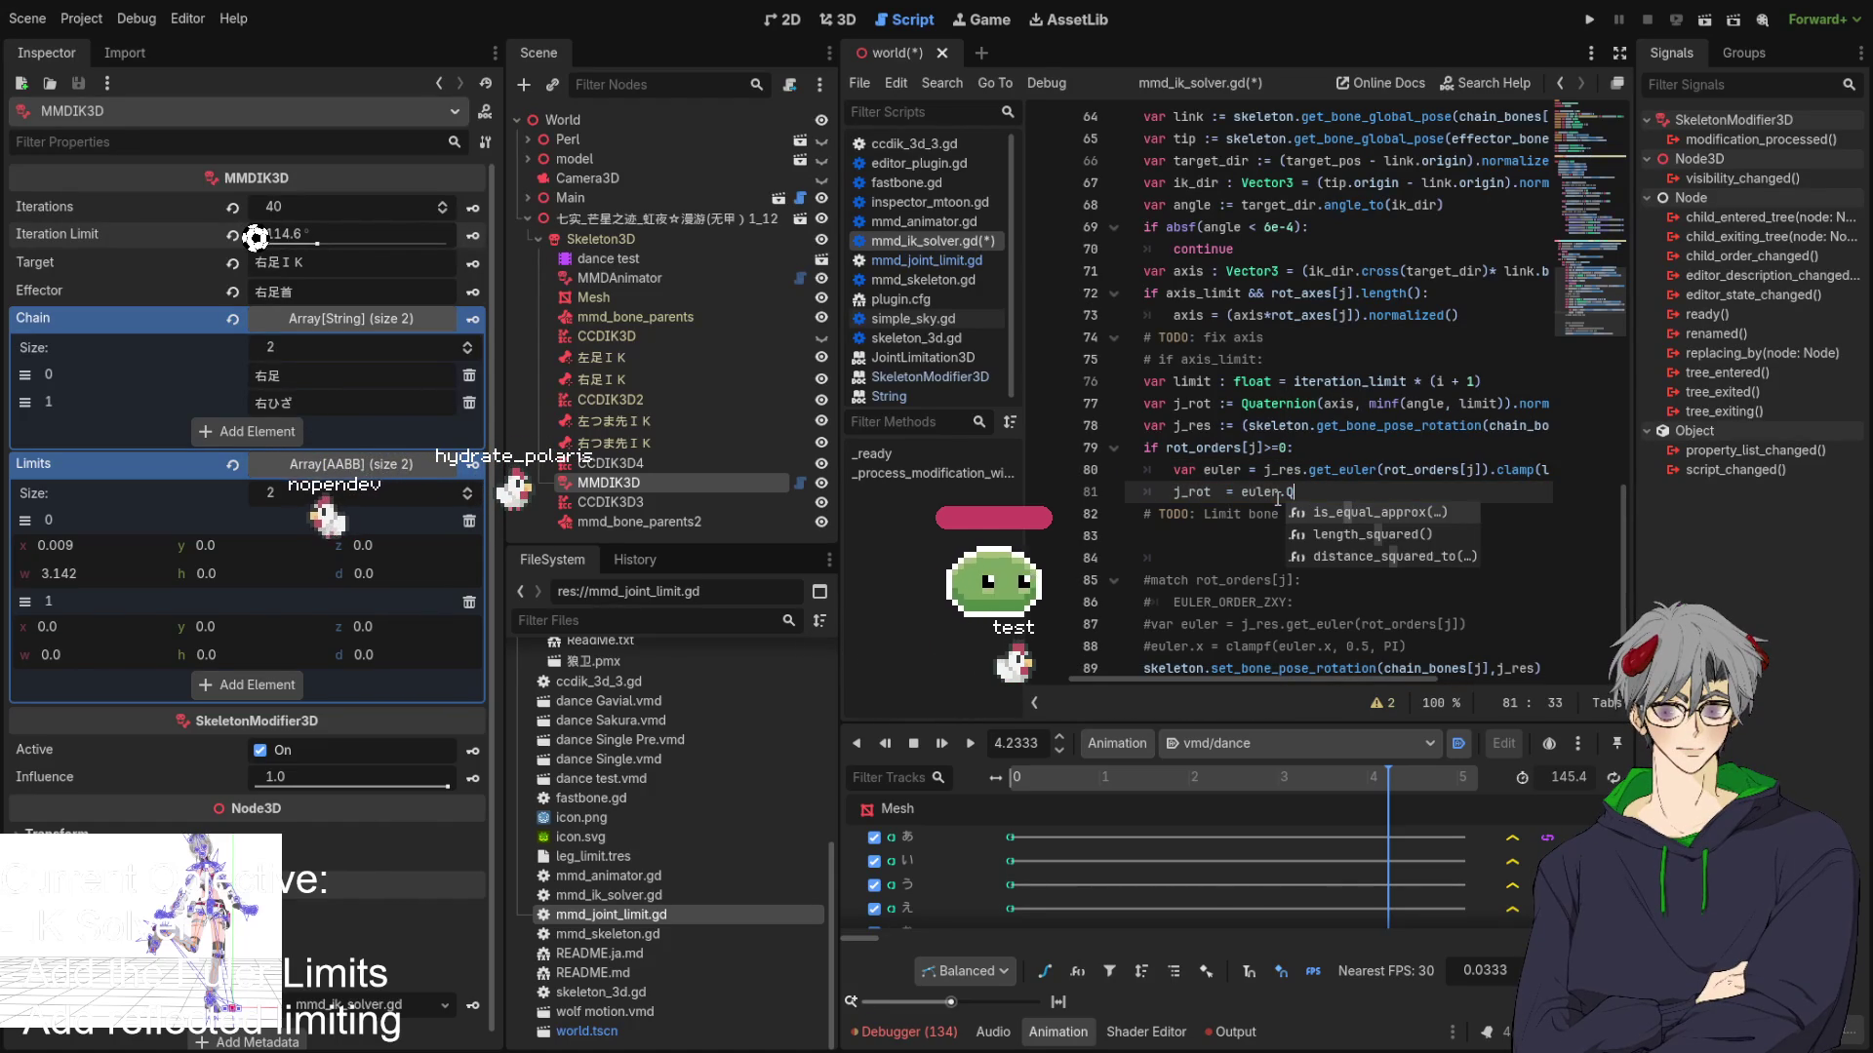
{"action": "key", "text": "Return"}
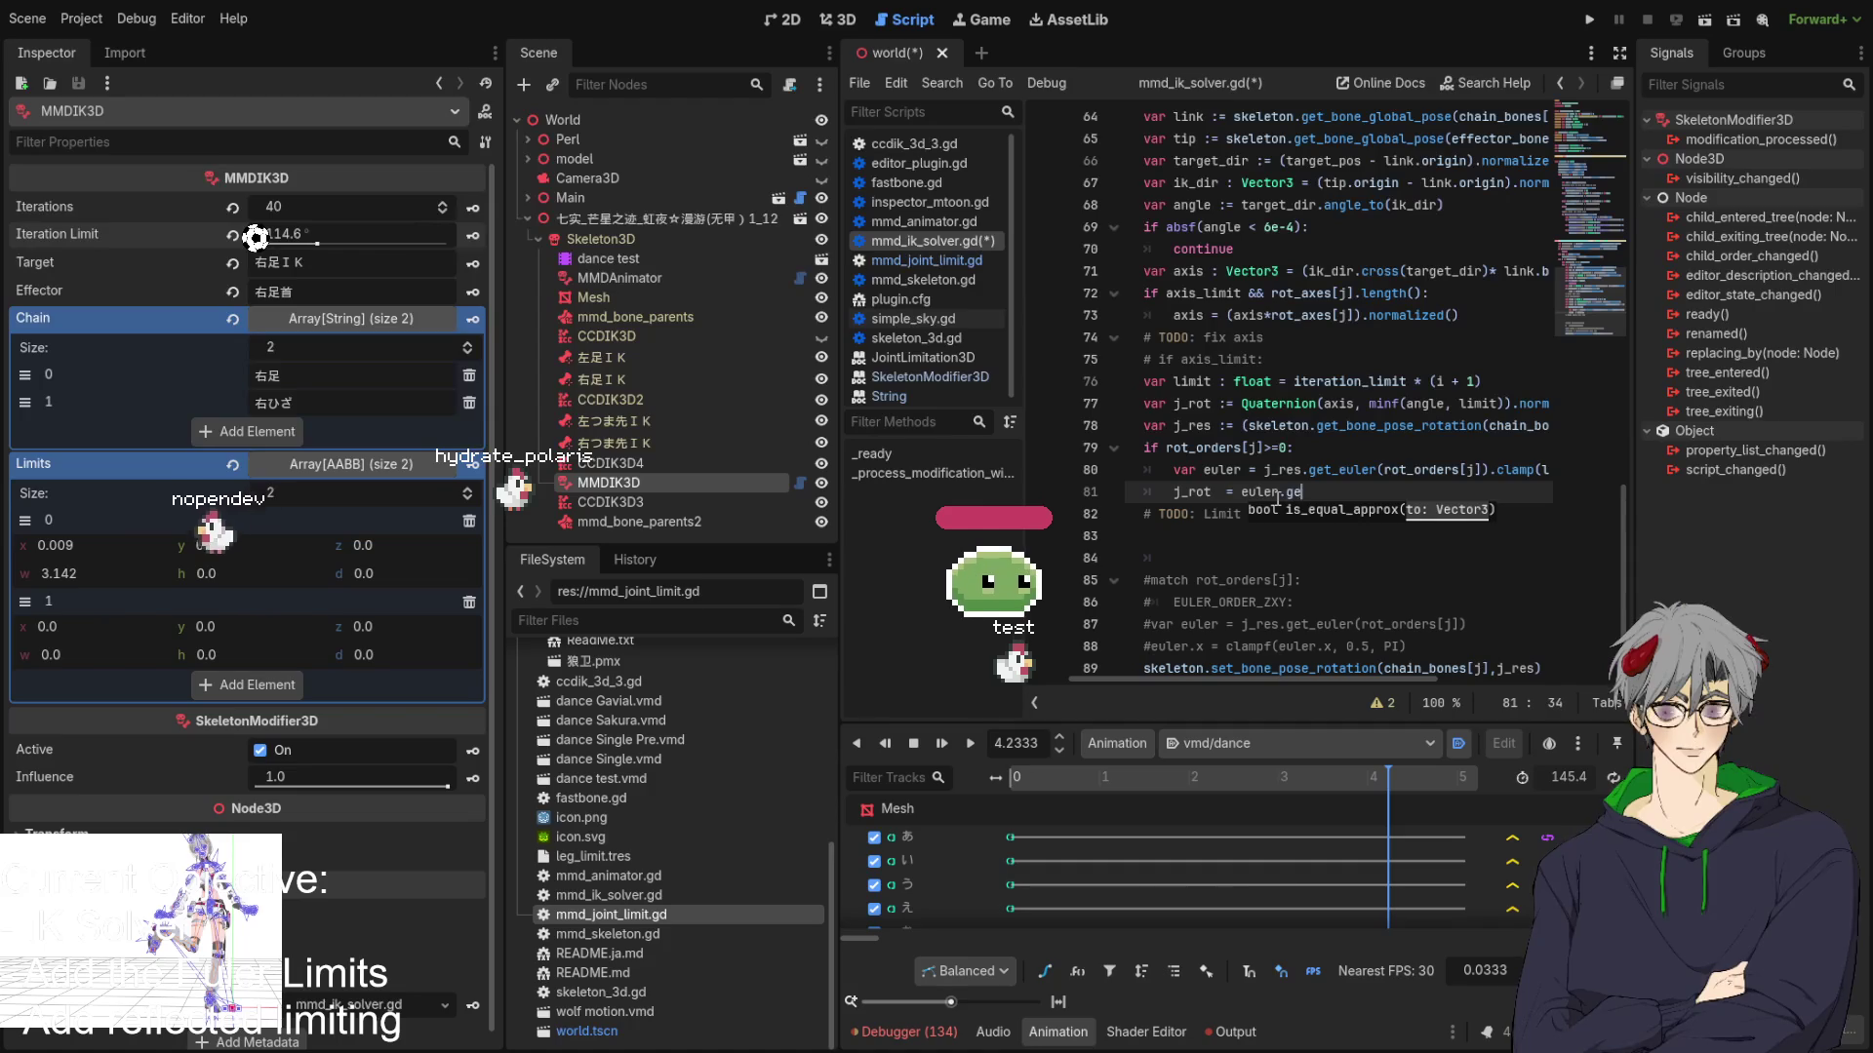
{"action": "type", "text": "get_q"}
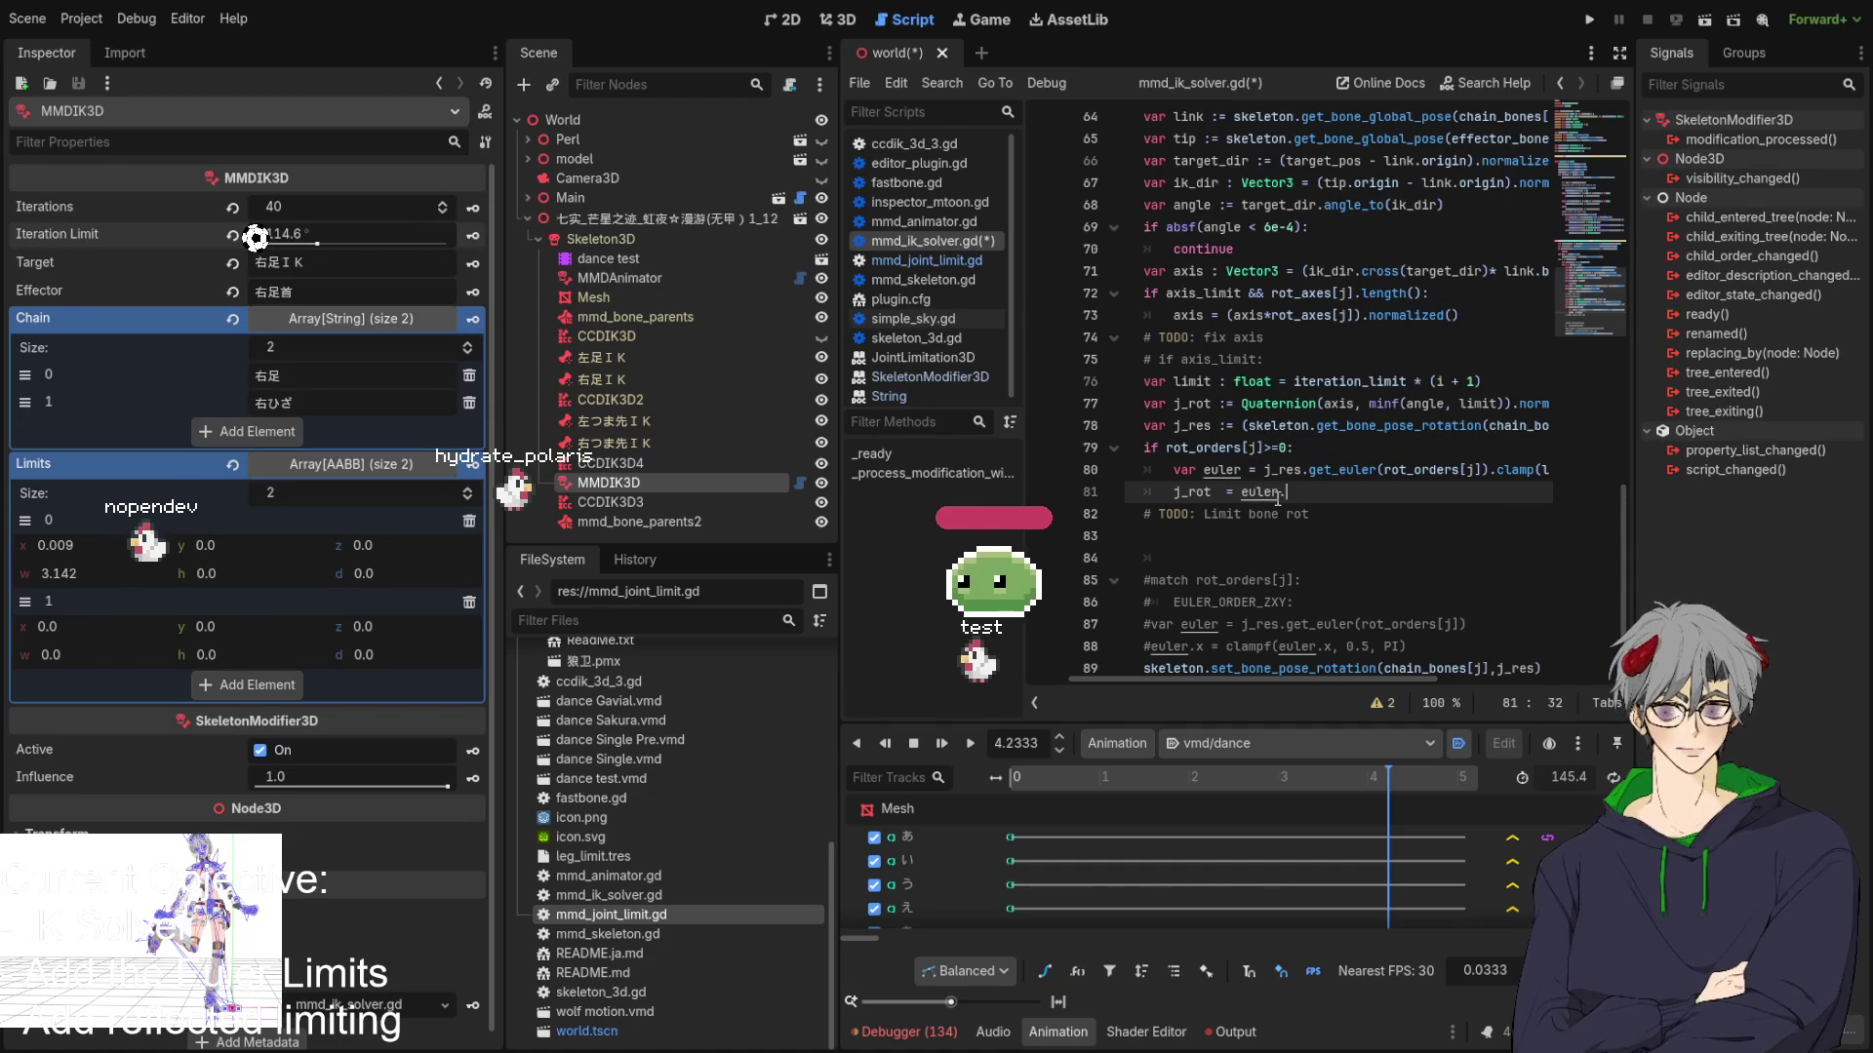
{"action": "key", "text": "BackSpace"}
{"action": "key", "text": "BackSpace"}
{"action": "key", "text": "BackSpace"}
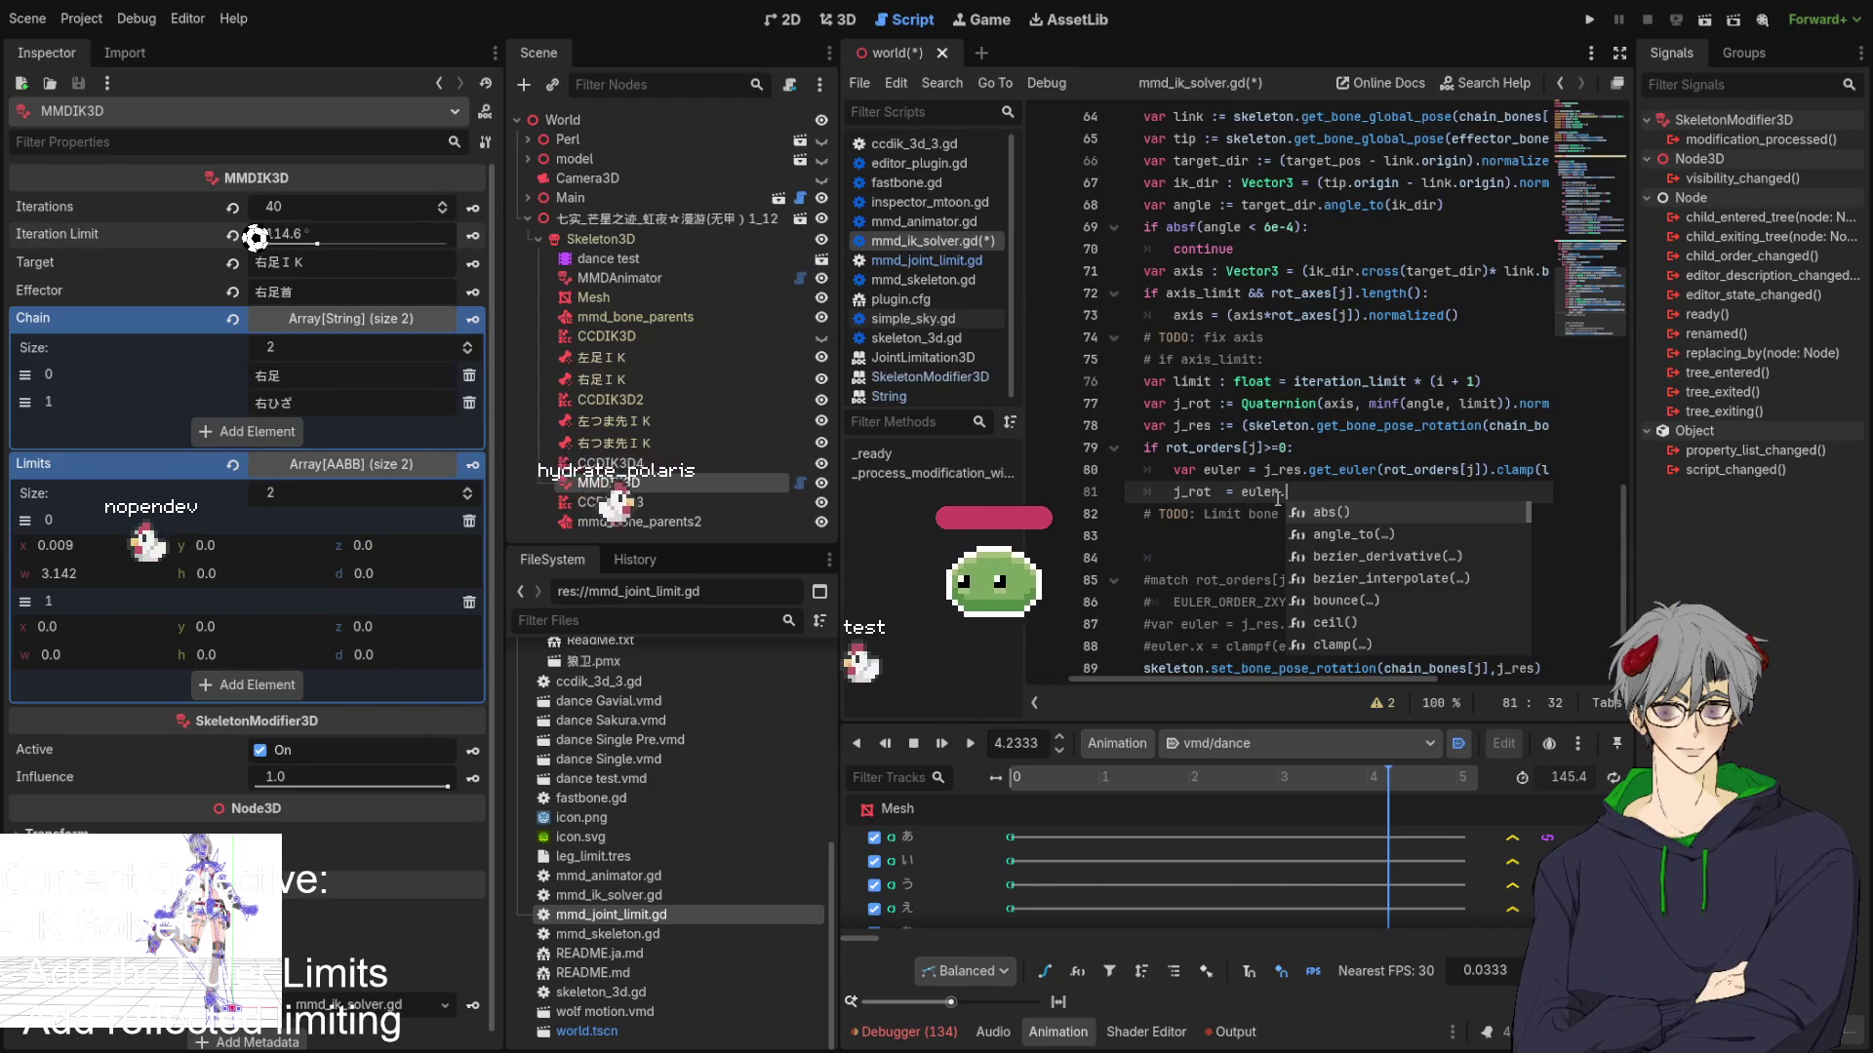
{"action": "type", "text": "qu"}
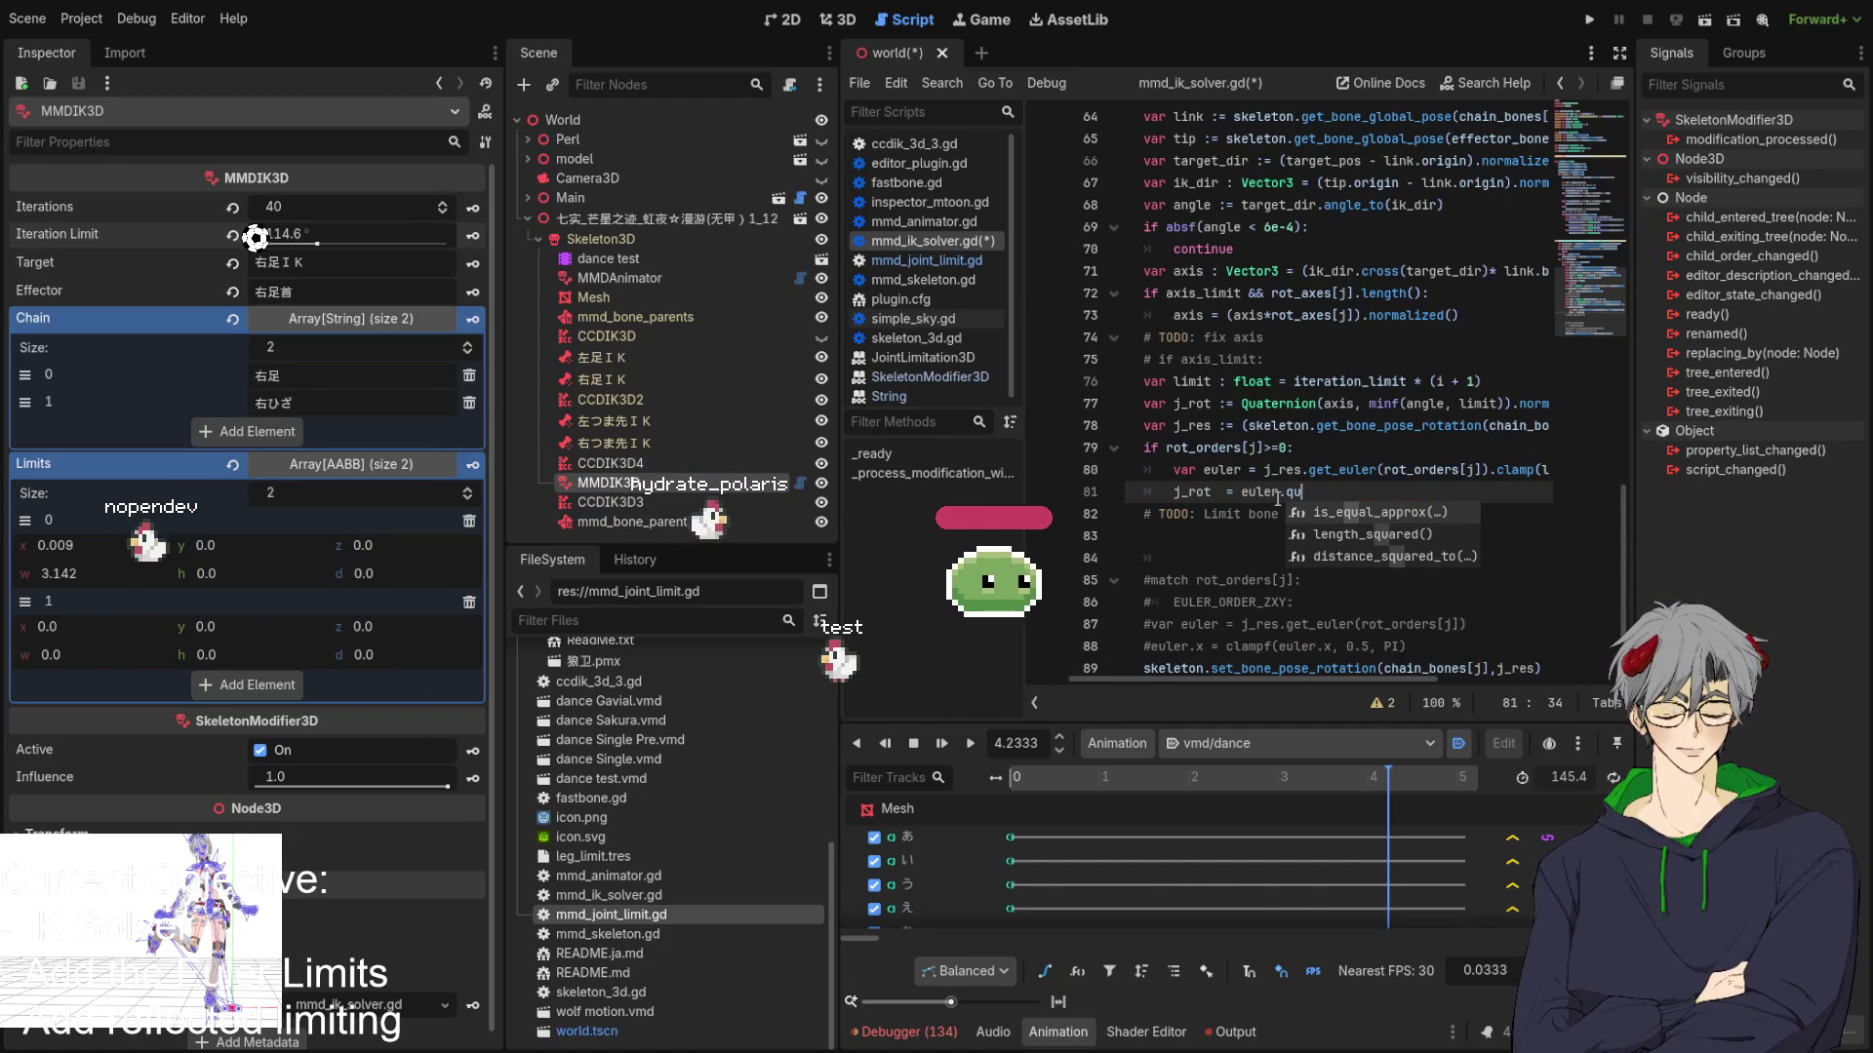
{"action": "key", "text": "BackSpace"}
{"action": "key", "text": "BackSpace"}
{"action": "key", "text": "BackSpace"}
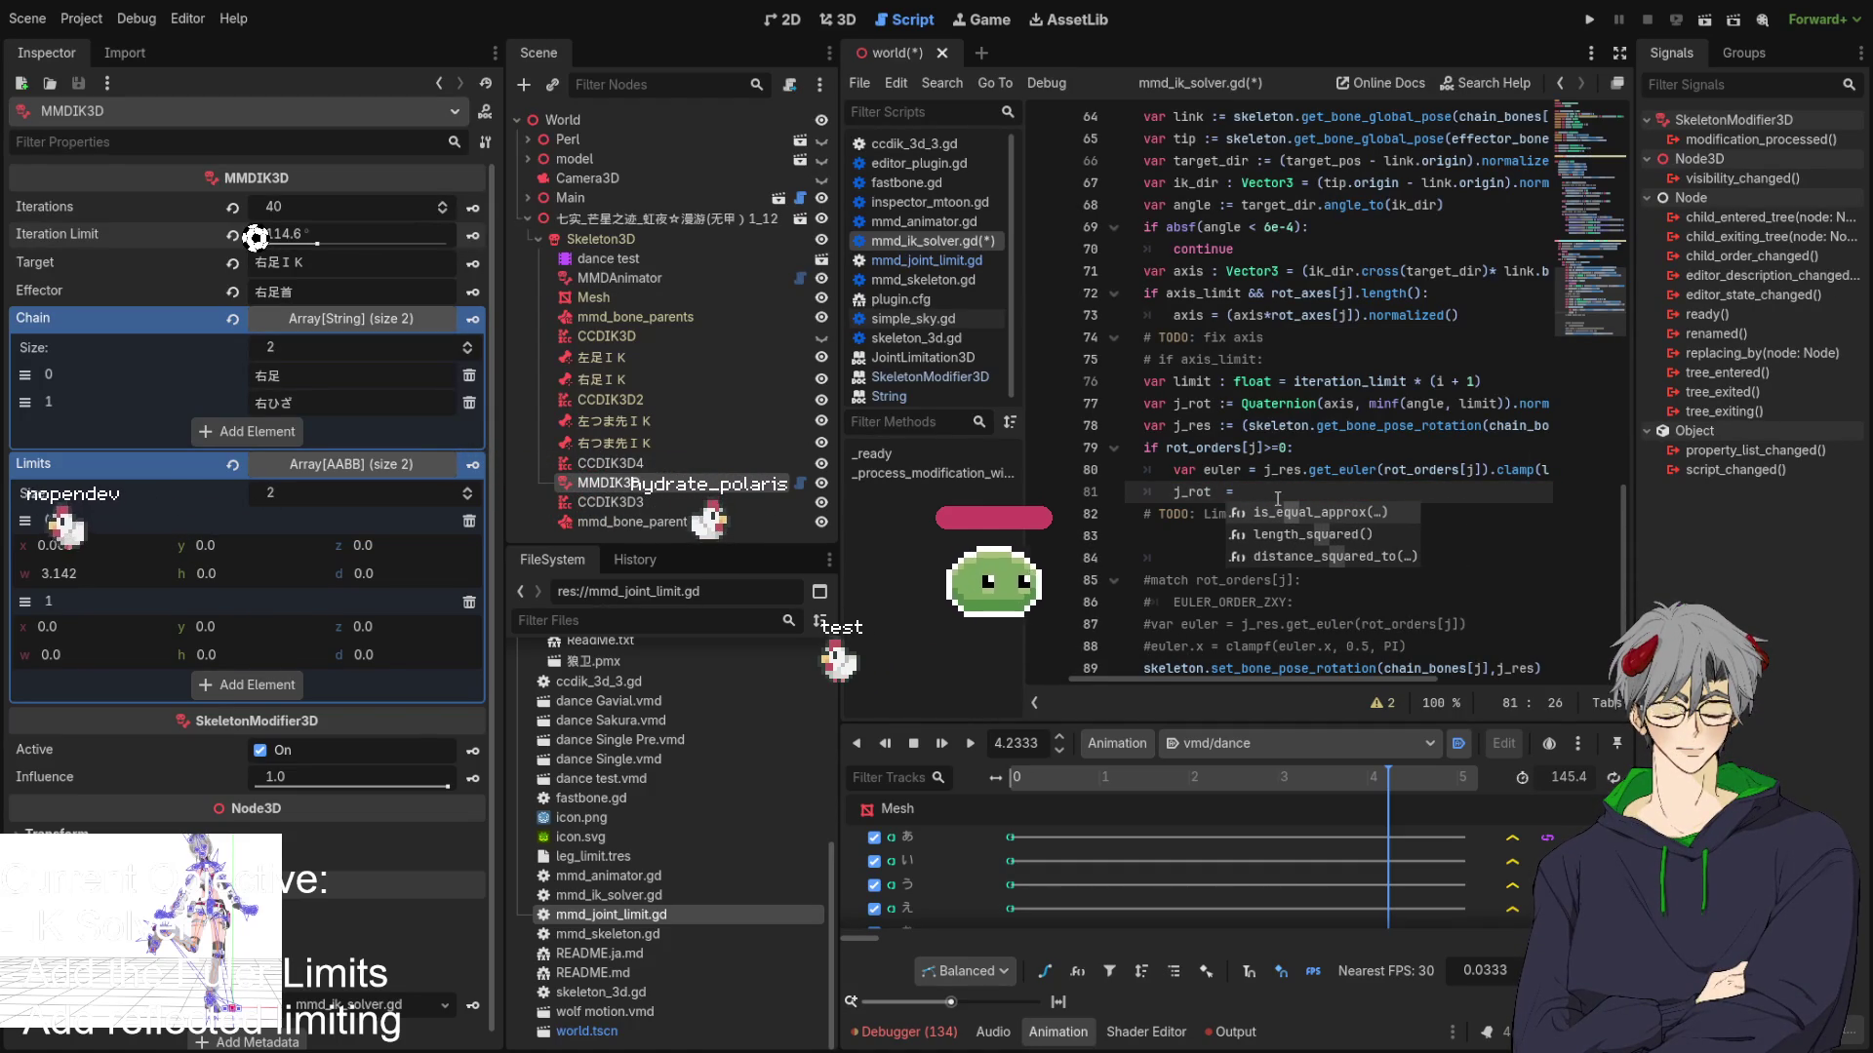
{"action": "type", "text": "Quat"}
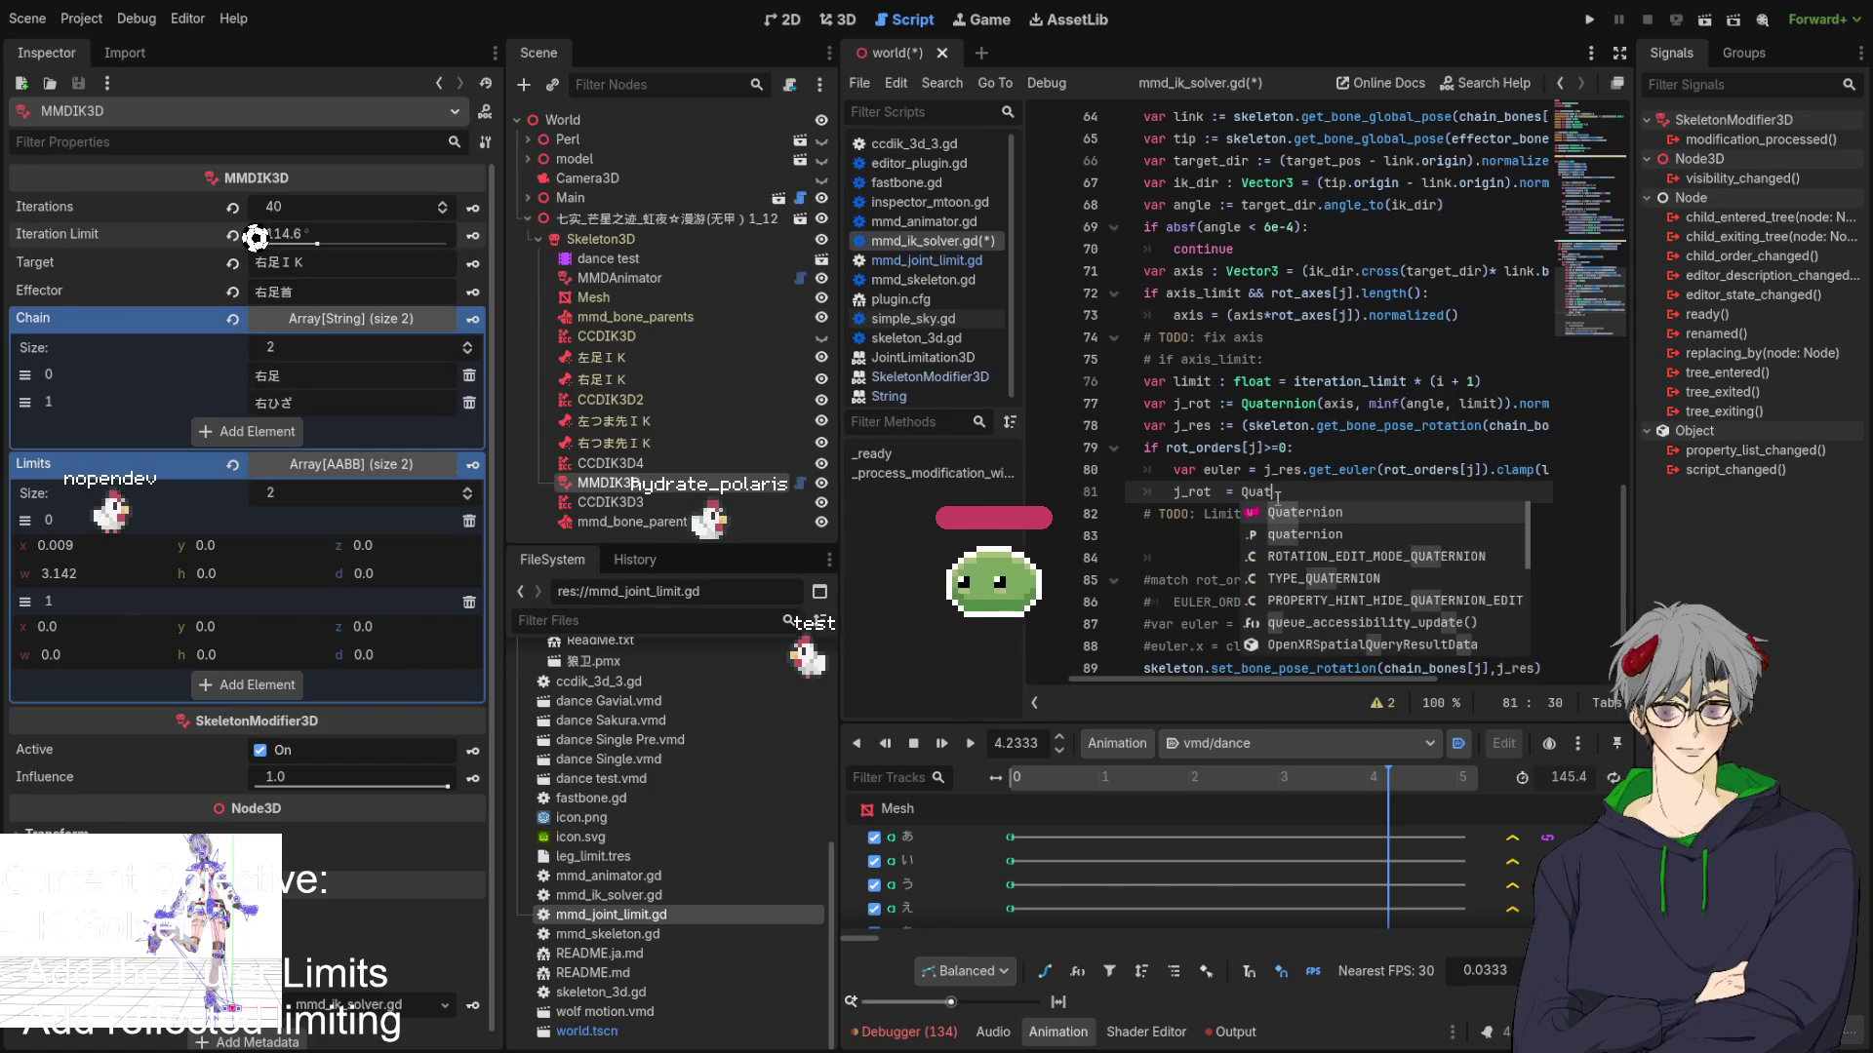
{"action": "key", "text": "Return"}
{"action": "type", "text": ".from_euler("}
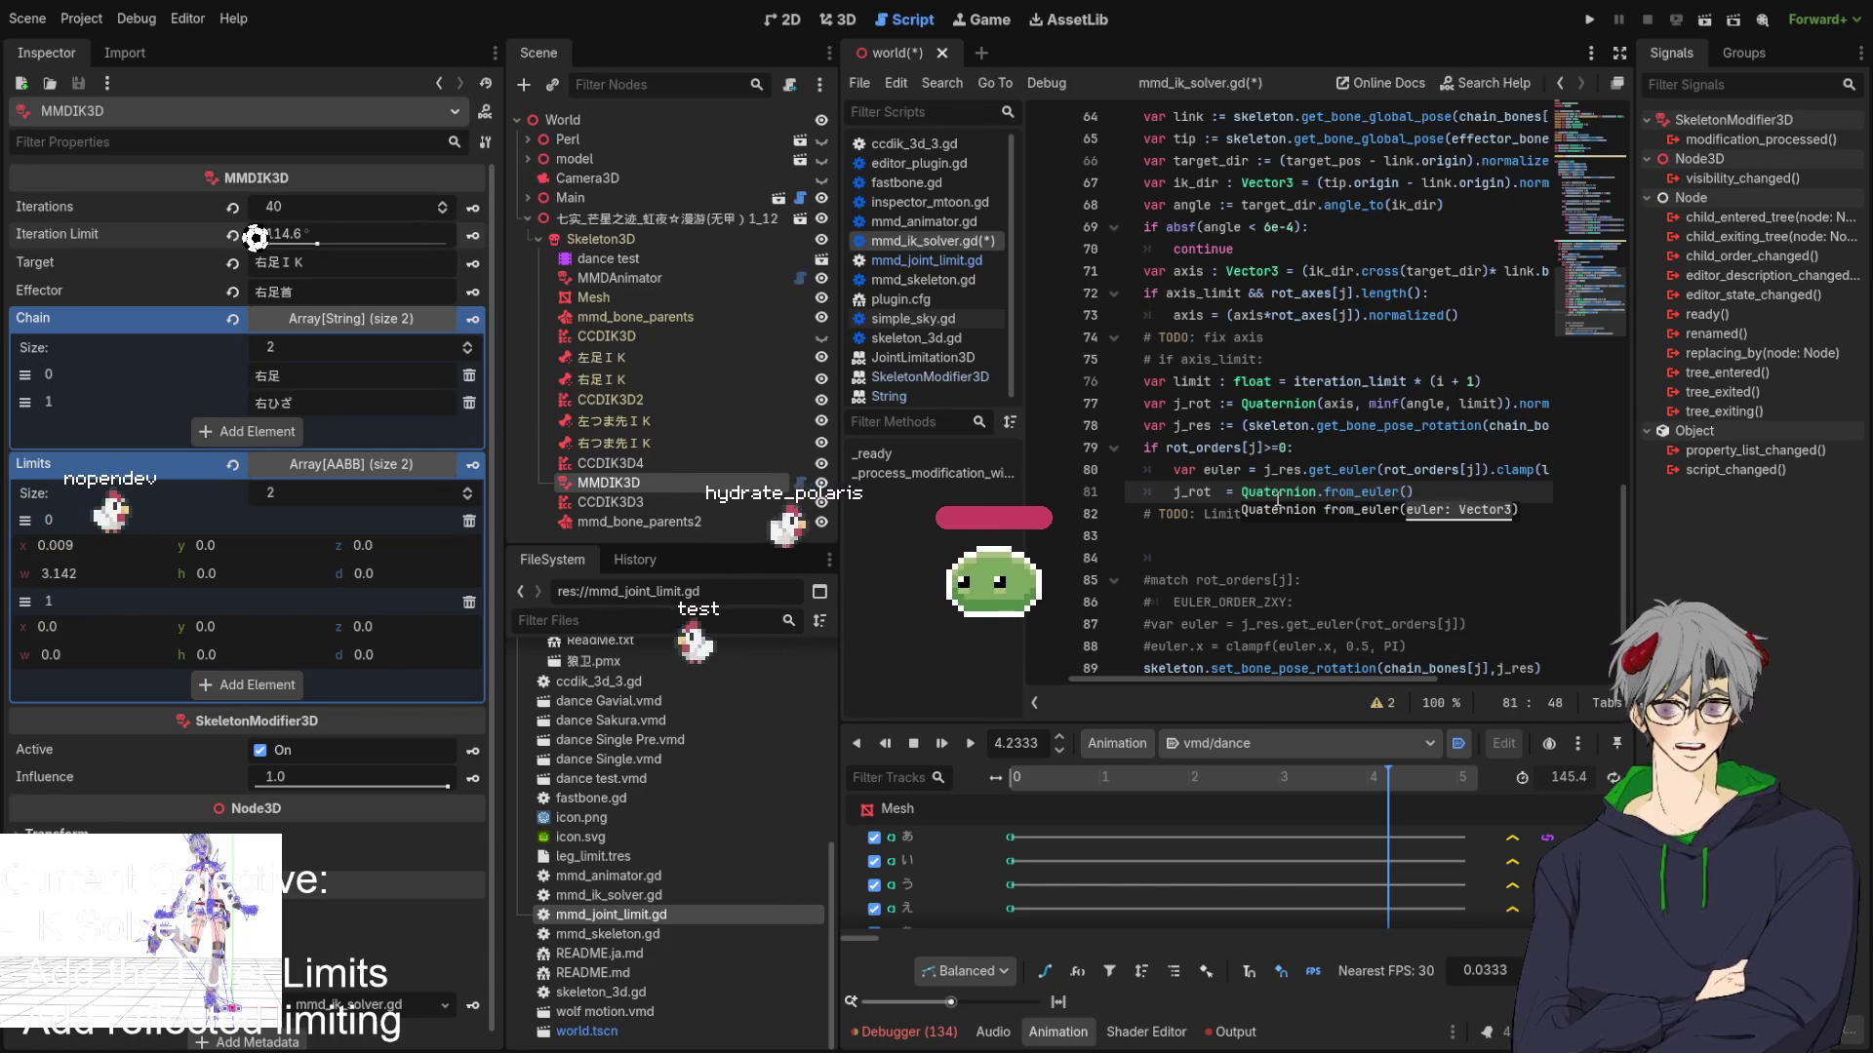
{"action": "type", "text": "euler"}
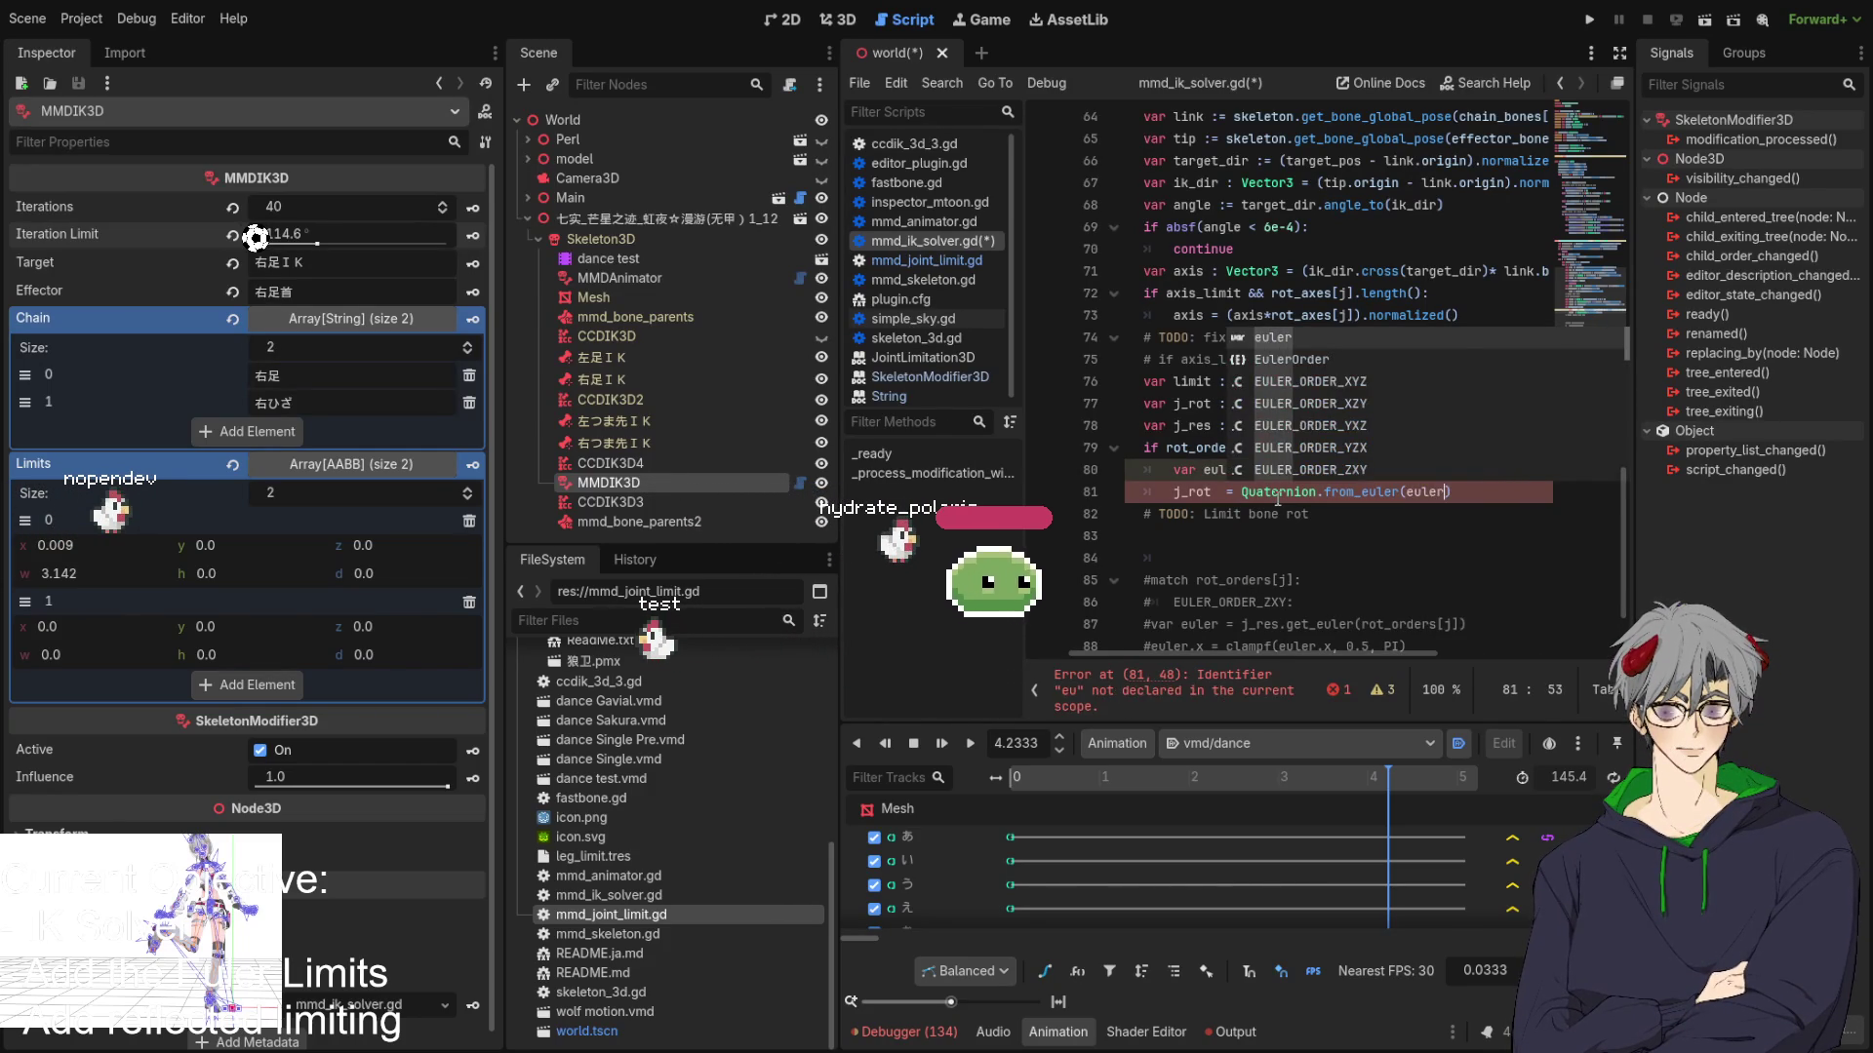
{"action": "key", "text": "Return"}
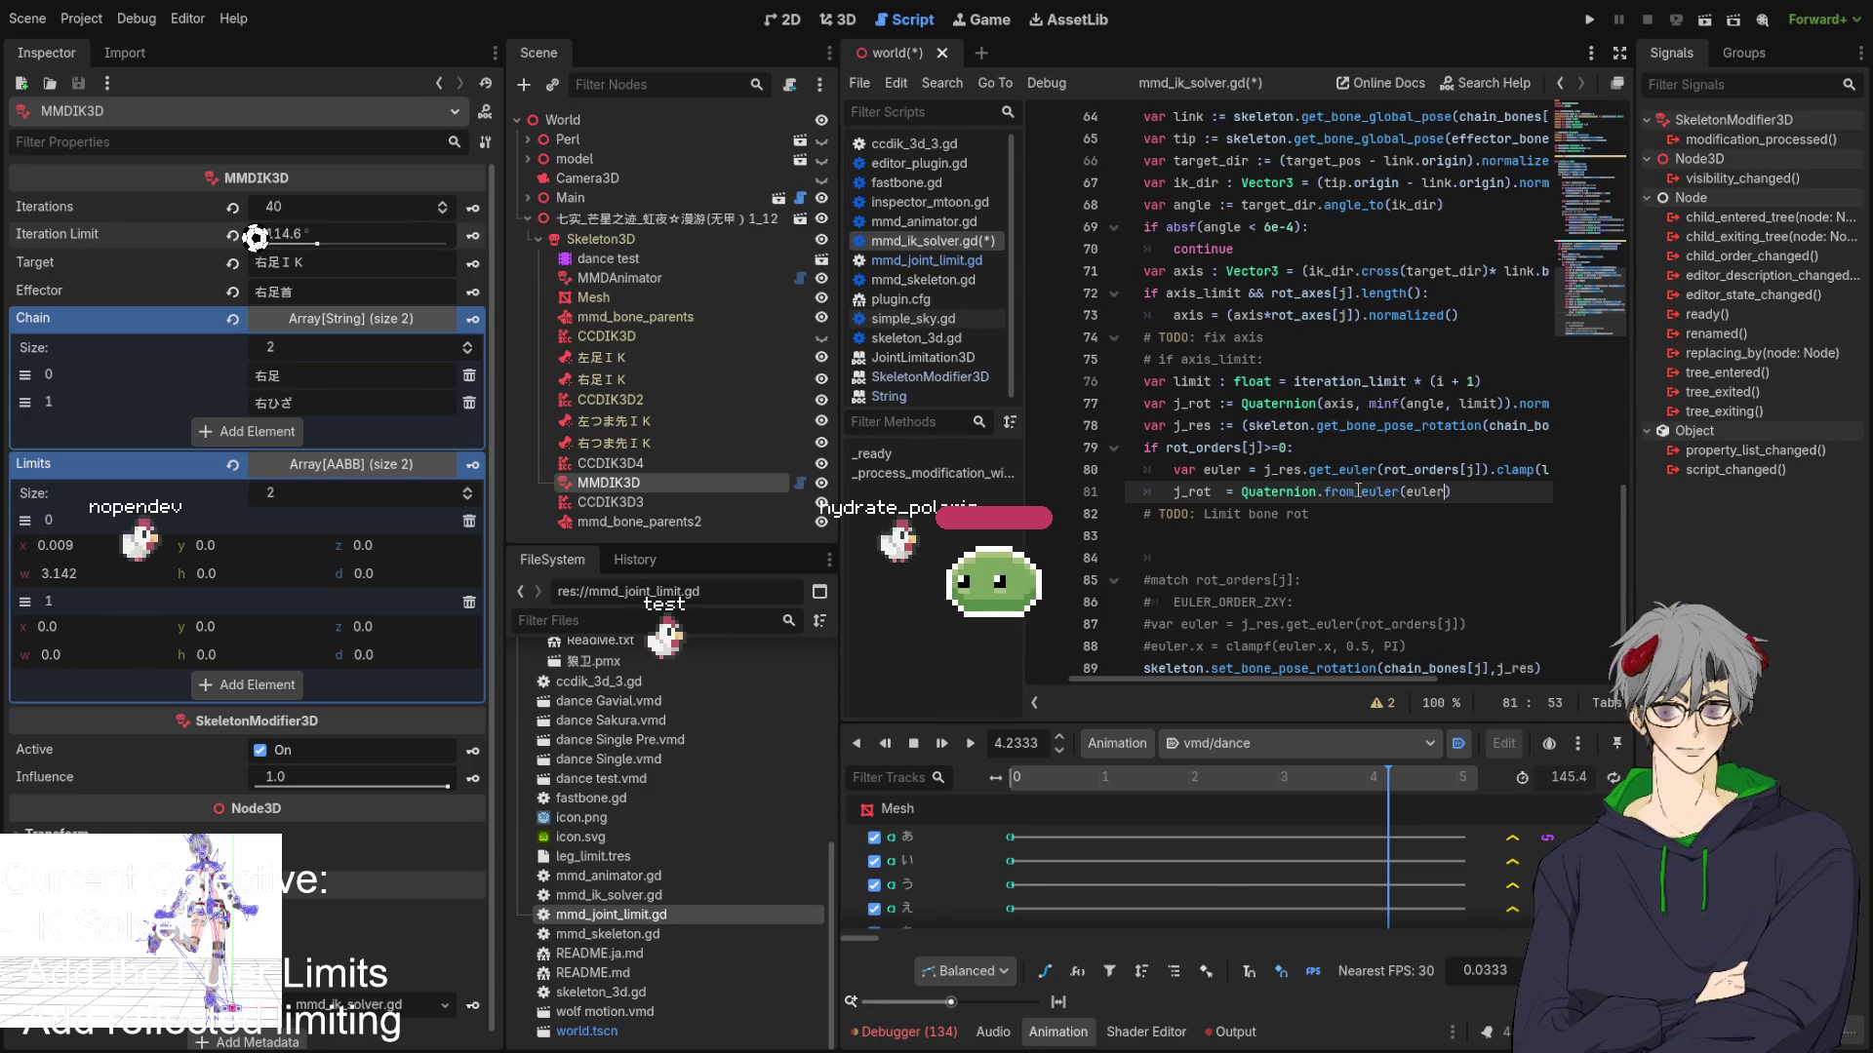
Save mmd_ik_solver.gd with Ctrl+S.
{"action": "double_click", "coordinate": [1190, 491]}
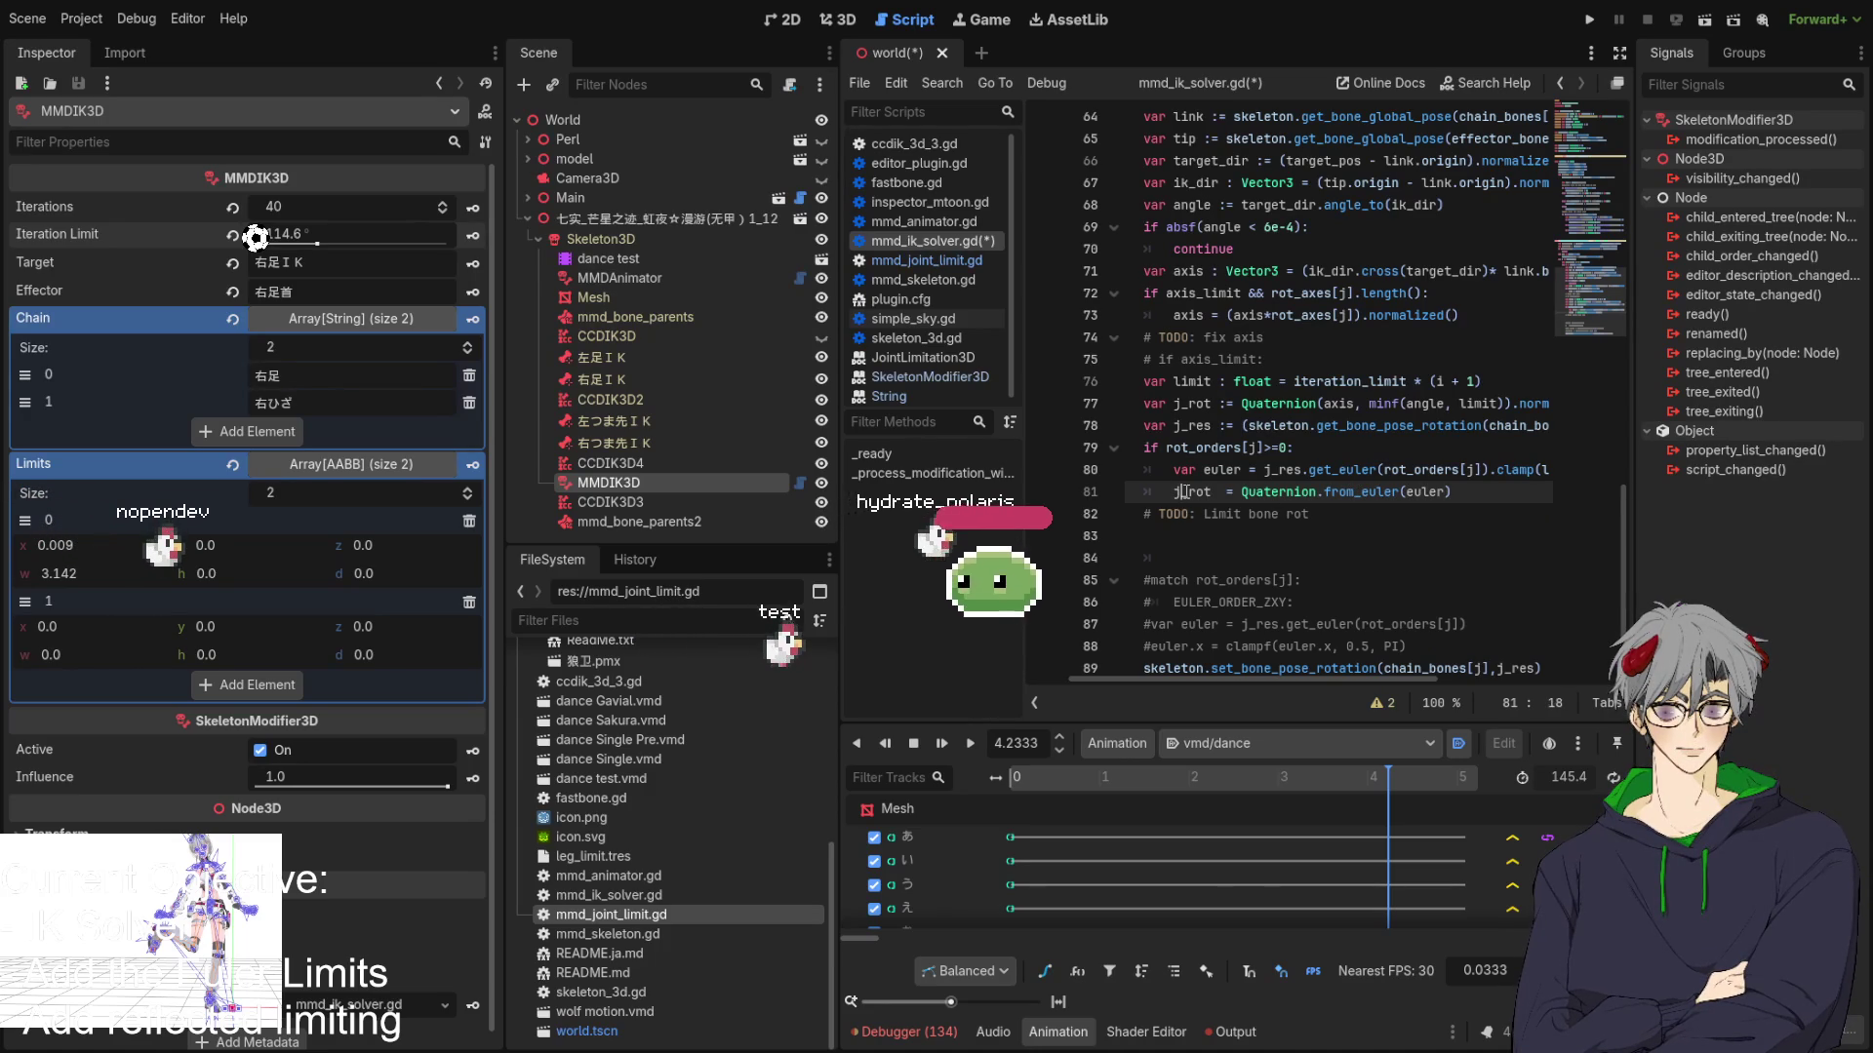
{"action": "scroll", "coordinate": [1356, 466], "scroll_direction": "down", "scroll_amount": 2}
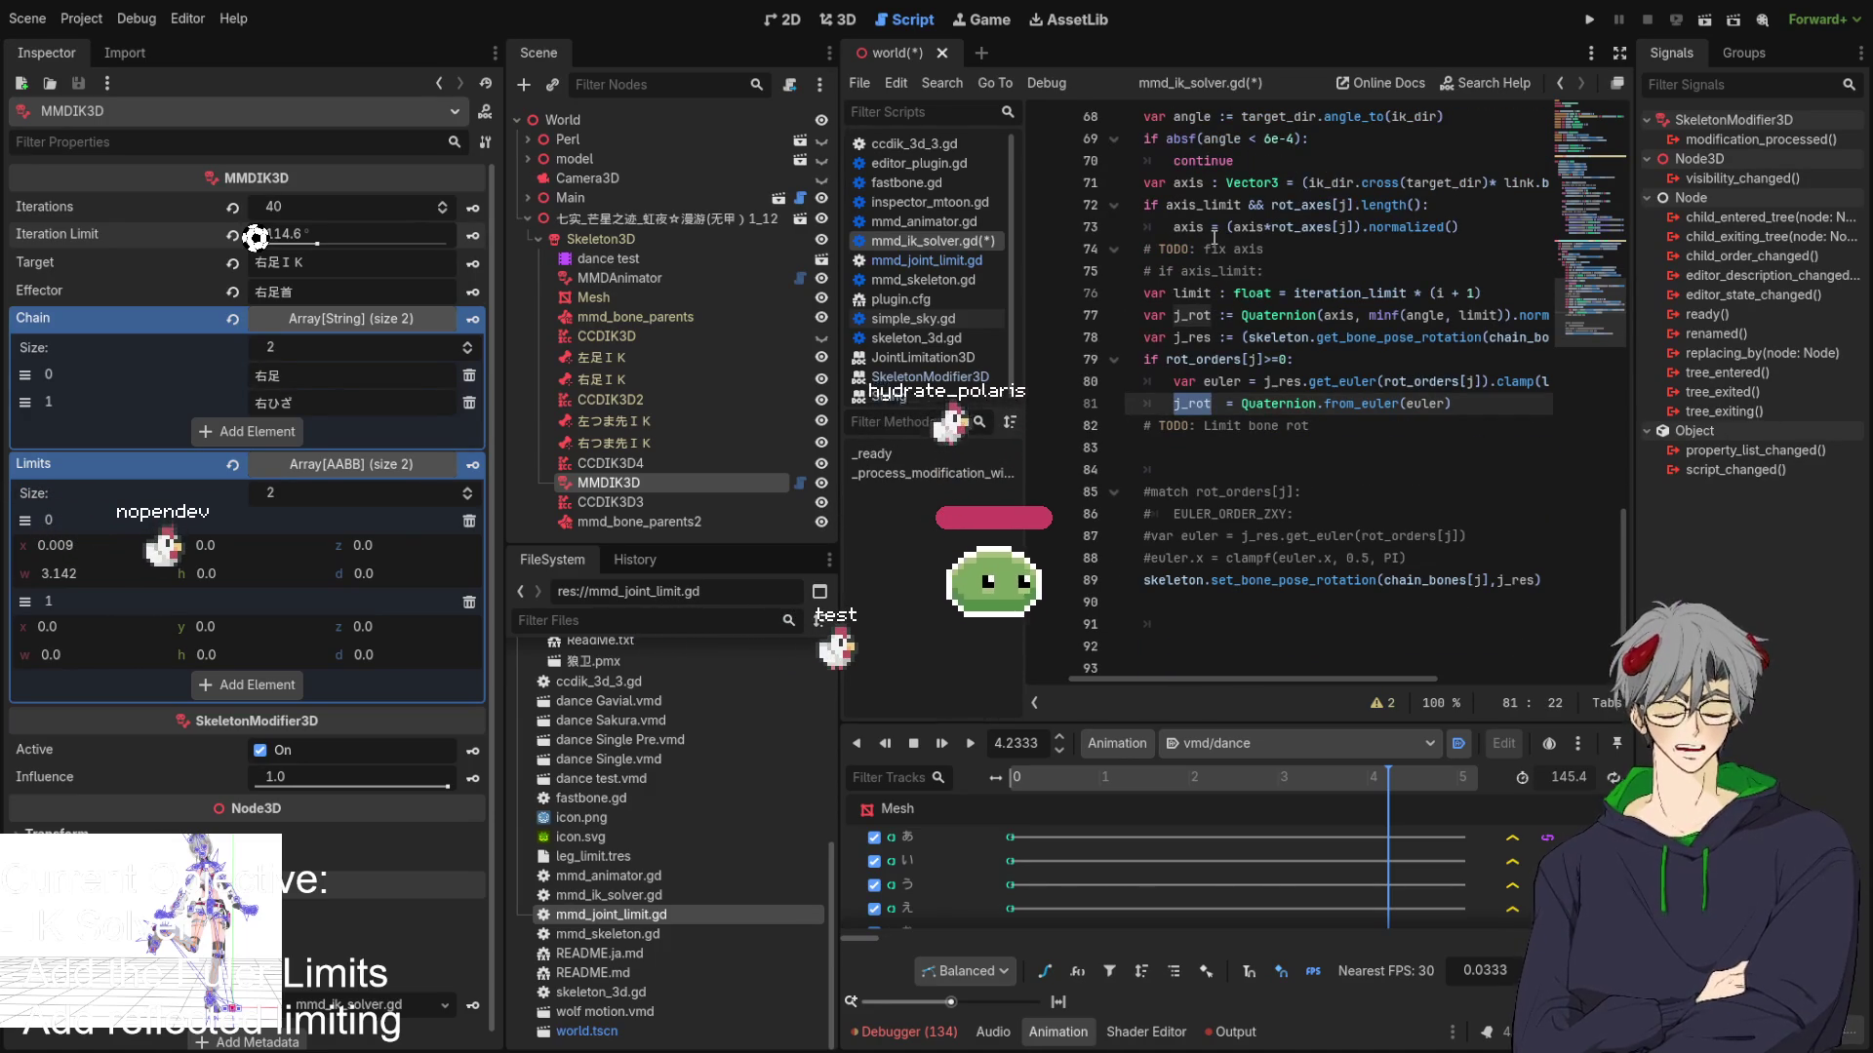
{"action": "key", "text": "ctrl+s"}
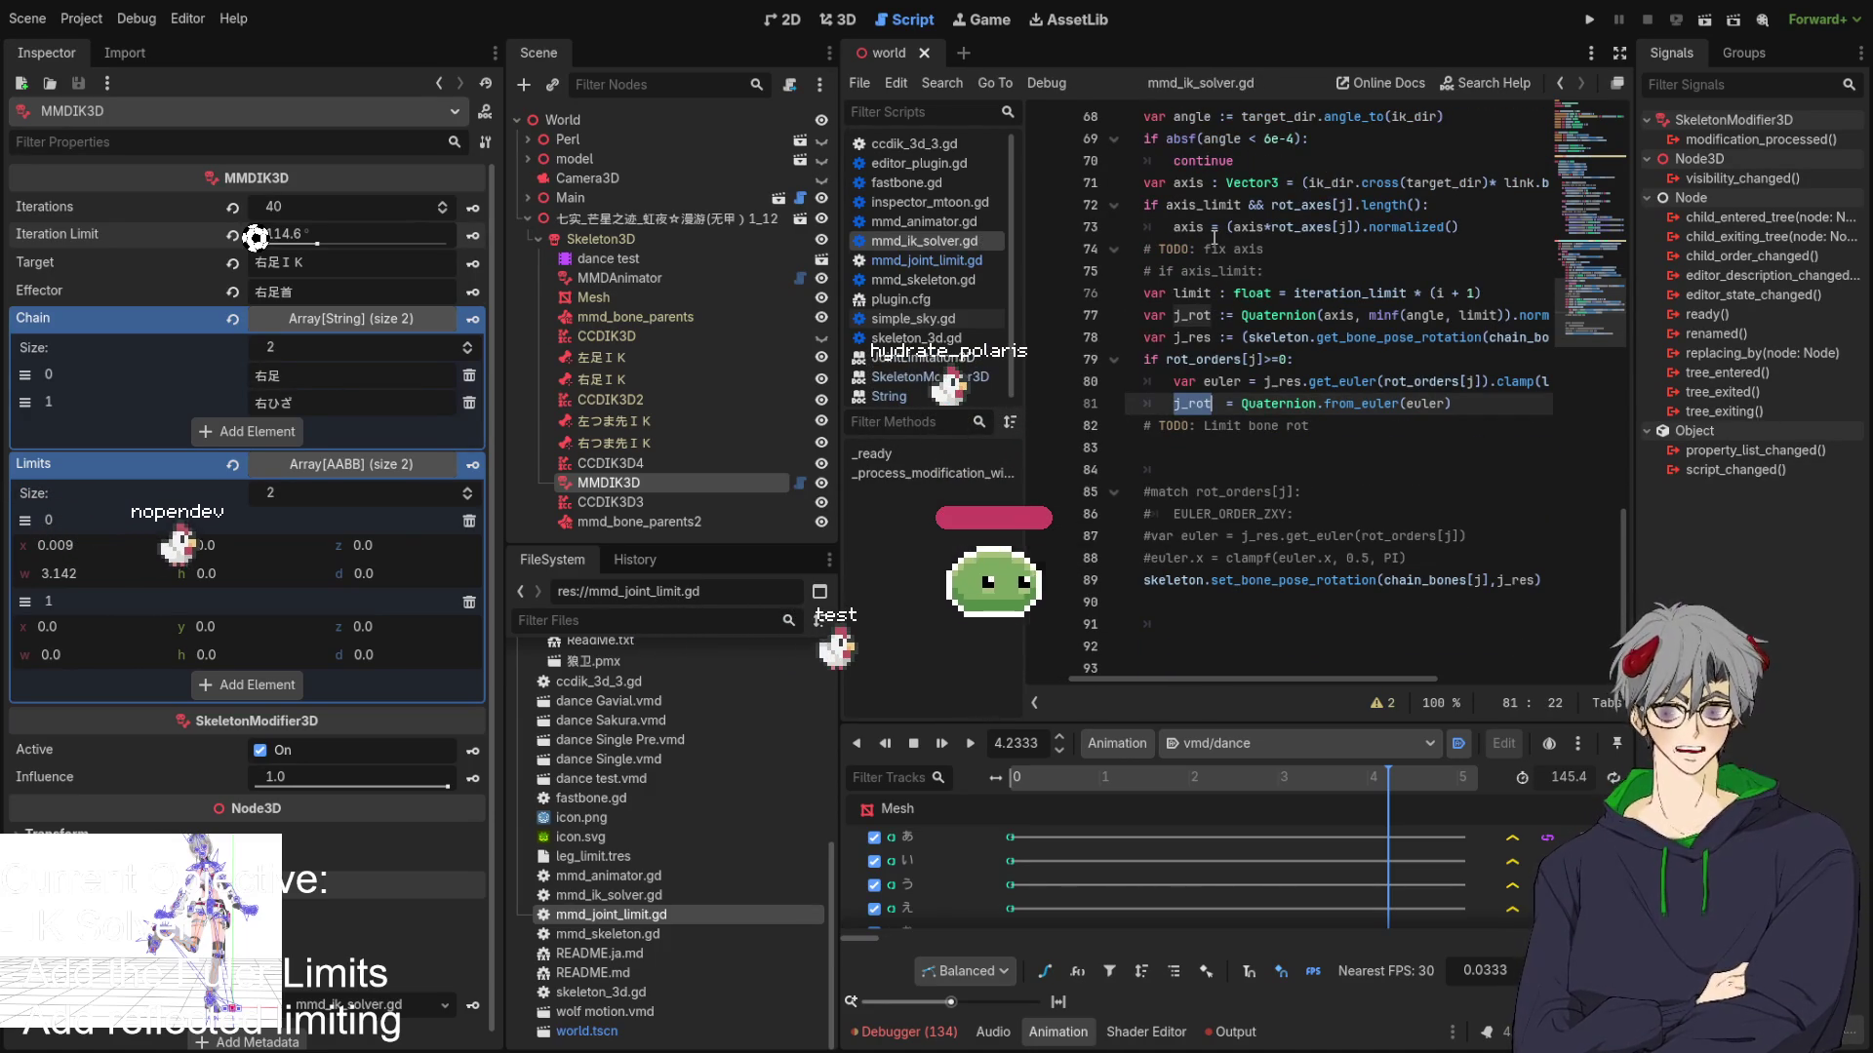
Switch to the 3D view, scrub the timeline, and set animation time to 4.2333.
{"action": "left_click", "coordinate": [837, 20]}
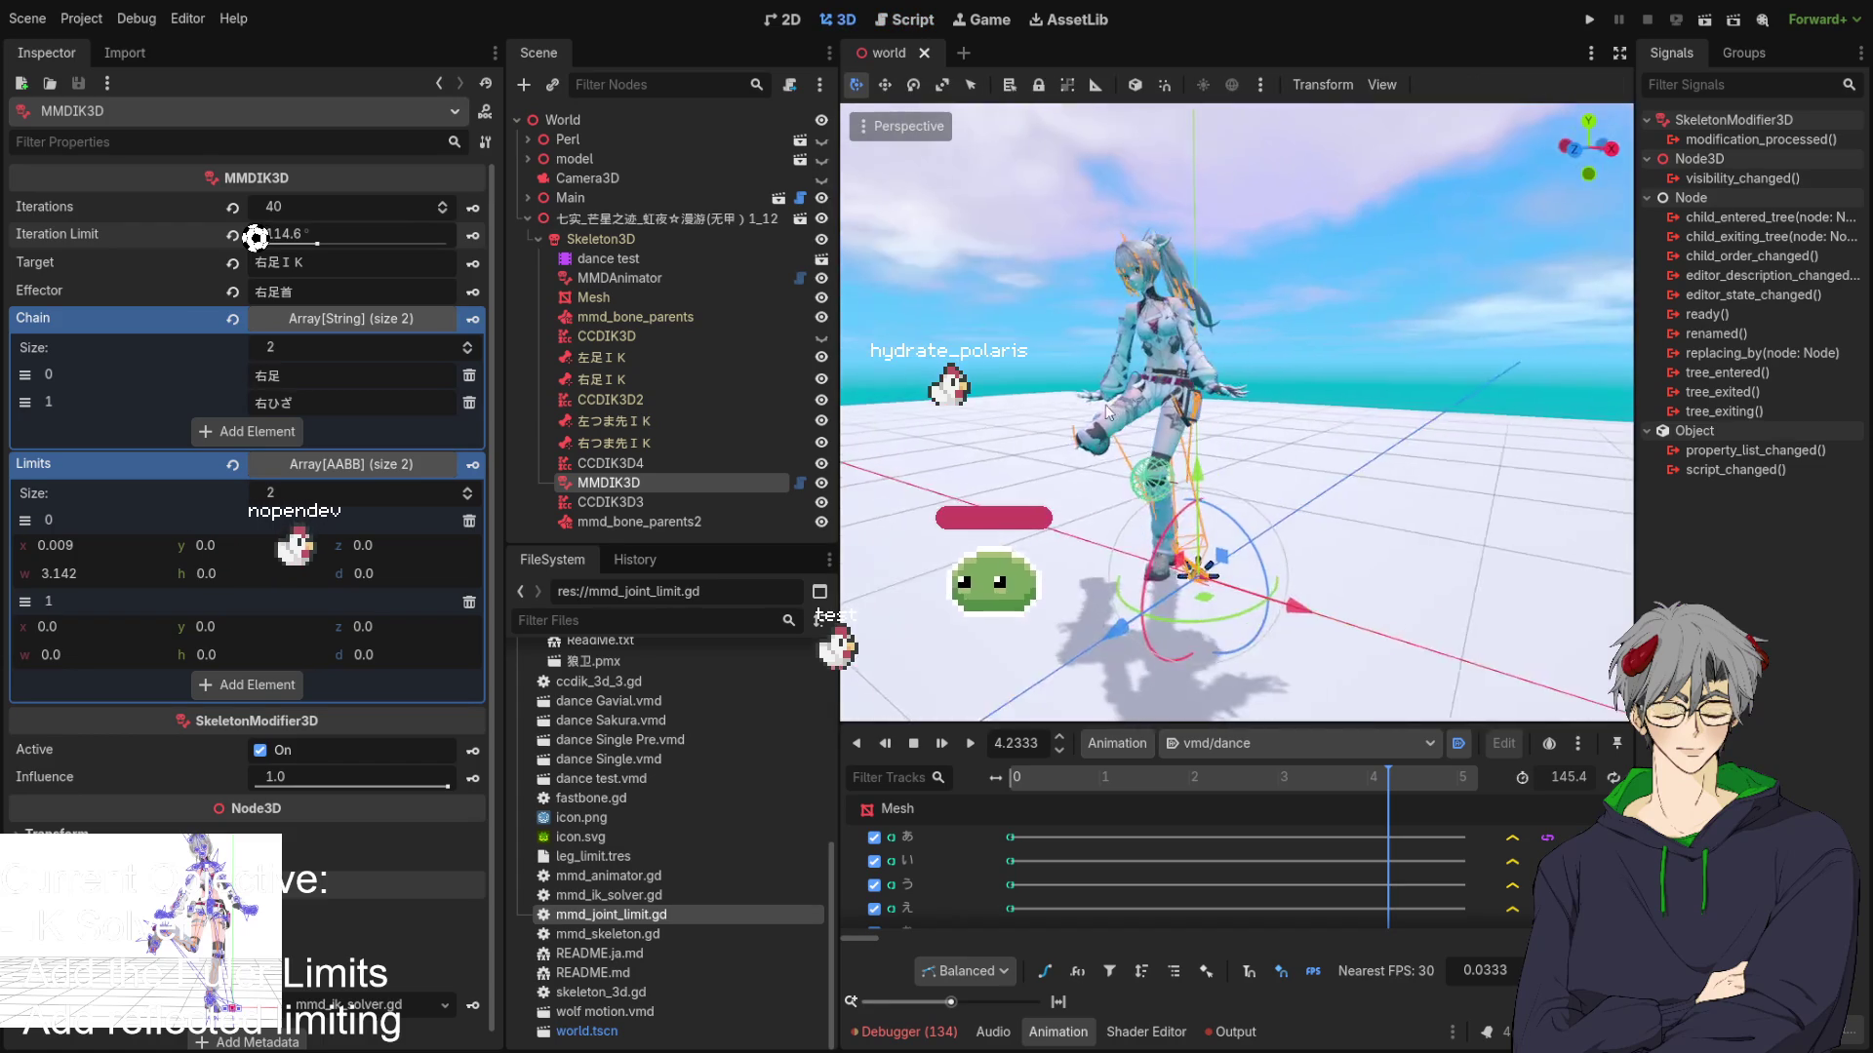
{"action": "mouse_move", "coordinate": [1272, 452]}
{"action": "left_mouse_down"}
{"action": "mouse_move", "coordinate": [980, 359]}
{"action": "mouse_move", "coordinate": [975, 433]}
{"action": "mouse_move", "coordinate": [1220, 404]}
{"action": "mouse_move", "coordinate": [1092, 546]}
{"action": "left_mouse_up"}
{"action": "mouse_move", "coordinate": [1367, 793]}
{"action": "left_mouse_down"}
{"action": "mouse_move", "coordinate": [1155, 786]}
{"action": "mouse_move", "coordinate": [1407, 800]}
{"action": "left_mouse_up"}
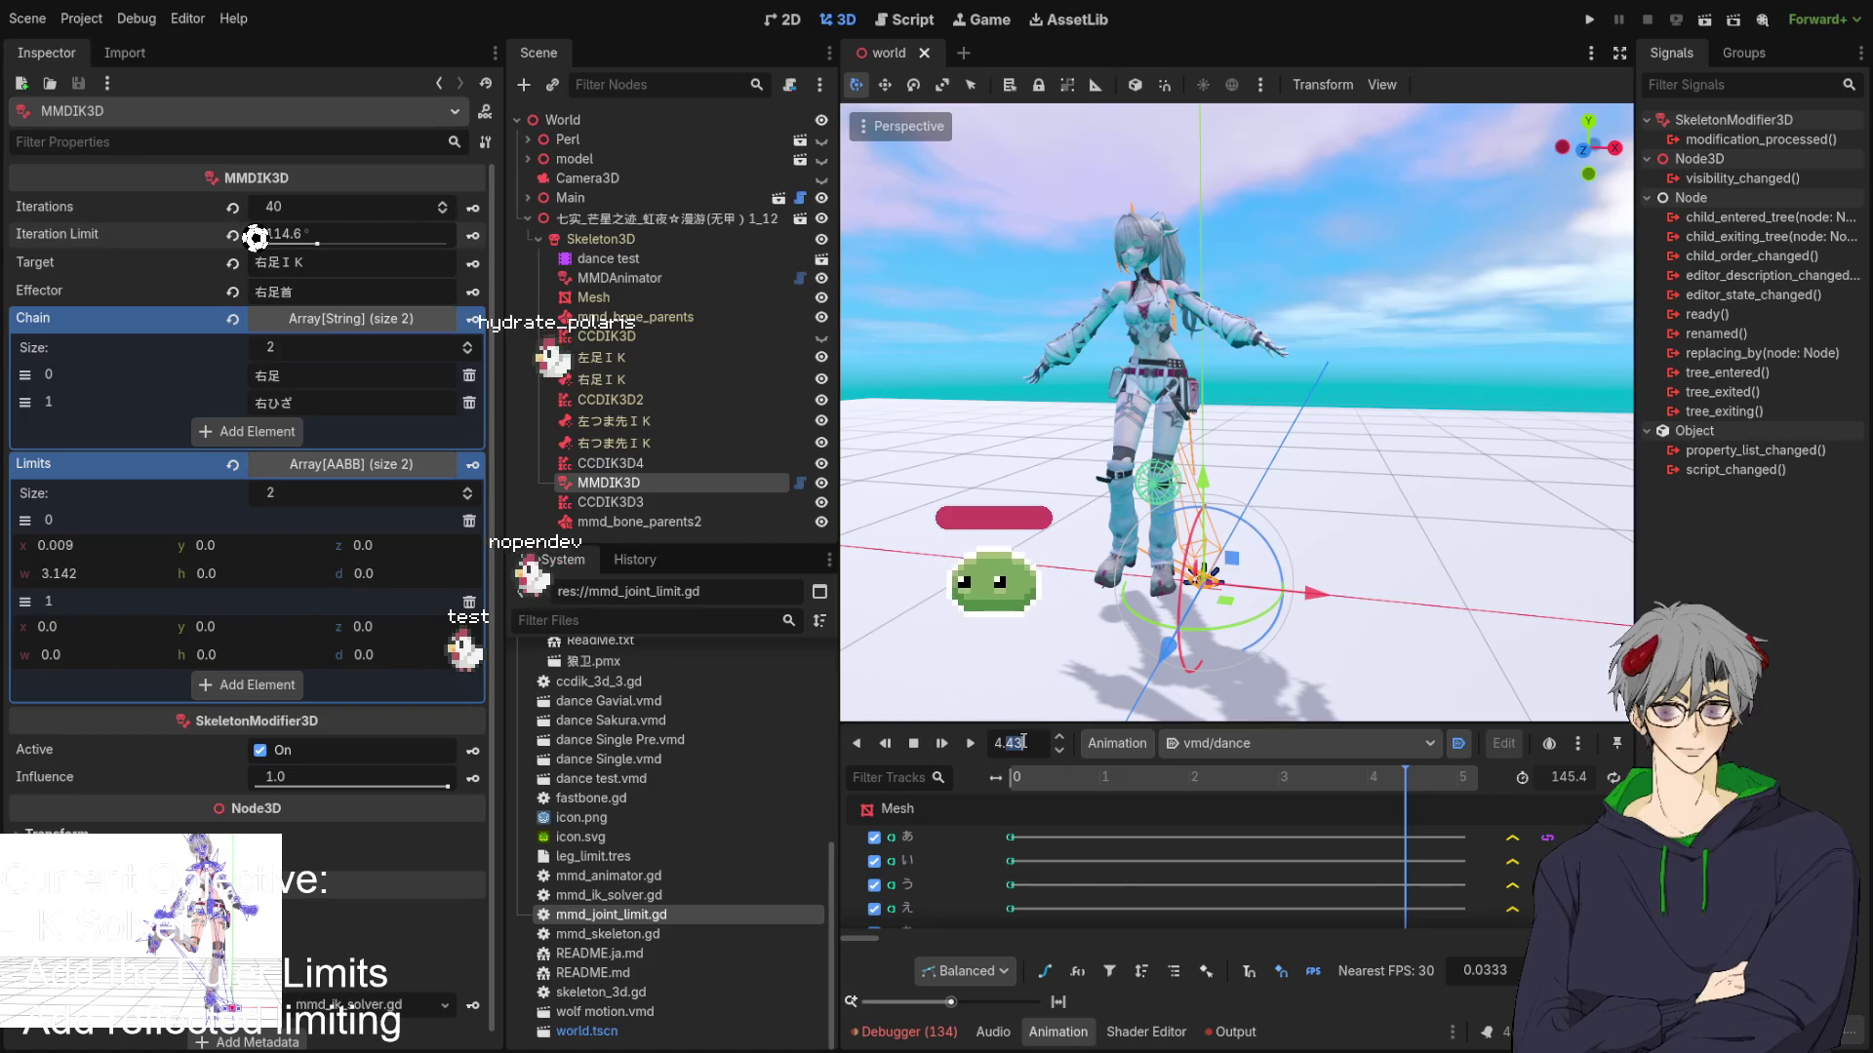
{"action": "type", "text": "4.2333"}
{"action": "key", "text": "Return"}
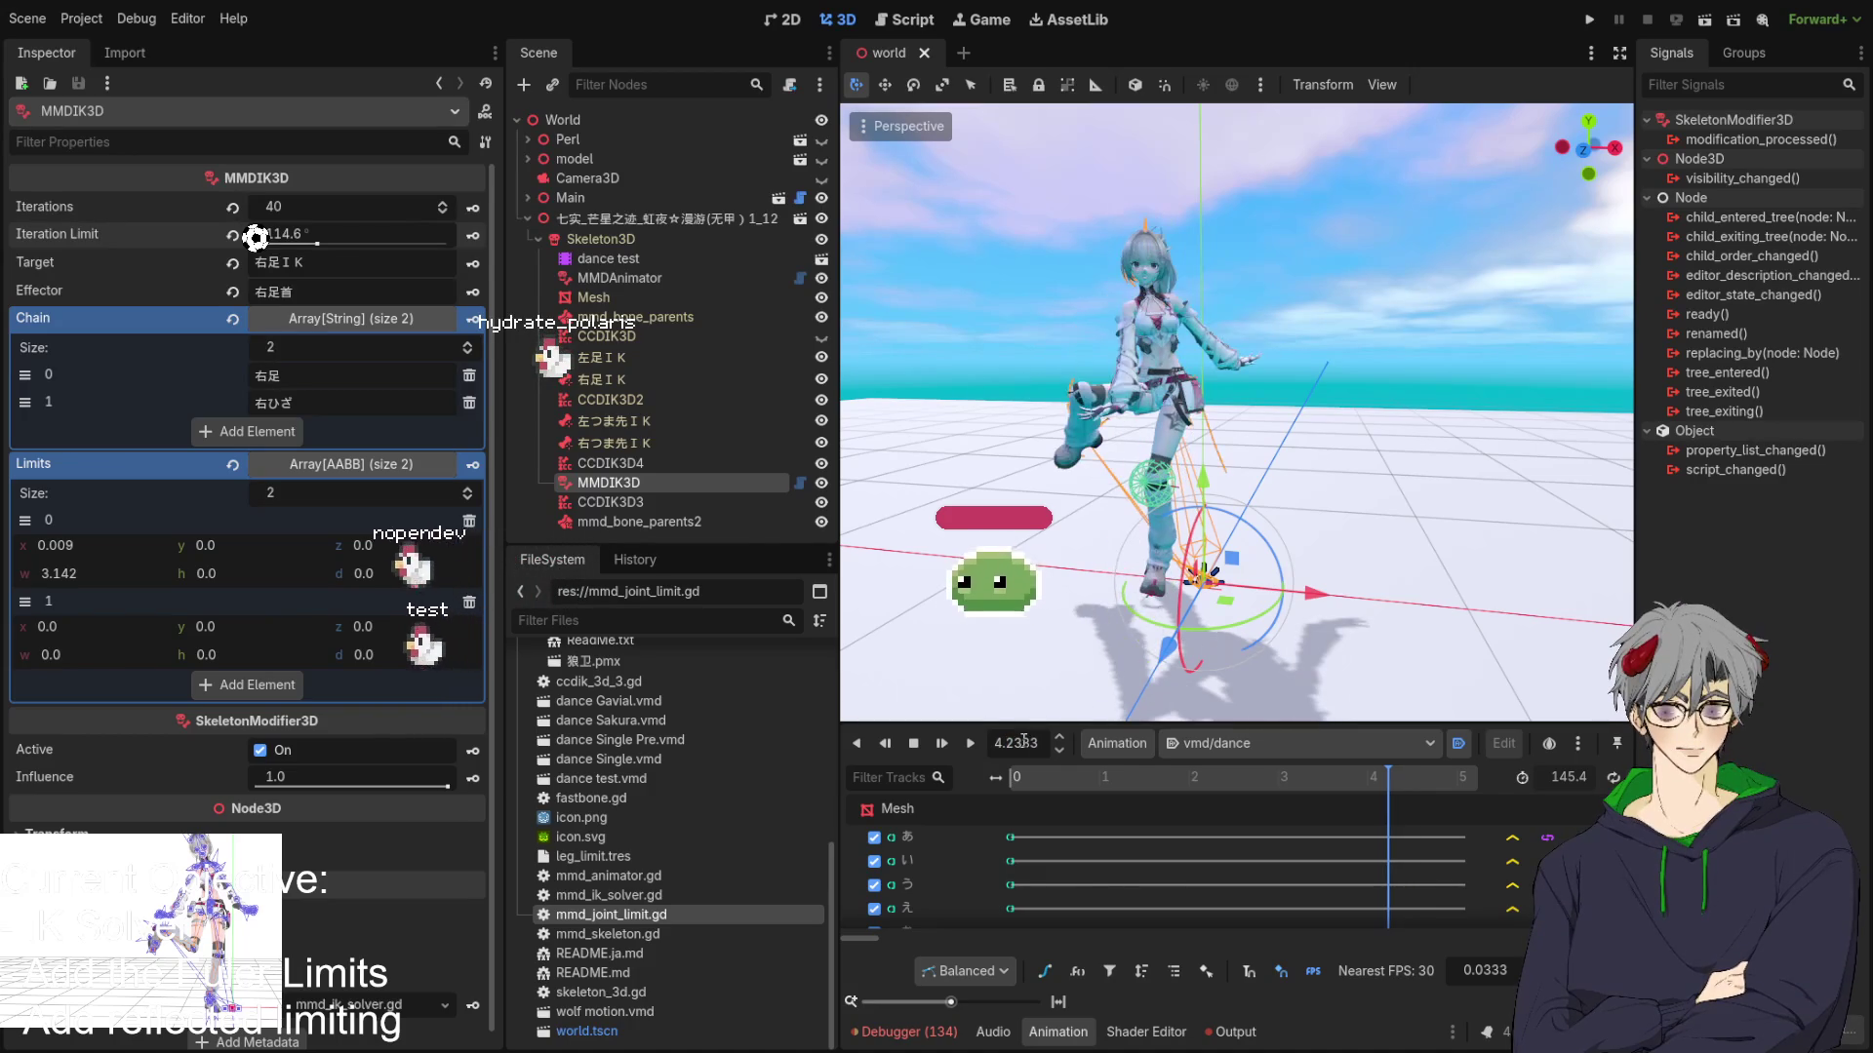
{"action": "left_click", "coordinate": [1091, 777]}
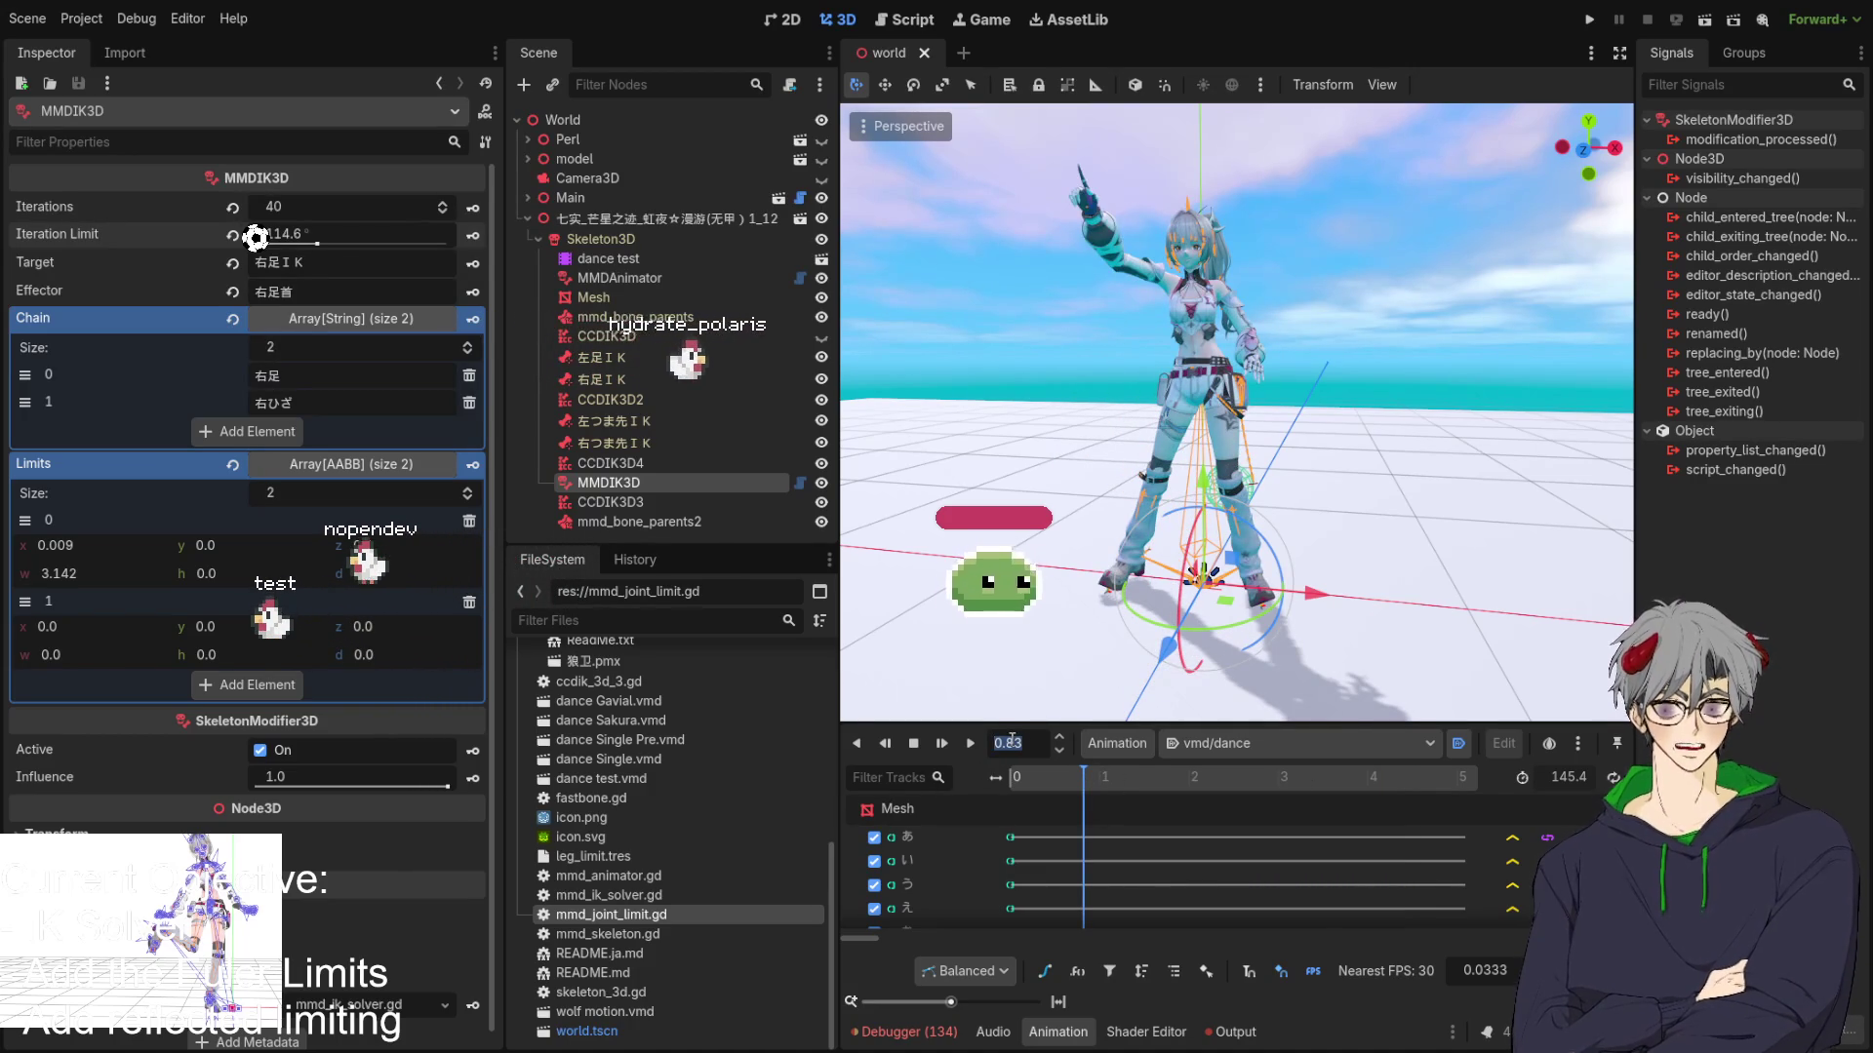
{"action": "type", "text": "2333"}
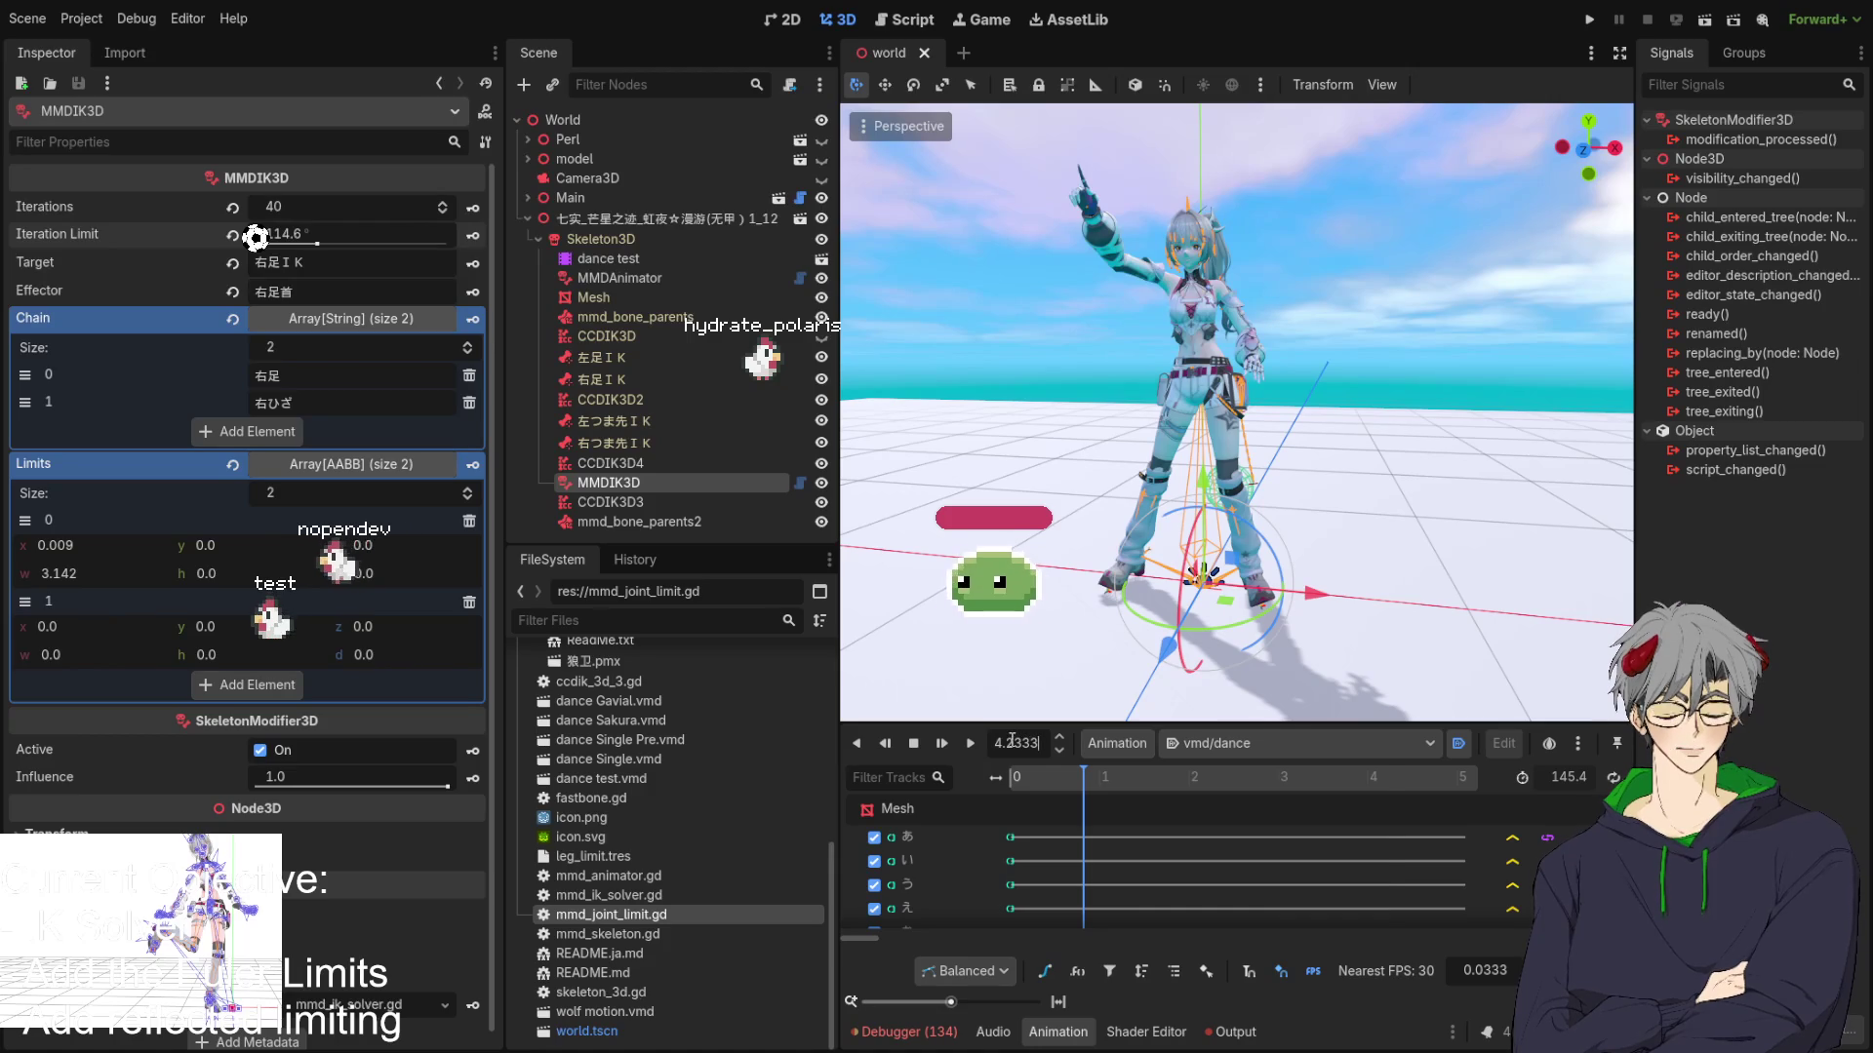
{"action": "key", "text": "Return"}
Orbit around the dancing model's legs to check the IK, then return to the solver script.
{"action": "mouse_move", "coordinate": [1180, 361]}
{"action": "left_mouse_down"}
{"action": "mouse_move", "coordinate": [1227, 343]}
{"action": "mouse_move", "coordinate": [1127, 358]}
{"action": "mouse_move", "coordinate": [1180, 402]}
{"action": "mouse_move", "coordinate": [1256, 384]}
{"action": "mouse_move", "coordinate": [871, 375]}
{"action": "mouse_move", "coordinate": [1208, 393]}
{"action": "mouse_move", "coordinate": [1139, 349]}
{"action": "mouse_move", "coordinate": [1011, 326]}
{"action": "mouse_move", "coordinate": [1161, 386]}
{"action": "left_mouse_up"}
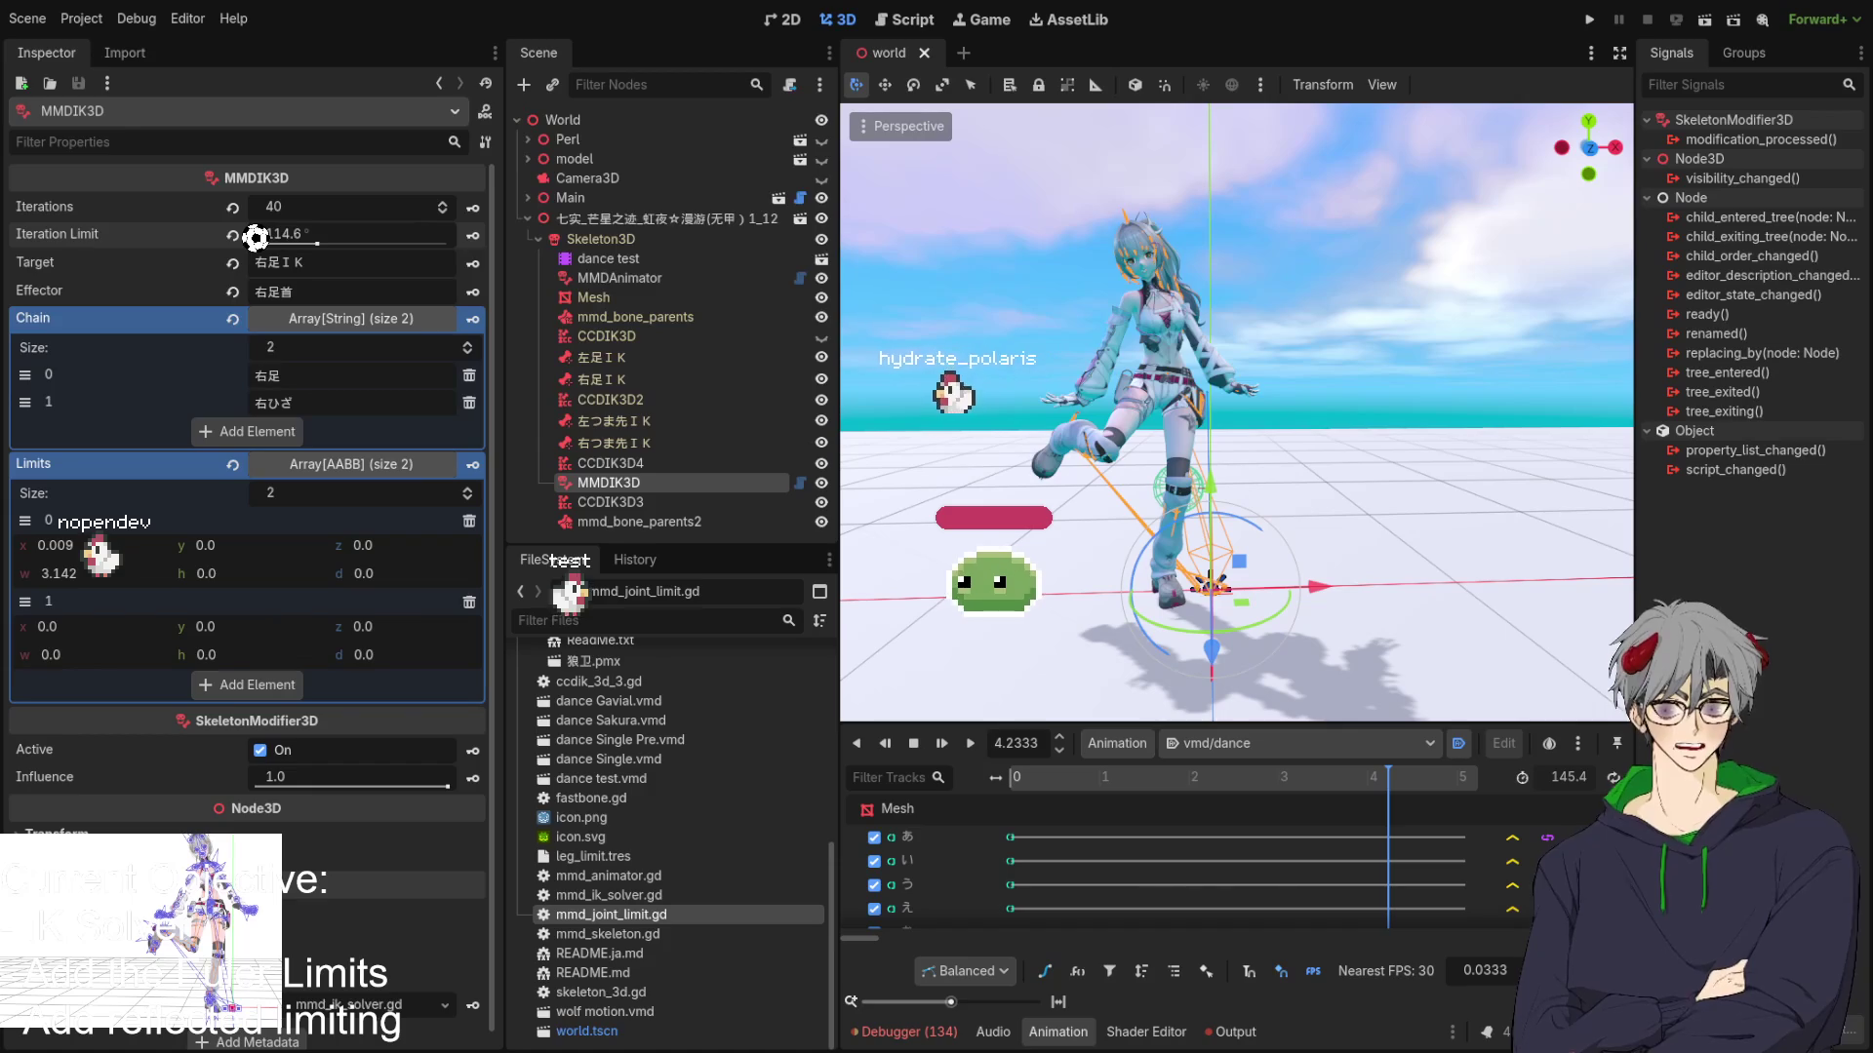
{"action": "mouse_move", "coordinate": [1121, 488]}
{"action": "left_mouse_down"}
{"action": "mouse_move", "coordinate": [1071, 489]}
{"action": "mouse_move", "coordinate": [1107, 480]}
{"action": "left_mouse_up"}
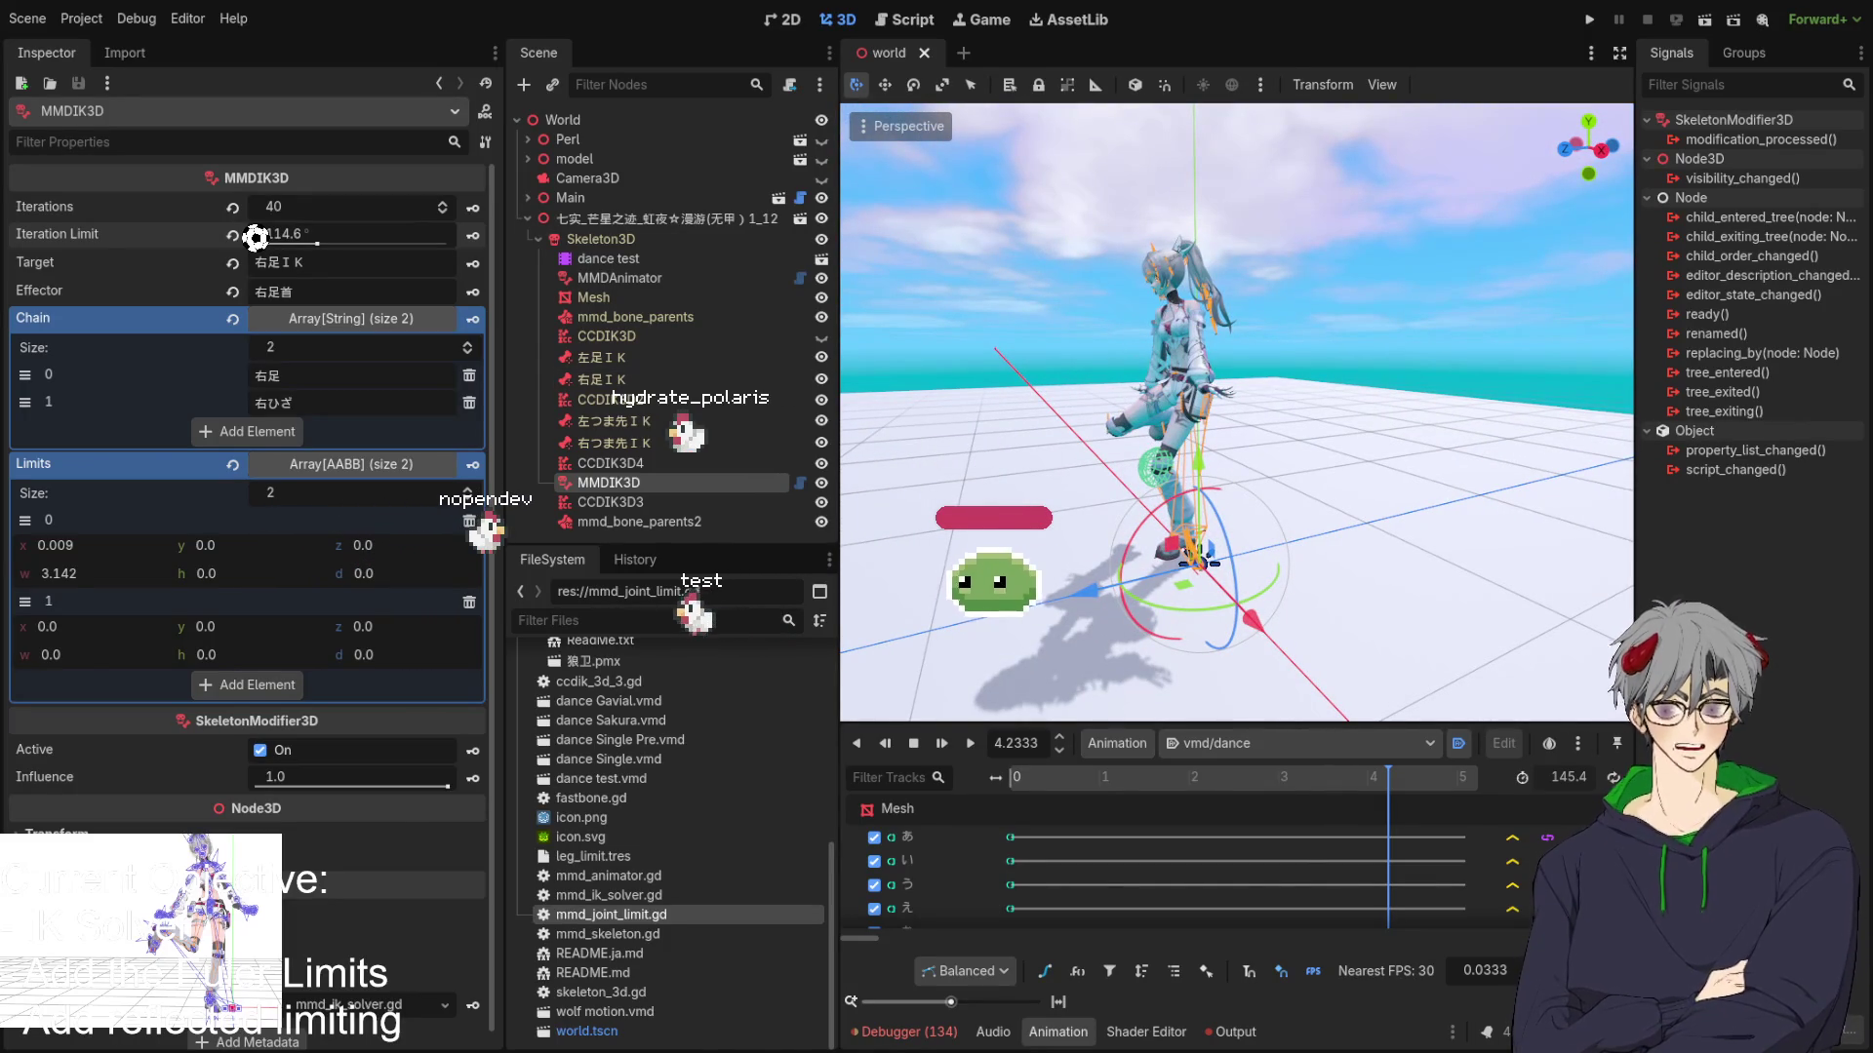
{"action": "left_click_drag", "start_coordinate": [1151, 483], "coordinate": [1216, 478]}
{"action": "key", "text": "ctrl+F3"}
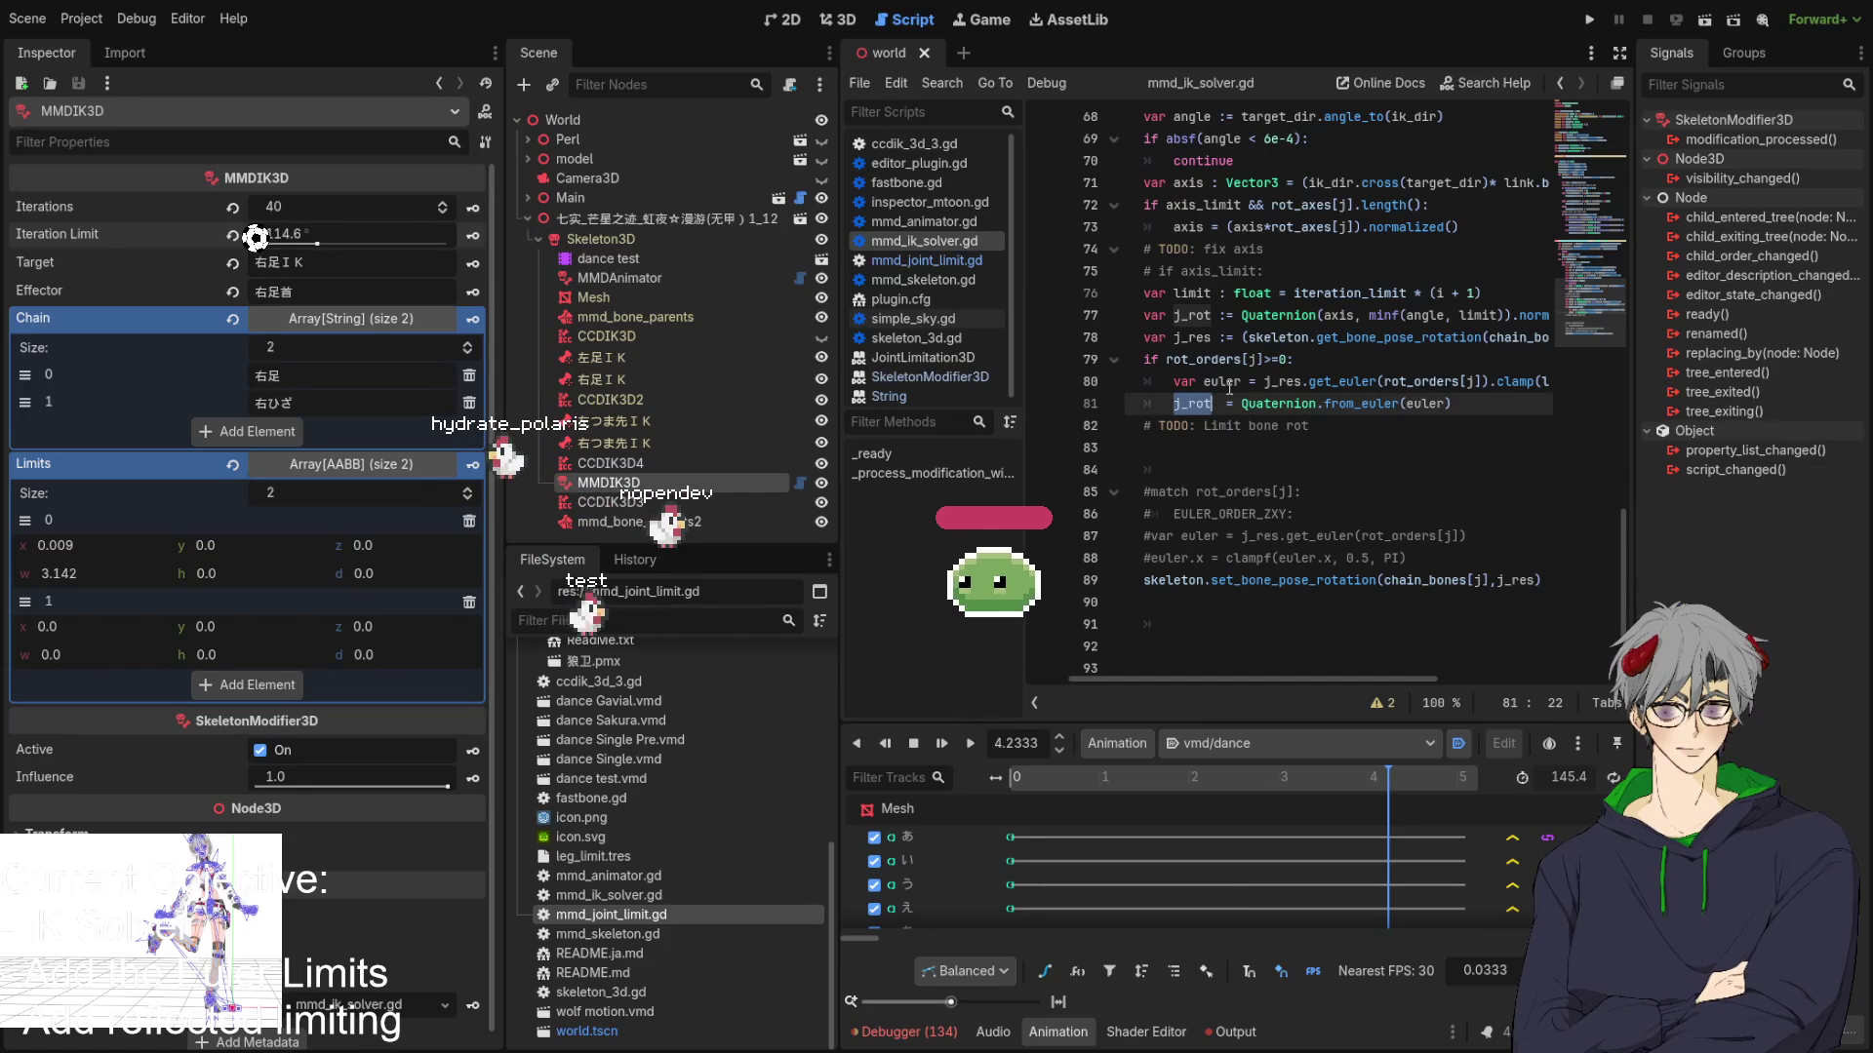
{"action": "double_click", "coordinate": [1357, 403]}
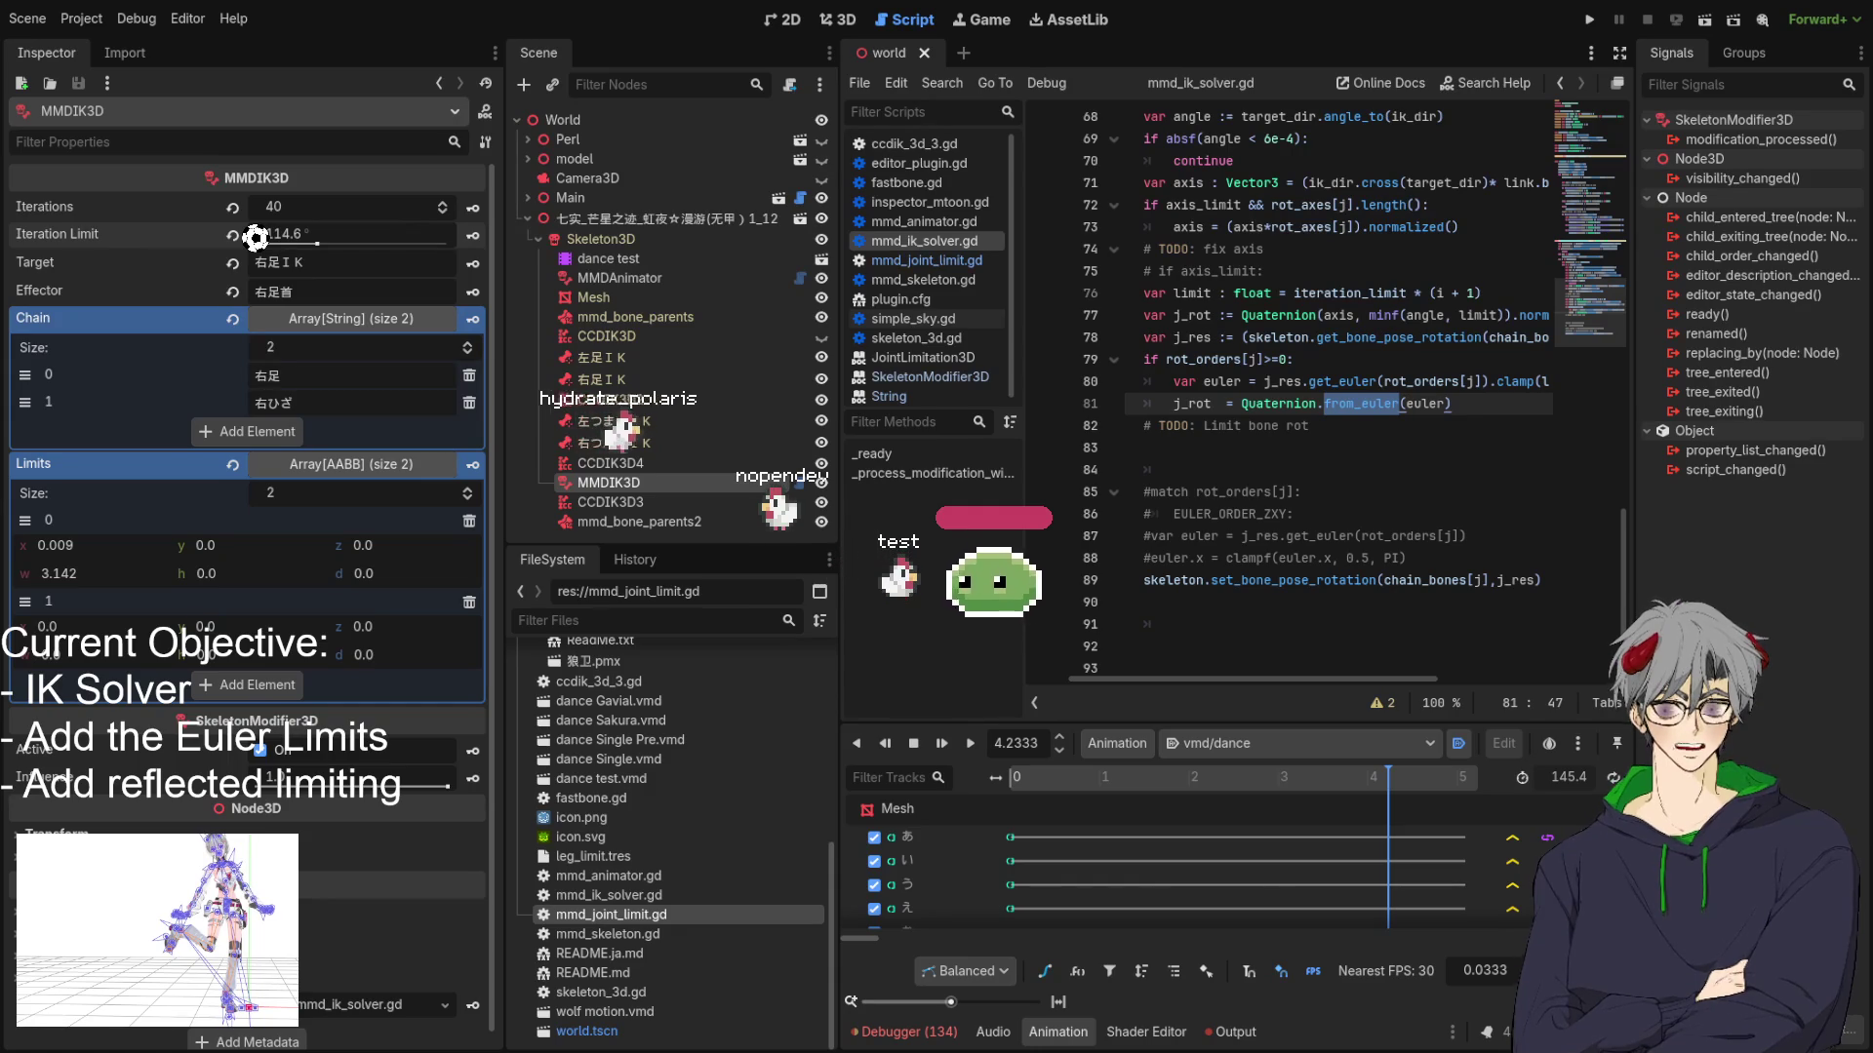
{"action": "key", "text": "ctrl+F2"}
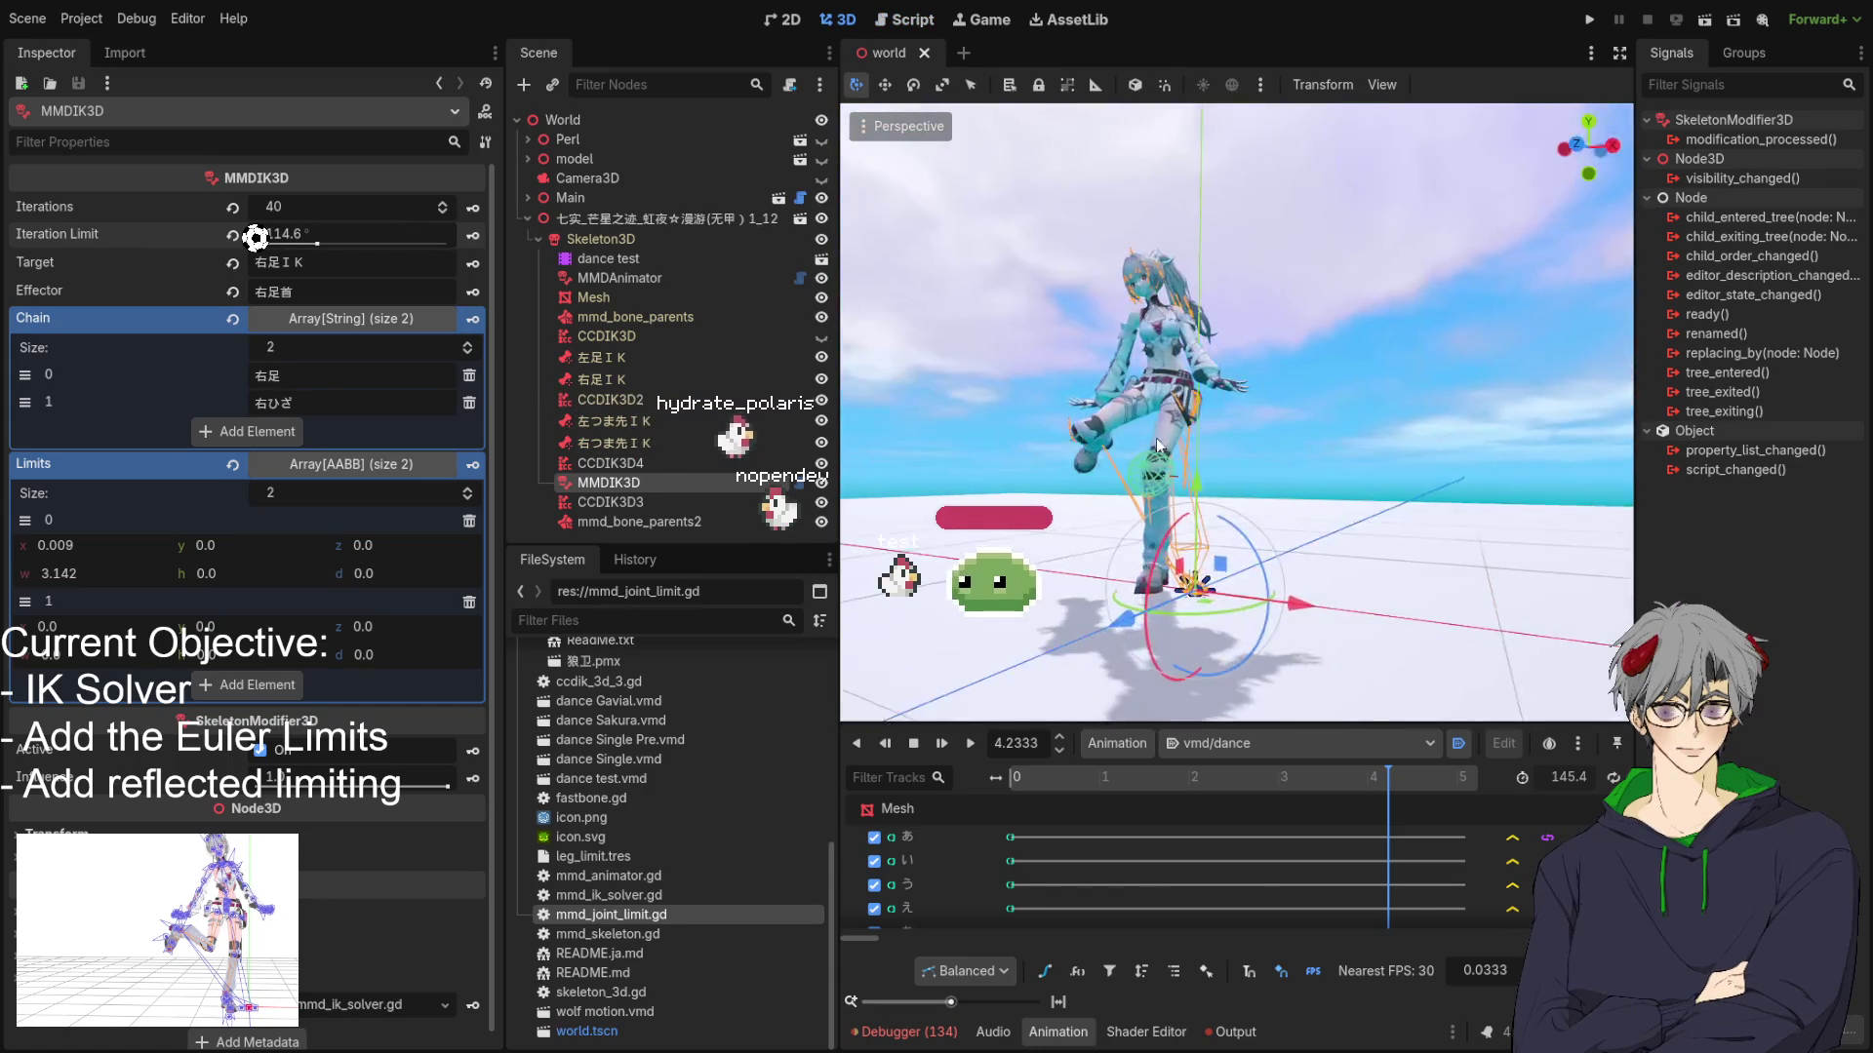
{"action": "mouse_move", "coordinate": [1326, 493]}
{"action": "left_mouse_down"}
{"action": "mouse_move", "coordinate": [1149, 501]}
{"action": "mouse_move", "coordinate": [985, 398]}
{"action": "mouse_move", "coordinate": [1273, 446]}
{"action": "mouse_move", "coordinate": [1227, 454]}
{"action": "mouse_move", "coordinate": [1273, 509]}
{"action": "left_mouse_up"}
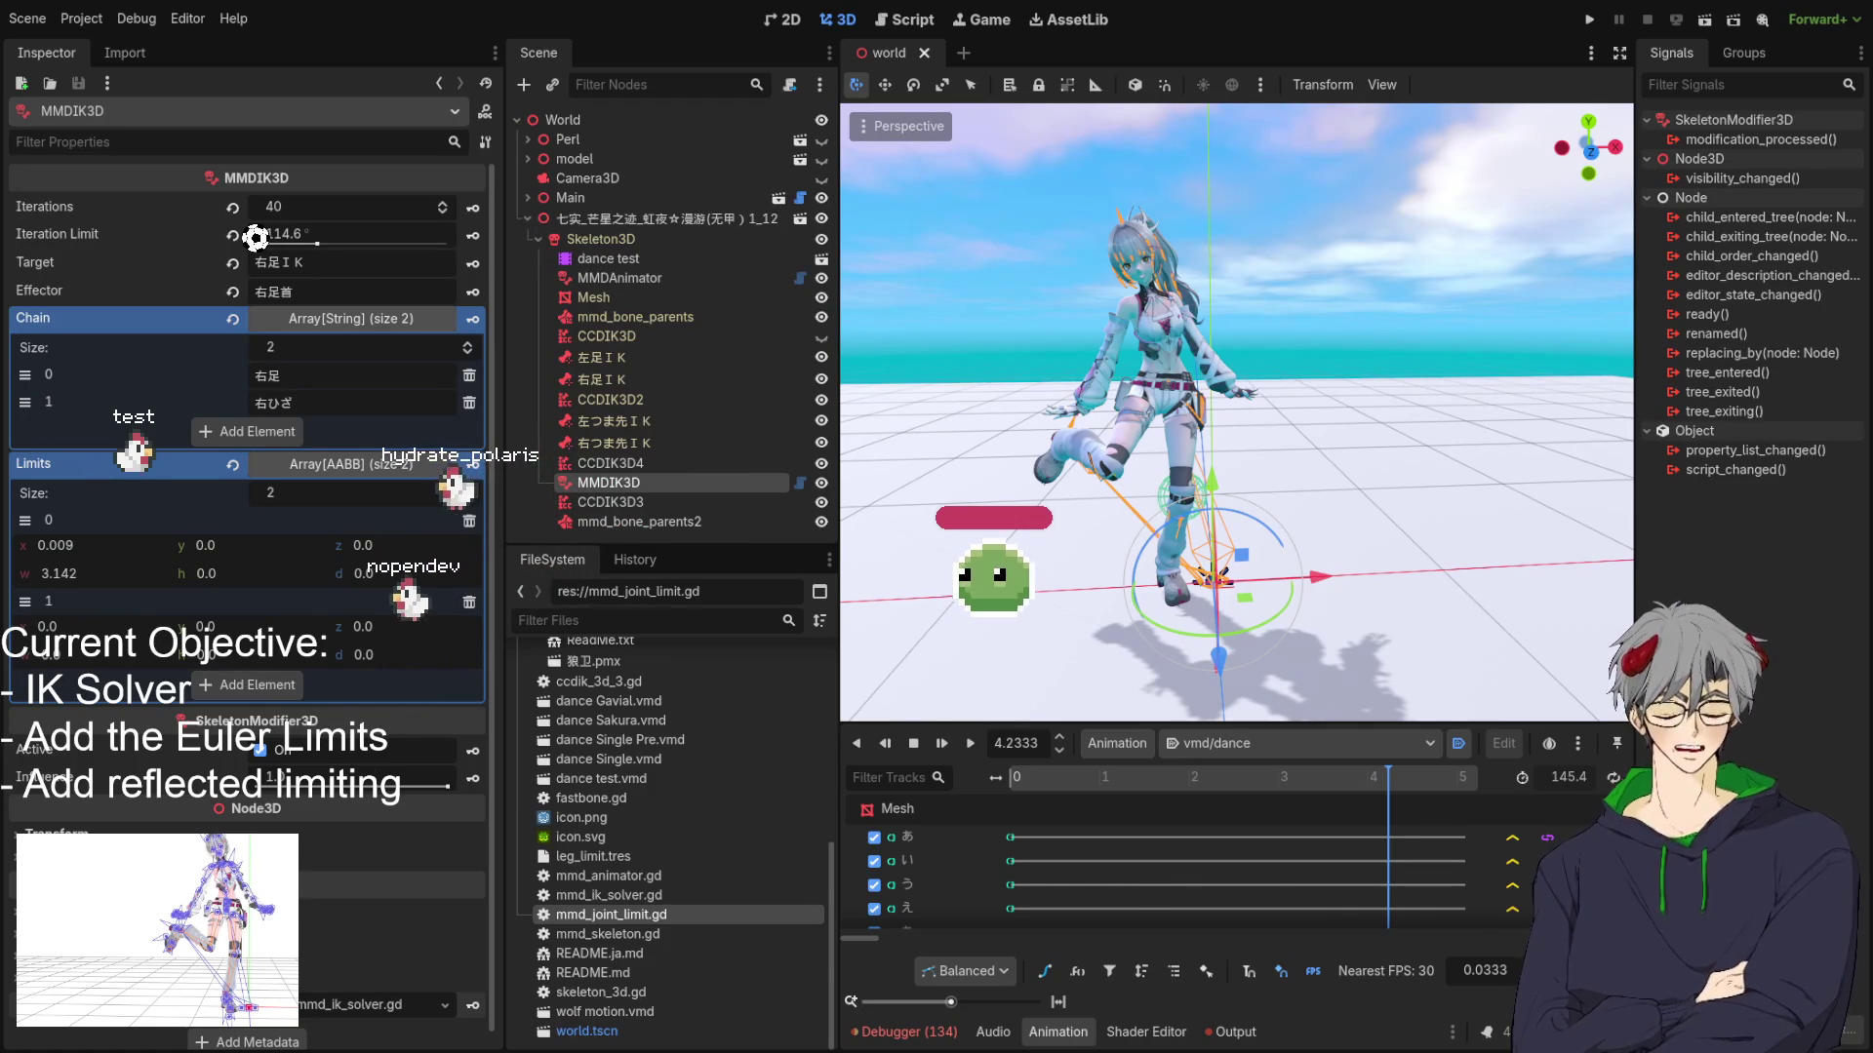
{"action": "mouse_move", "coordinate": [1082, 546]}
{"action": "left_mouse_down"}
{"action": "mouse_move", "coordinate": [1159, 592]}
{"action": "mouse_move", "coordinate": [1146, 554]}
{"action": "left_mouse_up"}
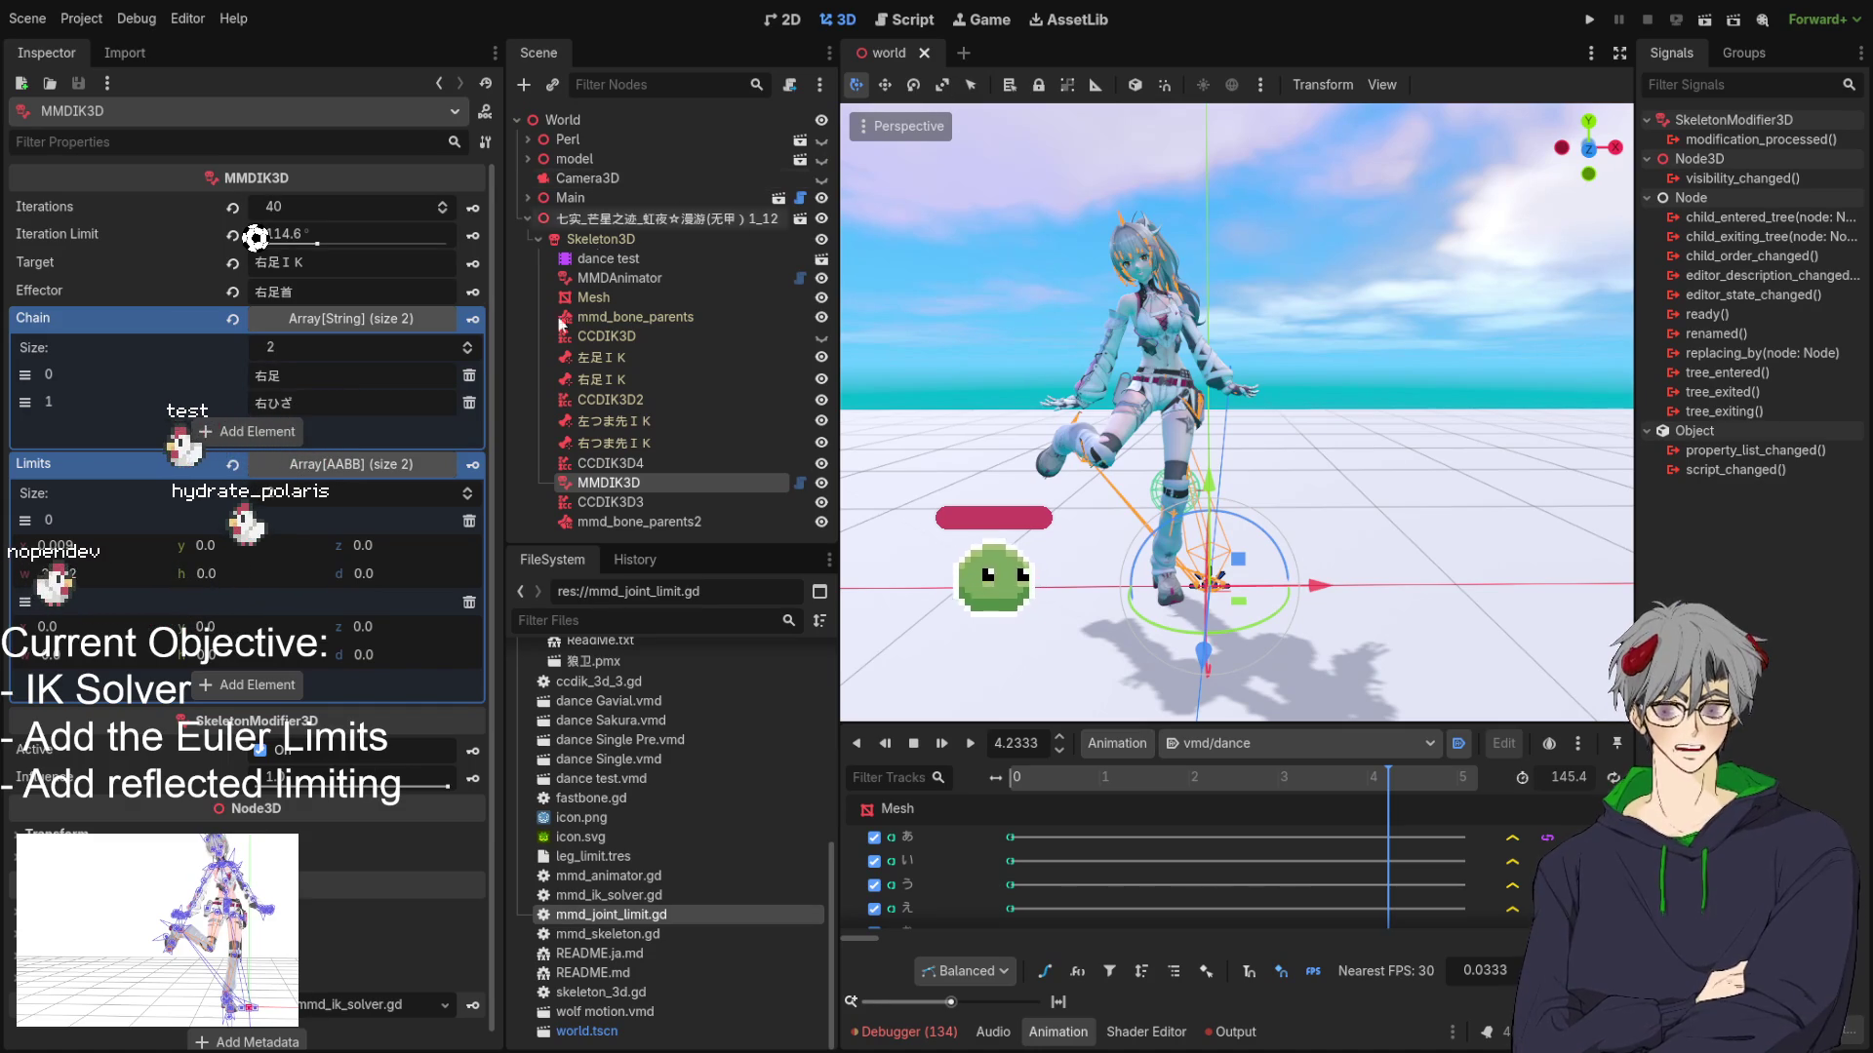
{"action": "left_click_drag", "start_coordinate": [1014, 583], "coordinate": [1045, 587]}
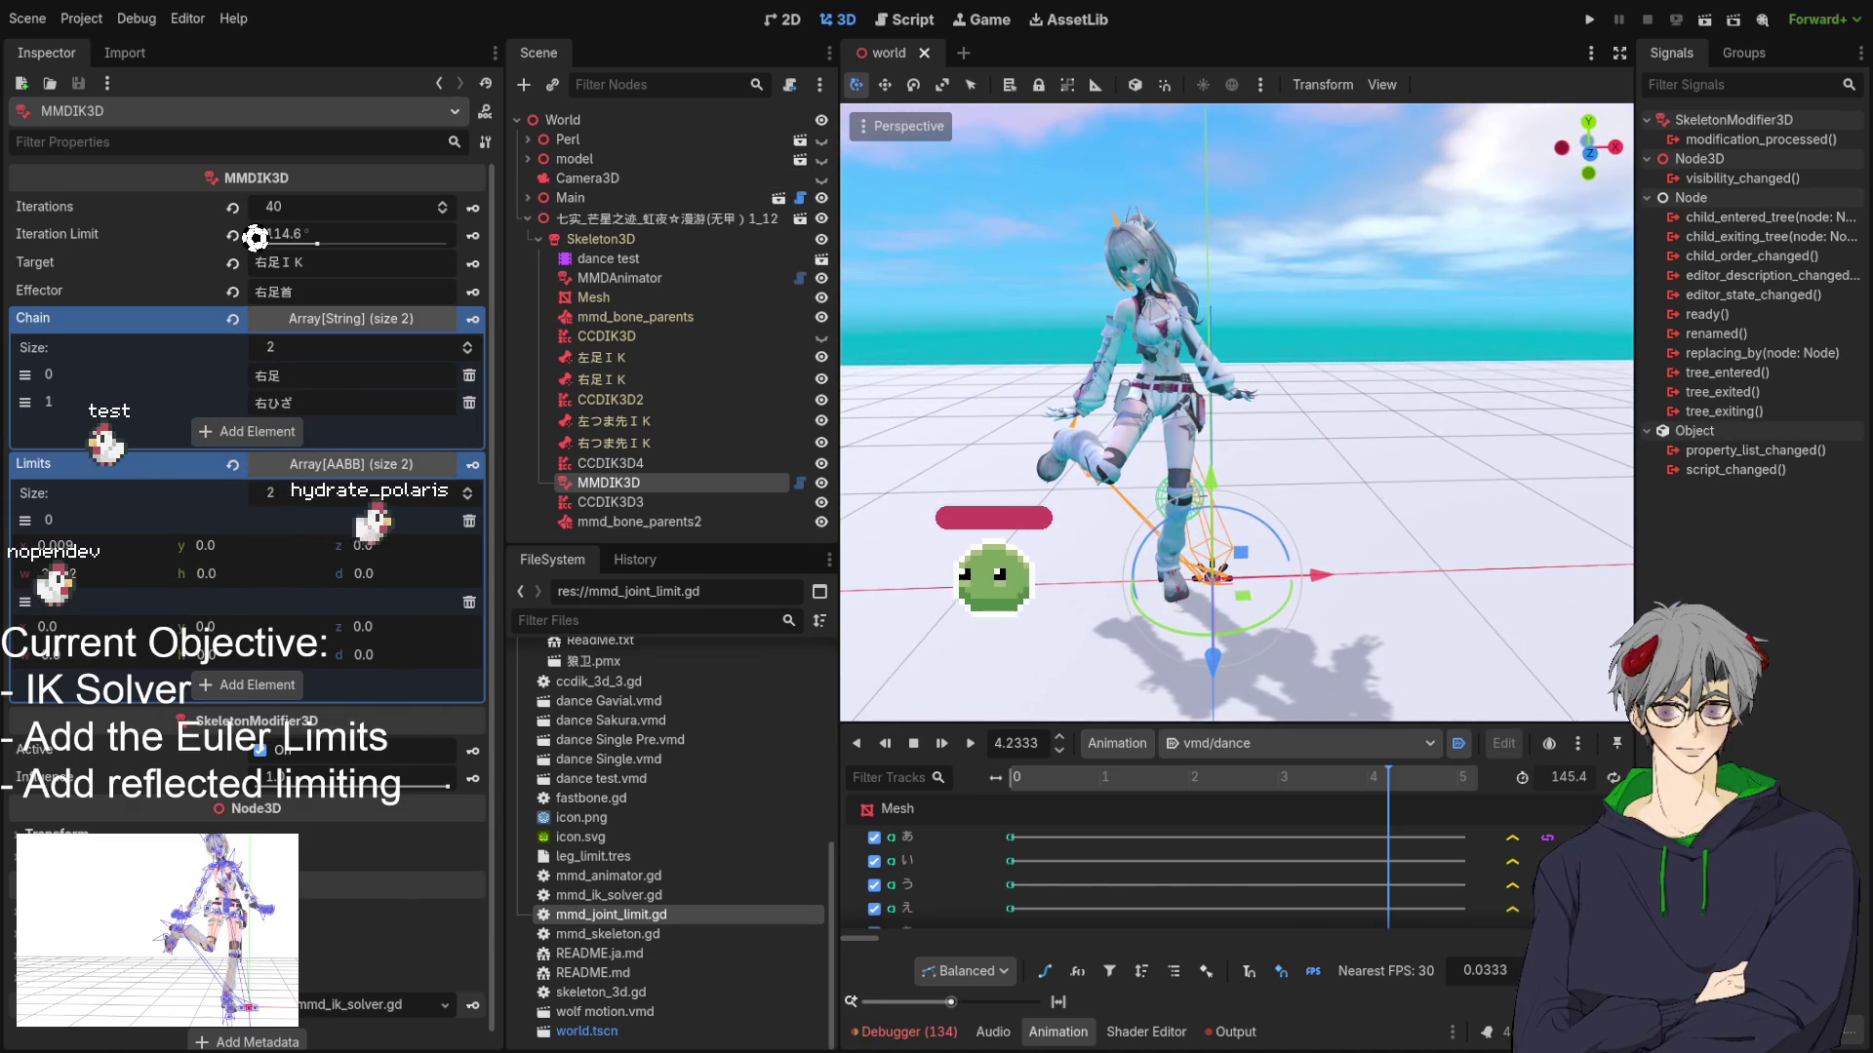
{"action": "mouse_move", "coordinate": [1046, 586]}
{"action": "left_mouse_down"}
{"action": "mouse_move", "coordinate": [897, 572]}
{"action": "mouse_move", "coordinate": [959, 552]}
{"action": "left_mouse_up"}
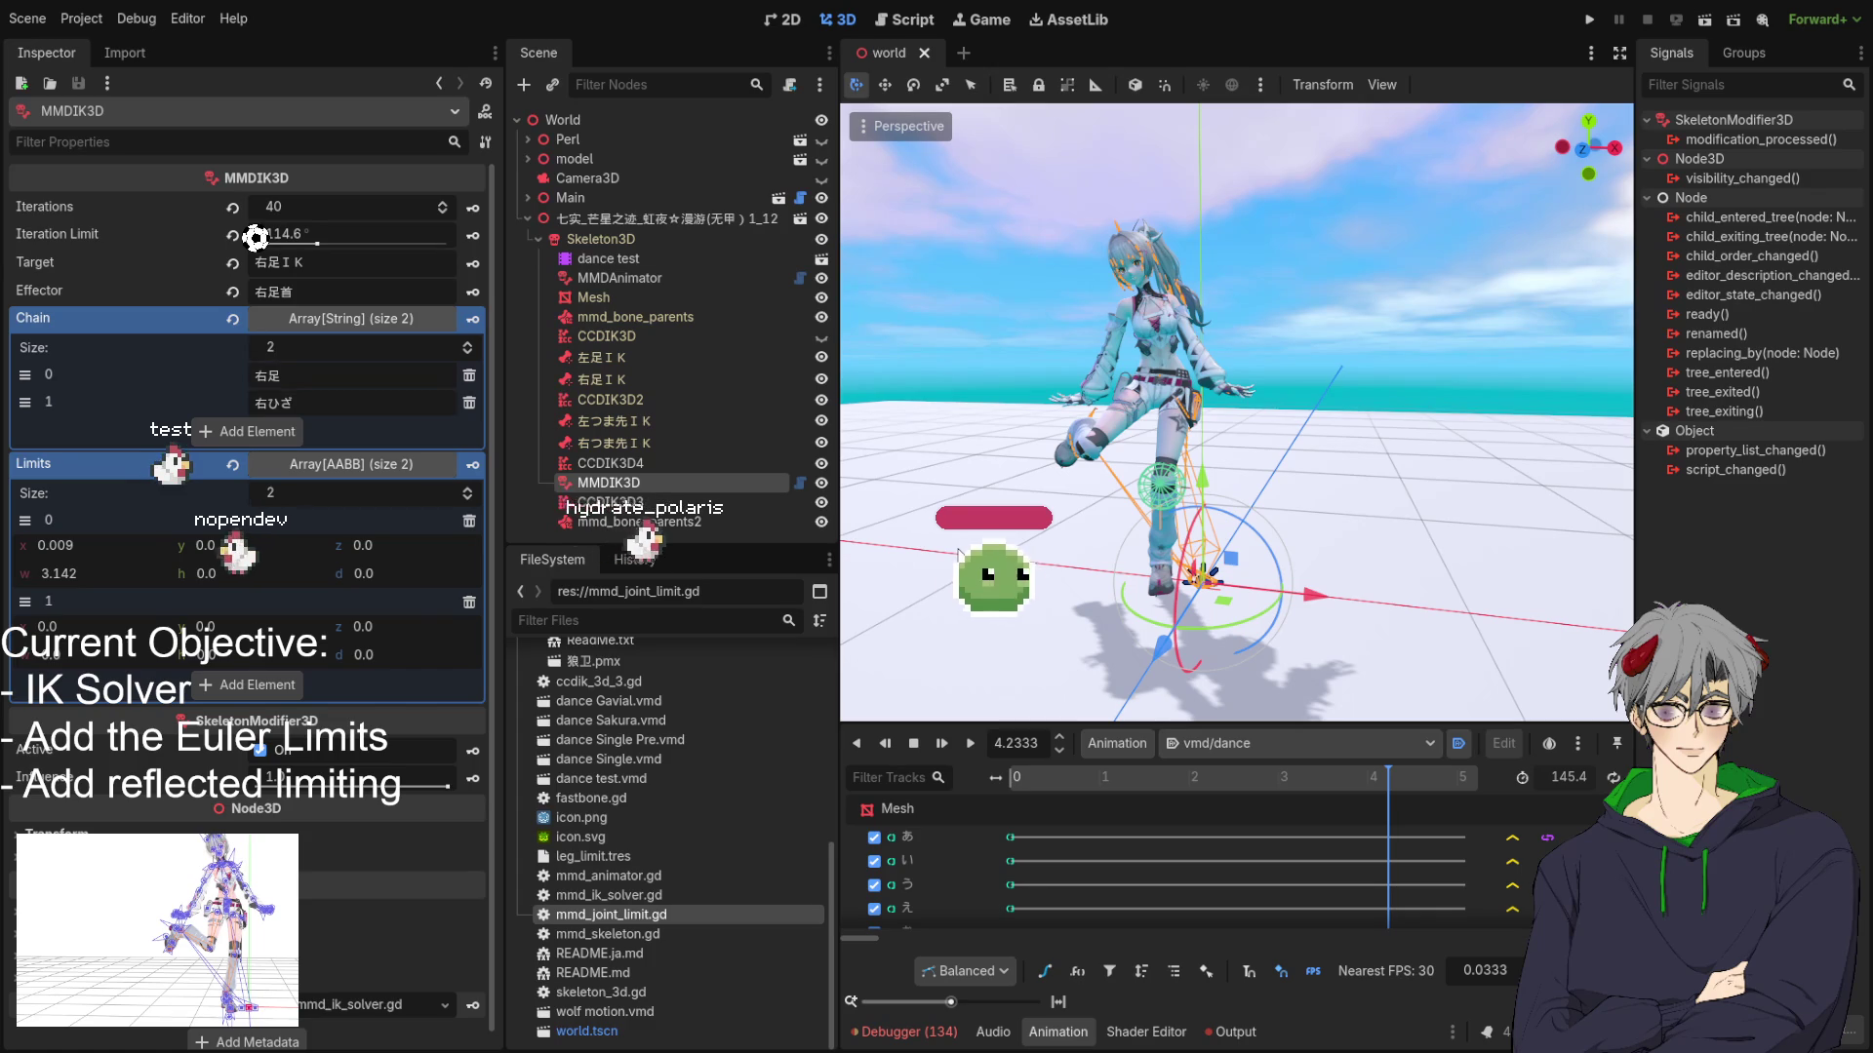
{"action": "mouse_move", "coordinate": [959, 554]}
{"action": "left_mouse_down"}
{"action": "mouse_move", "coordinate": [907, 544]}
{"action": "mouse_move", "coordinate": [1071, 519]}
{"action": "mouse_move", "coordinate": [1303, 581]}
{"action": "mouse_move", "coordinate": [1200, 532]}
{"action": "mouse_move", "coordinate": [1083, 569]}
{"action": "left_mouse_up"}
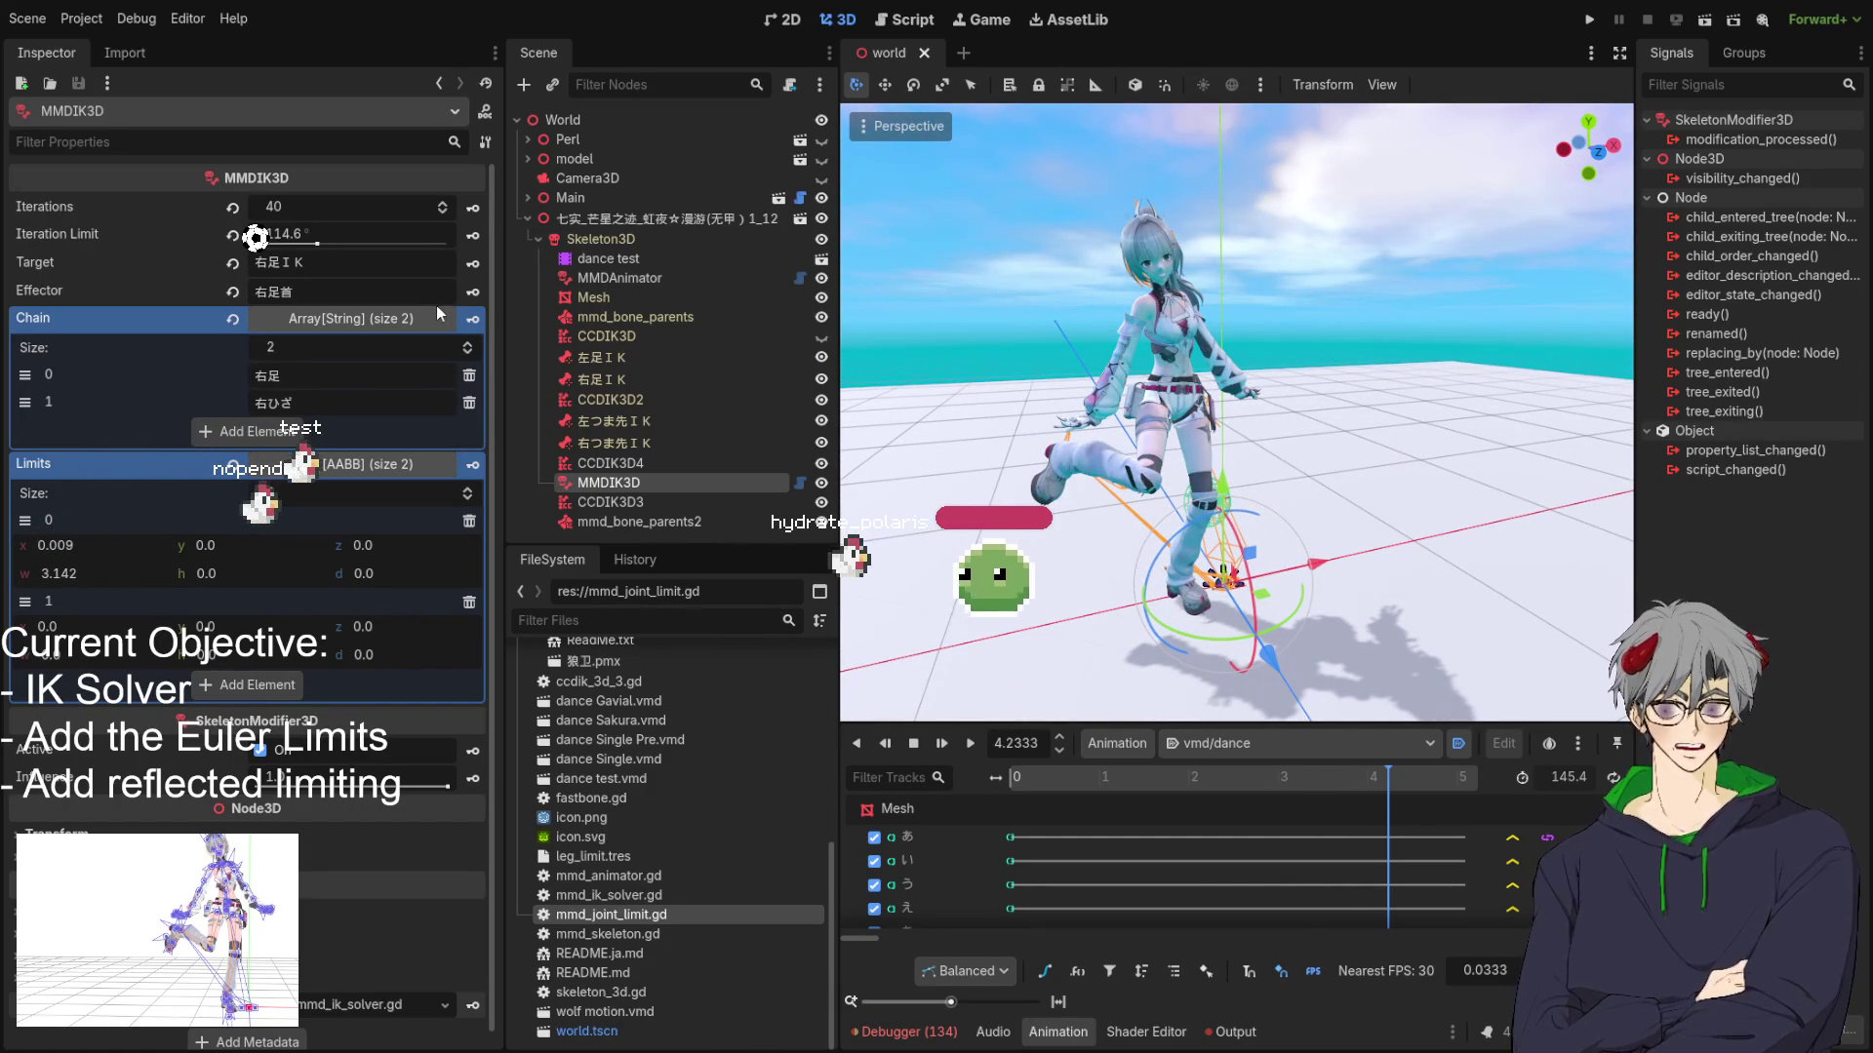
{"action": "mouse_move", "coordinate": [1073, 459]}
{"action": "left_mouse_down"}
{"action": "mouse_move", "coordinate": [1356, 552]}
{"action": "mouse_move", "coordinate": [1566, 485]}
{"action": "mouse_move", "coordinate": [1190, 482]}
{"action": "mouse_move", "coordinate": [1061, 523]}
{"action": "mouse_move", "coordinate": [1104, 442]}
{"action": "mouse_move", "coordinate": [1149, 533]}
{"action": "mouse_move", "coordinate": [1062, 412]}
{"action": "mouse_move", "coordinate": [1081, 468]}
{"action": "mouse_move", "coordinate": [1062, 497]}
{"action": "left_mouse_up"}
{"action": "scroll", "coordinate": [1175, 477], "scroll_direction": "up", "scroll_amount": 2}
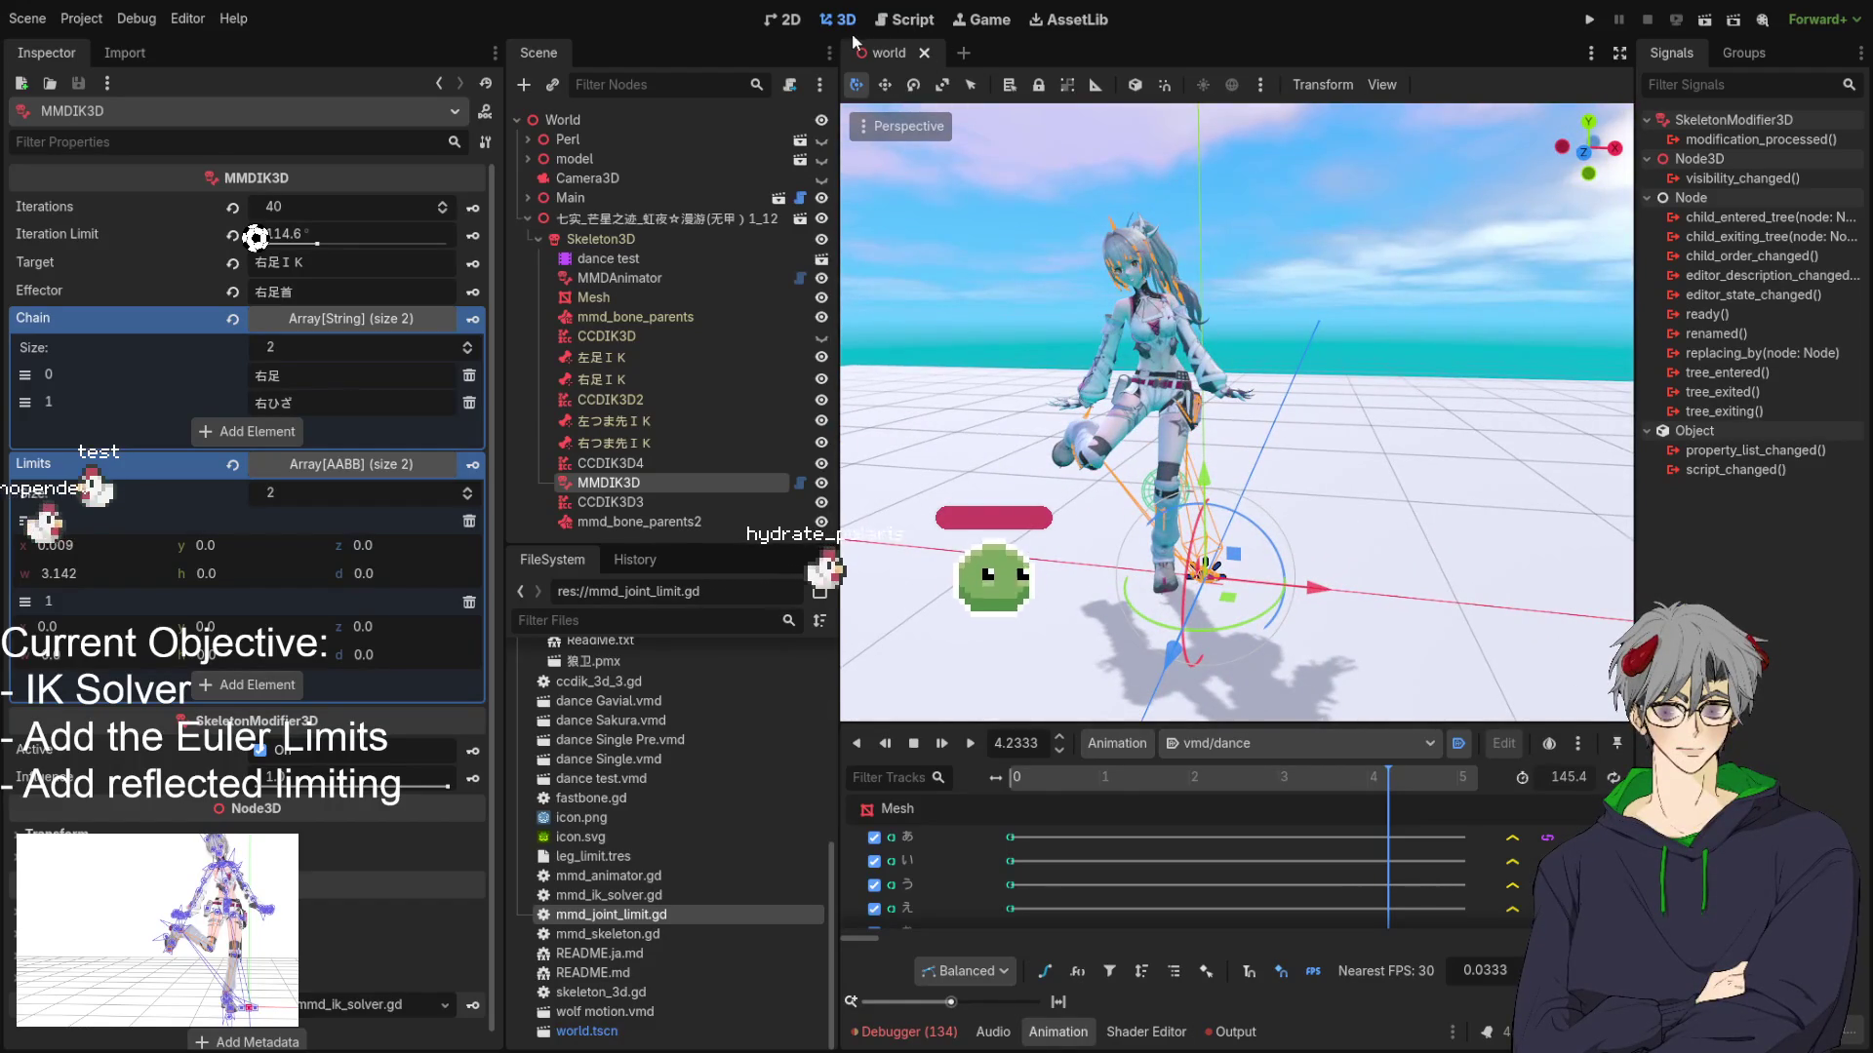
{"action": "mouse_move", "coordinate": [853, 41]}
{"action": "left_mouse_down"}
{"action": "mouse_move", "coordinate": [1122, 341]}
{"action": "mouse_move", "coordinate": [1227, 423]}
{"action": "mouse_move", "coordinate": [1174, 418]}
{"action": "mouse_move", "coordinate": [1619, 384]}
{"action": "mouse_move", "coordinate": [1296, 368]}
{"action": "mouse_move", "coordinate": [1143, 405]}
{"action": "left_mouse_up"}
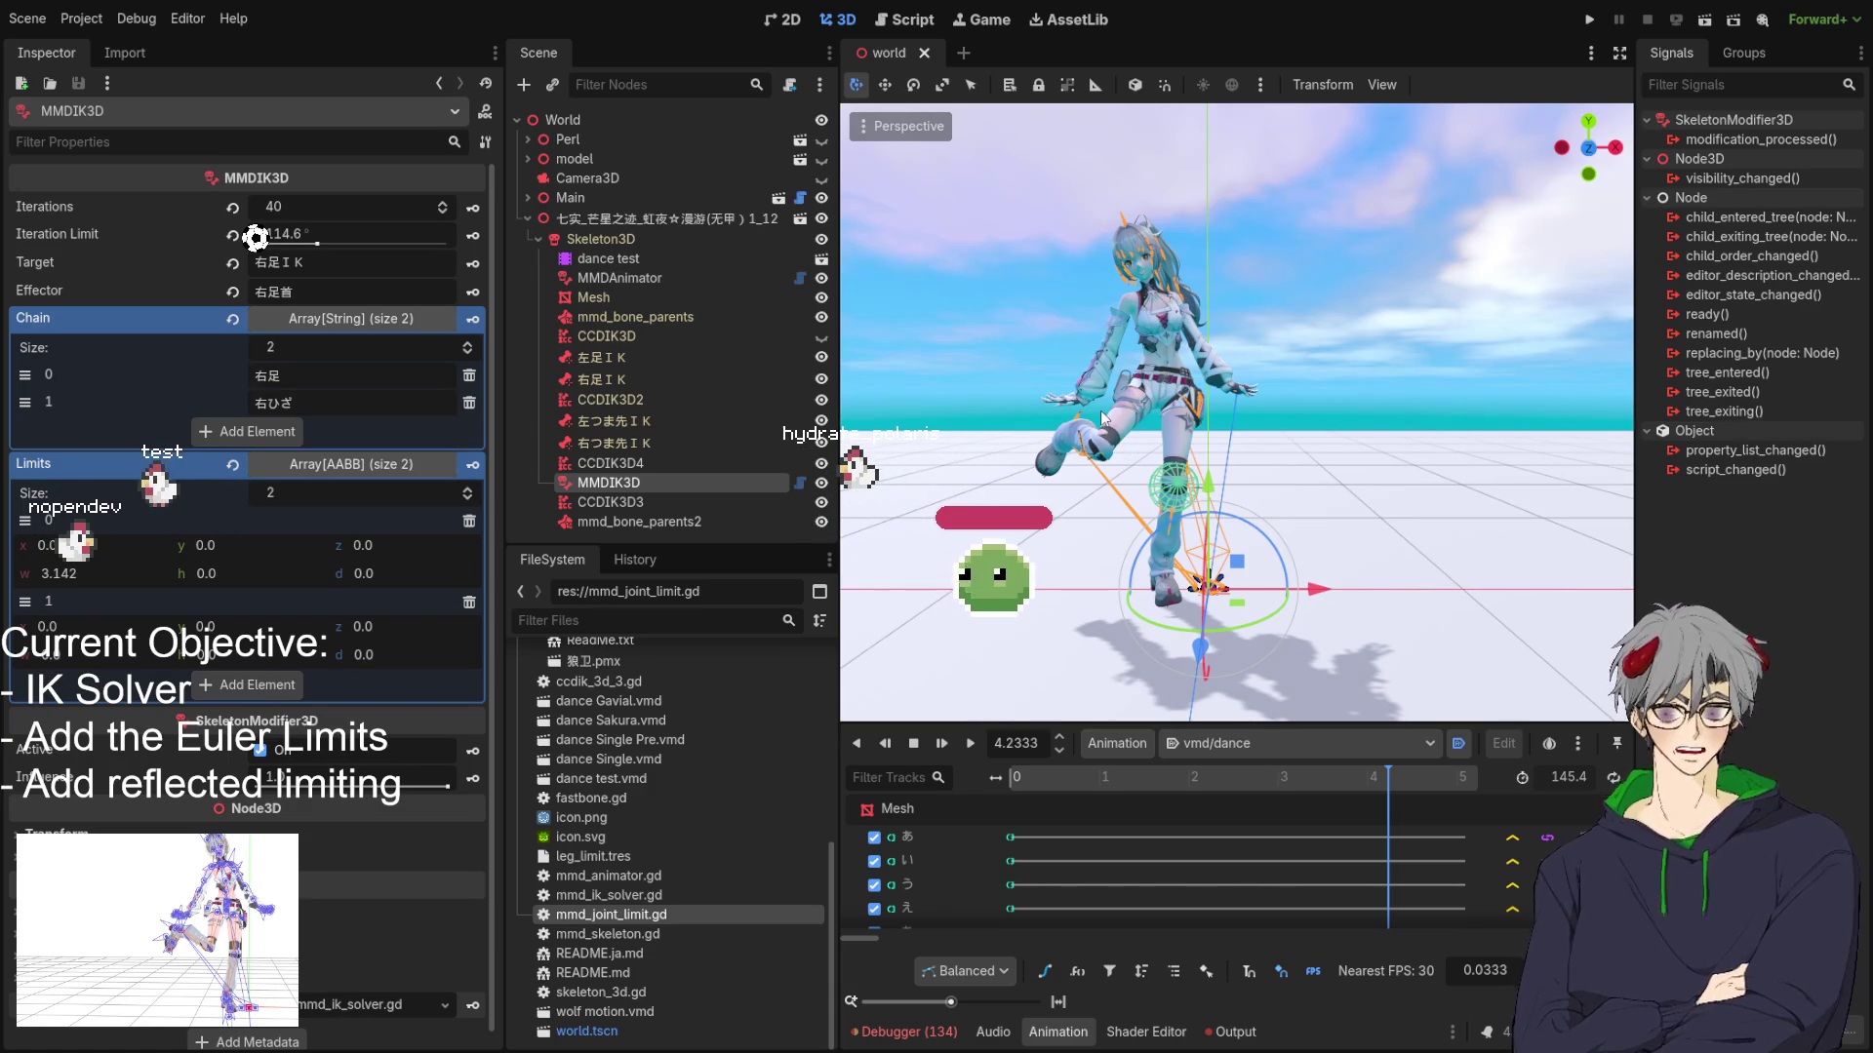
{"action": "mouse_move", "coordinate": [1120, 499]}
{"action": "left_mouse_down"}
{"action": "mouse_move", "coordinate": [1531, 439]}
{"action": "mouse_move", "coordinate": [1524, 481]}
{"action": "mouse_move", "coordinate": [1073, 523]}
{"action": "left_mouse_up"}
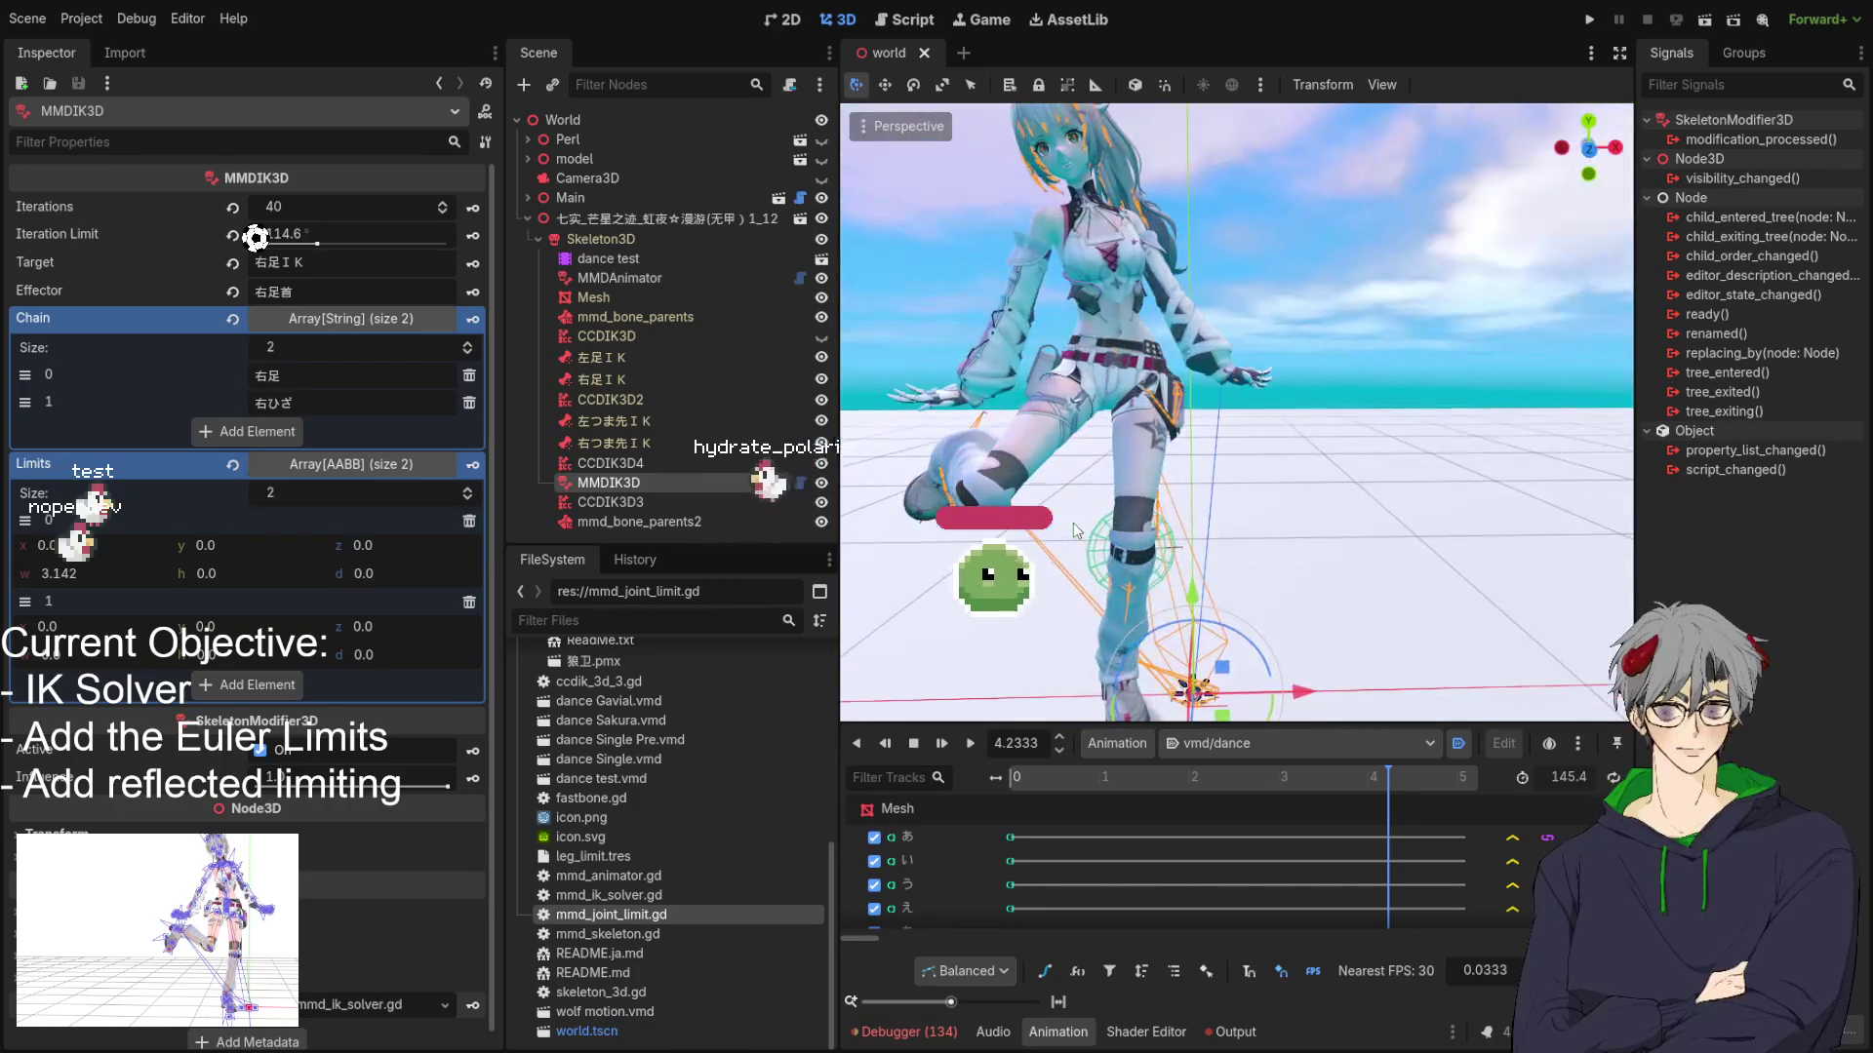
{"action": "scroll", "coordinate": [1073, 523], "scroll_direction": "up", "scroll_amount": 1}
{"action": "scroll", "coordinate": [1073, 519], "scroll_direction": "down", "scroll_amount": 1}
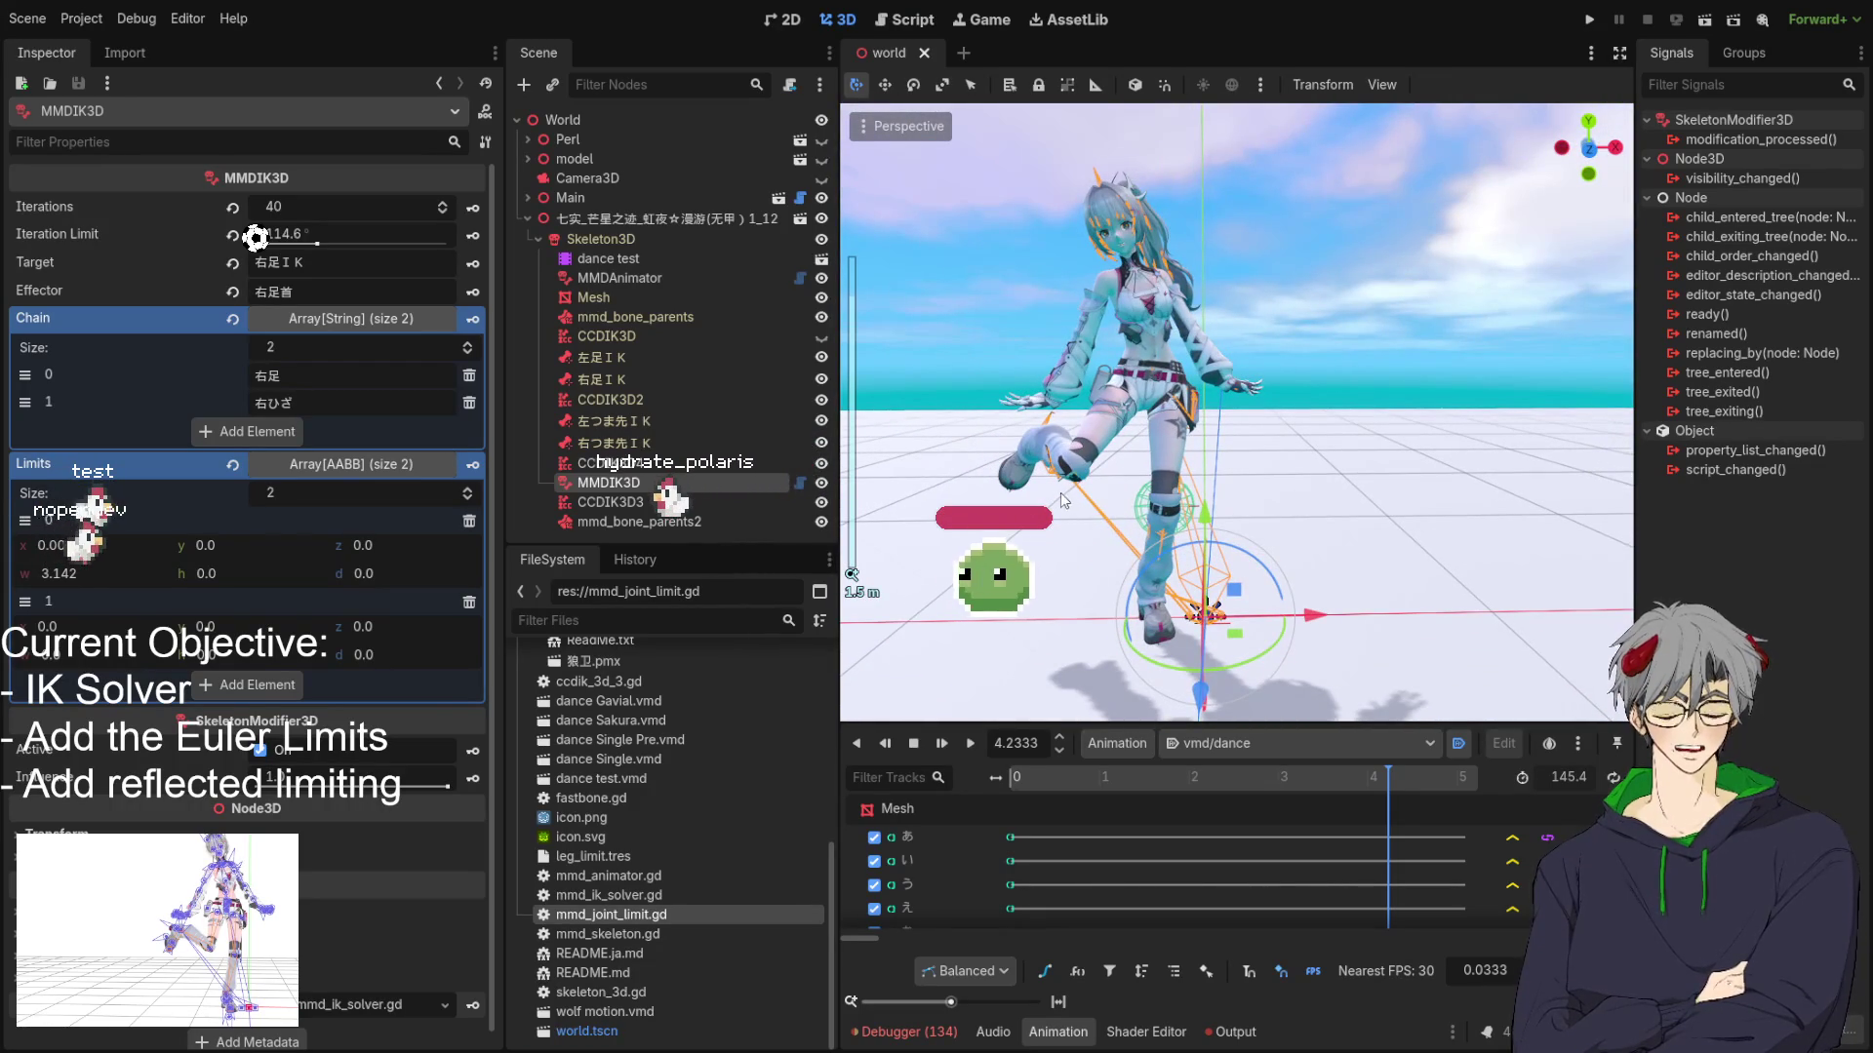
{"action": "scroll", "coordinate": [1044, 476], "scroll_direction": "up", "scroll_amount": 3}
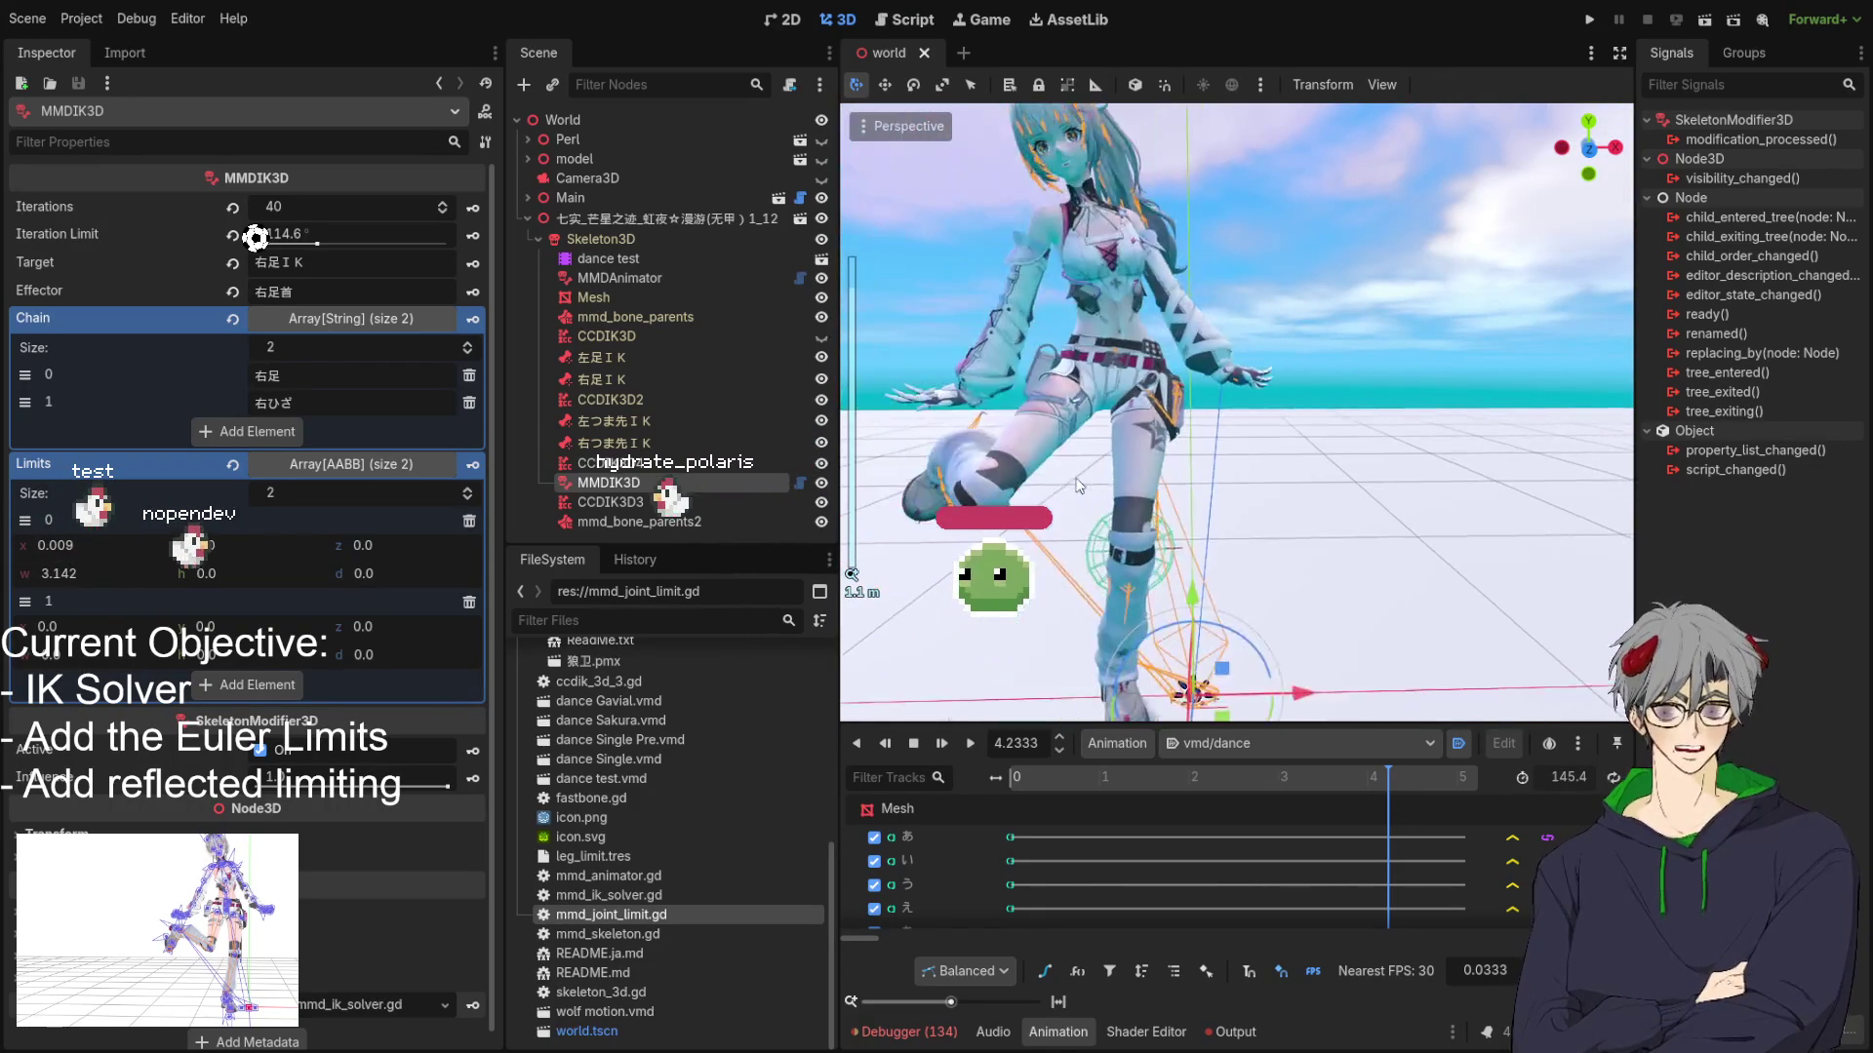
{"action": "mouse_move", "coordinate": [1095, 426]}
{"action": "left_mouse_down"}
{"action": "mouse_move", "coordinate": [1100, 486]}
{"action": "mouse_move", "coordinate": [1094, 447]}
{"action": "left_mouse_up"}
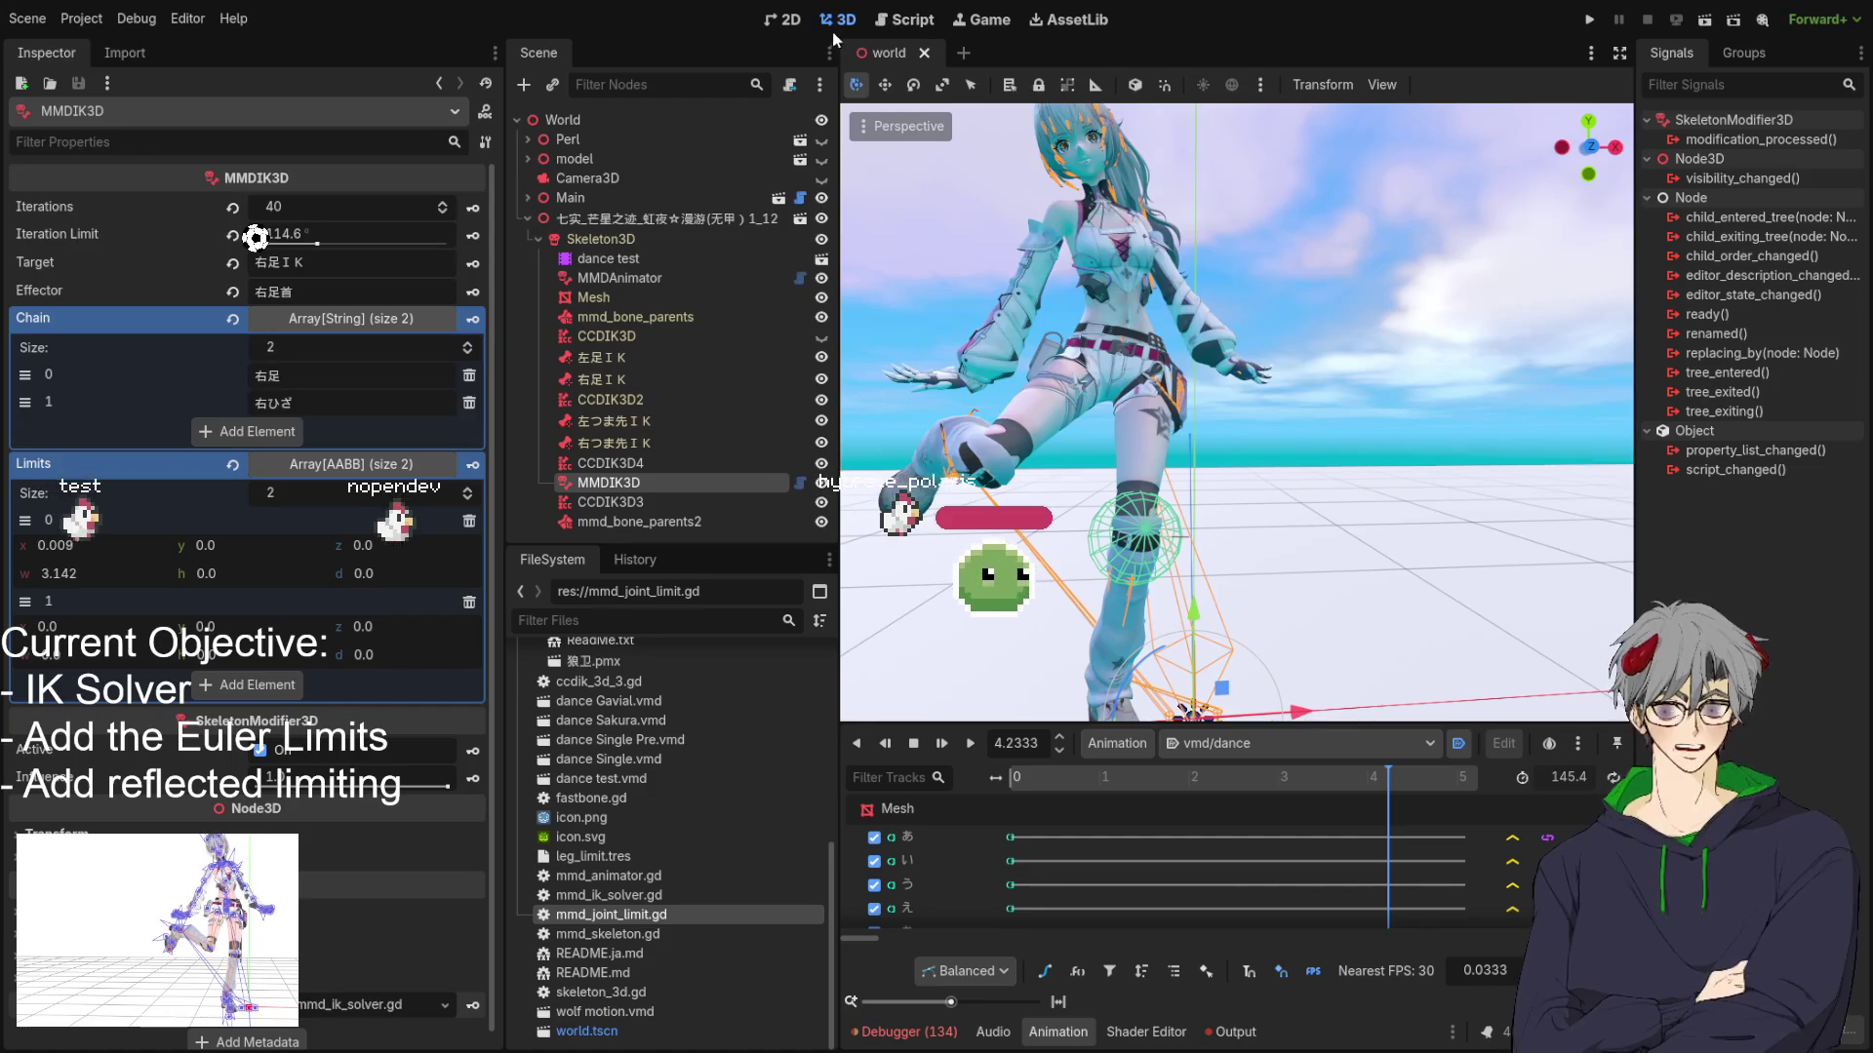
{"action": "mouse_move", "coordinate": [1052, 429]}
{"action": "left_mouse_down"}
{"action": "mouse_move", "coordinate": [1473, 504]}
{"action": "mouse_move", "coordinate": [1050, 429]}
{"action": "left_mouse_up"}
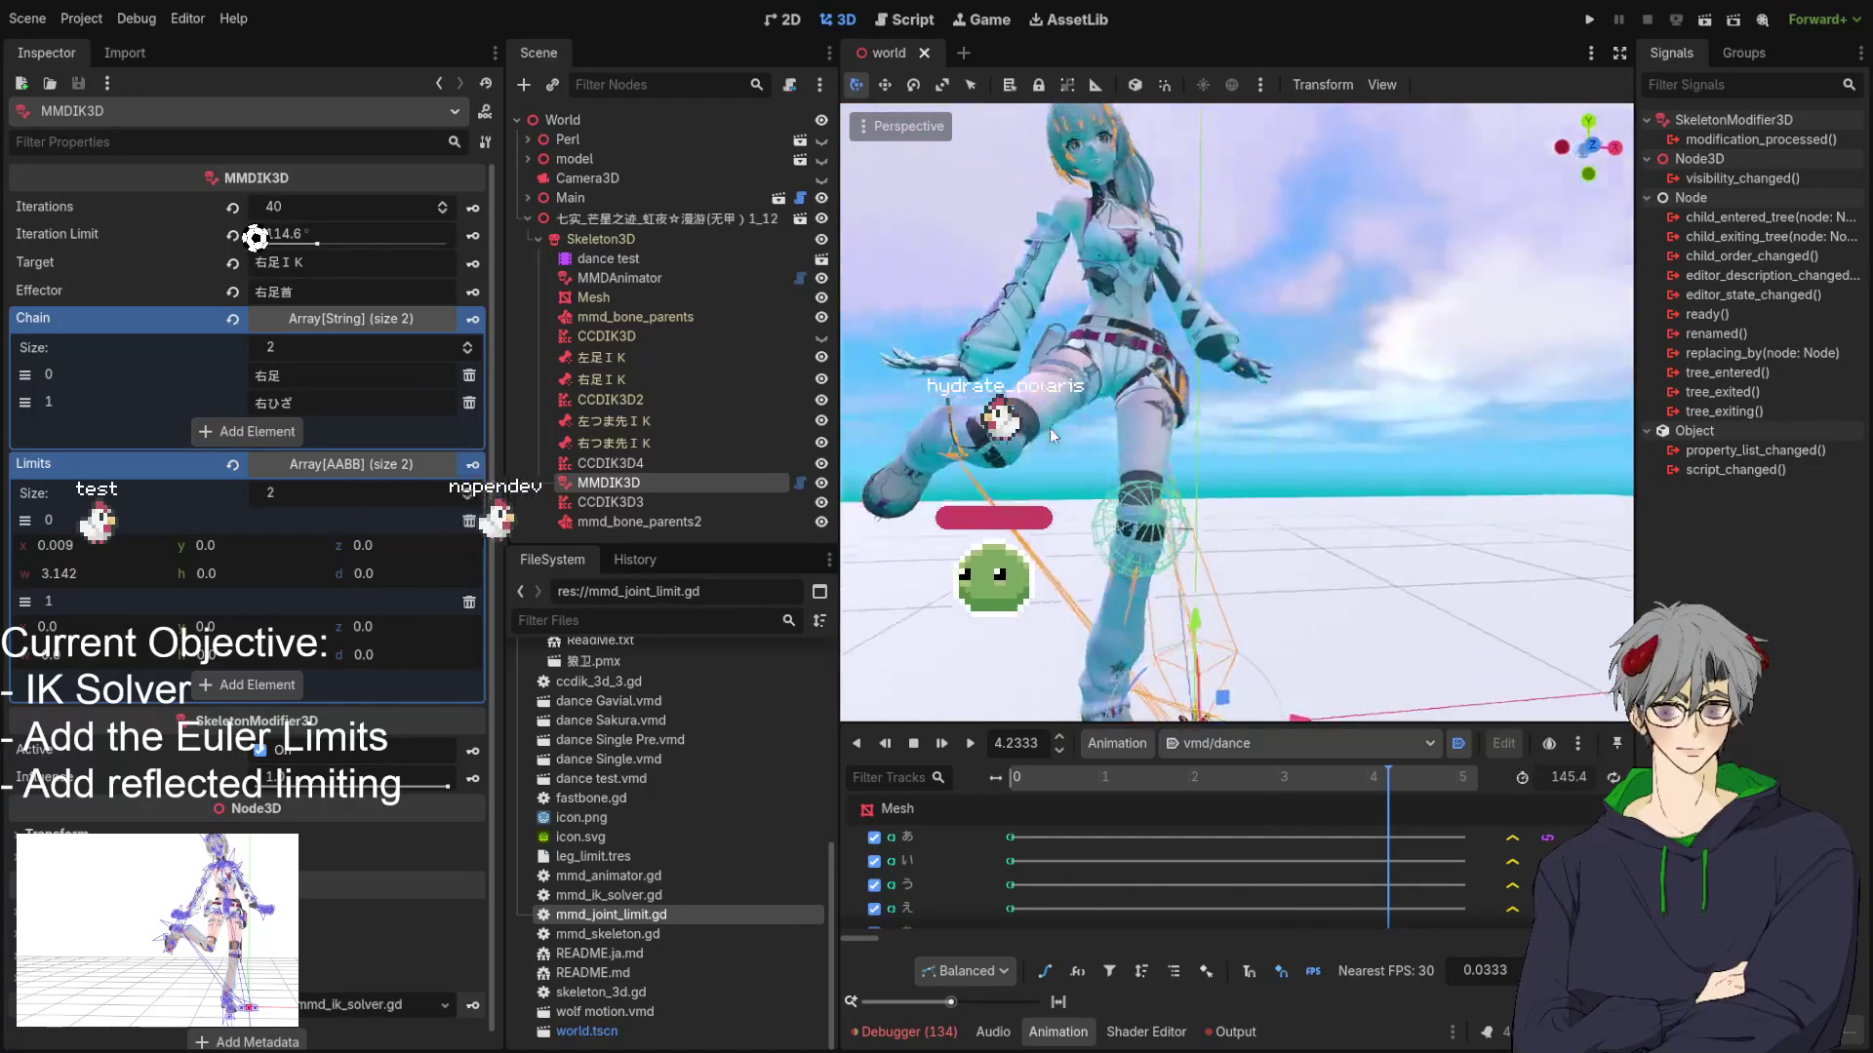
{"action": "scroll", "coordinate": [1049, 429], "scroll_direction": "down", "scroll_amount": 3}
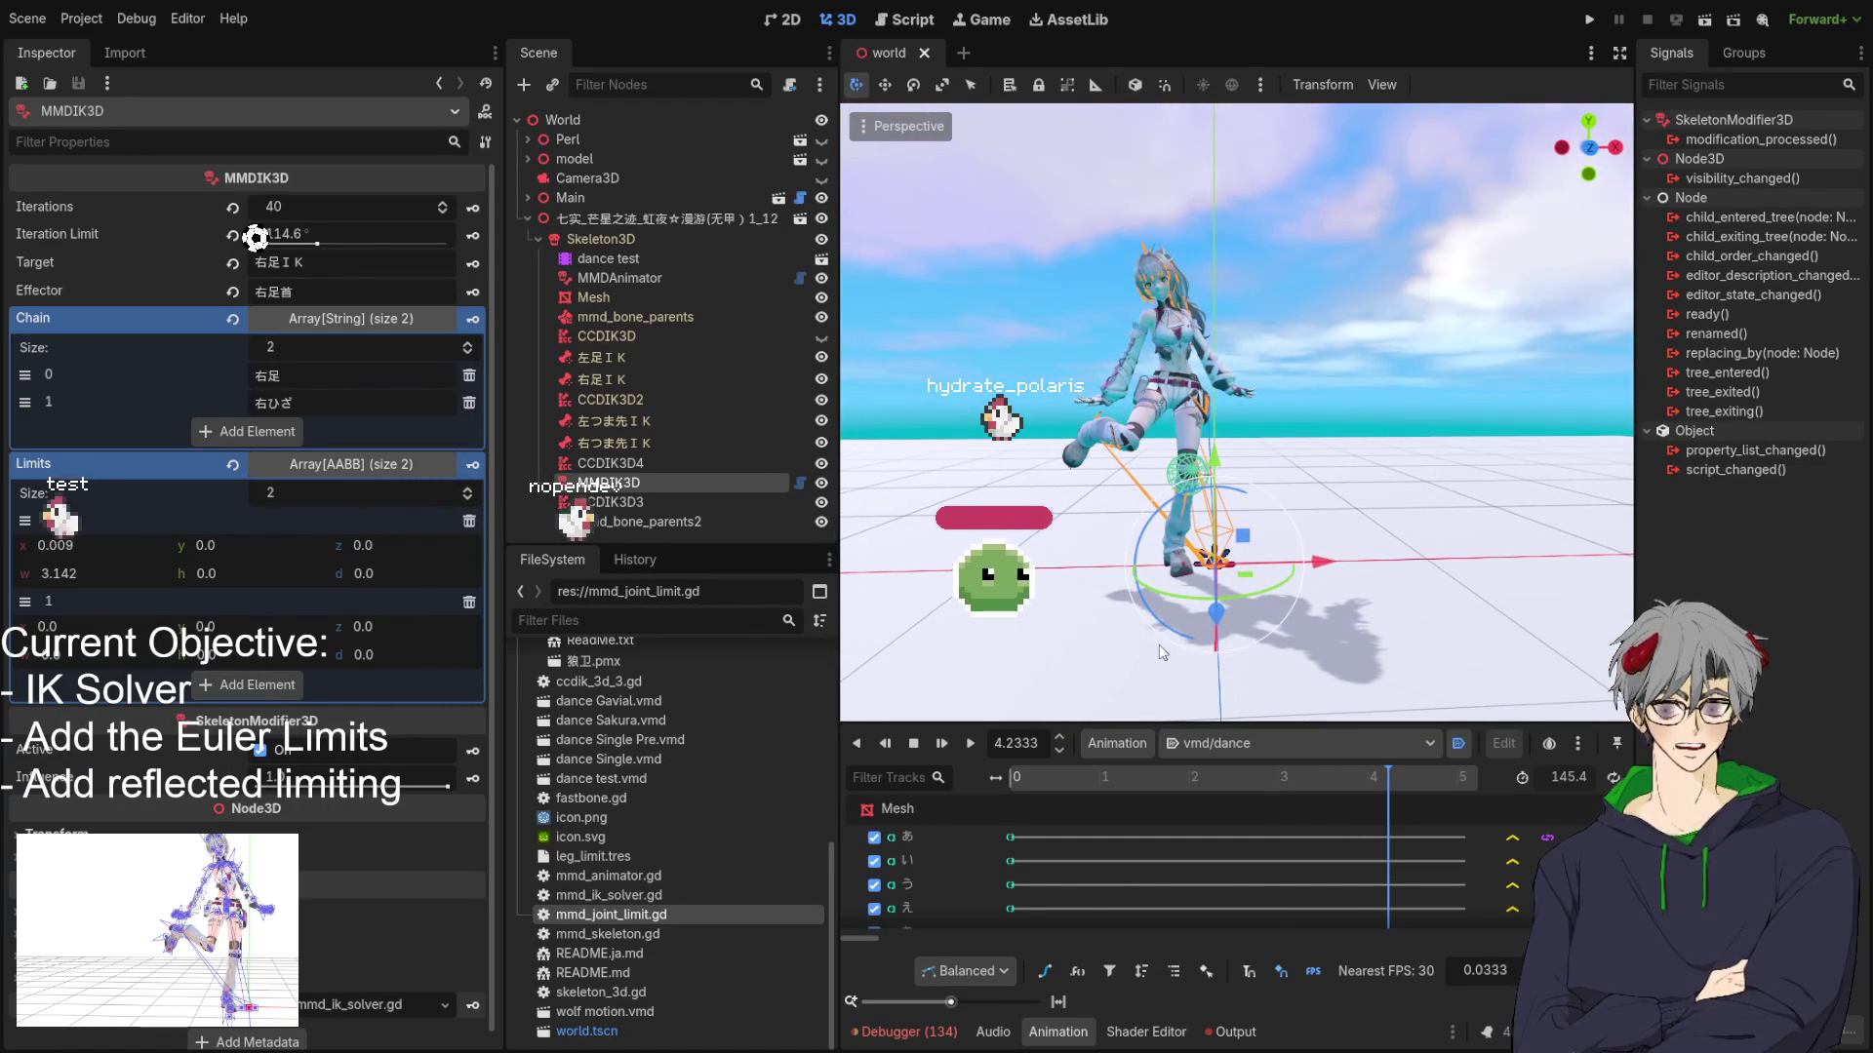
Step the animation time around 4.233 with the spinbox arrows, then view the model from the front.
{"action": "left_click", "coordinate": [1062, 737]}
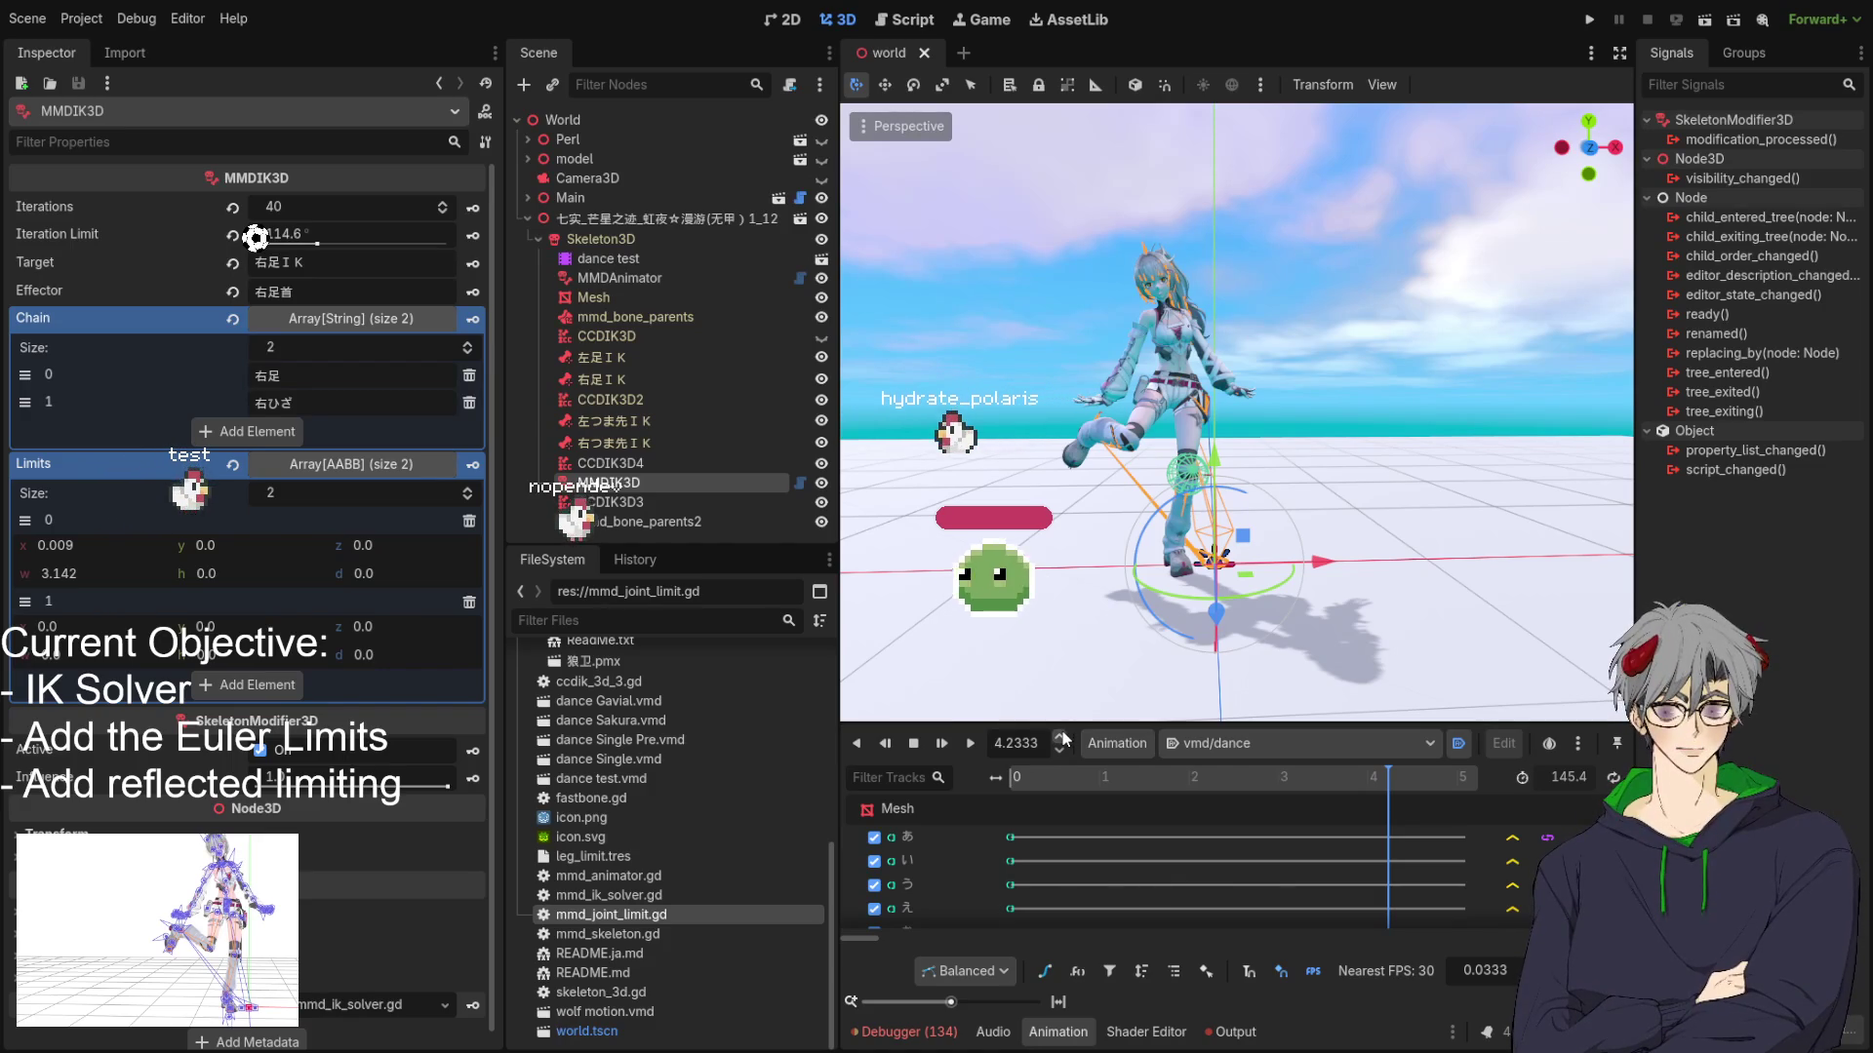
{"action": "scroll", "coordinate": [1064, 751], "scroll_direction": "down", "scroll_amount": 8}
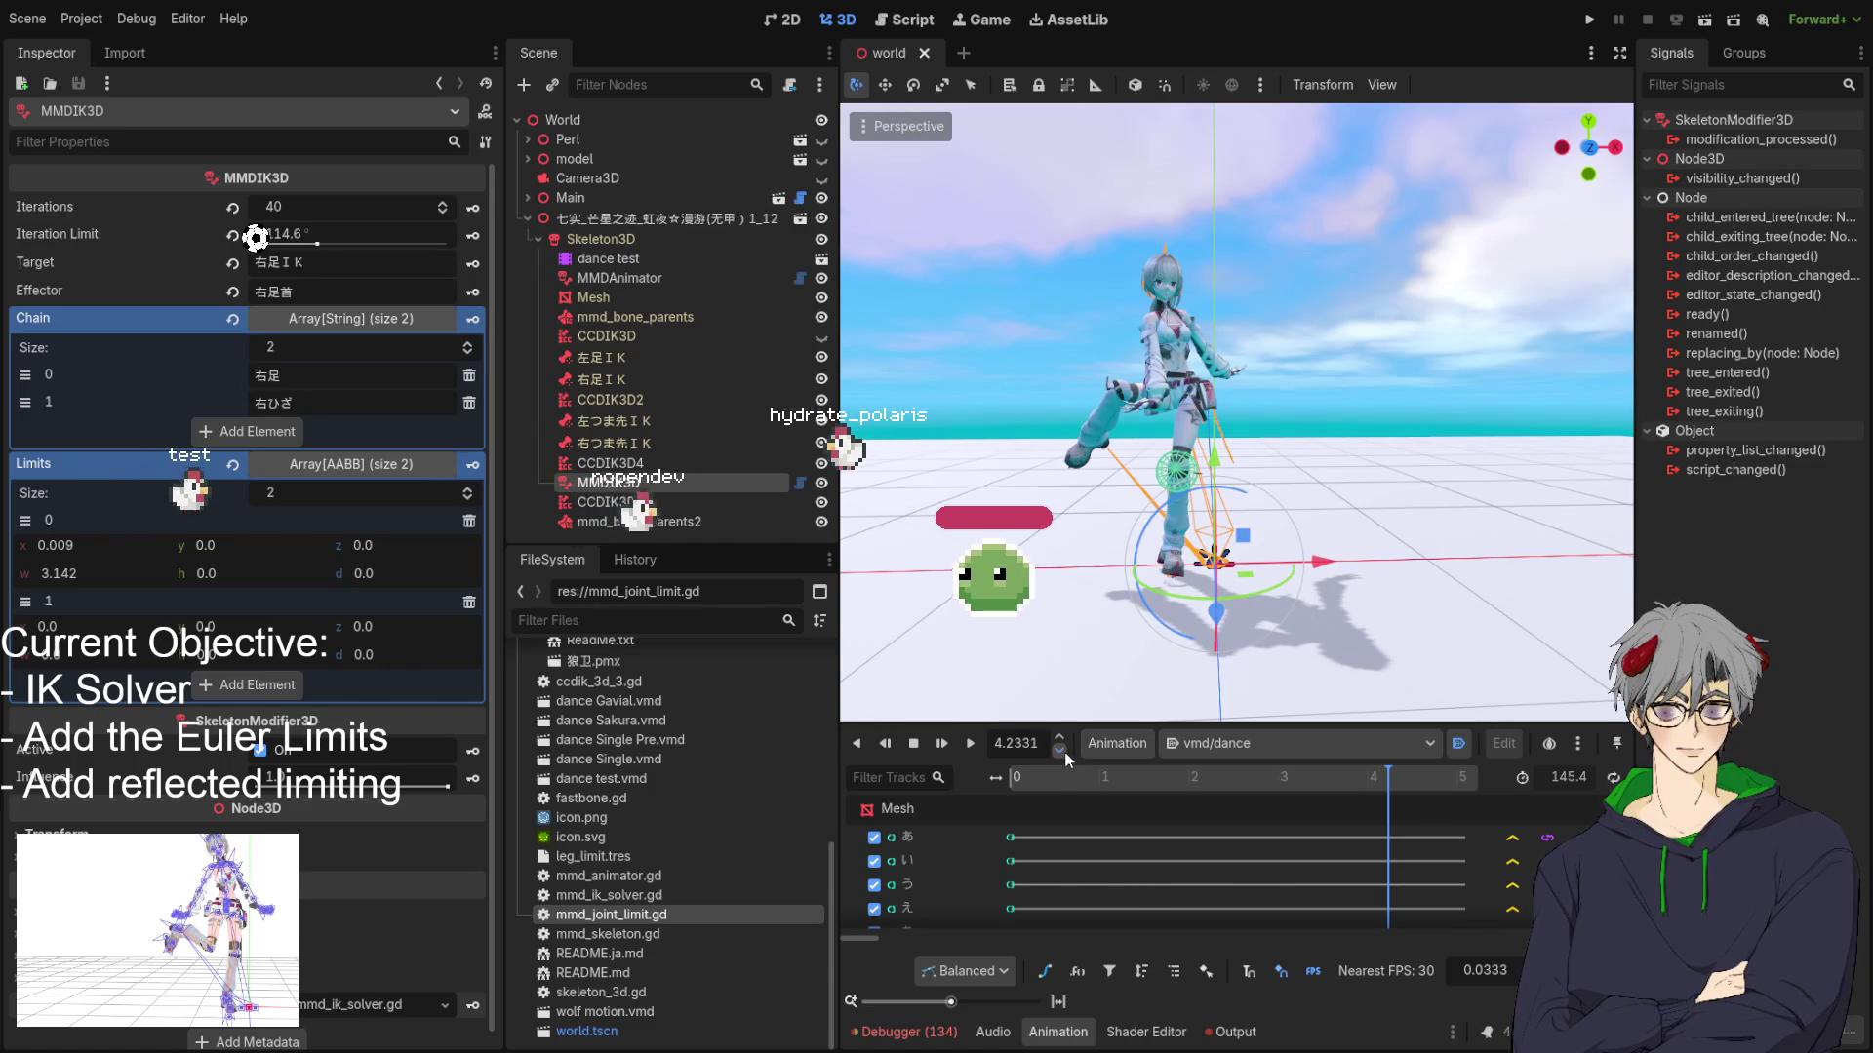
{"action": "left_click", "coordinate": [1063, 749]}
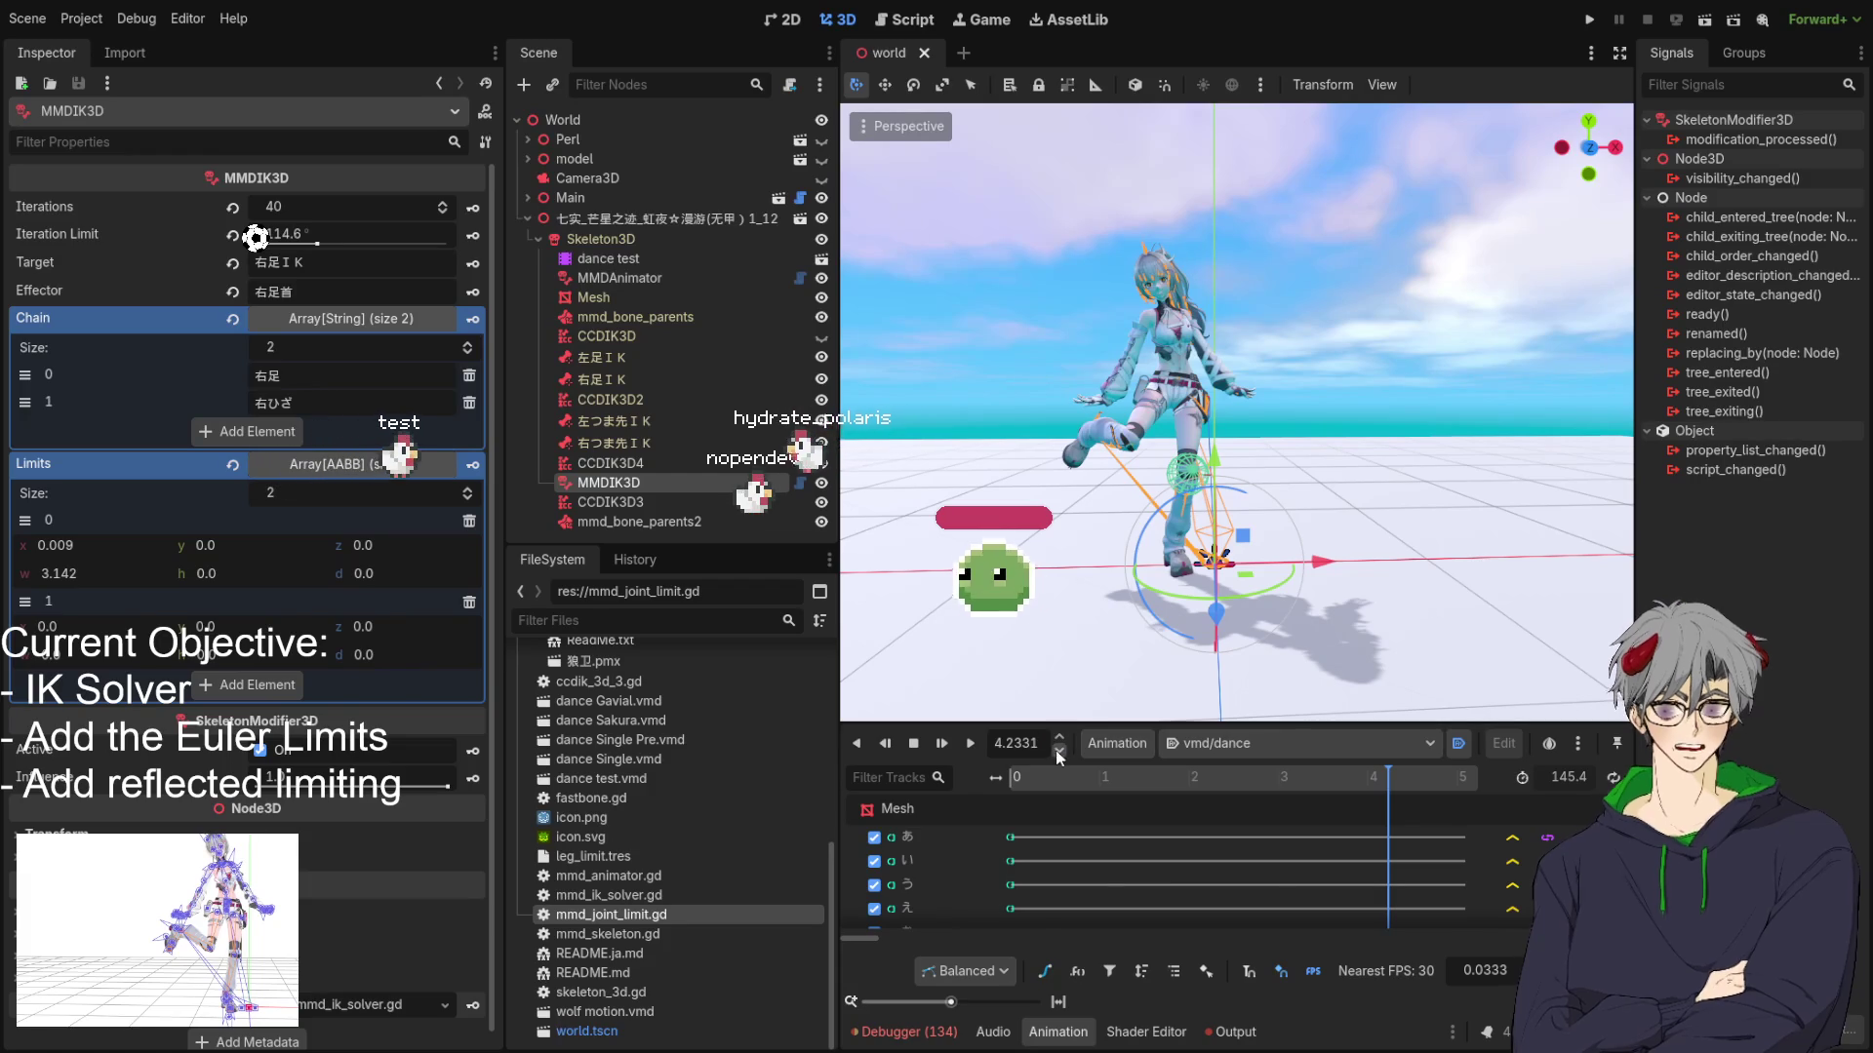
{"action": "left_click", "coordinate": [1061, 739]}
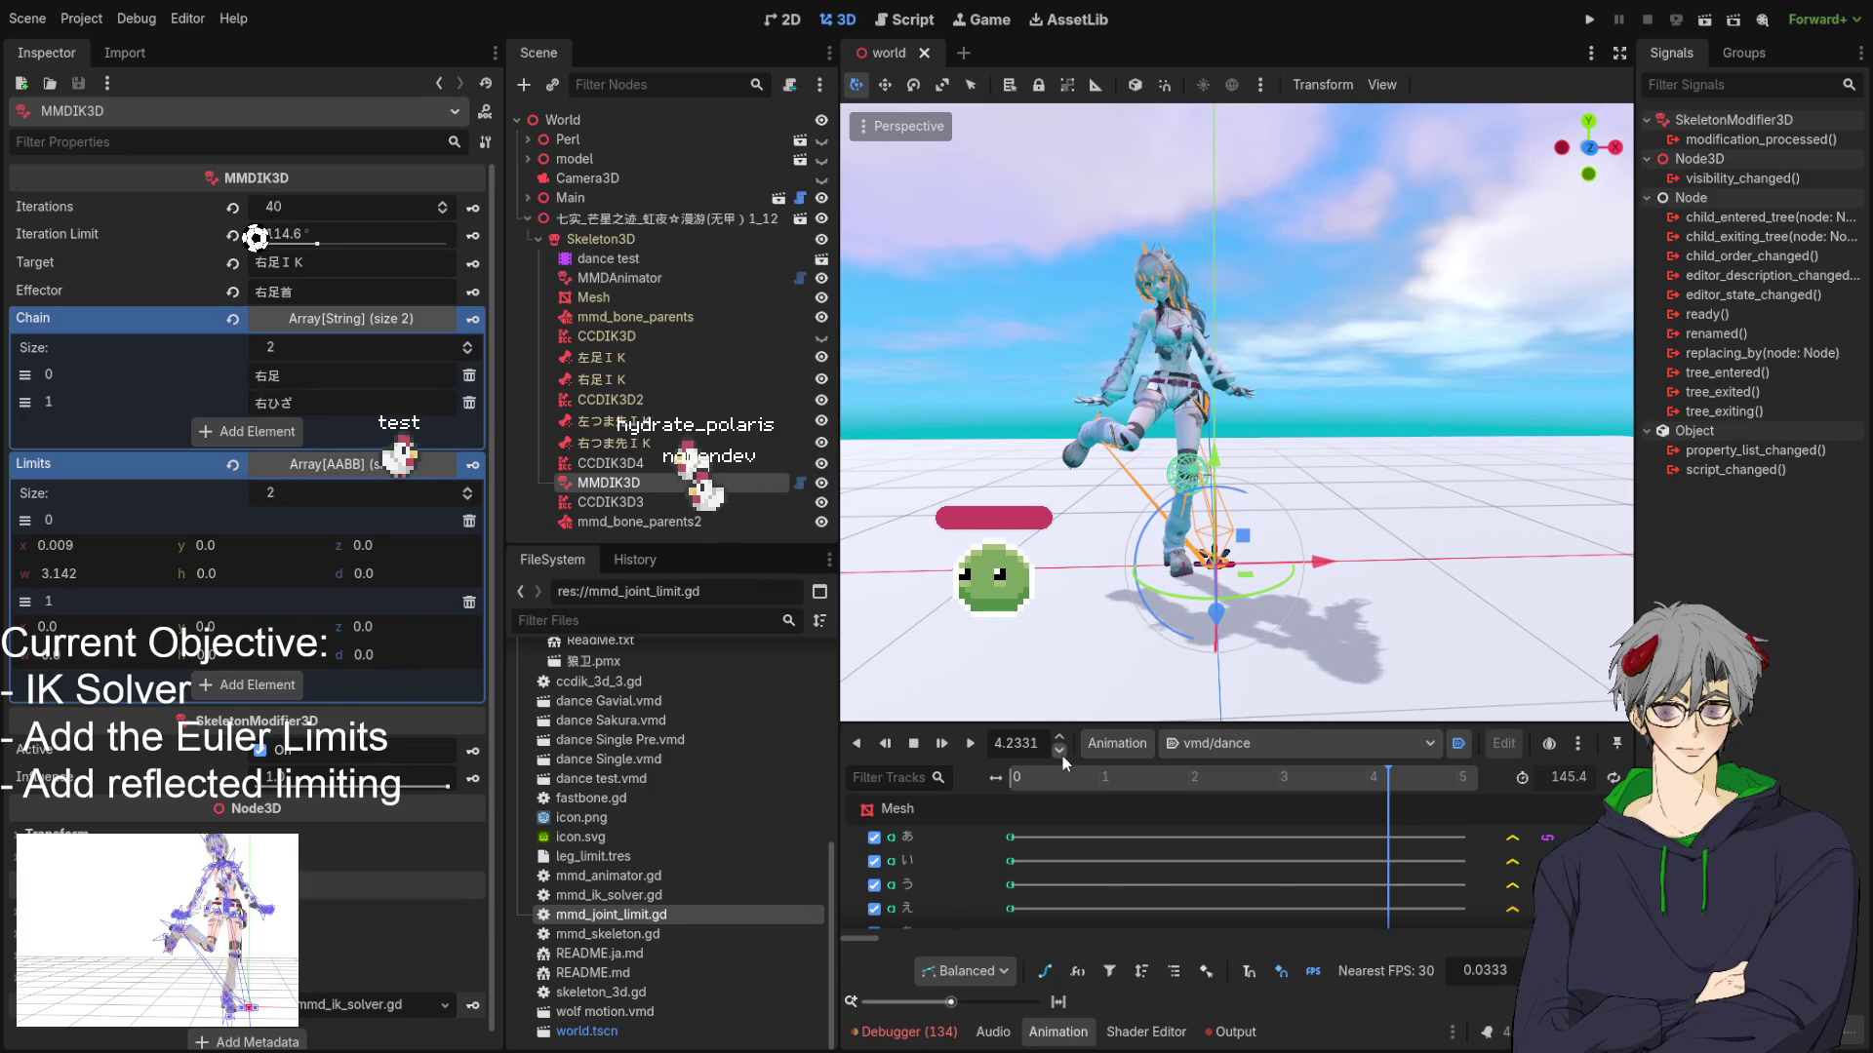
{"action": "left_click", "coordinate": [1063, 749]}
{"action": "scroll", "coordinate": [1062, 746], "scroll_direction": "up", "scroll_amount": 2}
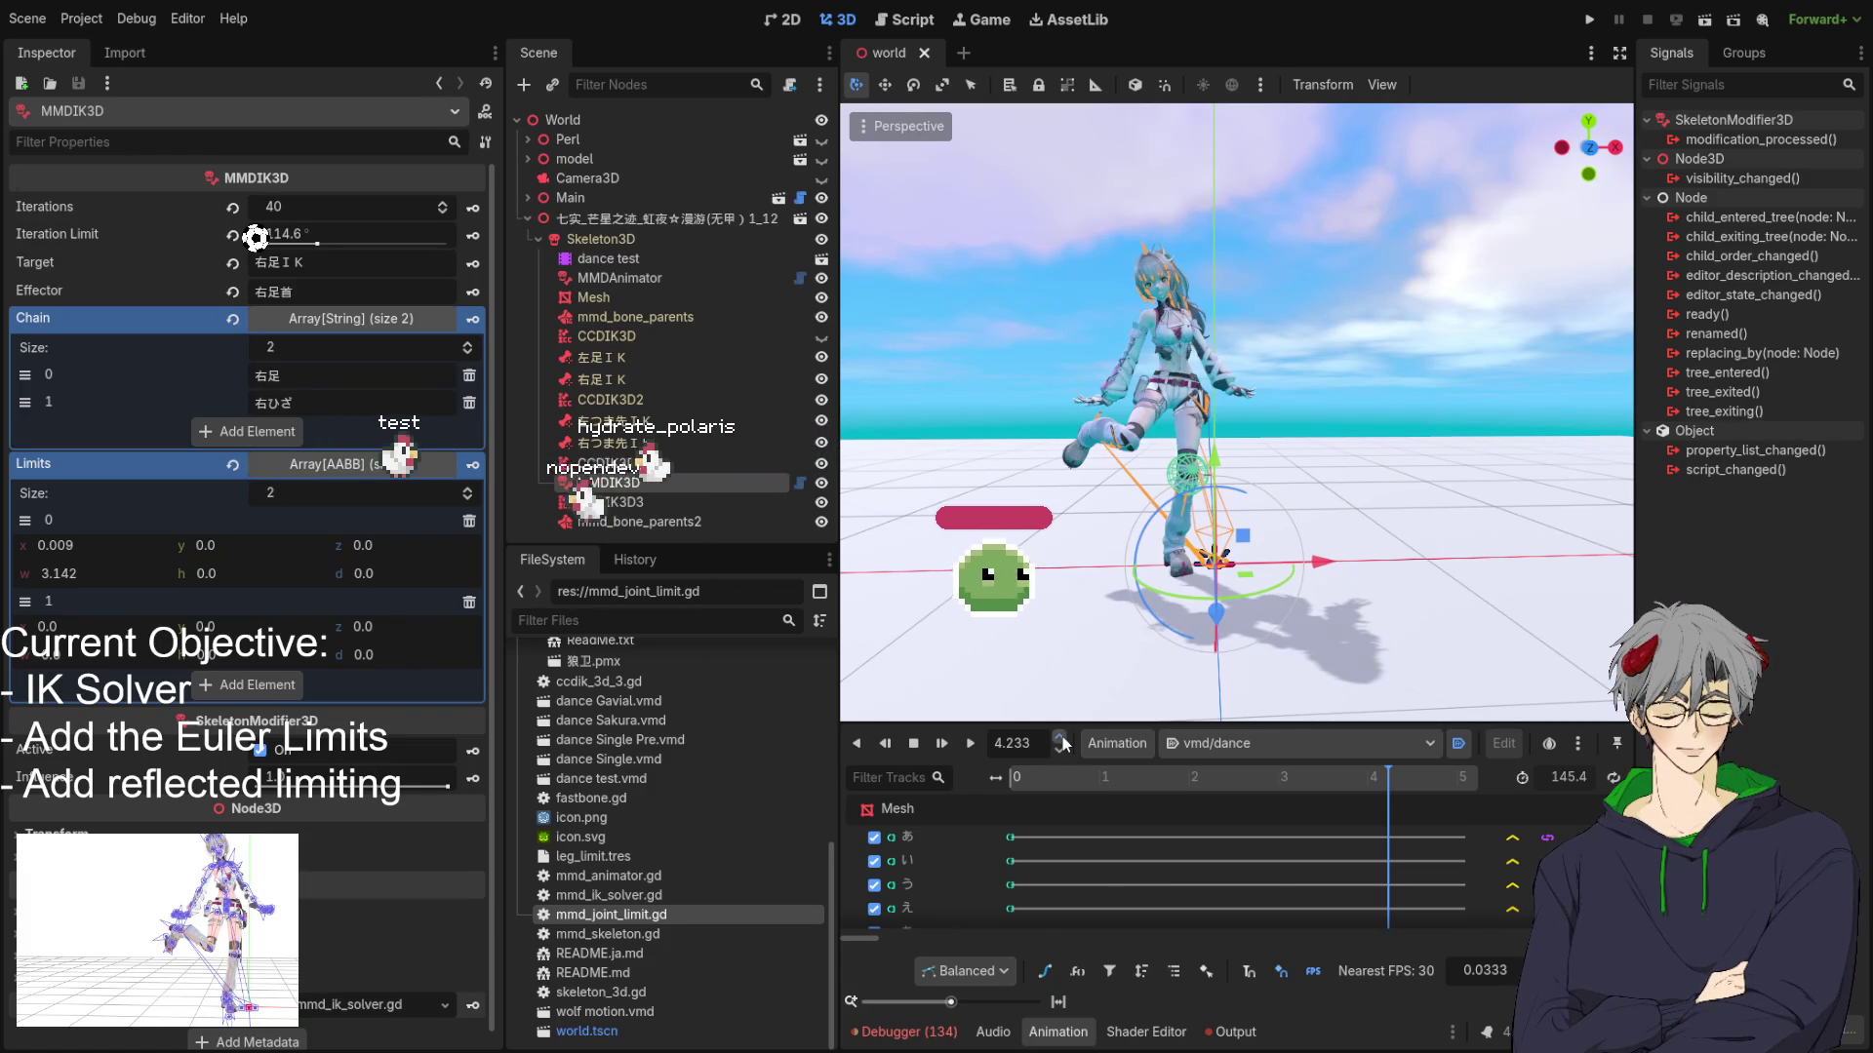
{"action": "scroll", "coordinate": [1079, 601], "scroll_direction": "up", "scroll_amount": 5}
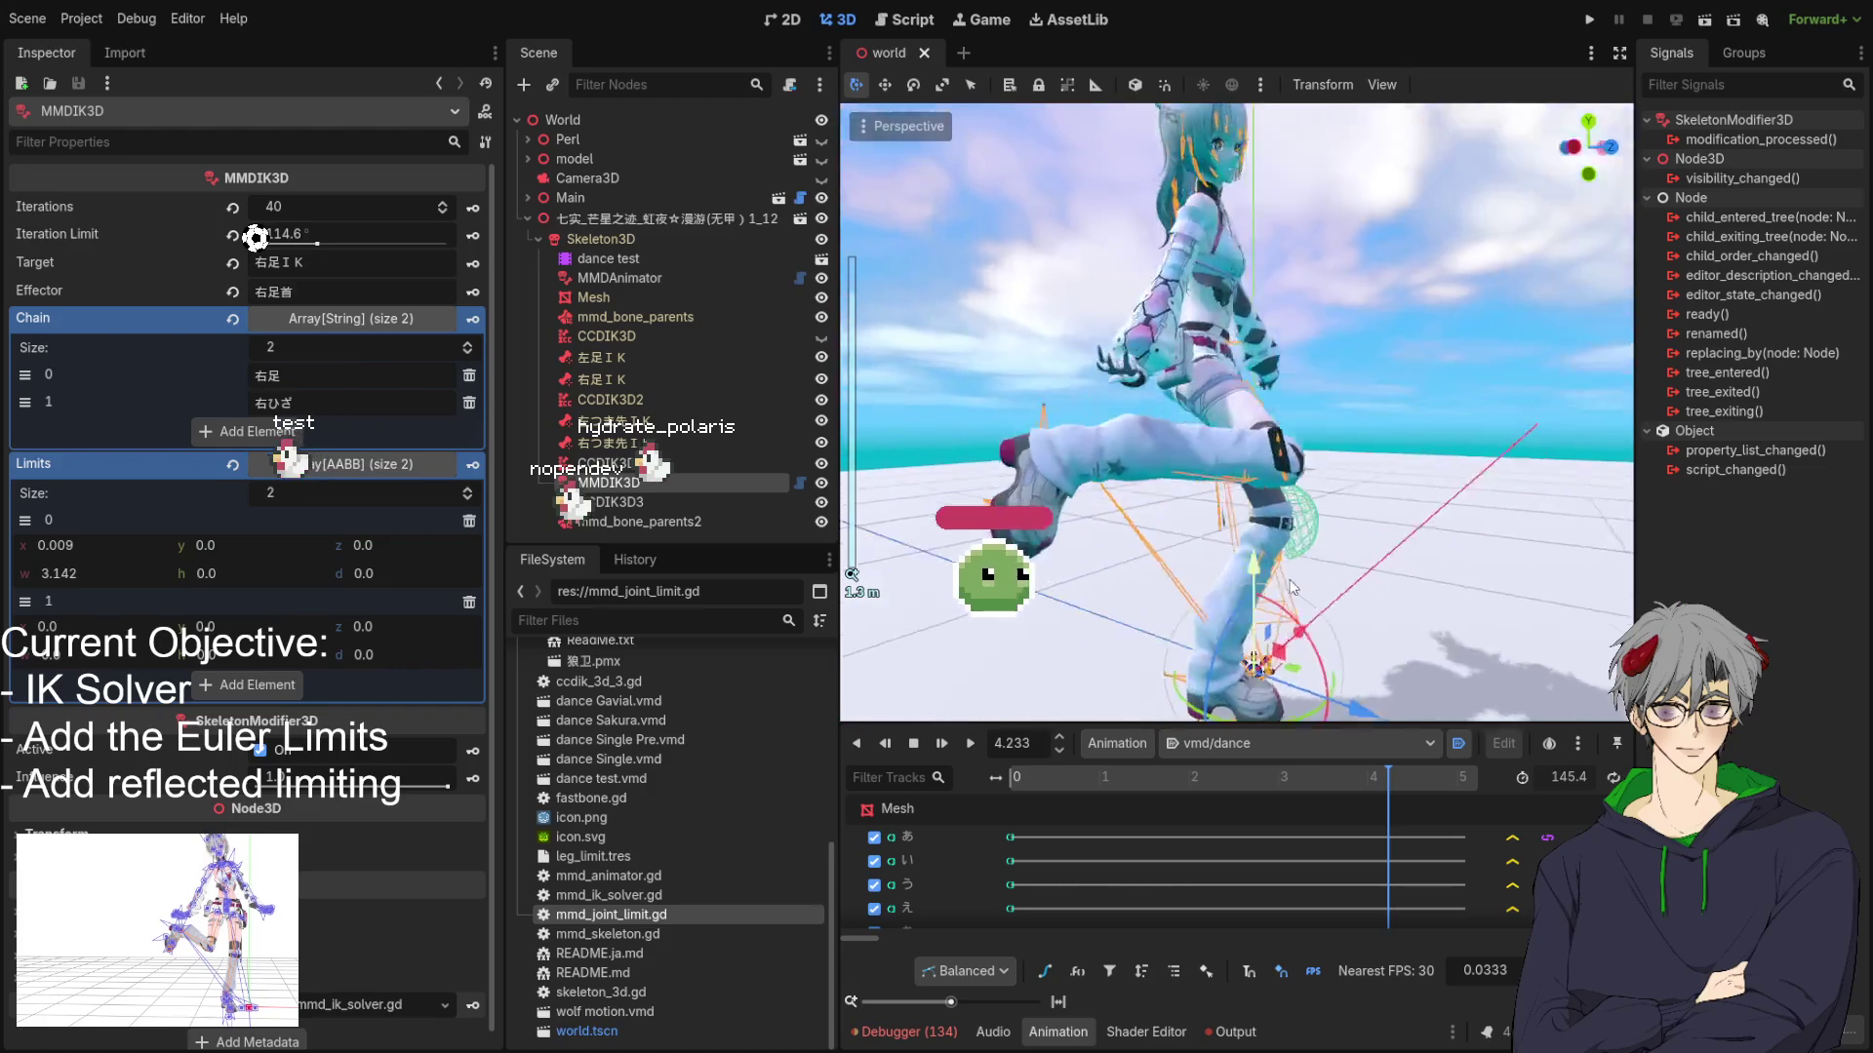
{"action": "mouse_move", "coordinate": [1292, 587]}
{"action": "left_mouse_down"}
{"action": "mouse_move", "coordinate": [1056, 618]}
{"action": "mouse_move", "coordinate": [1090, 581]}
{"action": "left_mouse_up"}
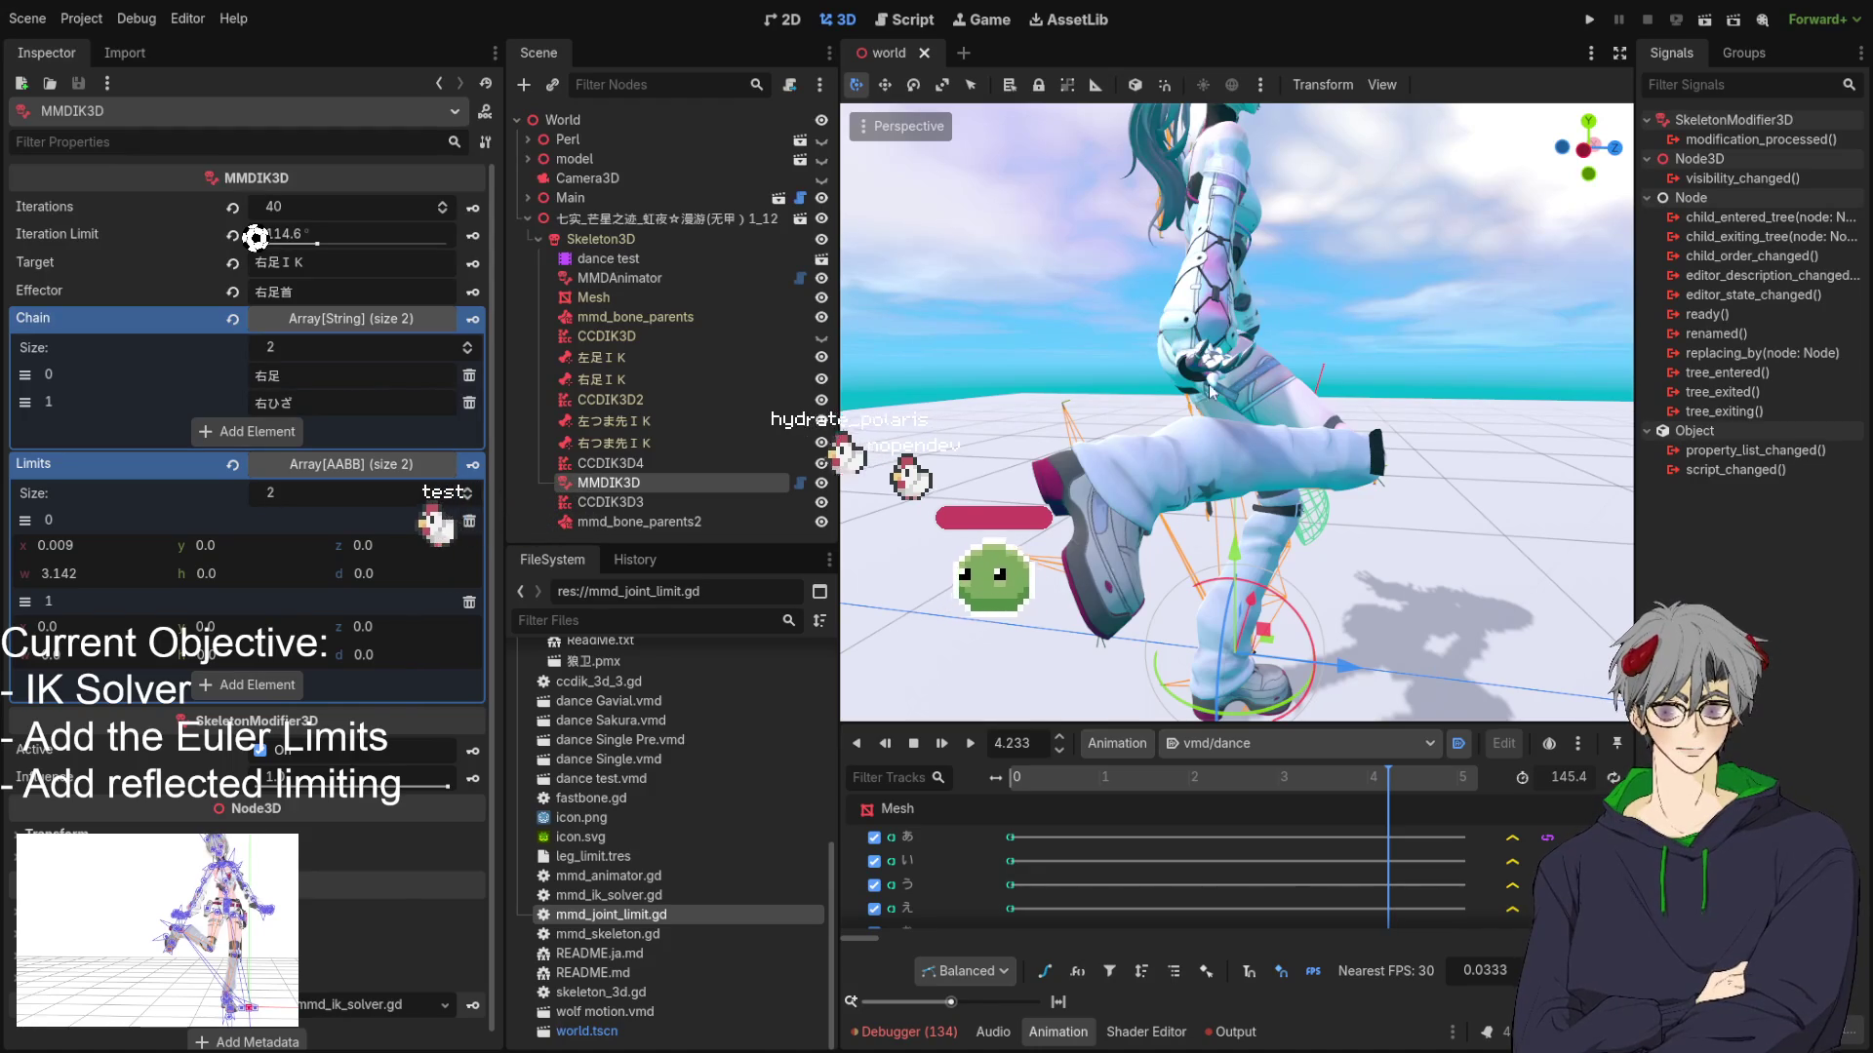
Click empty space in the Scene dock to deselect MMDIK3D.
{"action": "left_click", "coordinate": [1210, 504]}
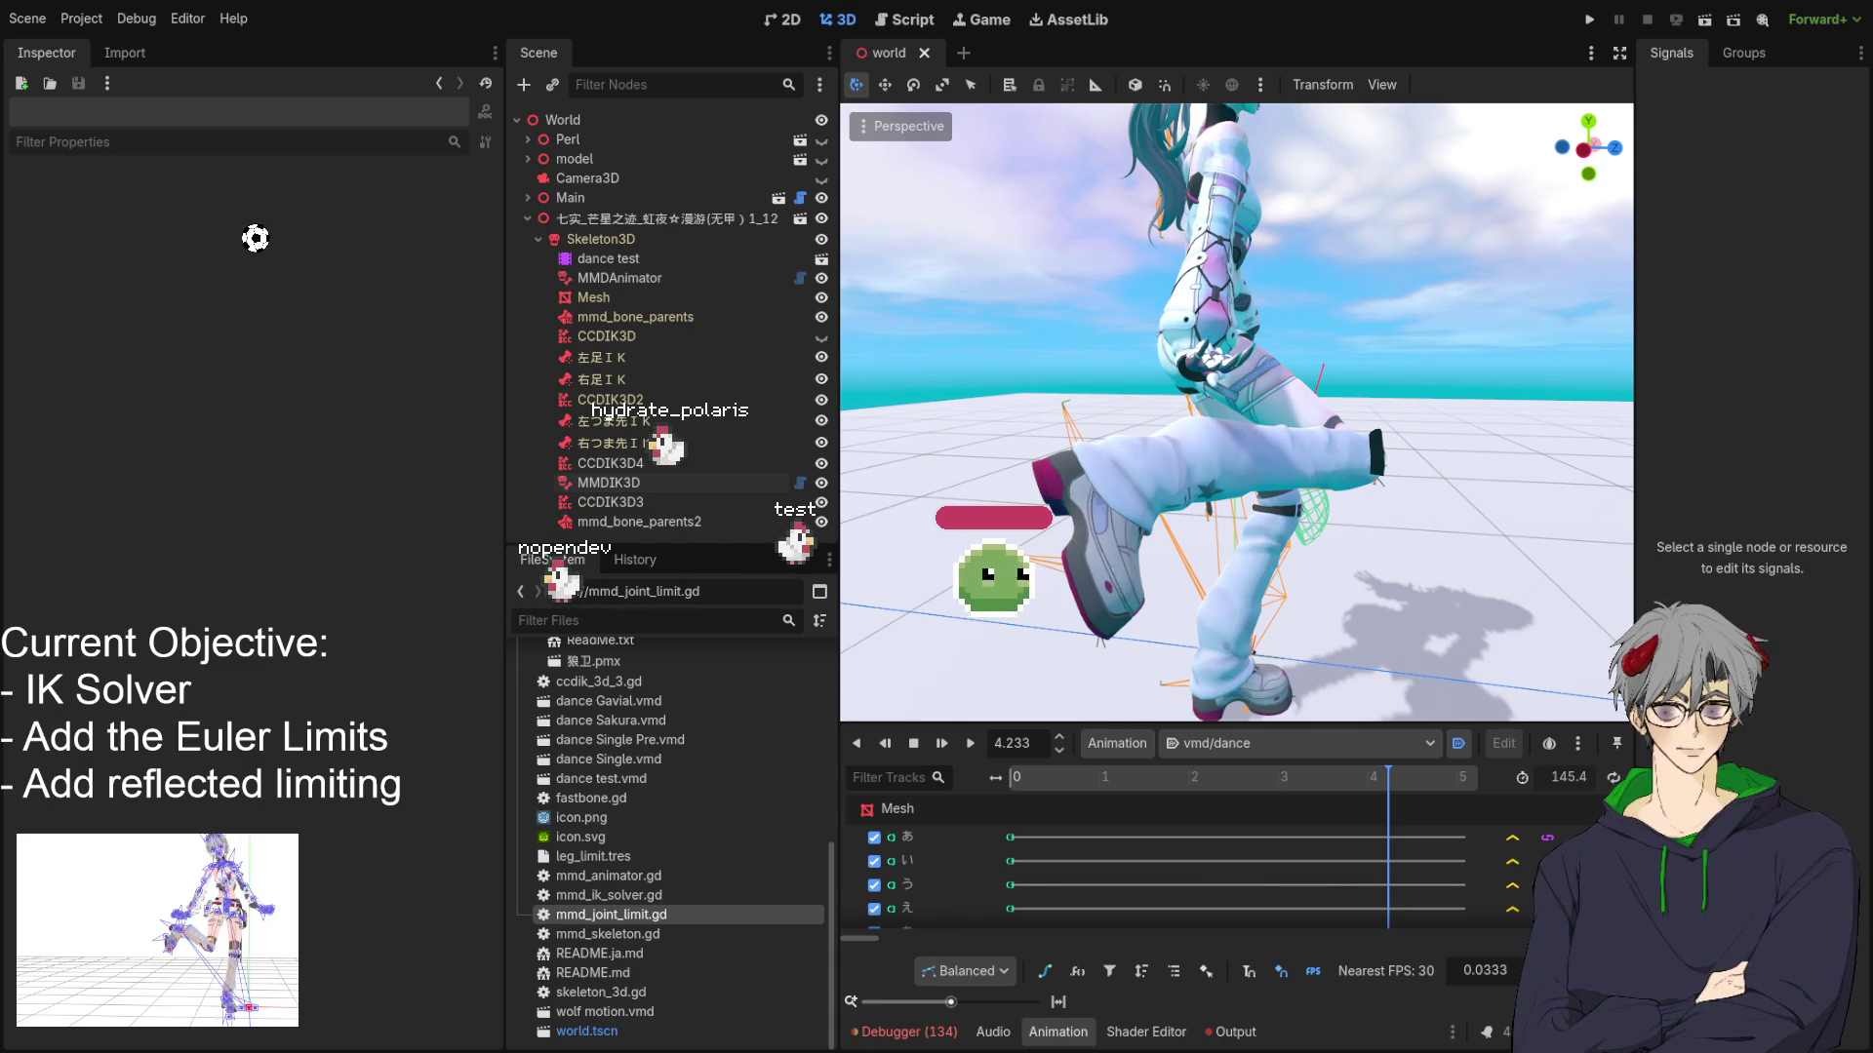
Orbit around the whole model and its leg, then reselect the MMDIK3D node.
{"action": "left_click_drag", "start_coordinate": [1268, 468], "coordinate": [1080, 476]}
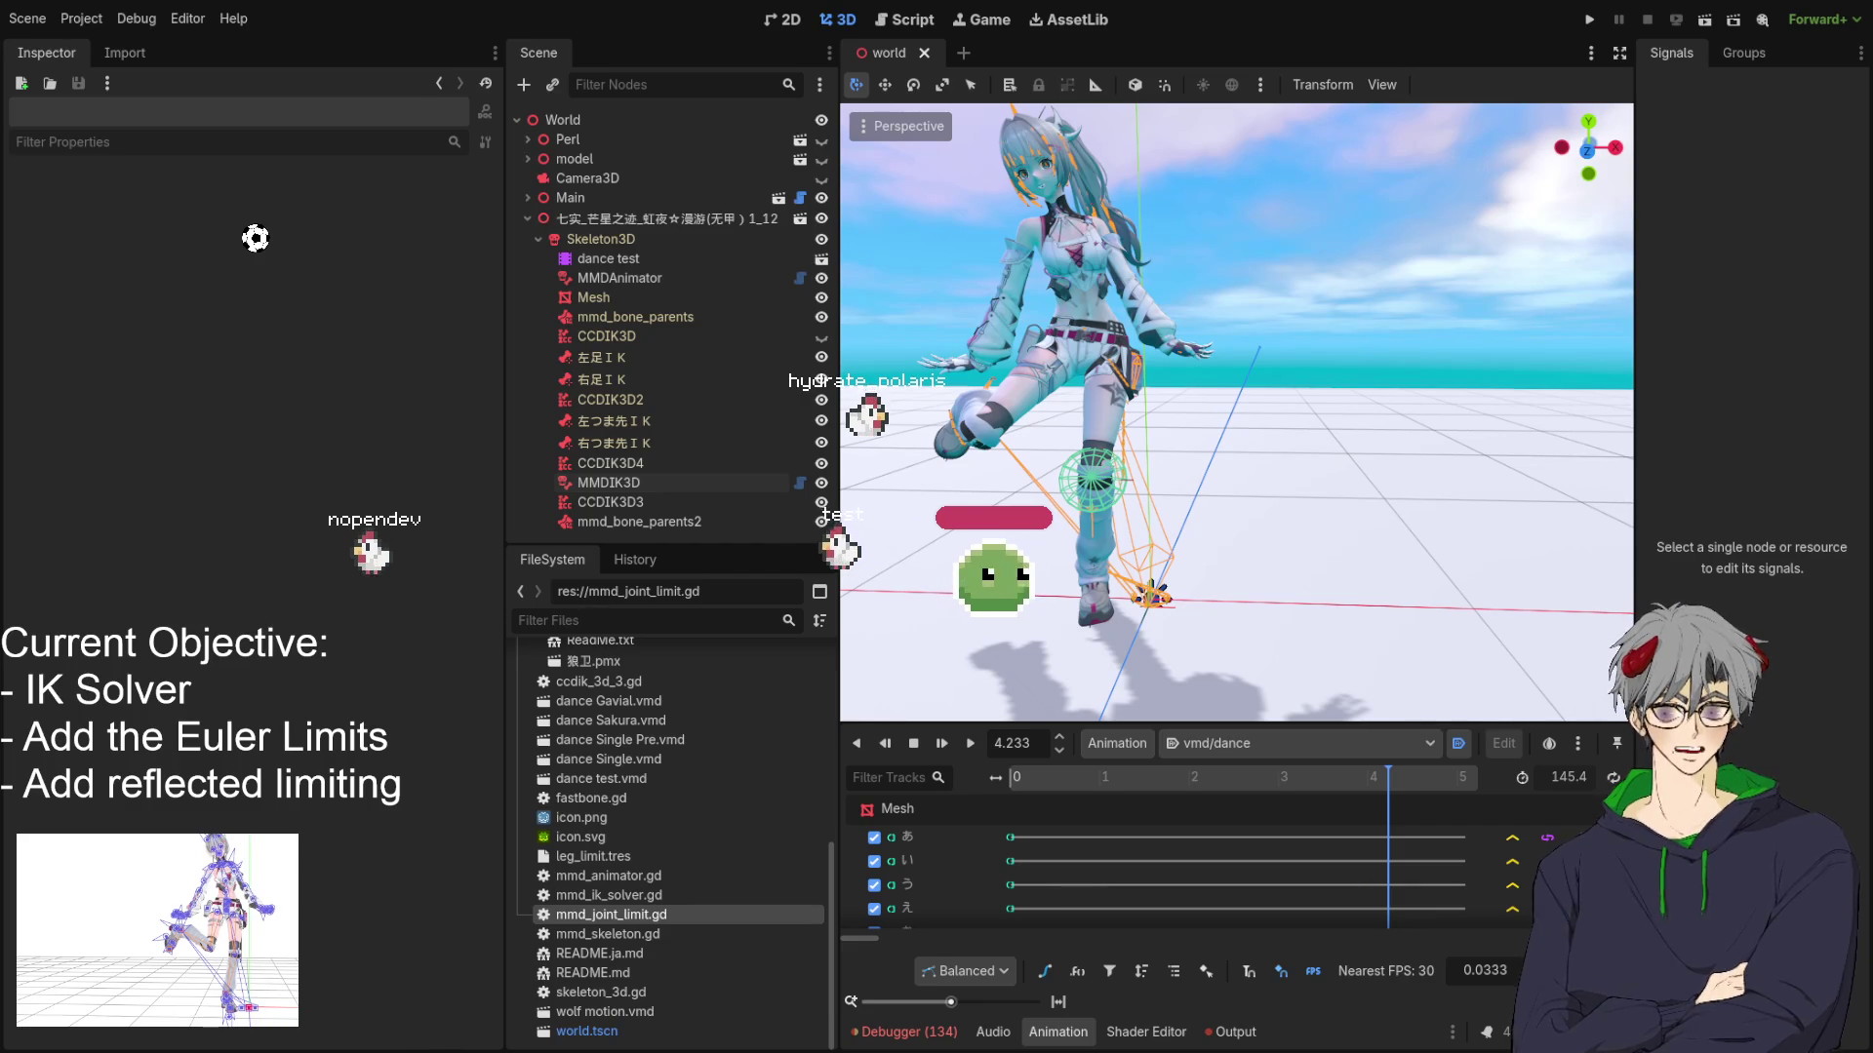
{"action": "scroll", "coordinate": [1066, 544], "scroll_direction": "up", "scroll_amount": 3}
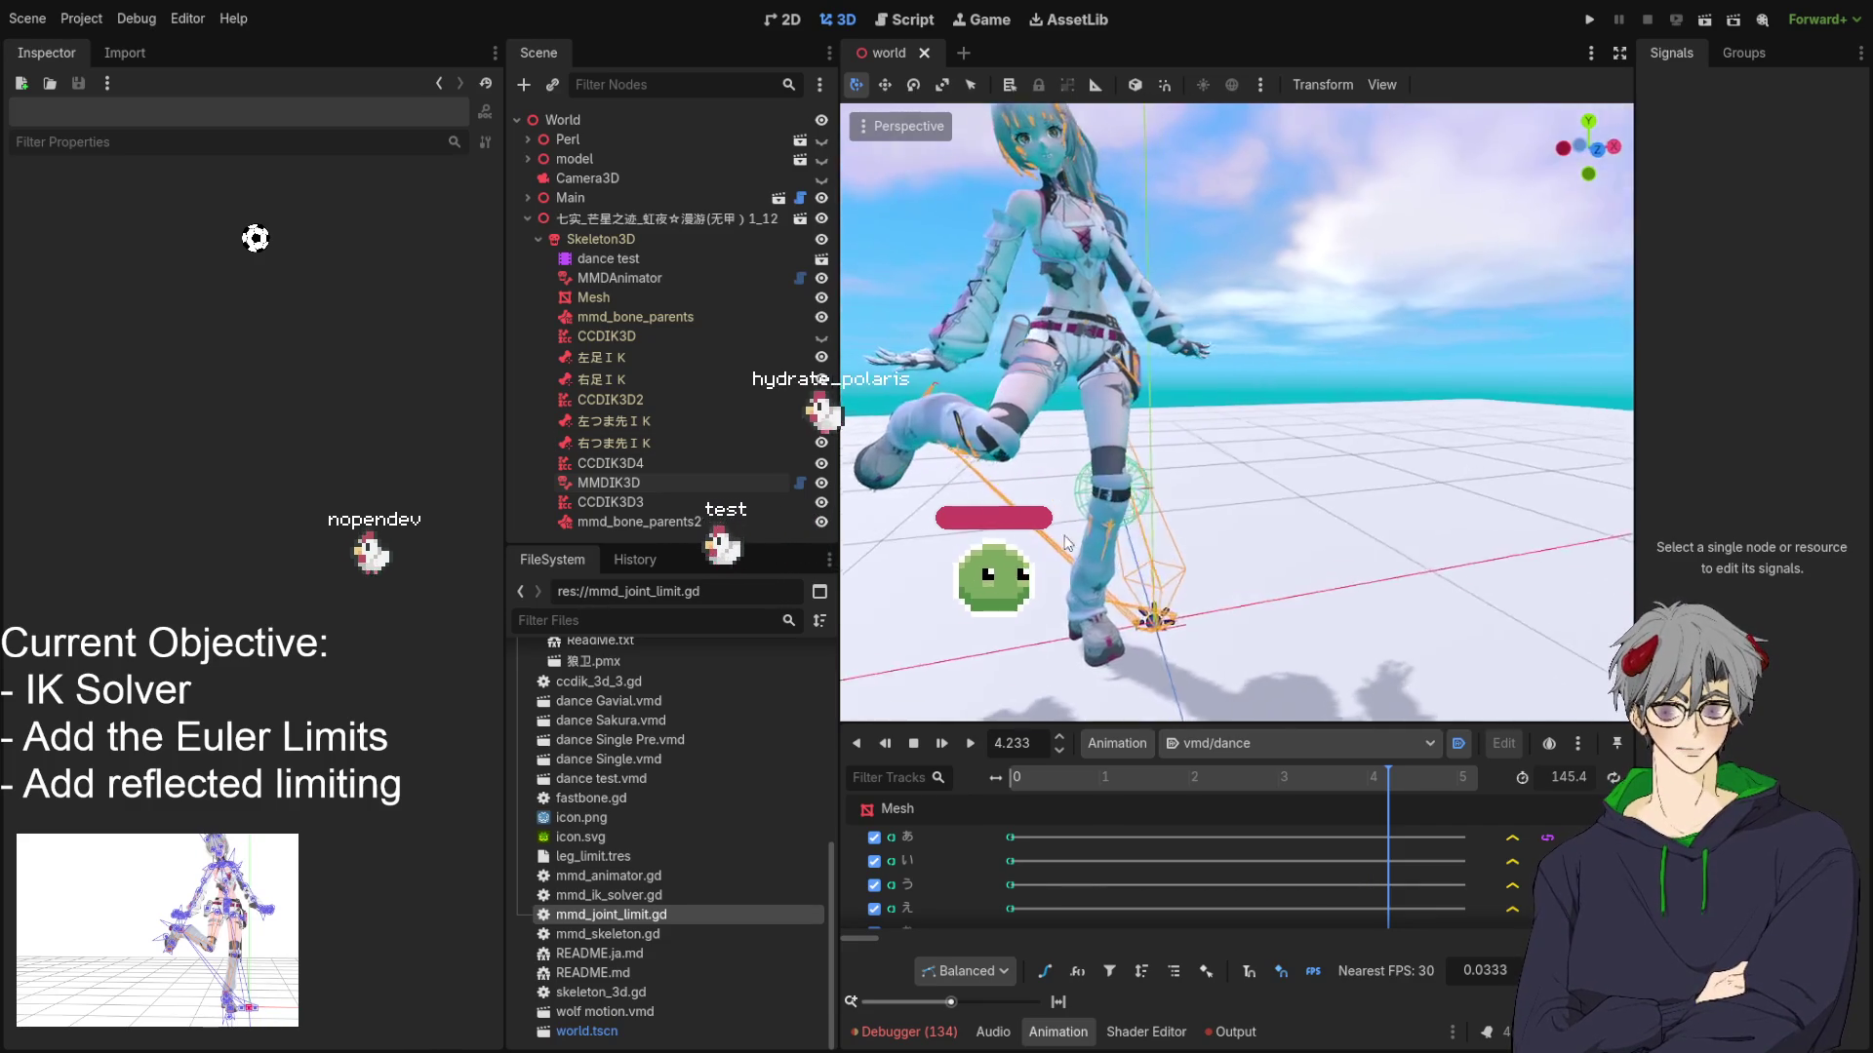
{"action": "left_click_drag", "start_coordinate": [1066, 543], "coordinate": [1079, 546]}
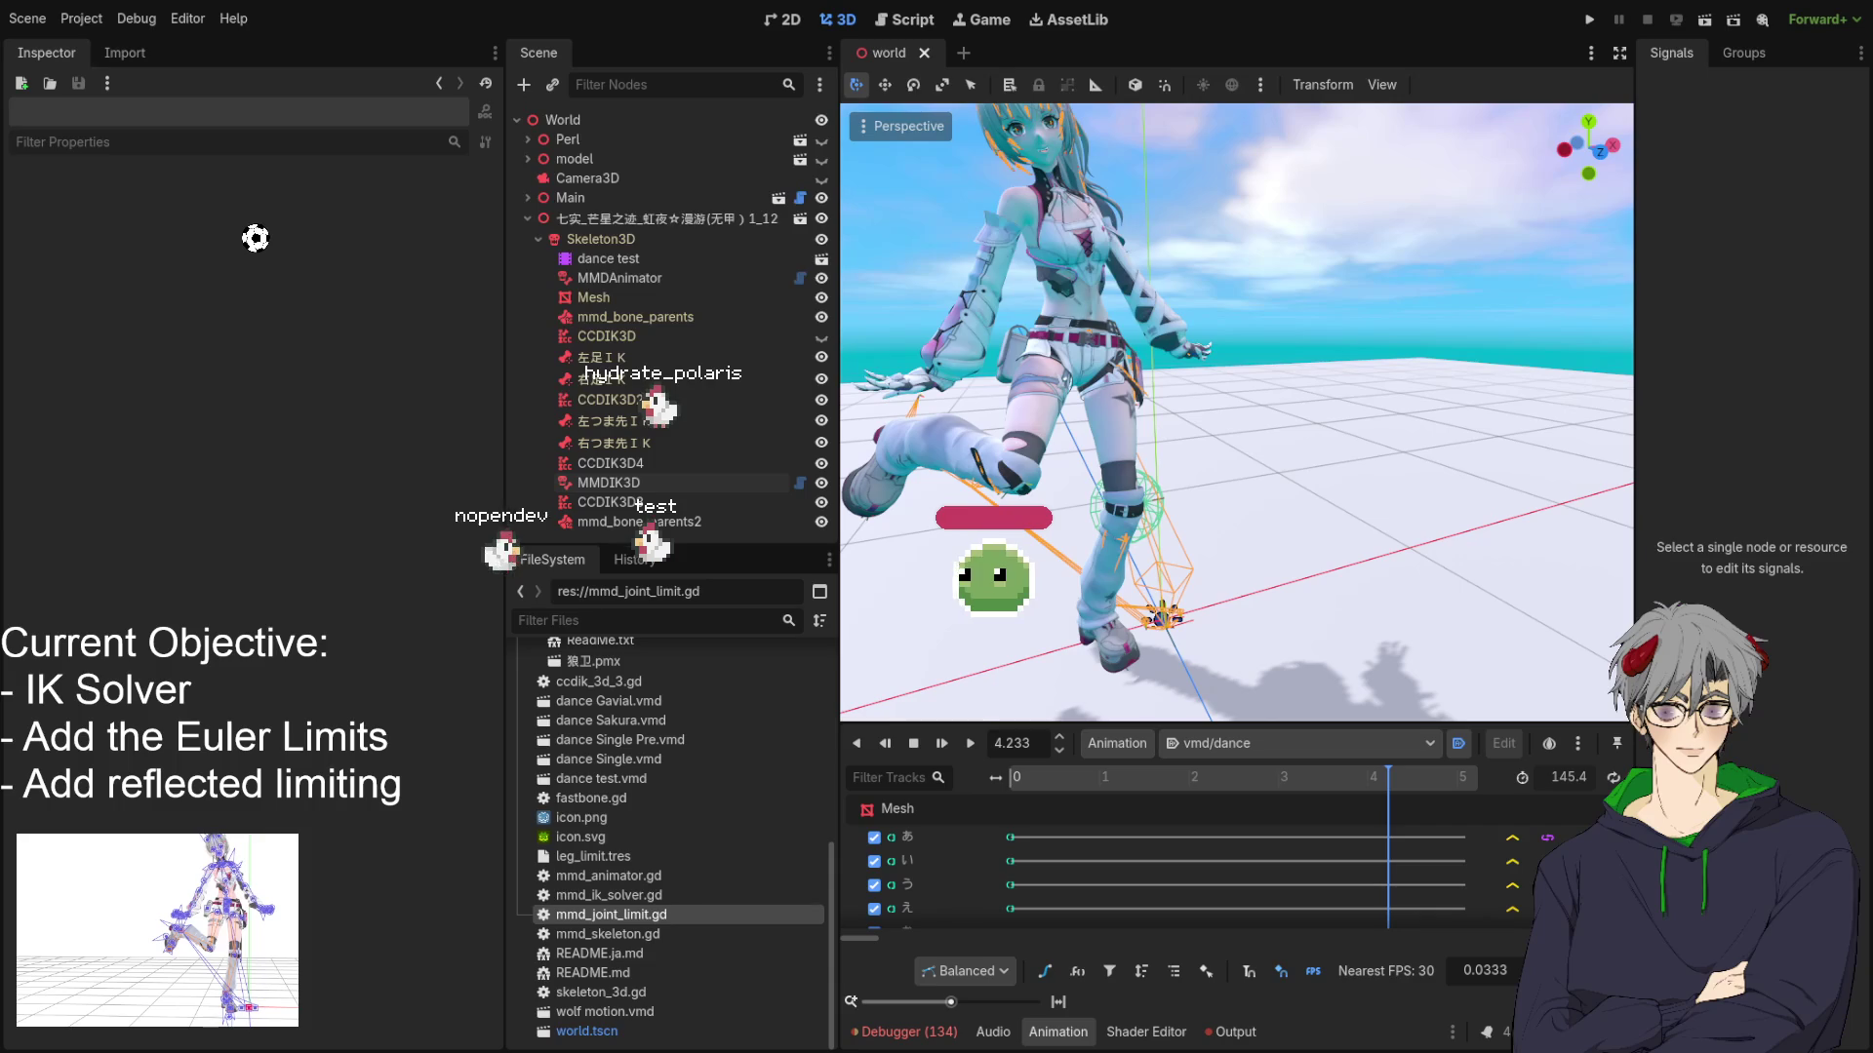
{"action": "left_click_drag", "start_coordinate": [1079, 546], "coordinate": [1024, 532]}
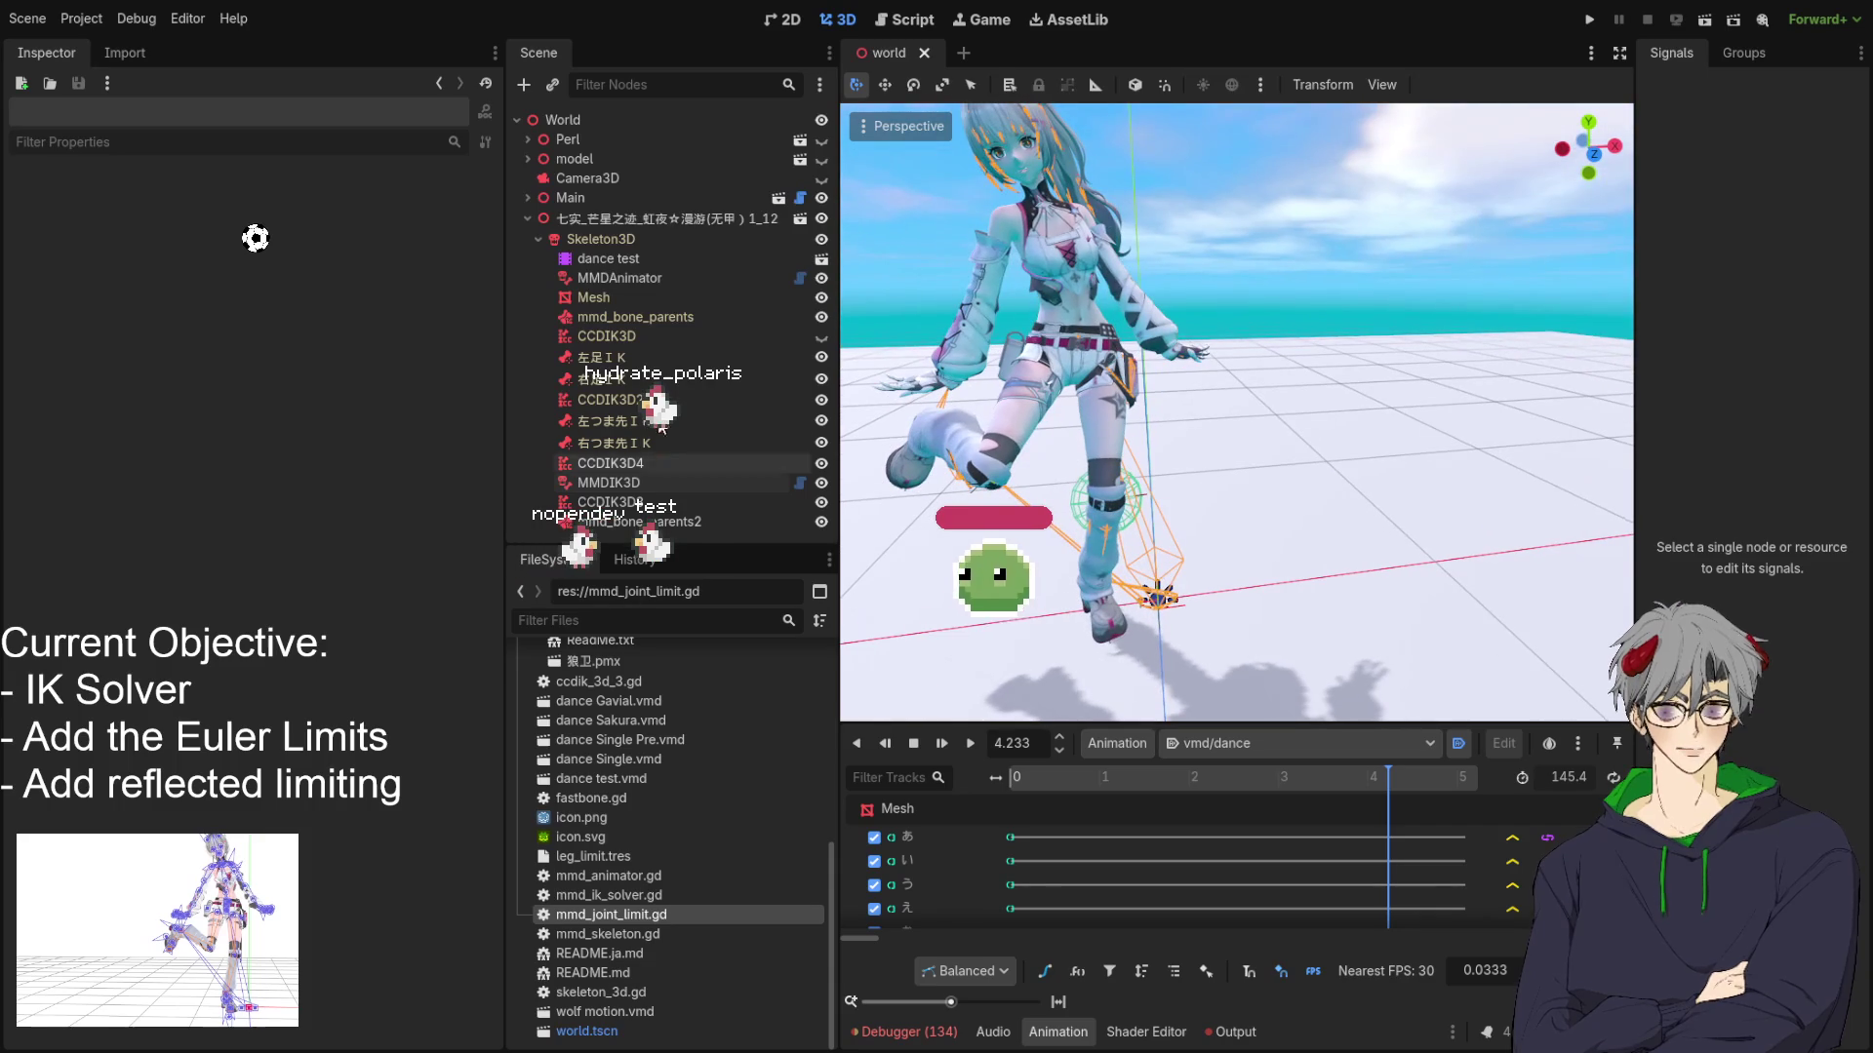
{"action": "left_click", "coordinate": [642, 481]}
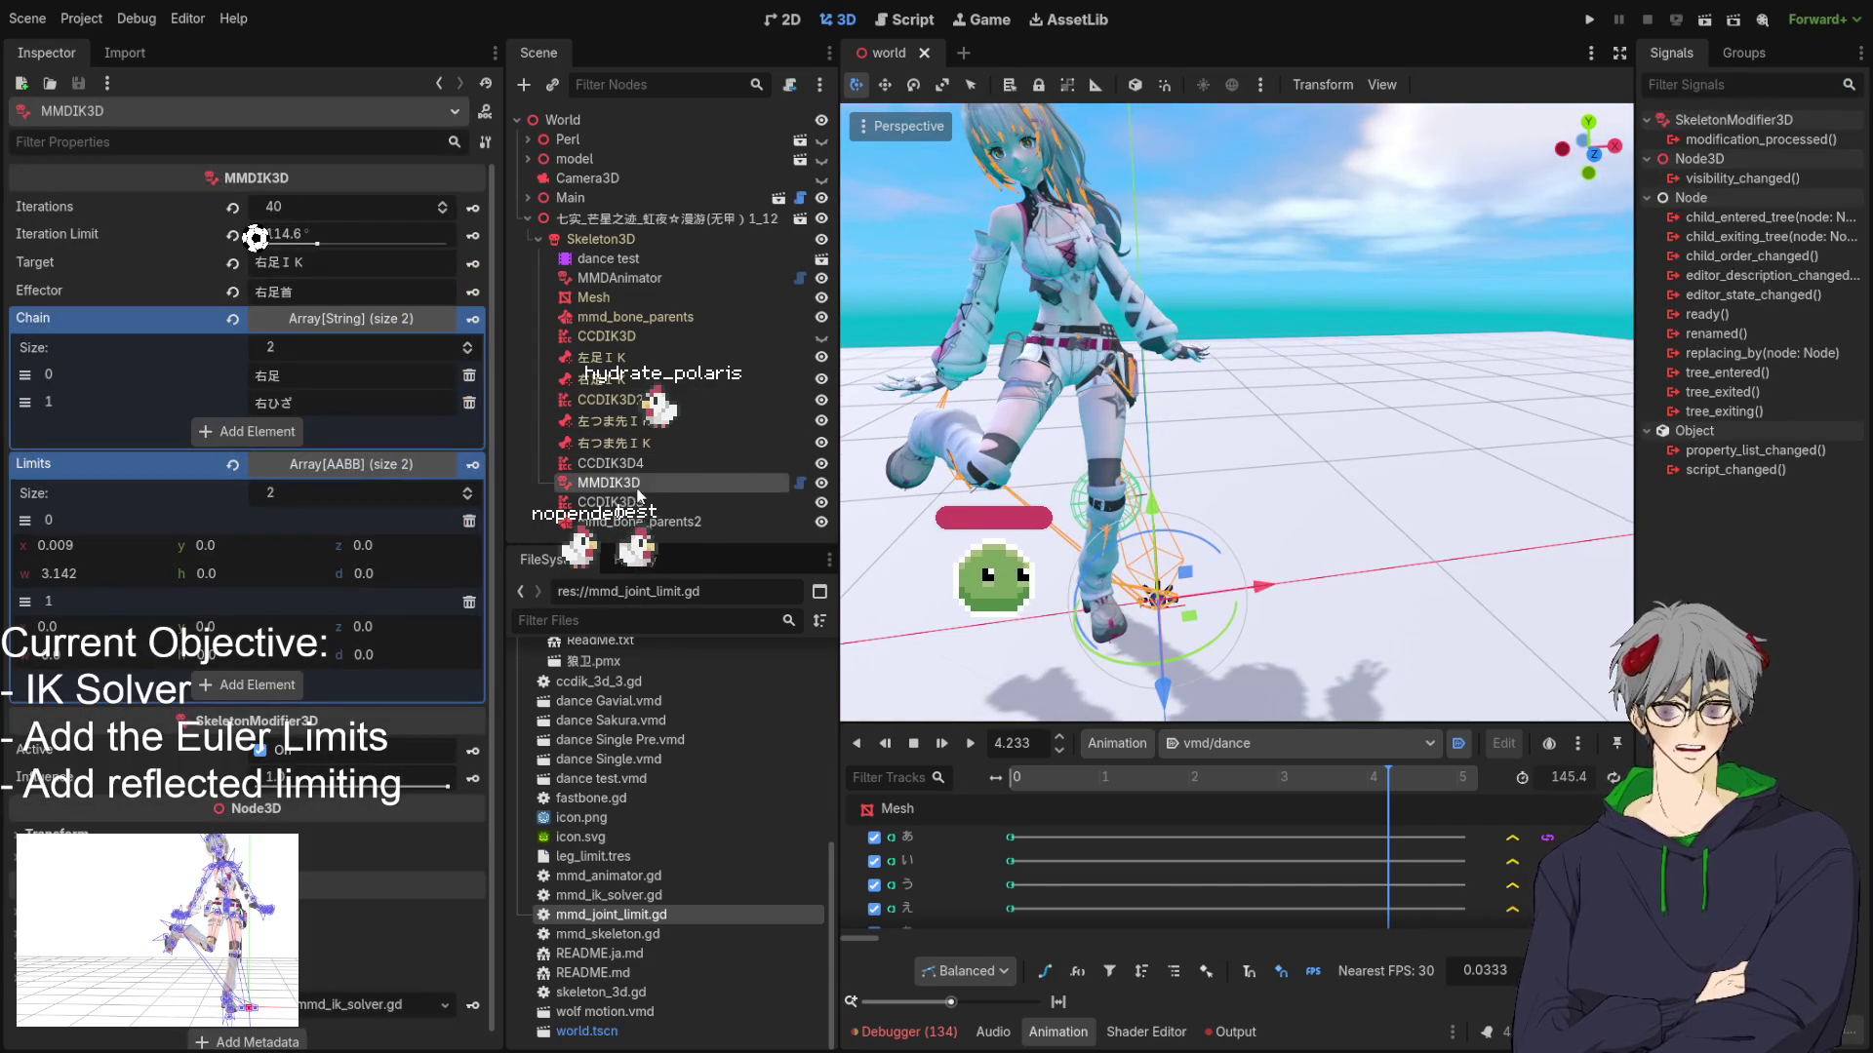
{"action": "left_click", "coordinate": [800, 483]}
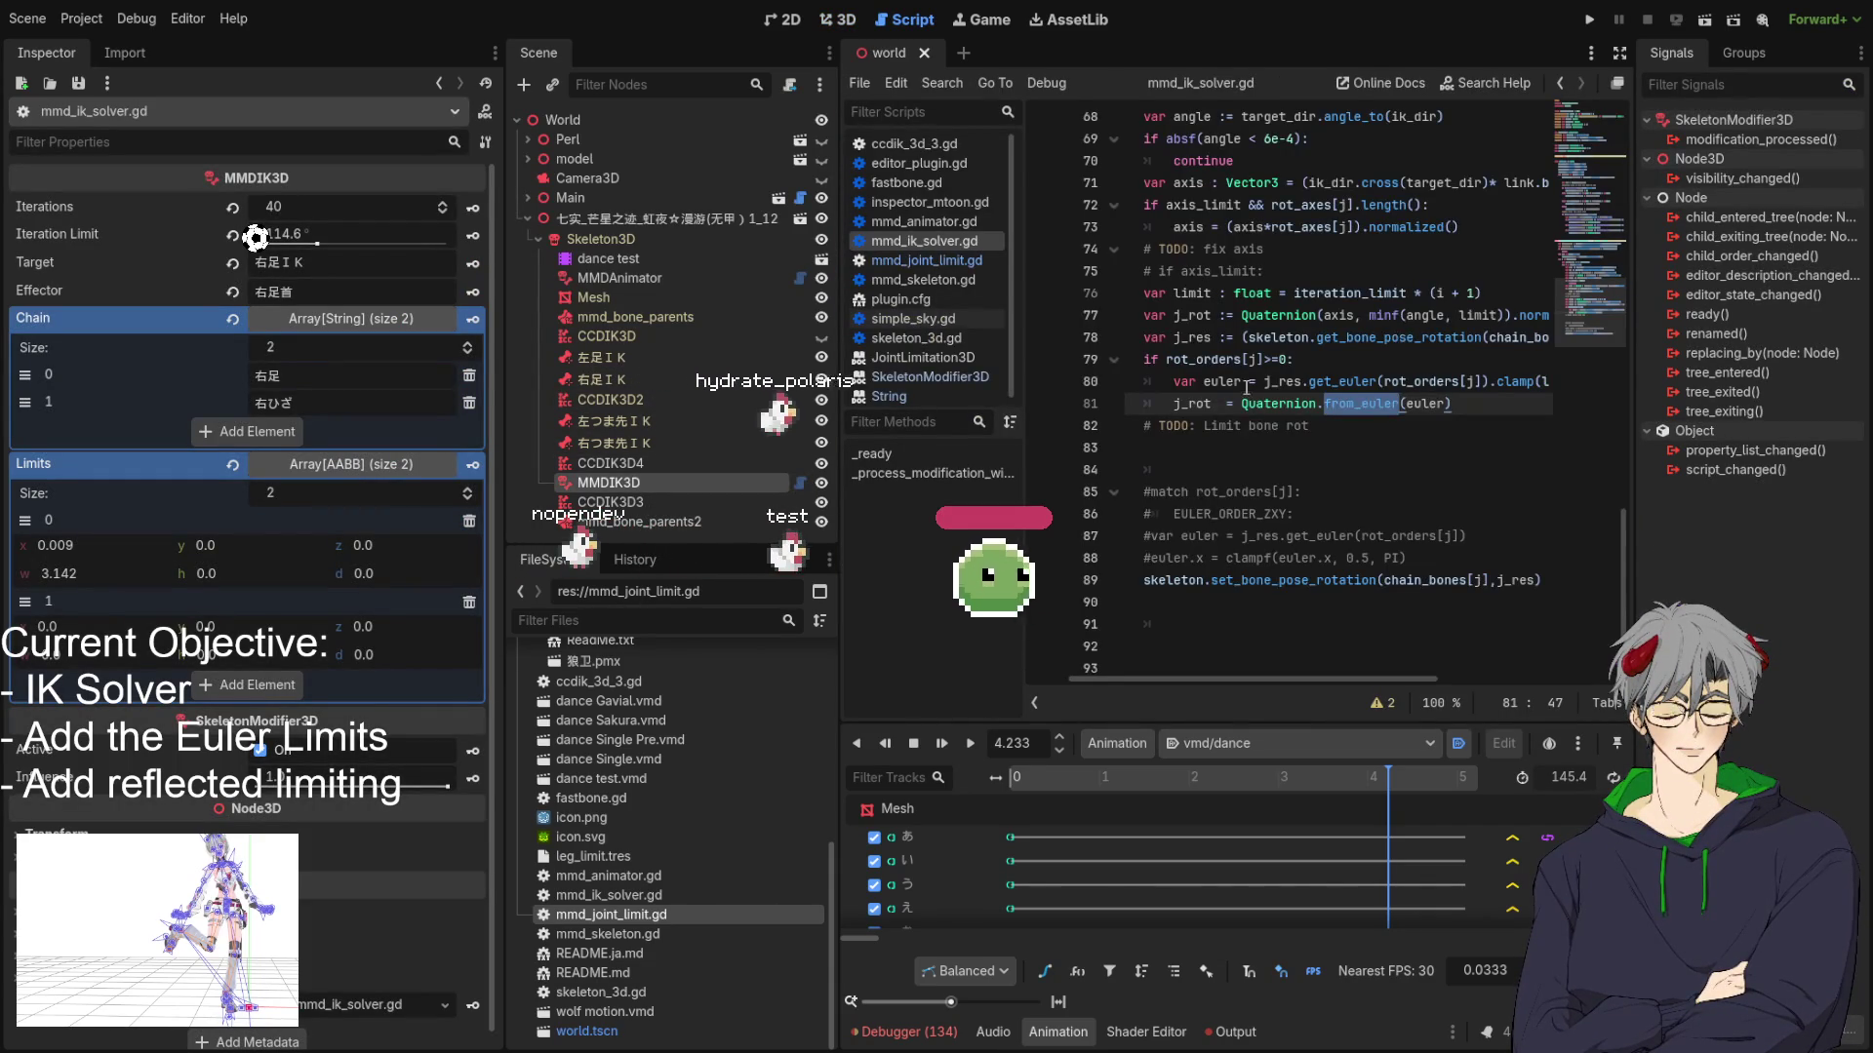
{"action": "scroll", "coordinate": [1246, 387], "scroll_direction": "up", "scroll_amount": 3}
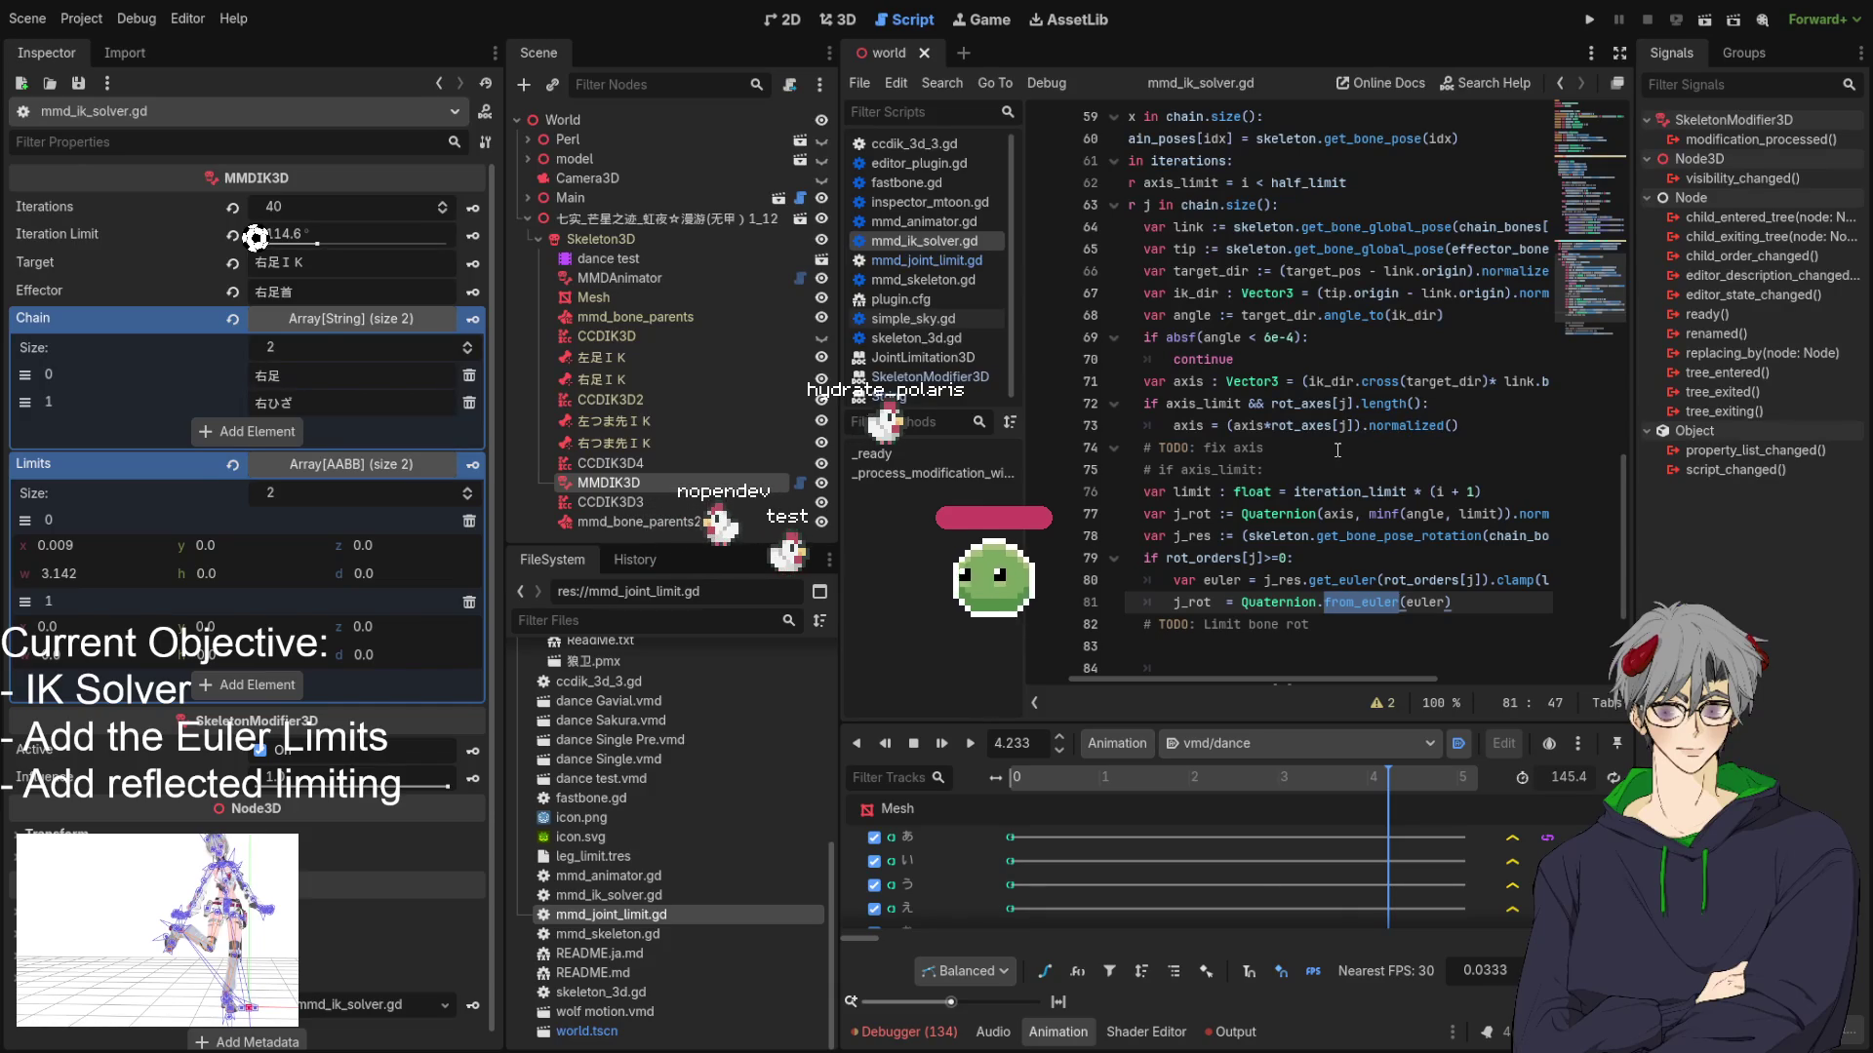
{"action": "scroll", "coordinate": [1338, 449], "scroll_direction": "down", "scroll_amount": 2}
{"action": "left_click", "coordinate": [1385, 403]}
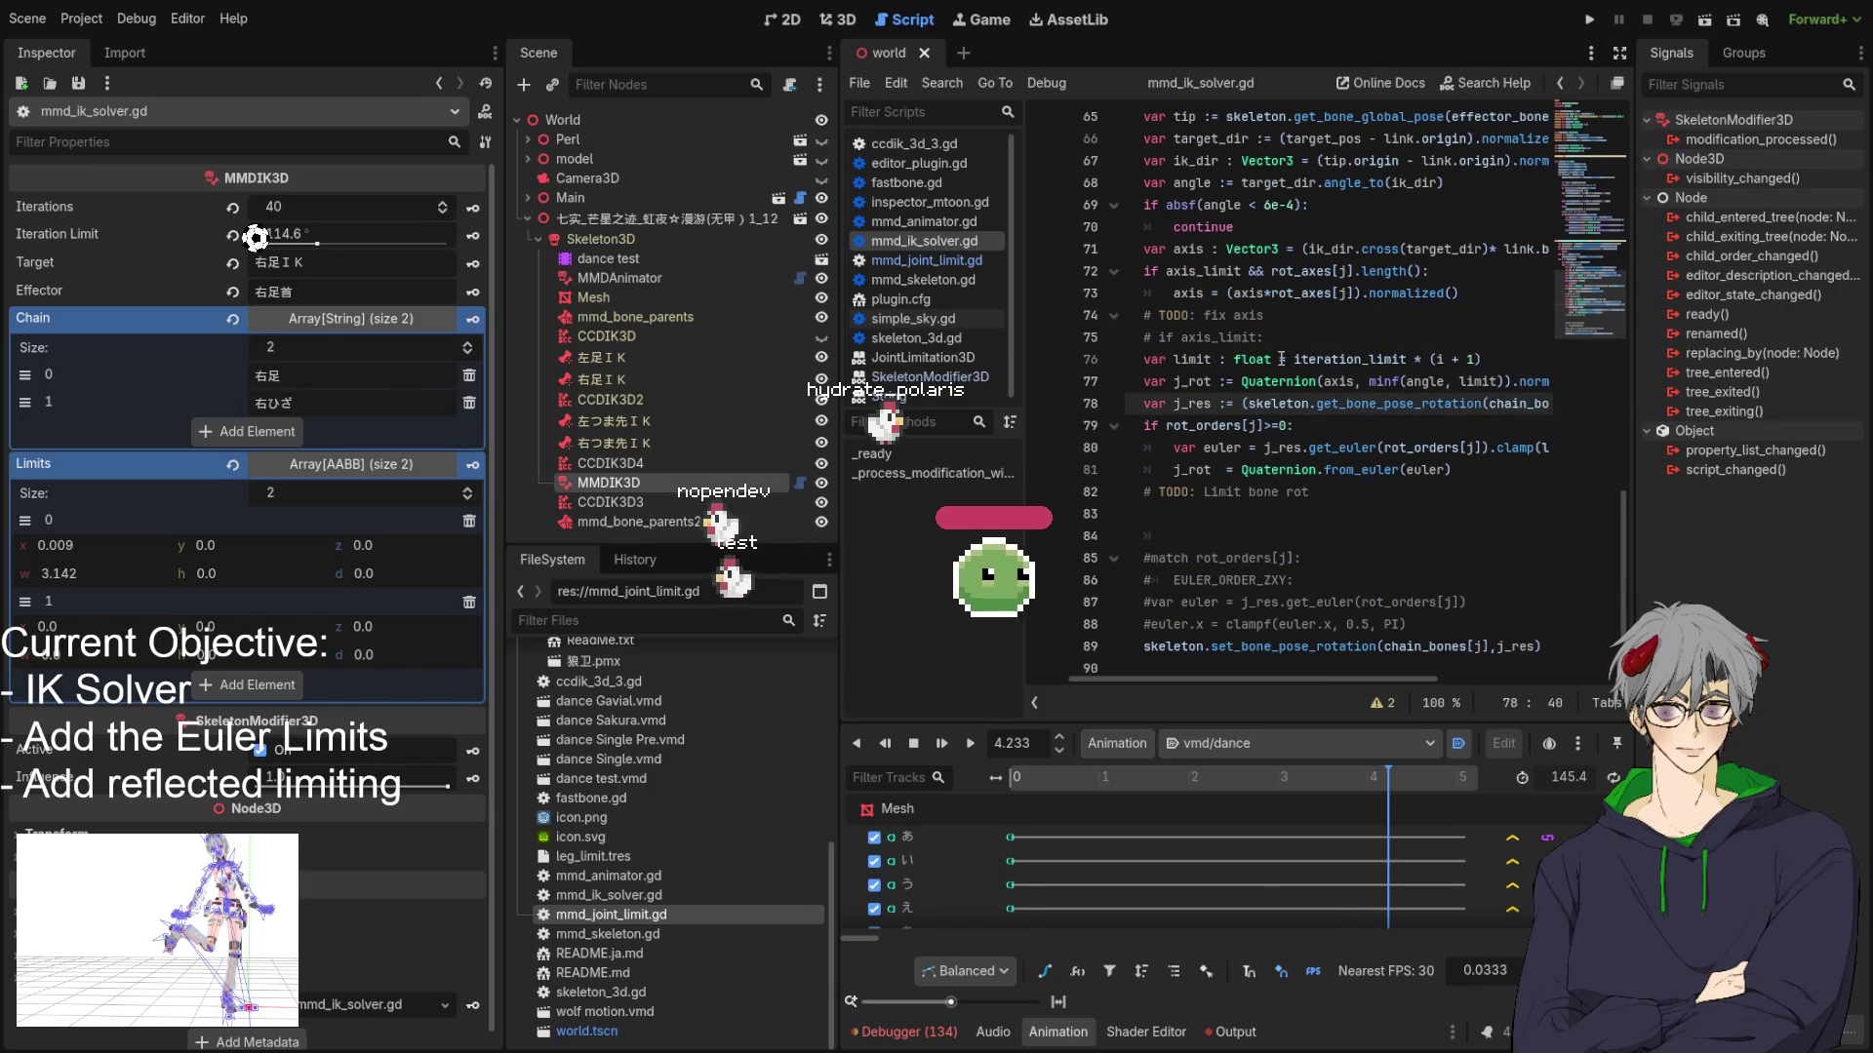
{"action": "scroll", "coordinate": [1288, 352], "scroll_direction": "up", "scroll_amount": 2}
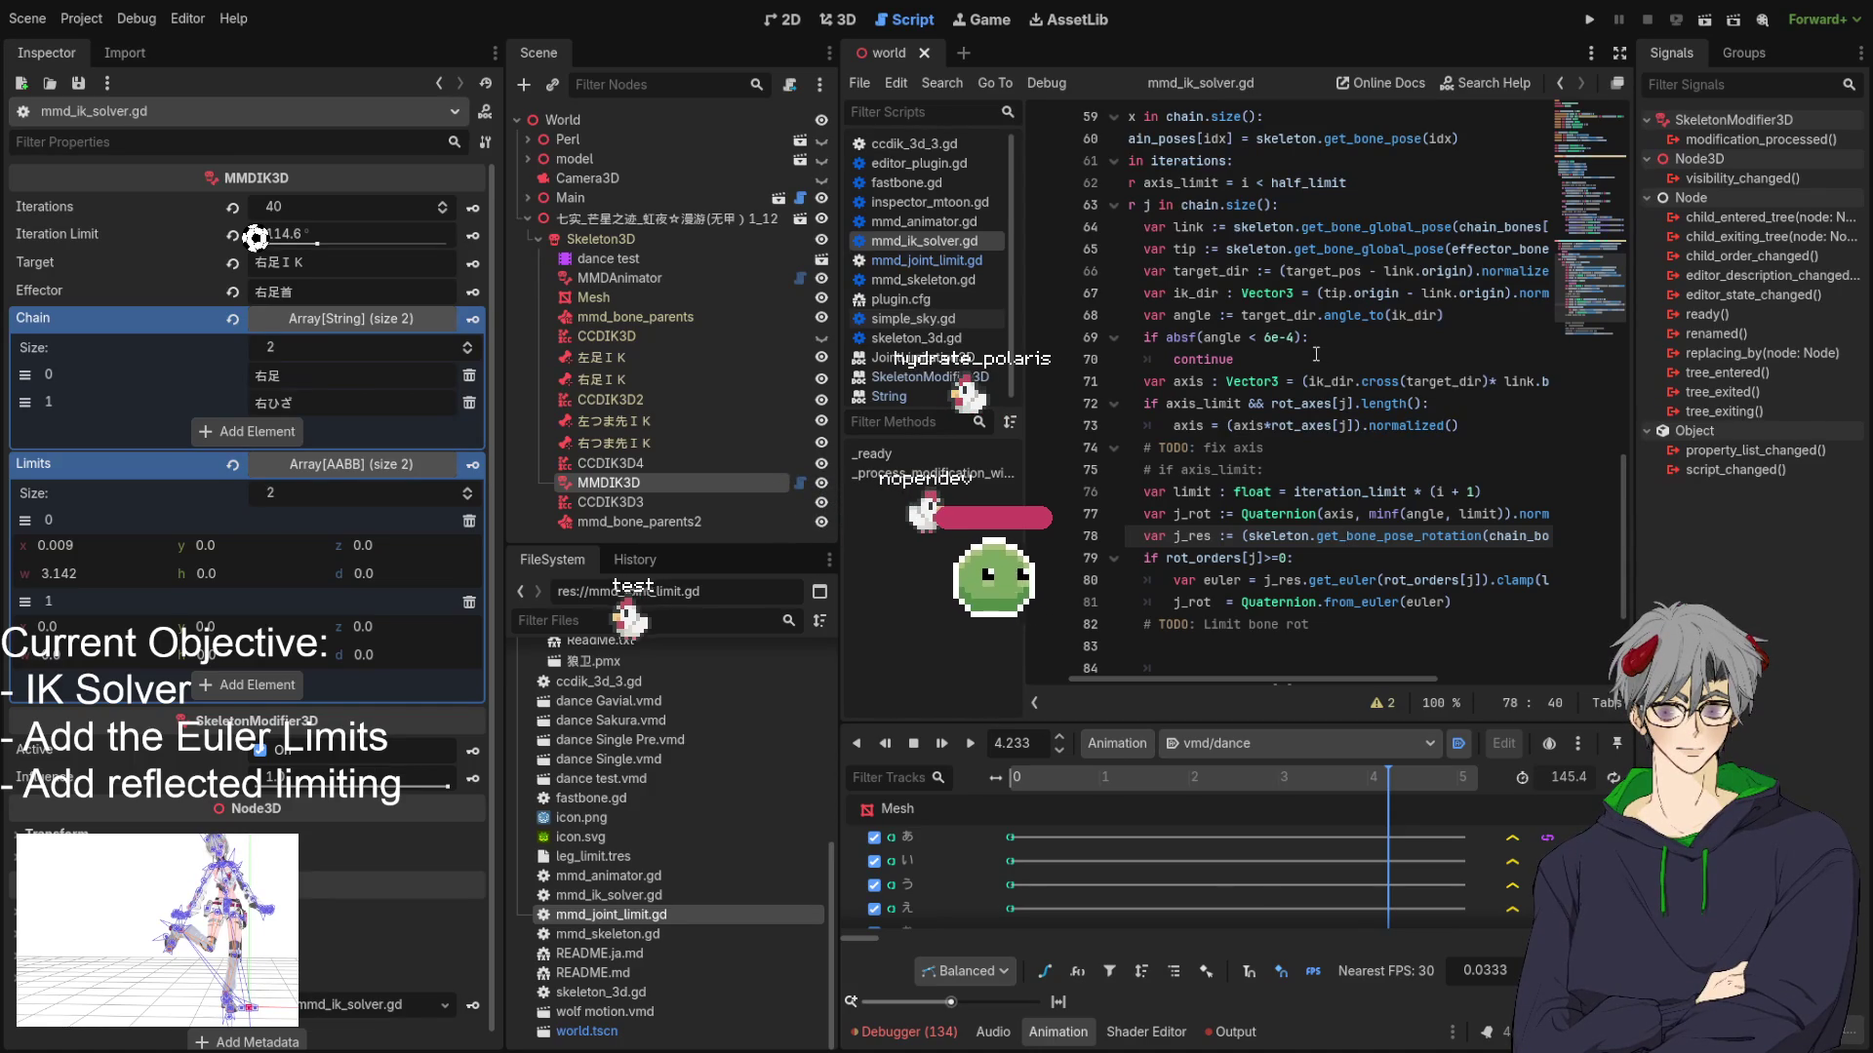
{"action": "double_click", "coordinate": [1209, 405]}
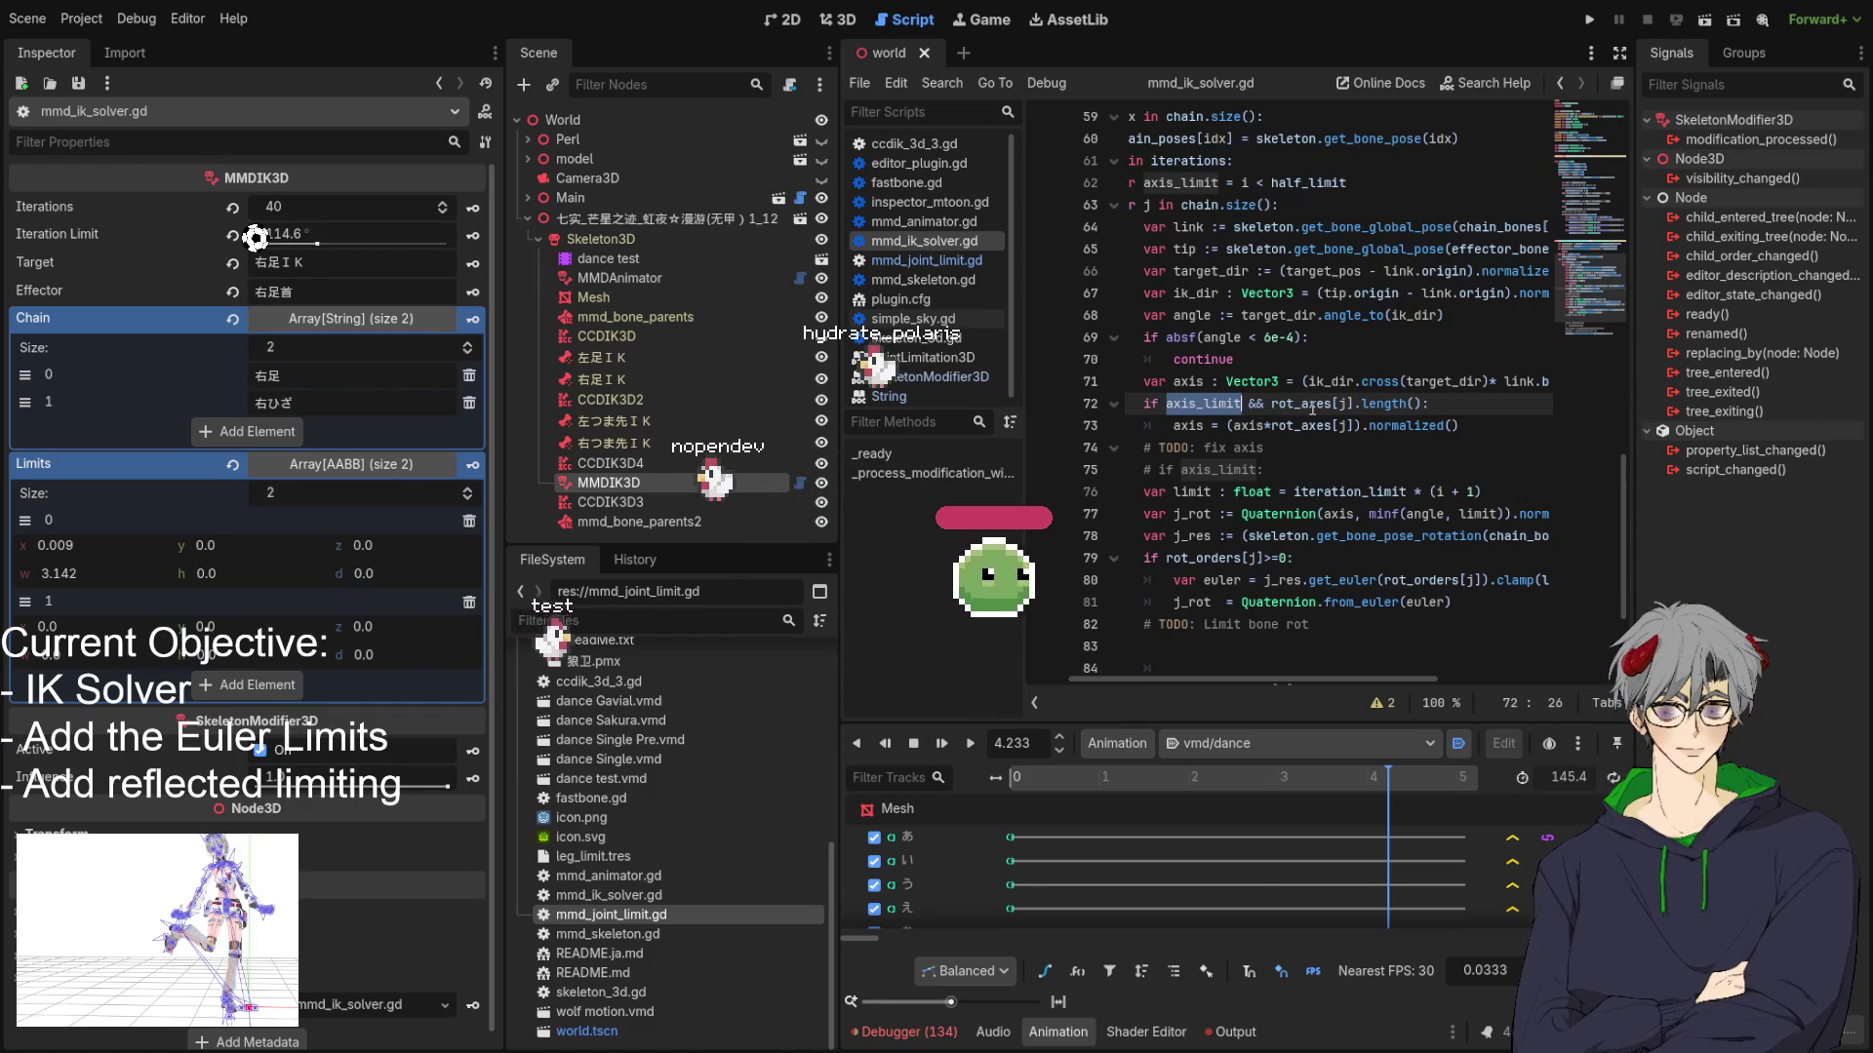
{"action": "left_click", "coordinate": [1407, 492]}
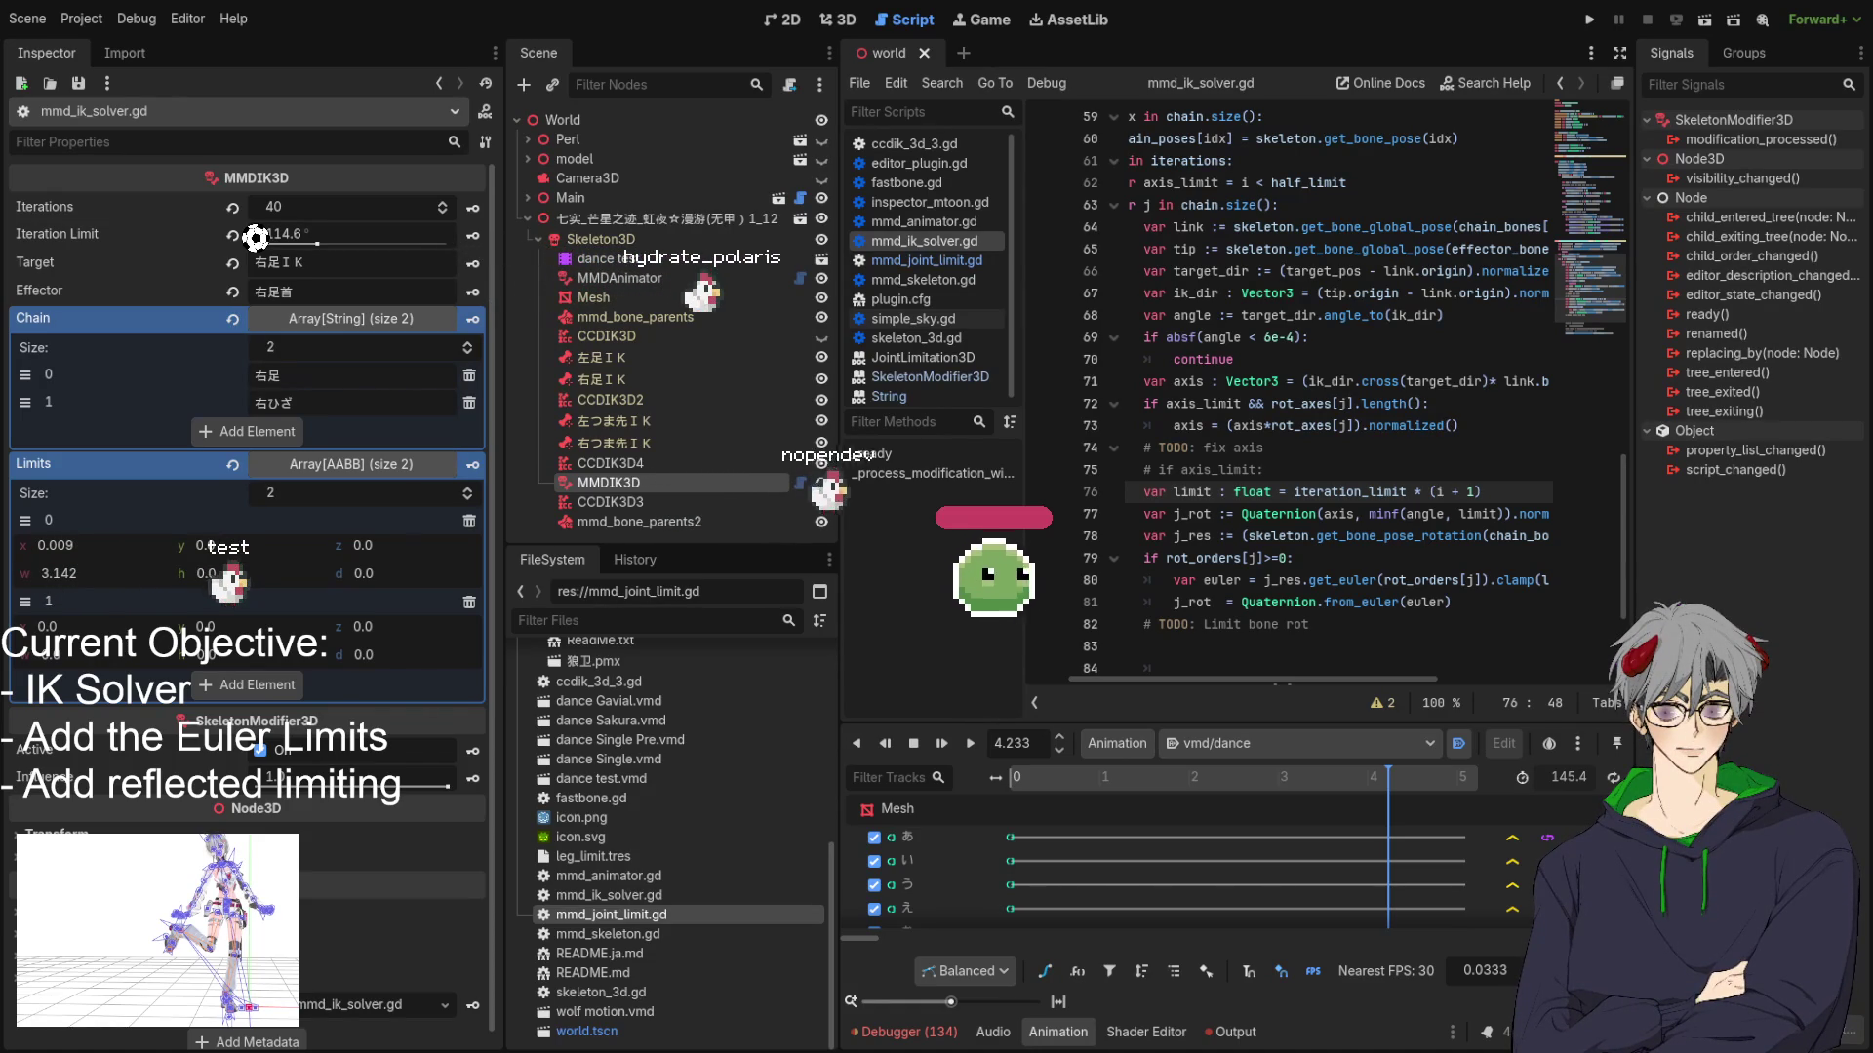
Highlight j_res and the Quaternion.from_euler(euler) expression, then switch to the C# solver in Rider.
{"action": "double_click", "coordinate": [1191, 535]}
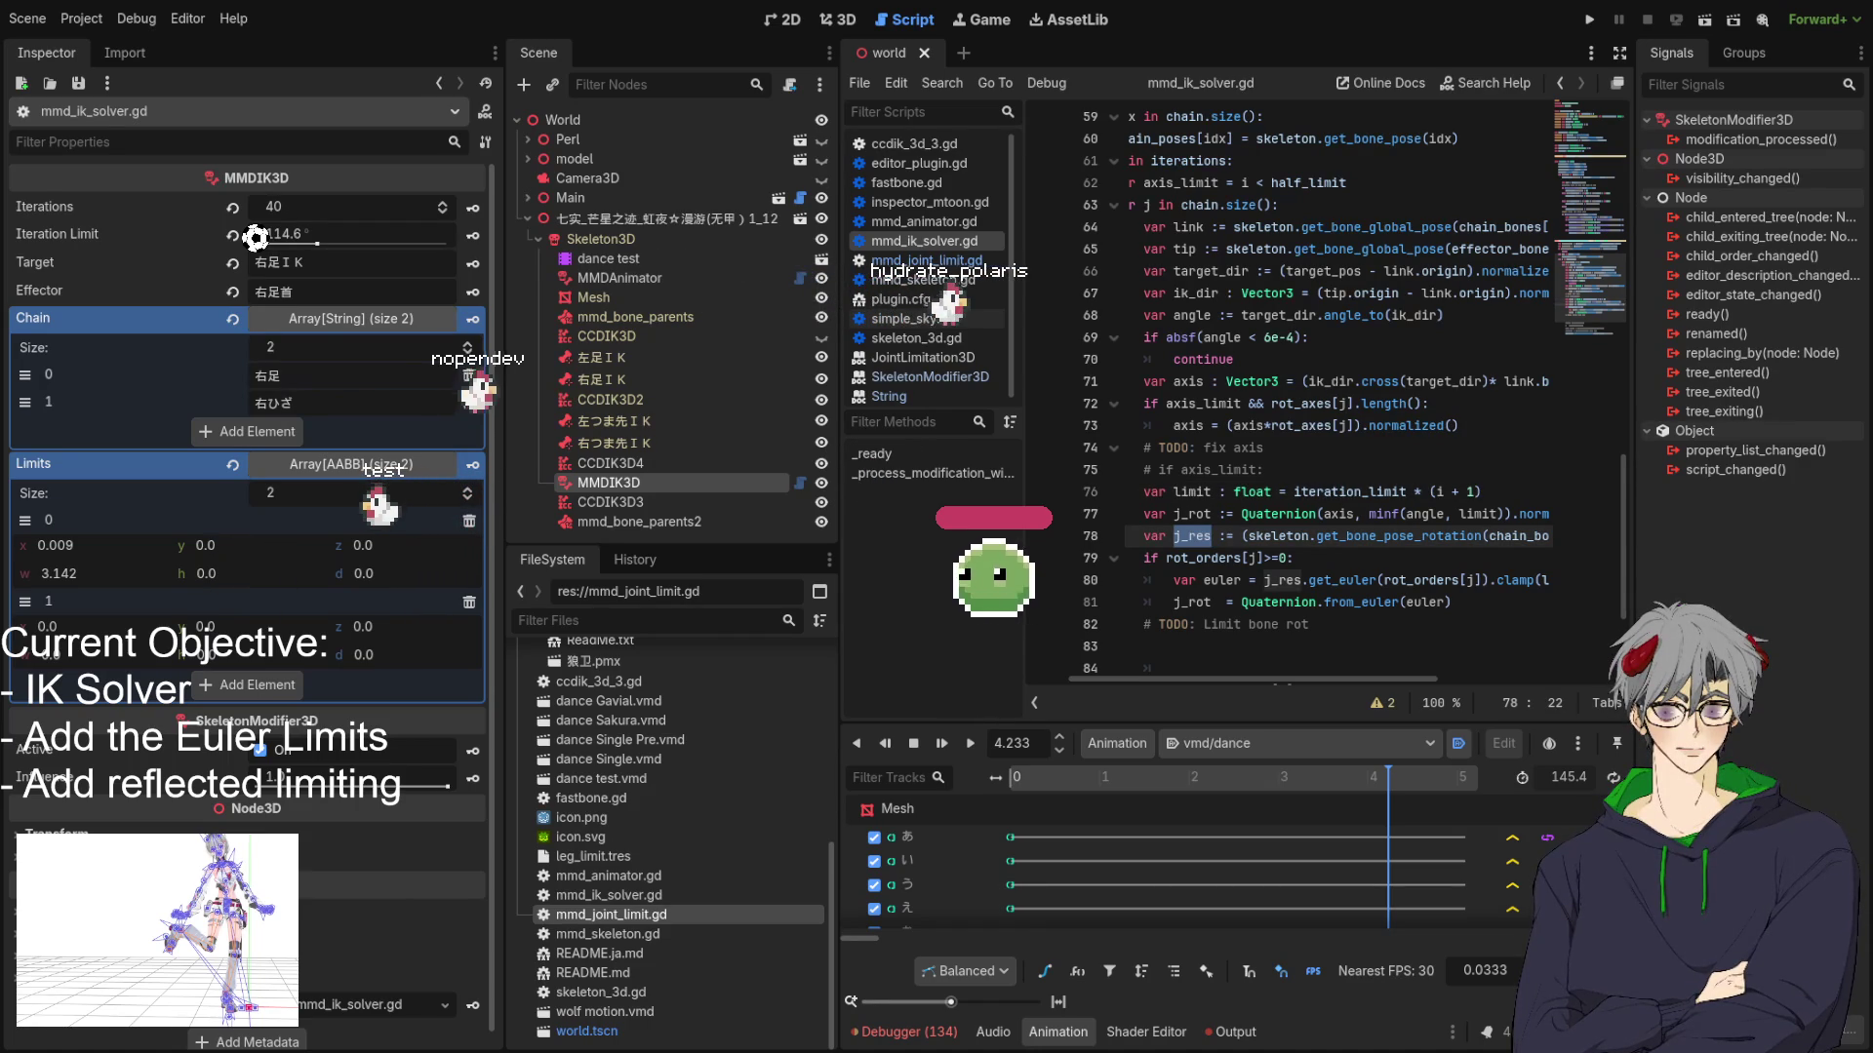
{"action": "double_click", "coordinate": [1361, 602]}
{"action": "left_click_drag", "start_coordinate": [1237, 602], "coordinate": [1452, 602]}
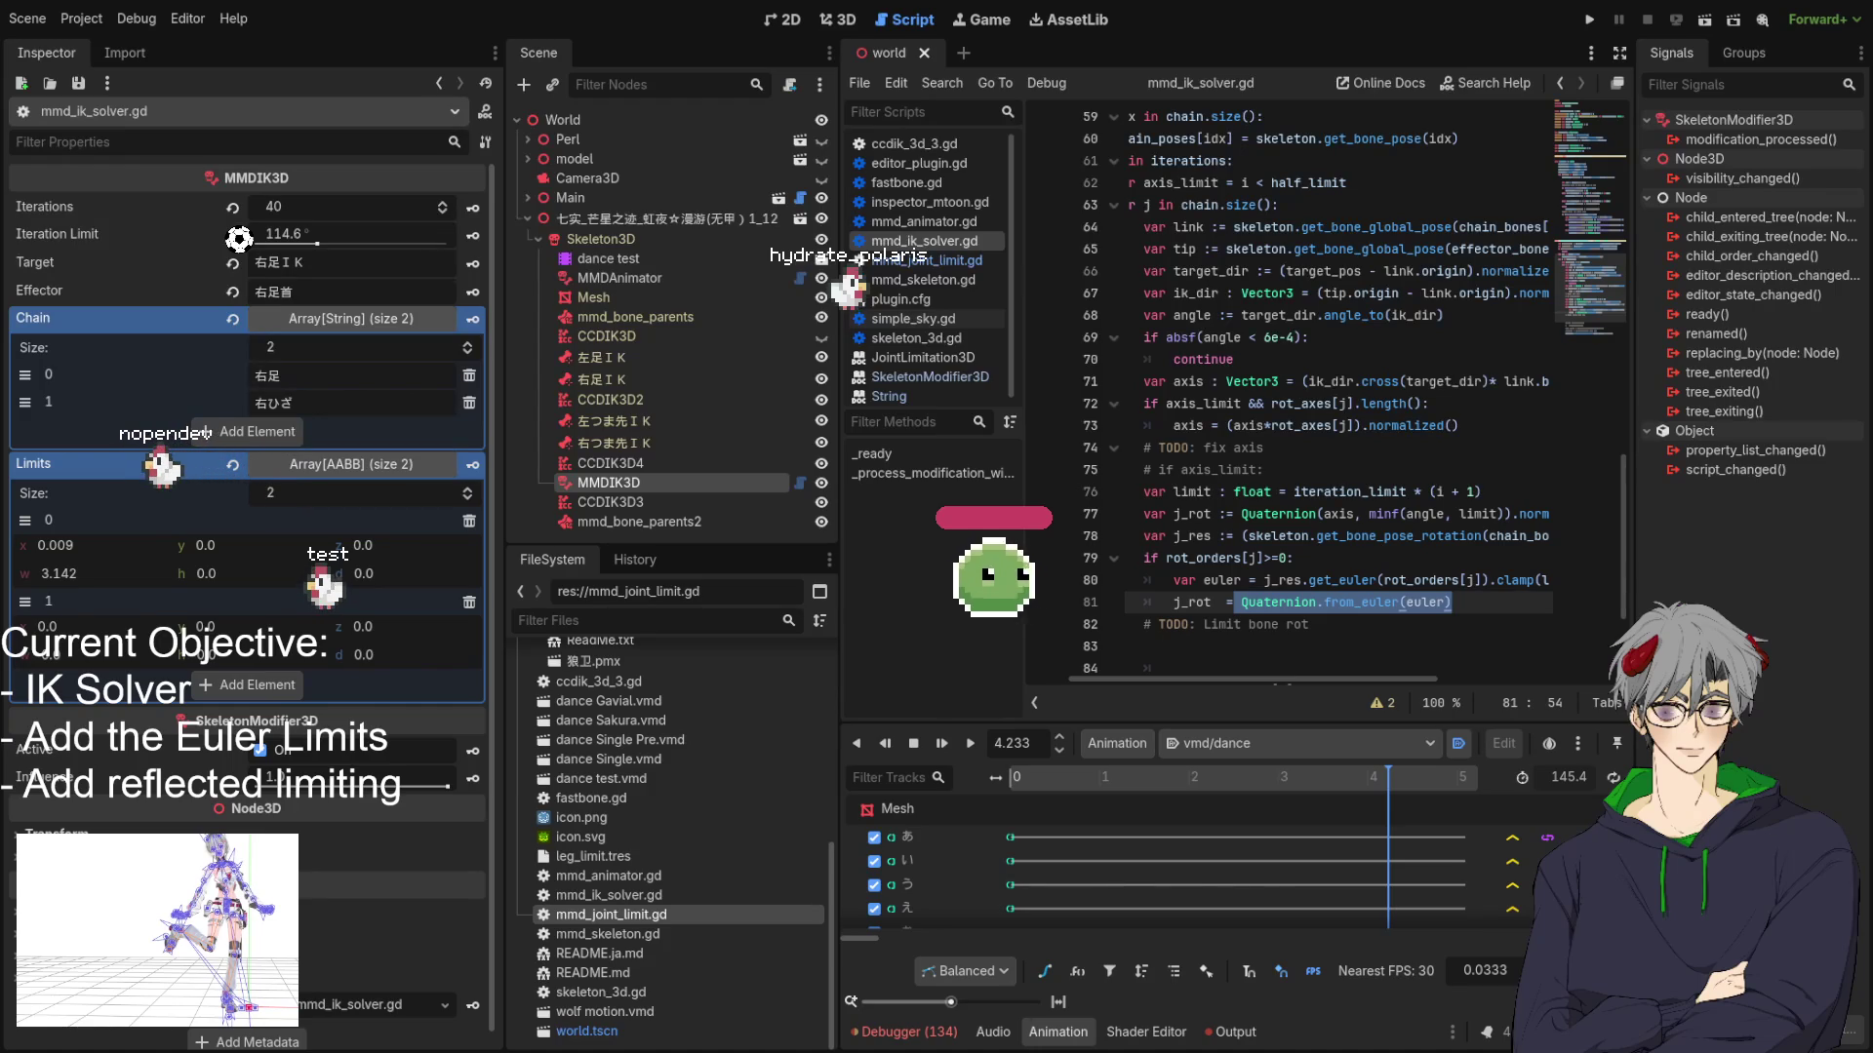
{"action": "key", "text": "alt+Tab"}
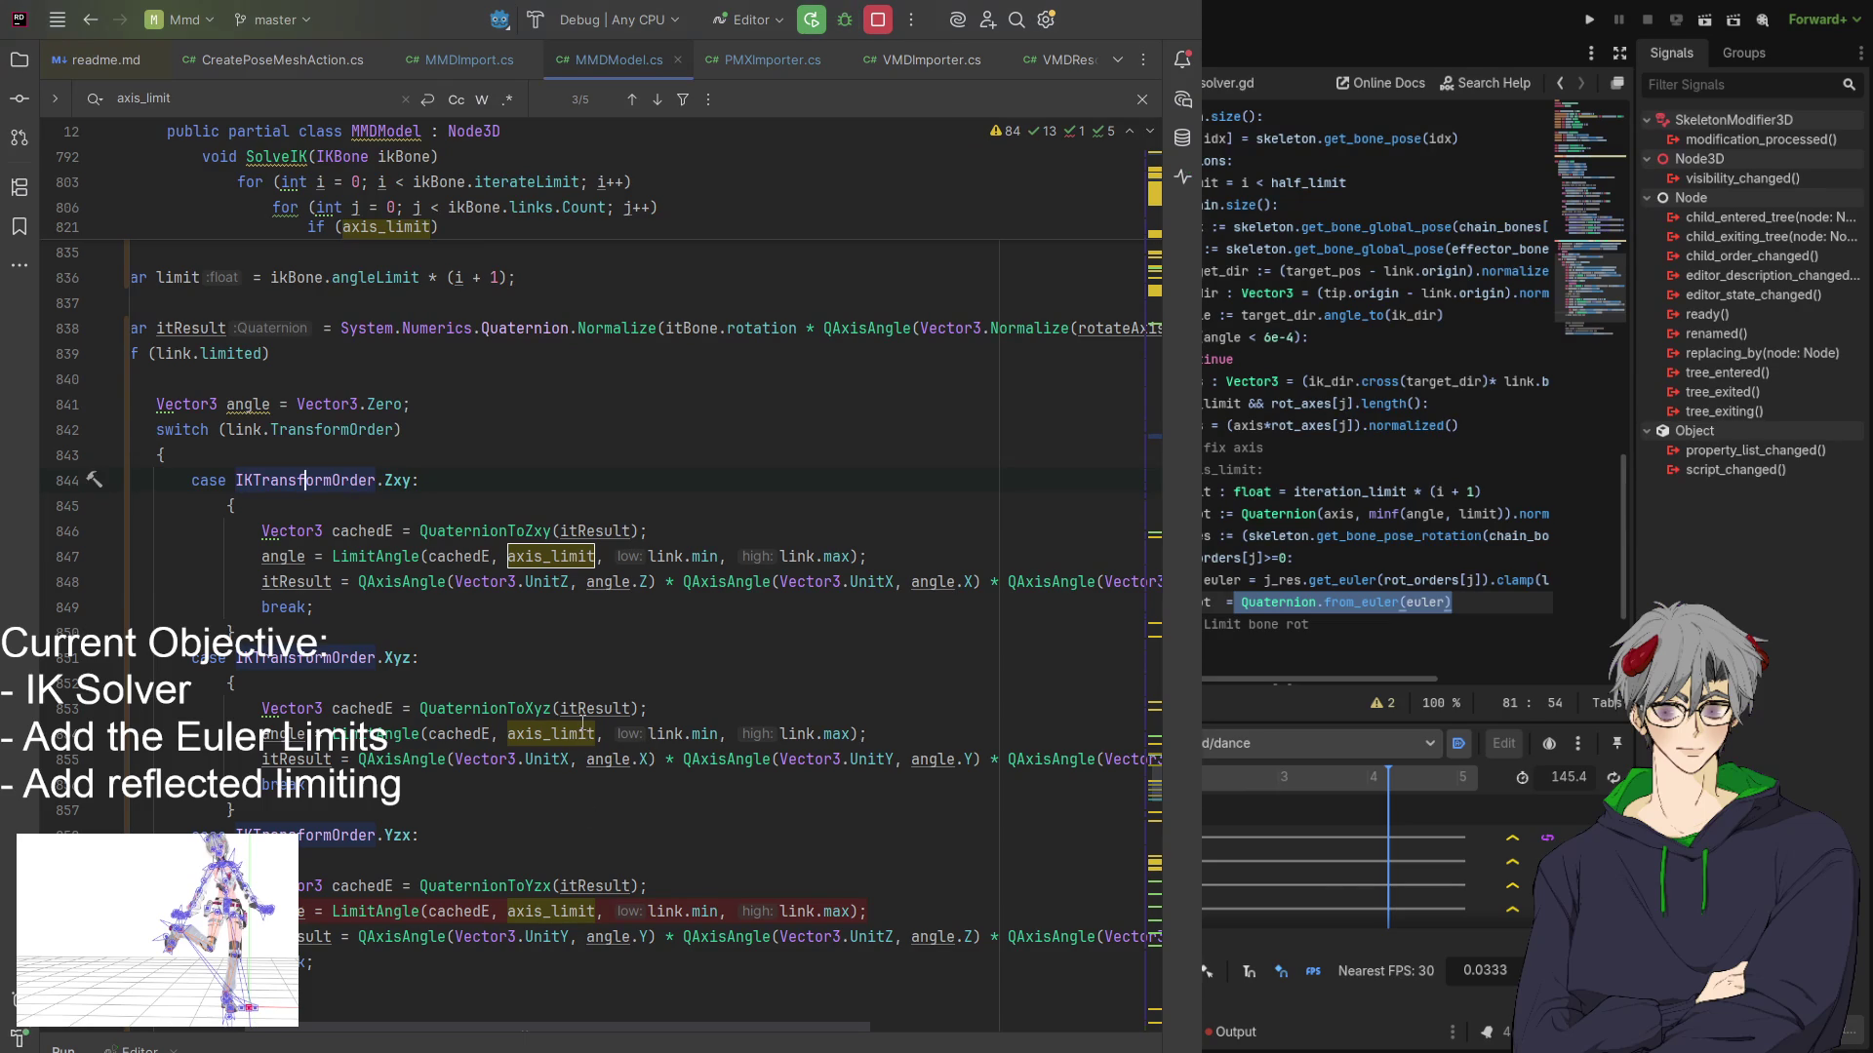
Relaunch the Rider debug session with a breakpoint on the Xyz-order rotation at line 854.
{"action": "key", "text": "ctrl+F2"}
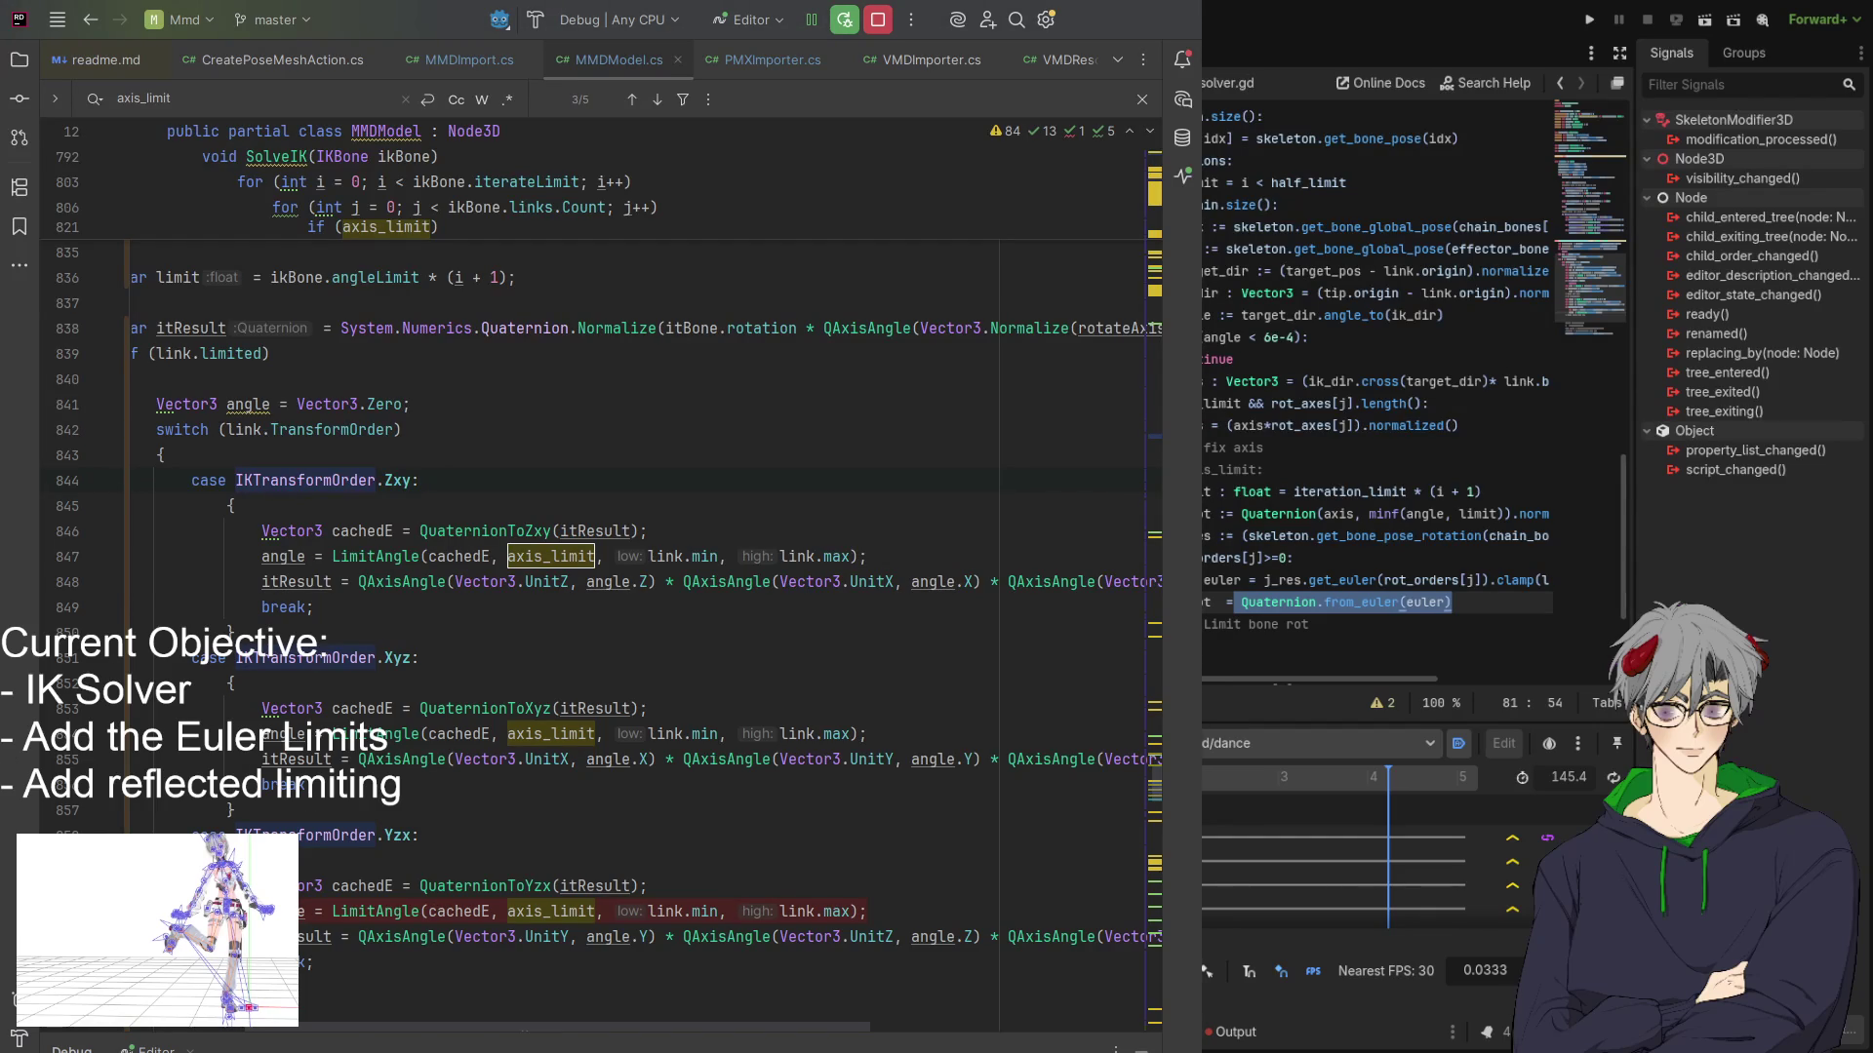
{"action": "left_click", "coordinate": [68, 734]}
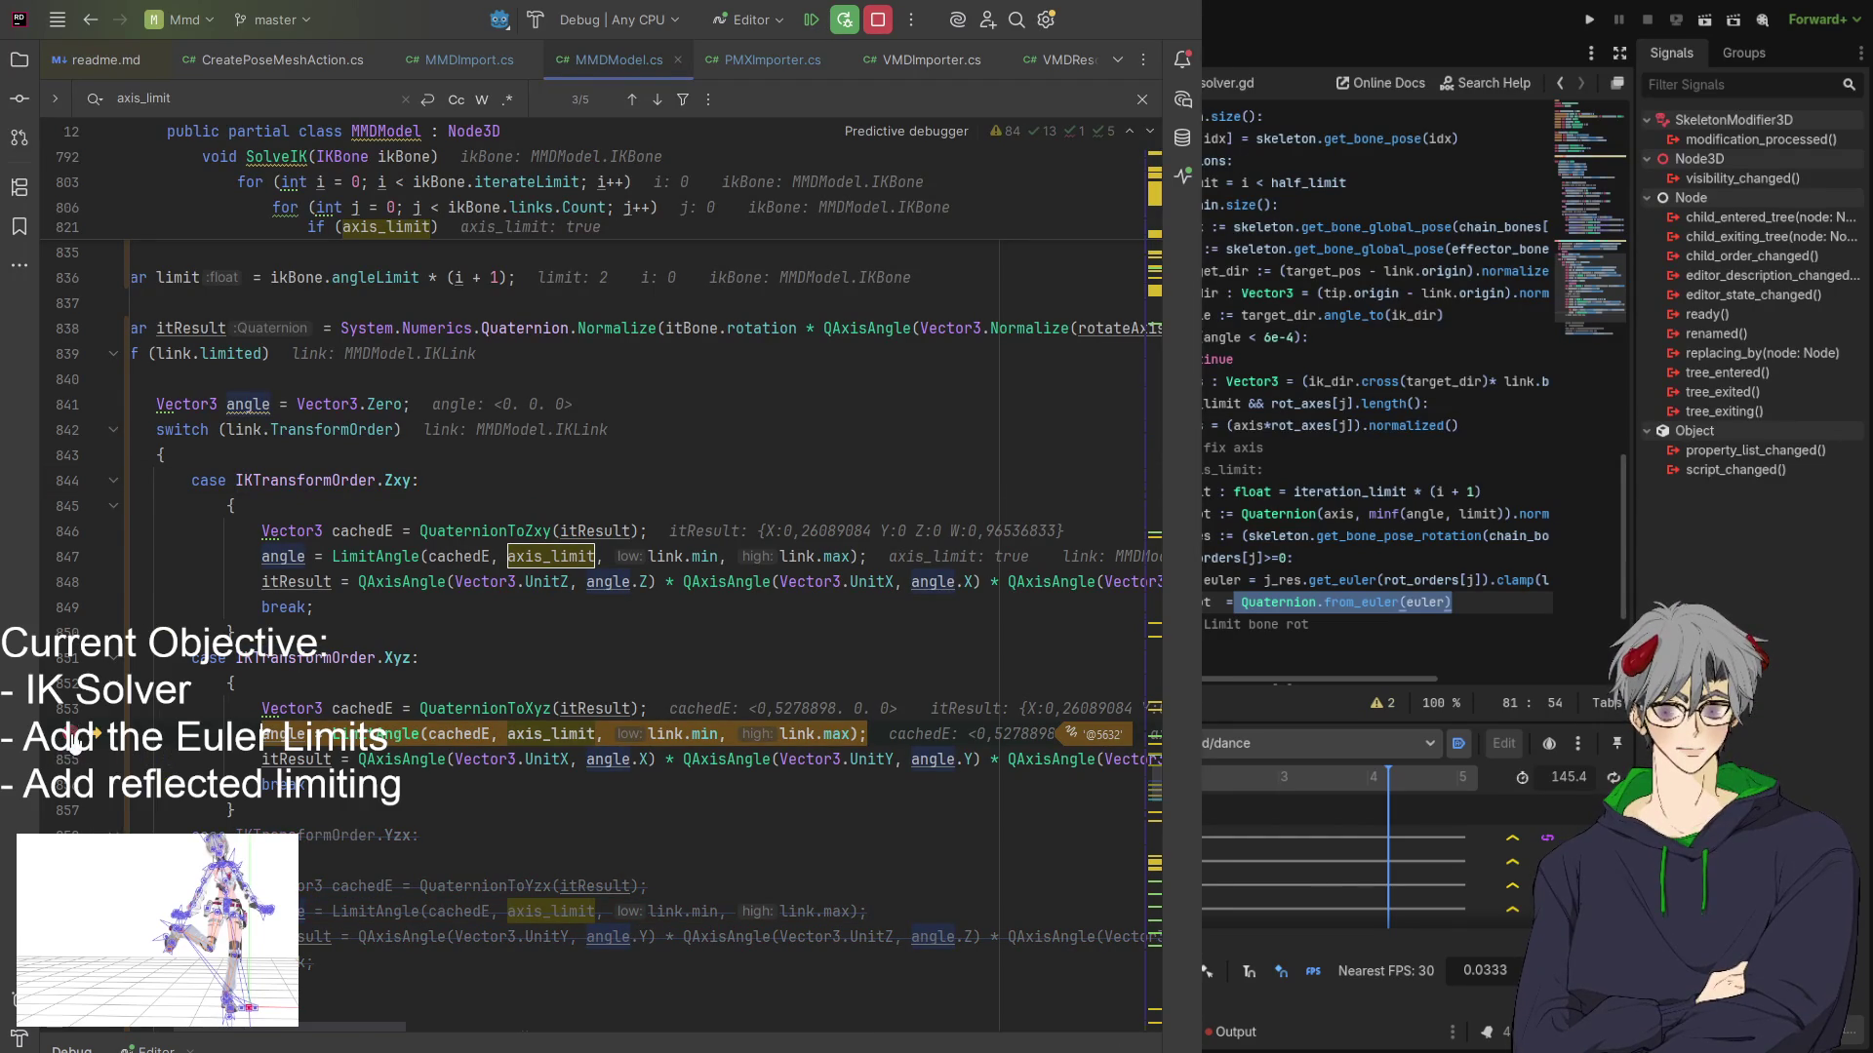
{"action": "key", "text": "F5"}
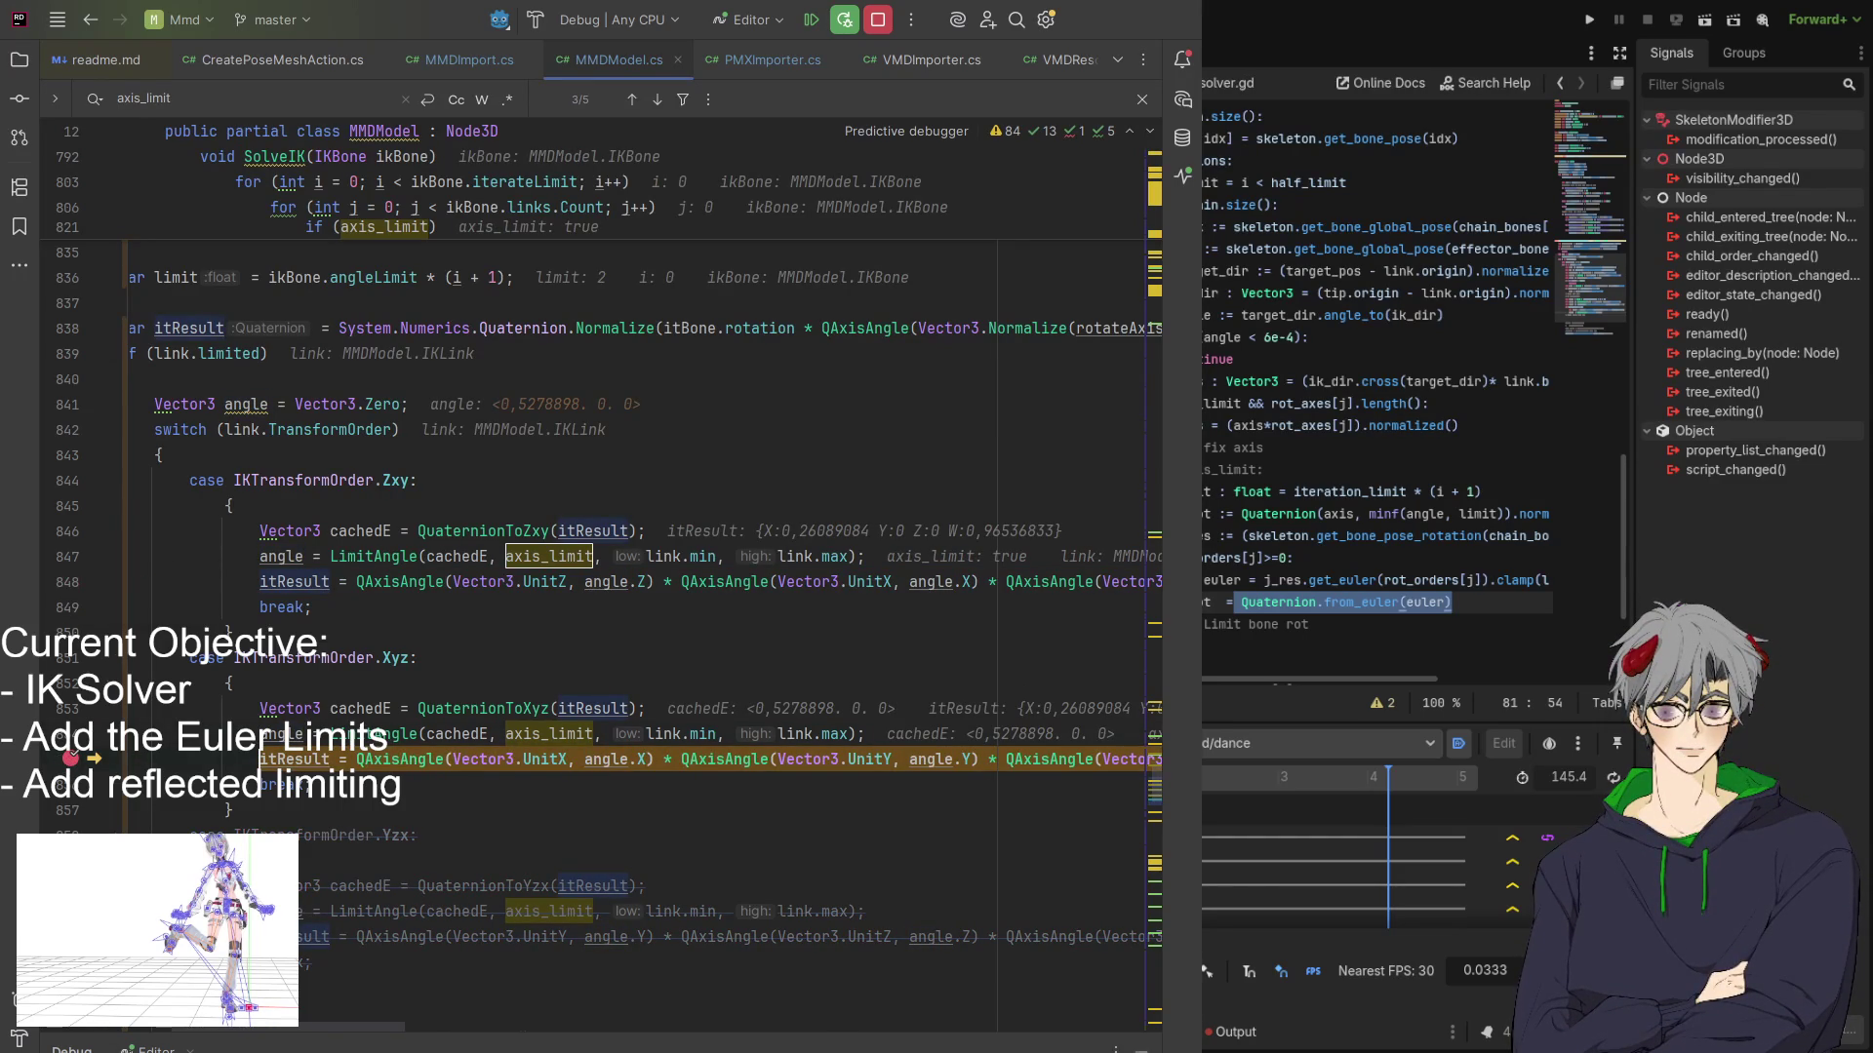
Continue through solver iterations until limit reaches 10, then return to the Godot solver script.
{"action": "key", "text": "F9"}
{"action": "key", "text": "F9"}
{"action": "key", "text": "F9"}
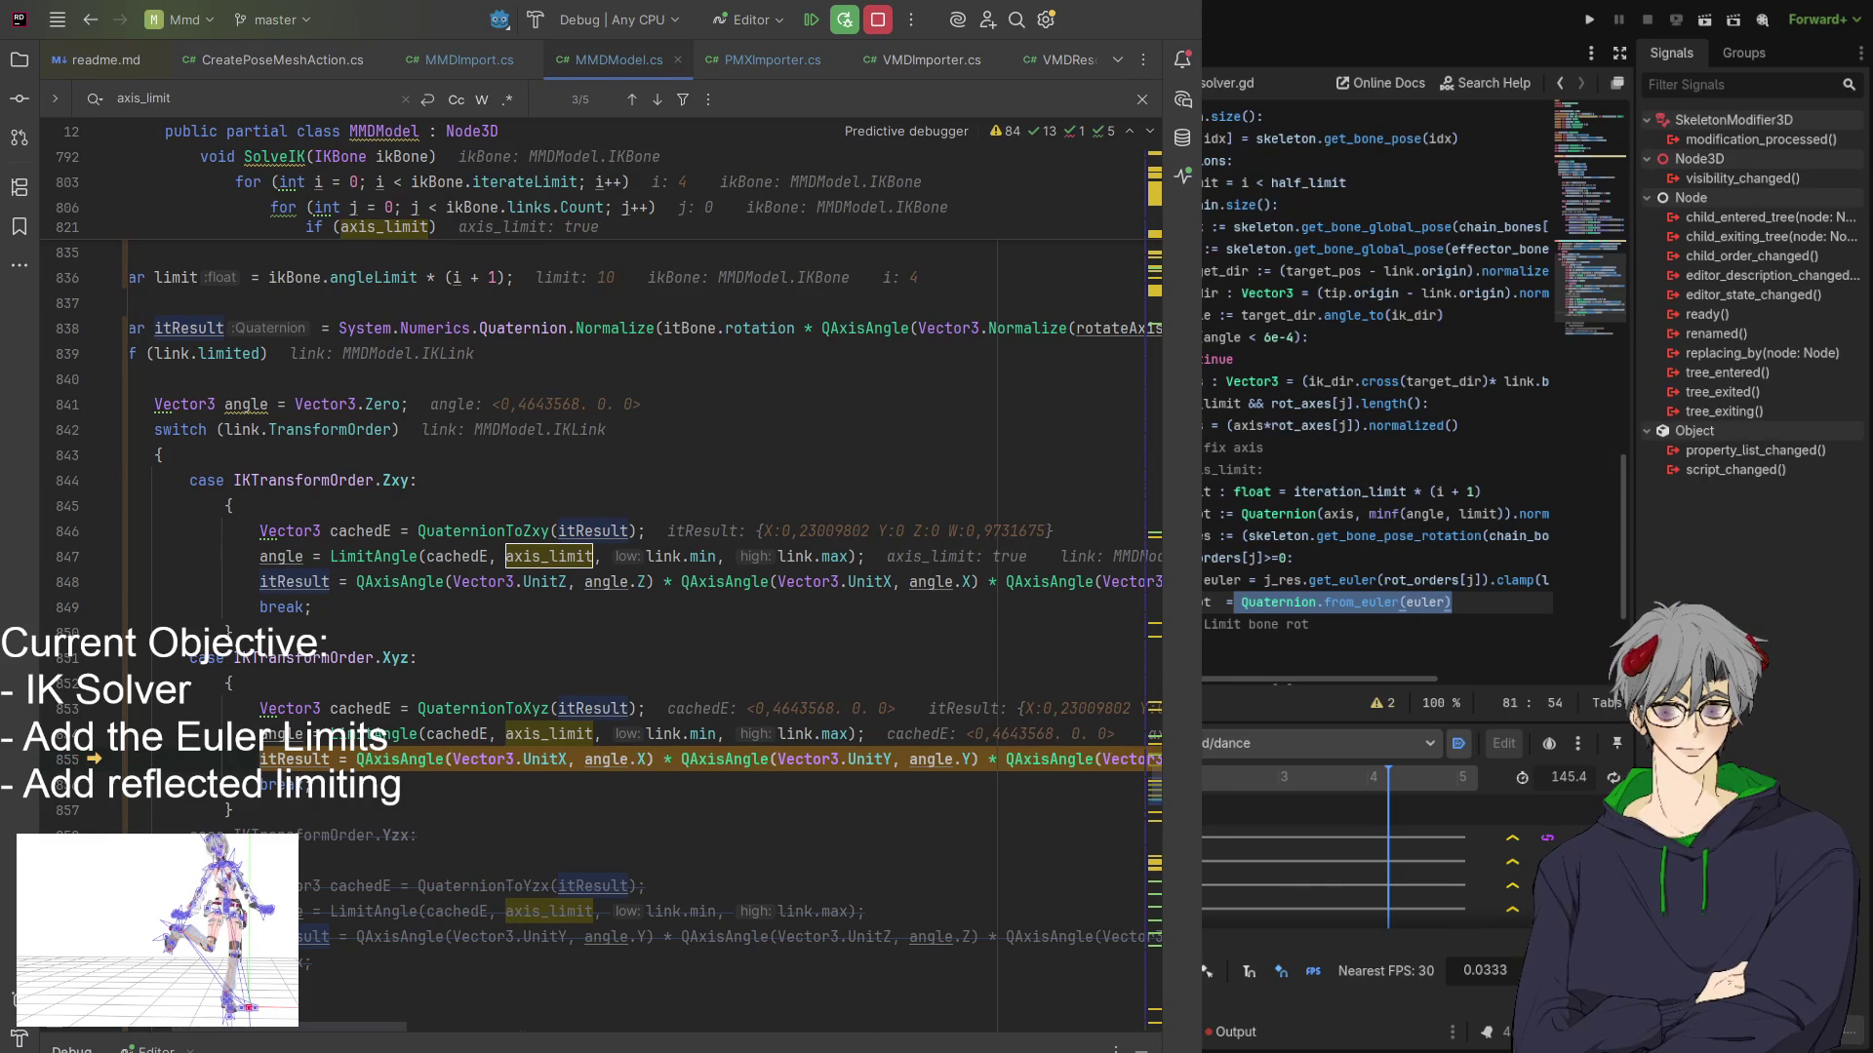
{"action": "key", "text": "F9"}
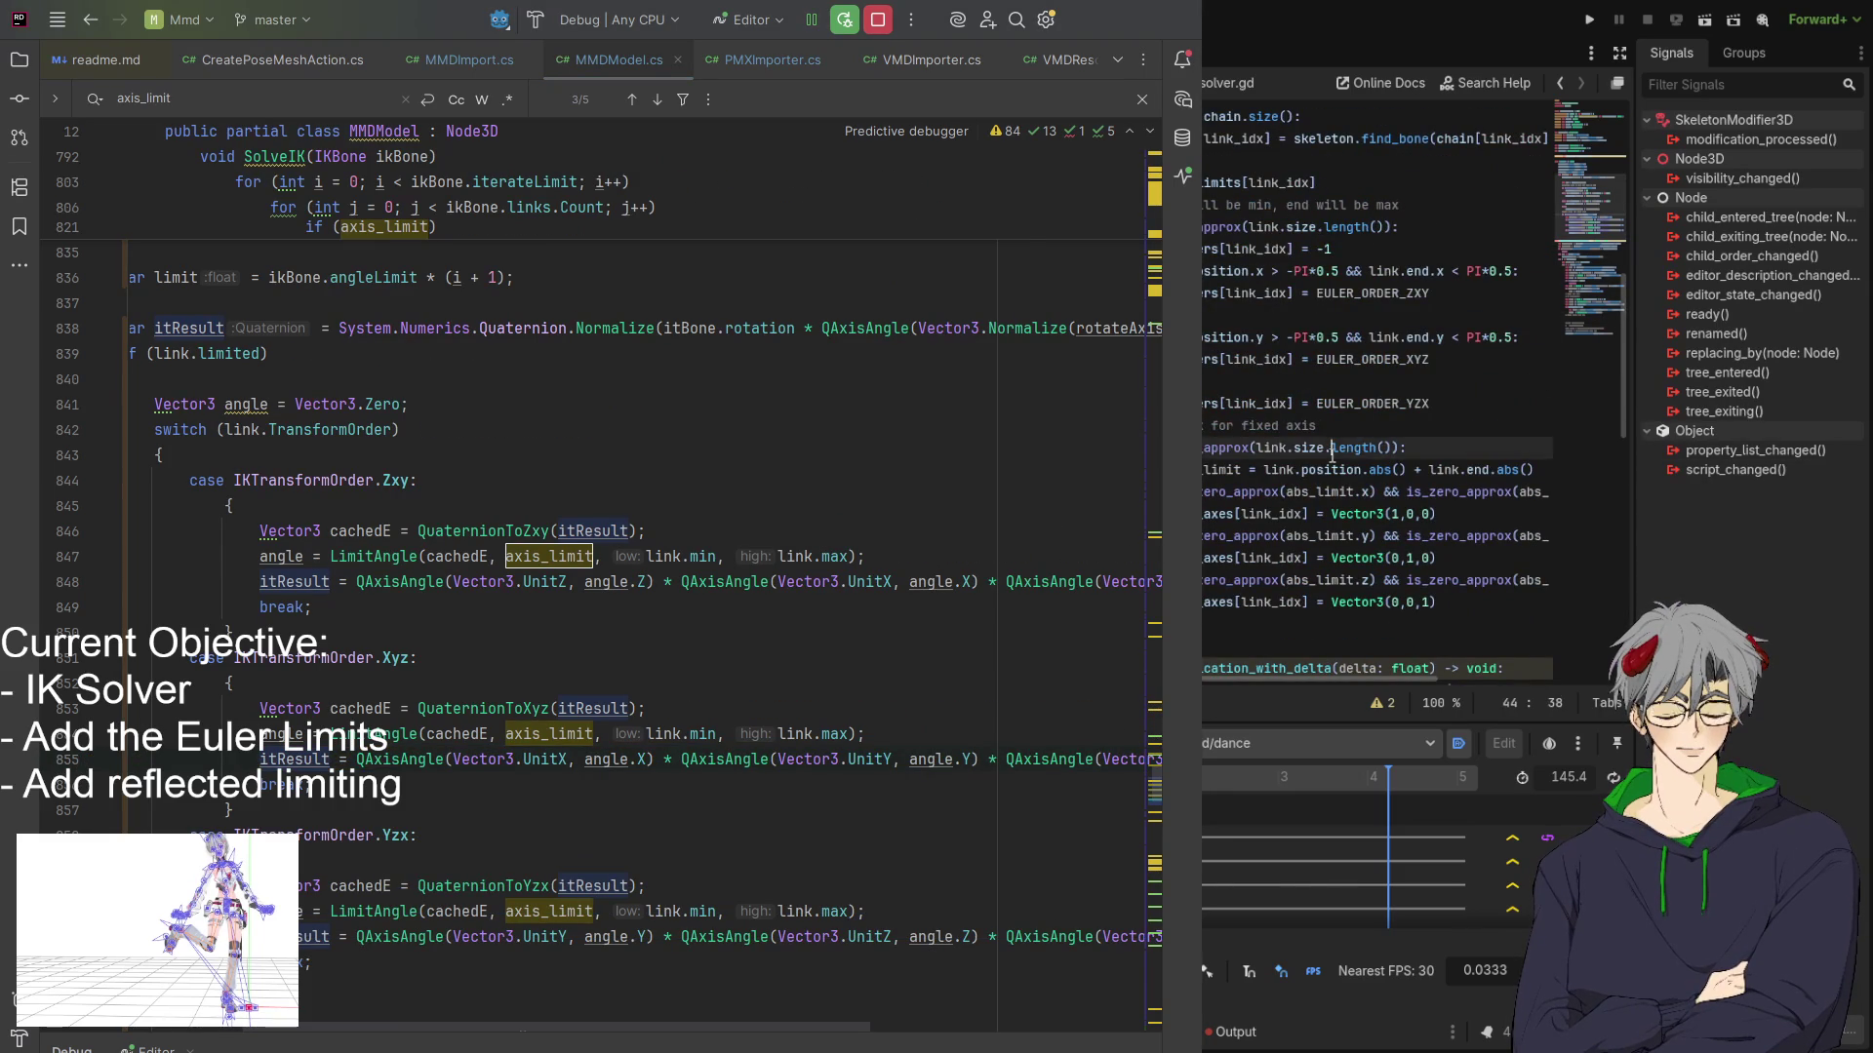
{"action": "left_click", "coordinate": [1356, 227]}
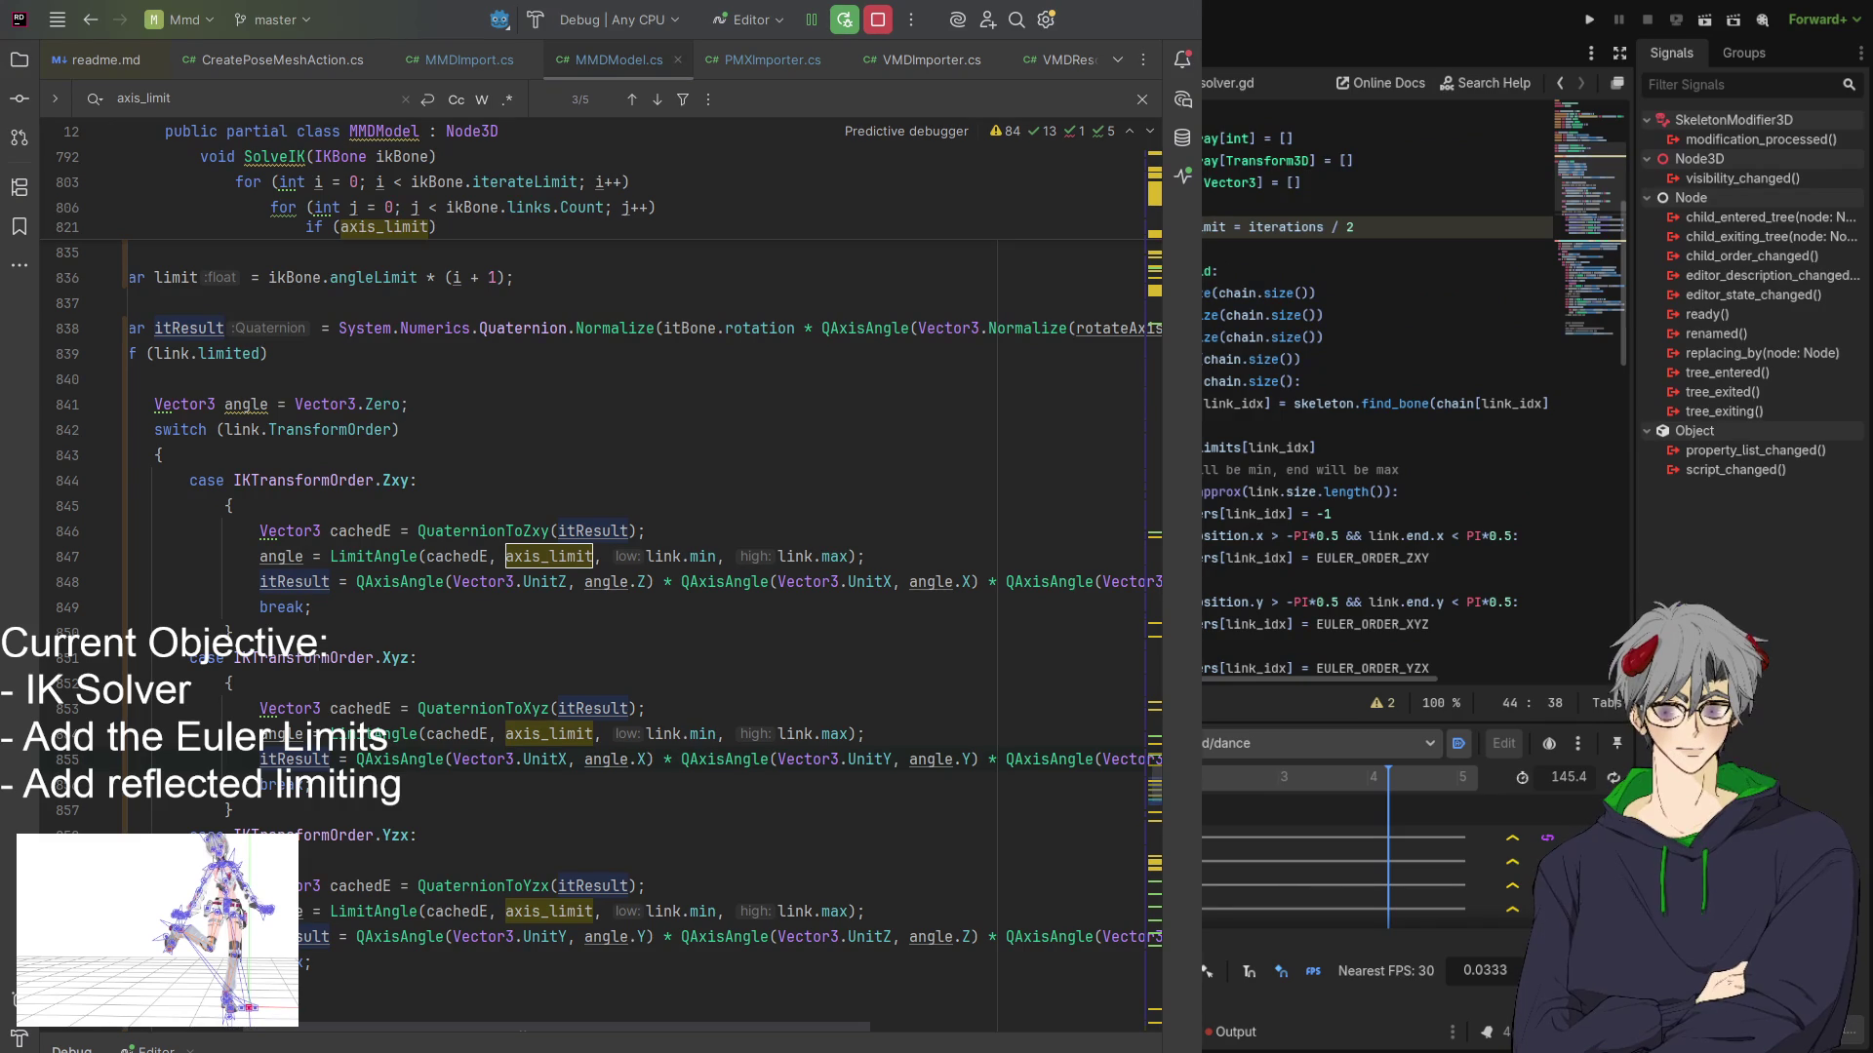
{"action": "key", "text": "alt+Tab"}
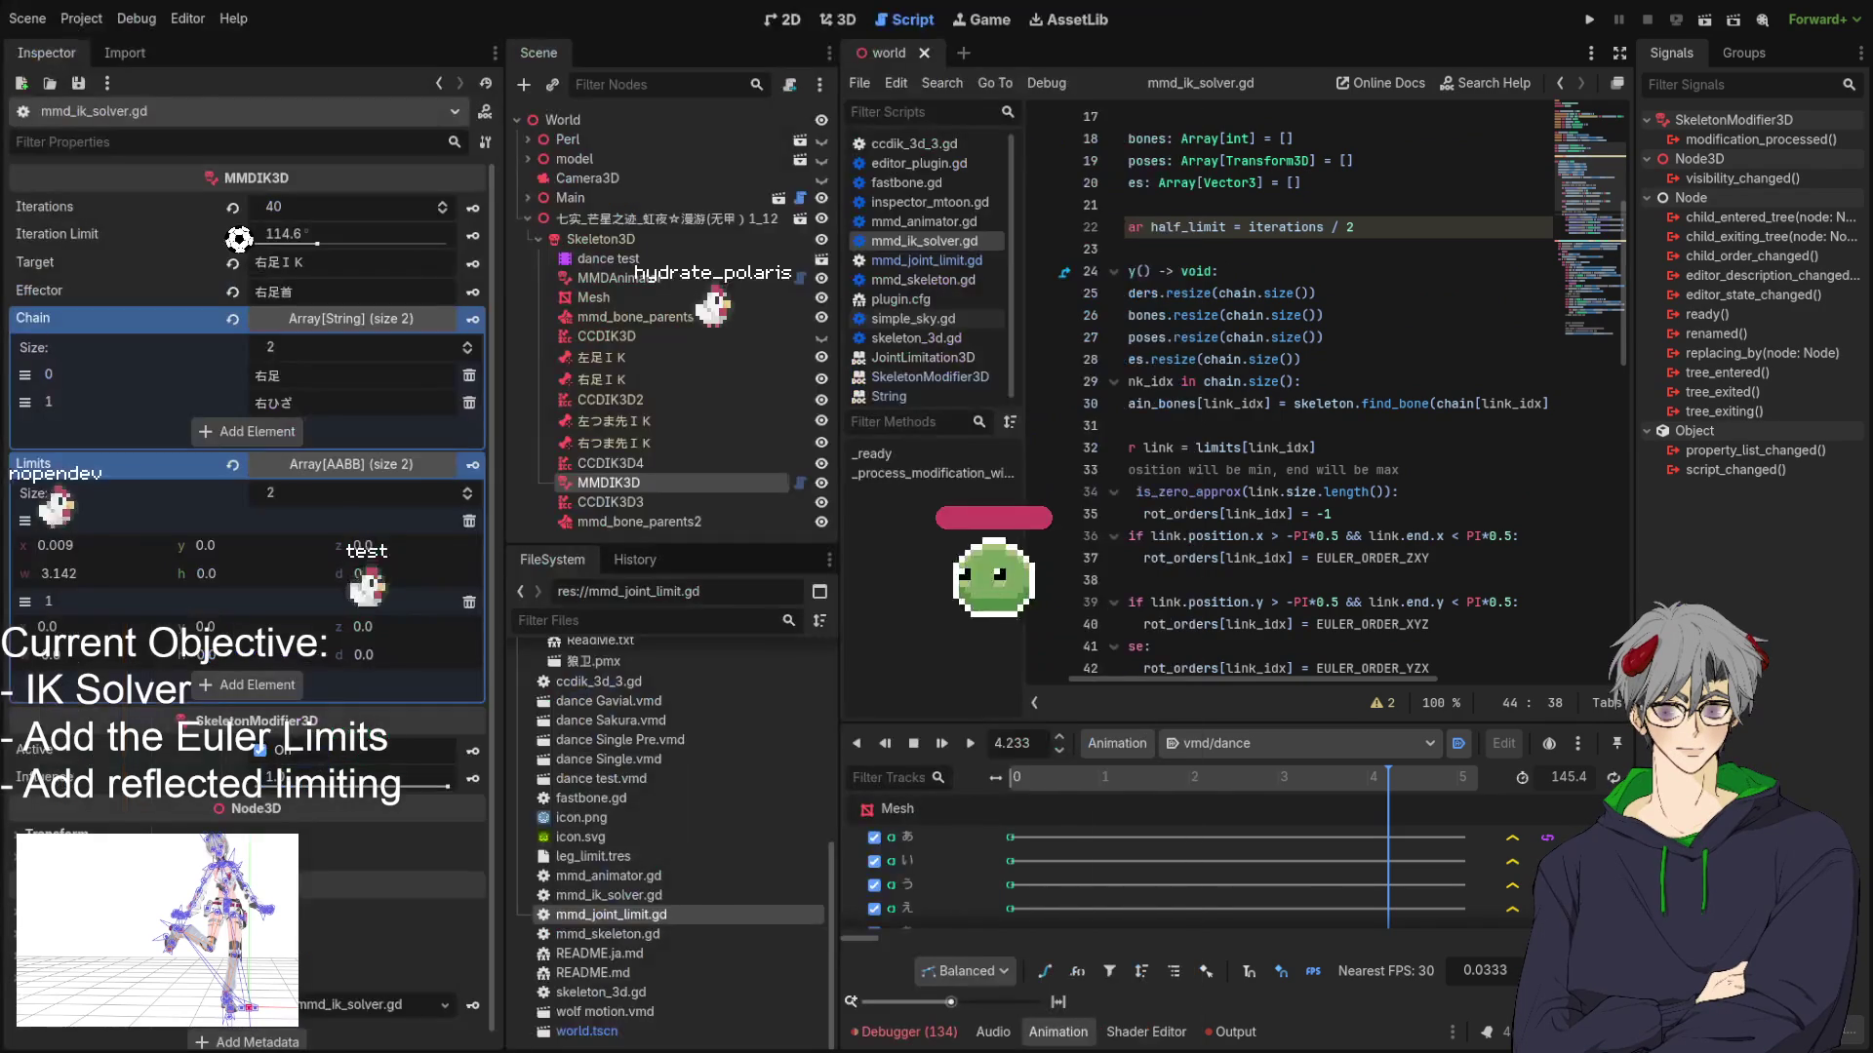
{"action": "scroll", "coordinate": [1337, 390], "scroll_direction": "up", "scroll_amount": 5}
{"action": "scroll", "coordinate": [1336, 390], "scroll_direction": "down", "scroll_amount": 4}
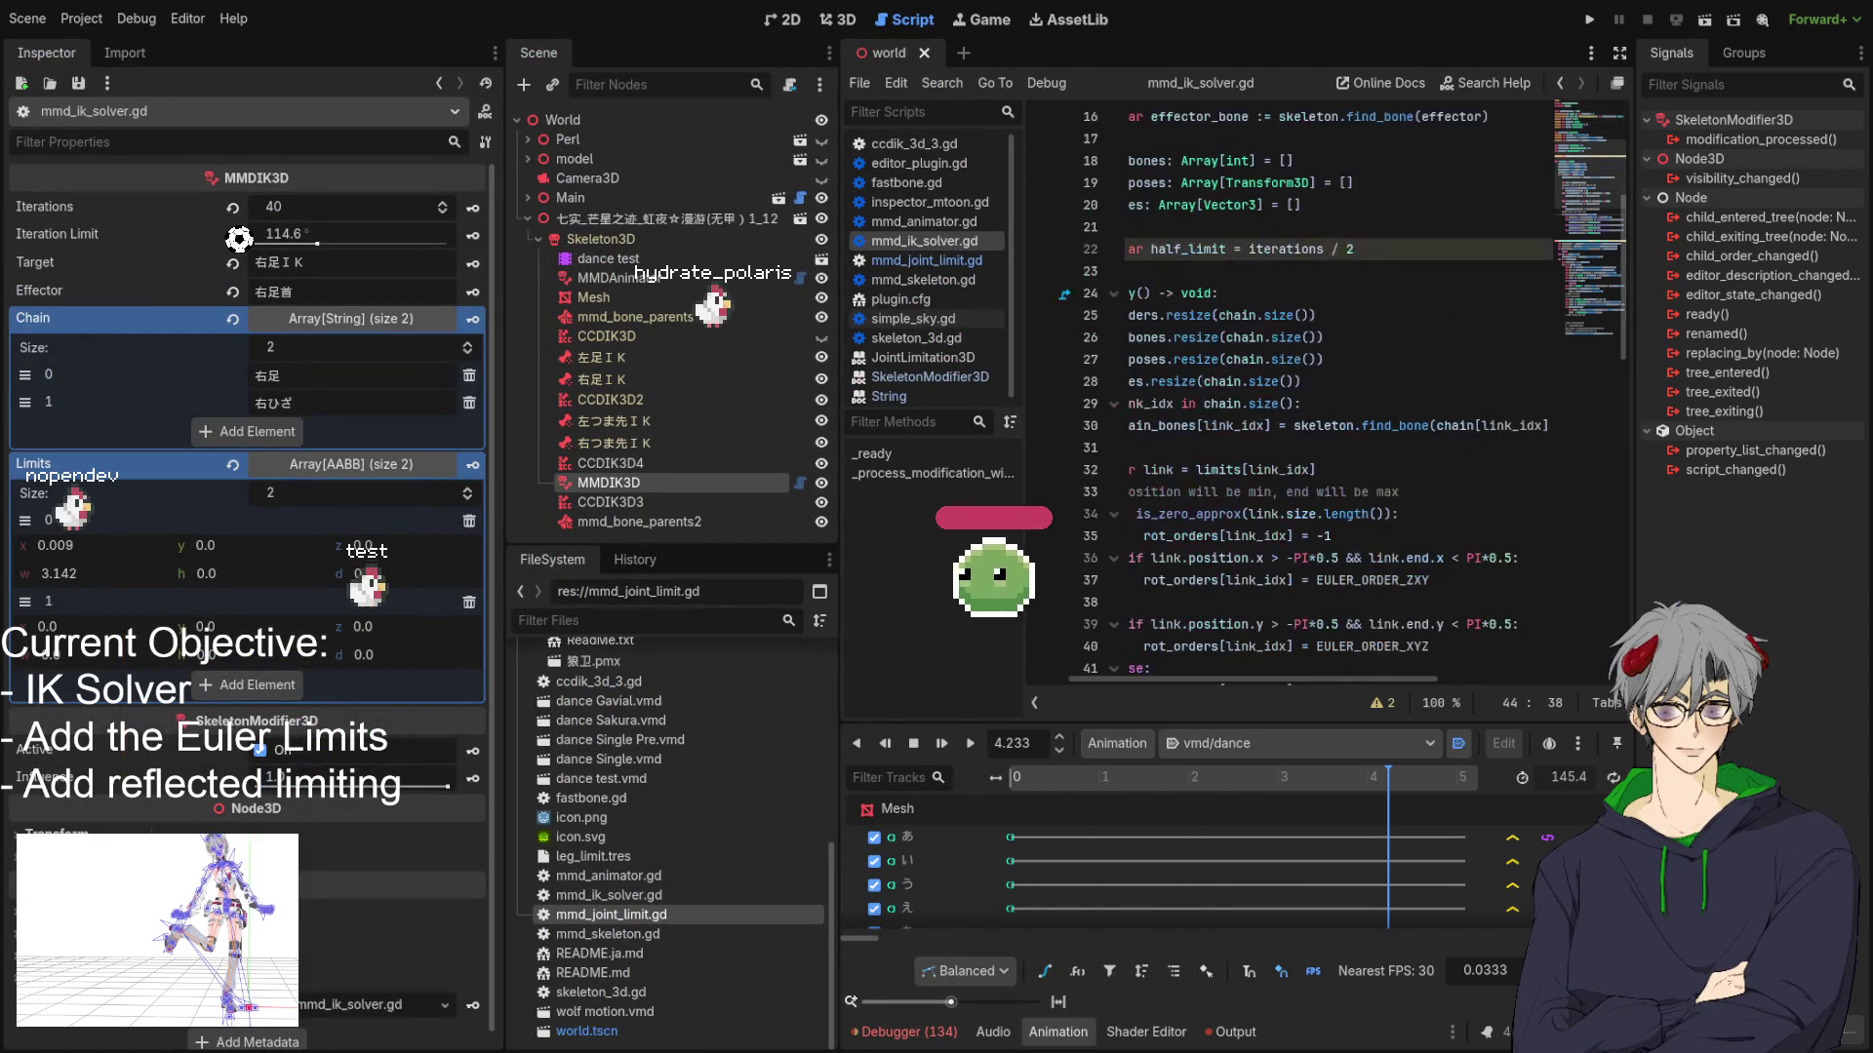
{"action": "scroll", "coordinate": [1336, 391], "scroll_direction": "up", "scroll_amount": 5}
{"action": "scroll", "coordinate": [1336, 391], "scroll_direction": "down", "scroll_amount": 10}
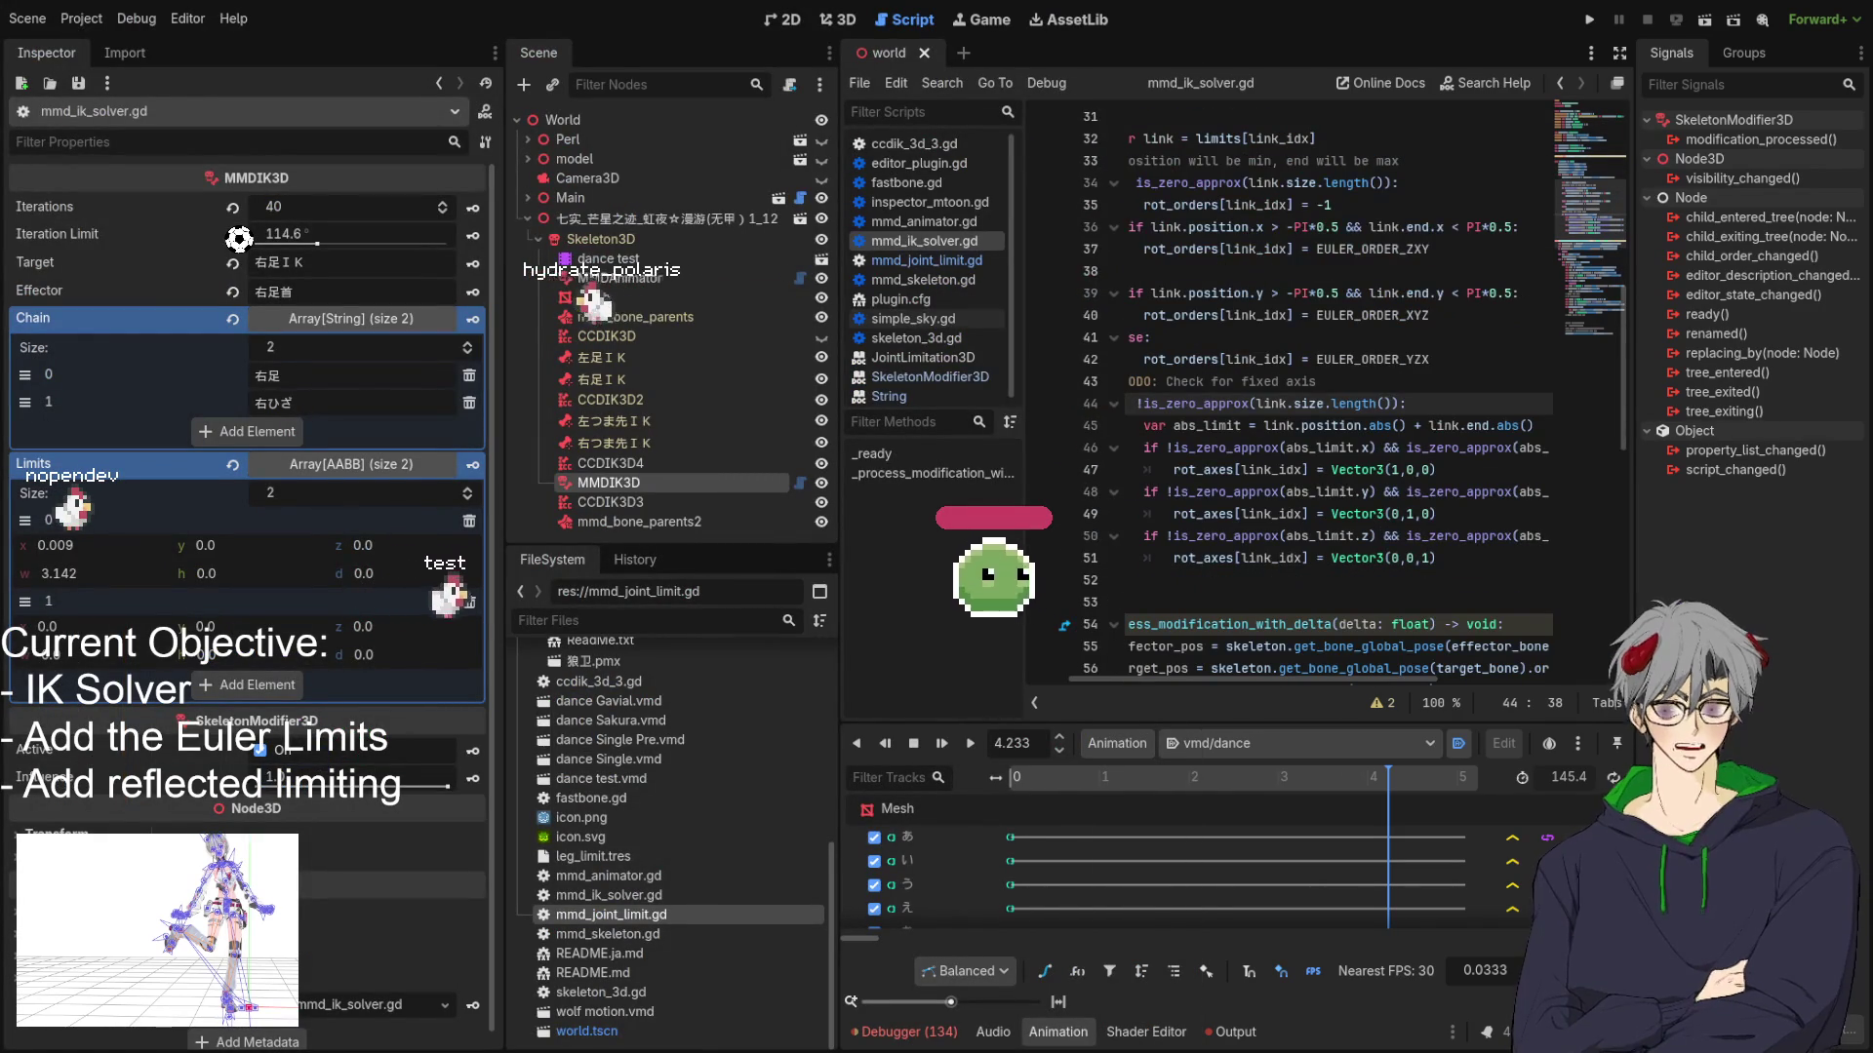
{"action": "double_click", "coordinate": [1225, 448]}
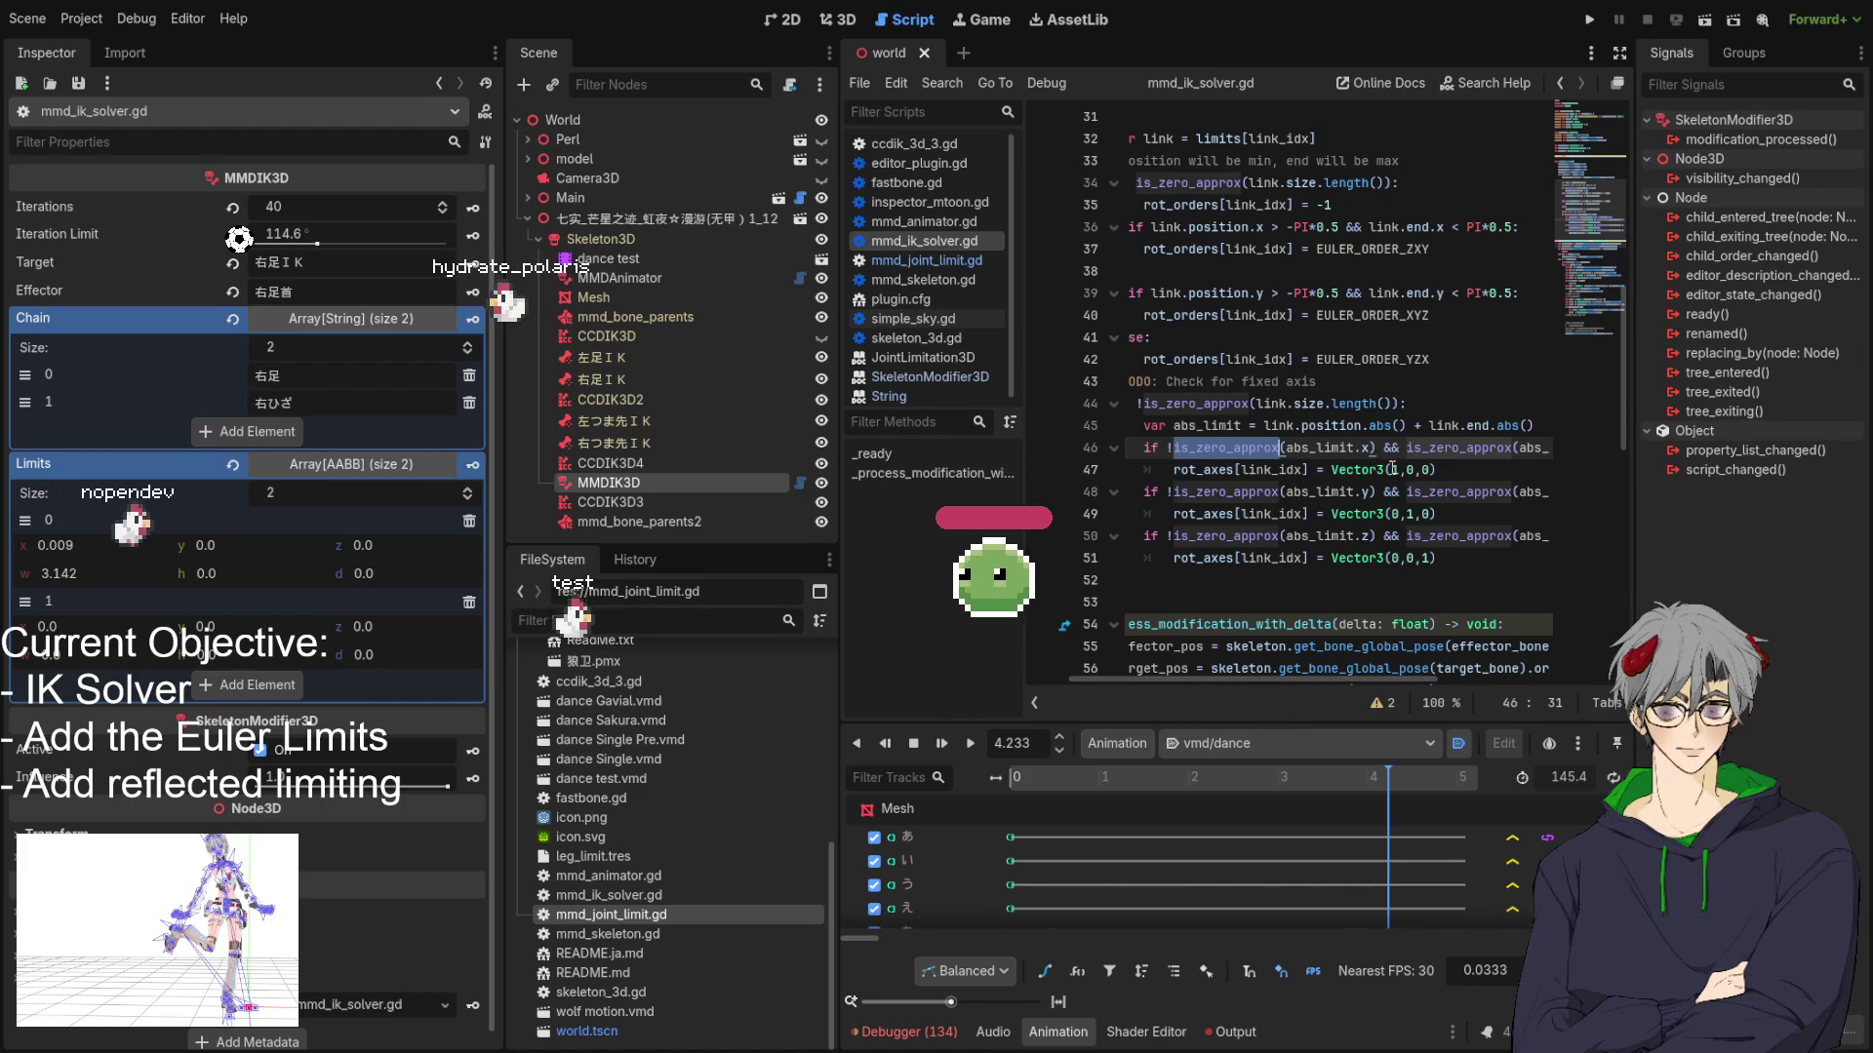
{"action": "scroll", "coordinate": [1287, 422], "scroll_direction": "up", "scroll_amount": 3}
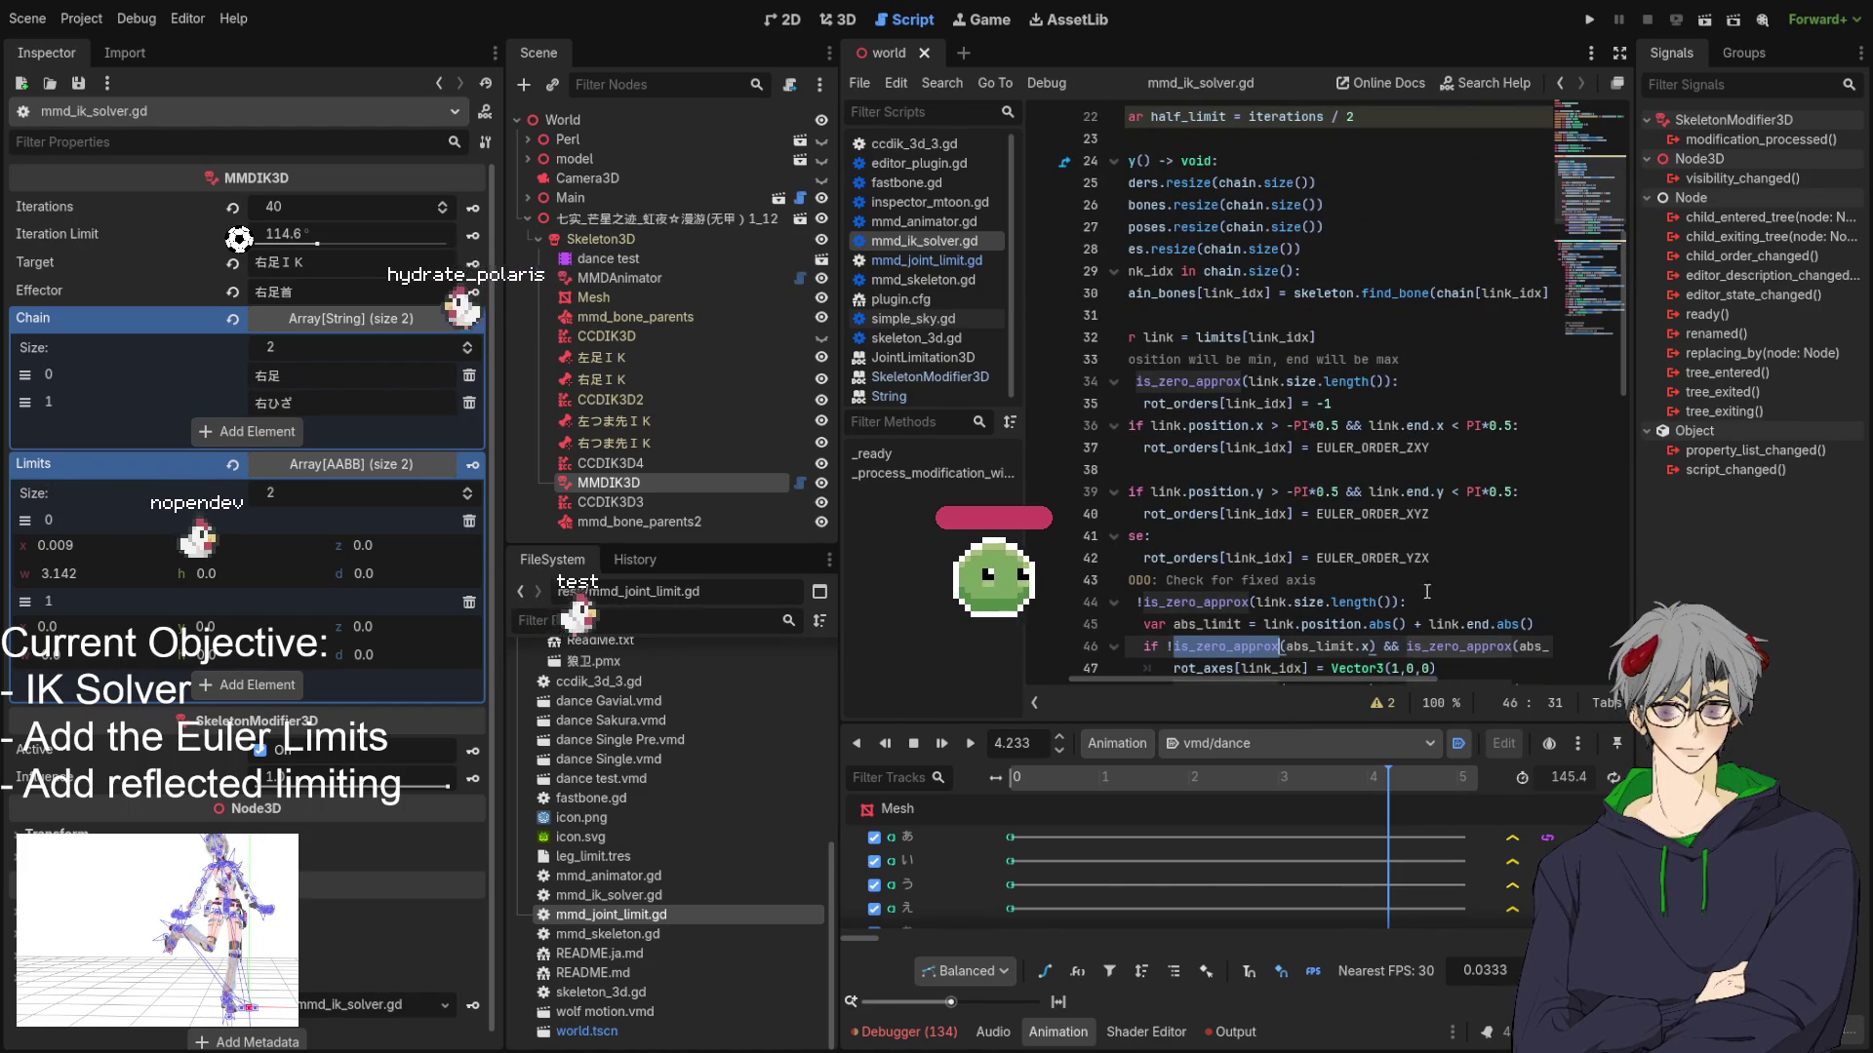
{"action": "left_click", "coordinate": [1416, 513]}
{"action": "double_click", "coordinate": [1416, 513]}
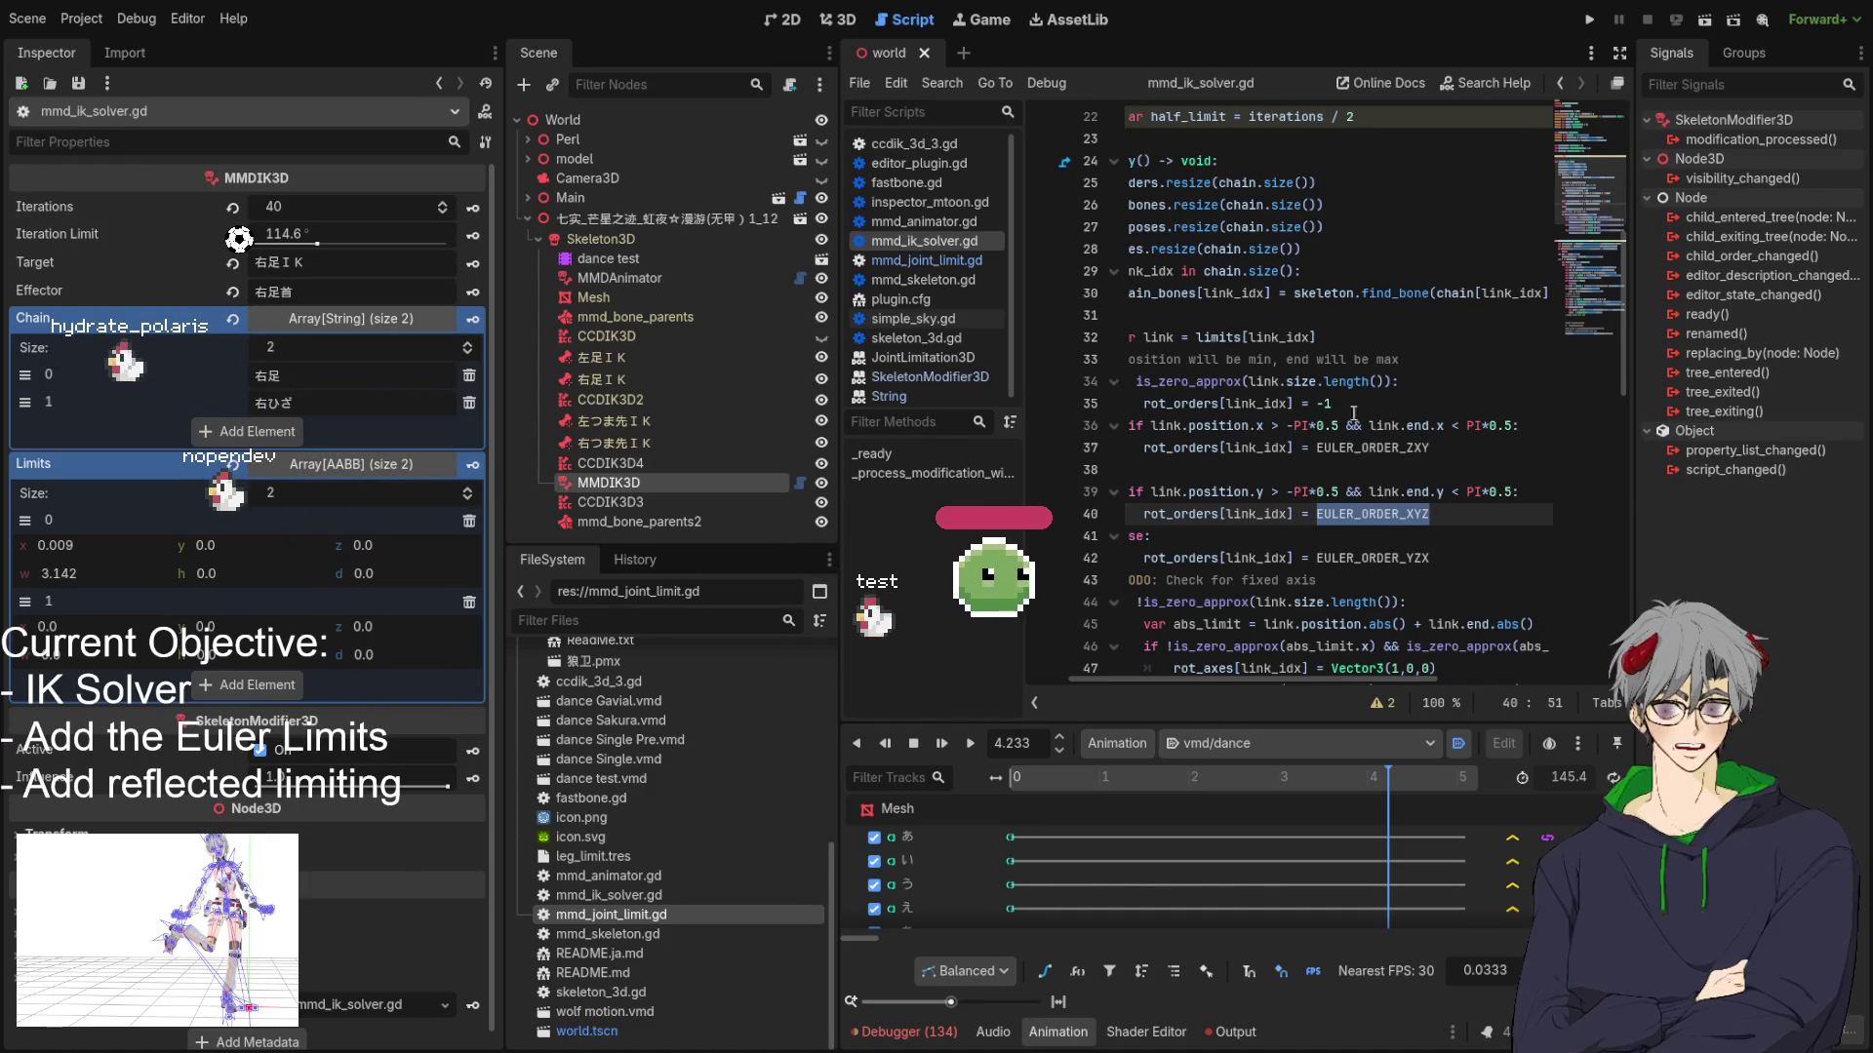
{"action": "left_click", "coordinate": [1449, 425]}
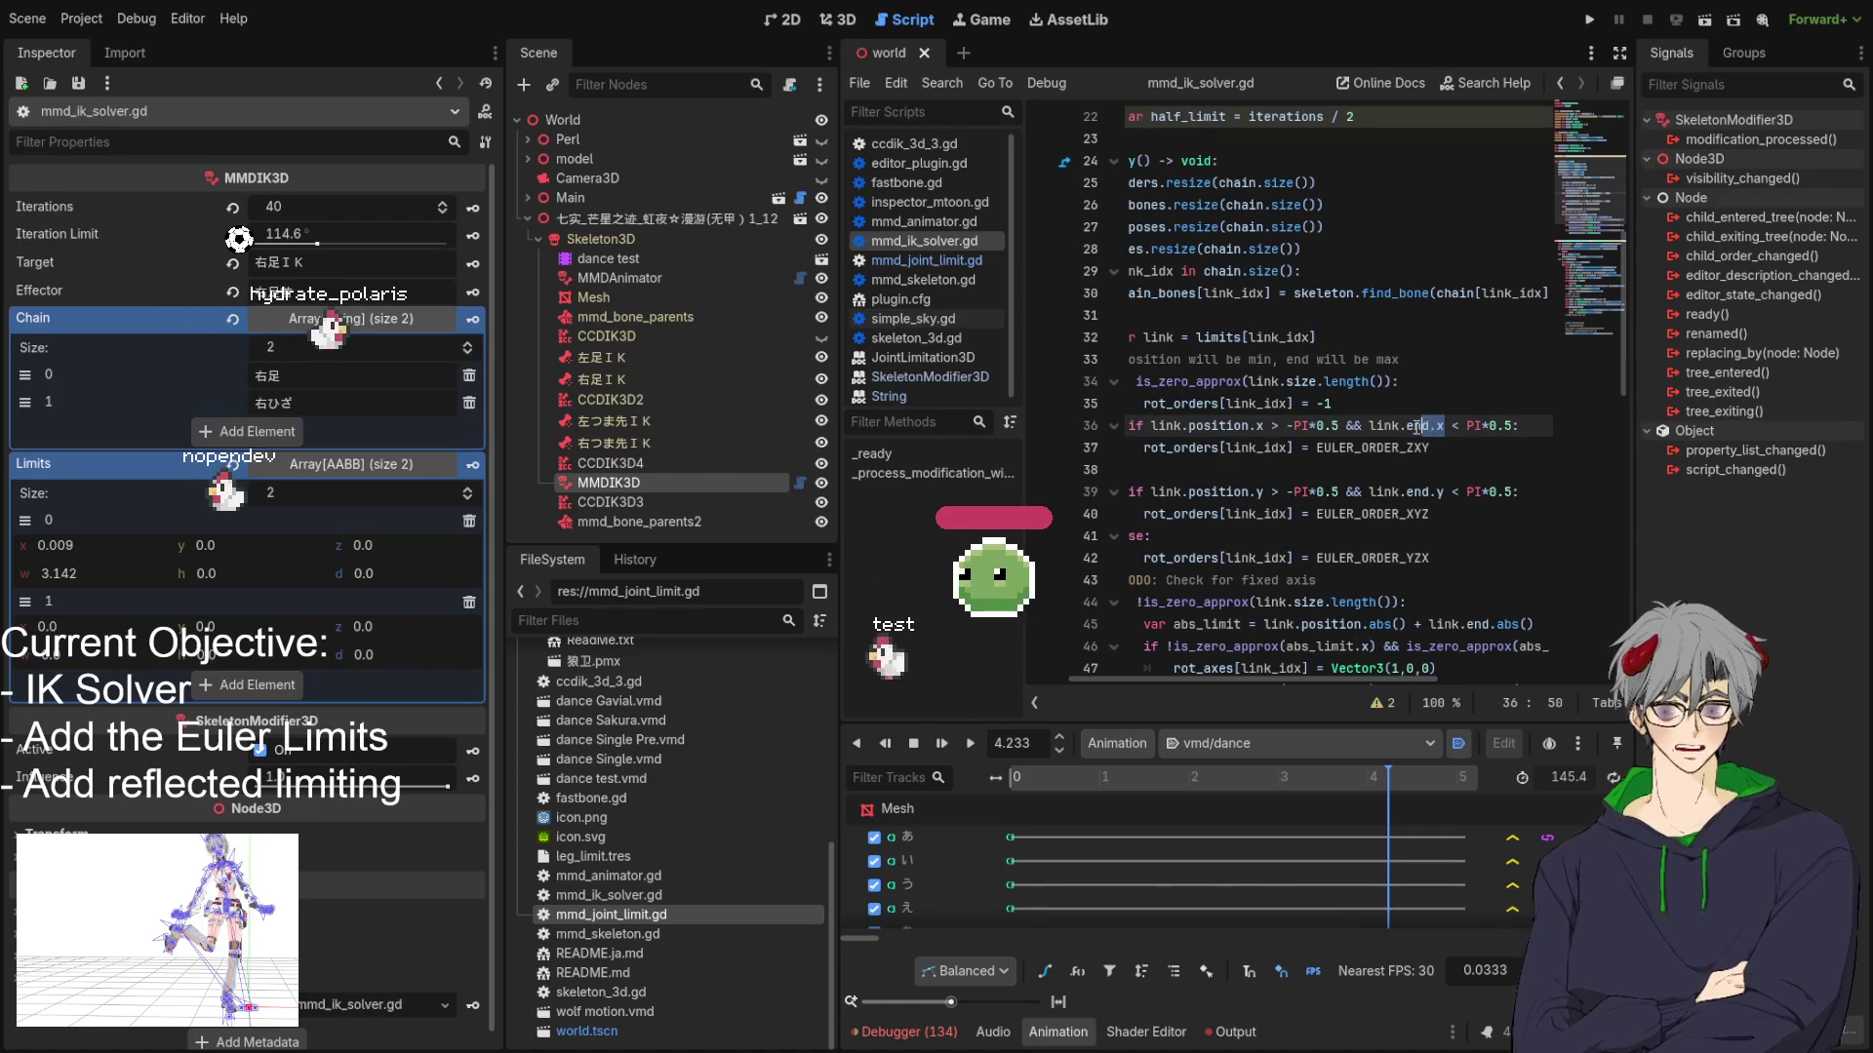
{"action": "left_click_drag", "start_coordinate": [1445, 425], "coordinate": [1363, 426]}
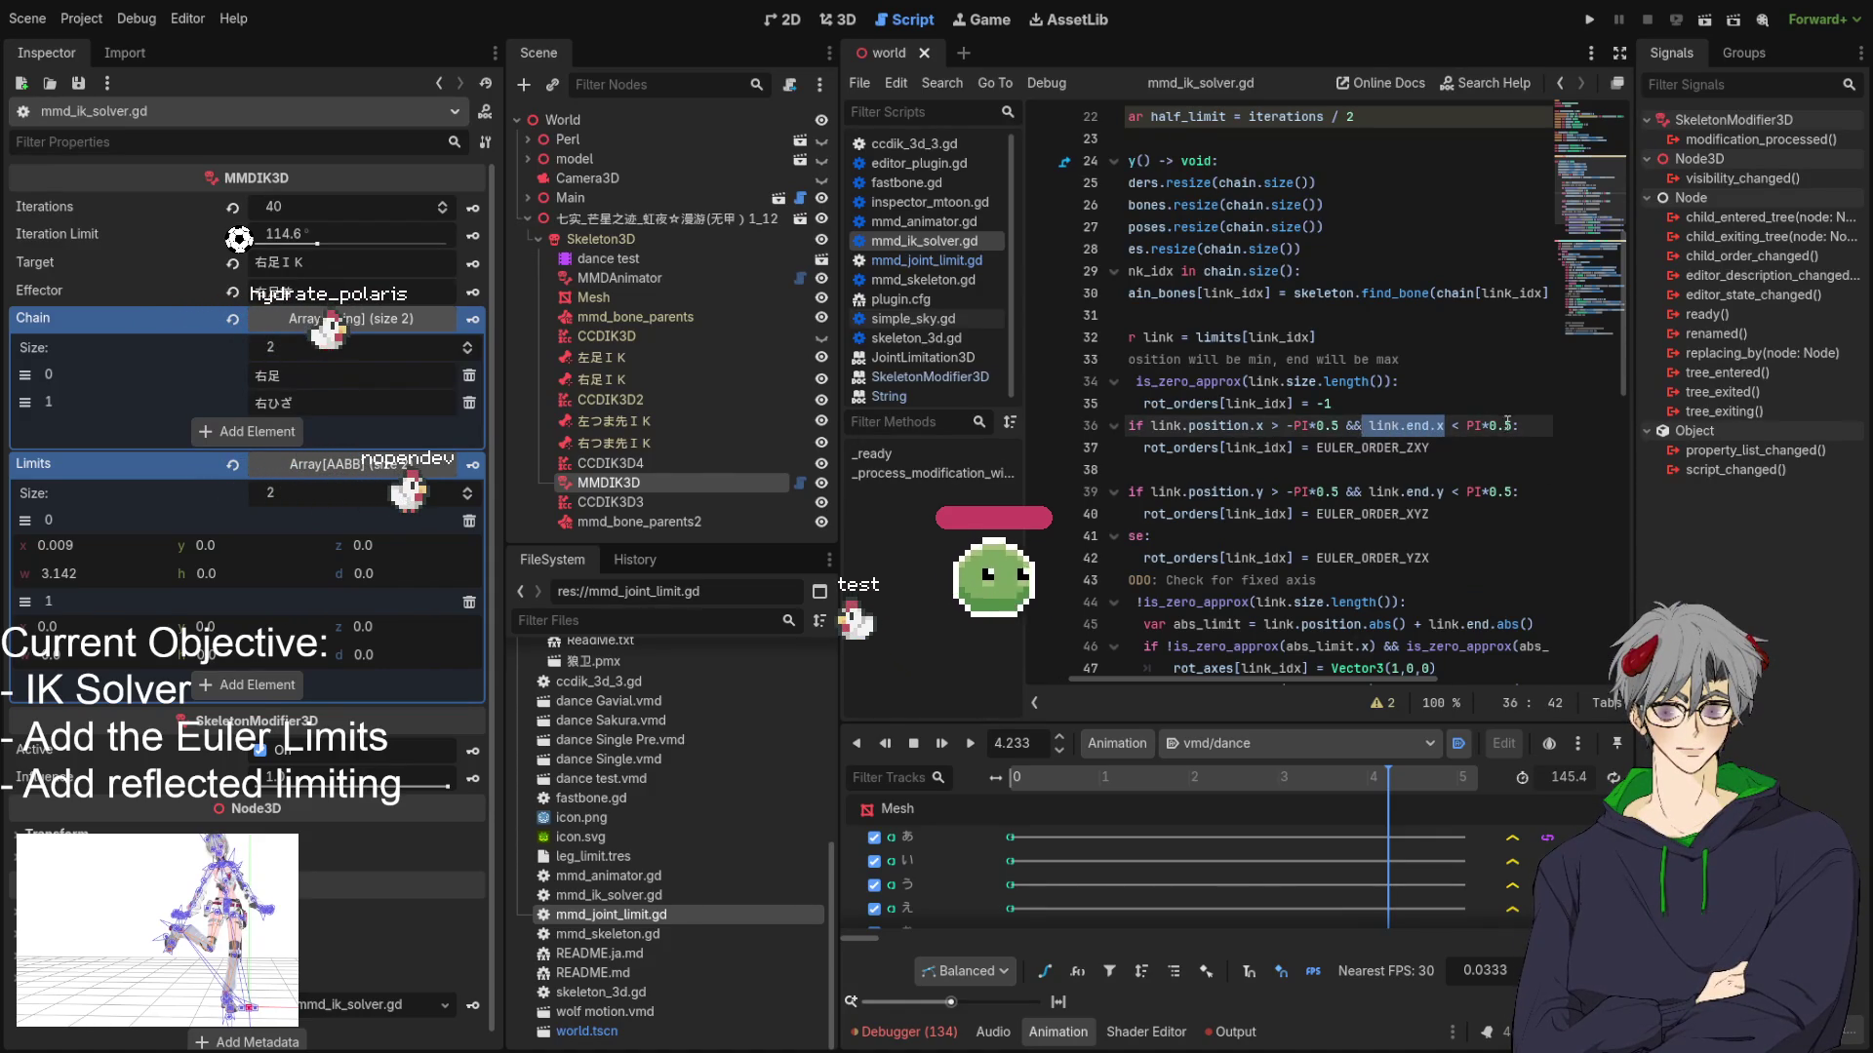
{"action": "left_click_drag", "start_coordinate": [1489, 425], "coordinate": [1520, 426]}
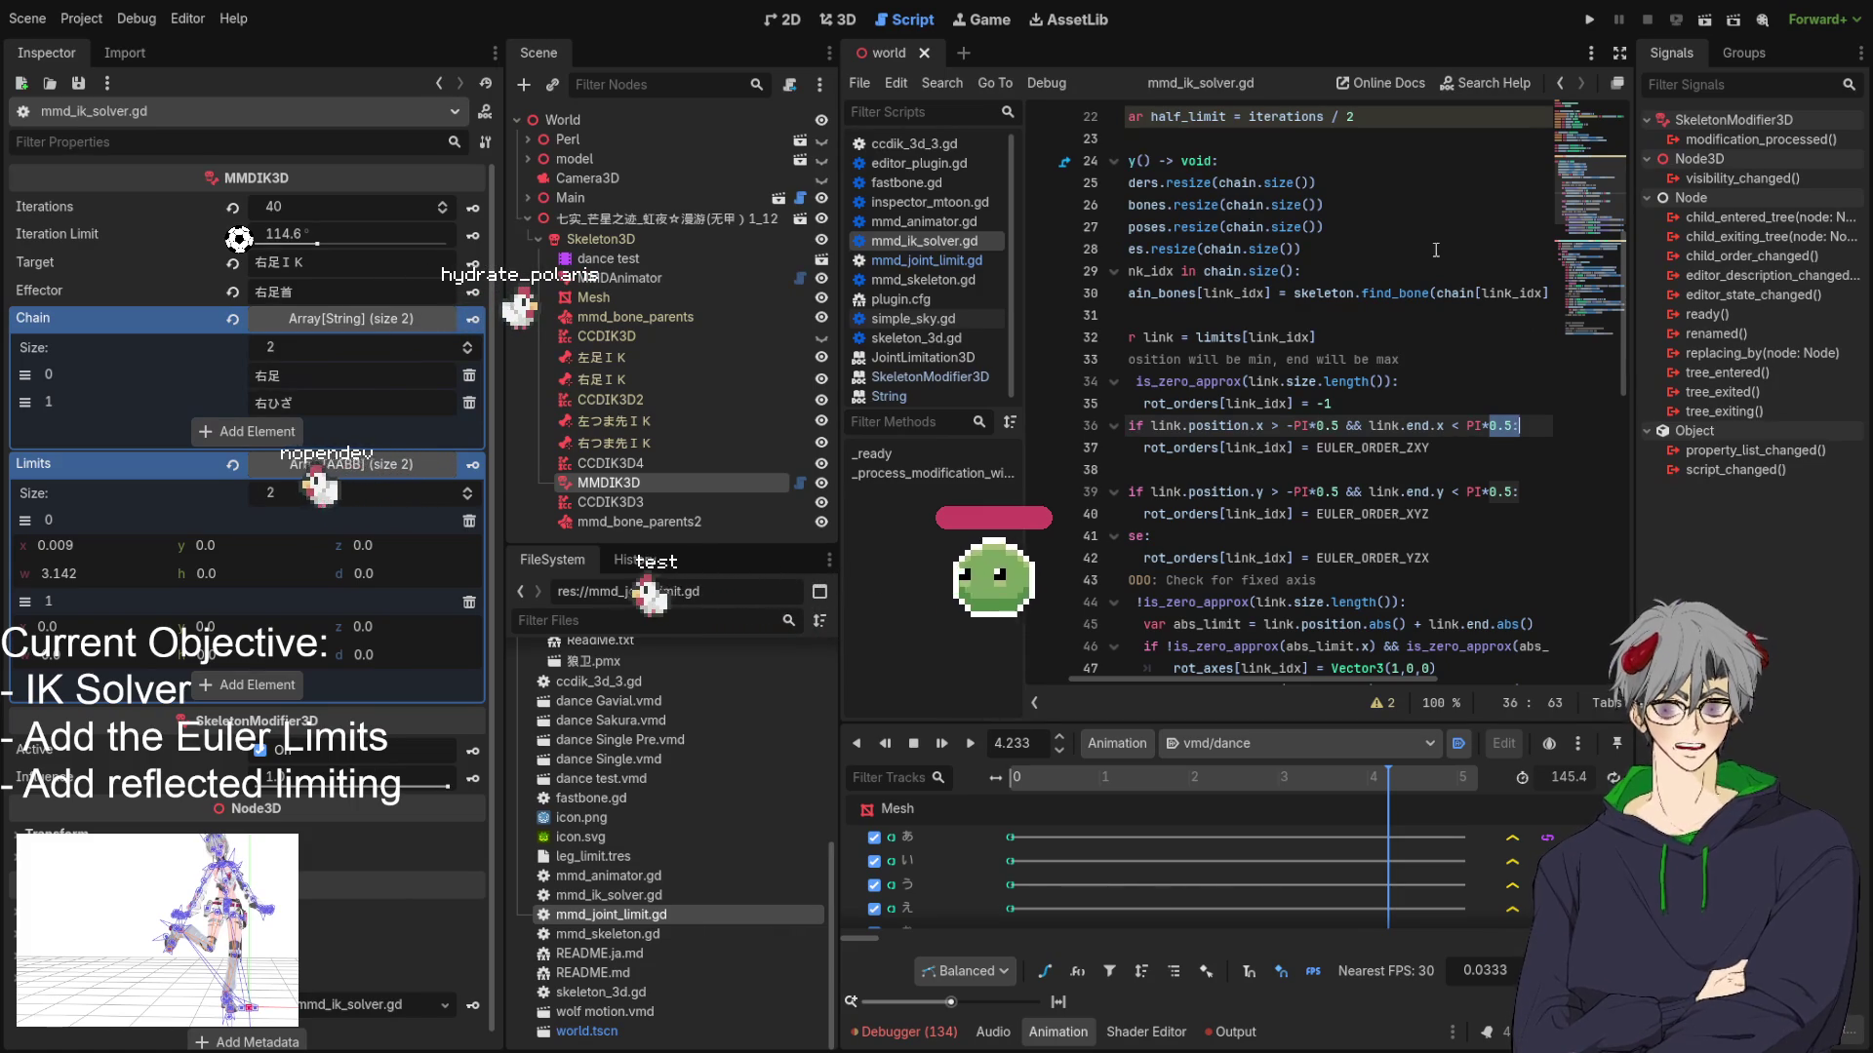
Run the project to the line 40 breakpoint, remove that breakpoint, resume, then stop the game.
{"action": "left_click", "coordinate": [1588, 21]}
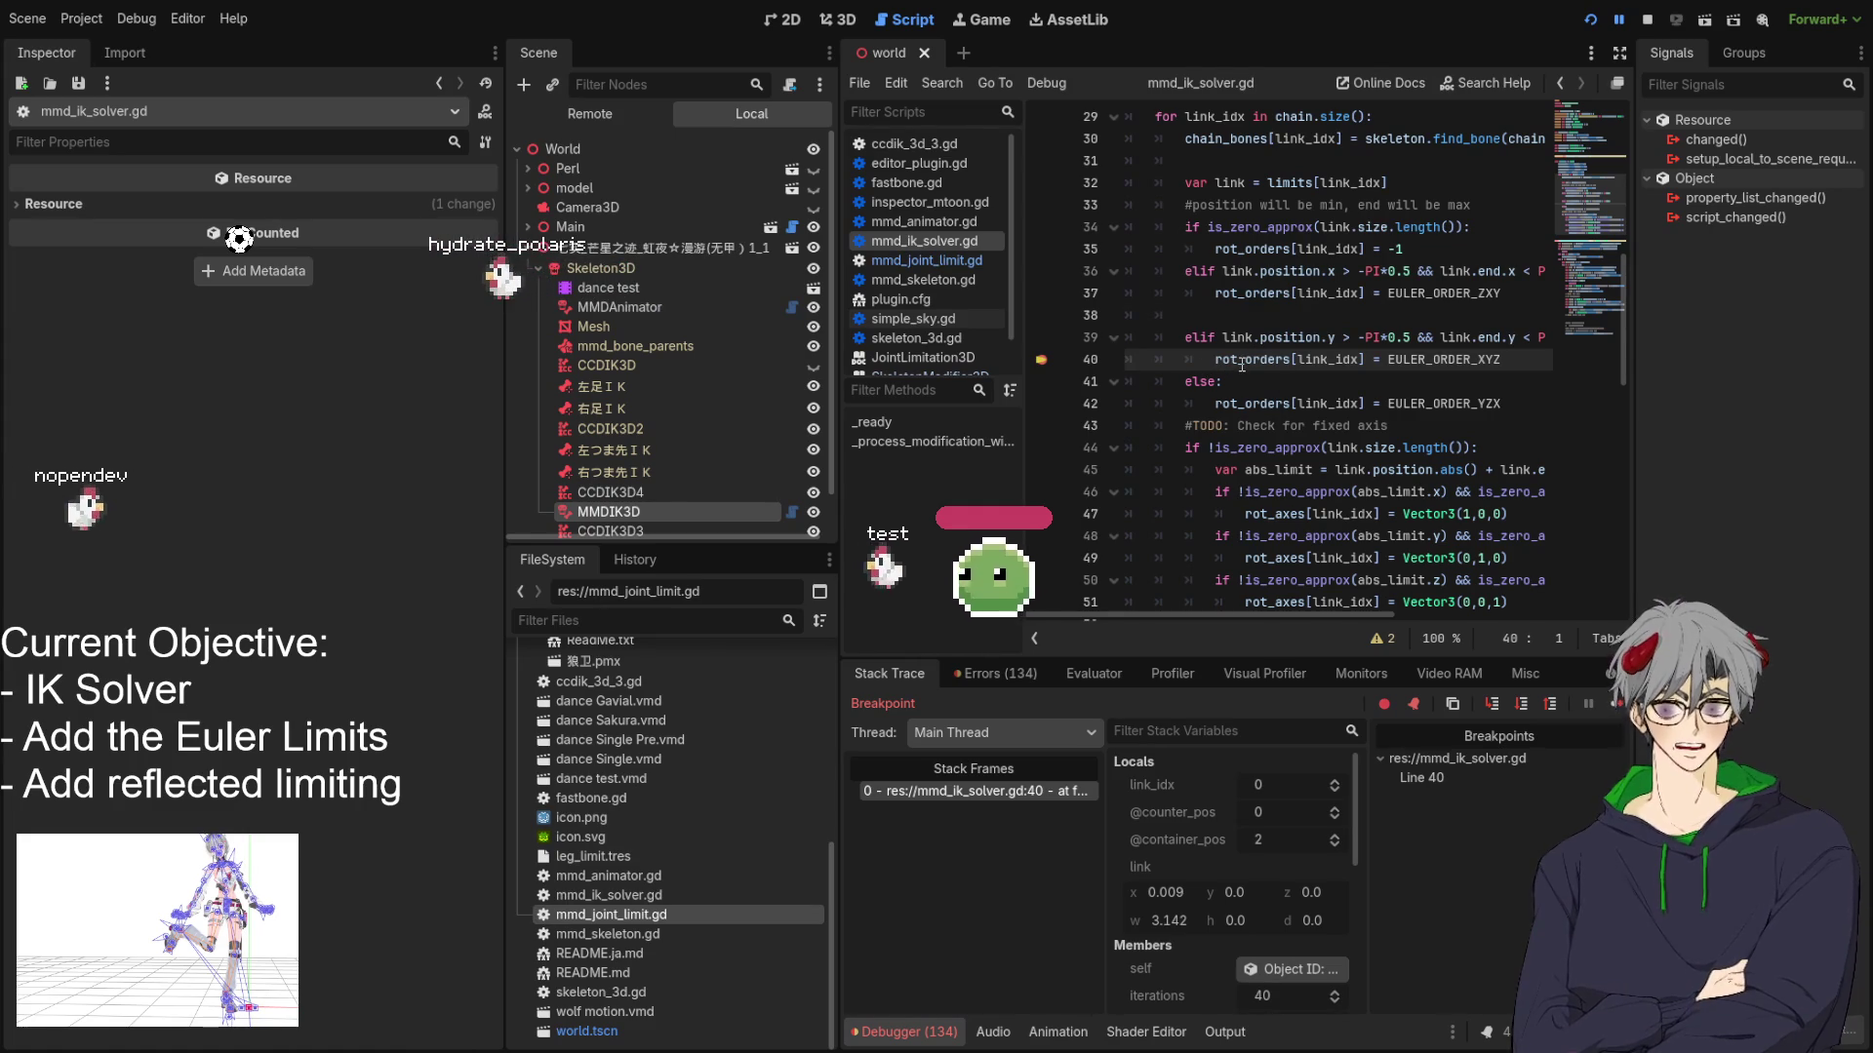
{"action": "key", "text": "F9"}
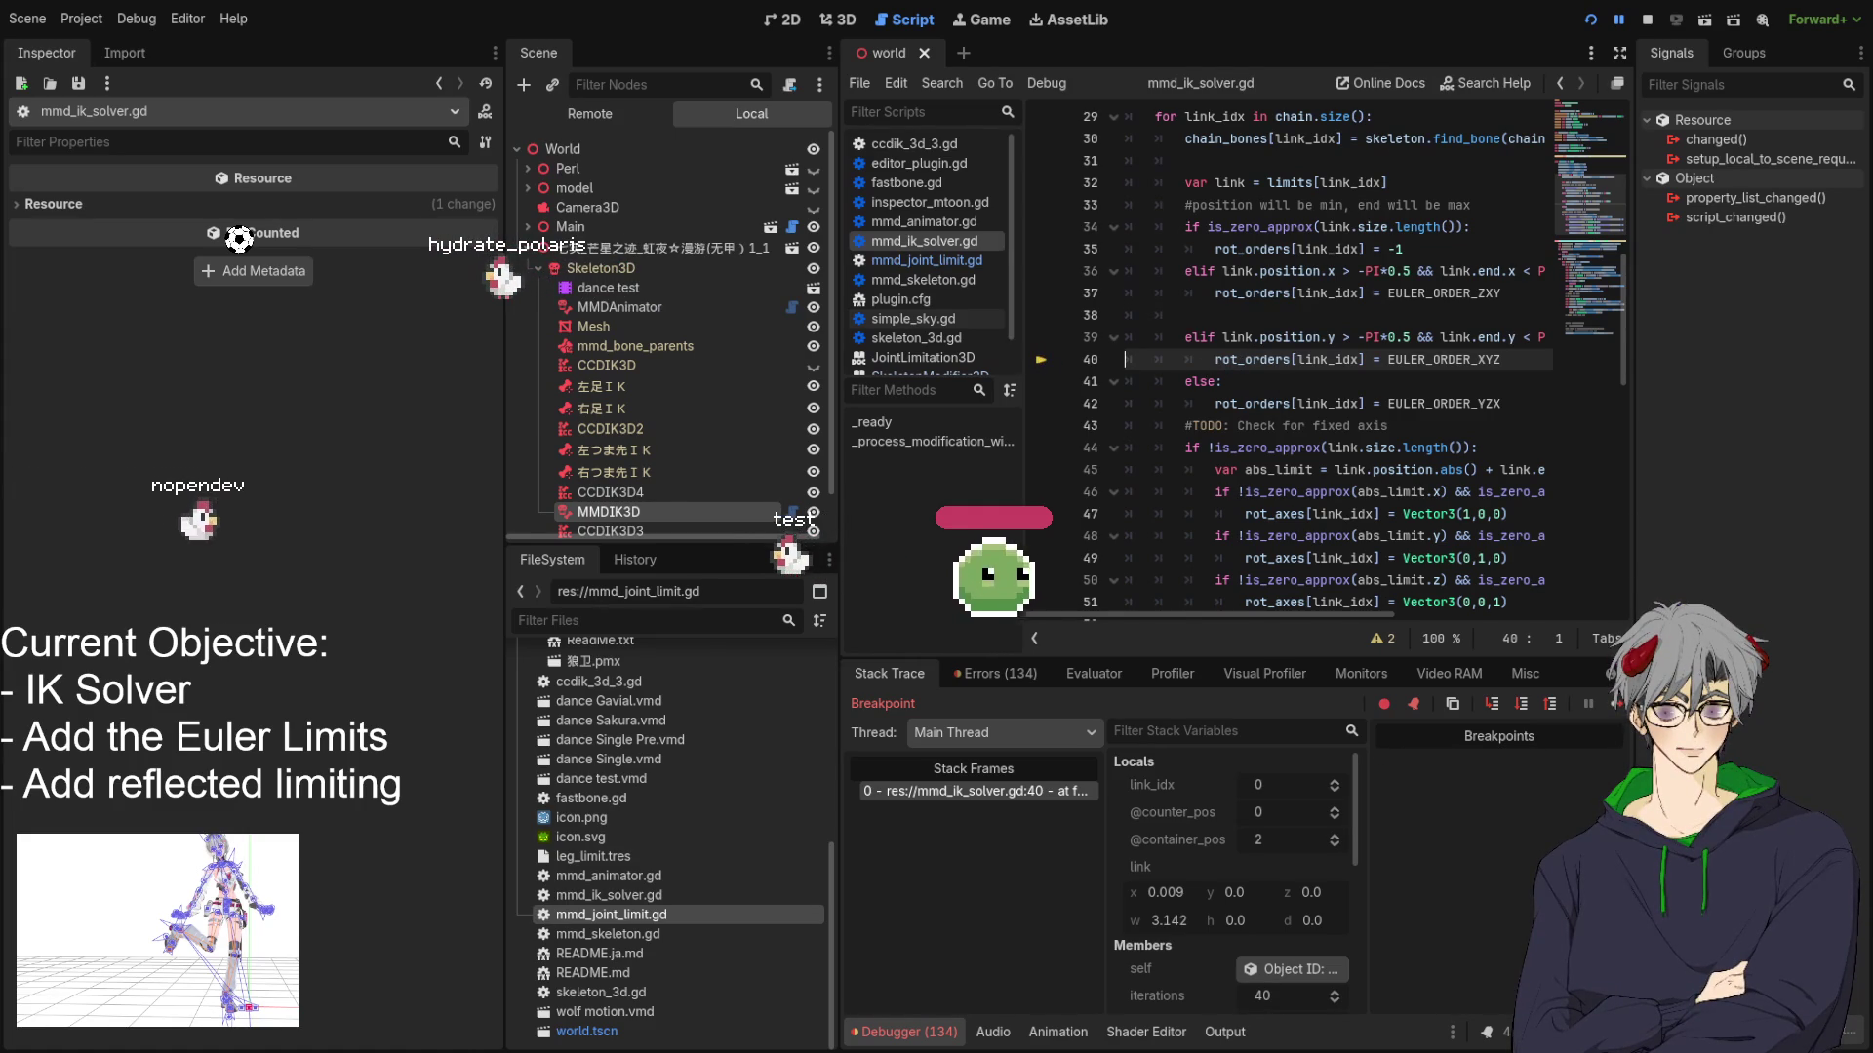
{"action": "key", "text": "F12"}
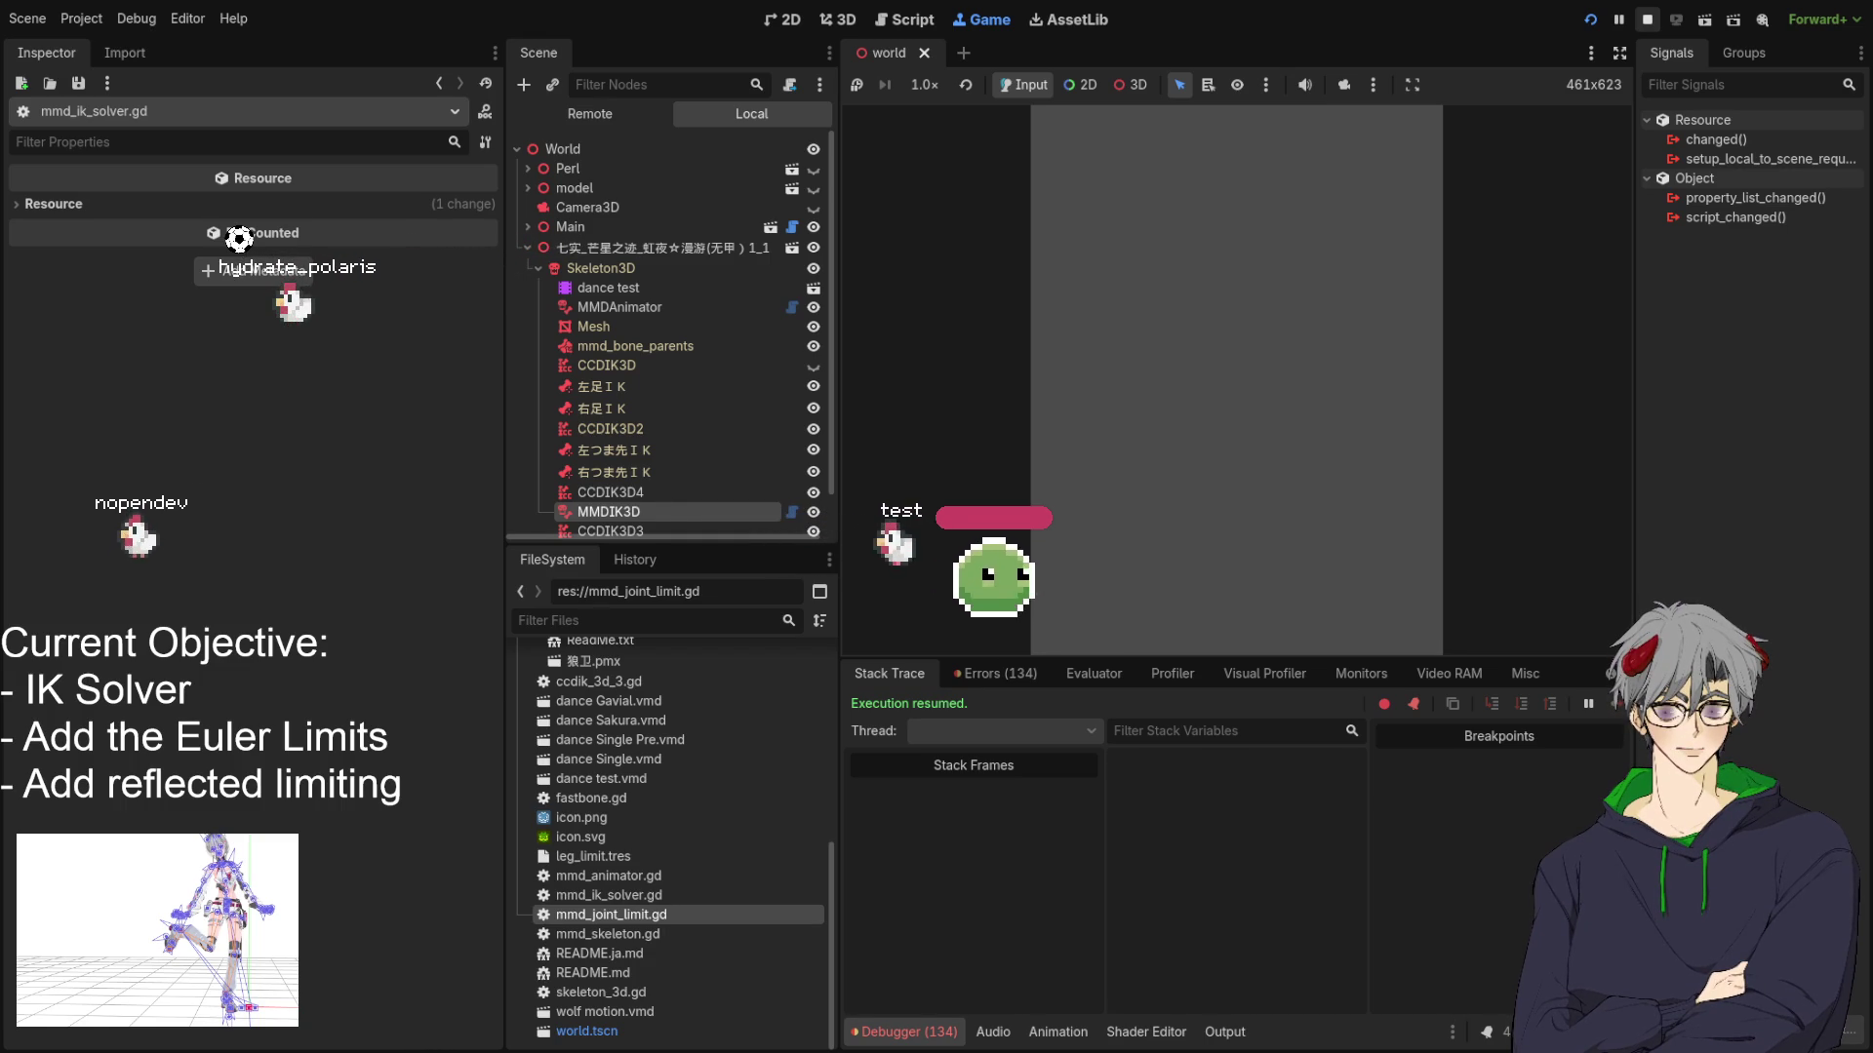
{"action": "key", "text": "F8"}
{"action": "scroll", "coordinate": [1295, 362], "scroll_direction": "down", "scroll_amount": 6}
{"action": "scroll", "coordinate": [1295, 363], "scroll_direction": "down", "scroll_amount": 3}
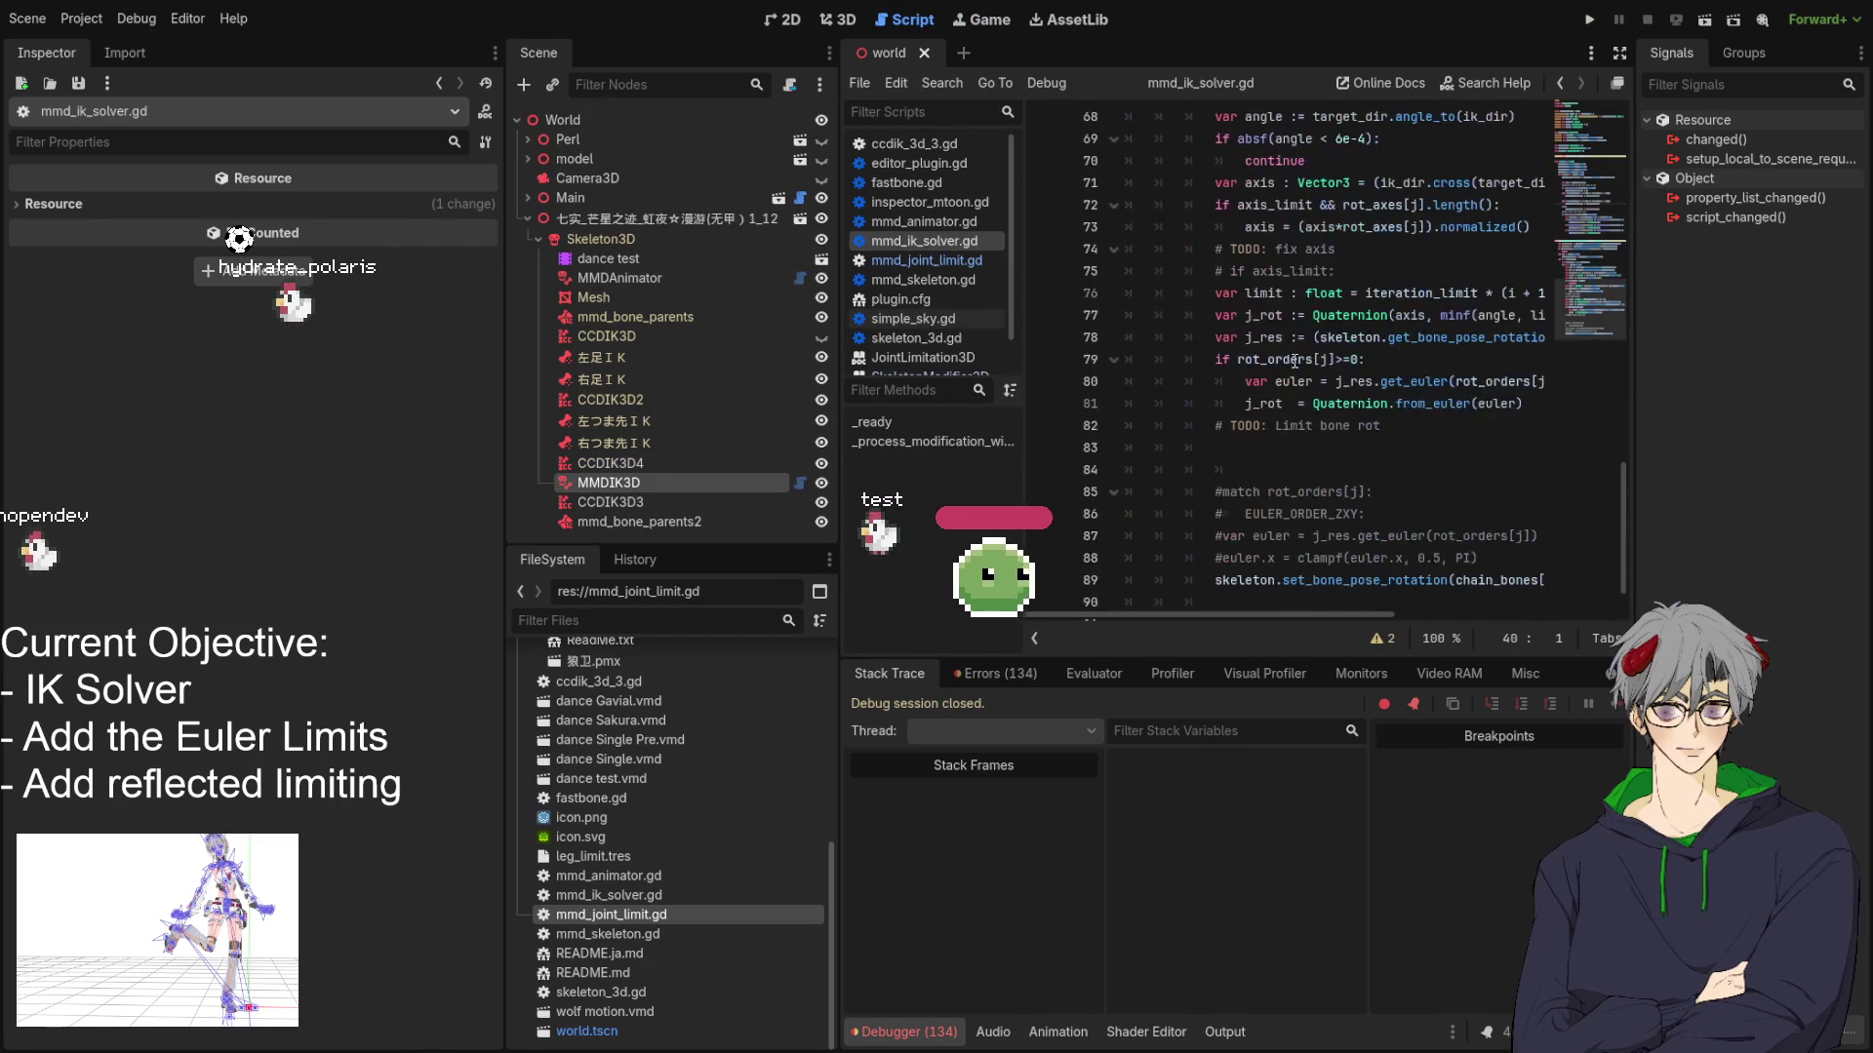
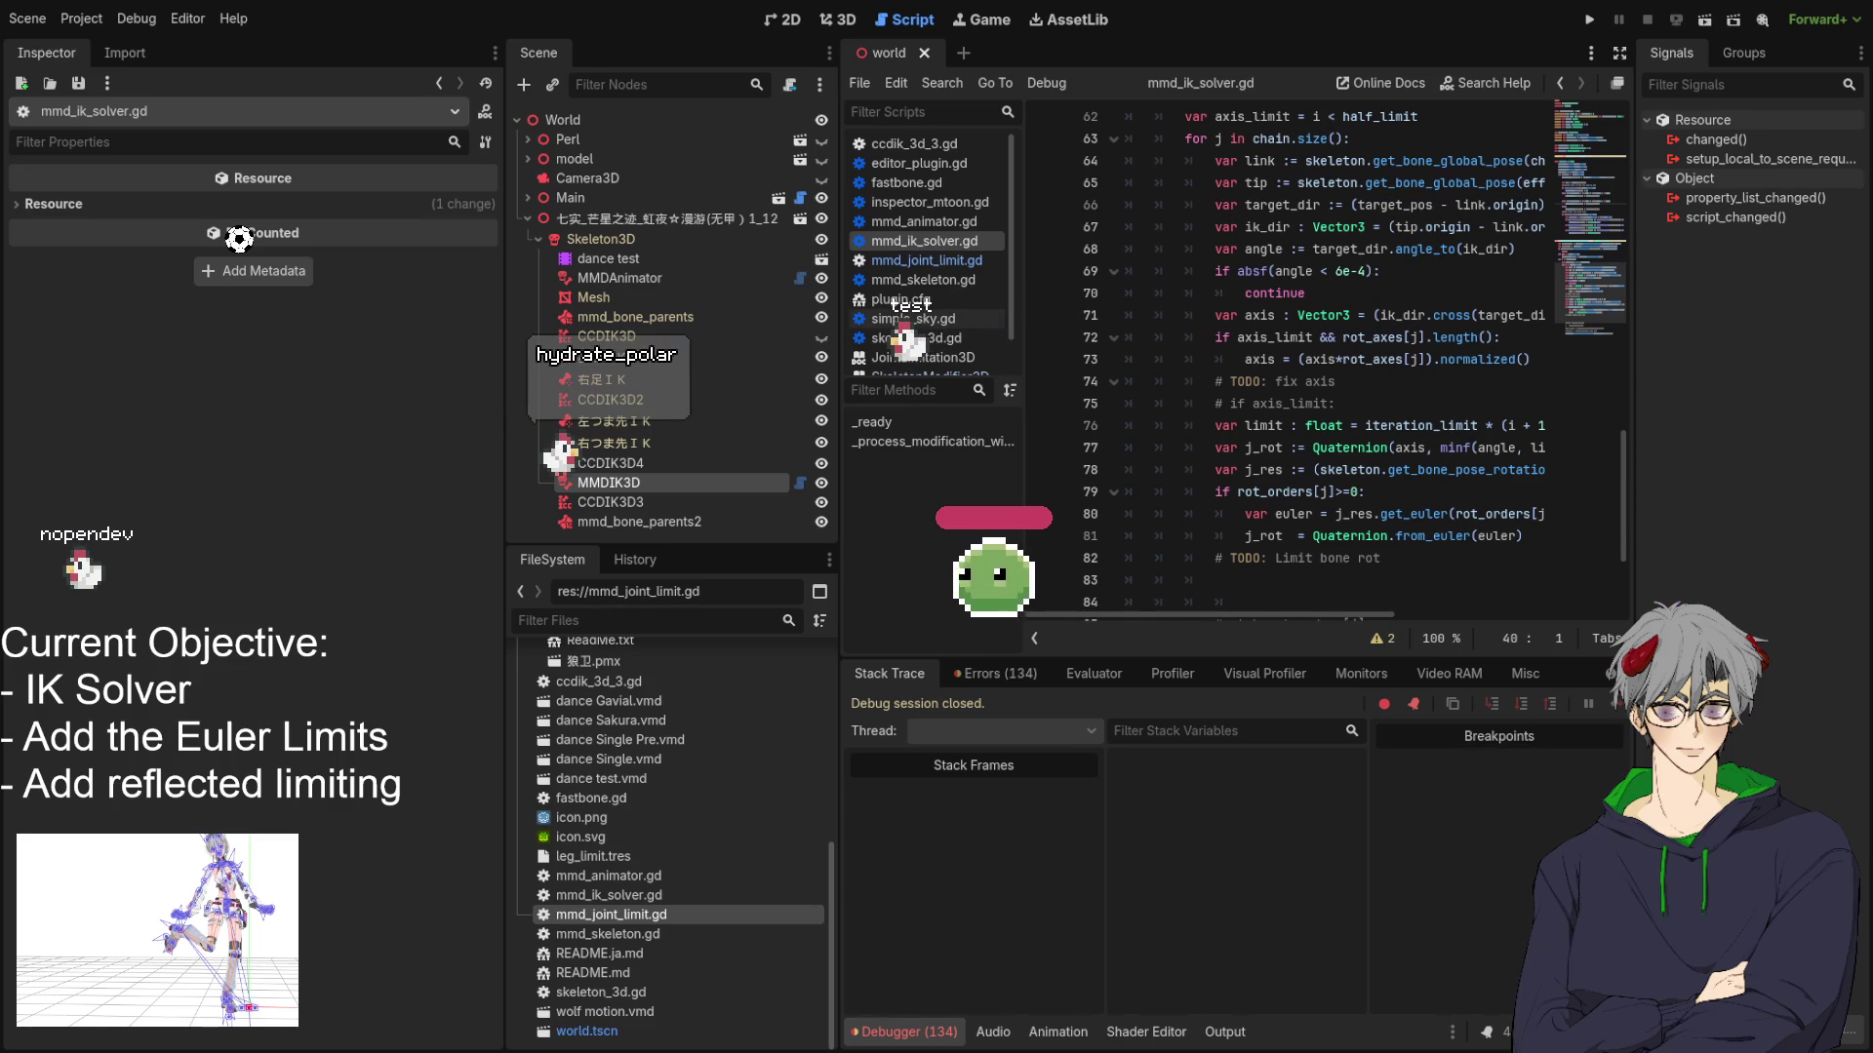
Add spaces around >= in line 79's rot_orders check and save the script.
{"action": "scroll", "coordinate": [1366, 351], "scroll_direction": "up", "scroll_amount": 3}
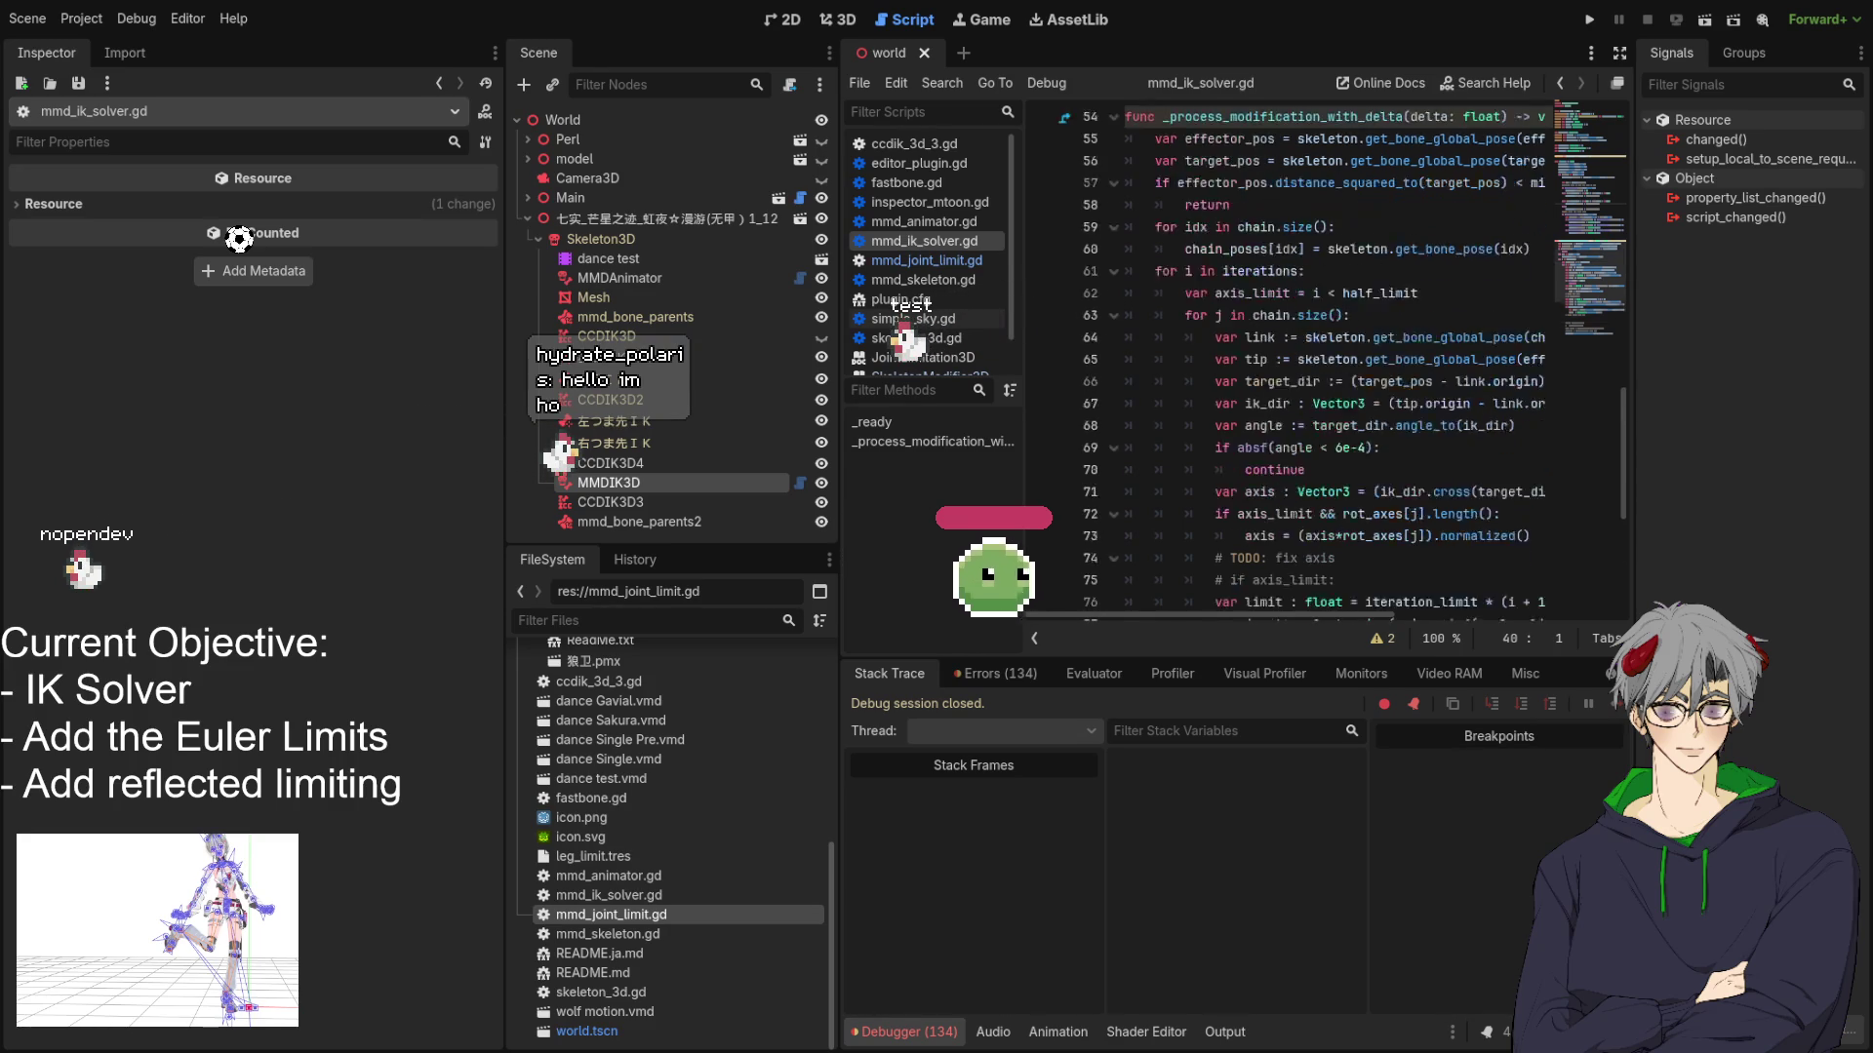
{"action": "scroll", "coordinate": [1366, 351], "scroll_direction": "down", "scroll_amount": 3}
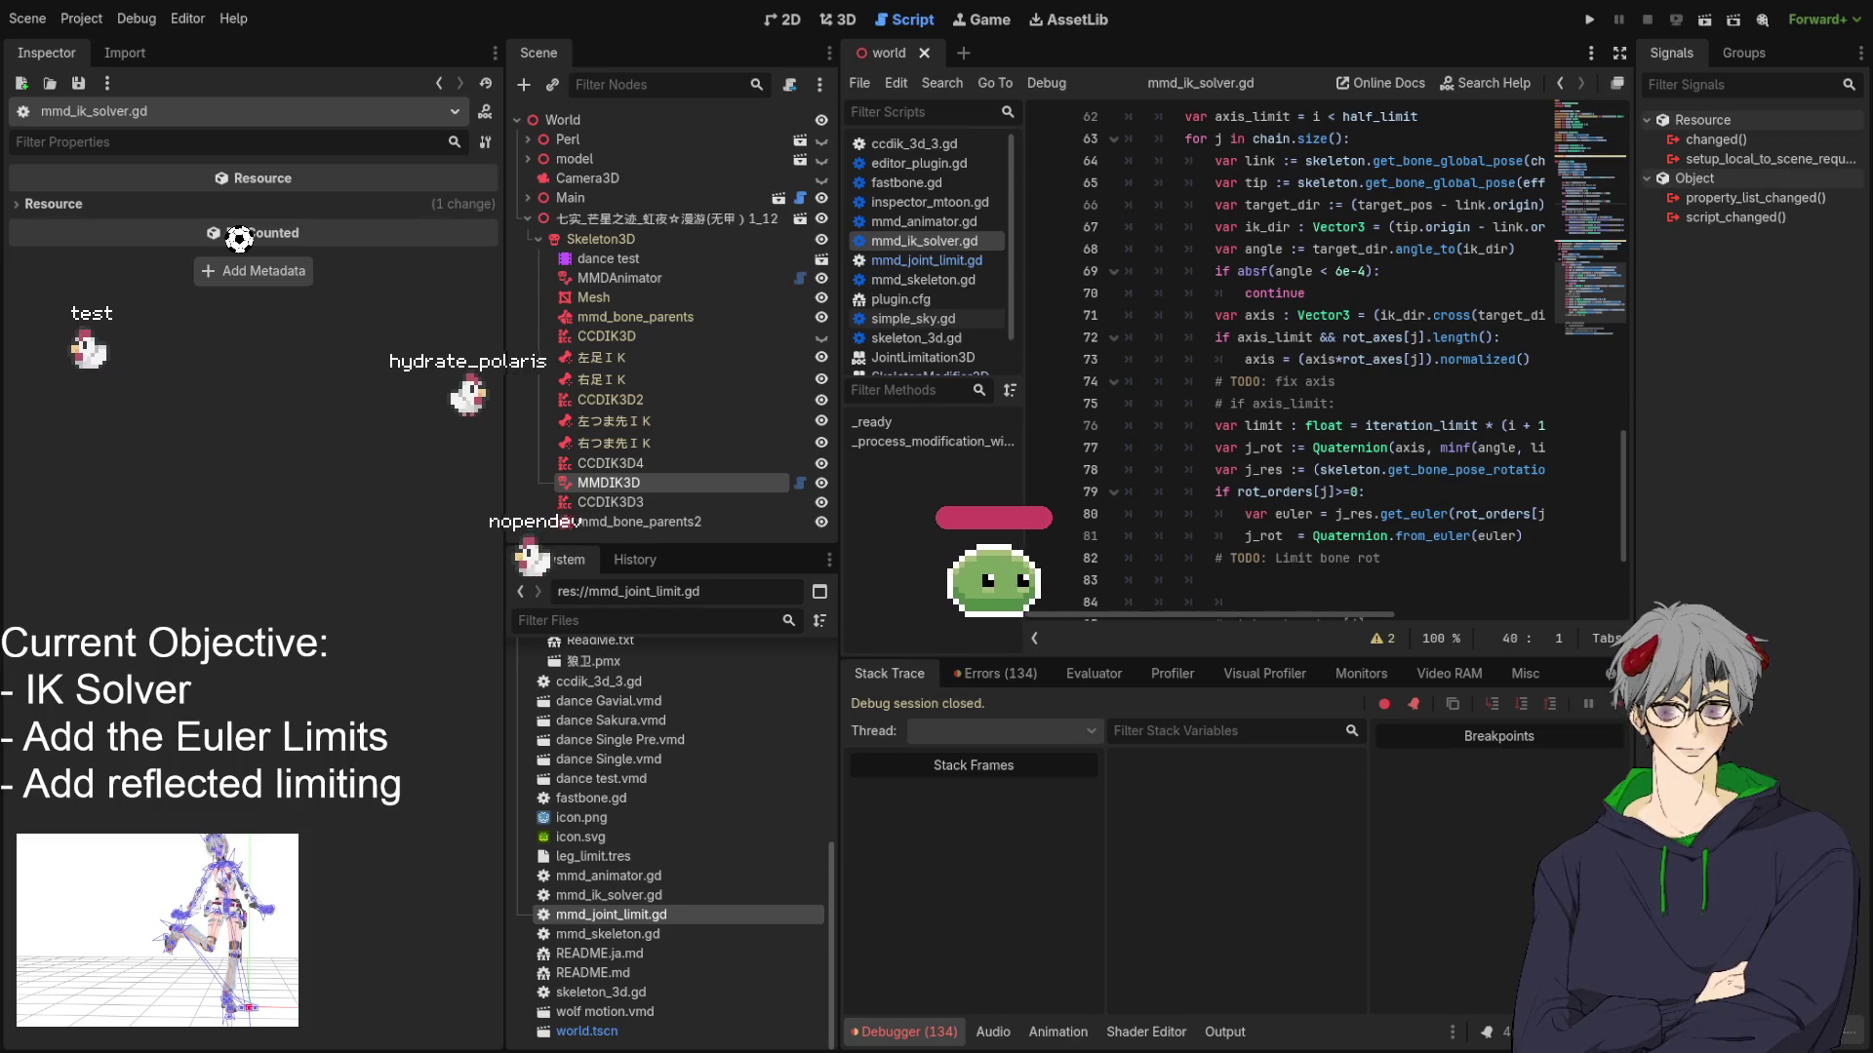
{"action": "left_click", "coordinate": [1408, 501]}
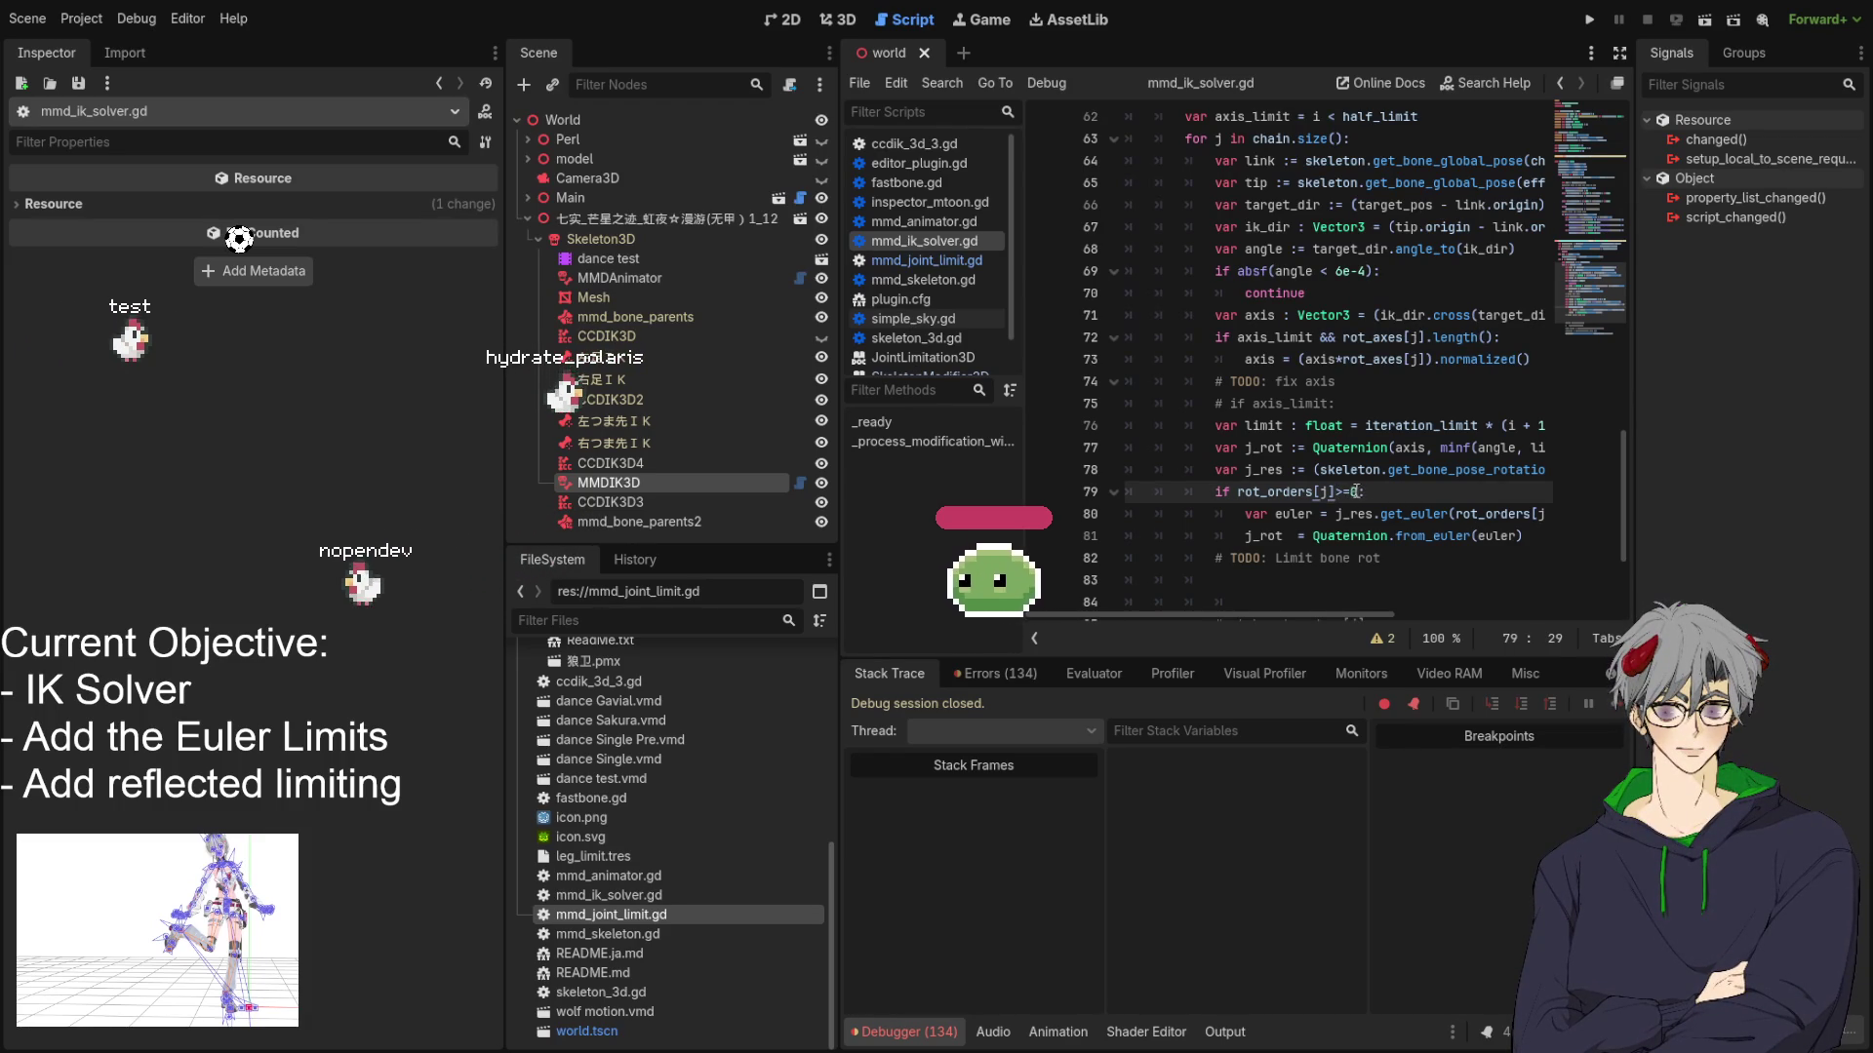
{"action": "key", "text": "End"}
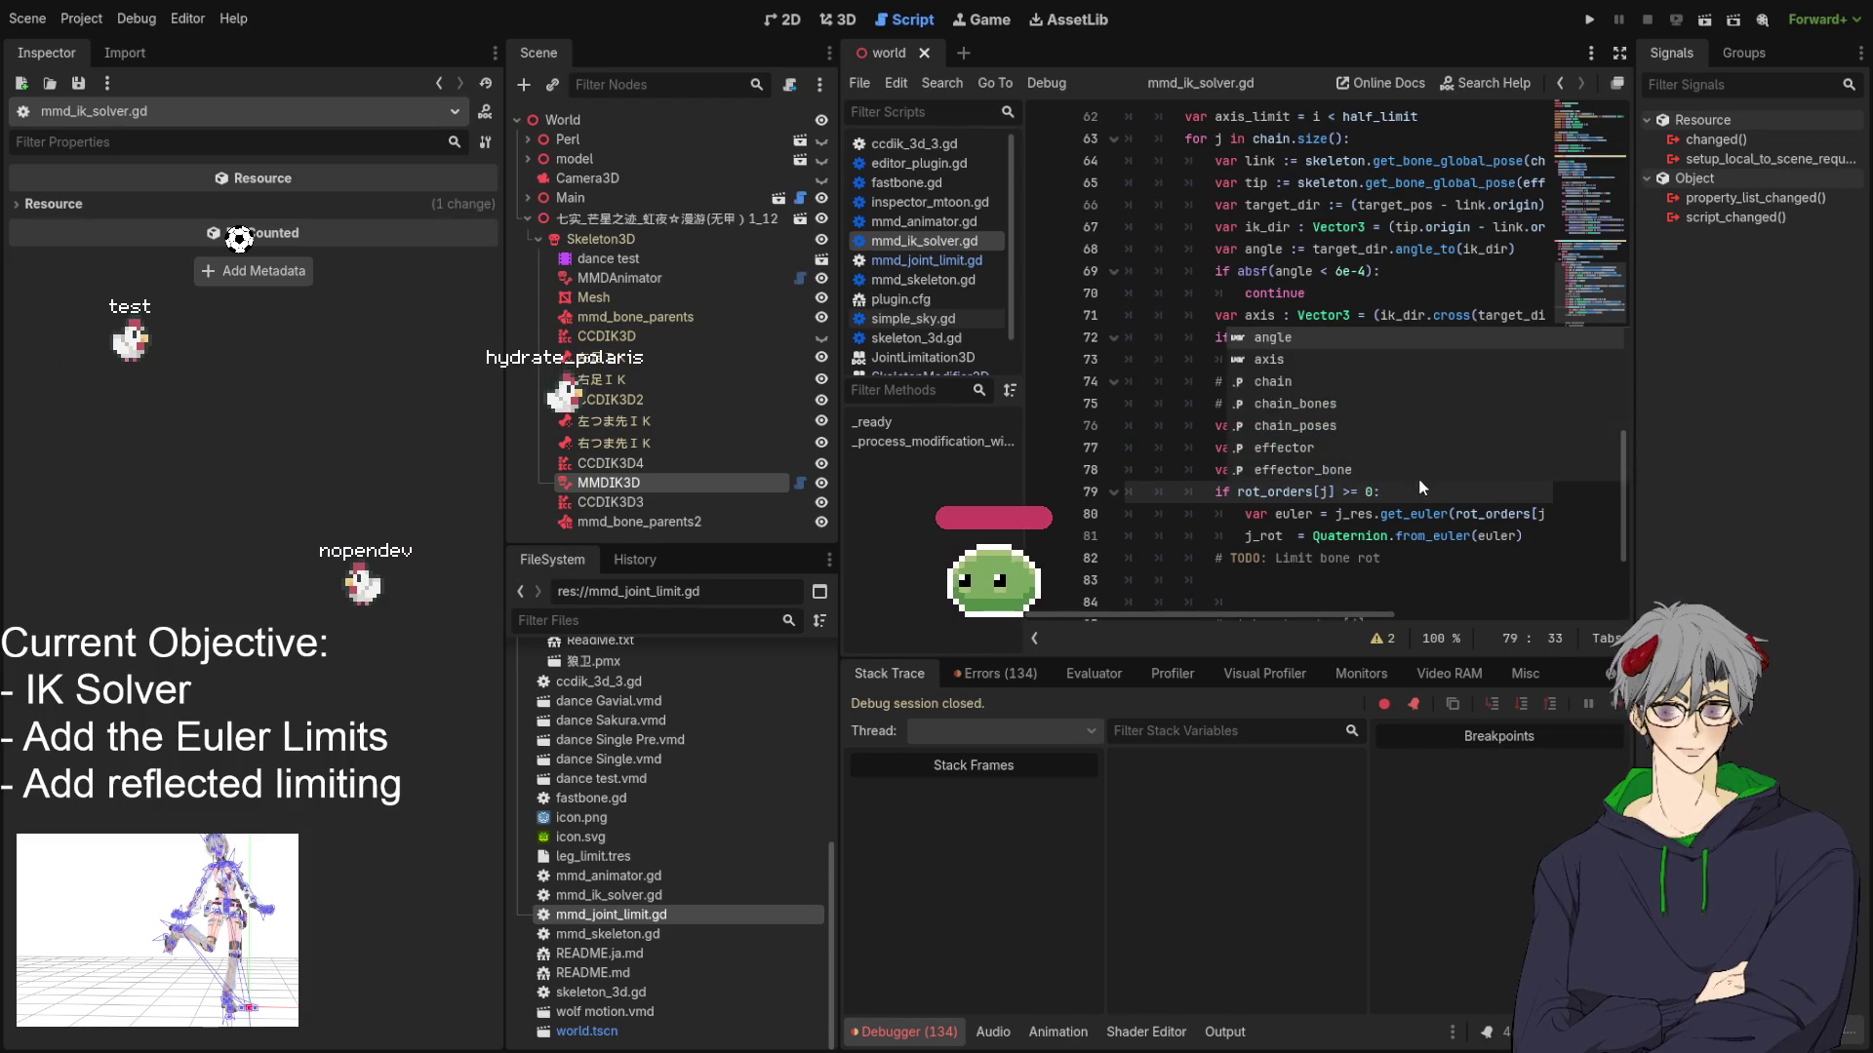
{"action": "key", "text": "ctrl+s"}
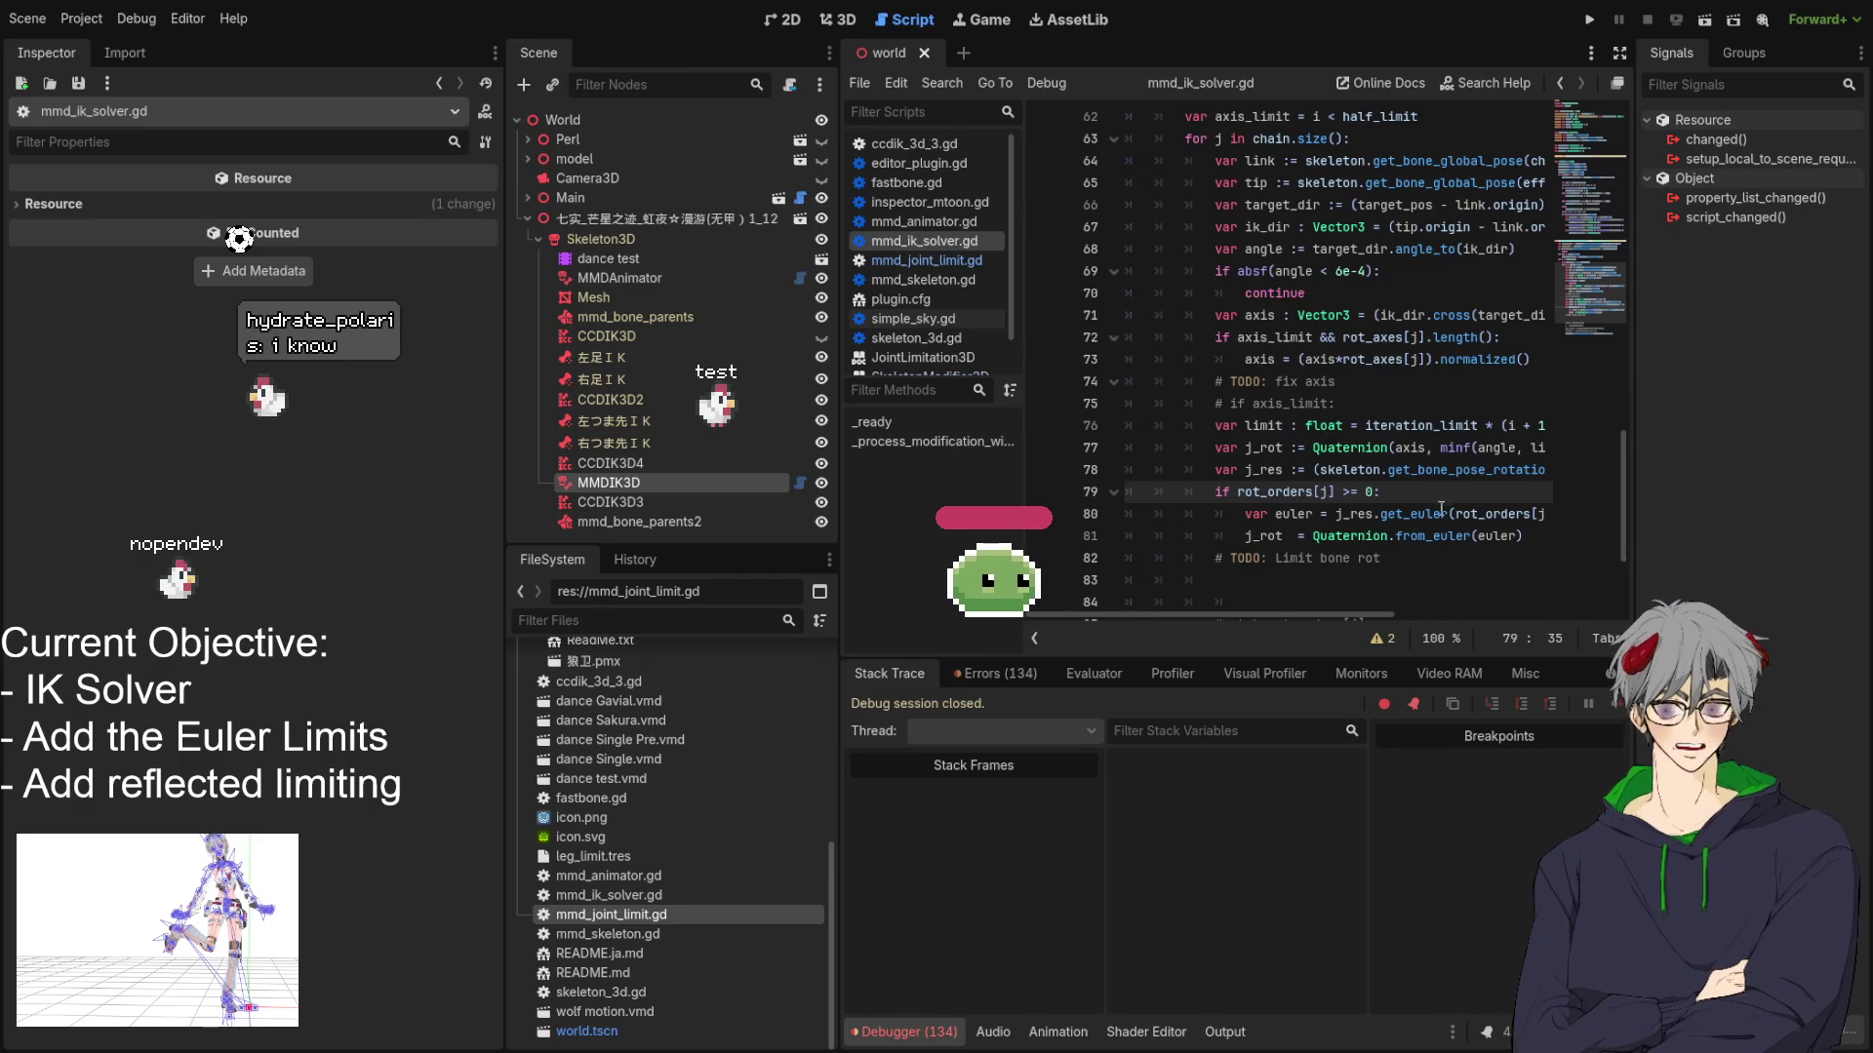
Review the get_bone_pose_rotation, get_euler and from_euler calls on lines 78–81.
{"action": "scroll", "coordinate": [1432, 498], "scroll_direction": "down", "scroll_amount": 2}
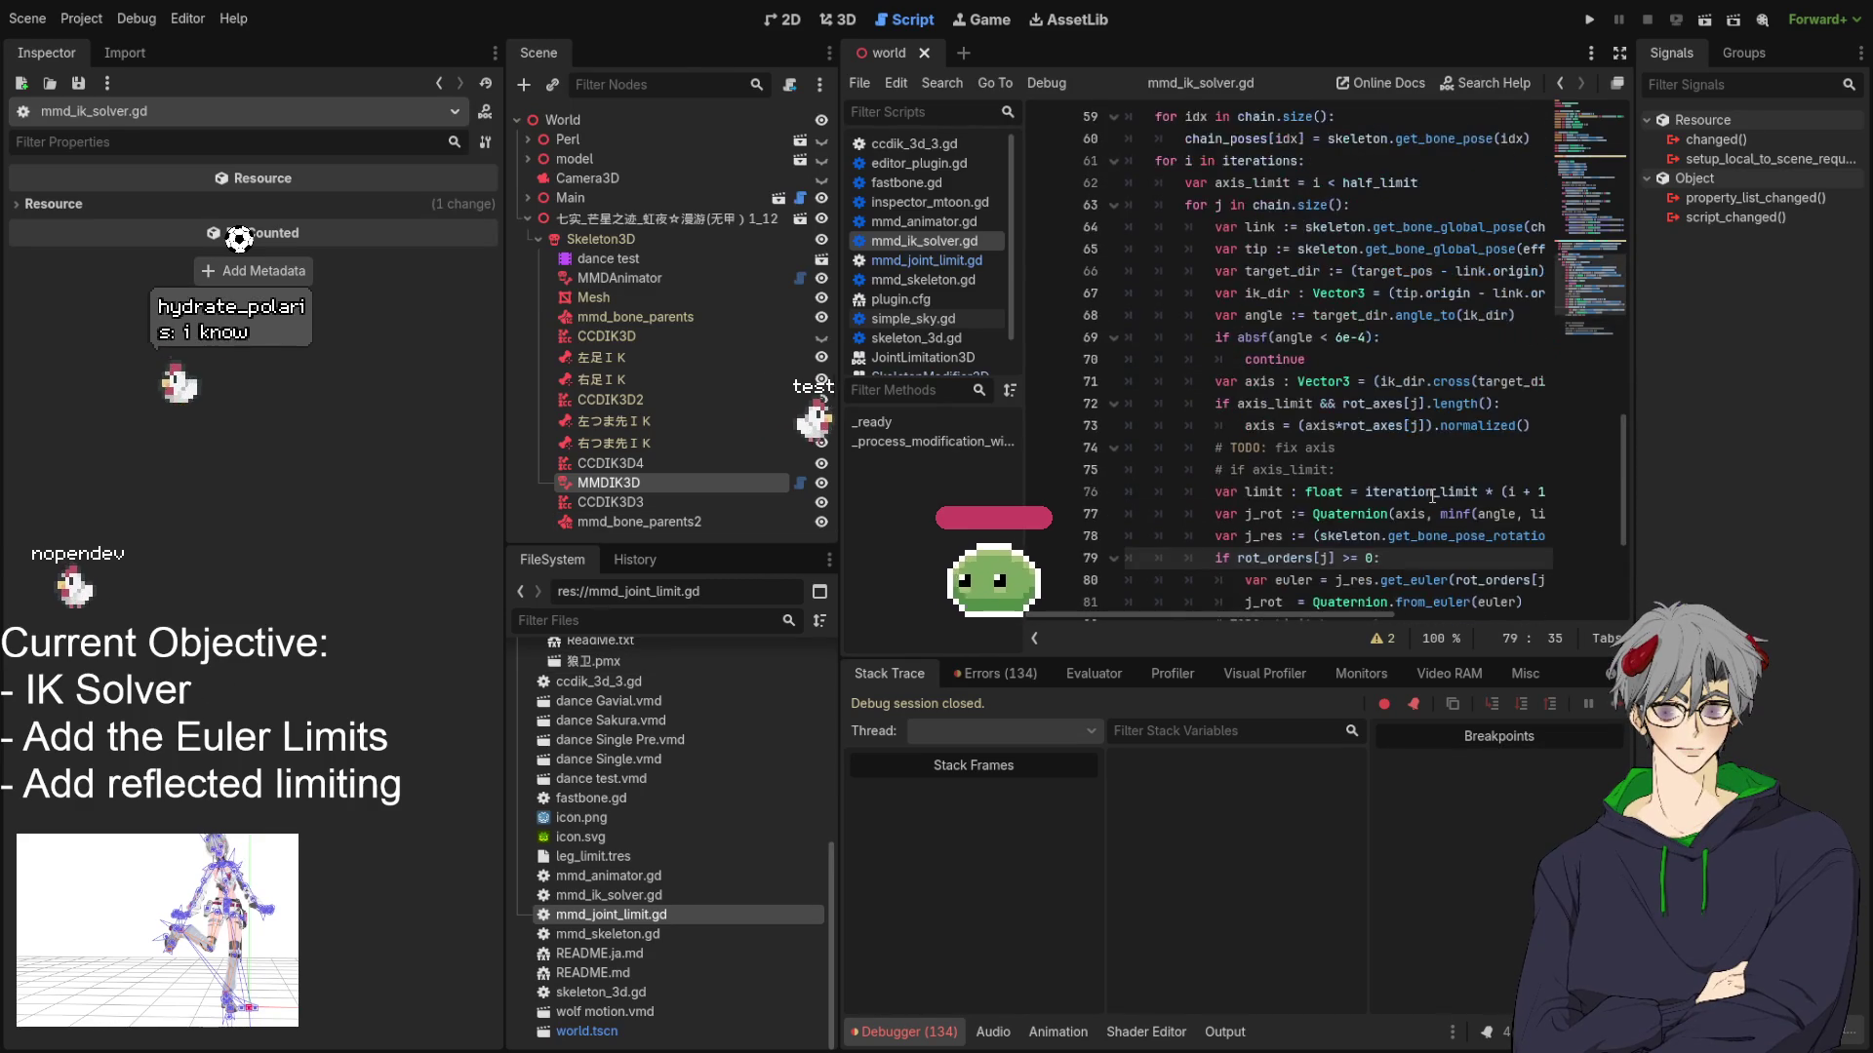
{"action": "double_click", "coordinate": [1427, 447]}
{"action": "left_click", "coordinate": [1434, 472]}
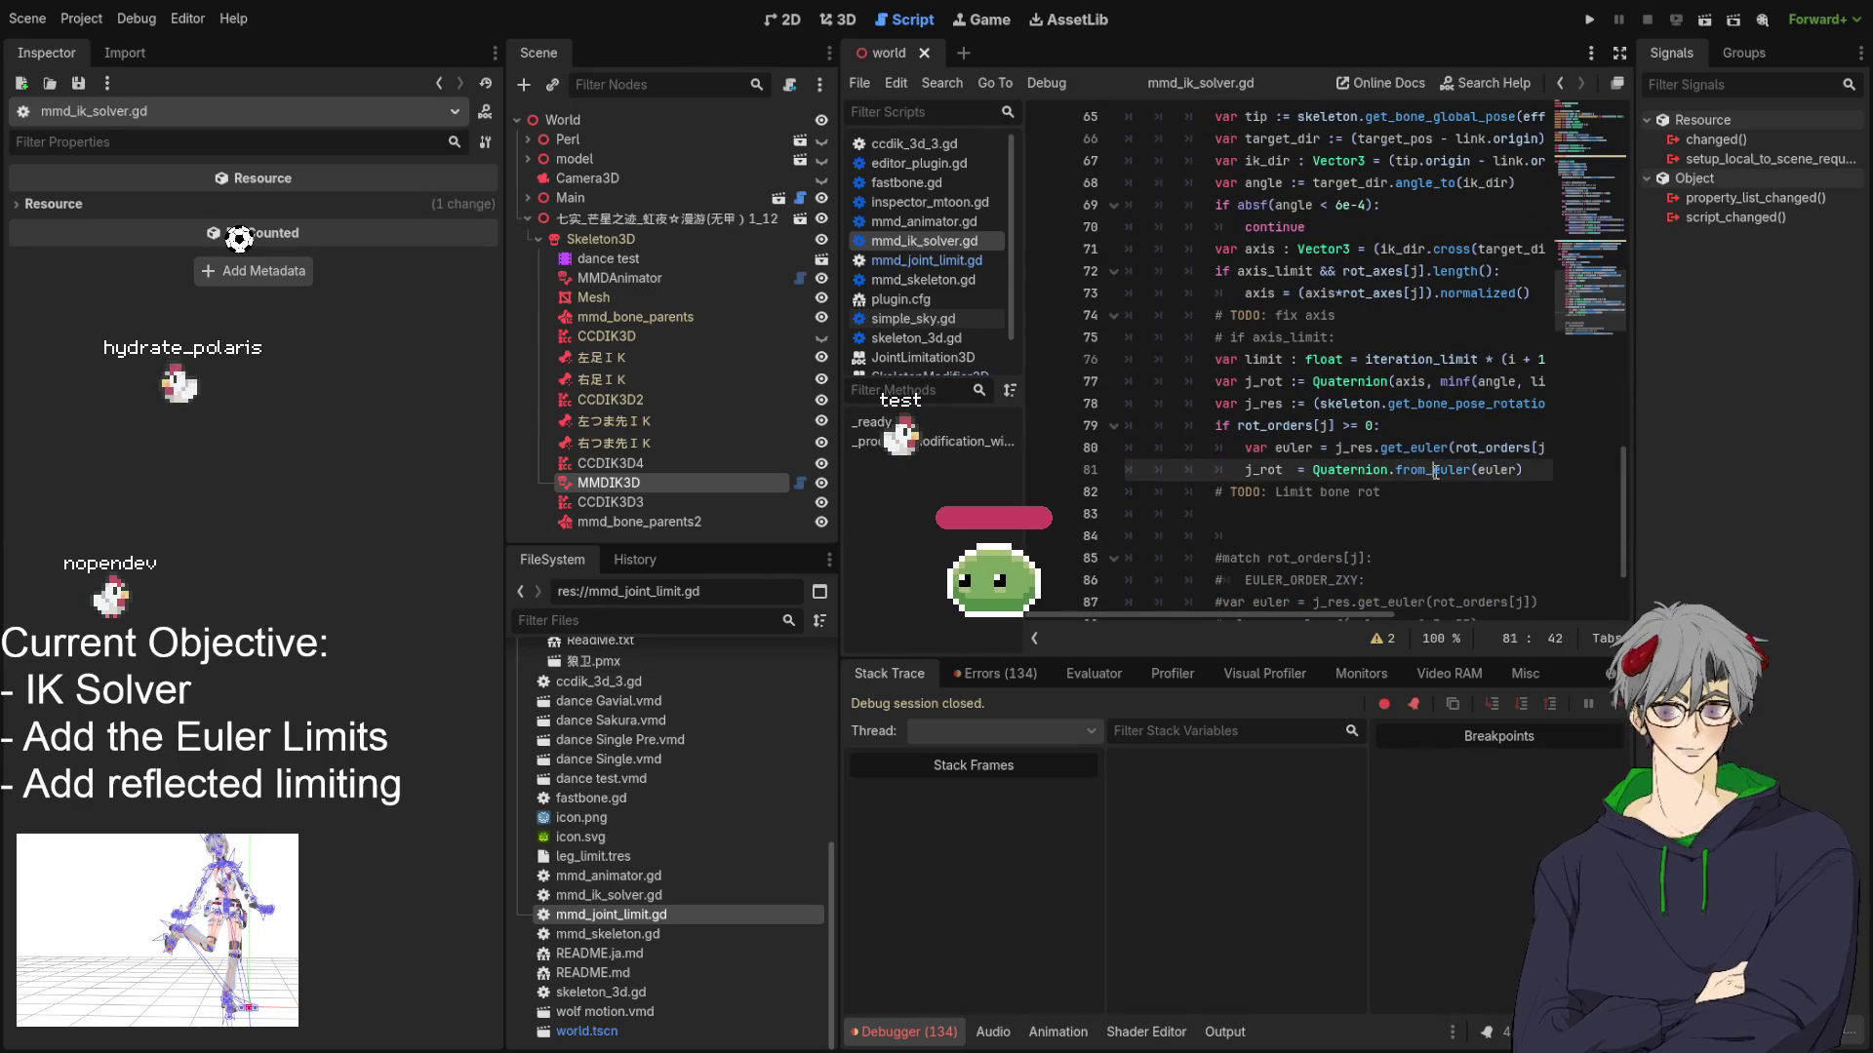
{"action": "left_click", "coordinate": [1444, 473]}
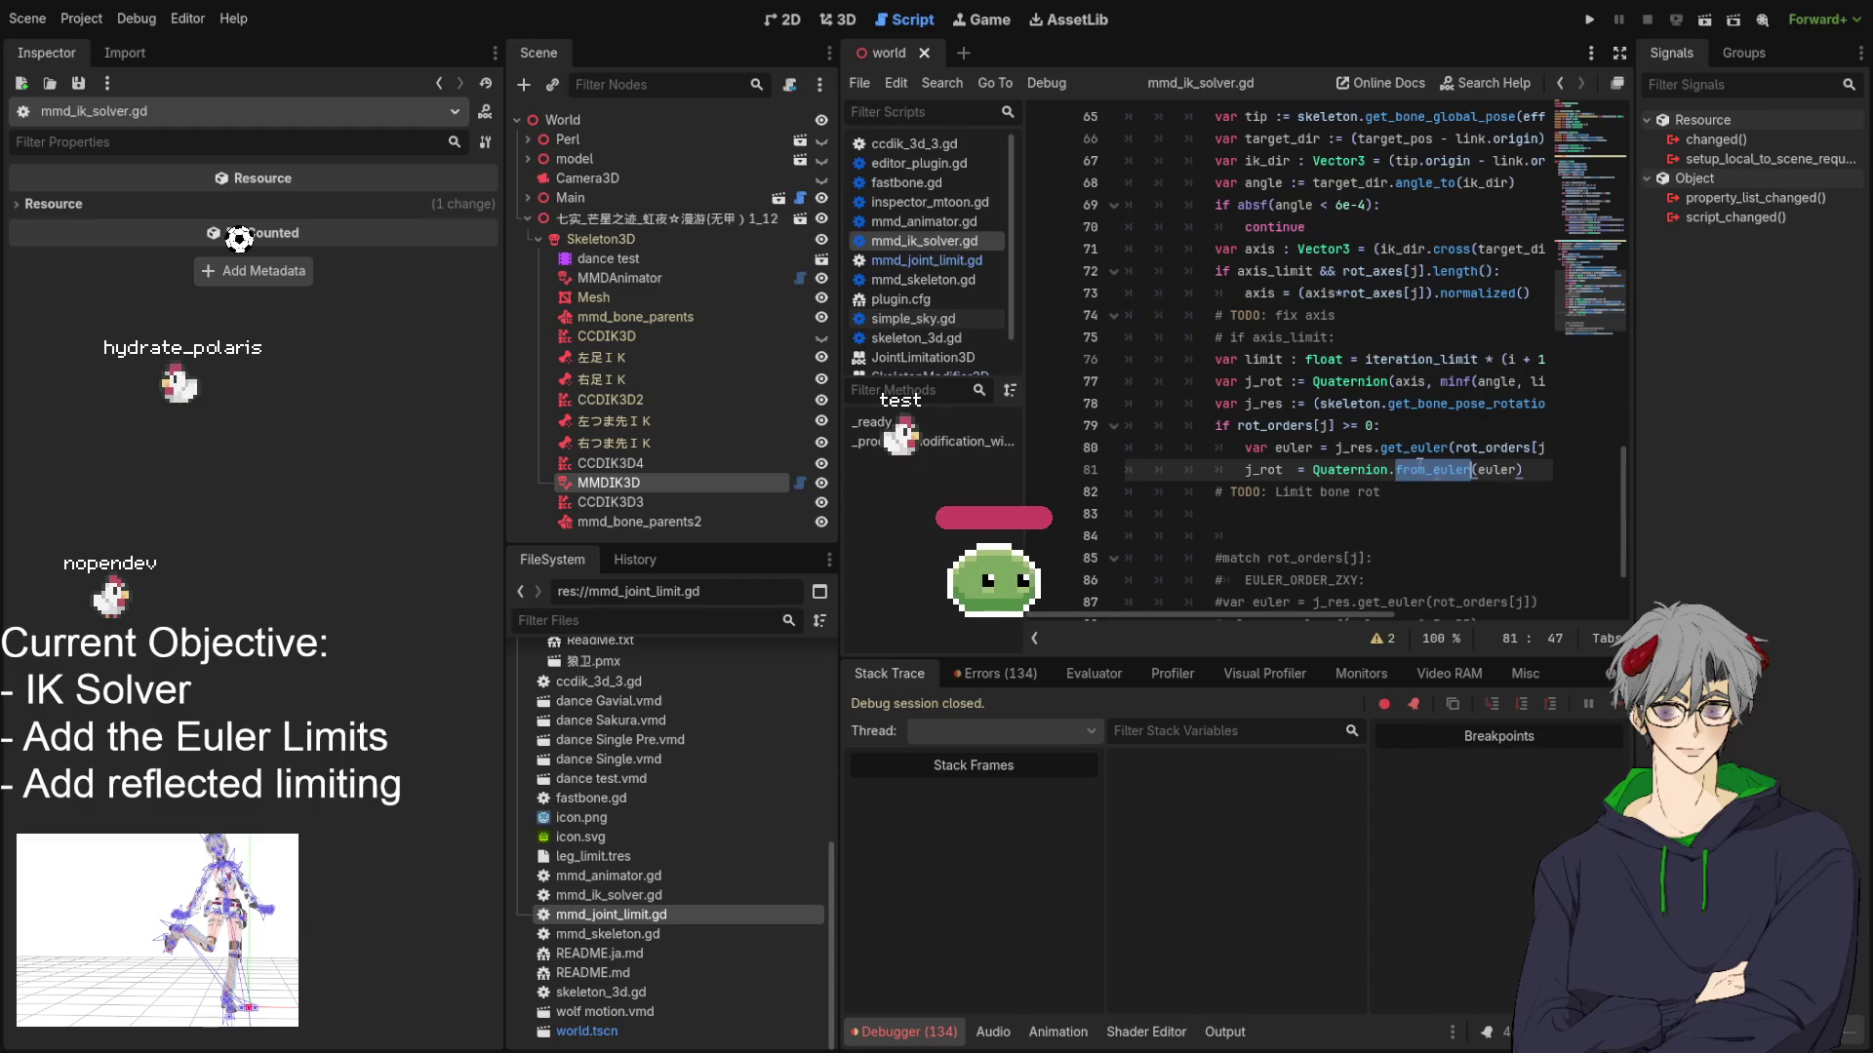
{"action": "left_click", "coordinate": [1432, 447]}
{"action": "left_click", "coordinate": [1404, 448]}
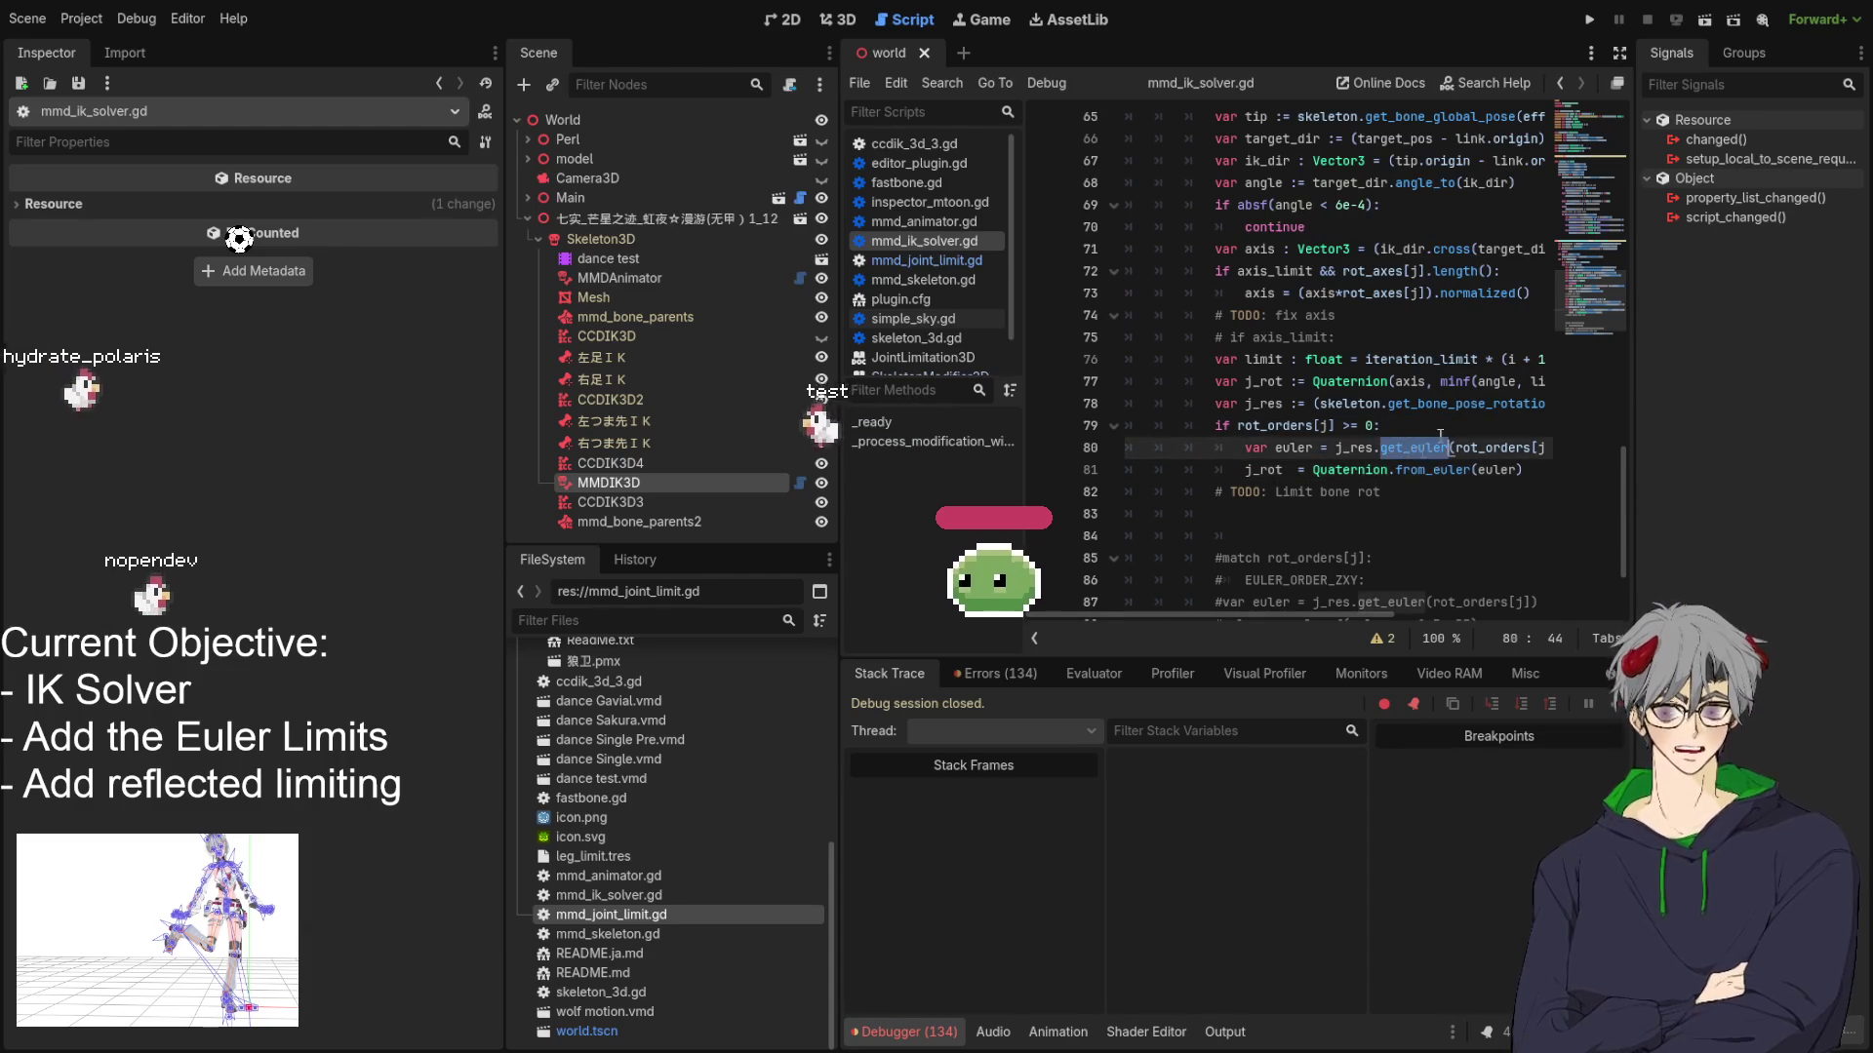
{"action": "double_click", "coordinate": [1427, 401]}
{"action": "mouse_move", "coordinate": [1283, 619]}
{"action": "left_mouse_down"}
{"action": "mouse_move", "coordinate": [1463, 616]}
{"action": "mouse_move", "coordinate": [1210, 619]}
{"action": "left_mouse_up"}
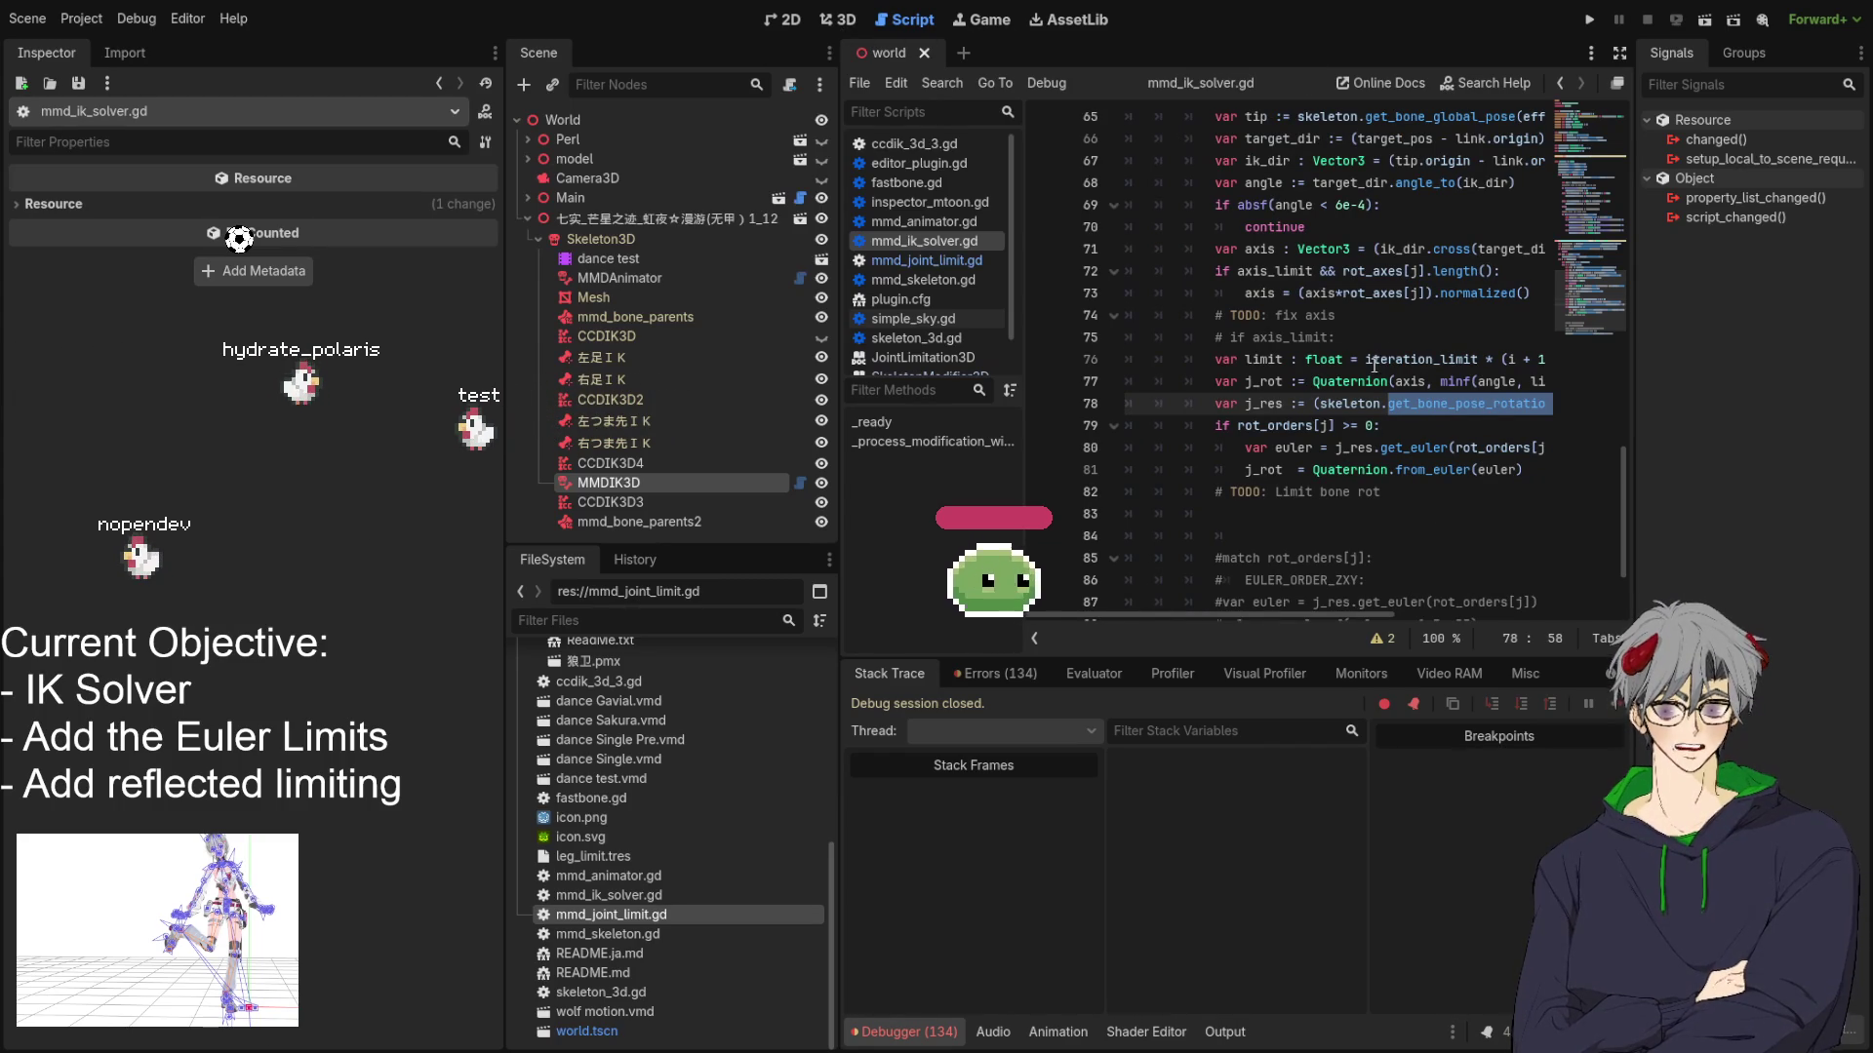
{"action": "left_click", "coordinate": [1374, 361]}
{"action": "scroll", "coordinate": [1405, 293], "scroll_direction": "up", "scroll_amount": 5}
{"action": "scroll", "coordinate": [1415, 278], "scroll_direction": "down", "scroll_amount": 3}
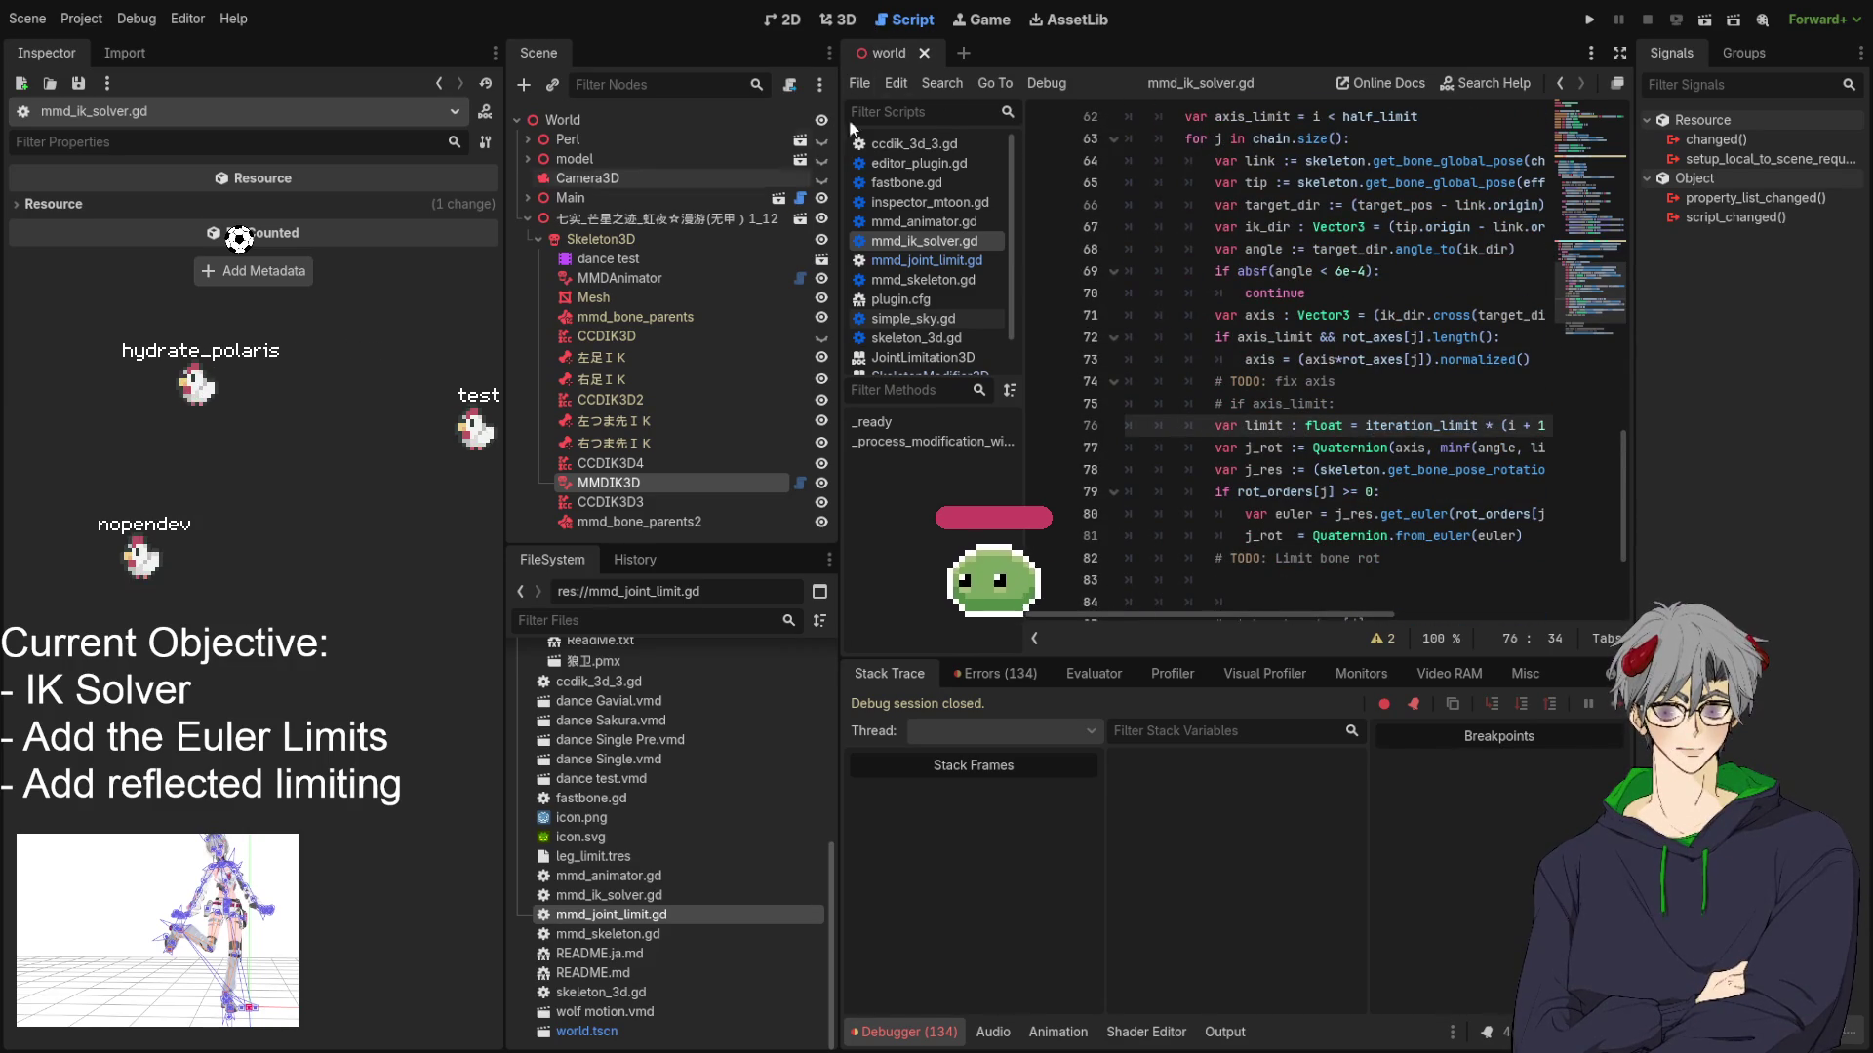
Switch to the 3D view, select the dance test AnimationPlayer and play vmd/dance.
{"action": "key", "text": "ctrl+F2"}
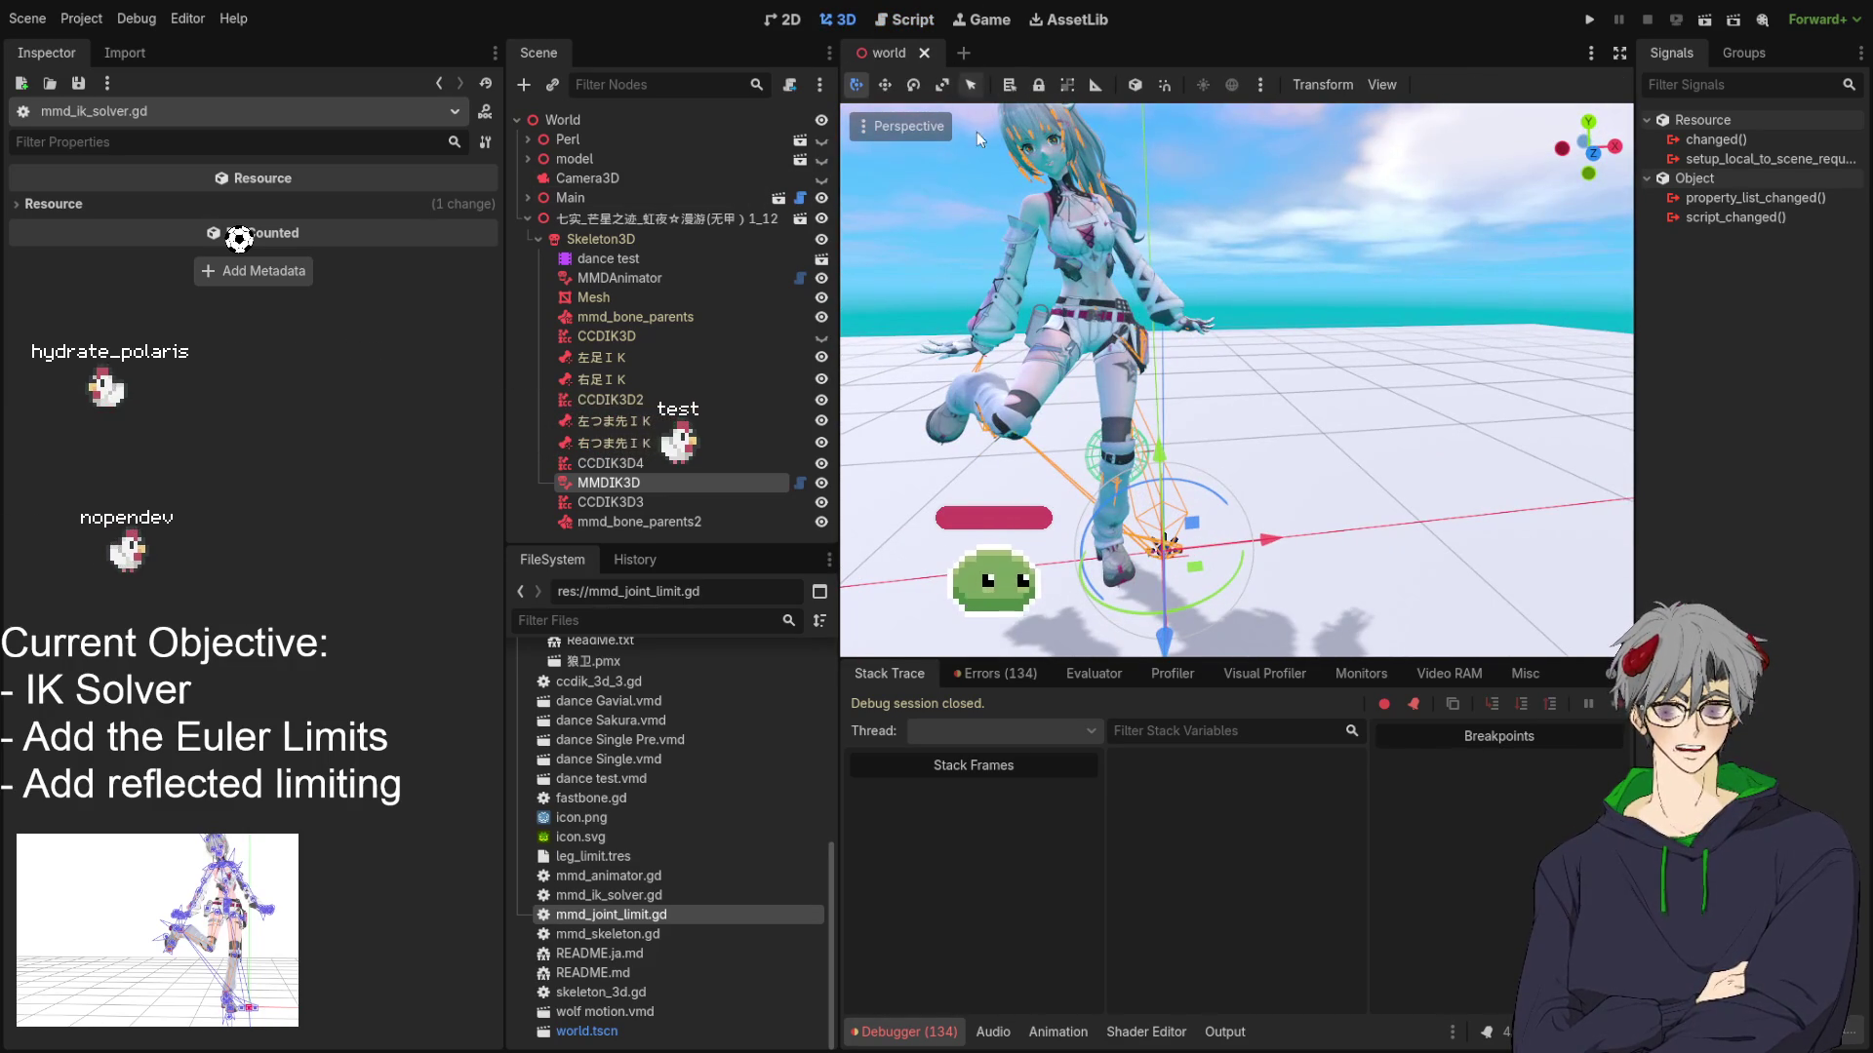
{"action": "left_click", "coordinate": [993, 1032]}
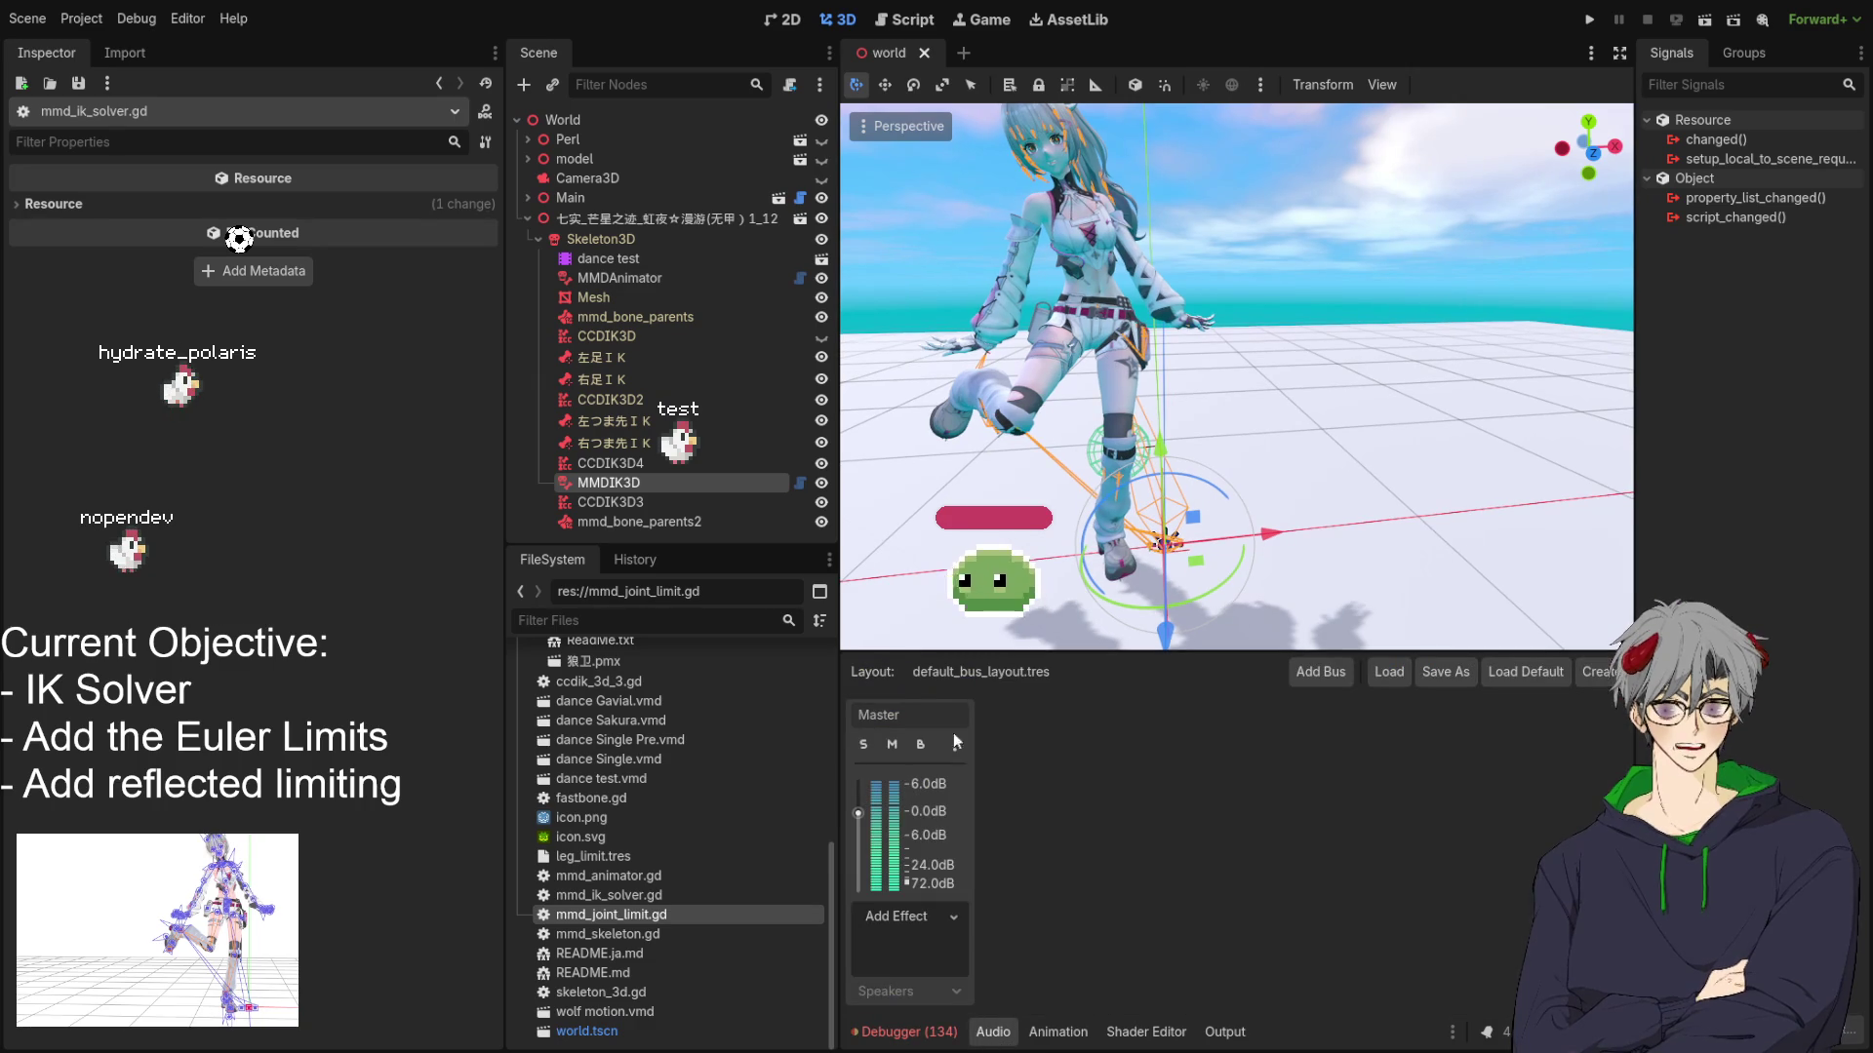
{"action": "left_click", "coordinate": [932, 1034]}
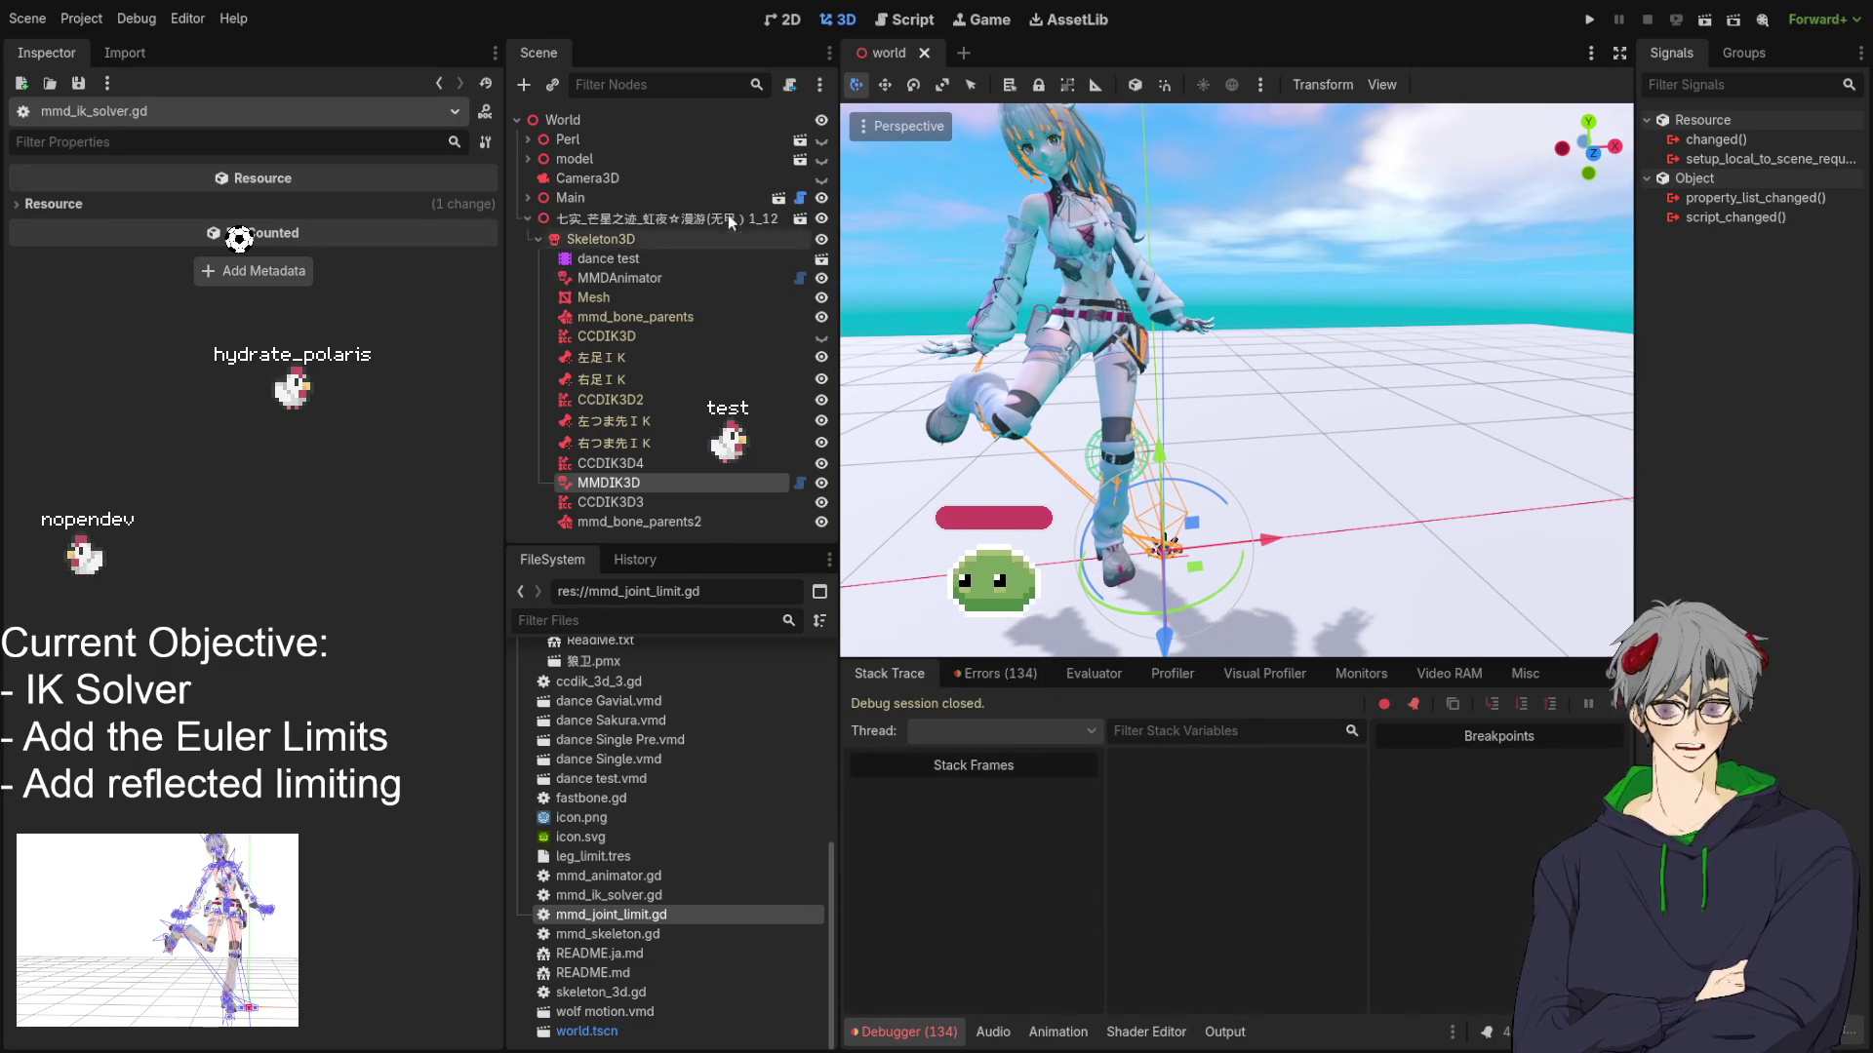
{"action": "left_click", "coordinate": [652, 236]}
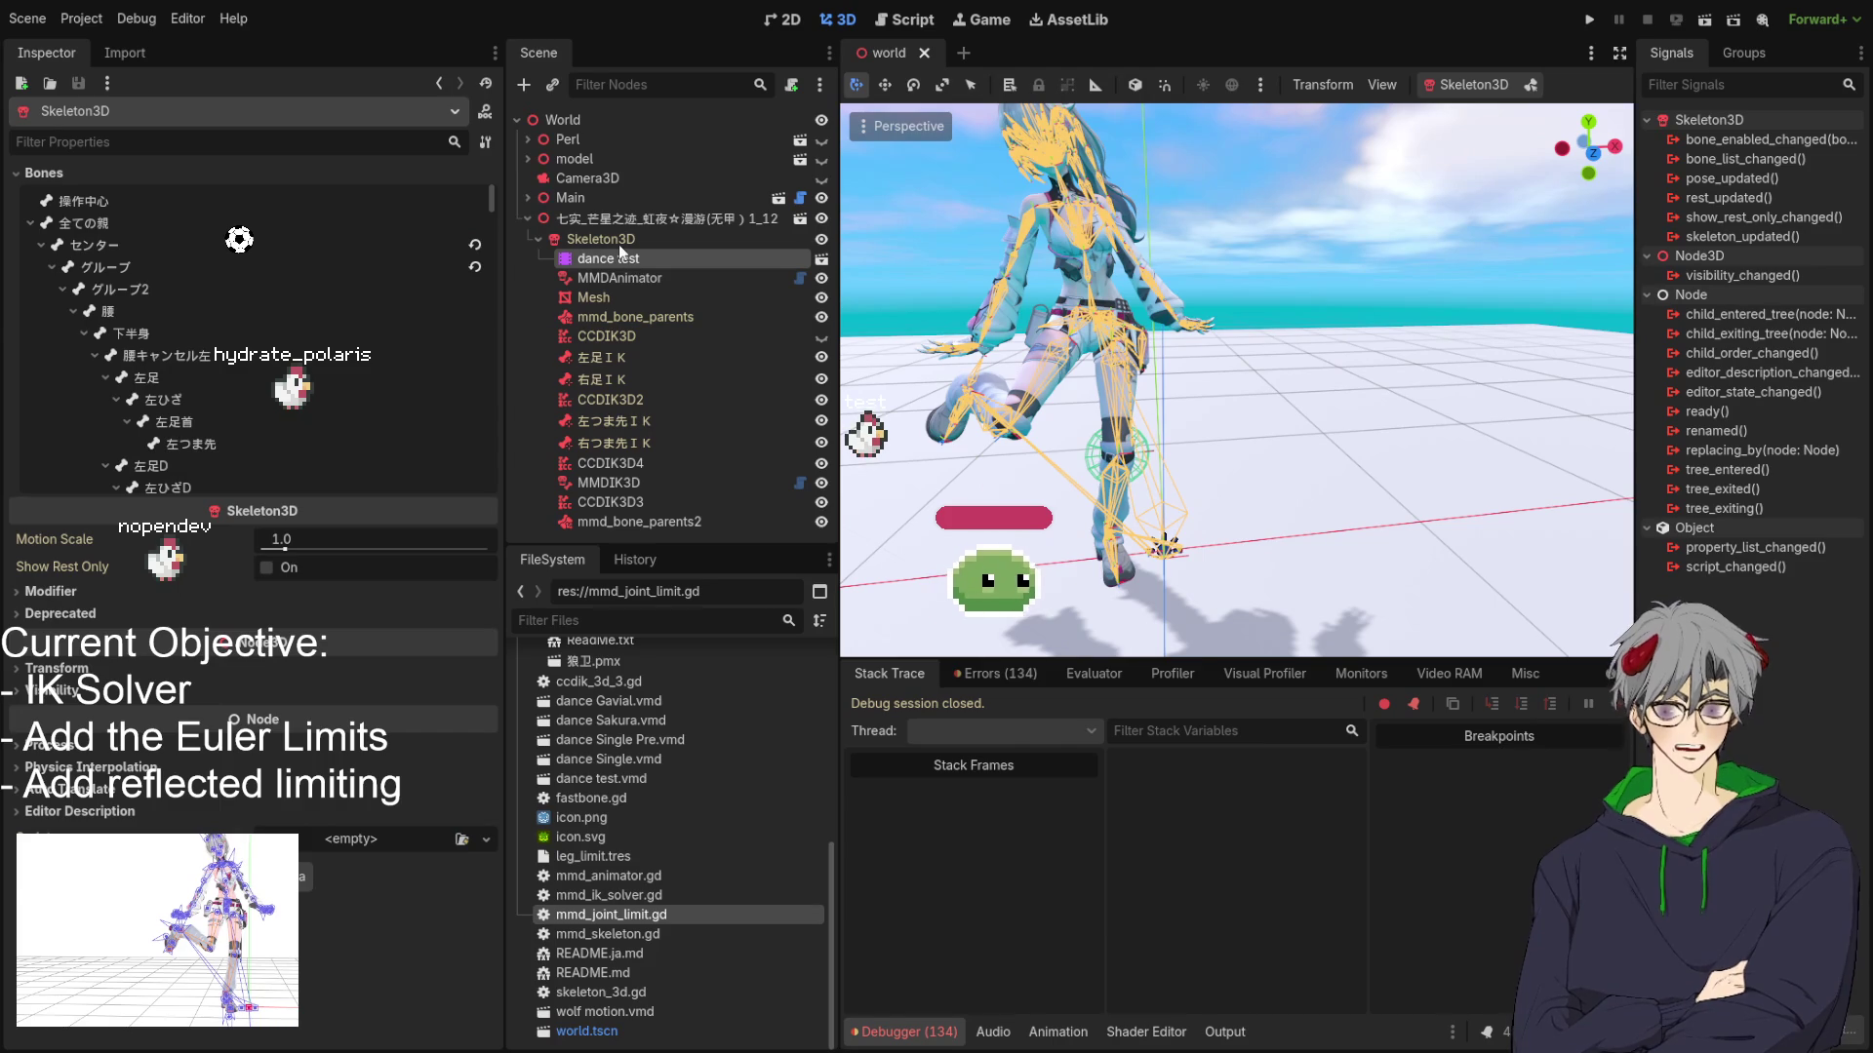
{"action": "left_click", "coordinate": [621, 256]}
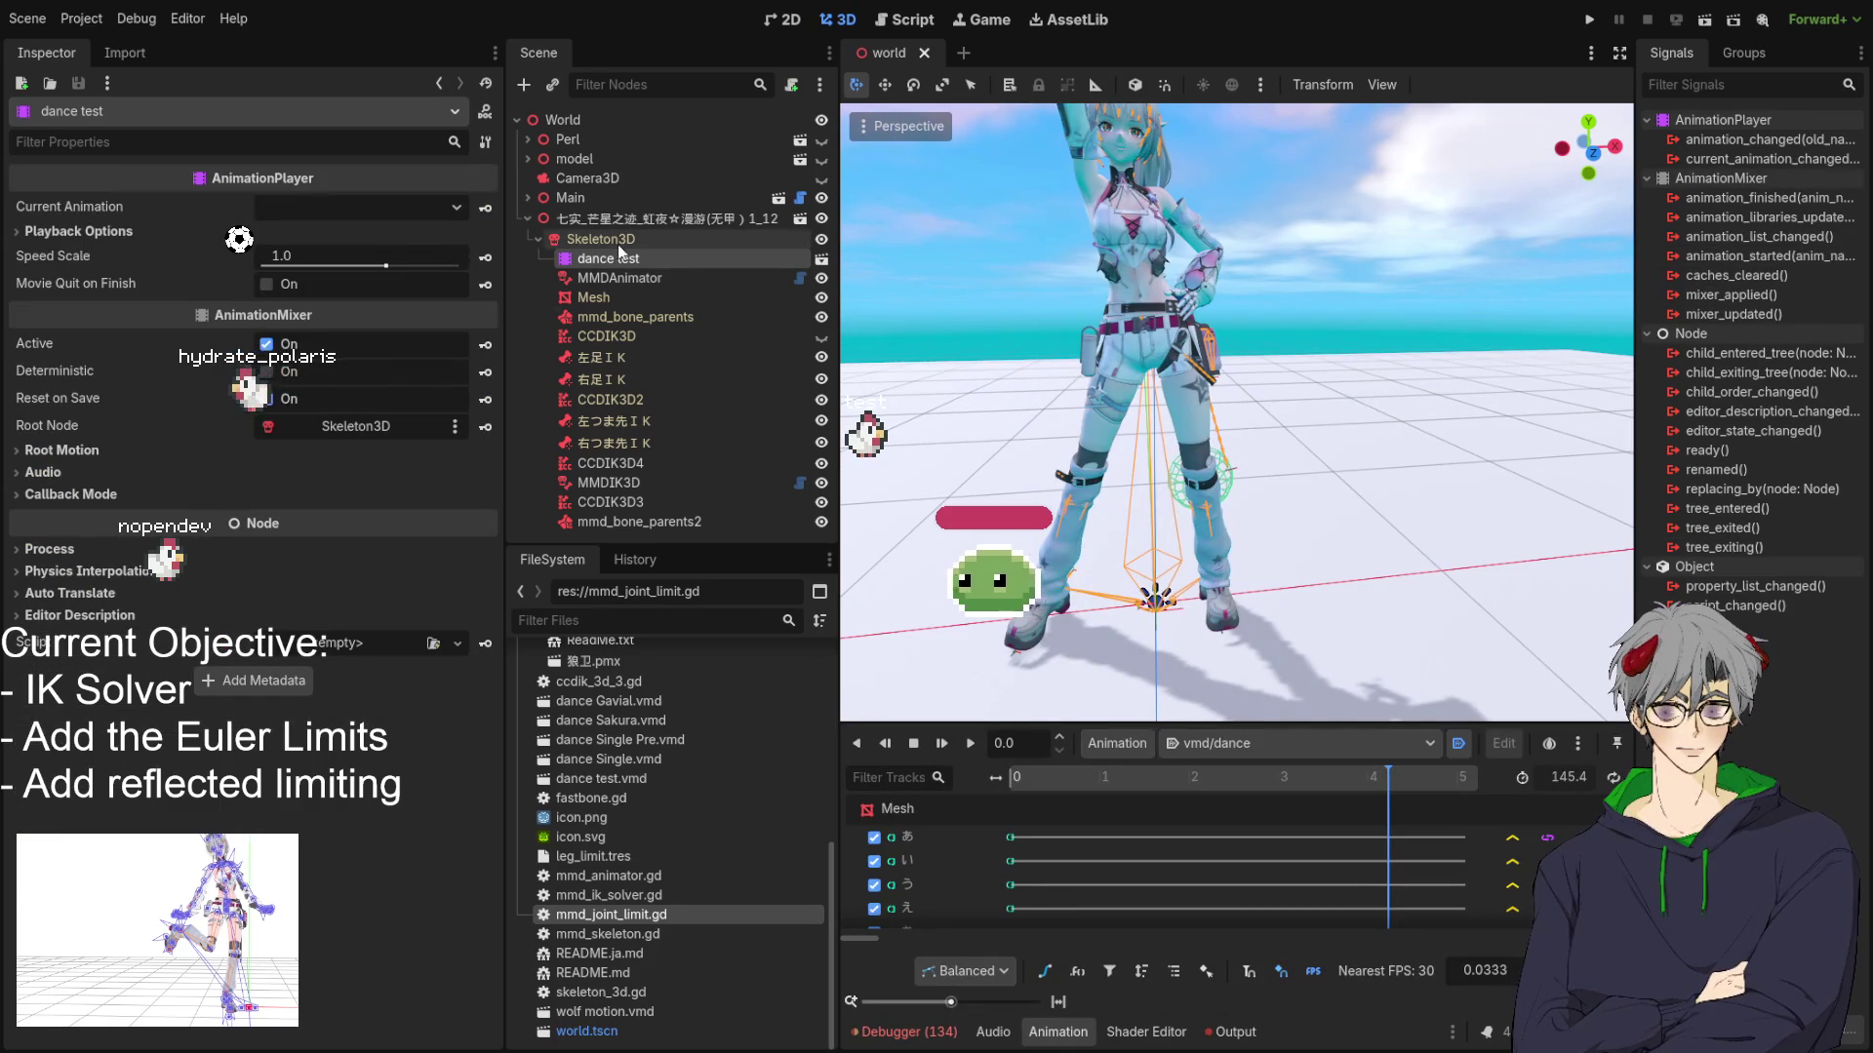
{"action": "left_click", "coordinate": [942, 743]}
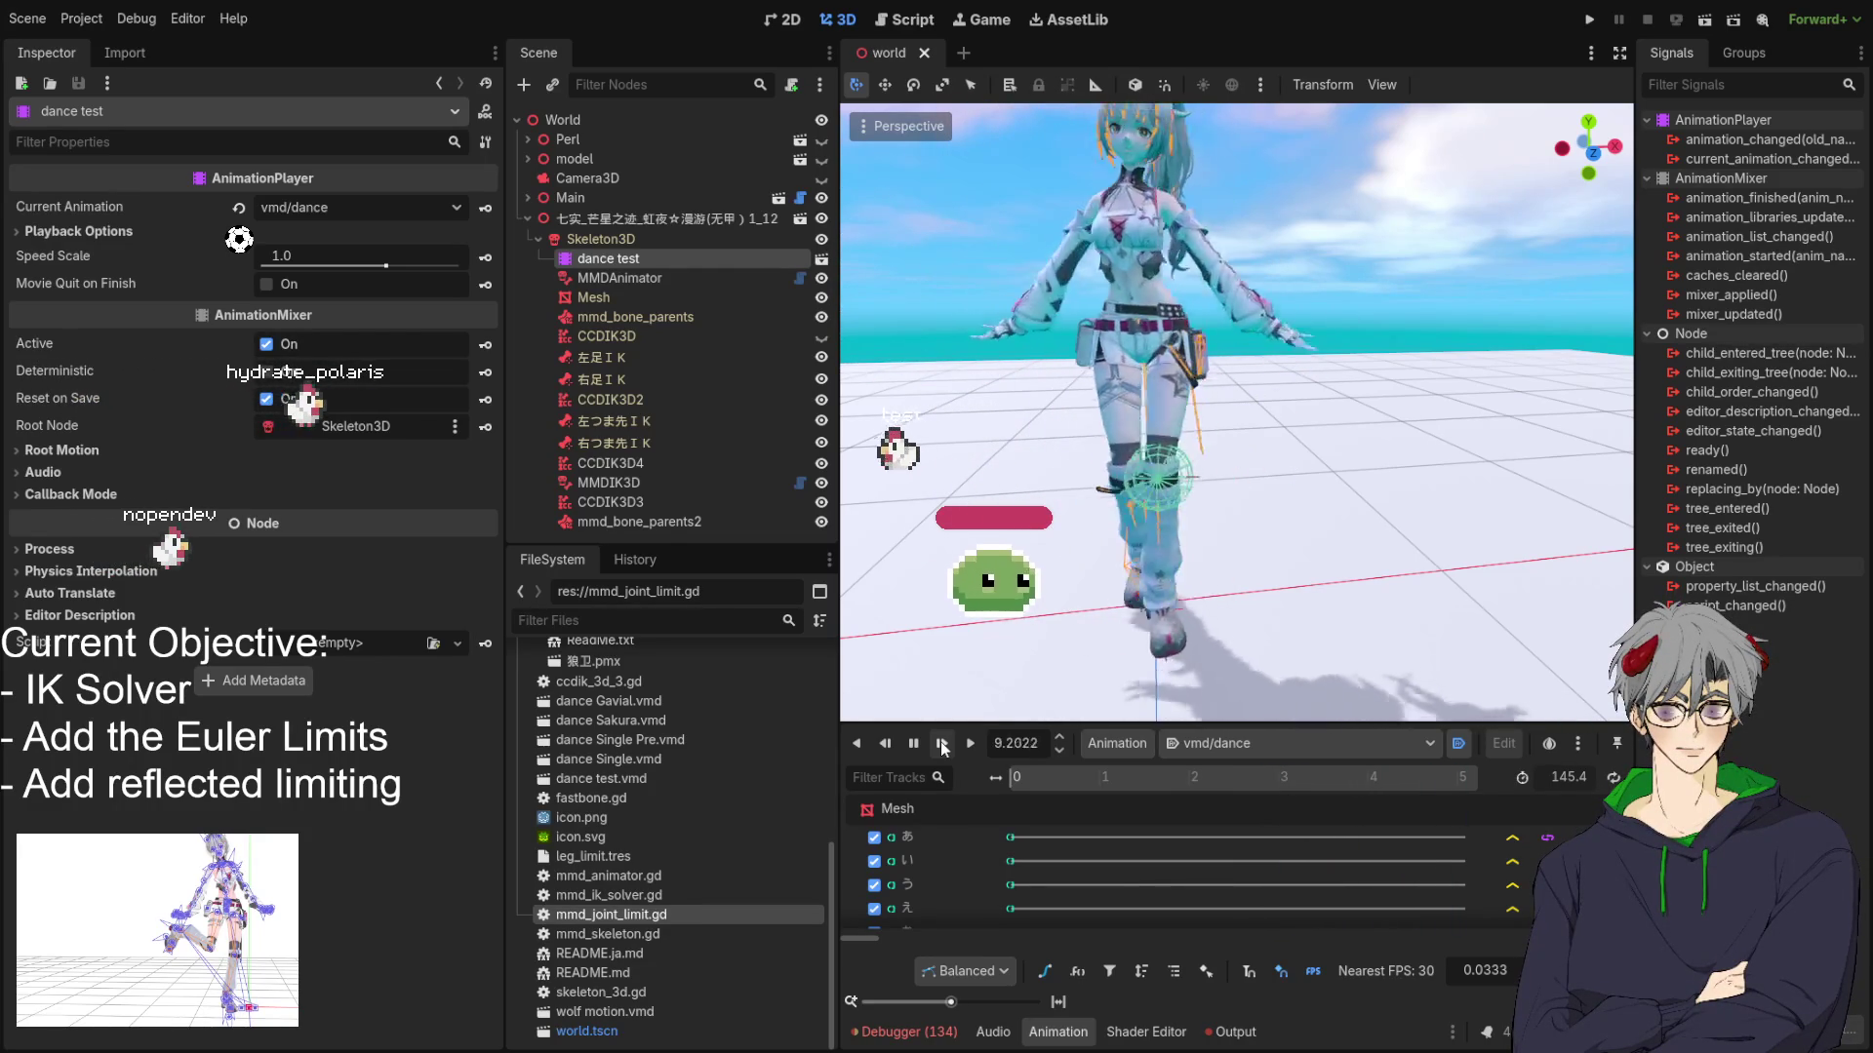
{"action": "left_click", "coordinate": [942, 746]}
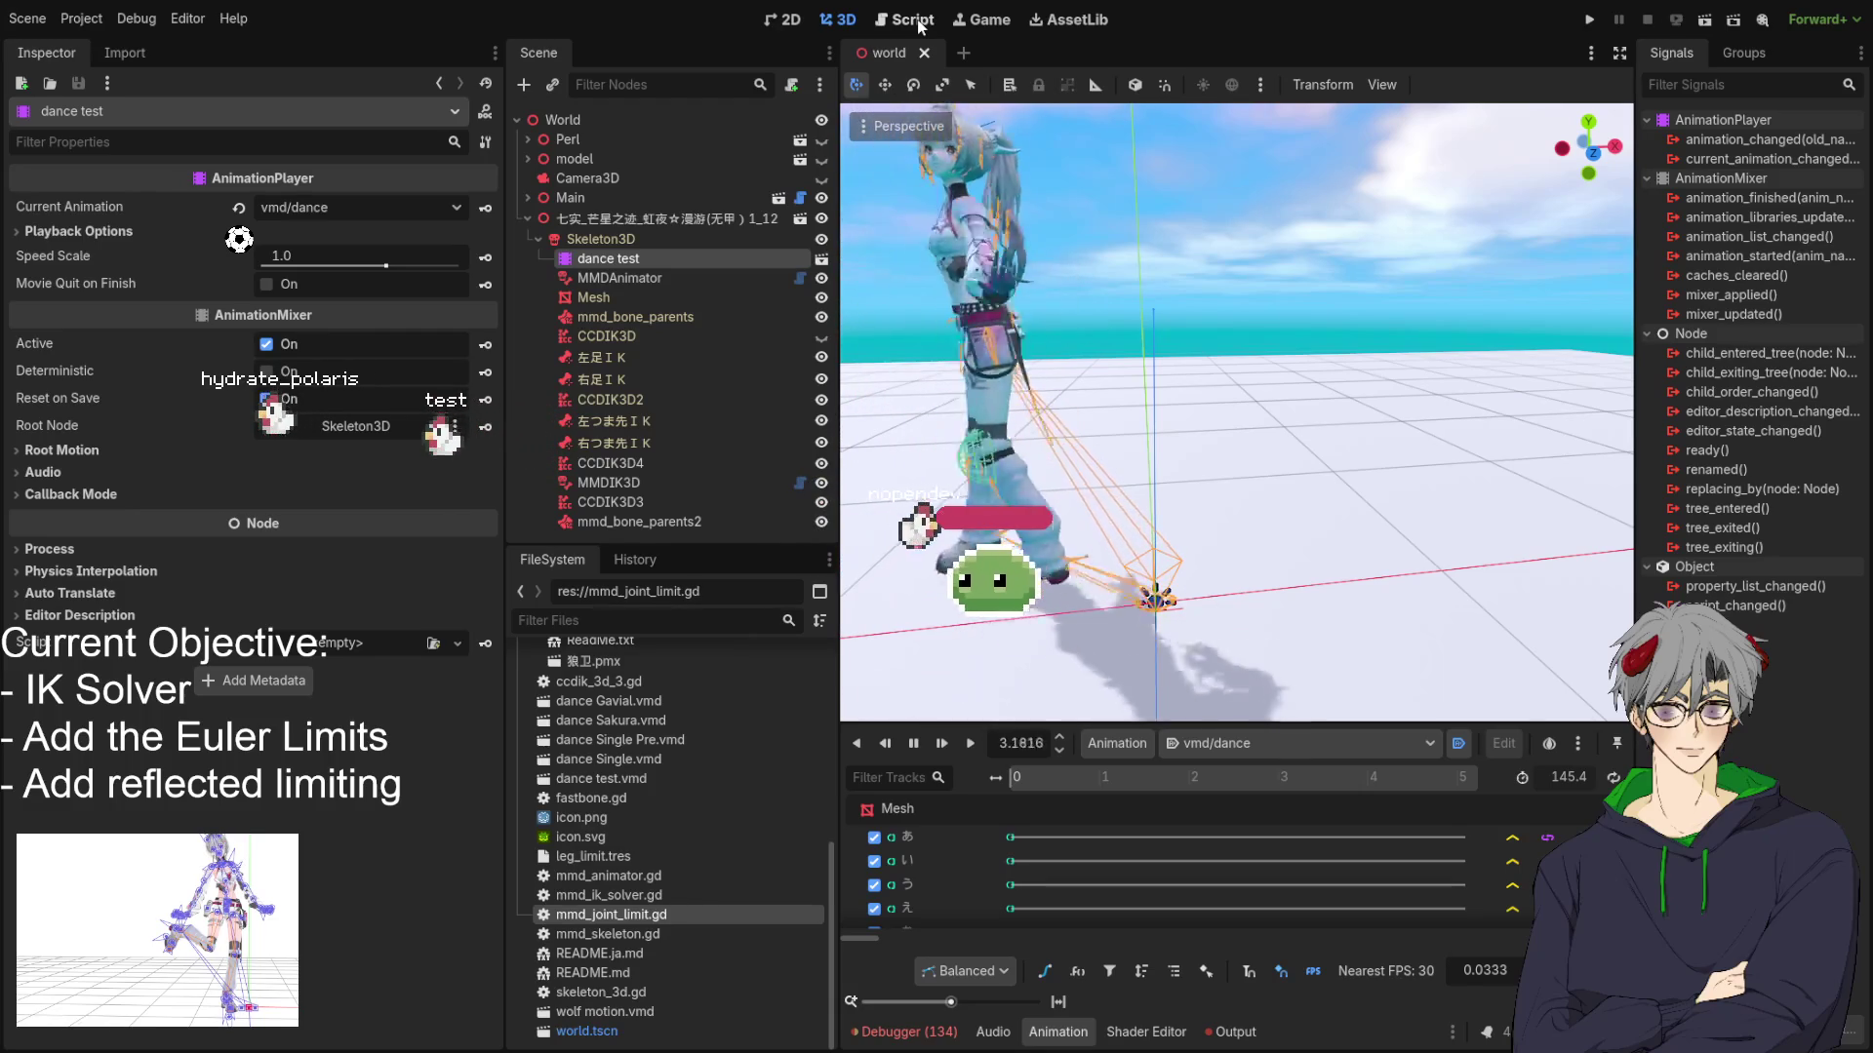
{"action": "left_click", "coordinate": [919, 24]}
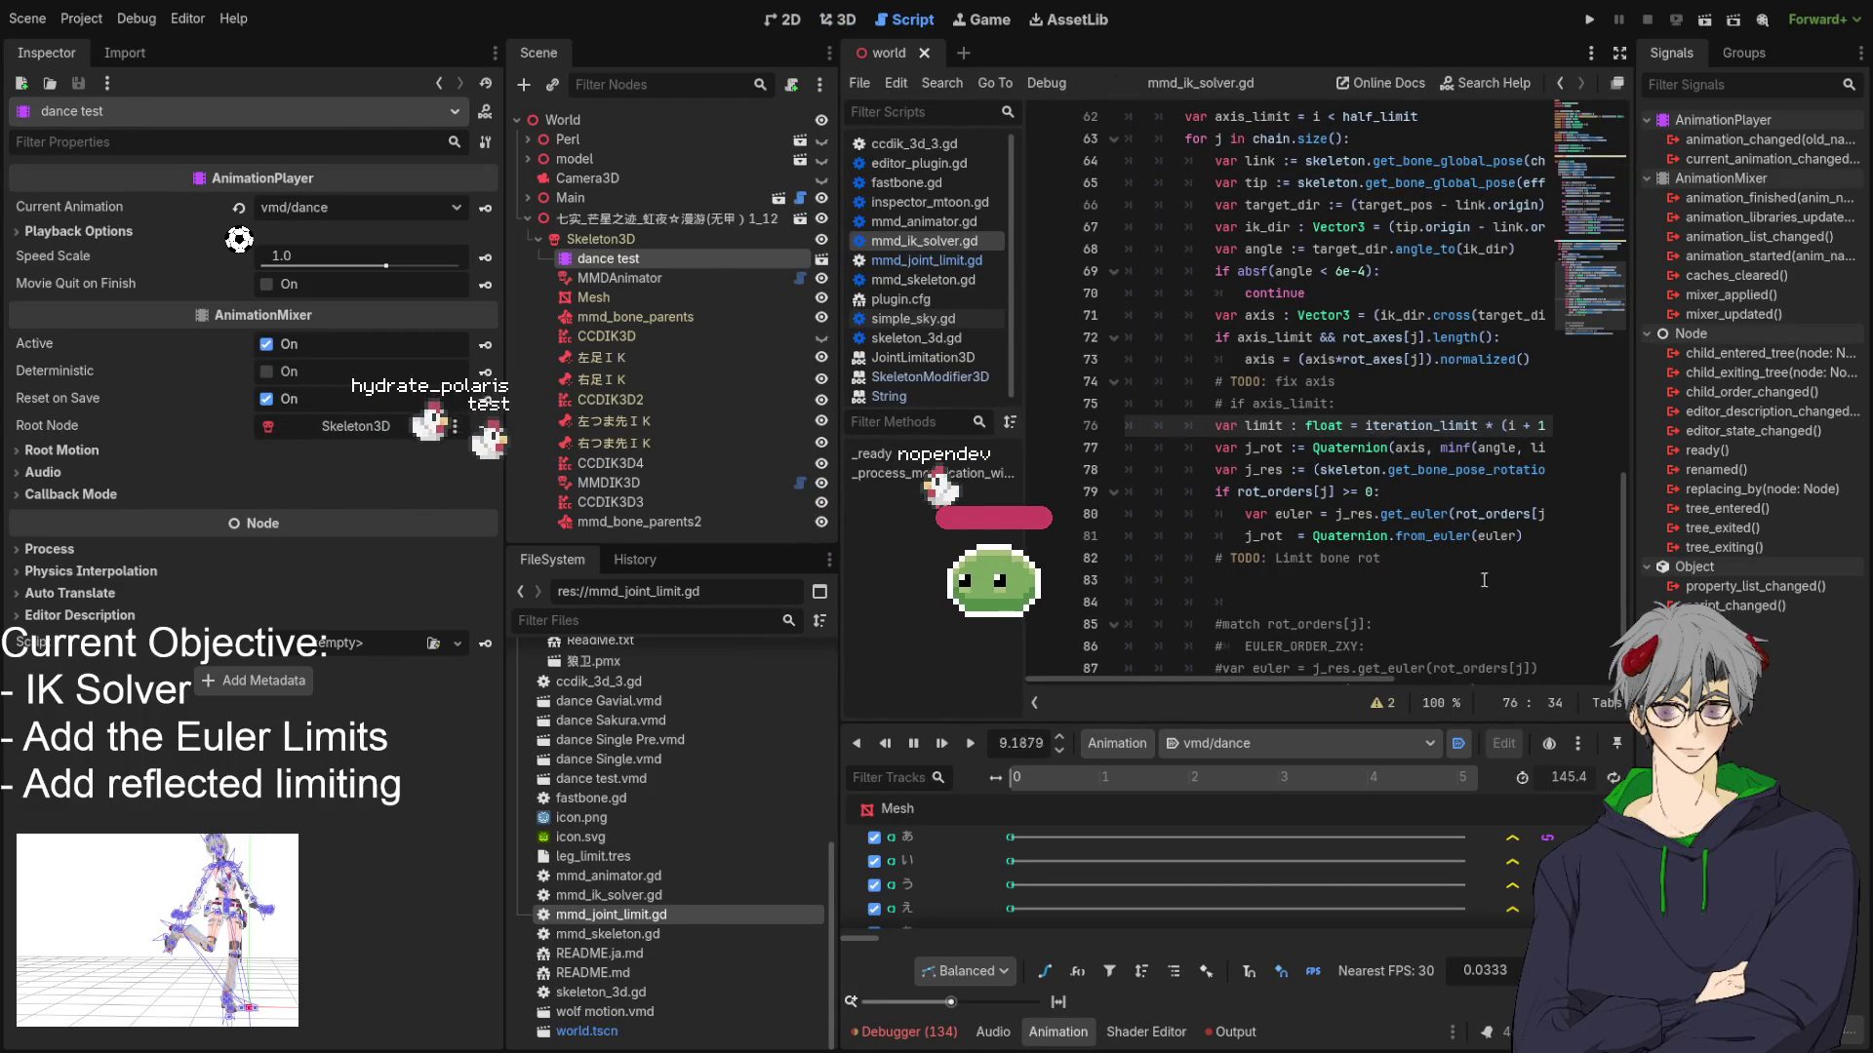
{"action": "scroll", "coordinate": [1376, 478], "scroll_direction": "down", "scroll_amount": 2}
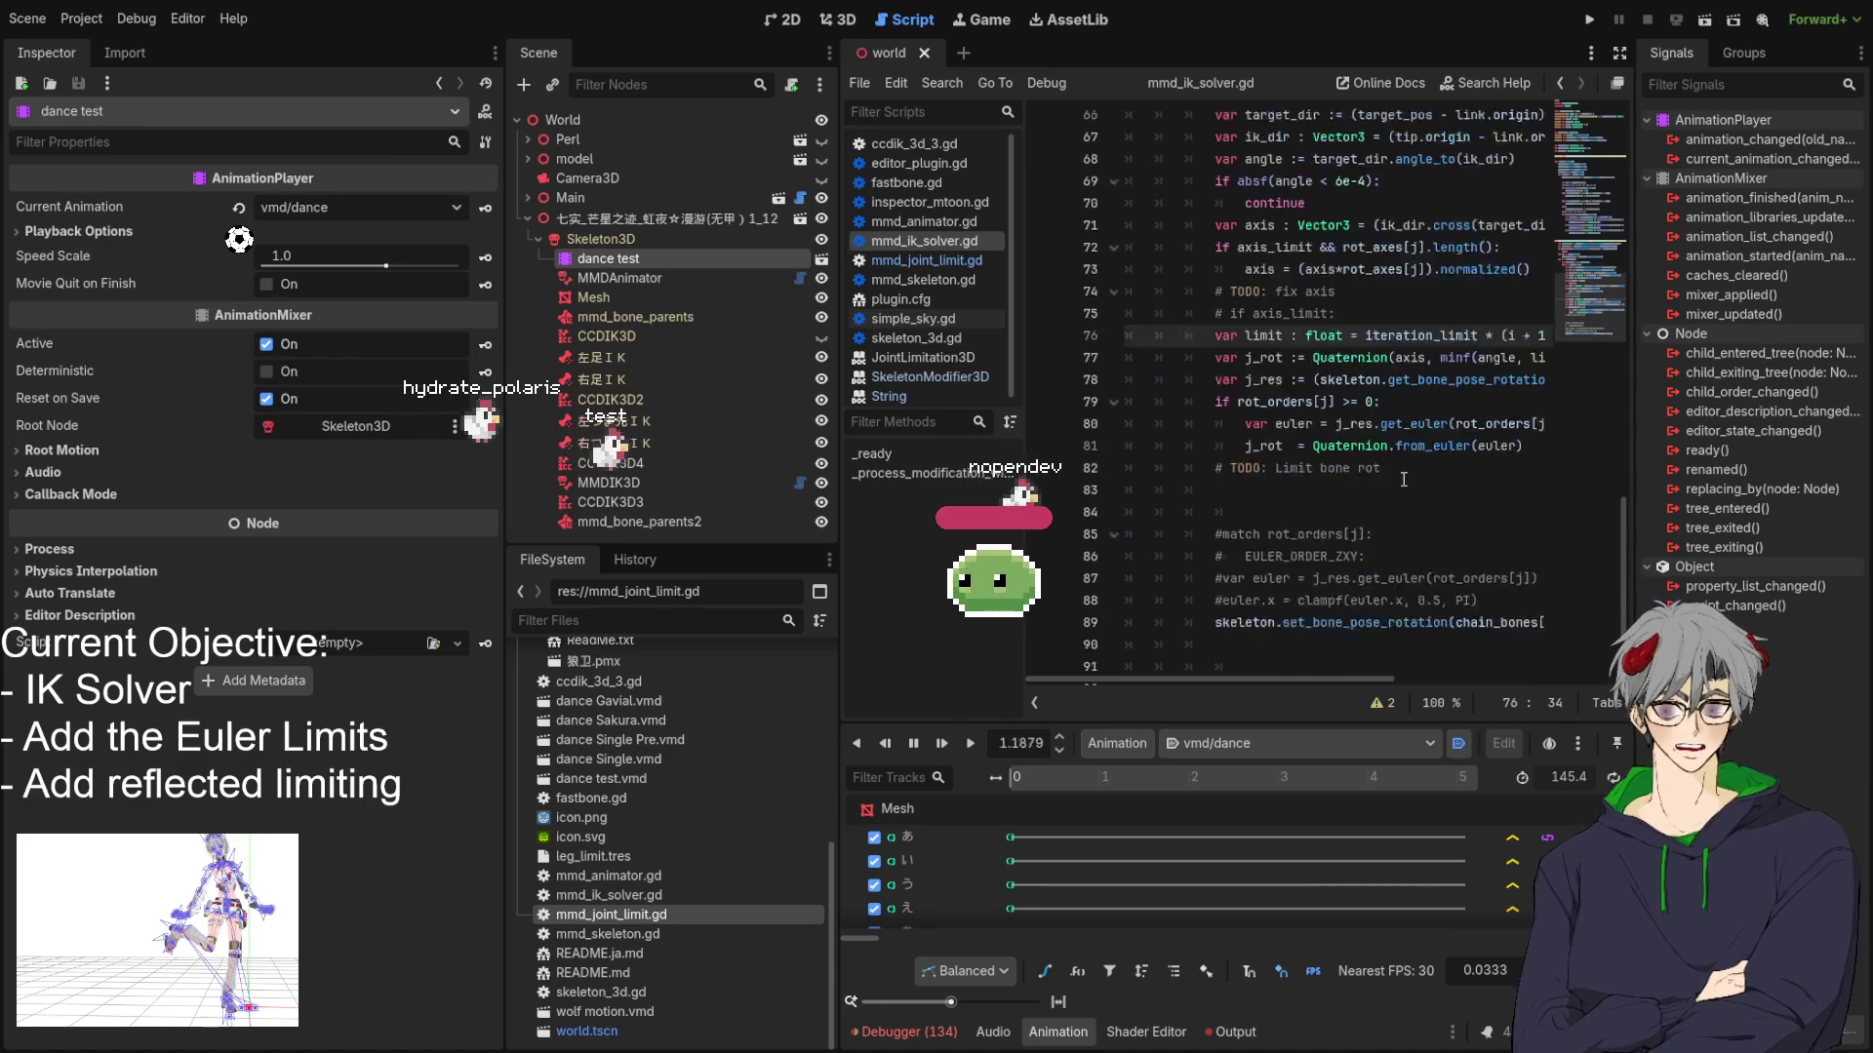
{"action": "scroll", "coordinate": [1361, 449], "scroll_direction": "up", "scroll_amount": 4}
{"action": "scroll", "coordinate": [1342, 409], "scroll_direction": "down", "scroll_amount": 3}
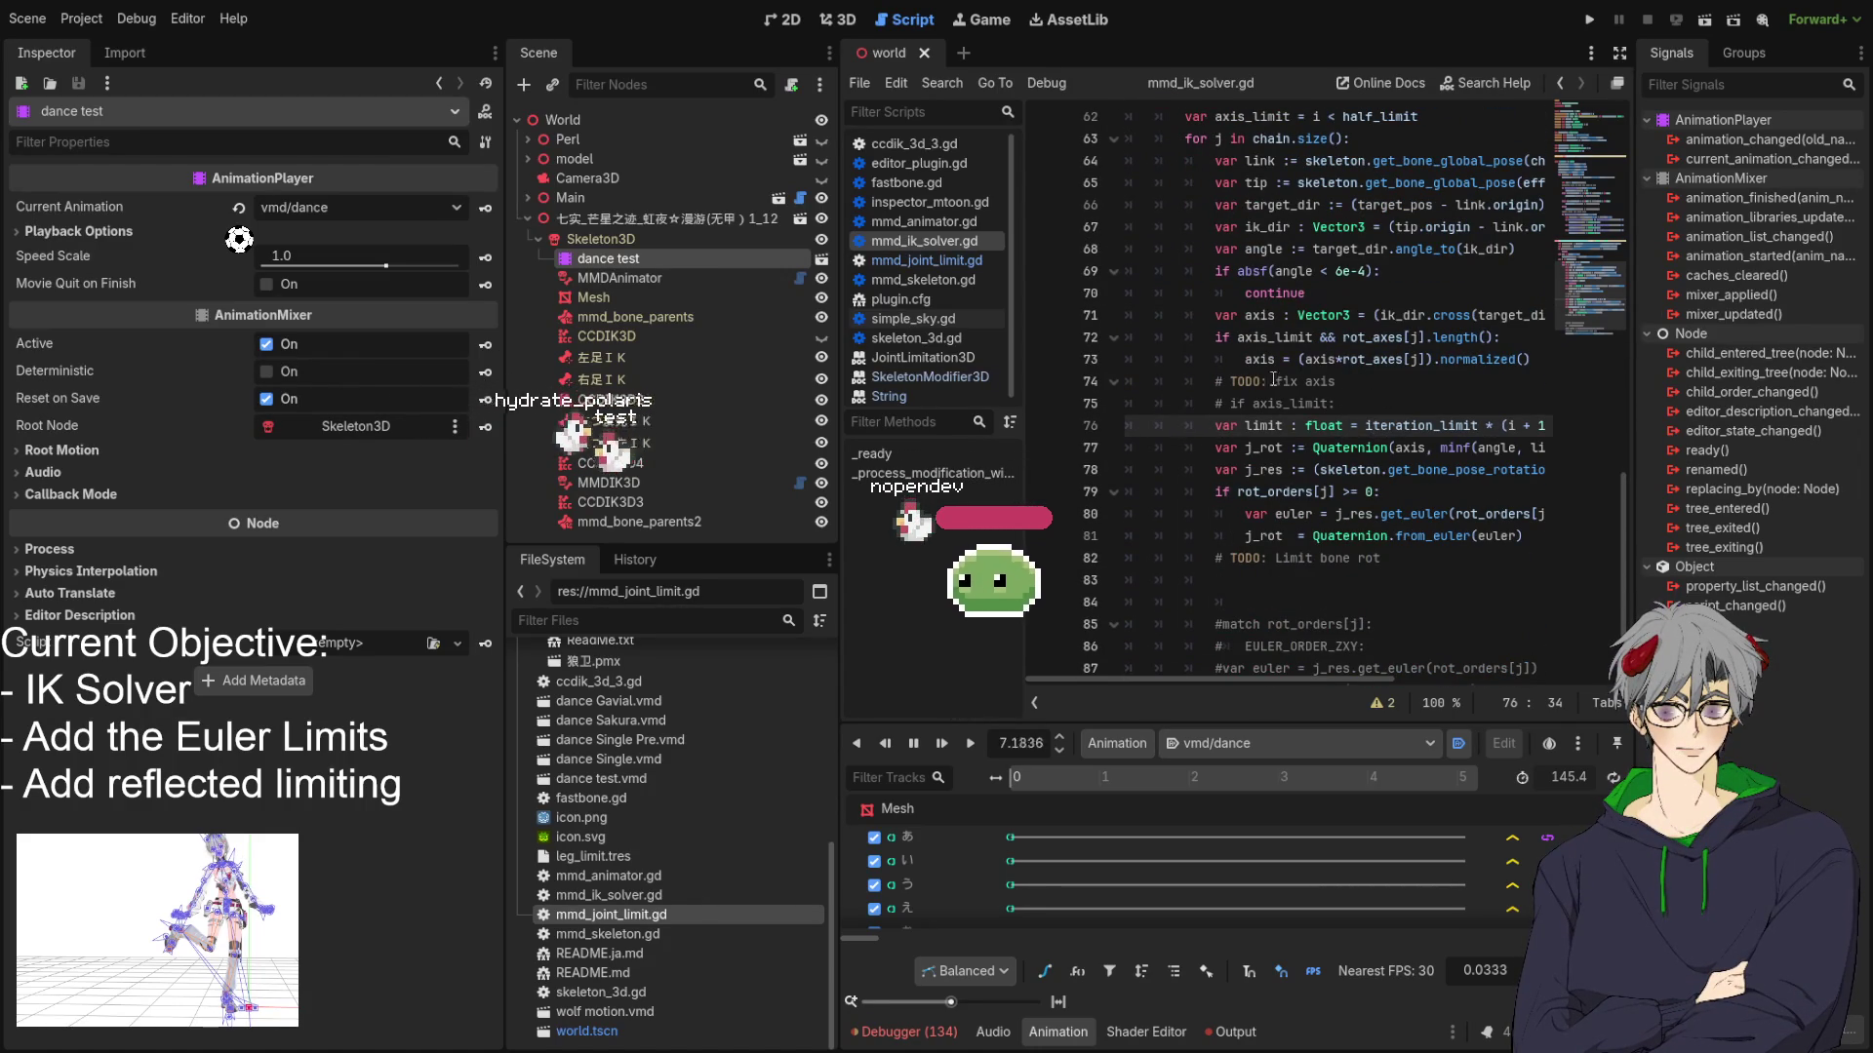
{"action": "left_click", "coordinate": [835, 22]}
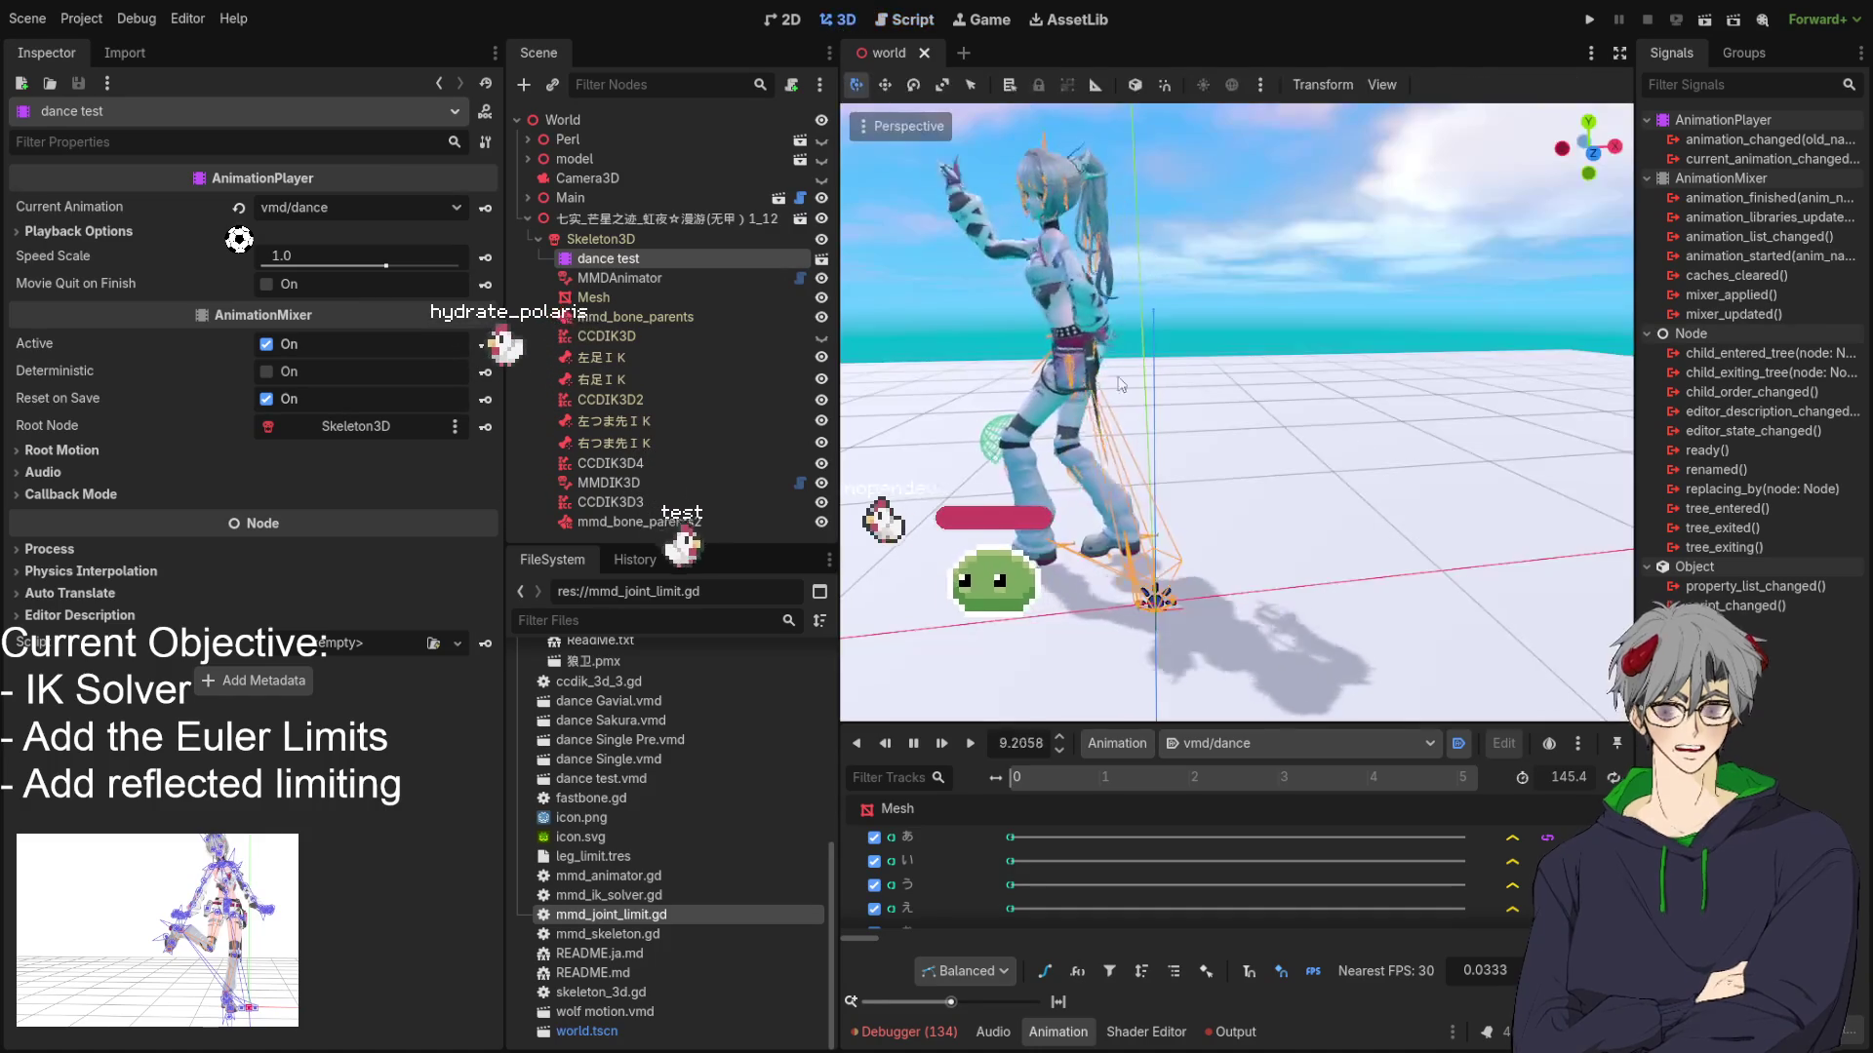
{"action": "scroll", "coordinate": [1305, 534], "scroll_direction": "down", "scroll_amount": 5}
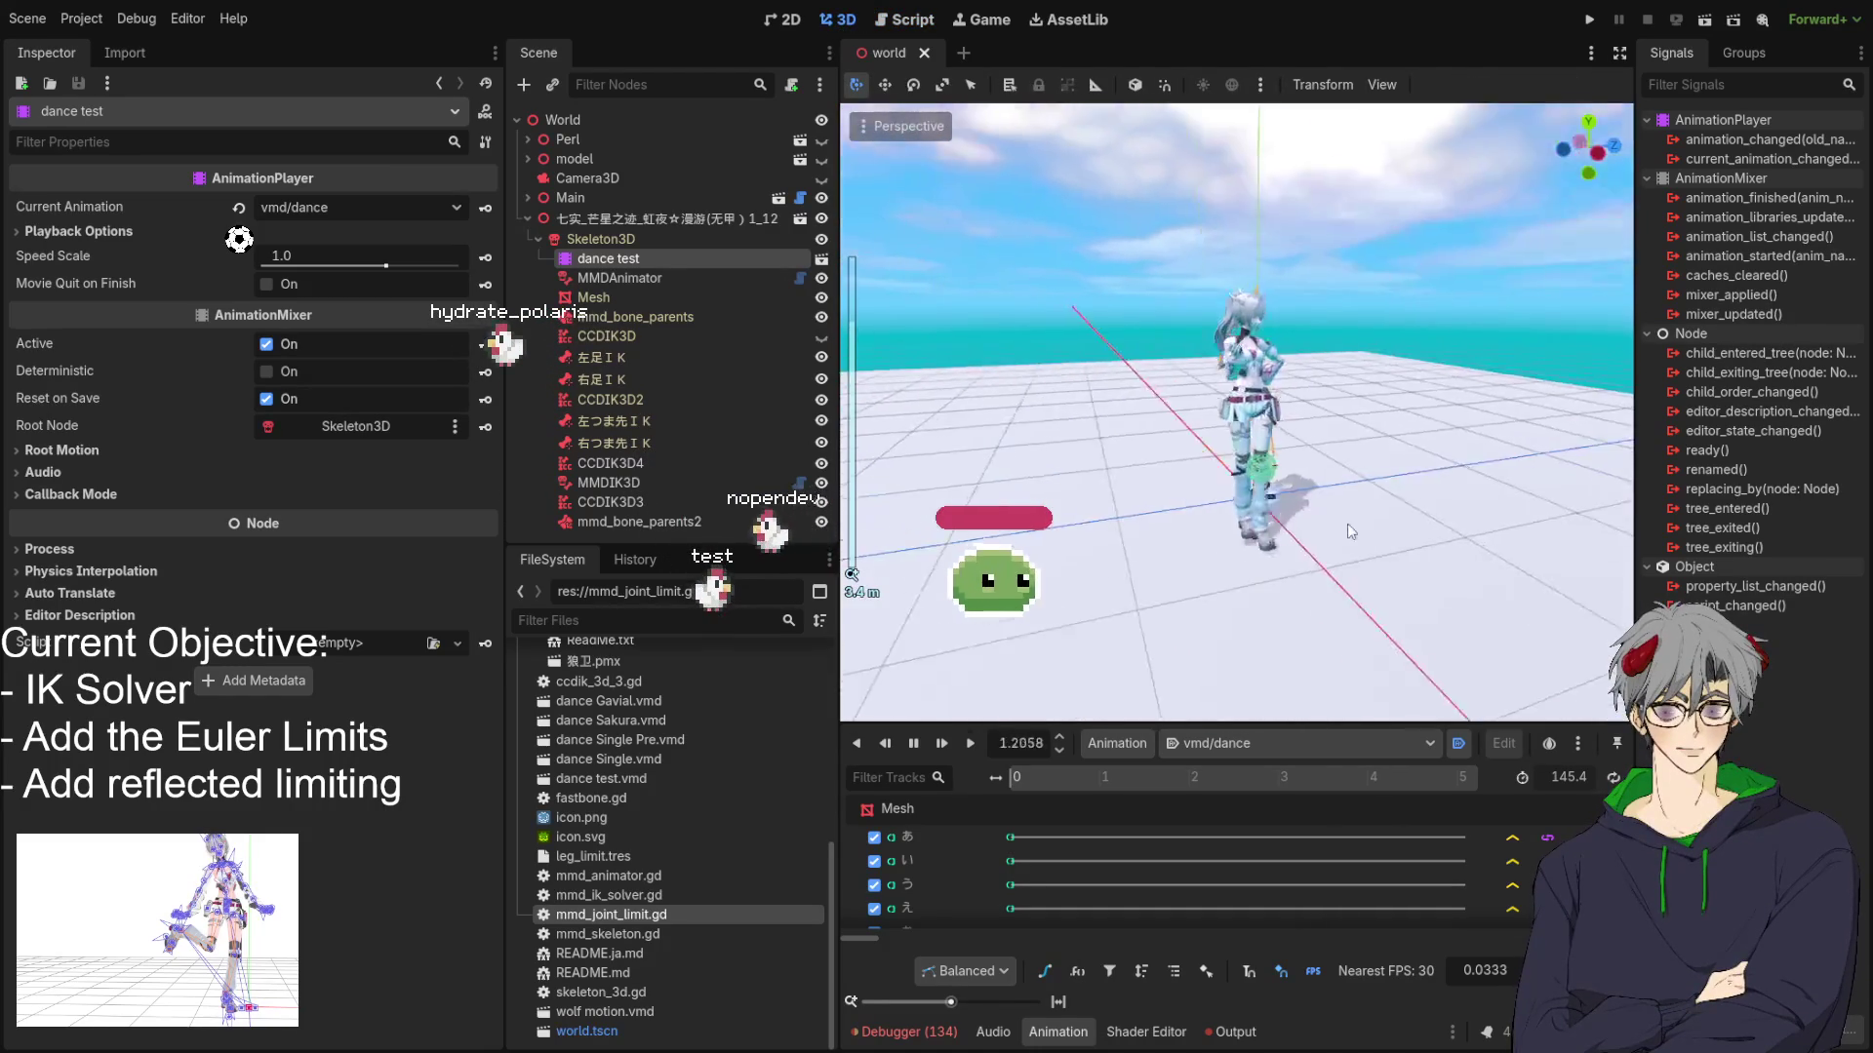
{"action": "scroll", "coordinate": [1079, 478], "scroll_direction": "up", "scroll_amount": 5}
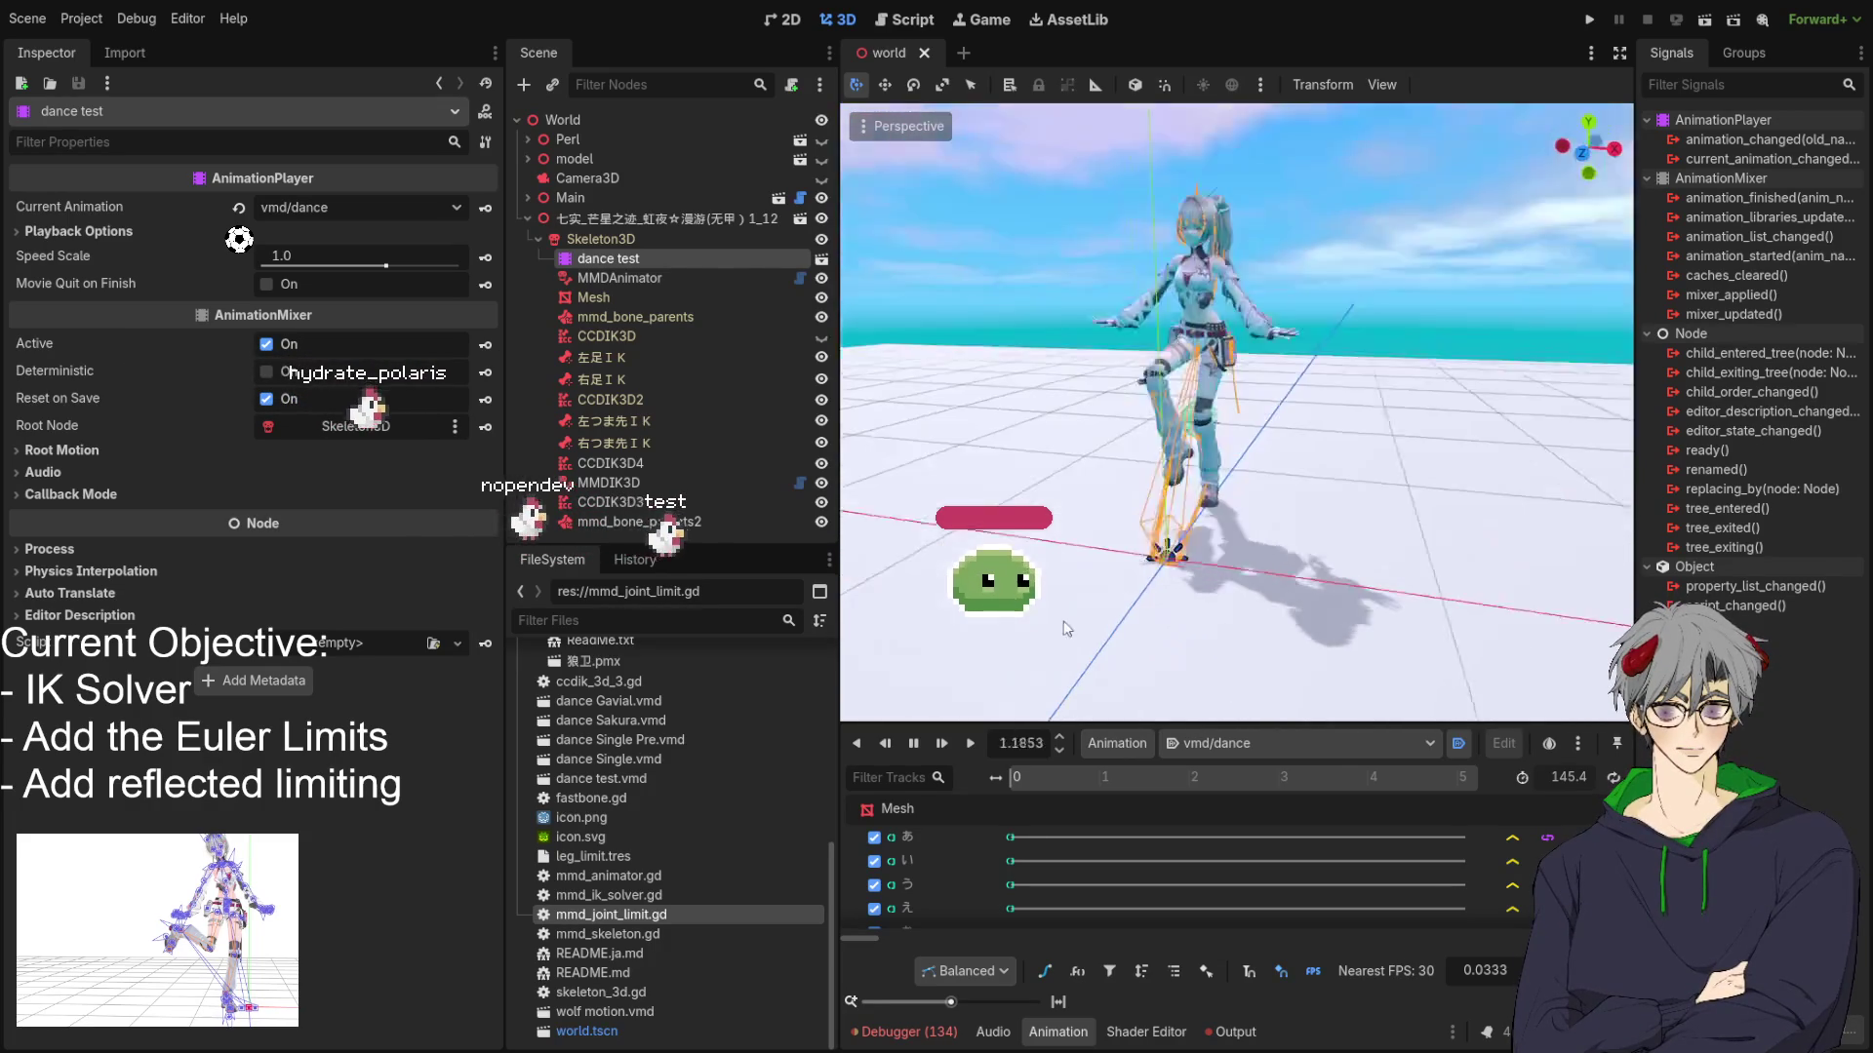
Stop the dance playback and park the animation at 4.2333 seconds.
{"action": "mouse_move", "coordinate": [1110, 618]}
{"action": "left_mouse_down"}
{"action": "mouse_move", "coordinate": [926, 122]}
{"action": "mouse_move", "coordinate": [1254, 595]}
{"action": "mouse_move", "coordinate": [1088, 589]}
{"action": "left_mouse_up"}
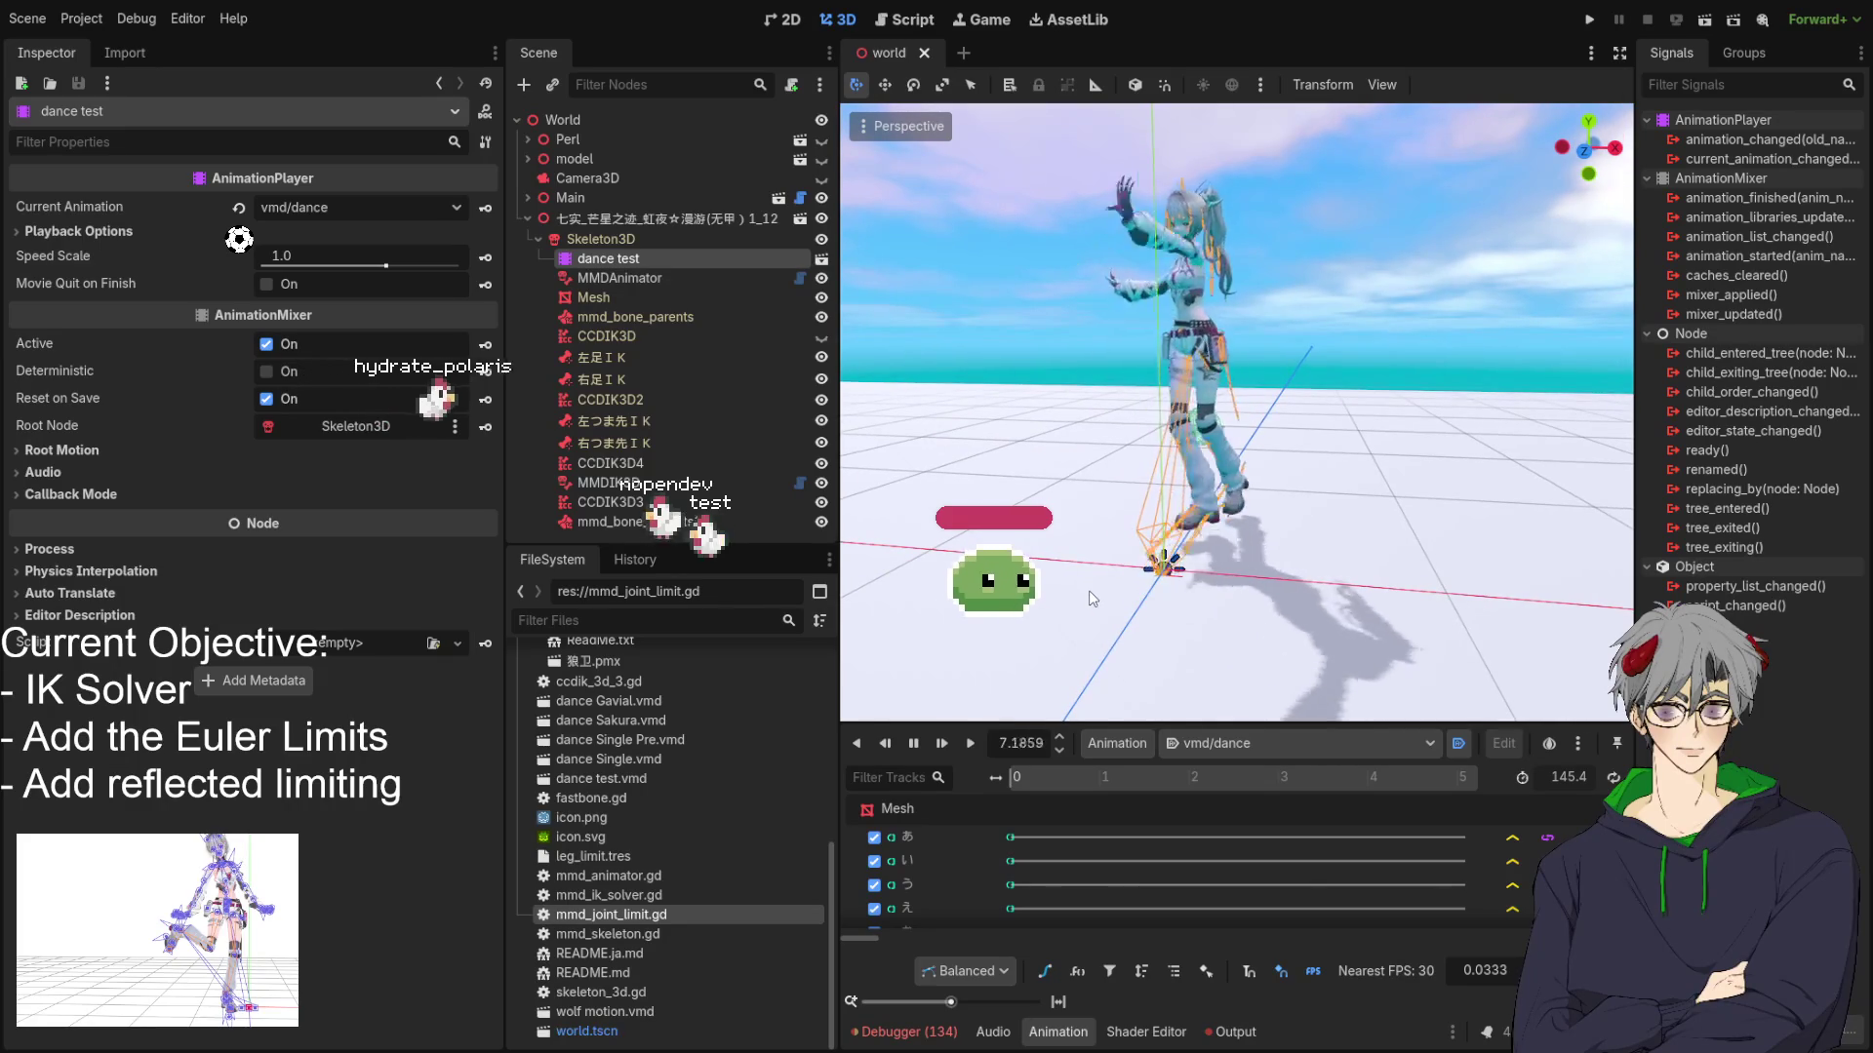
{"action": "mouse_move", "coordinate": [1202, 563]}
{"action": "left_mouse_down"}
{"action": "mouse_move", "coordinate": [1357, 521]}
{"action": "mouse_move", "coordinate": [1332, 583]}
{"action": "left_mouse_up"}
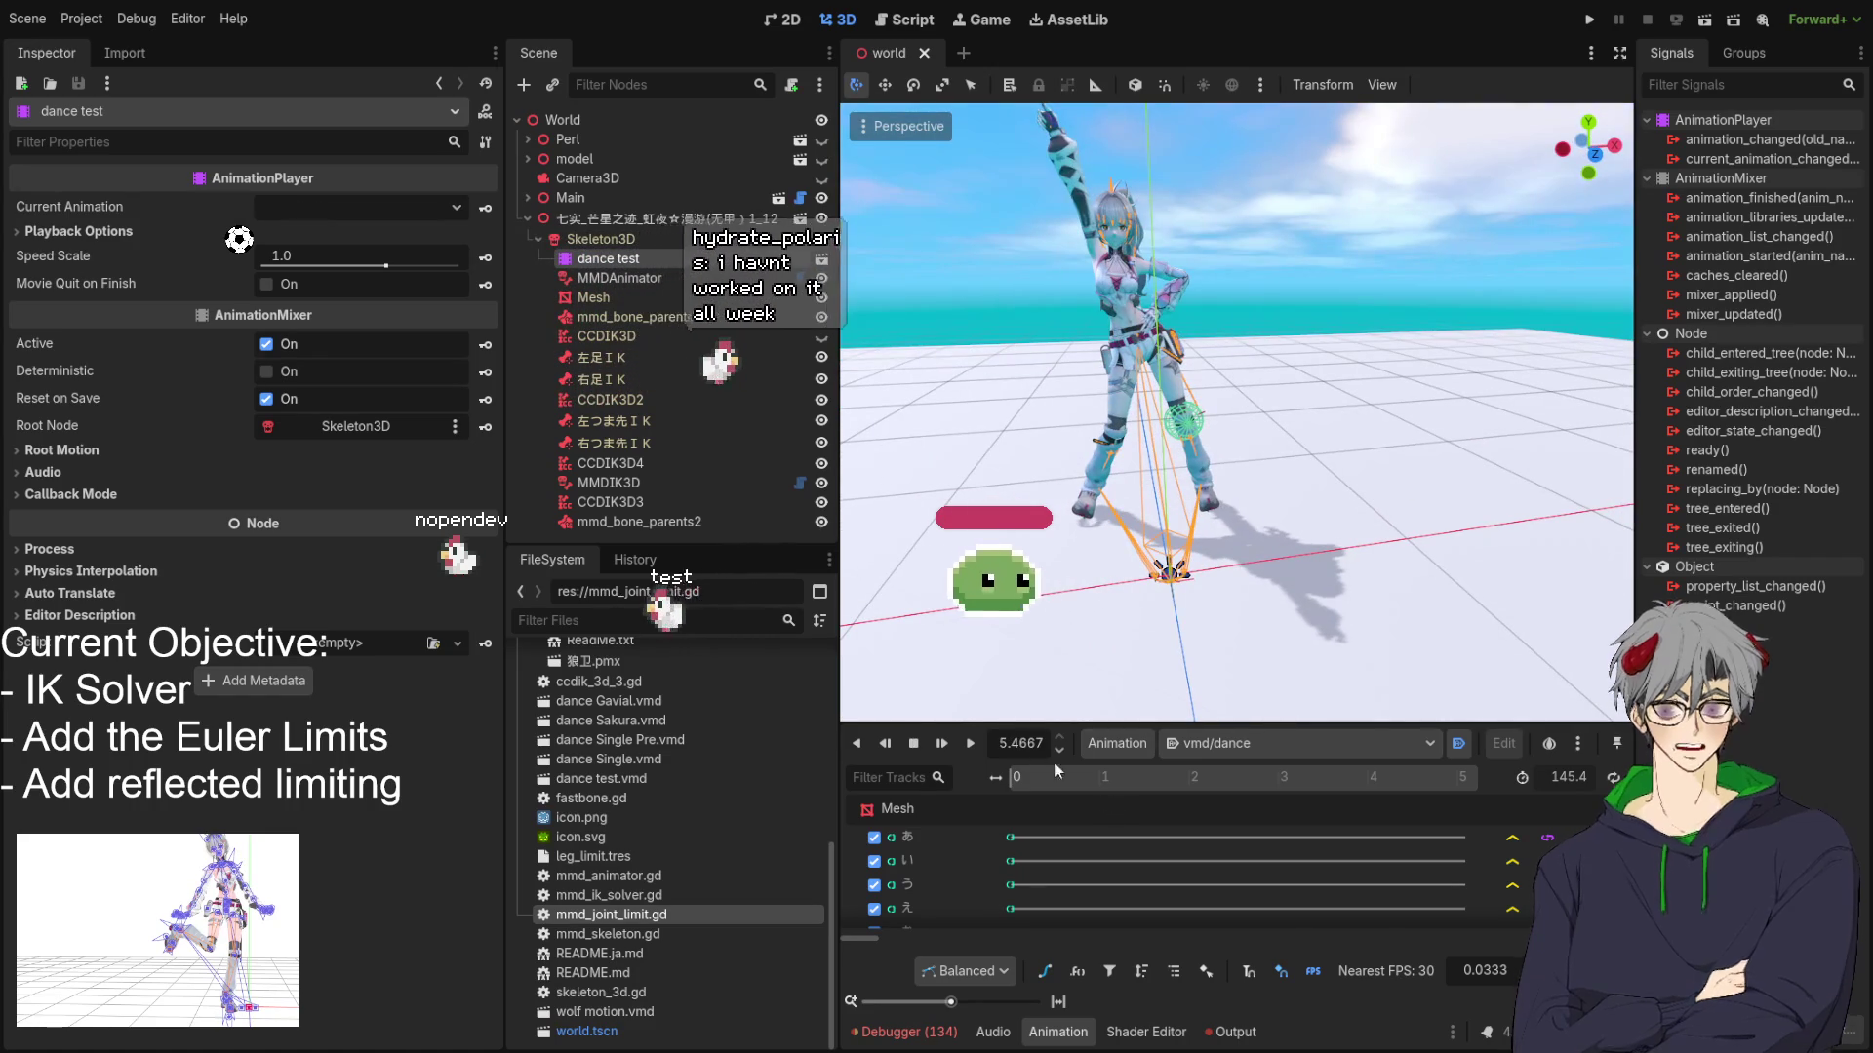
{"action": "left_click", "coordinate": [971, 741]}
{"action": "left_click", "coordinate": [921, 746]}
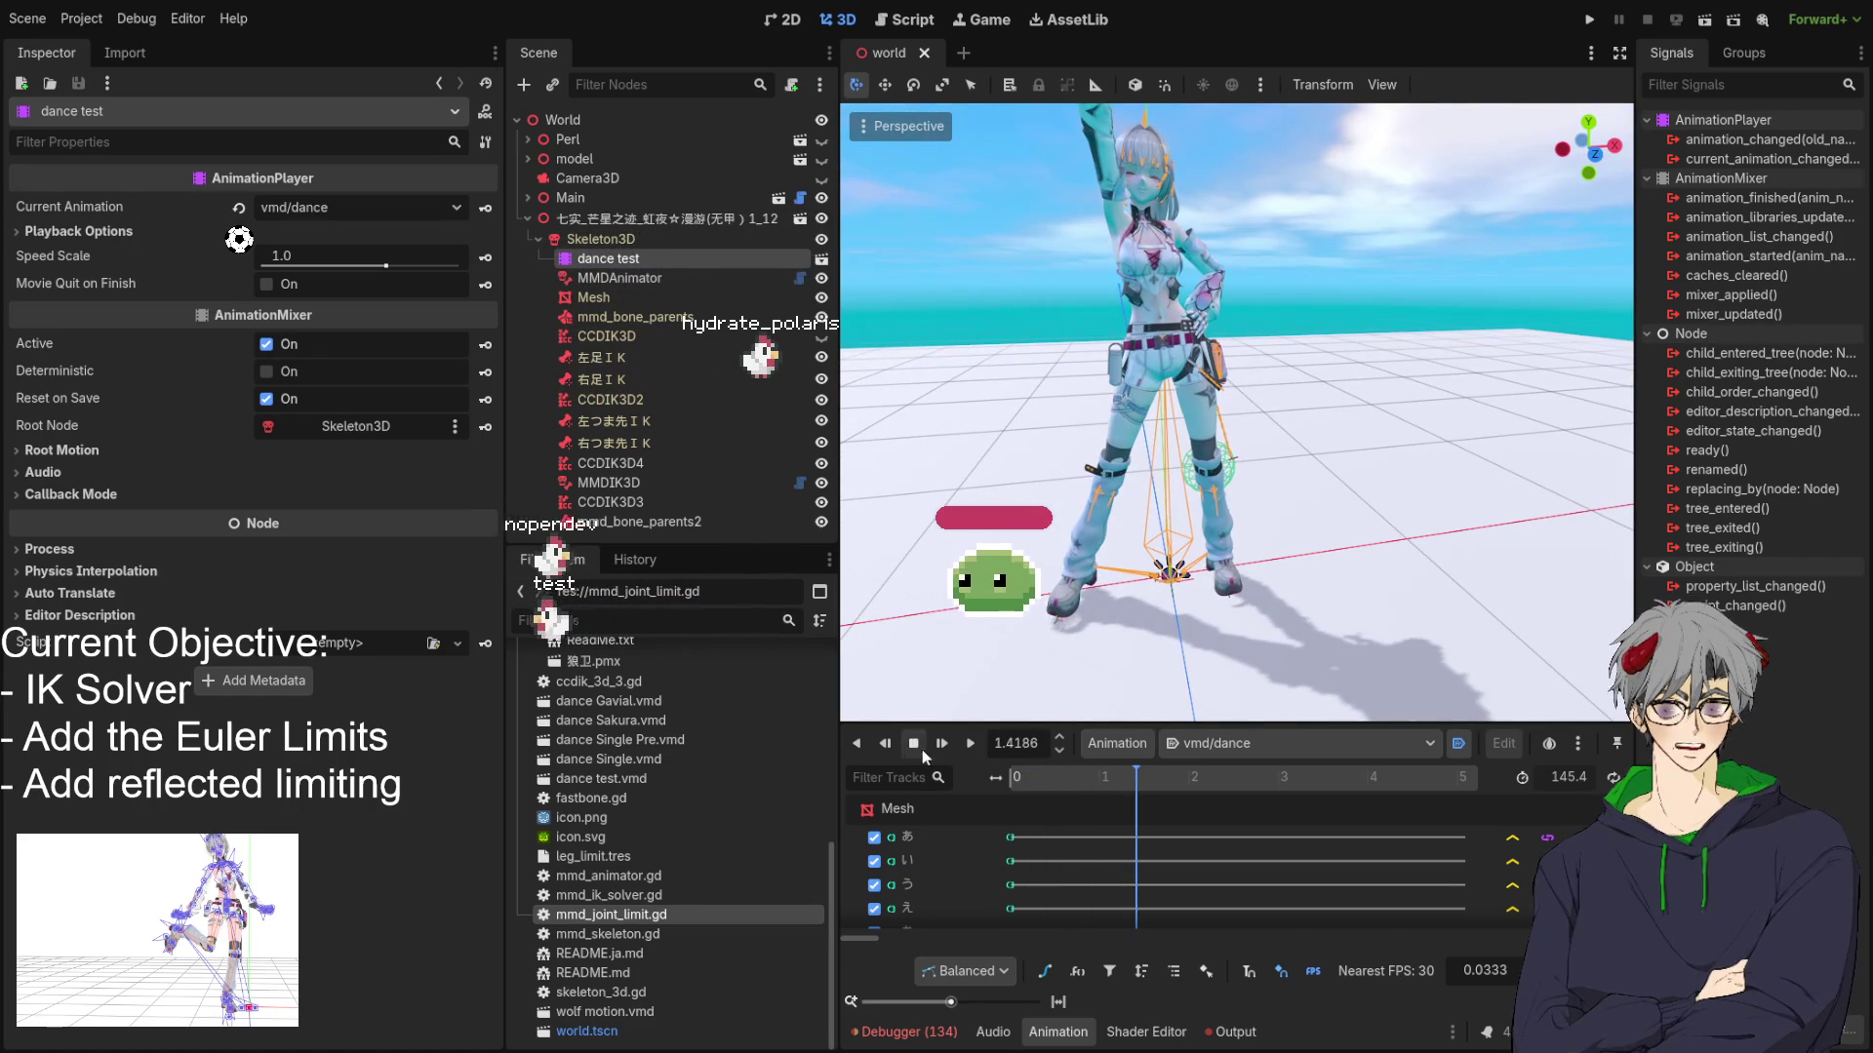
{"action": "left_click", "coordinate": [994, 742]}
{"action": "type", "text": "1.233"}
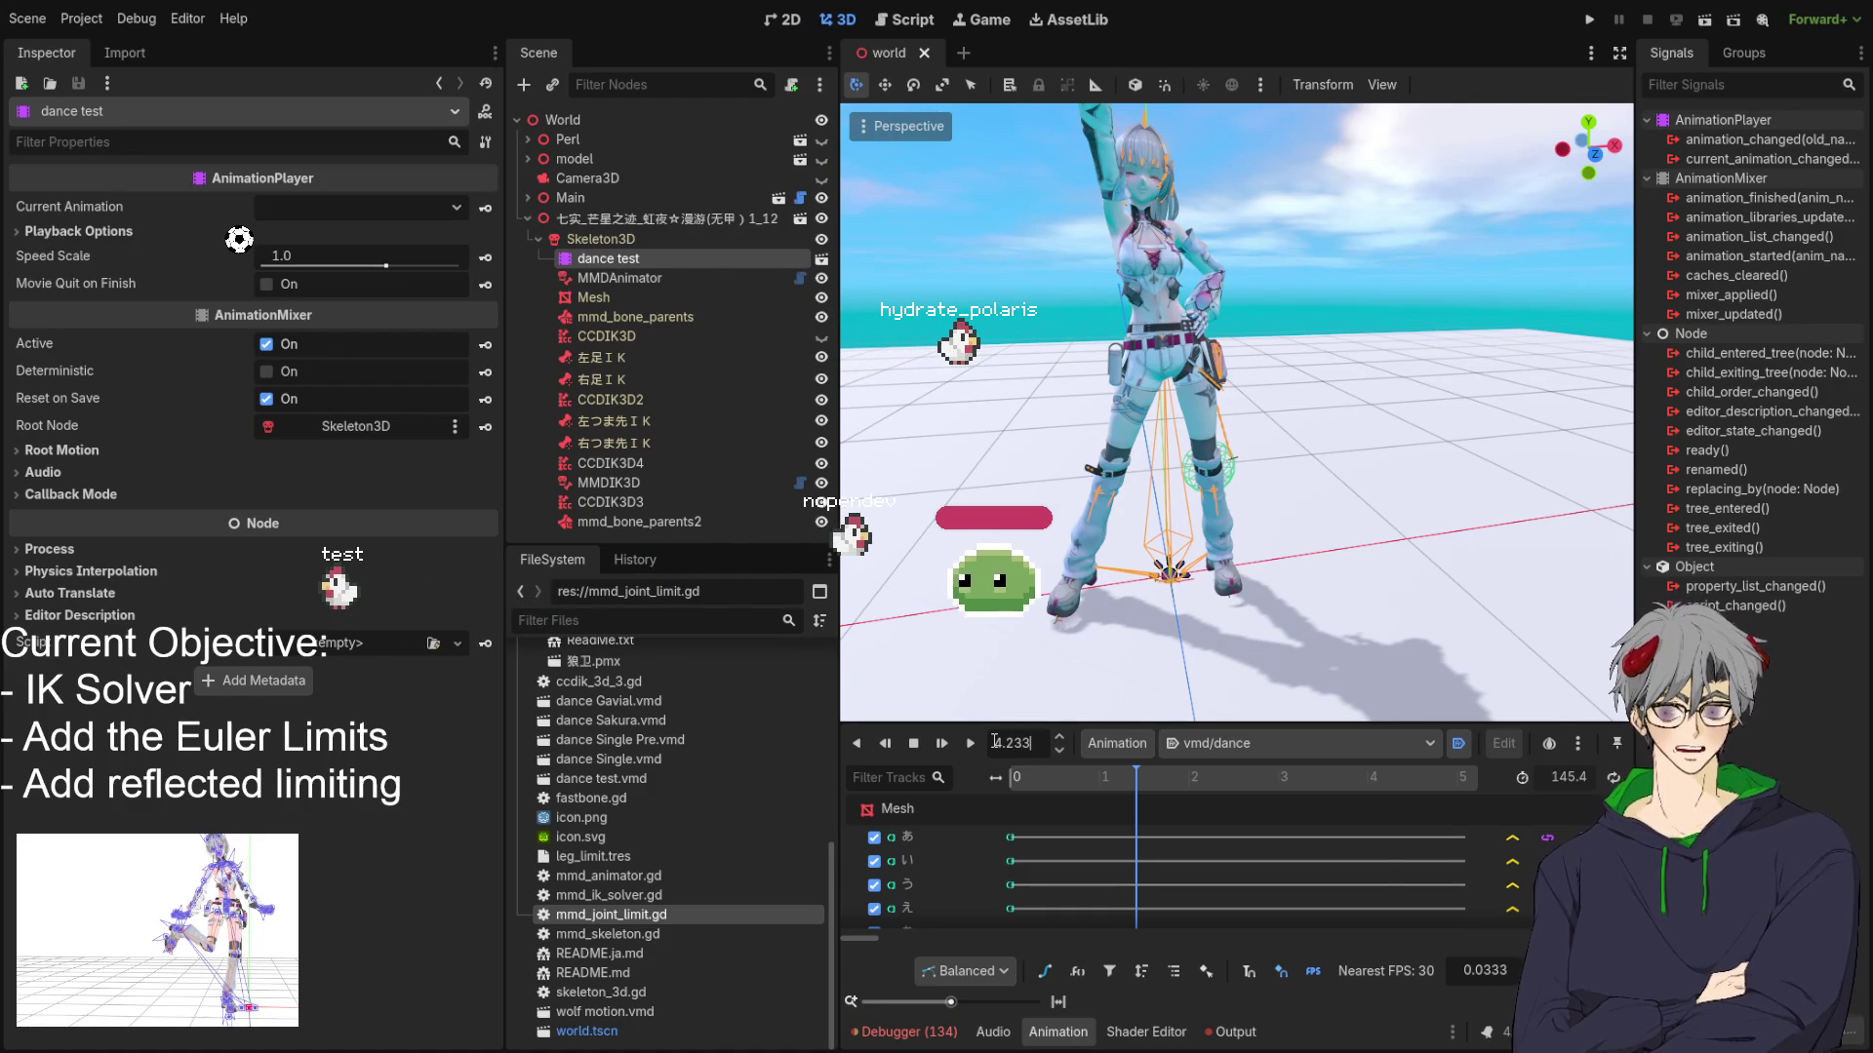
{"action": "key", "text": "Return"}
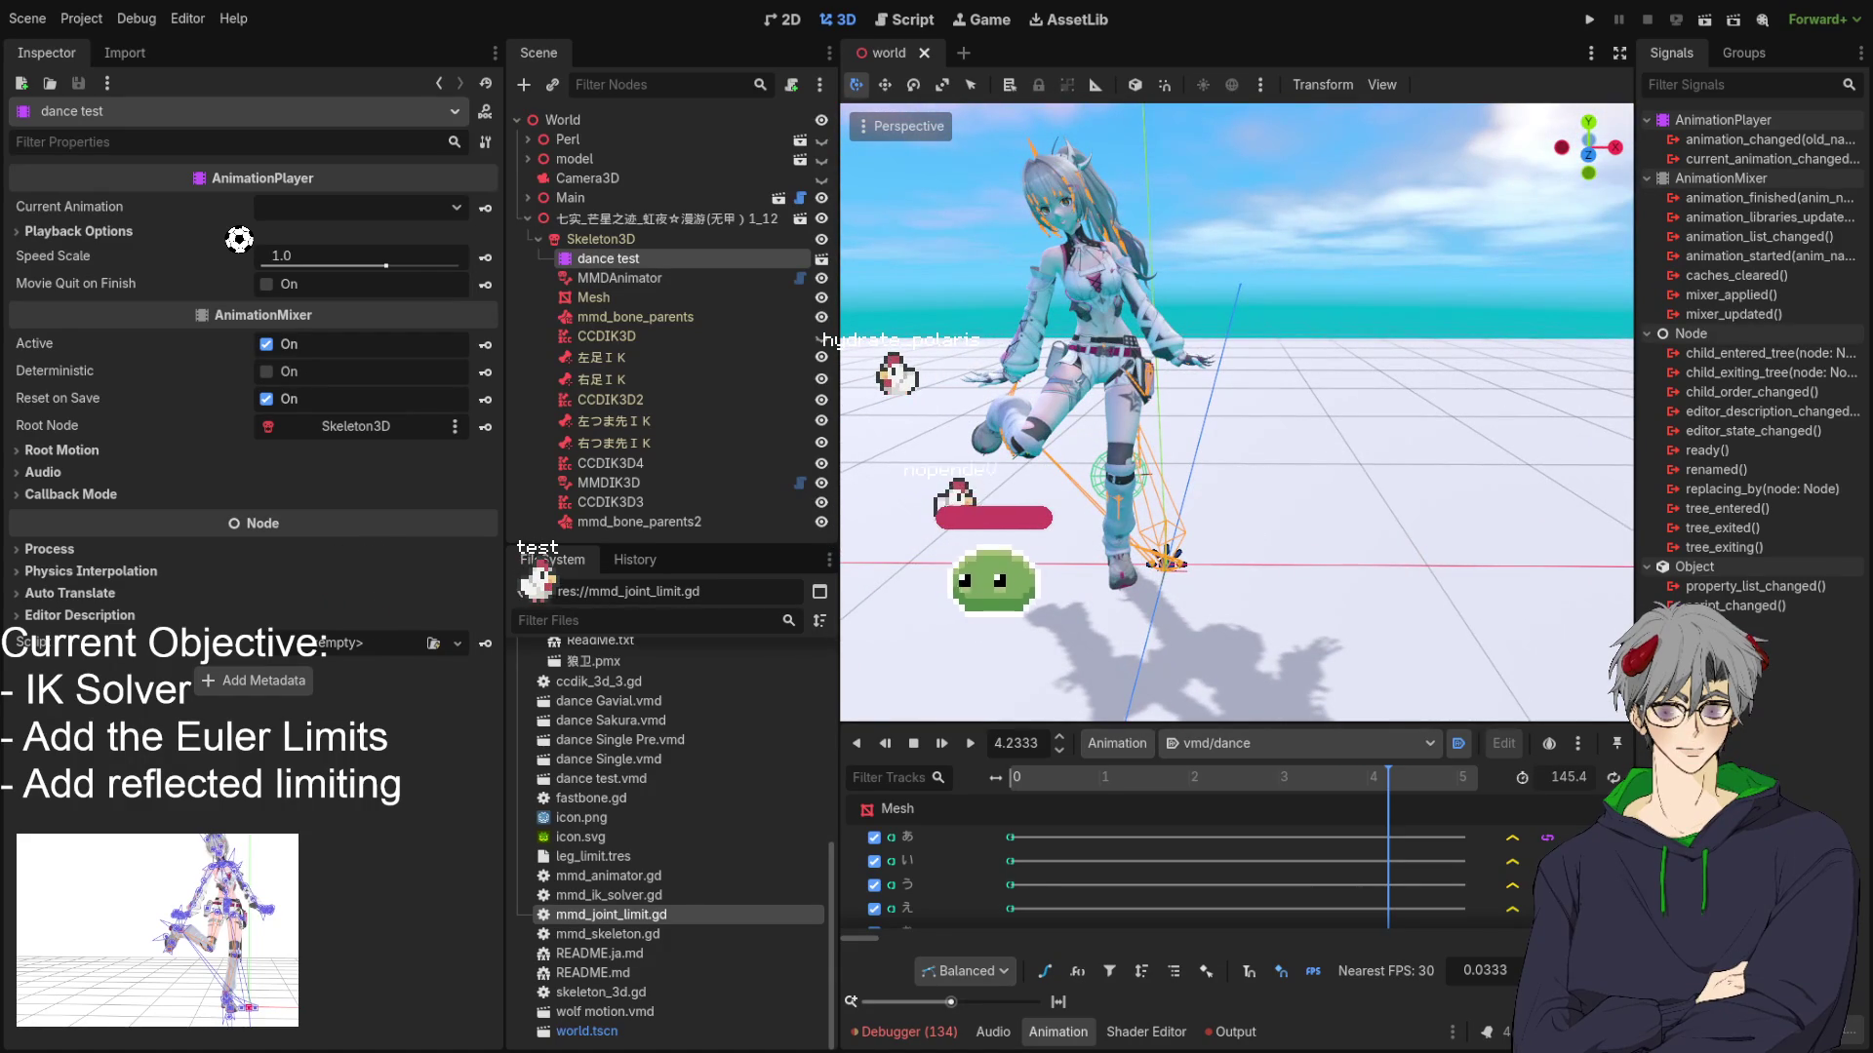
Hide the CCDIK3D solver and inspect the raised leg from several angles.
{"action": "left_click_drag", "start_coordinate": [1040, 472], "coordinate": [1092, 312]}
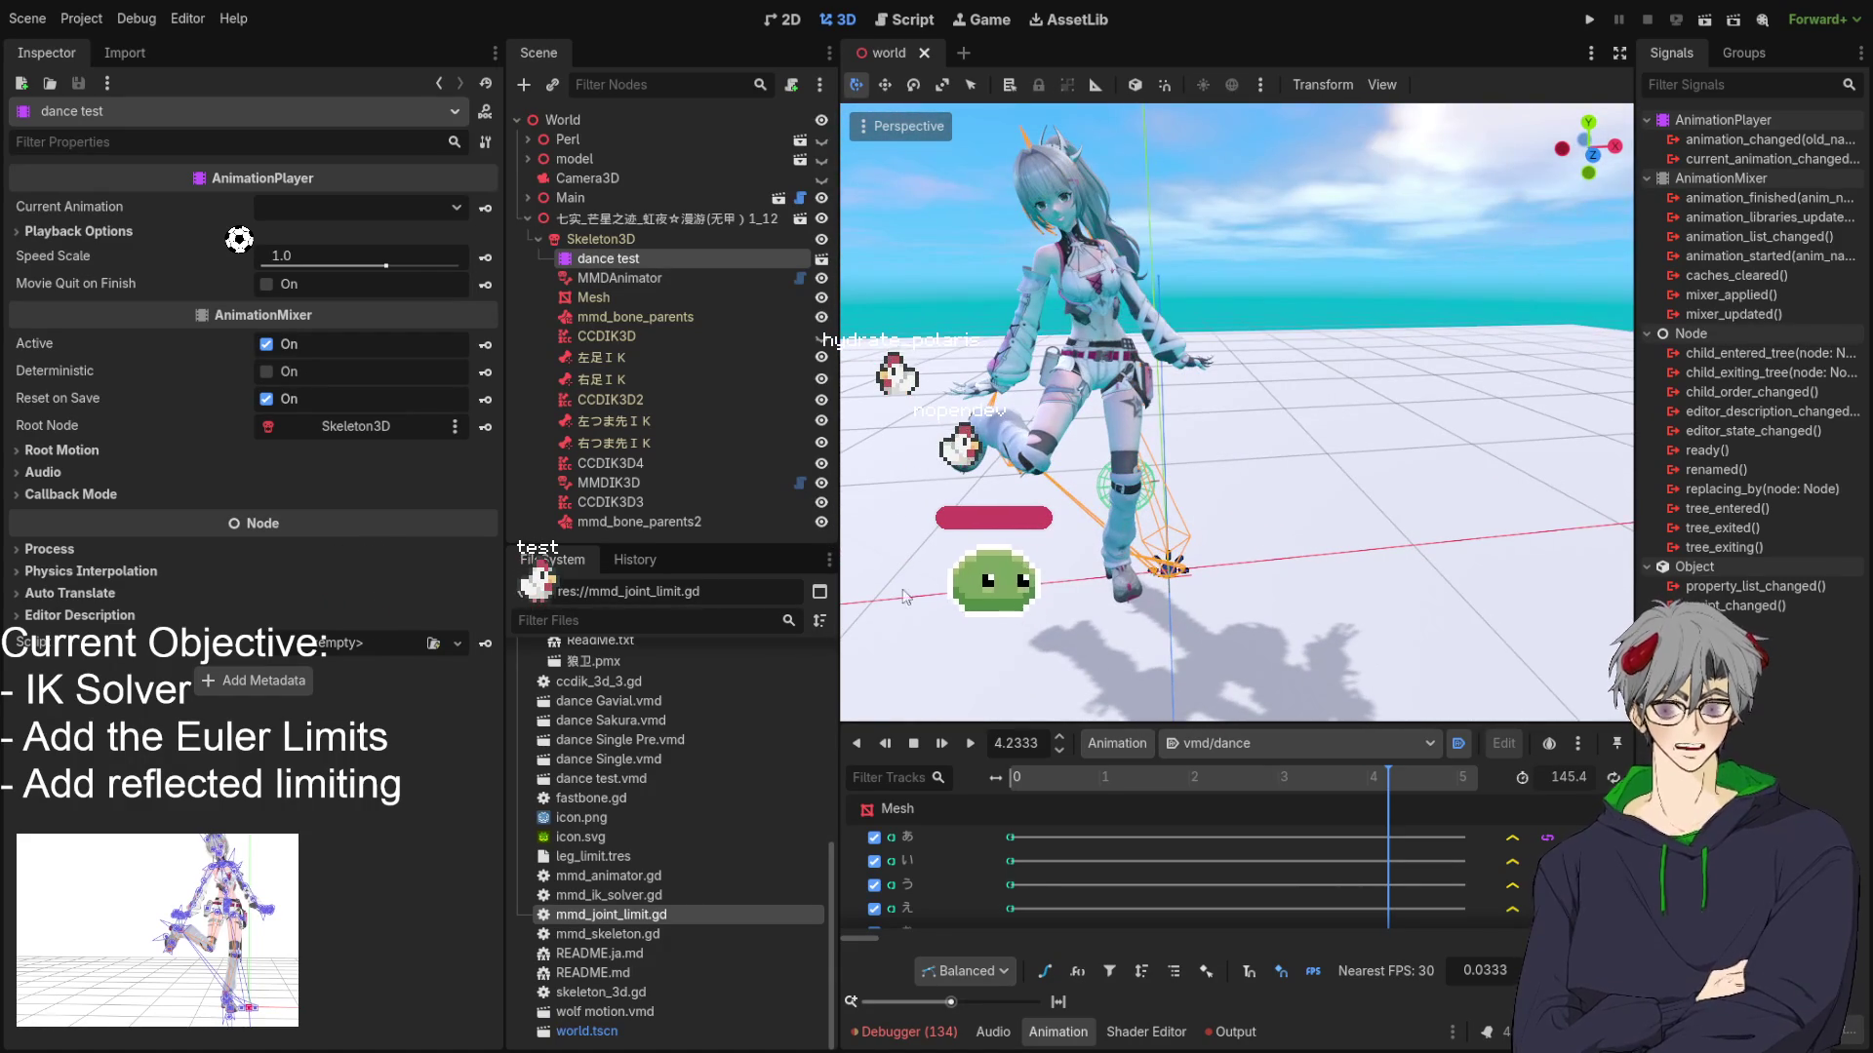
{"action": "mouse_move", "coordinate": [1034, 616]}
{"action": "left_mouse_down"}
{"action": "mouse_move", "coordinate": [1136, 561]}
{"action": "mouse_move", "coordinate": [1167, 577]}
{"action": "left_mouse_up"}
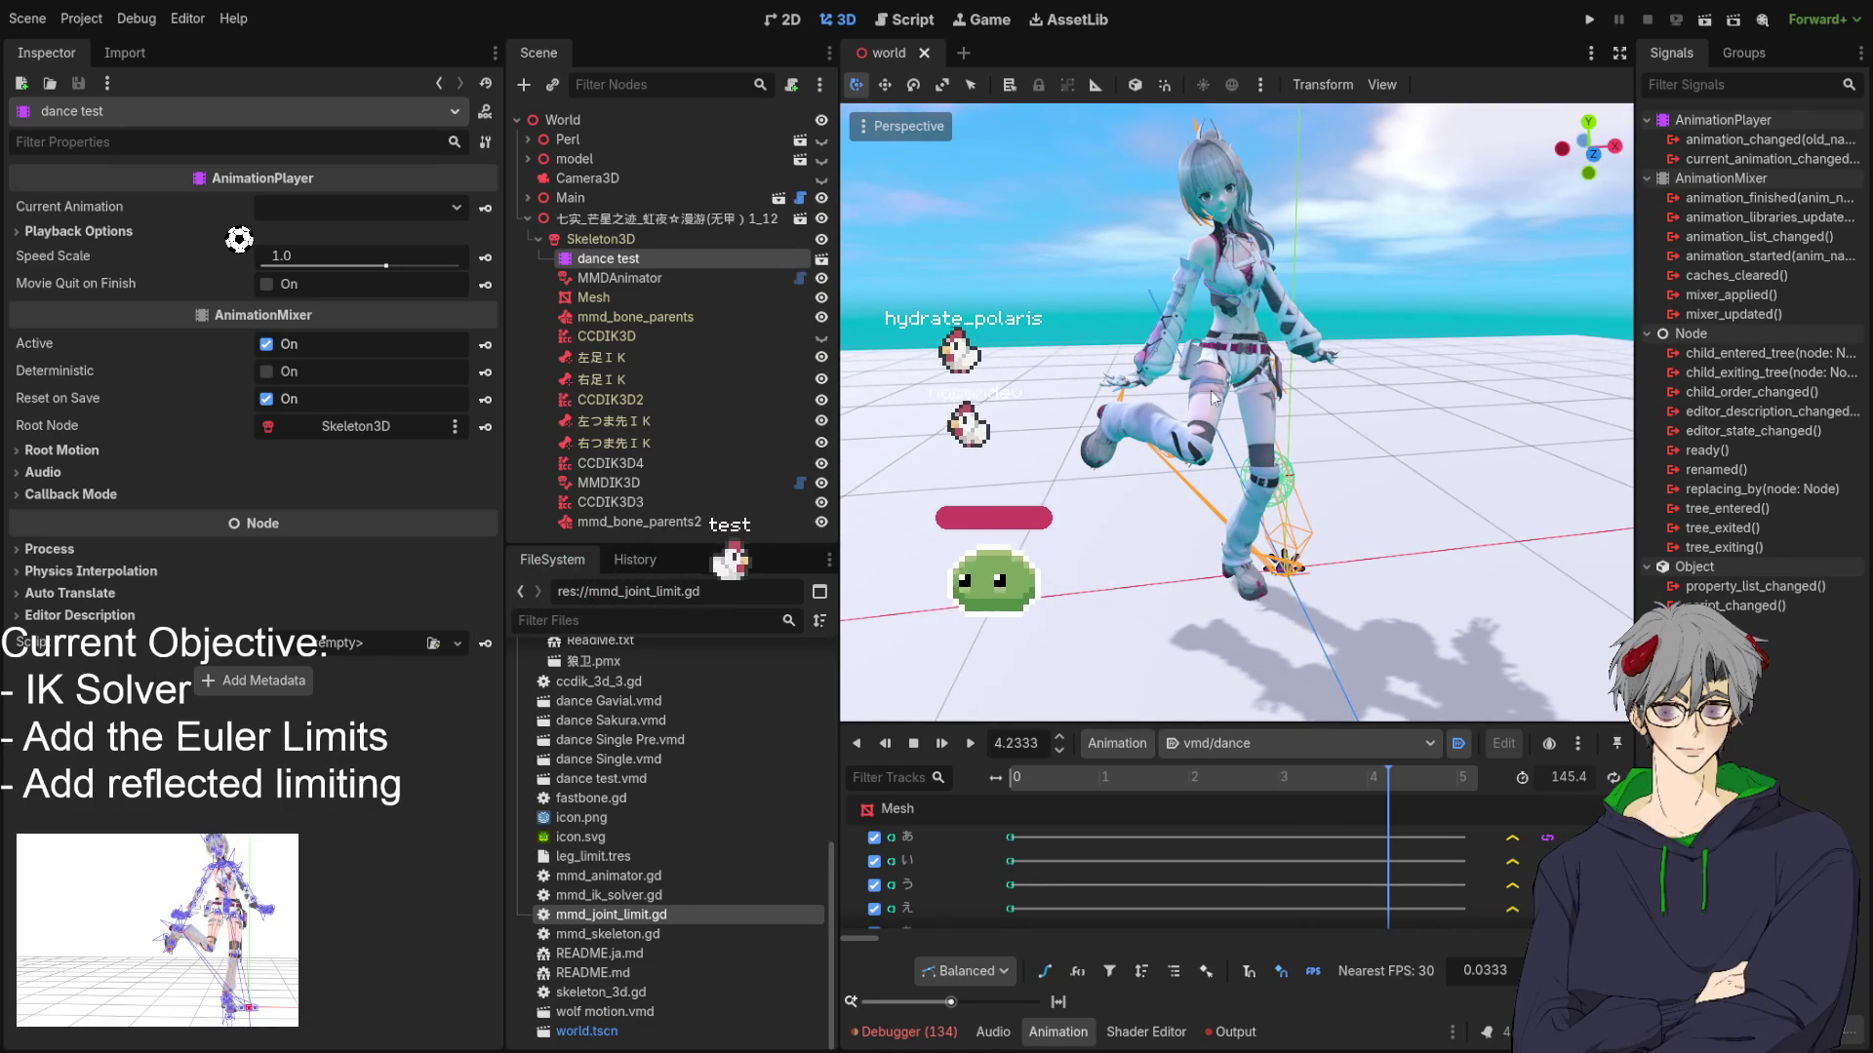
{"action": "left_click", "coordinate": [822, 336]}
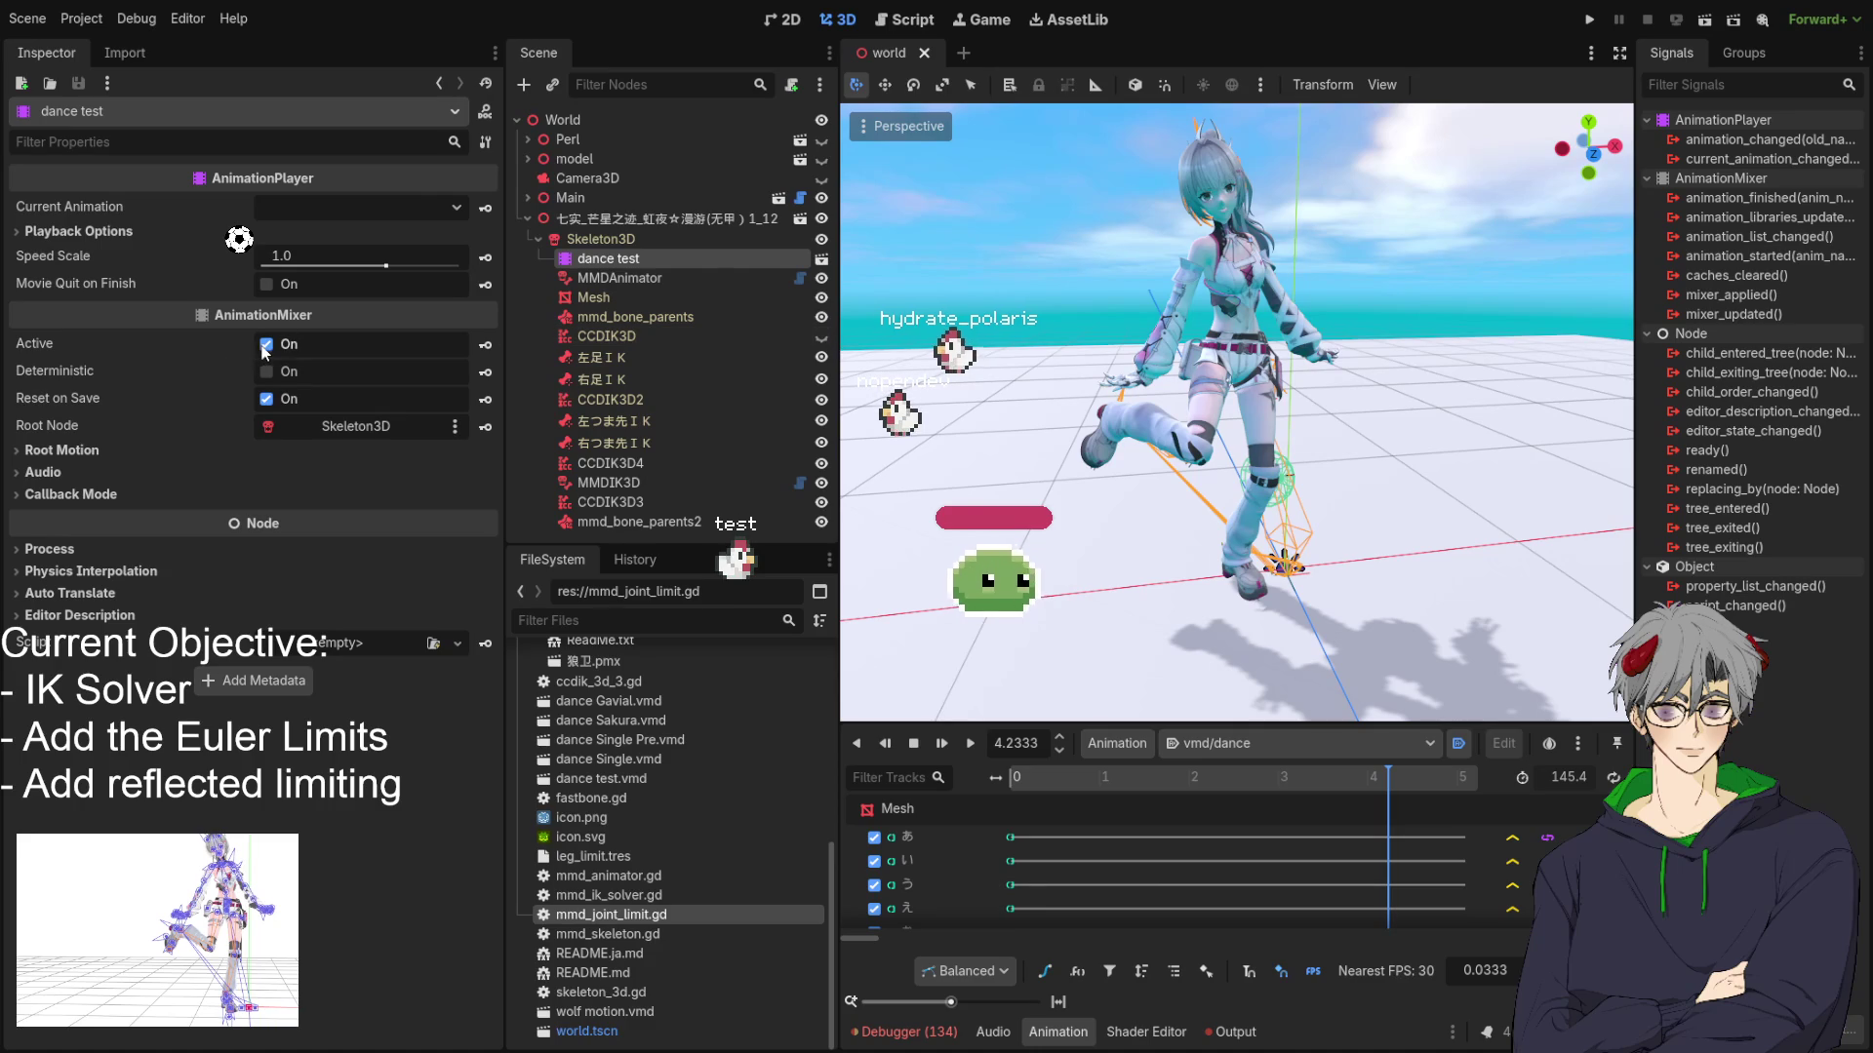
{"action": "left_click_drag", "start_coordinate": [1248, 488], "coordinate": [1271, 512]}
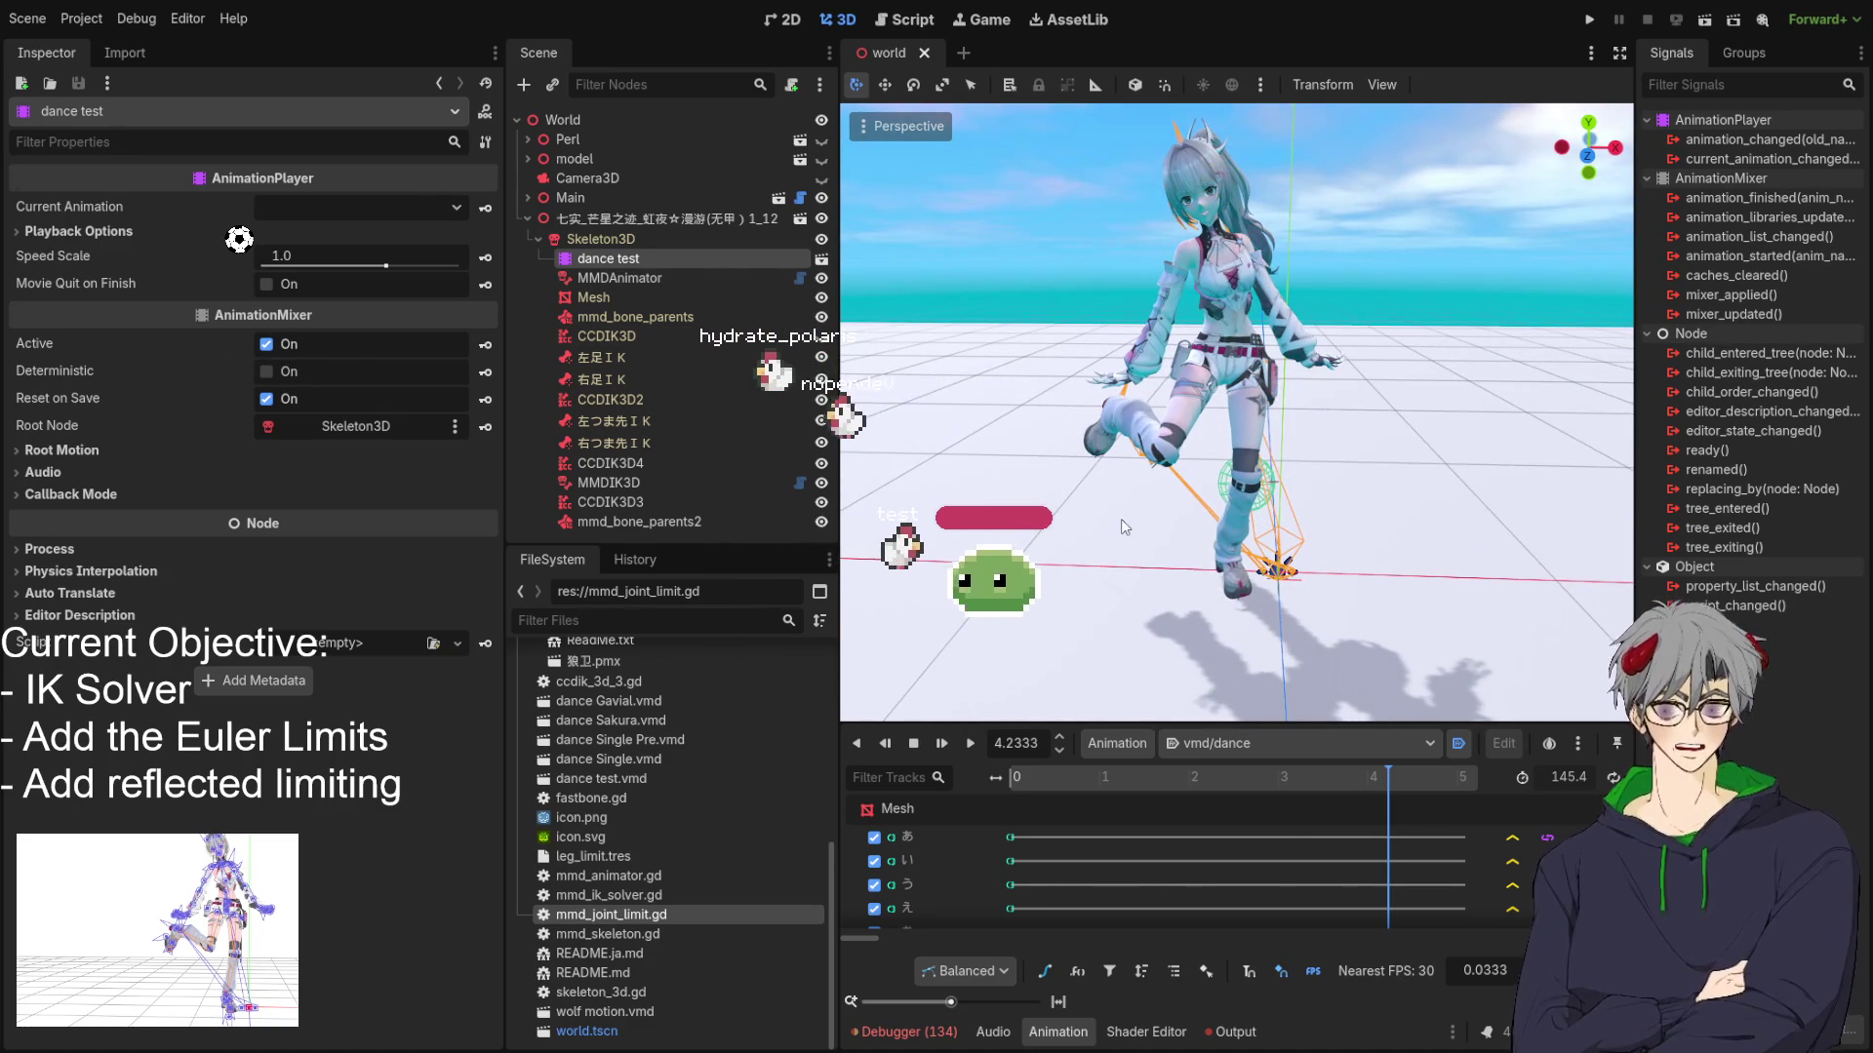
{"action": "left_click_drag", "start_coordinate": [1122, 526], "coordinate": [1147, 512]}
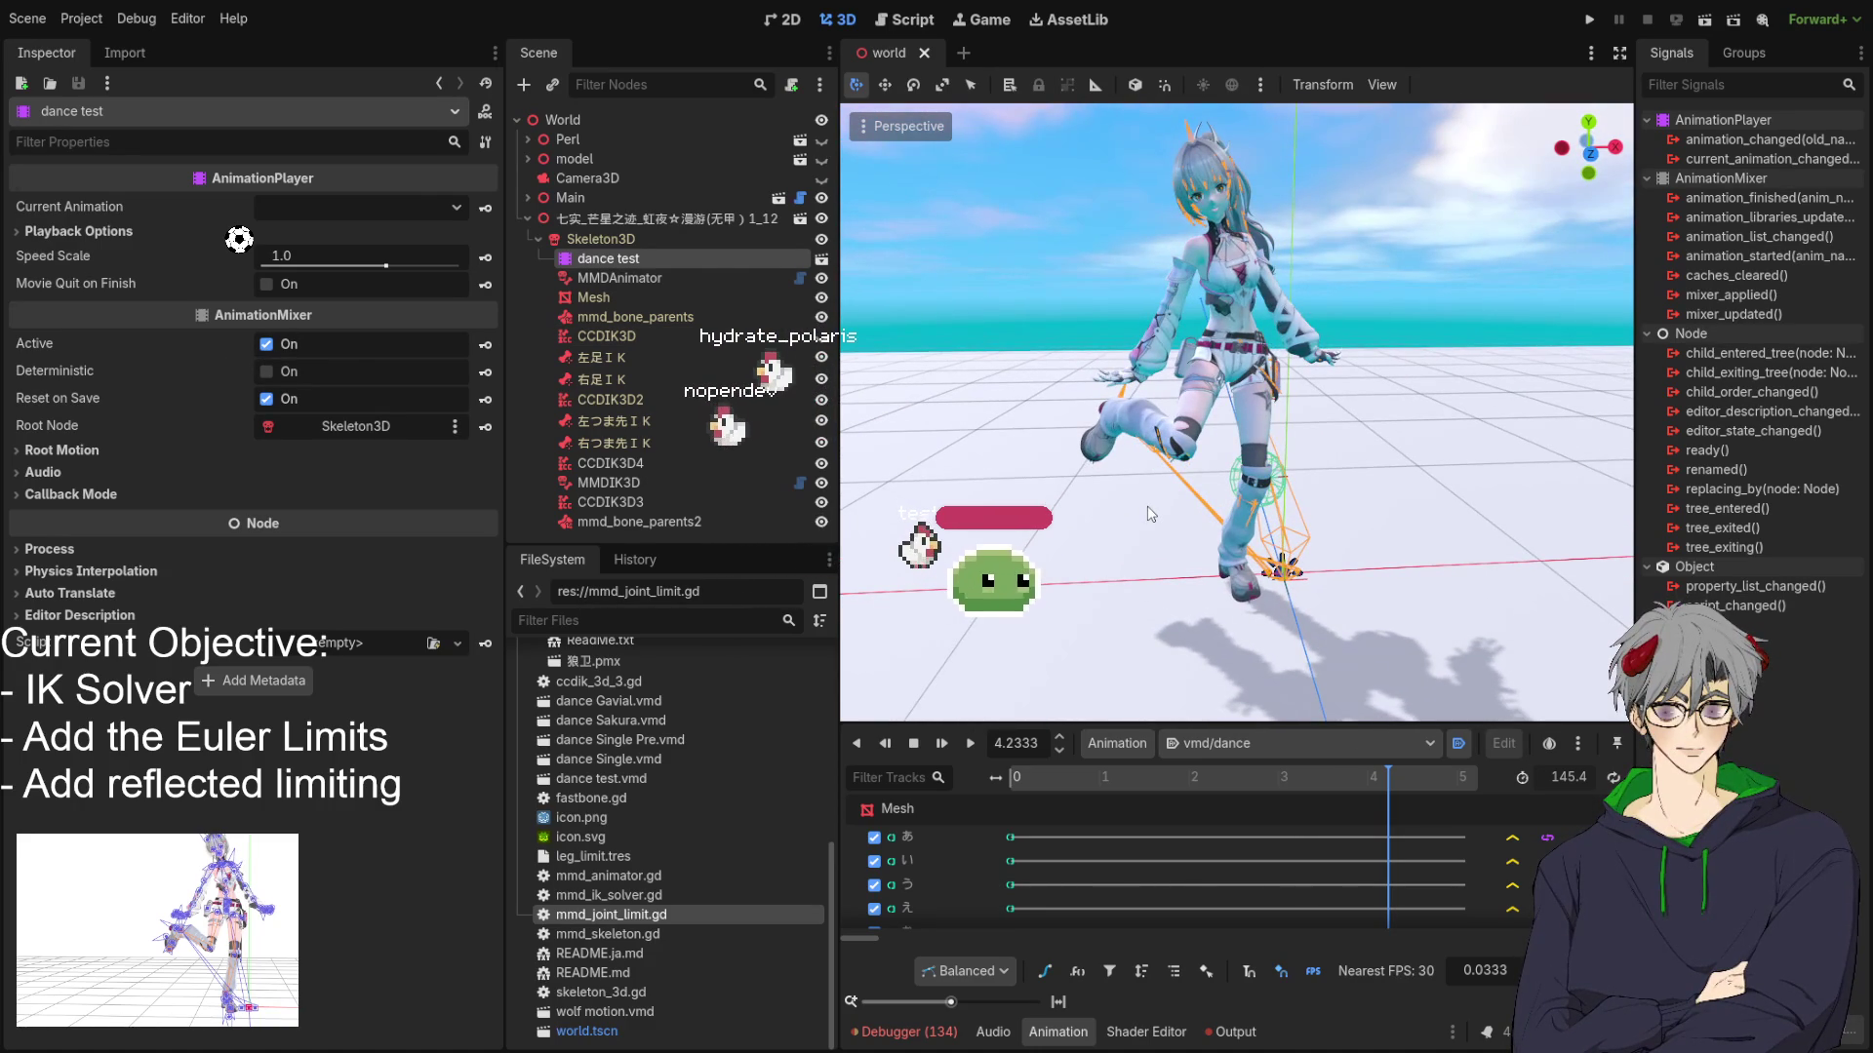
{"action": "left_click_drag", "start_coordinate": [1063, 405], "coordinate": [1101, 423]}
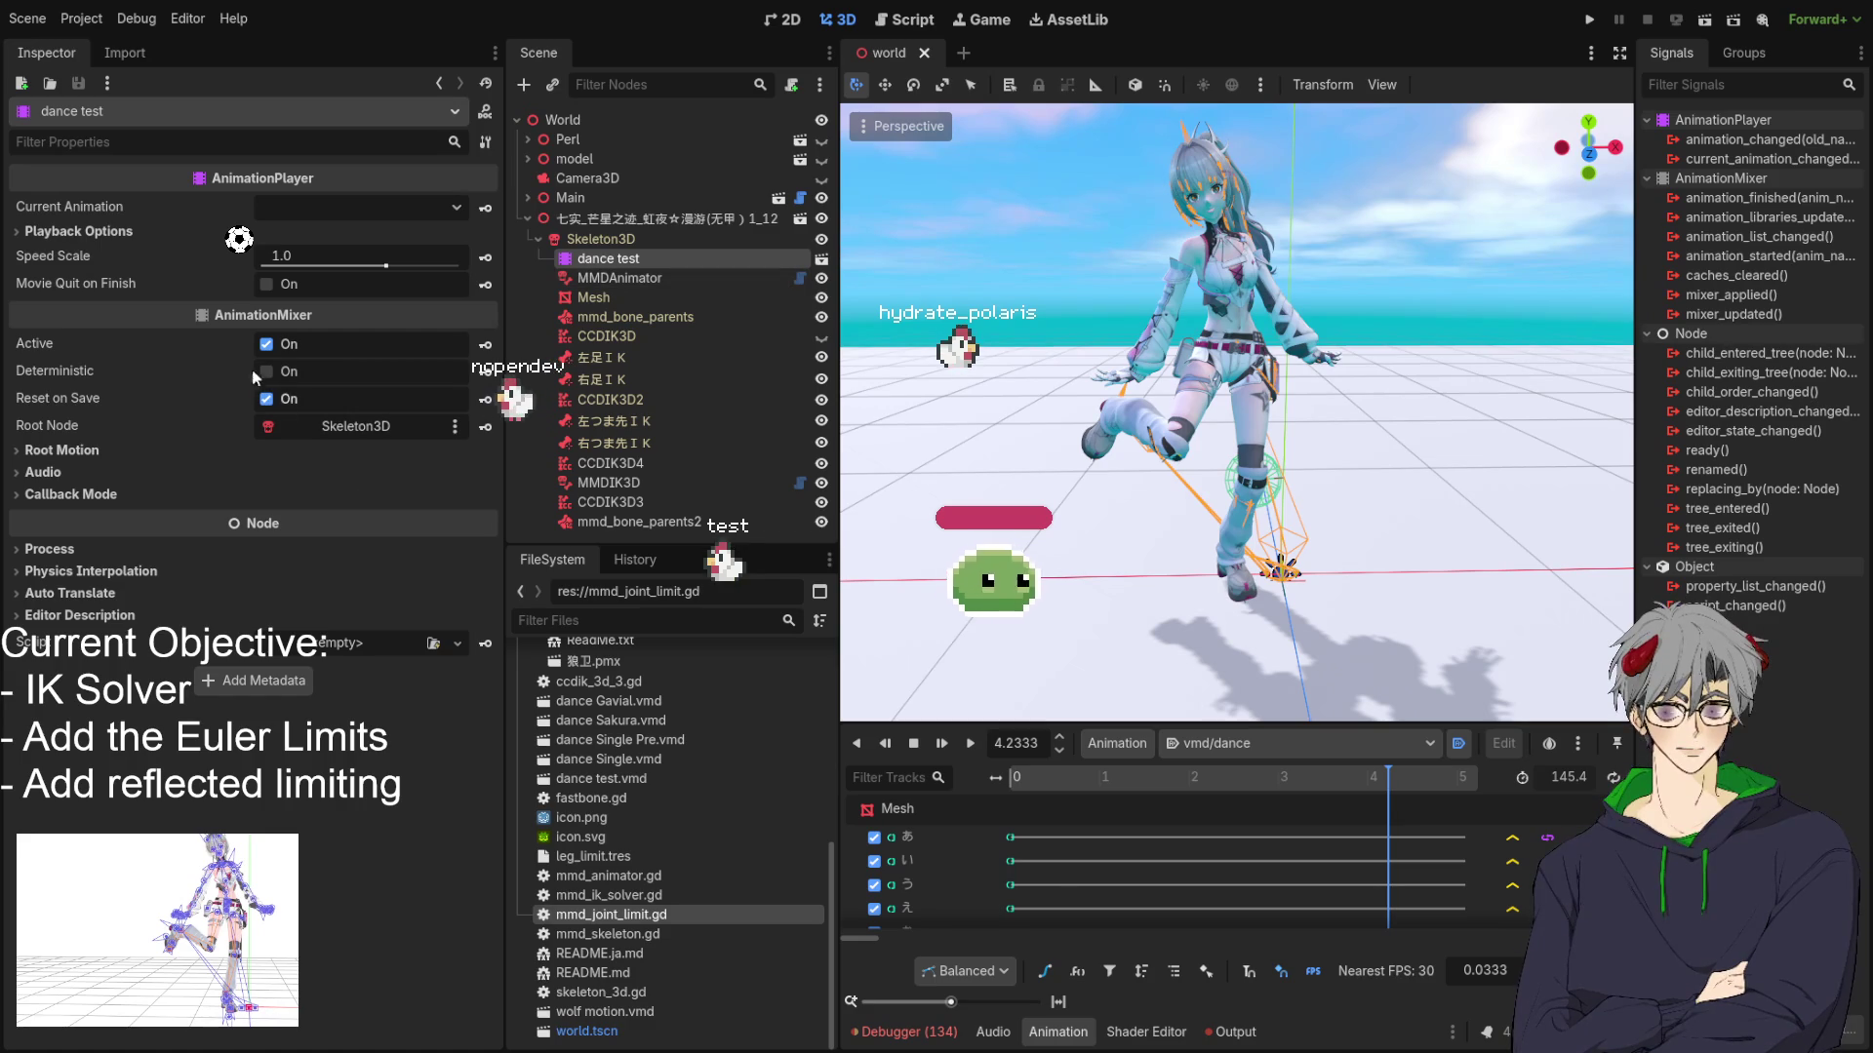
Deactivate the MMDIK3D modifier so the raised leg drops, then select 左足ＩＫ.
{"action": "left_click", "coordinate": [265, 344]}
{"action": "left_click", "coordinate": [266, 344]}
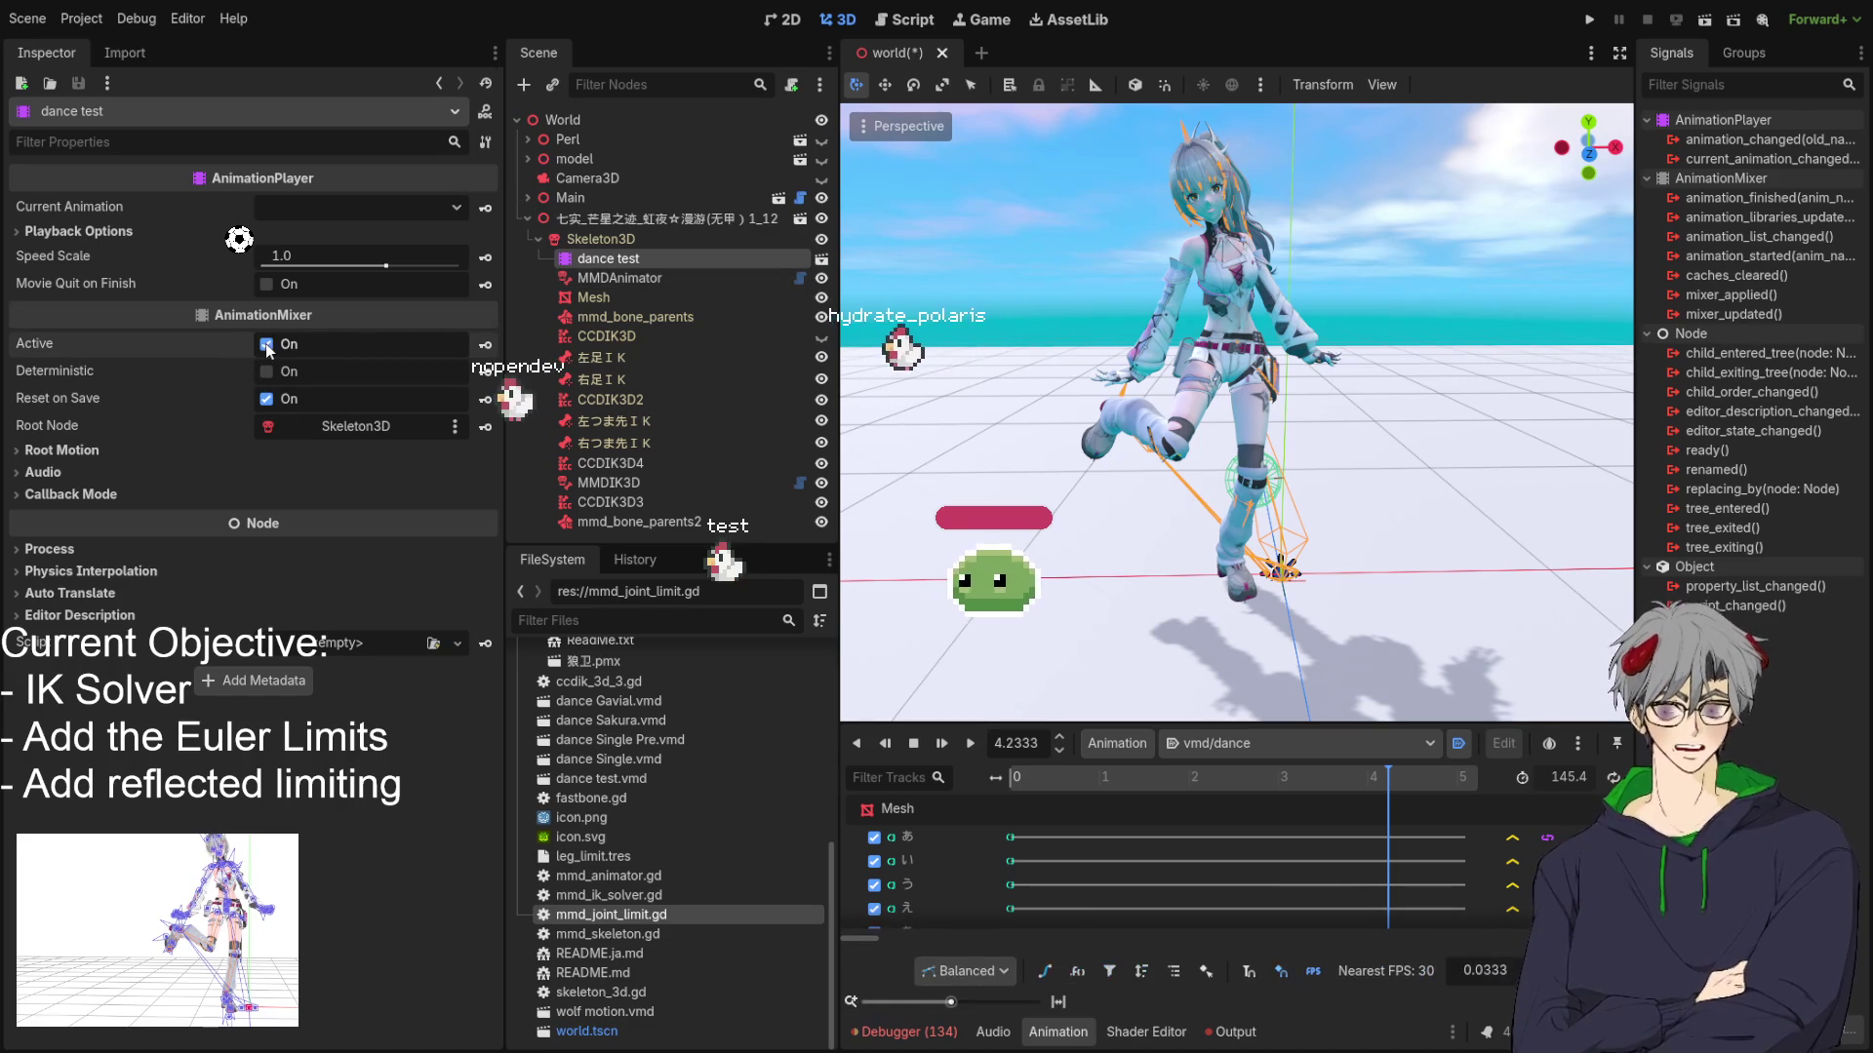
{"action": "left_click", "coordinate": [623, 484]}
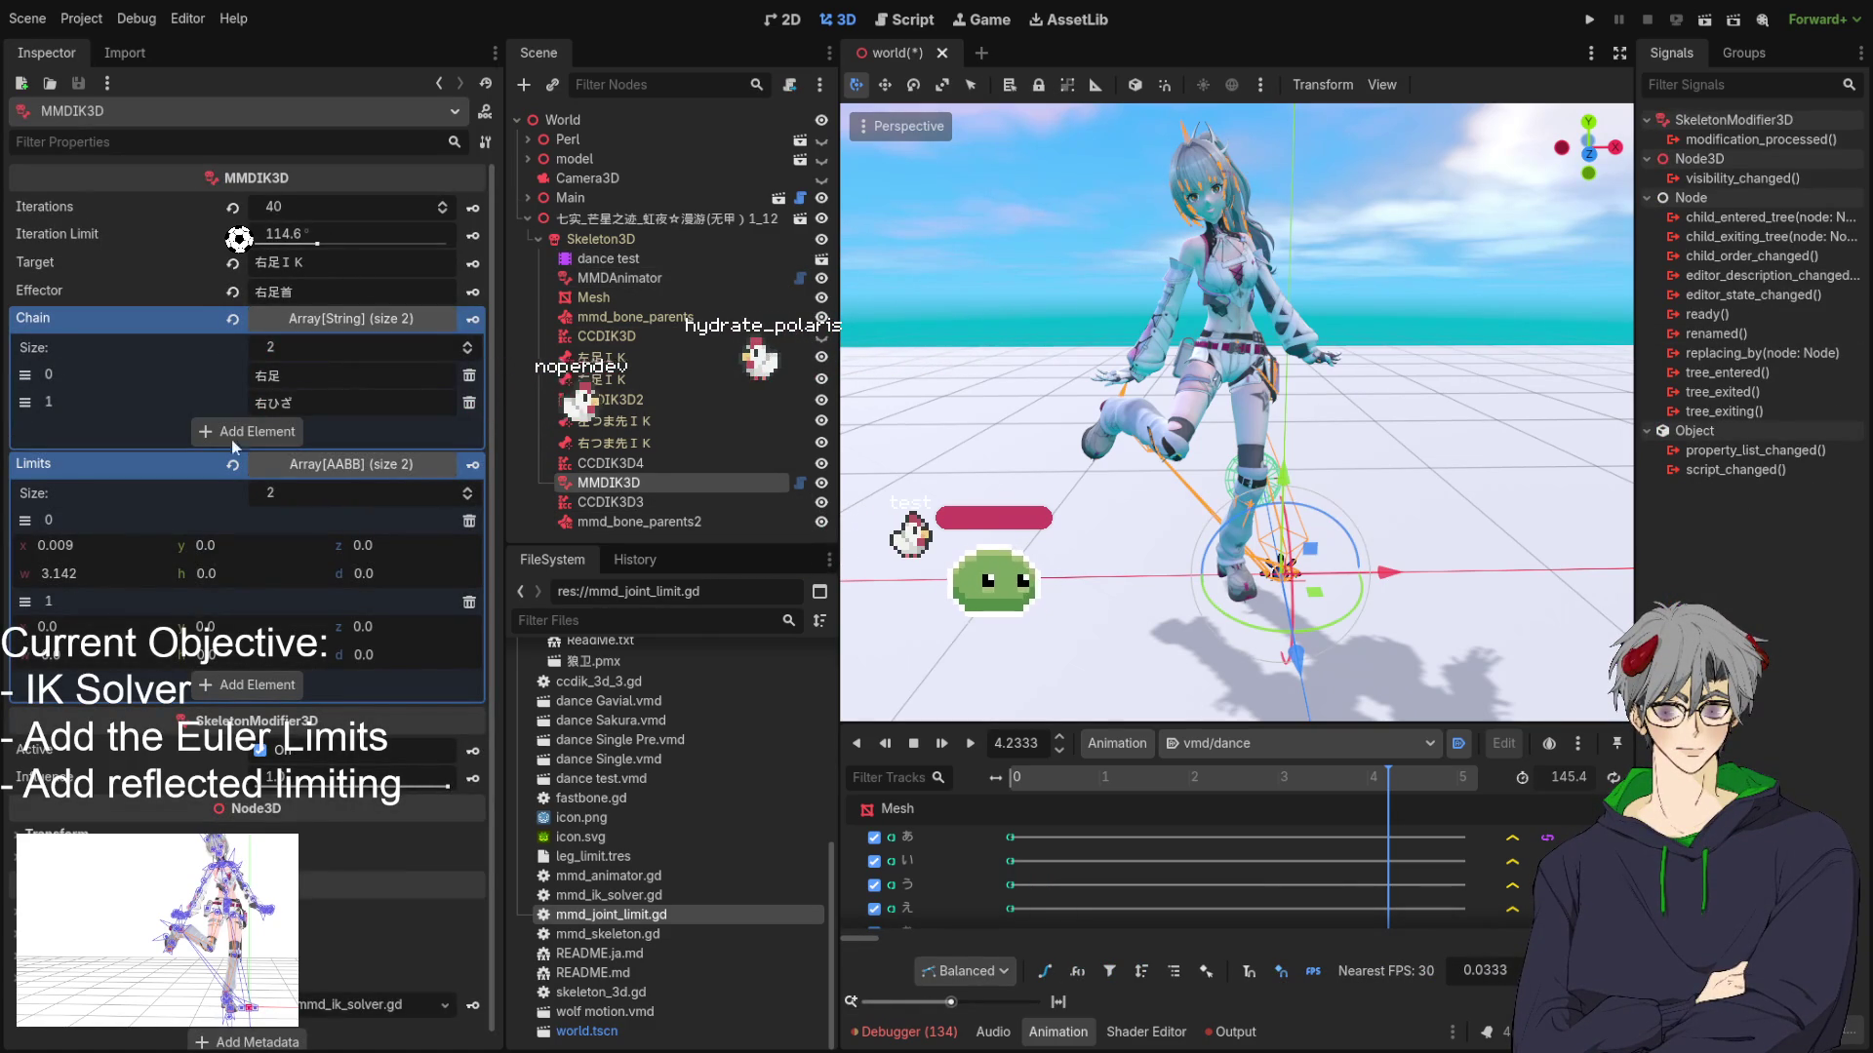
{"action": "left_click", "coordinate": [267, 755]}
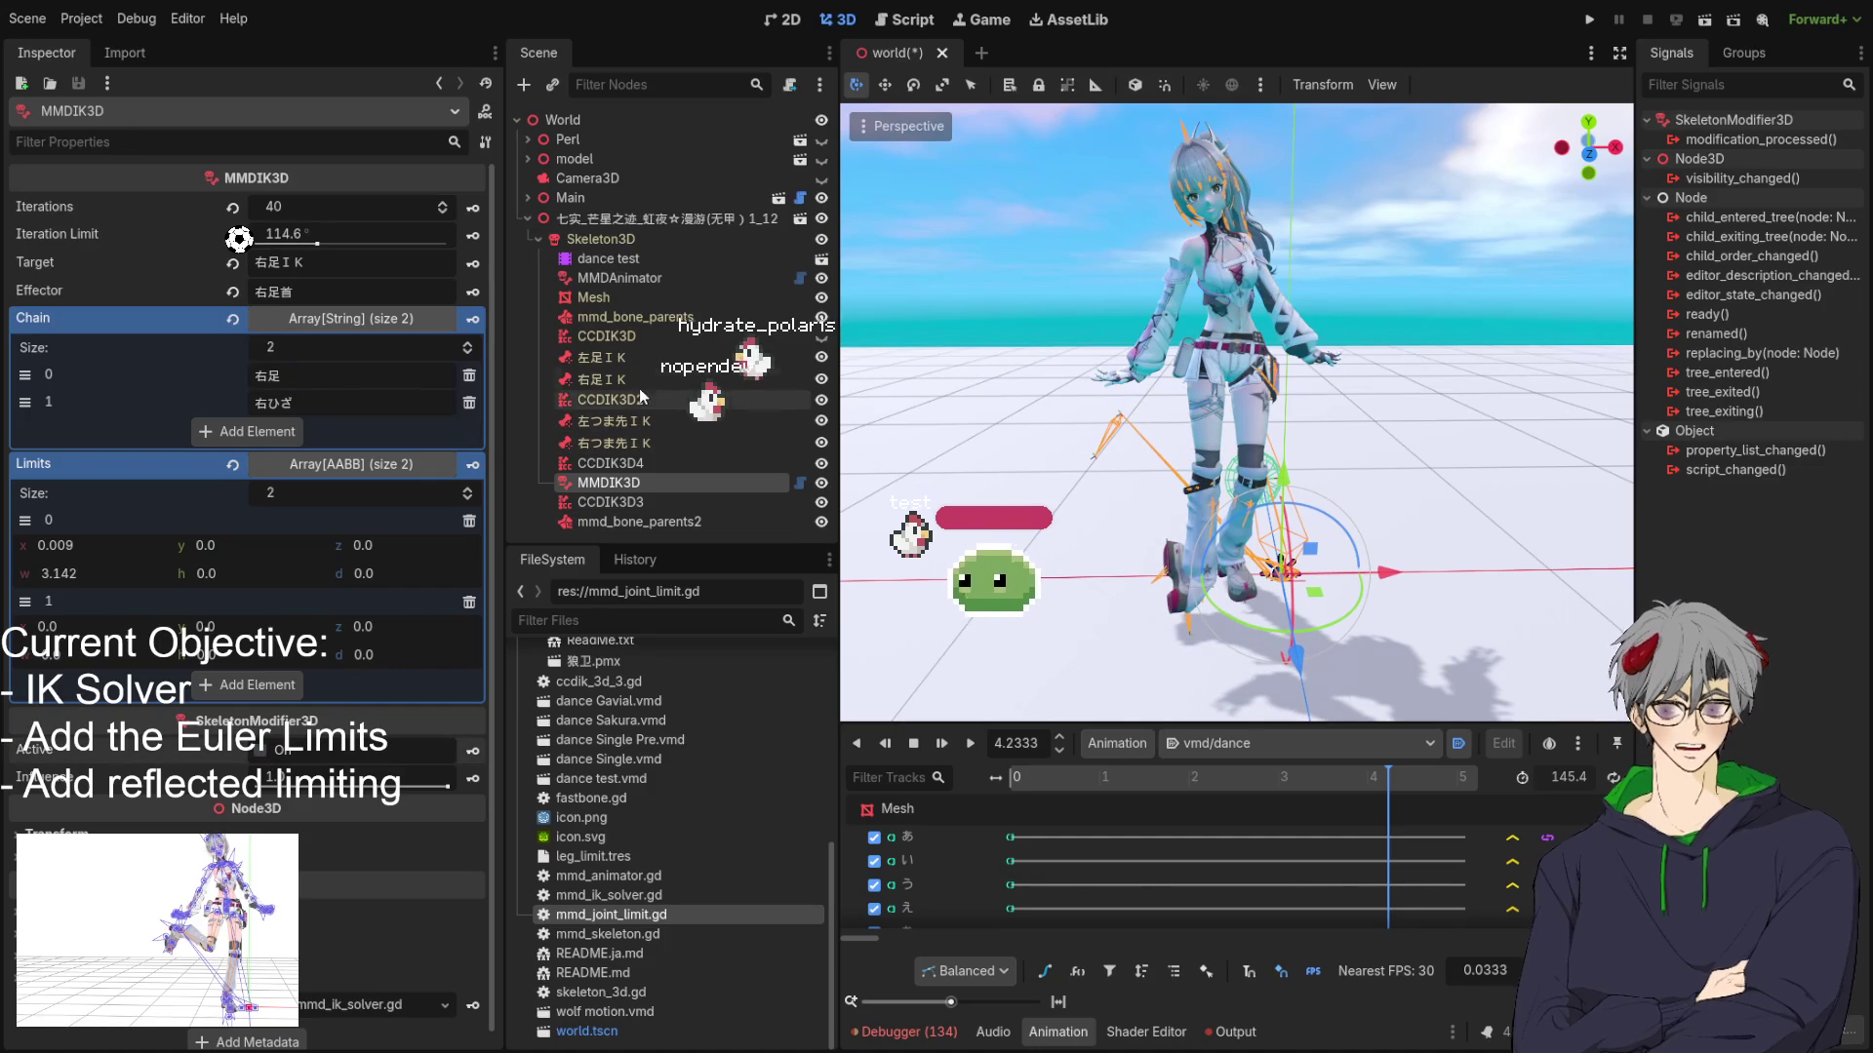
{"action": "left_click", "coordinate": [632, 358]}
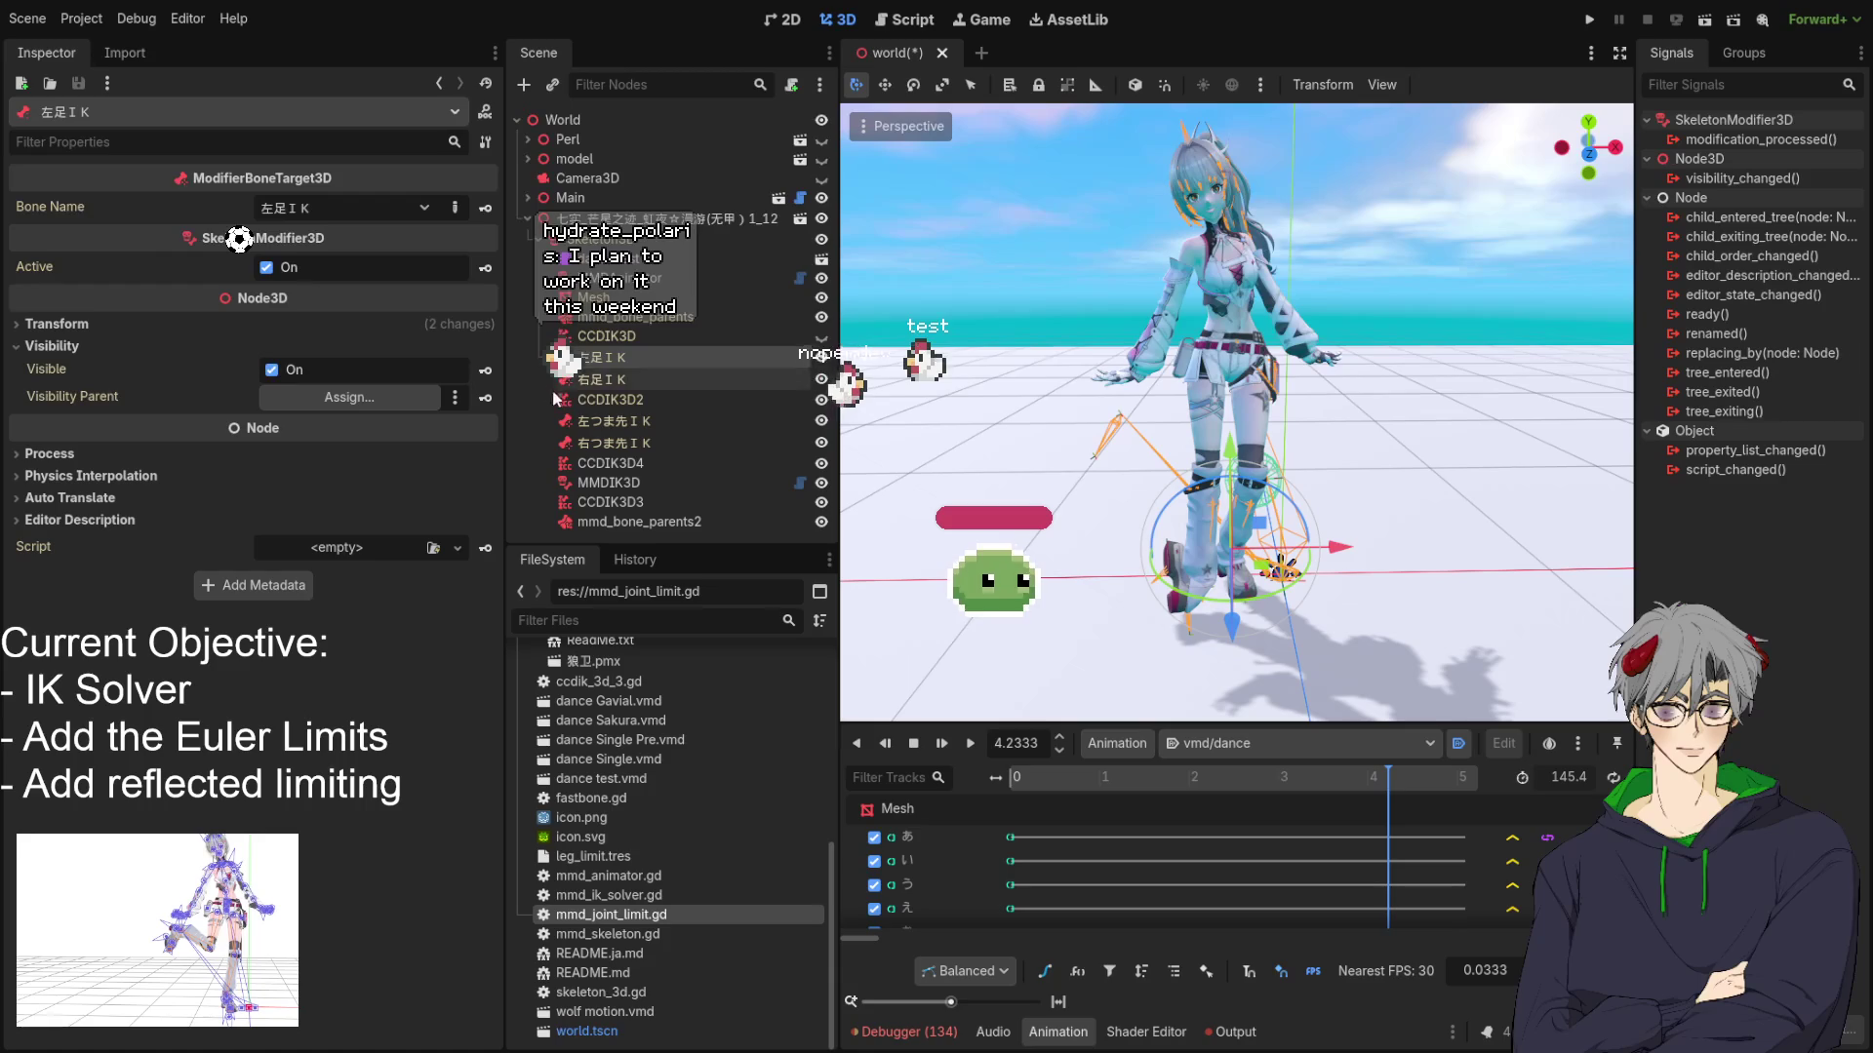
Duplicate CCDIK3D as CCDIK3D5 and move it just above MMDIK3D.
{"action": "left_click", "coordinate": [618, 336]}
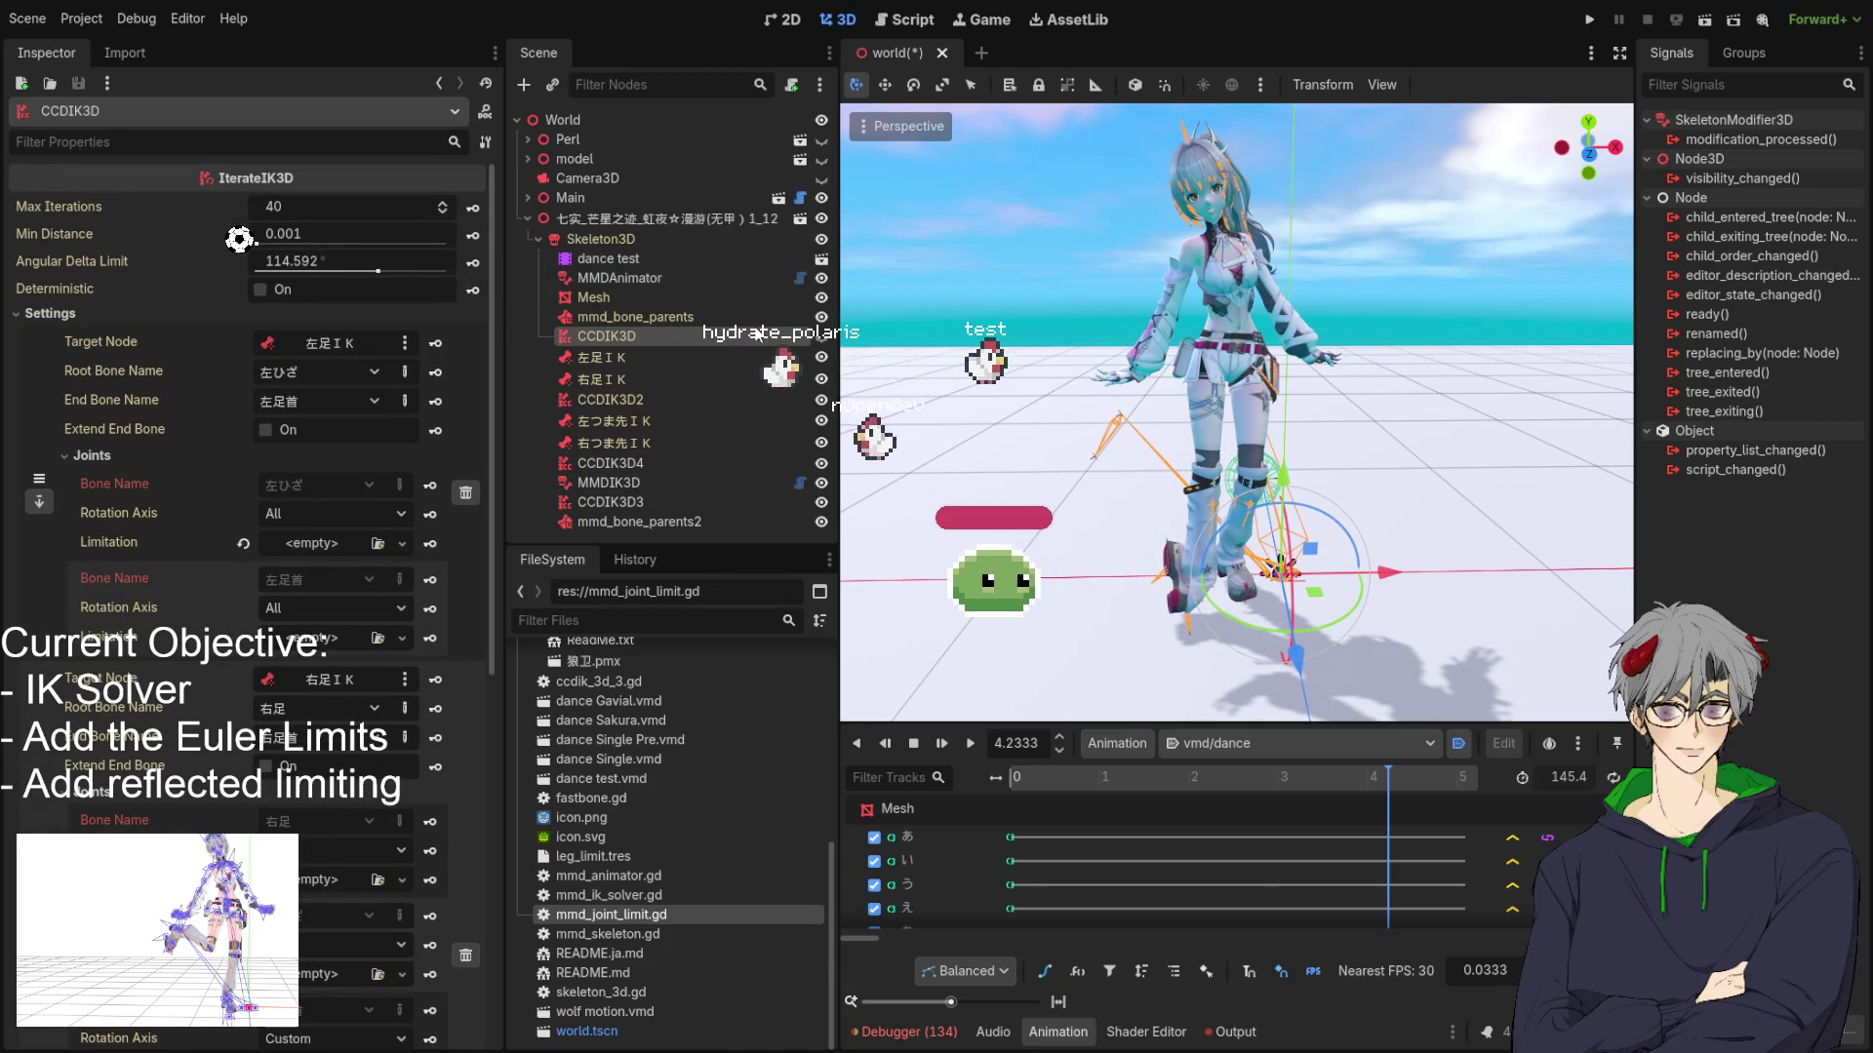
{"action": "key", "text": "ctrl+d"}
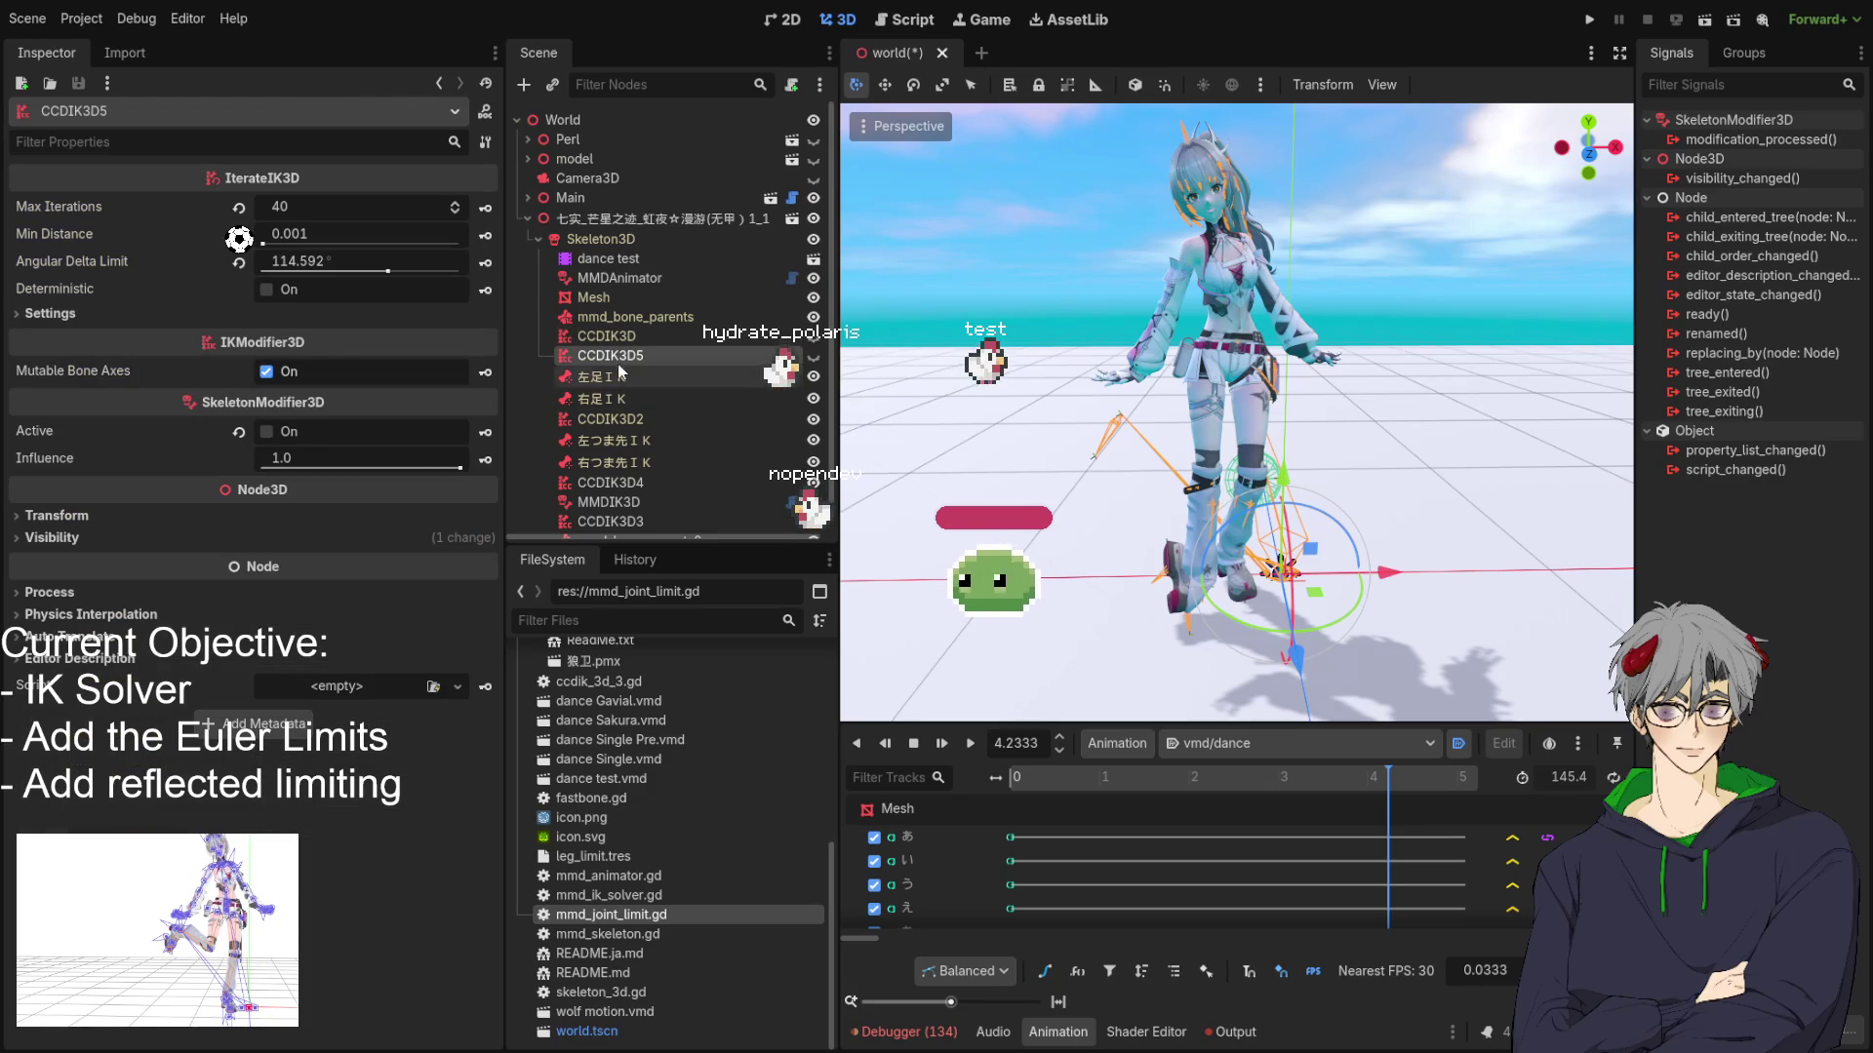
{"action": "left_click_drag", "start_coordinate": [672, 490], "coordinate": [651, 489]}
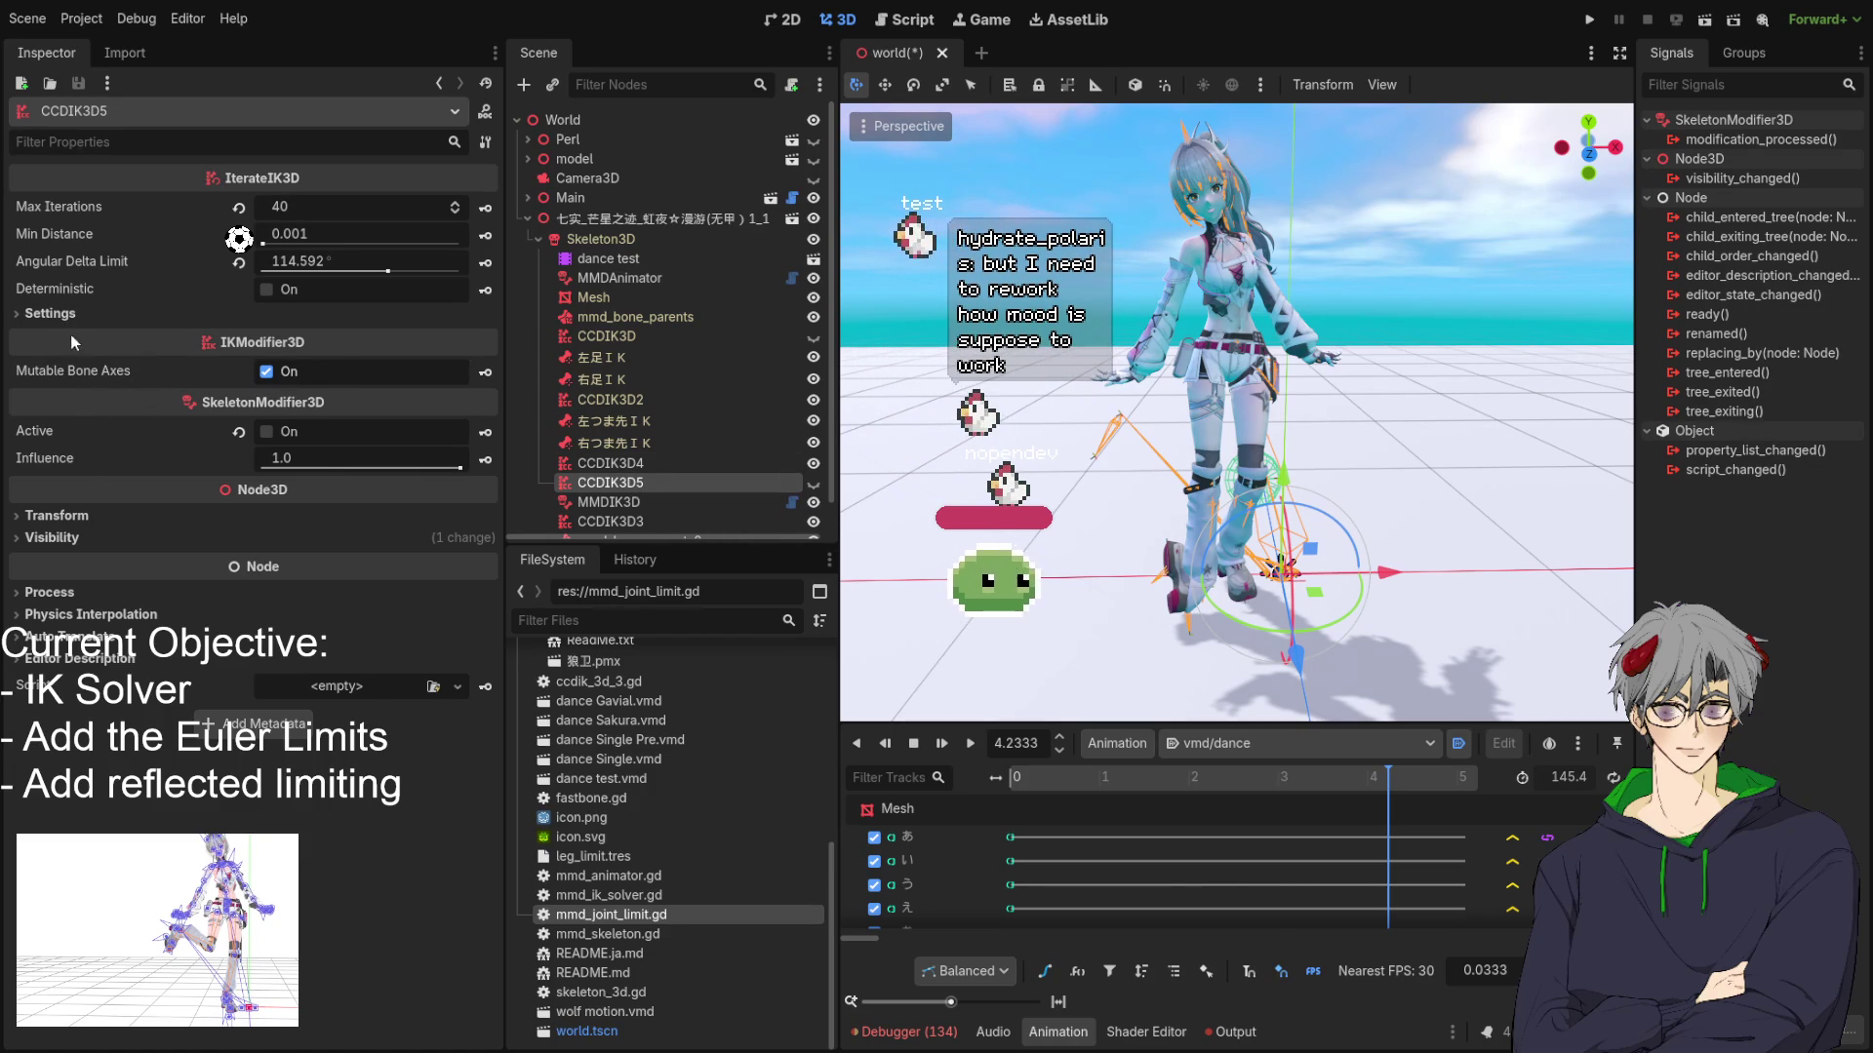
Root CCDIK3D5's first chain at 左足, activate the solver, and list its left-leg joints.
{"action": "left_click", "coordinate": [50, 313]}
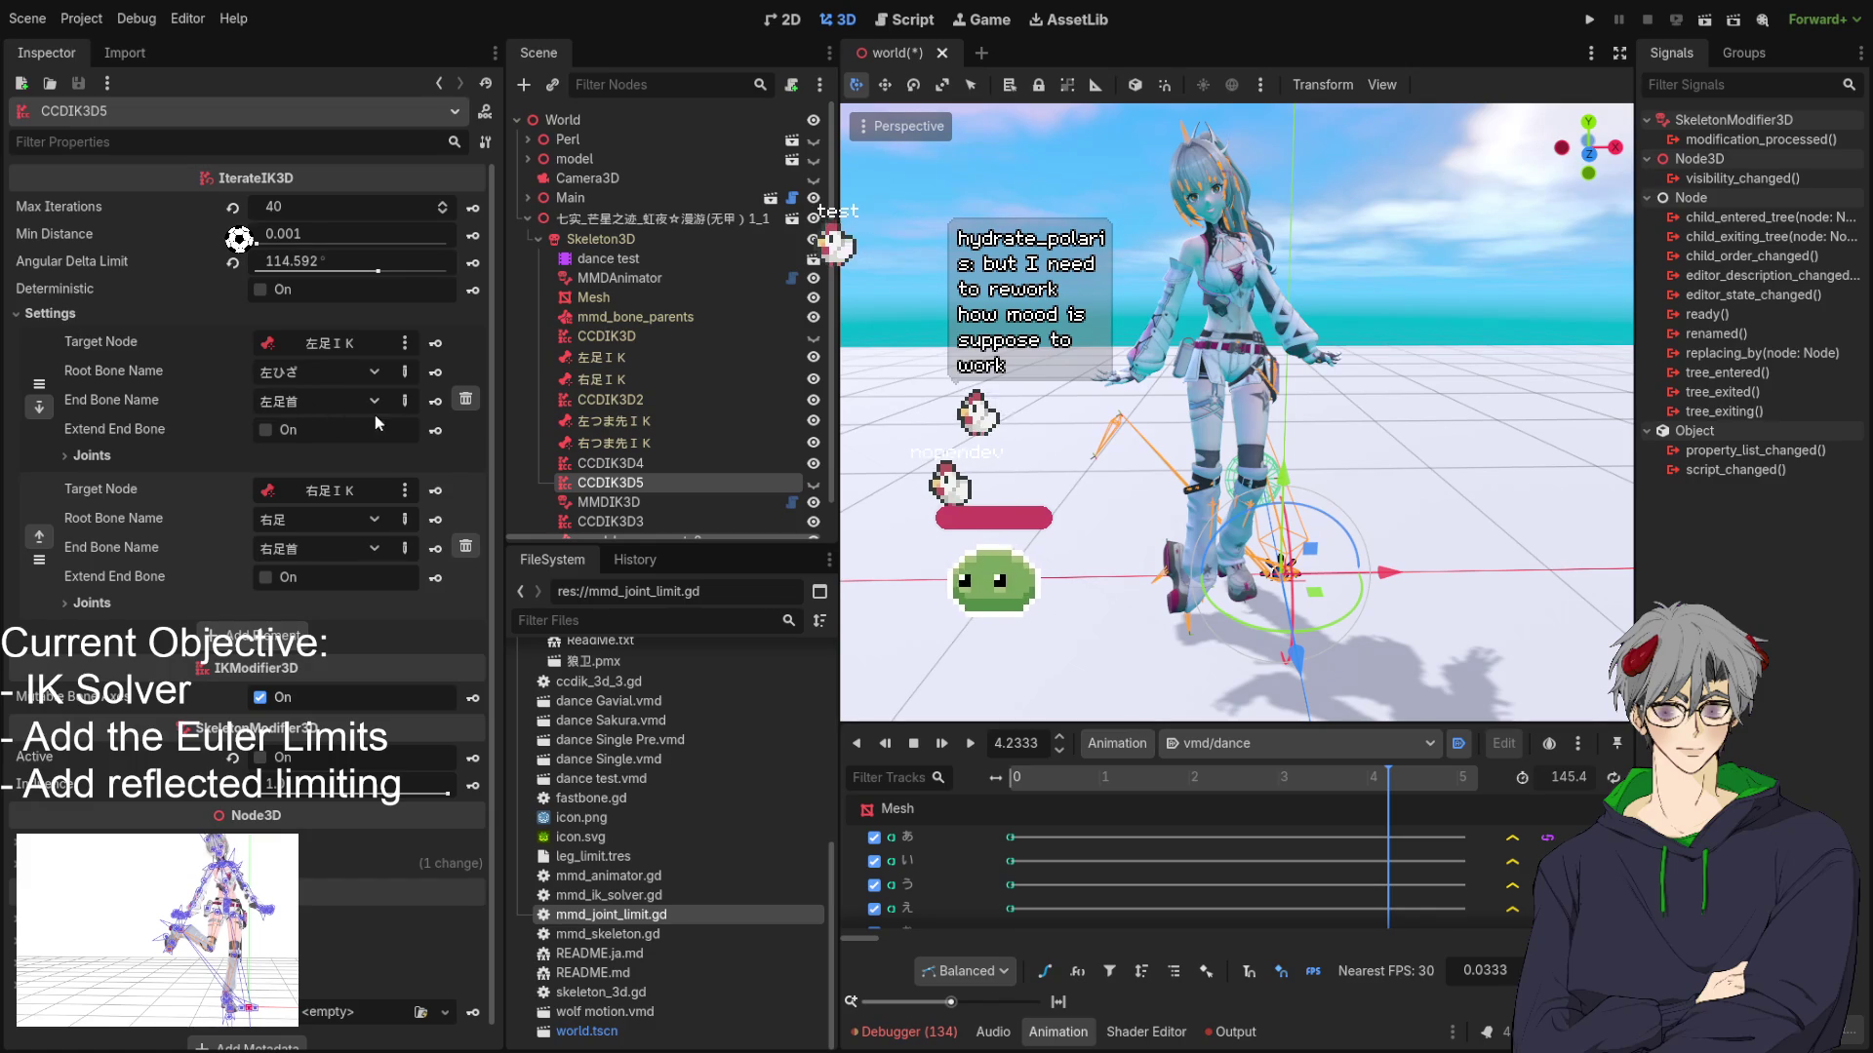
{"action": "scroll", "coordinate": [1090, 548], "scroll_direction": "up", "scroll_amount": 5}
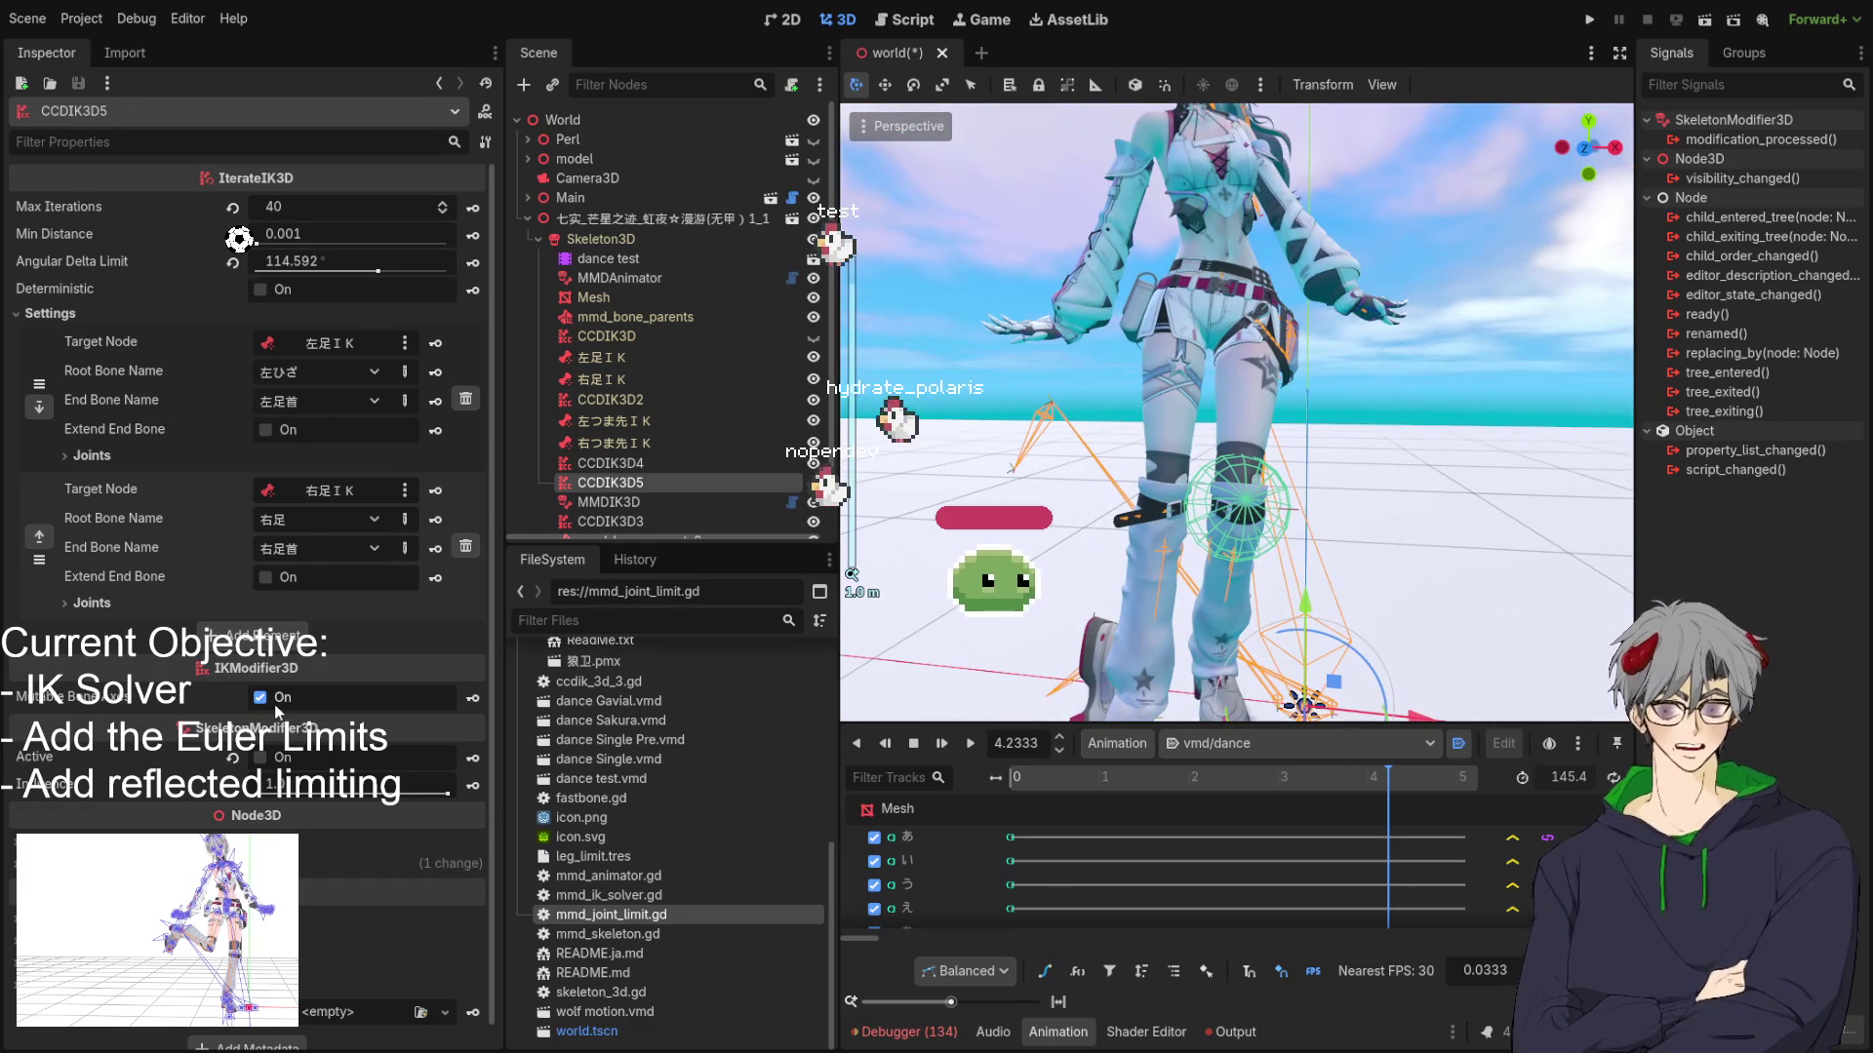
{"action": "left_click", "coordinate": [259, 697]}
{"action": "left_click", "coordinate": [259, 698]}
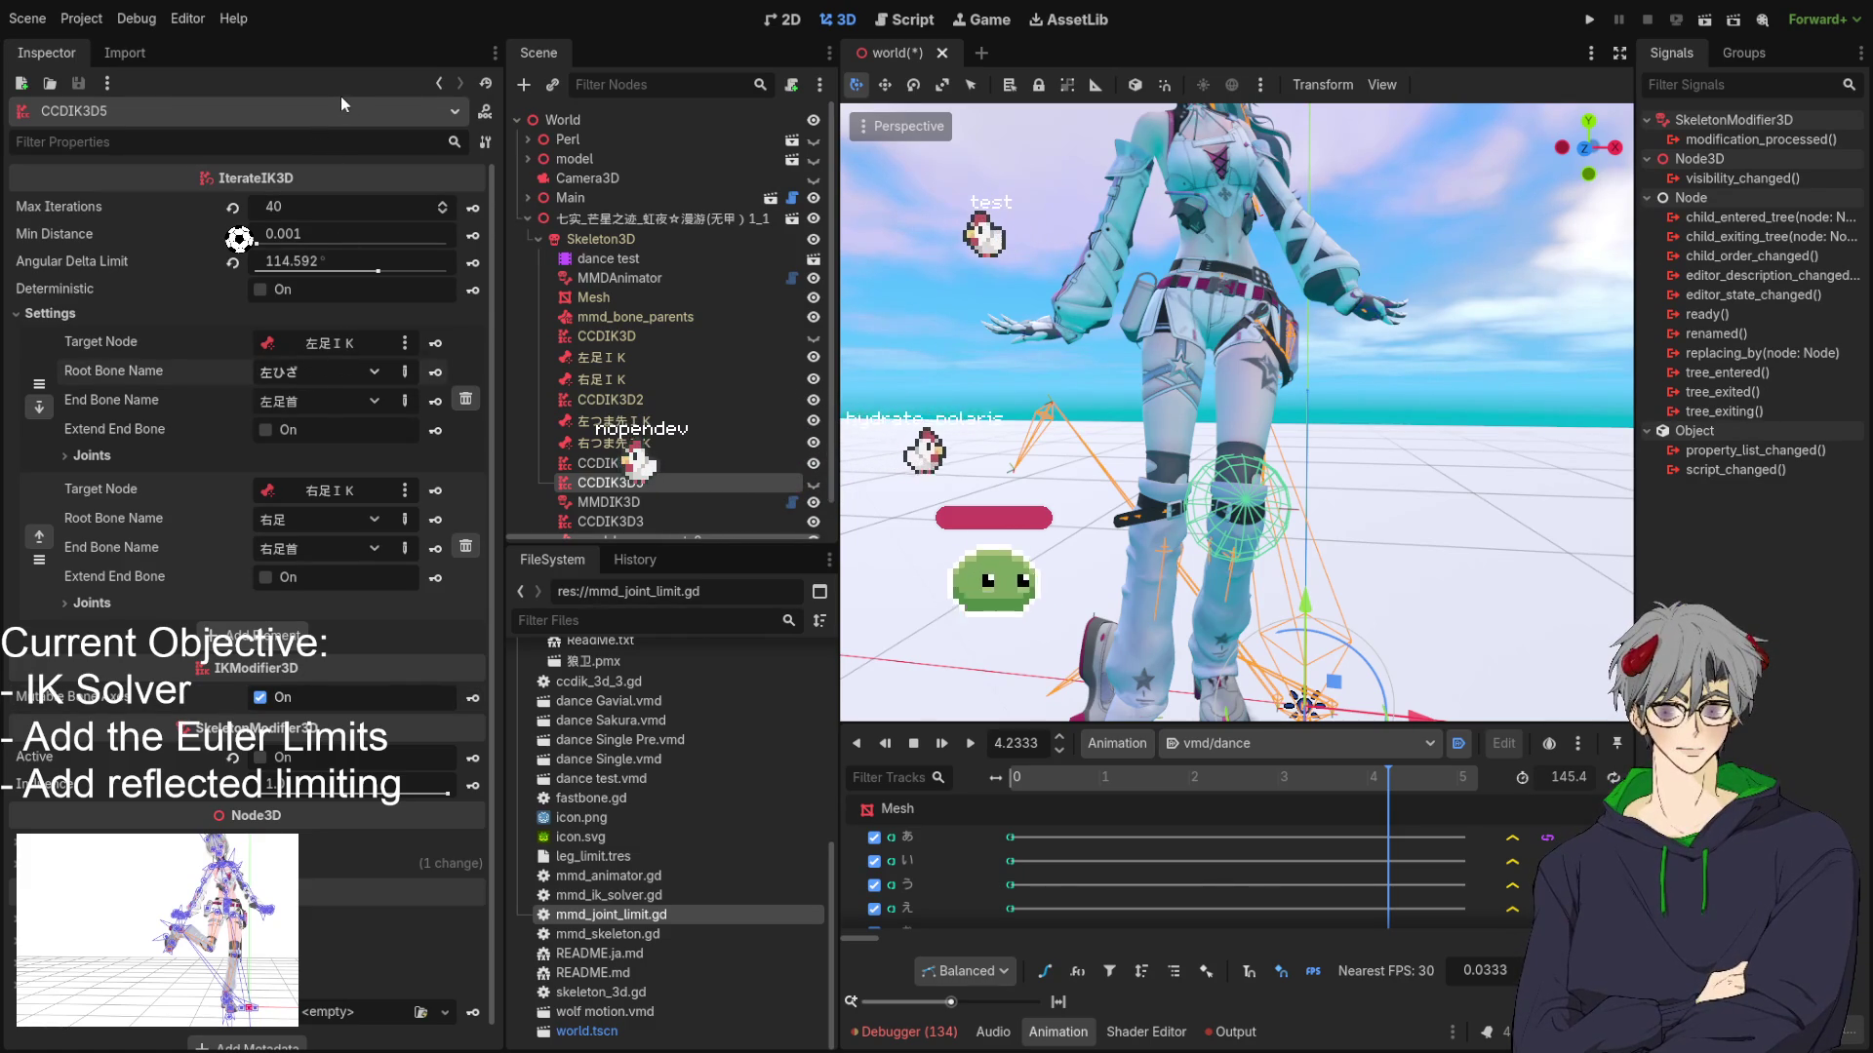
{"action": "key", "text": "ctrl+z"}
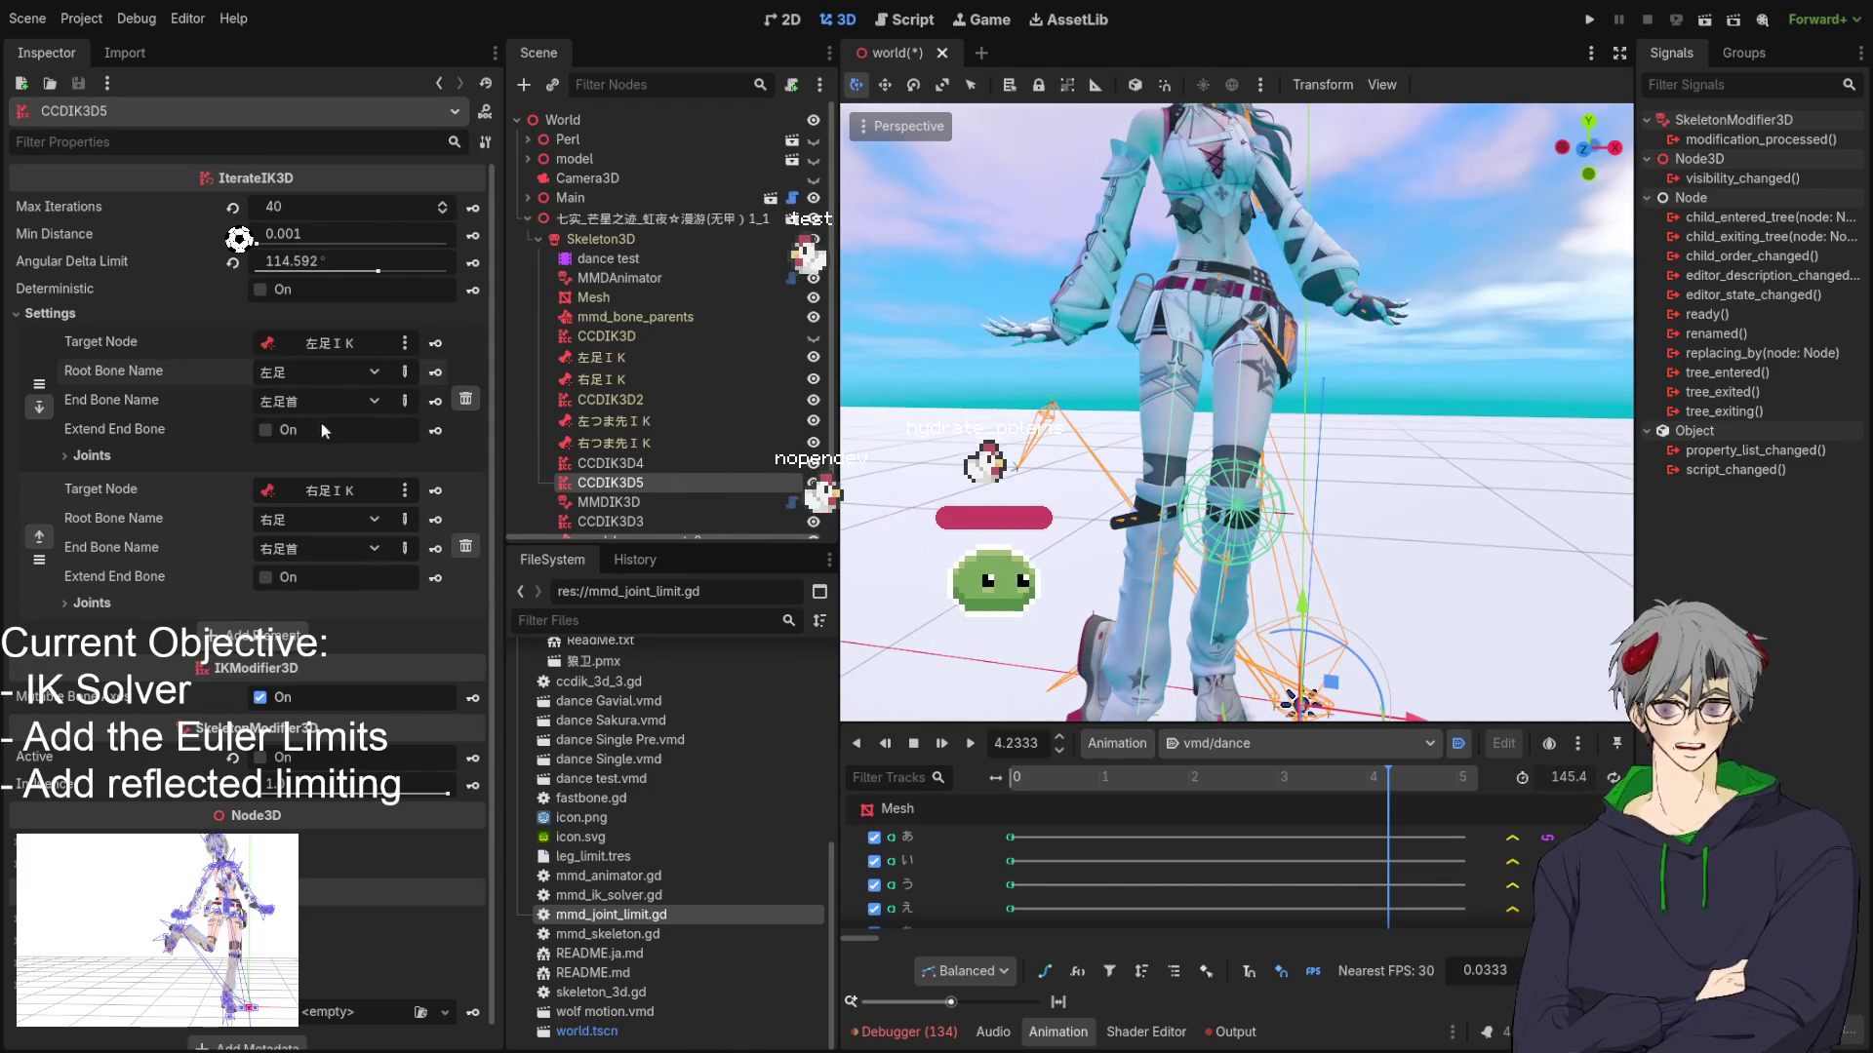
{"action": "left_click", "coordinate": [260, 758]}
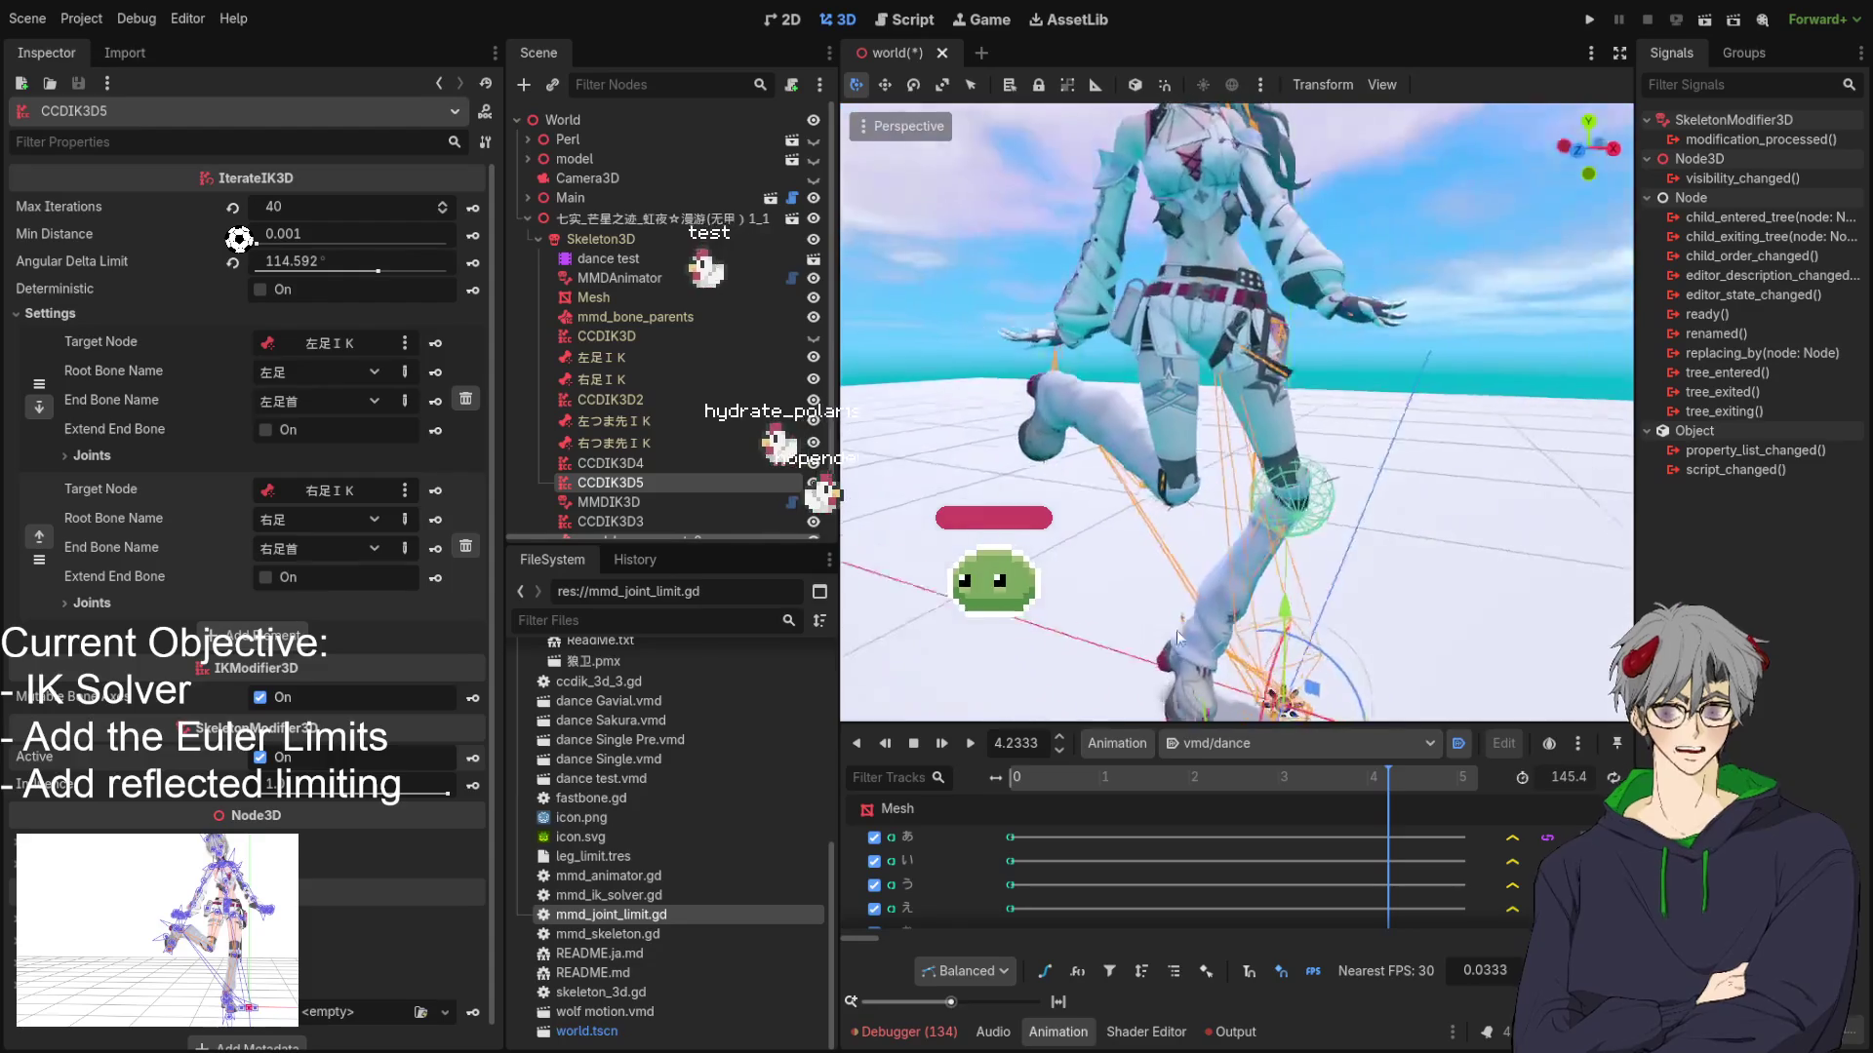
{"action": "scroll", "coordinate": [1365, 352], "scroll_direction": "down", "scroll_amount": 3}
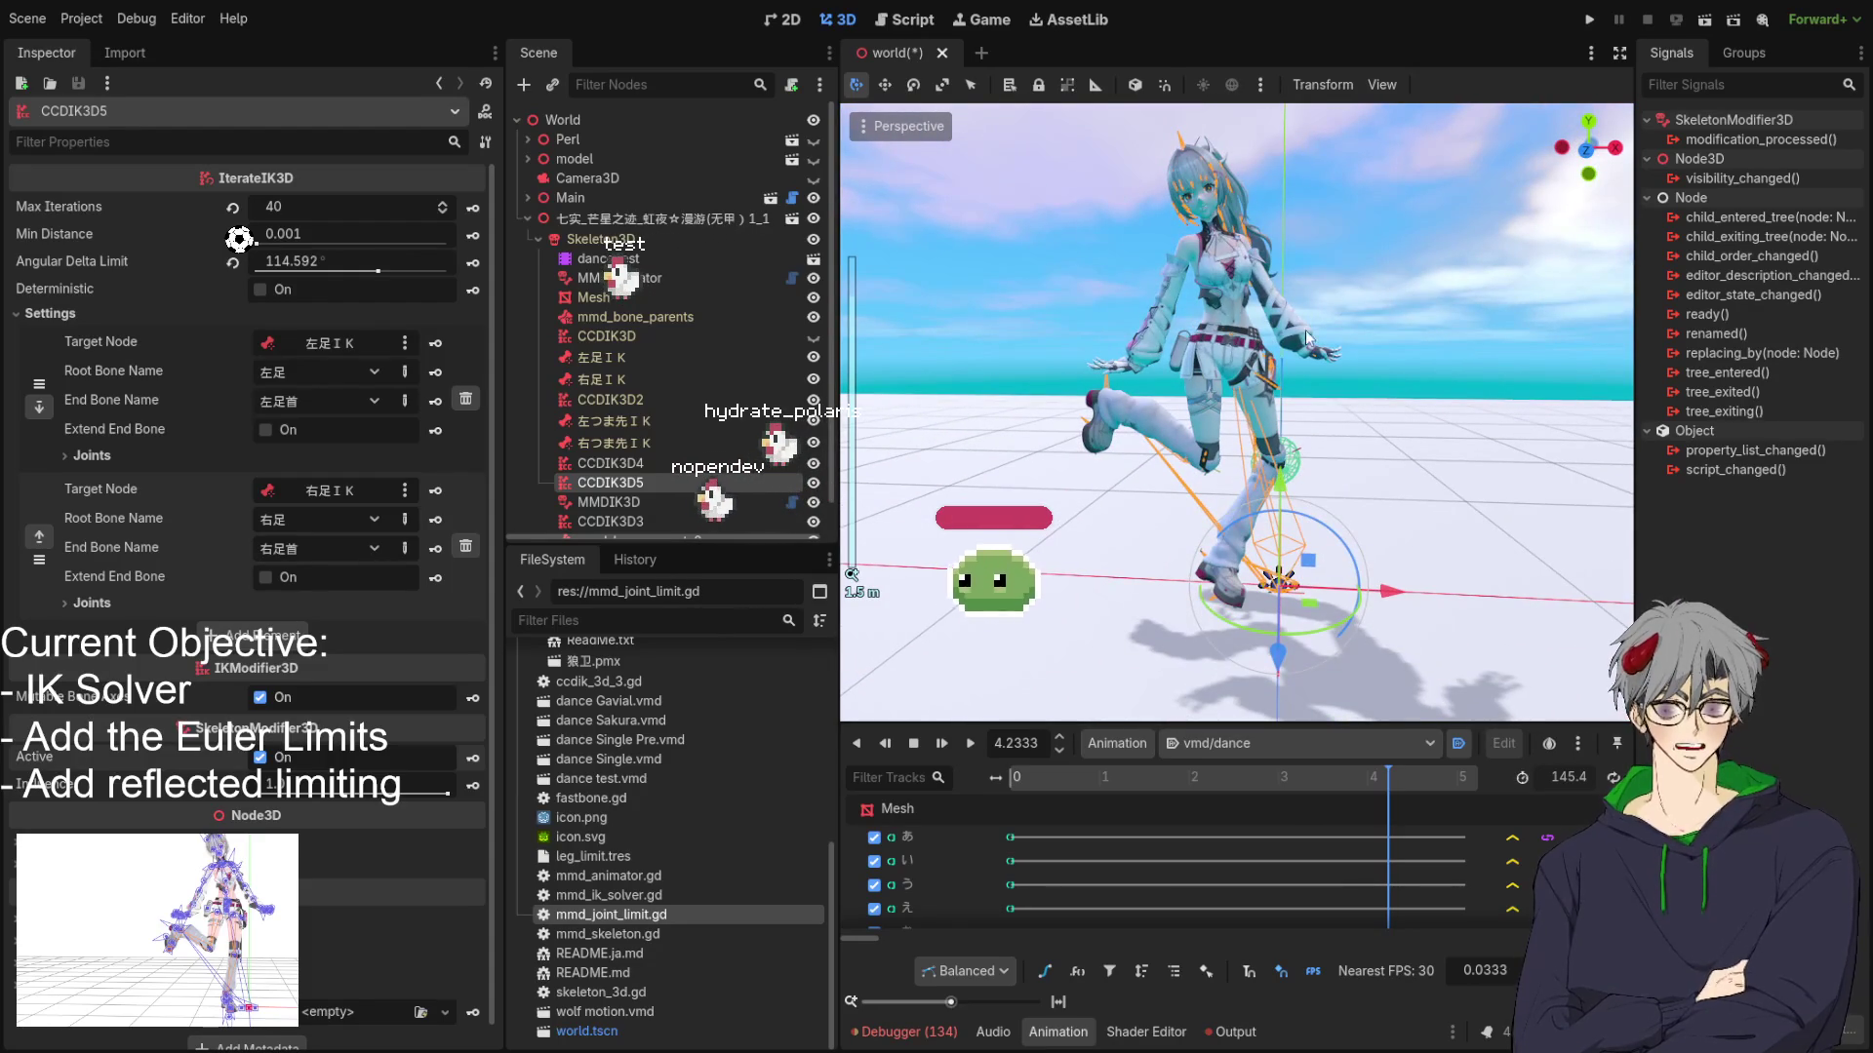
{"action": "mouse_move", "coordinate": [1157, 518]}
{"action": "left_mouse_down"}
{"action": "mouse_move", "coordinate": [1114, 413]}
{"action": "mouse_move", "coordinate": [1231, 490]}
{"action": "mouse_move", "coordinate": [1384, 341]}
{"action": "left_mouse_up"}
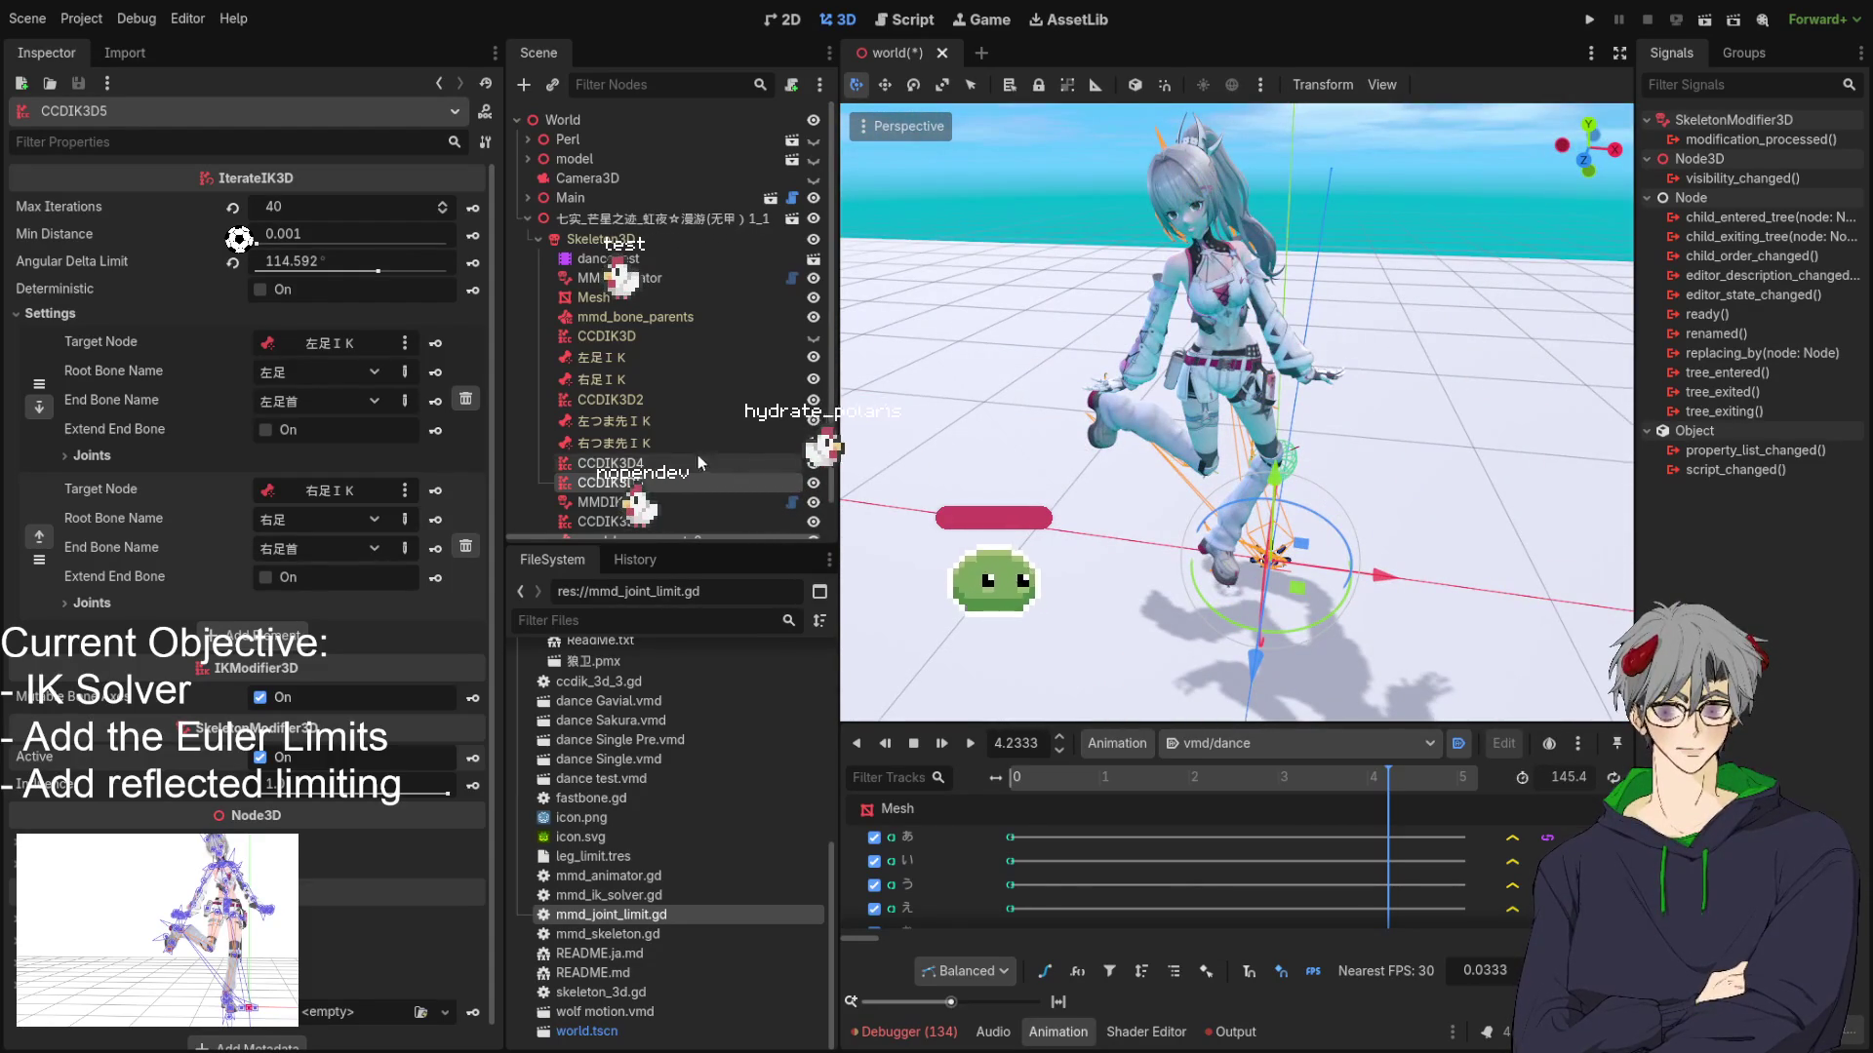
{"action": "left_click", "coordinate": [93, 456]}
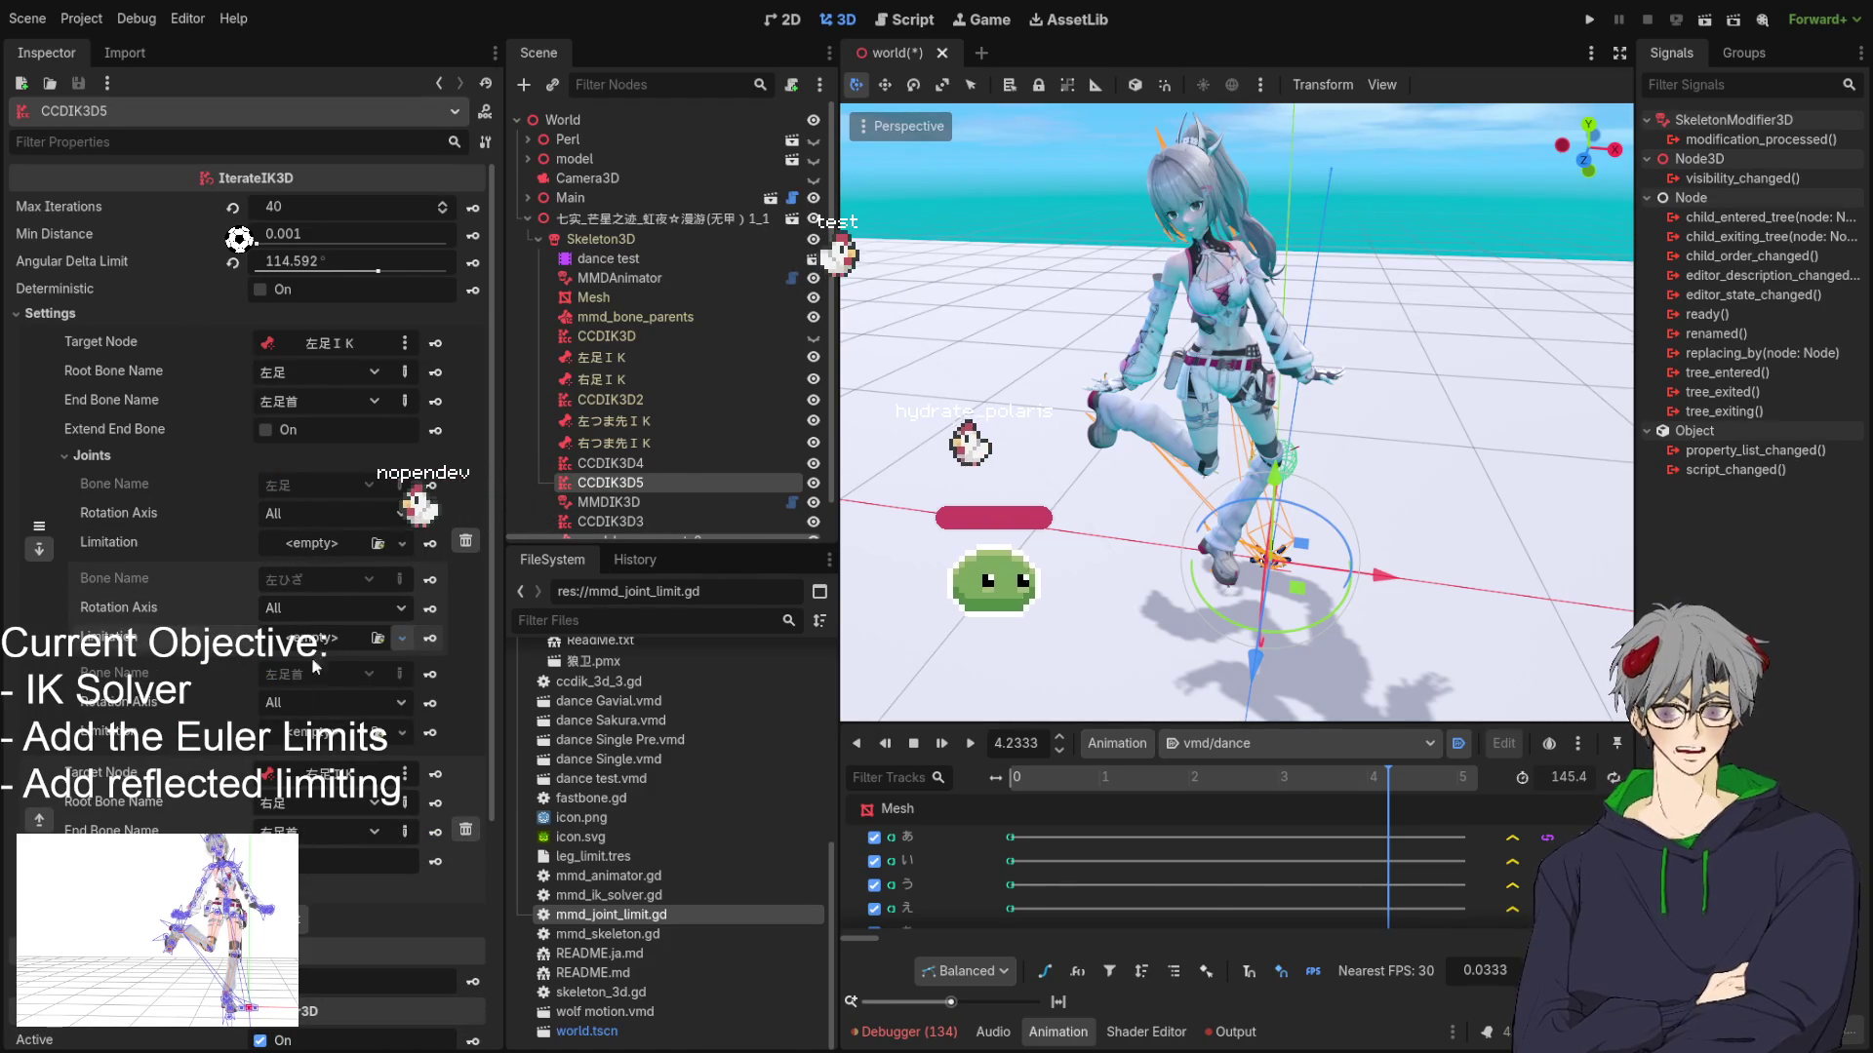
Add a joint limitation to the left knee and edit its rotation offset as Euler angles.
{"action": "left_click", "coordinate": [284, 693]}
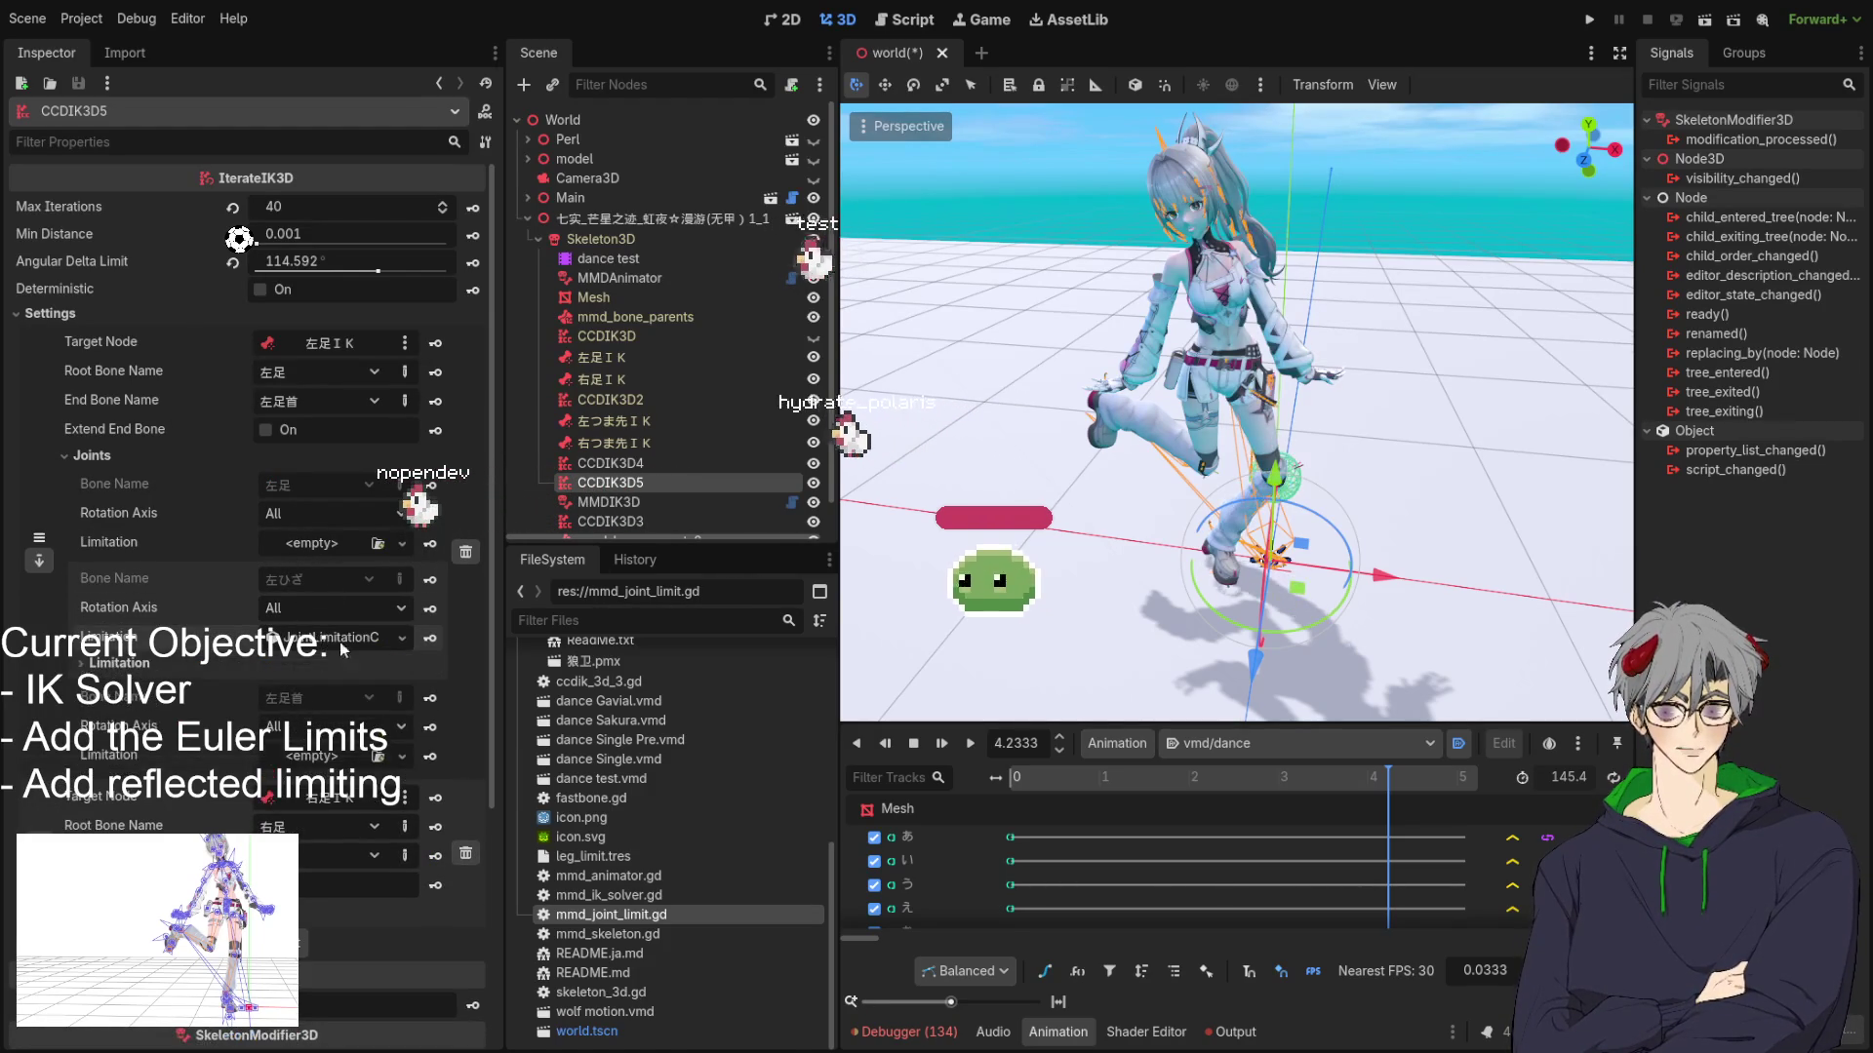
{"action": "left_click", "coordinate": [341, 636]}
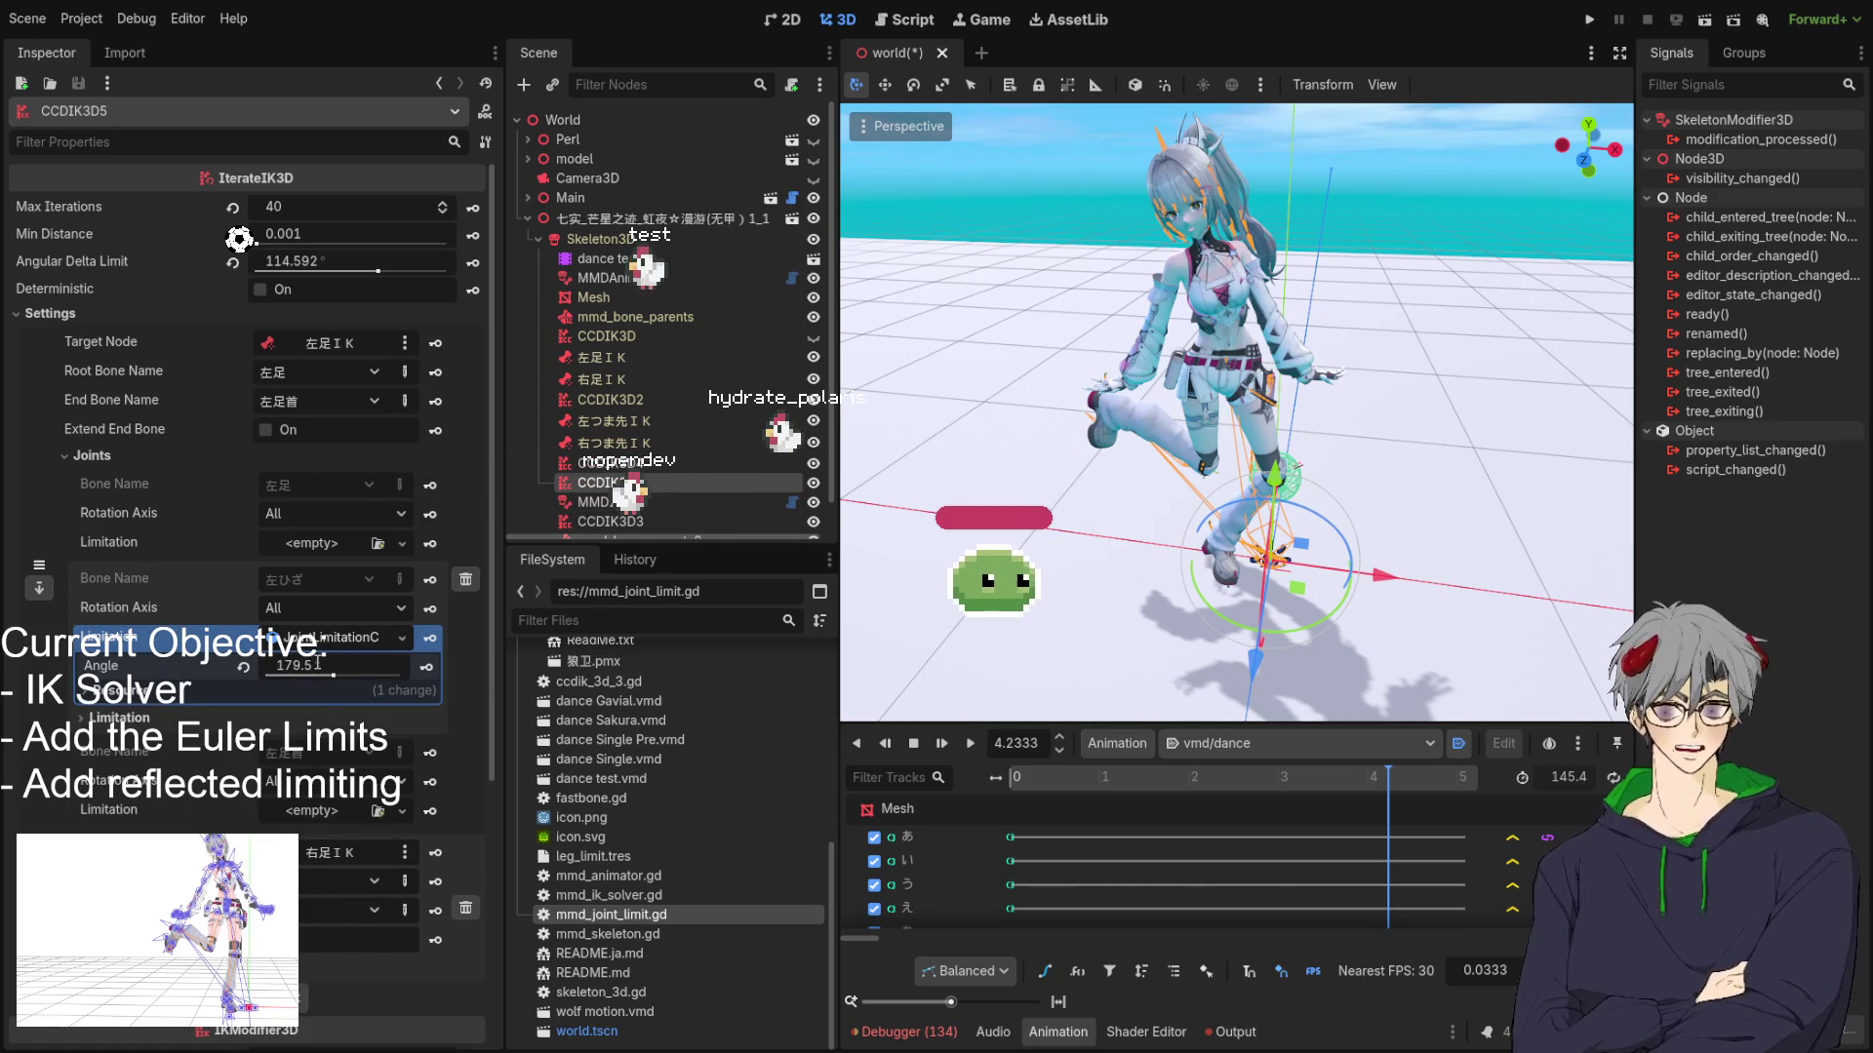
{"action": "left_click", "coordinate": [112, 718]}
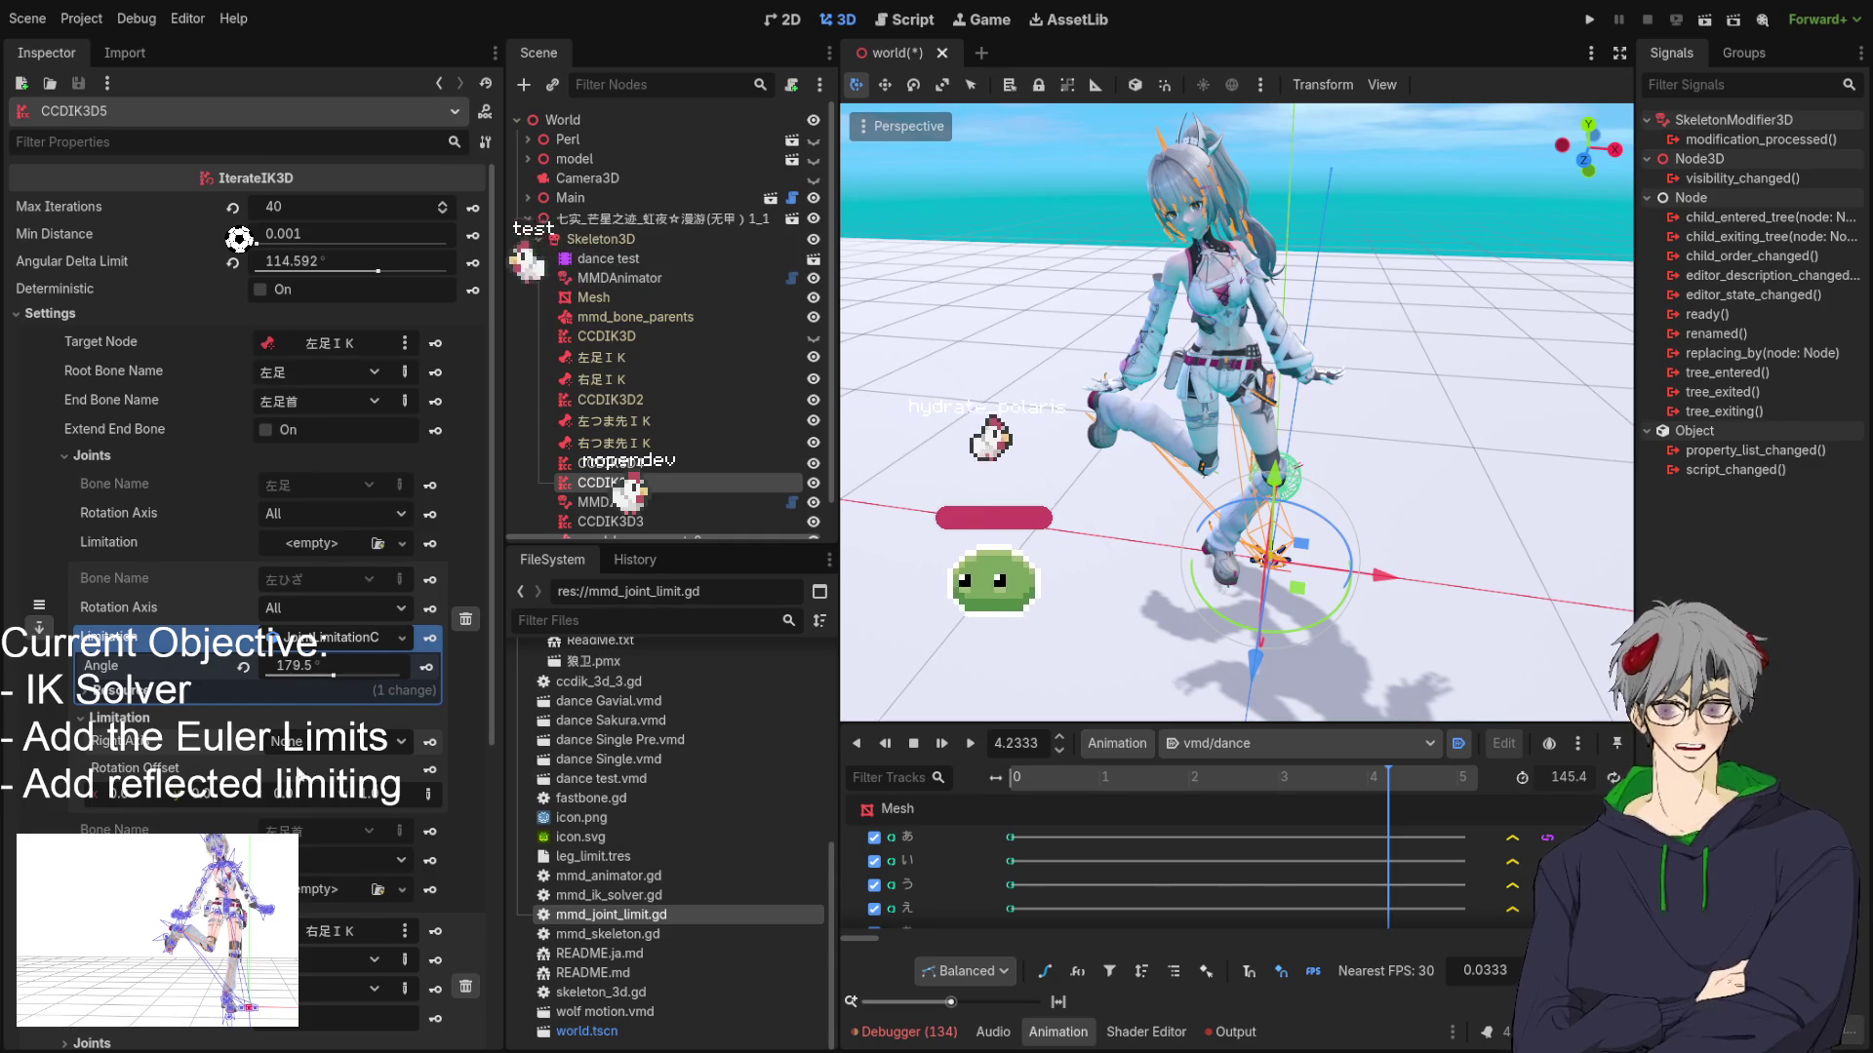
{"action": "left_click", "coordinate": [428, 793]}
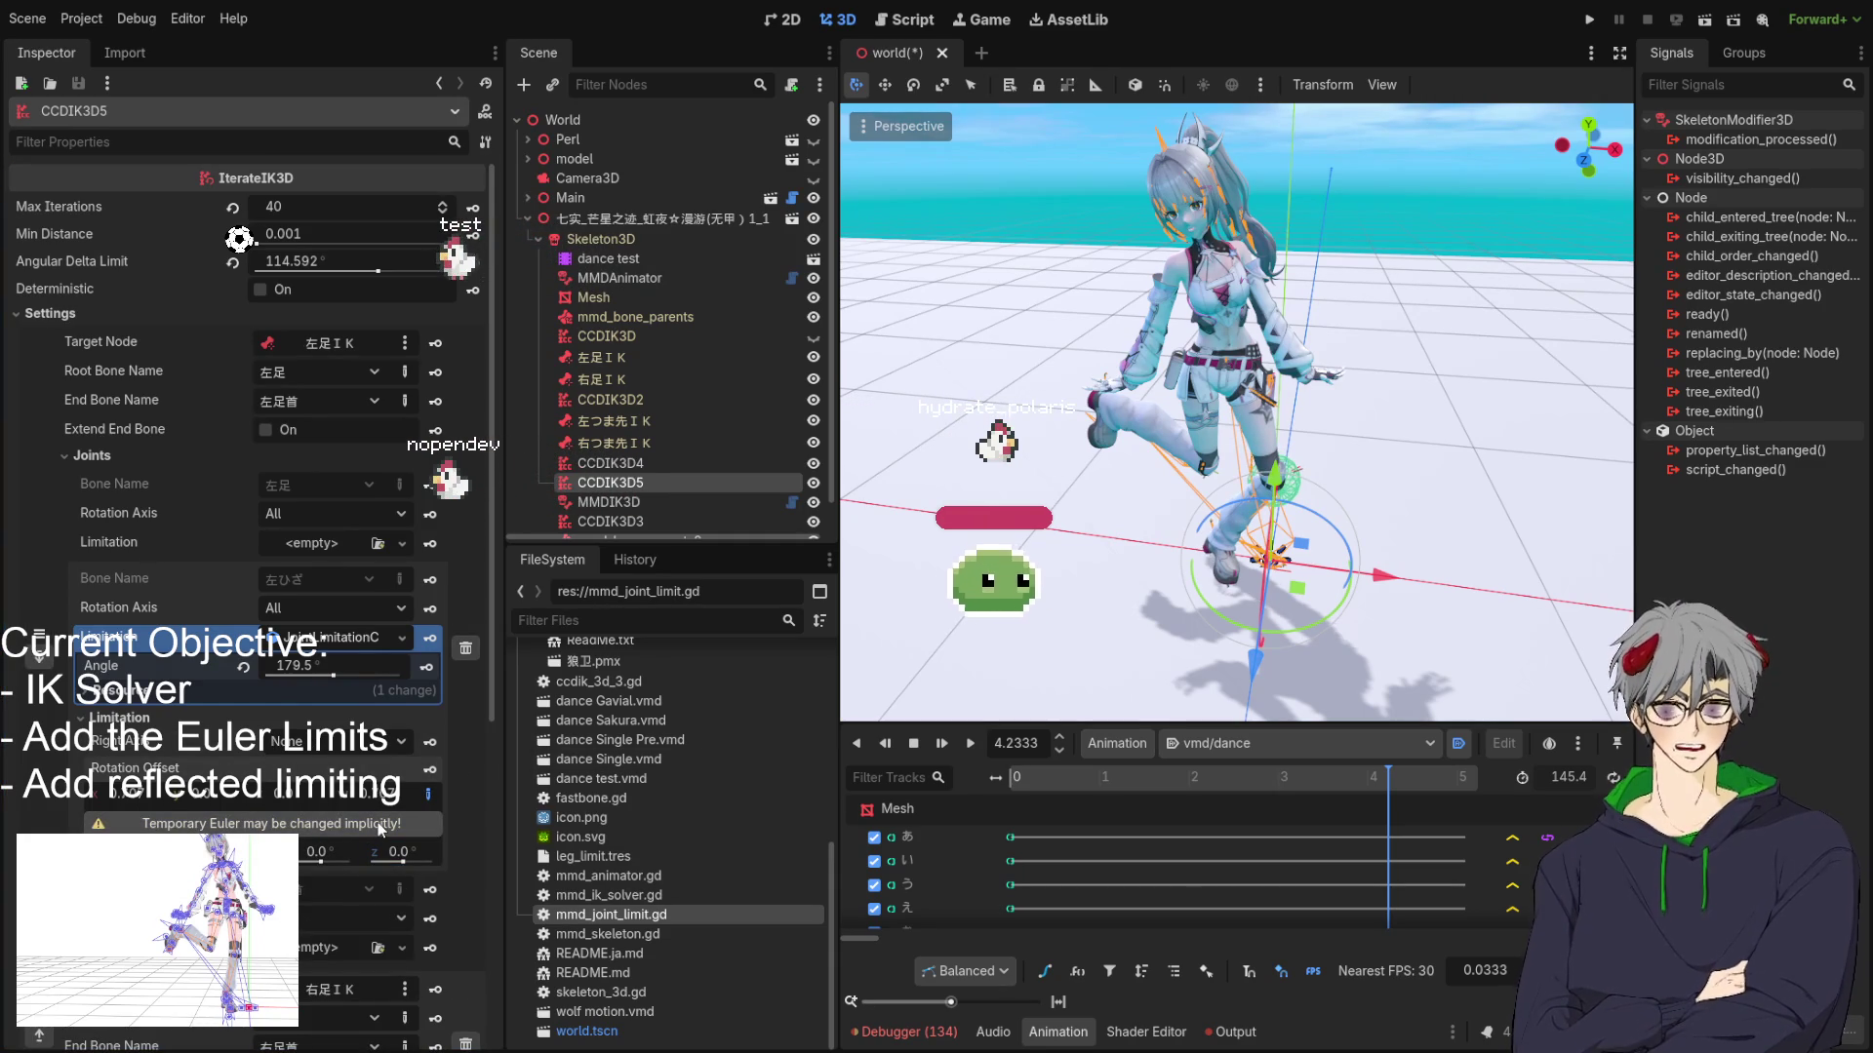
{"action": "left_click_drag", "start_coordinate": [1307, 458], "coordinate": [1316, 490]}
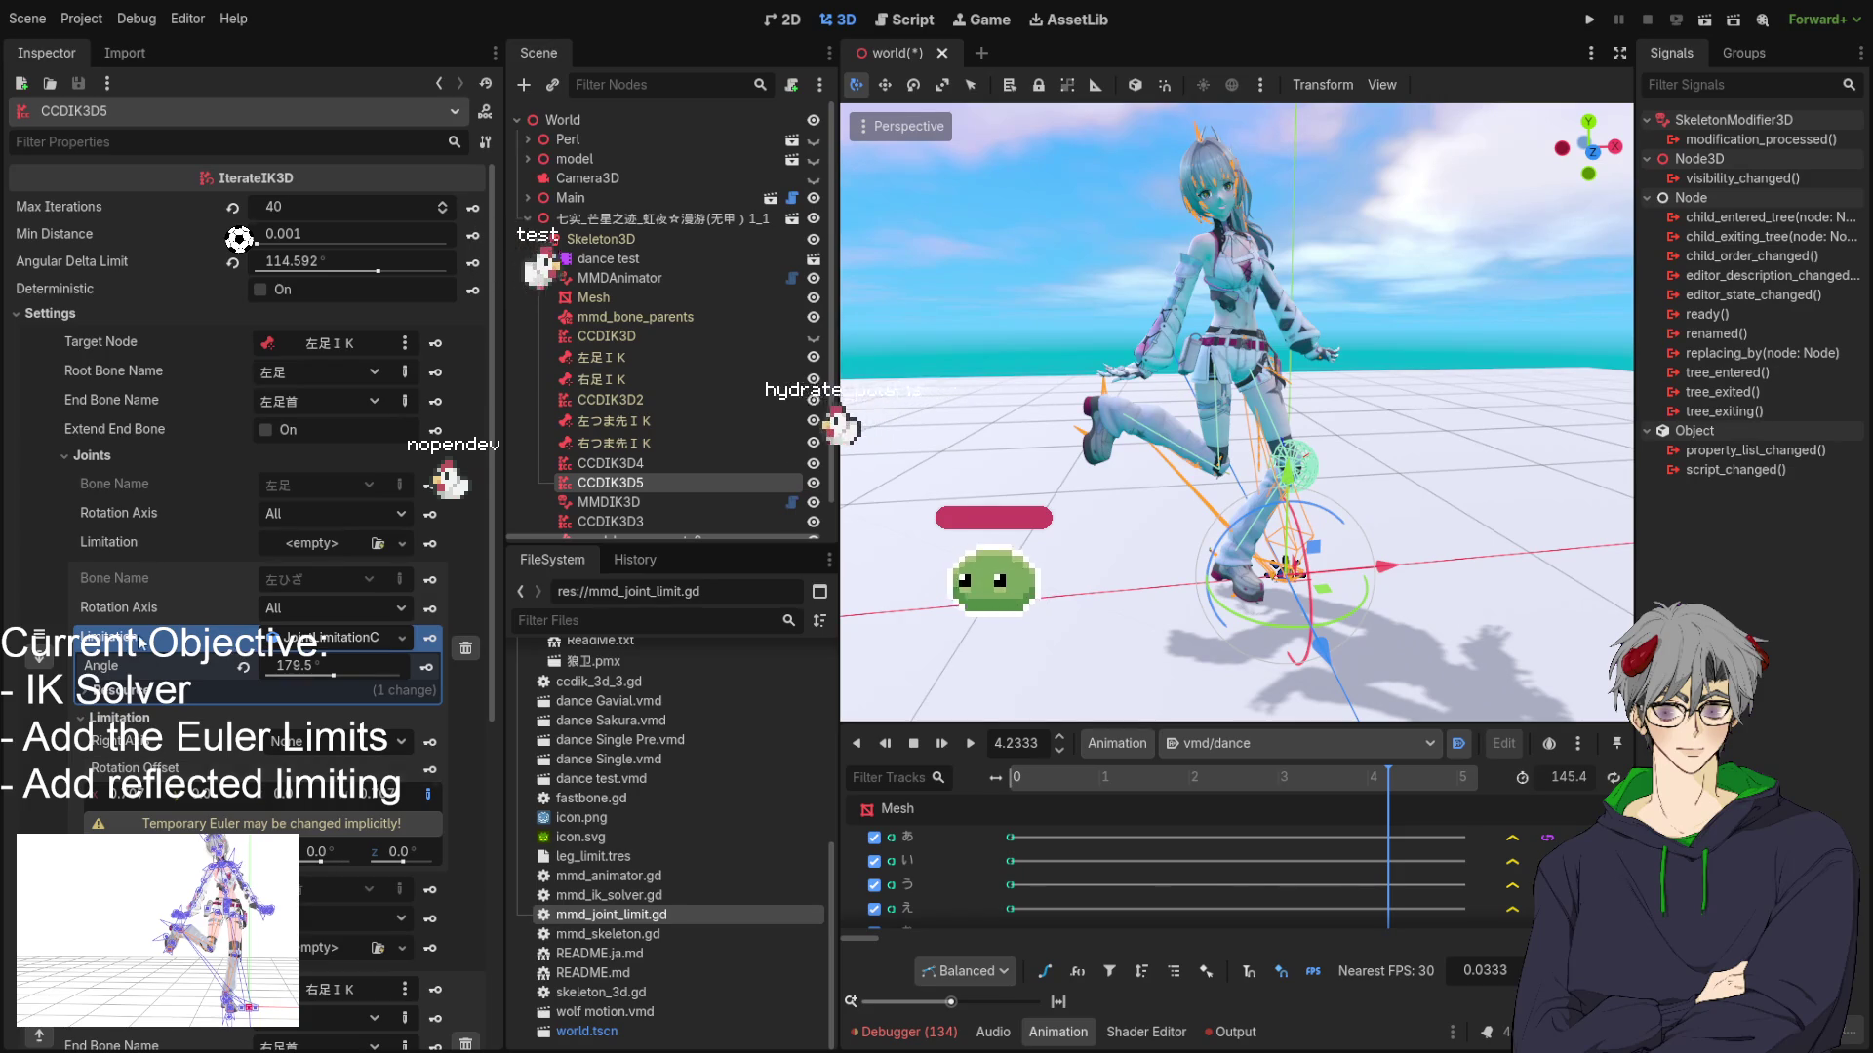
Restrict the left knee 左ひざ to rotate only about the X axis.
{"action": "left_click", "coordinate": [92, 456]}
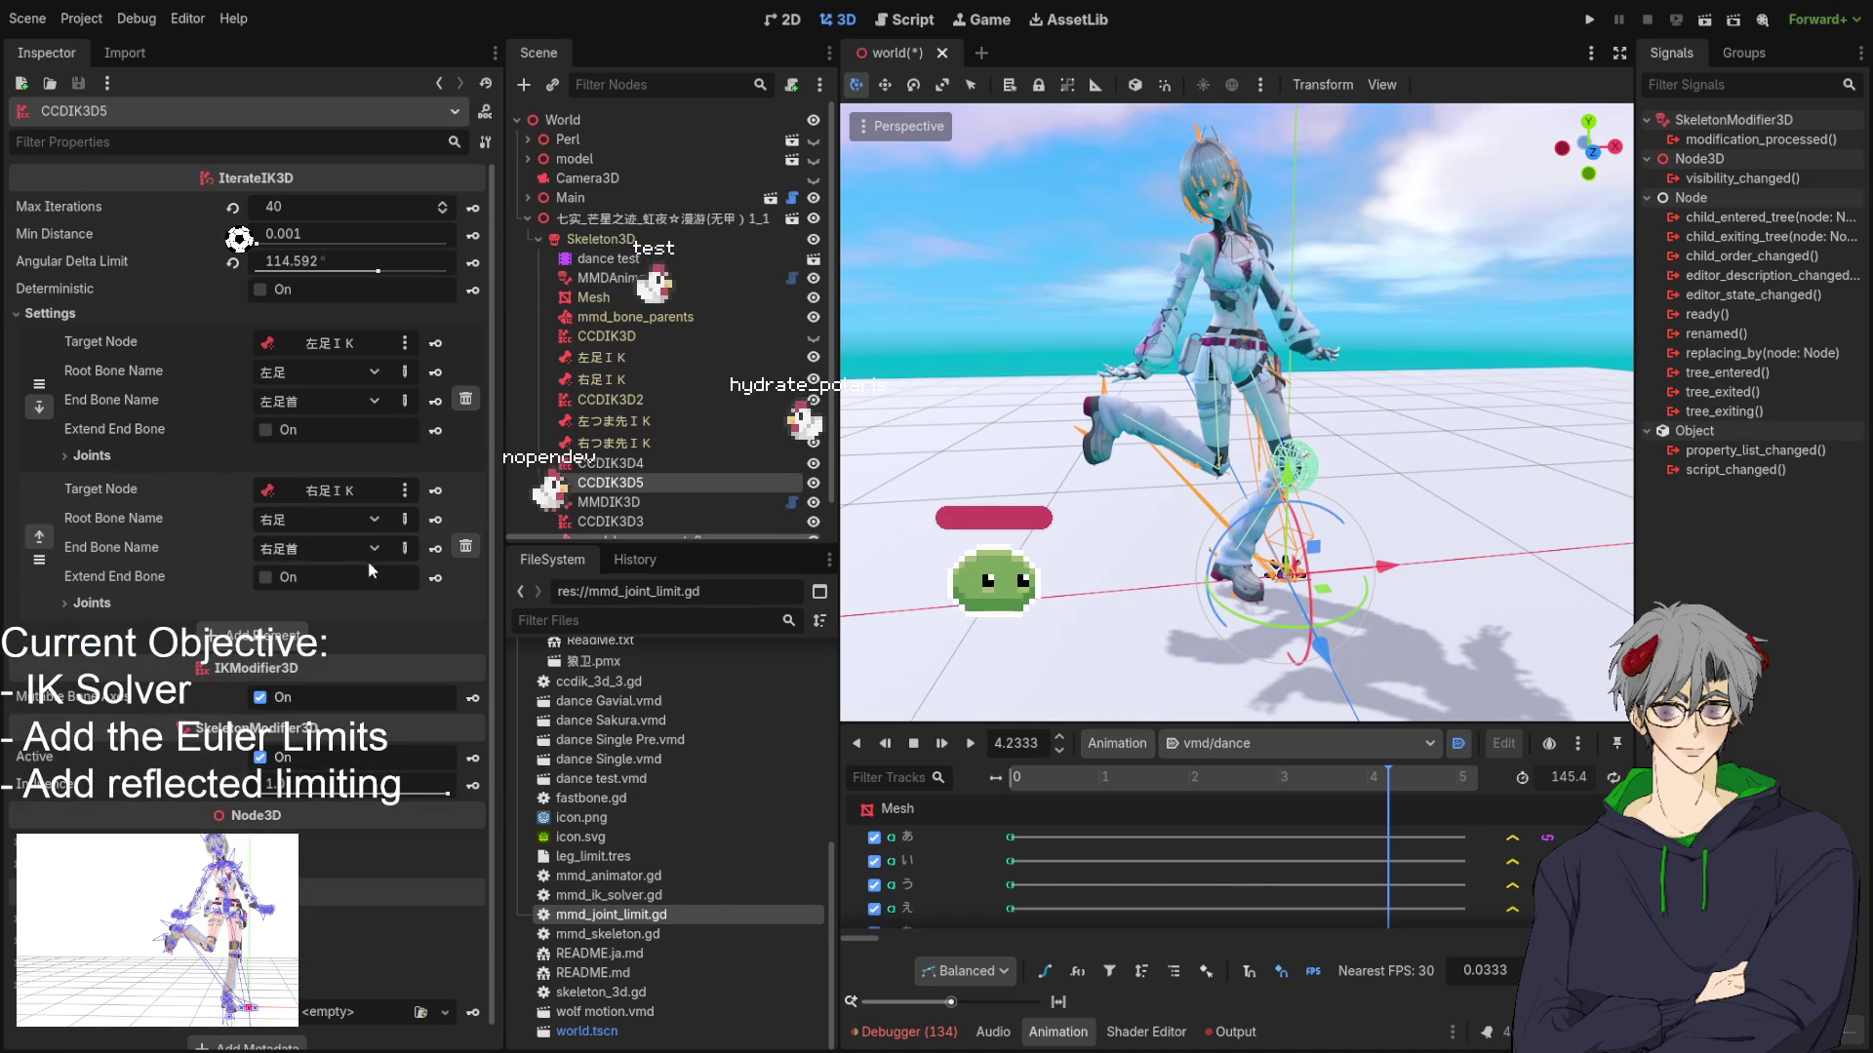
{"action": "left_click", "coordinate": [246, 606]}
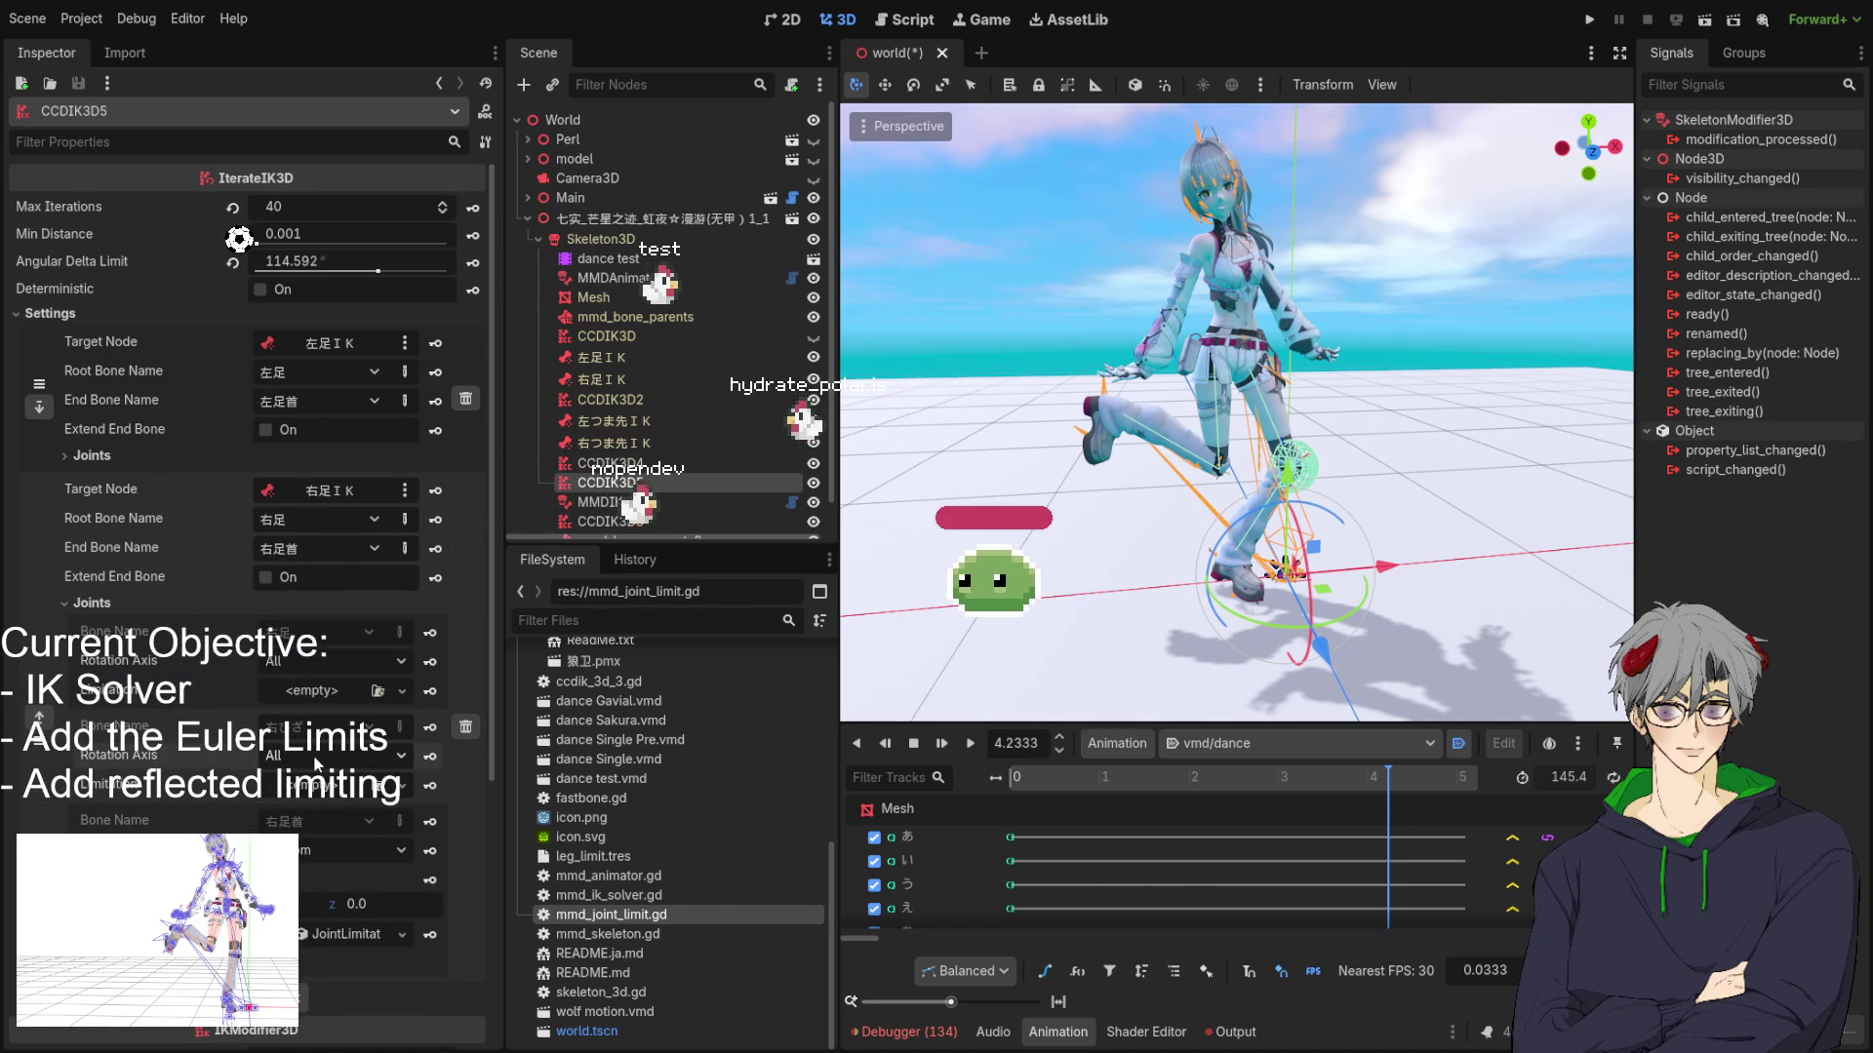
{"action": "left_click", "coordinate": [91, 455]}
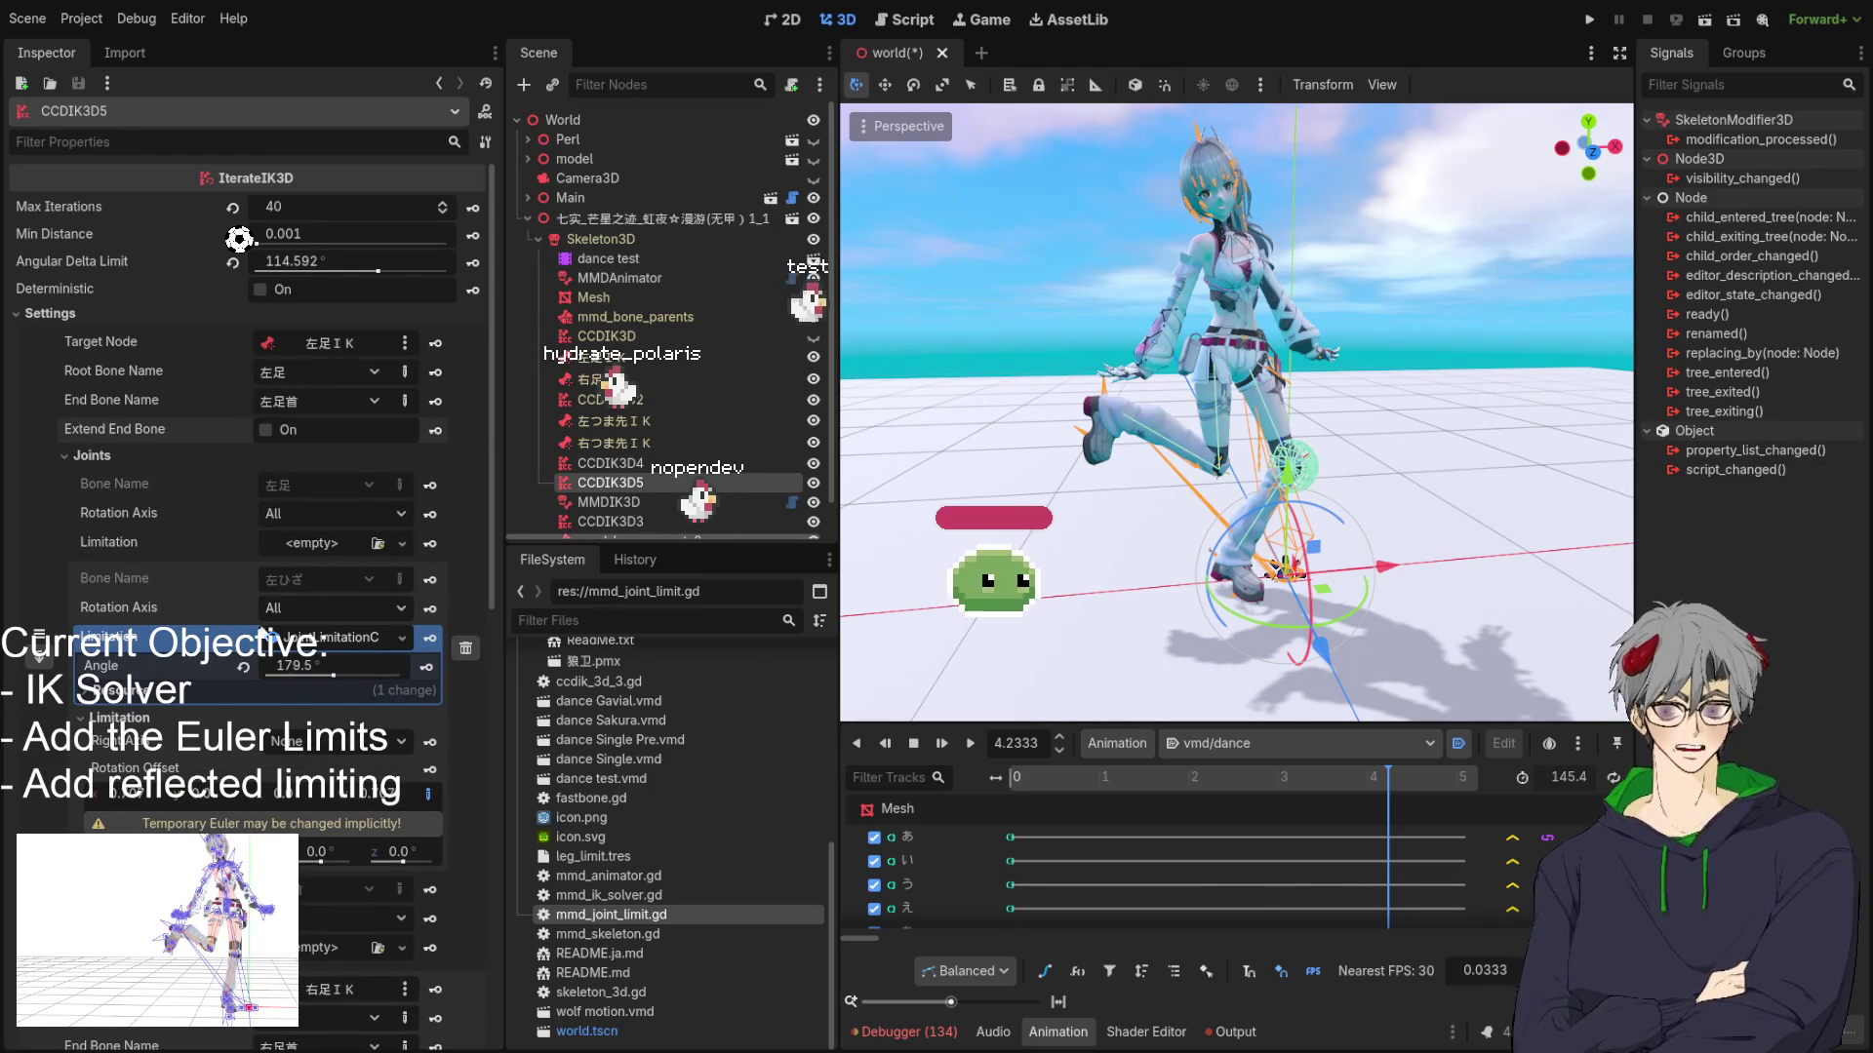
{"action": "left_click", "coordinate": [332, 607]}
{"action": "left_click", "coordinate": [292, 656]}
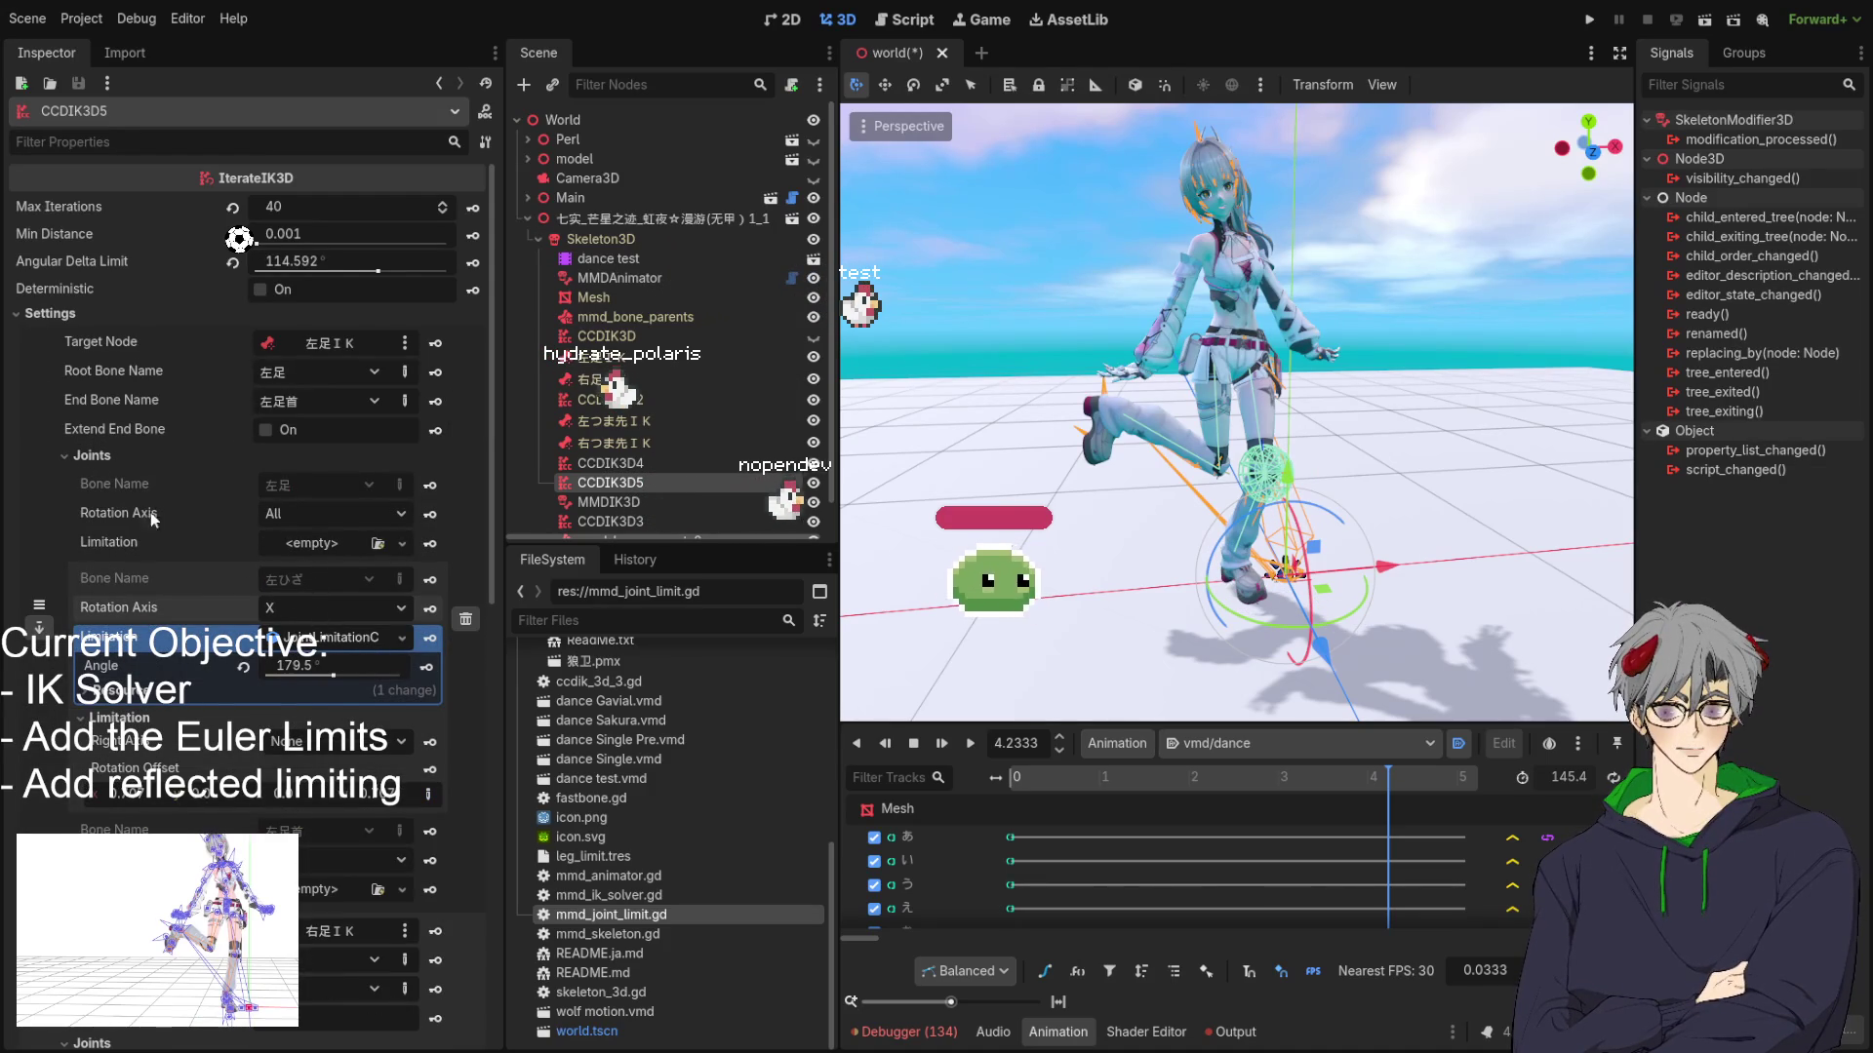
{"action": "left_click", "coordinate": [65, 456]}
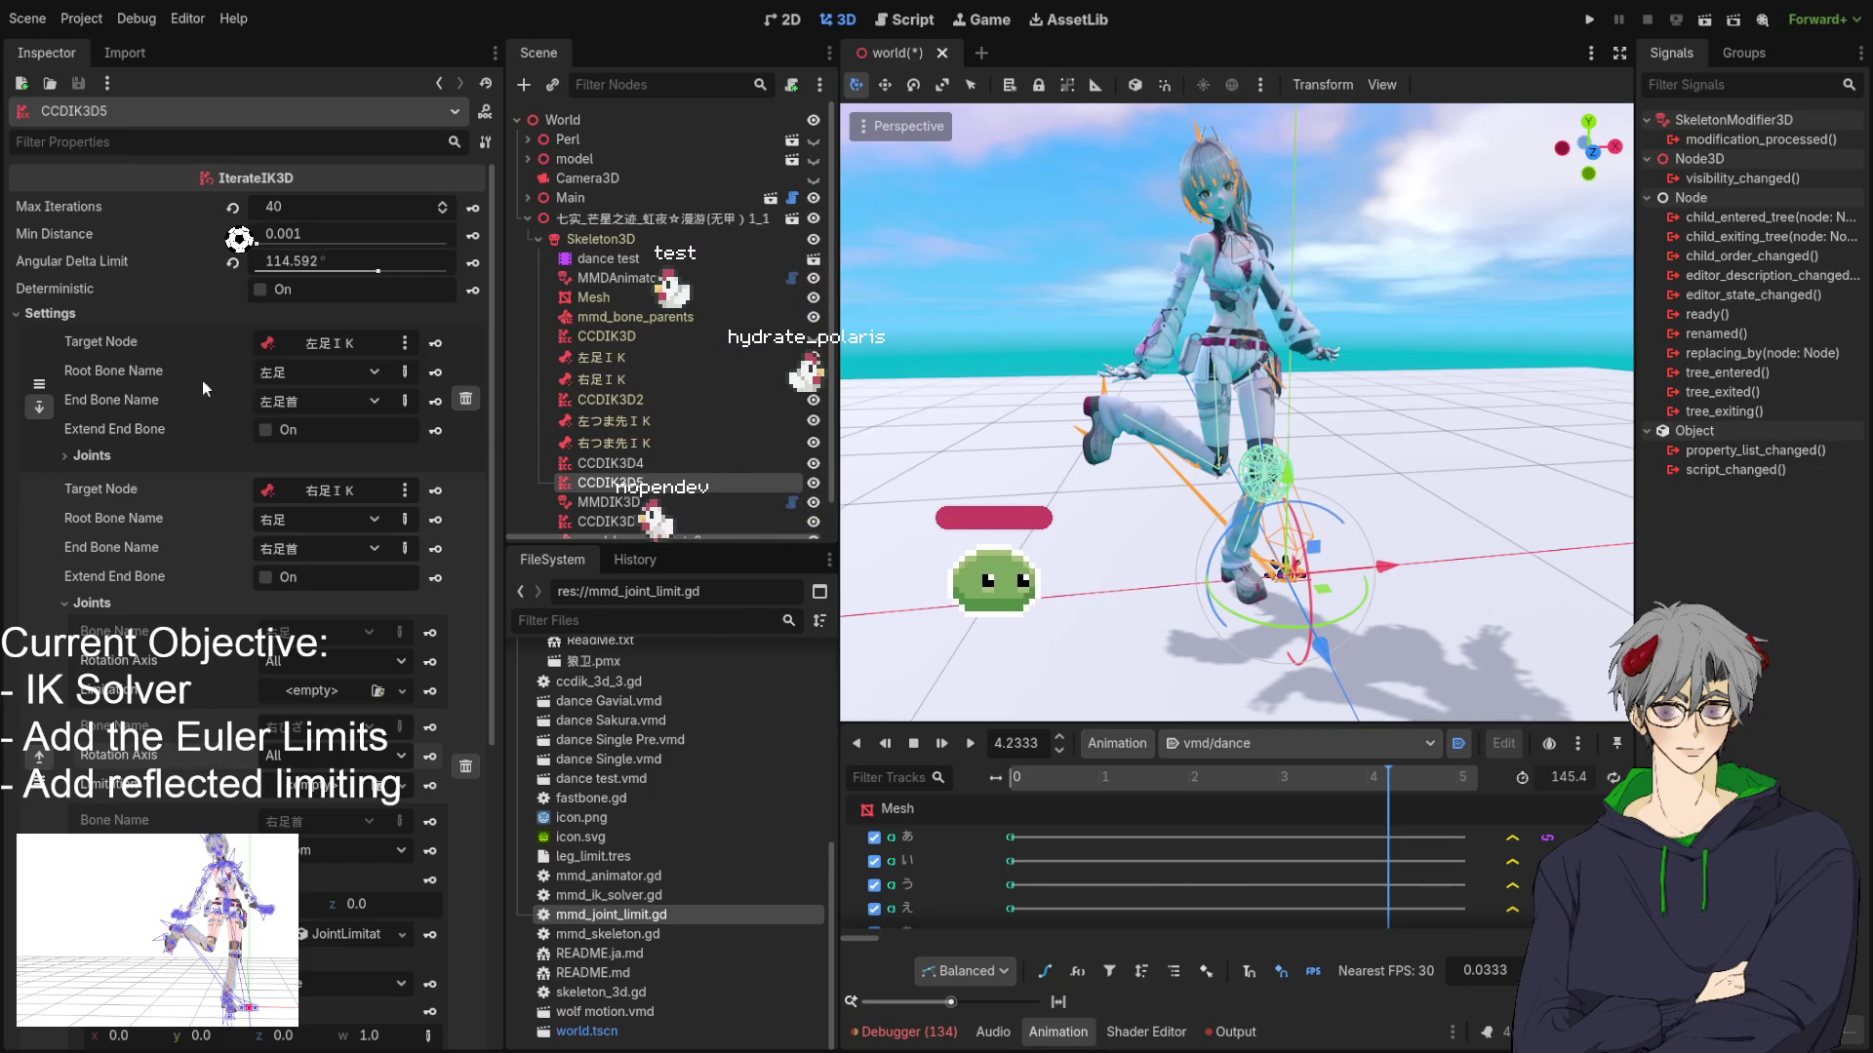
{"action": "left_click", "coordinate": [92, 455]}
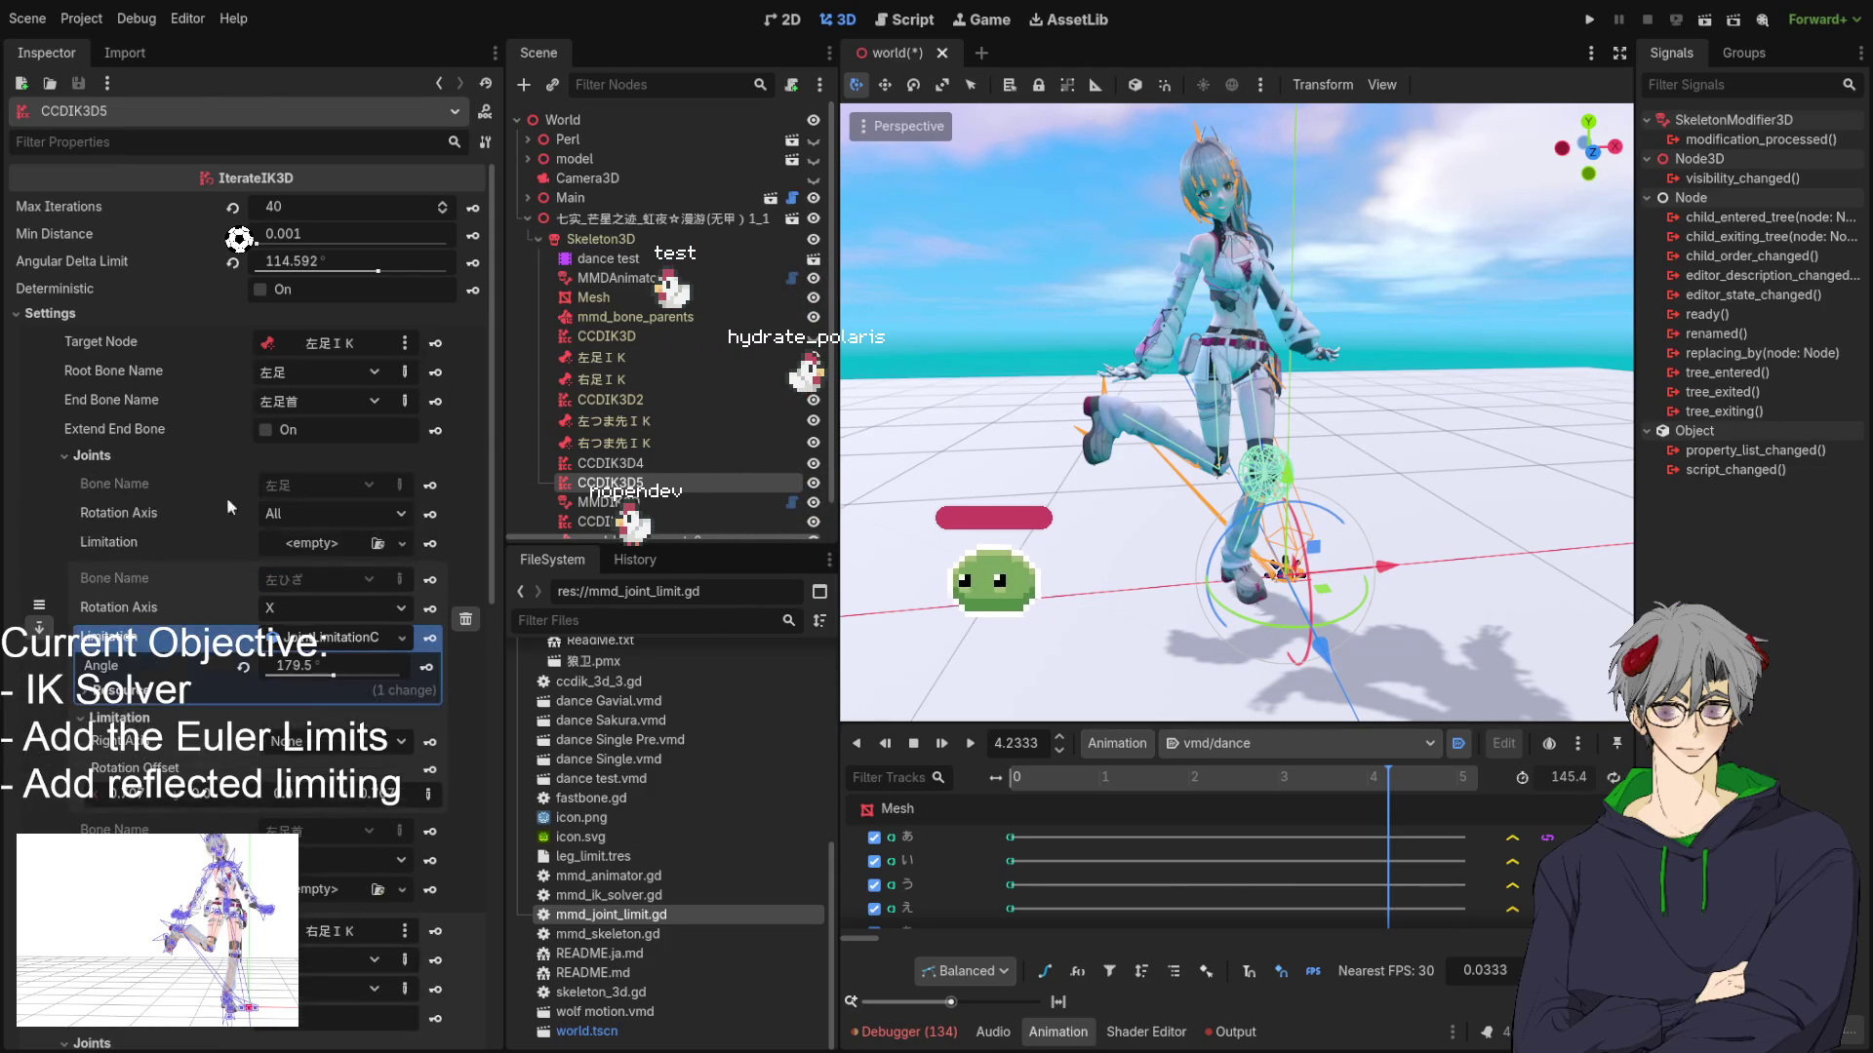
Switch the viewport to front view and enable Deterministic solving in IterateIK3D settings.
{"action": "scroll", "coordinate": [1104, 495], "scroll_direction": "up", "scroll_amount": 5}
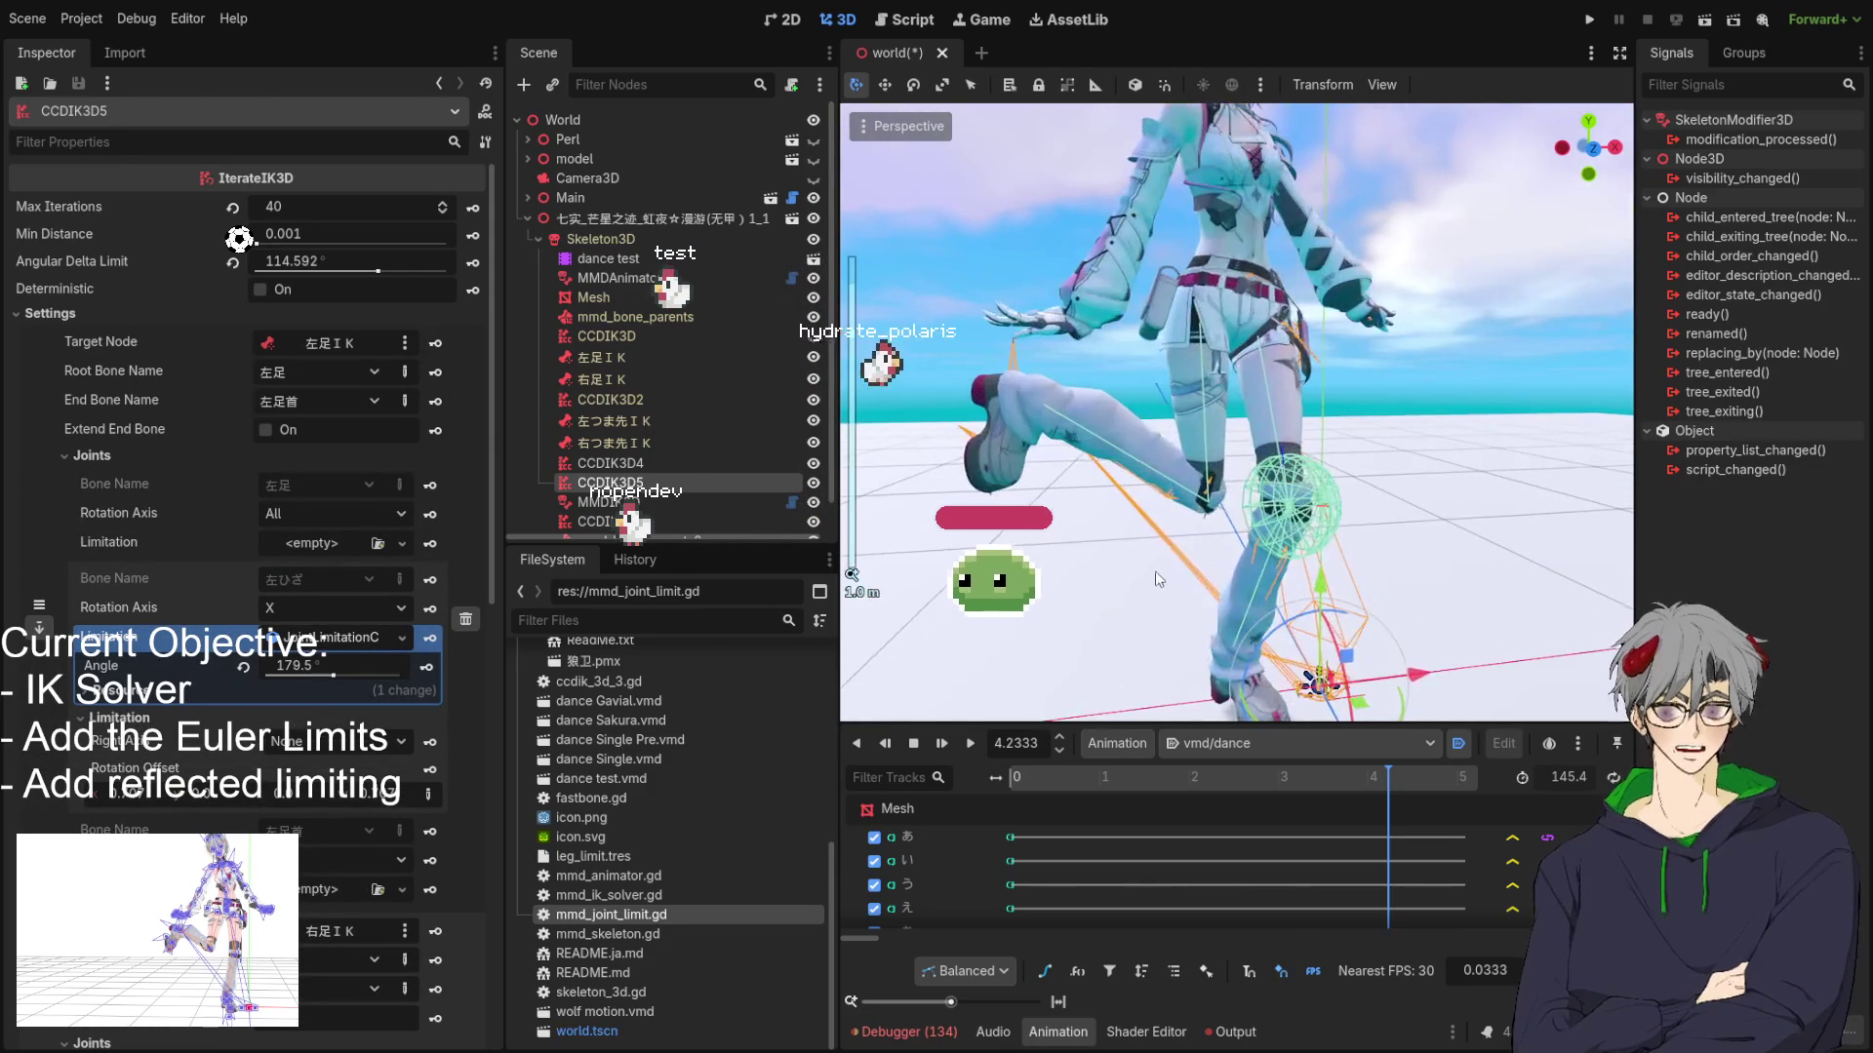
{"action": "scroll", "coordinate": [1271, 553], "scroll_direction": "up", "scroll_amount": 4}
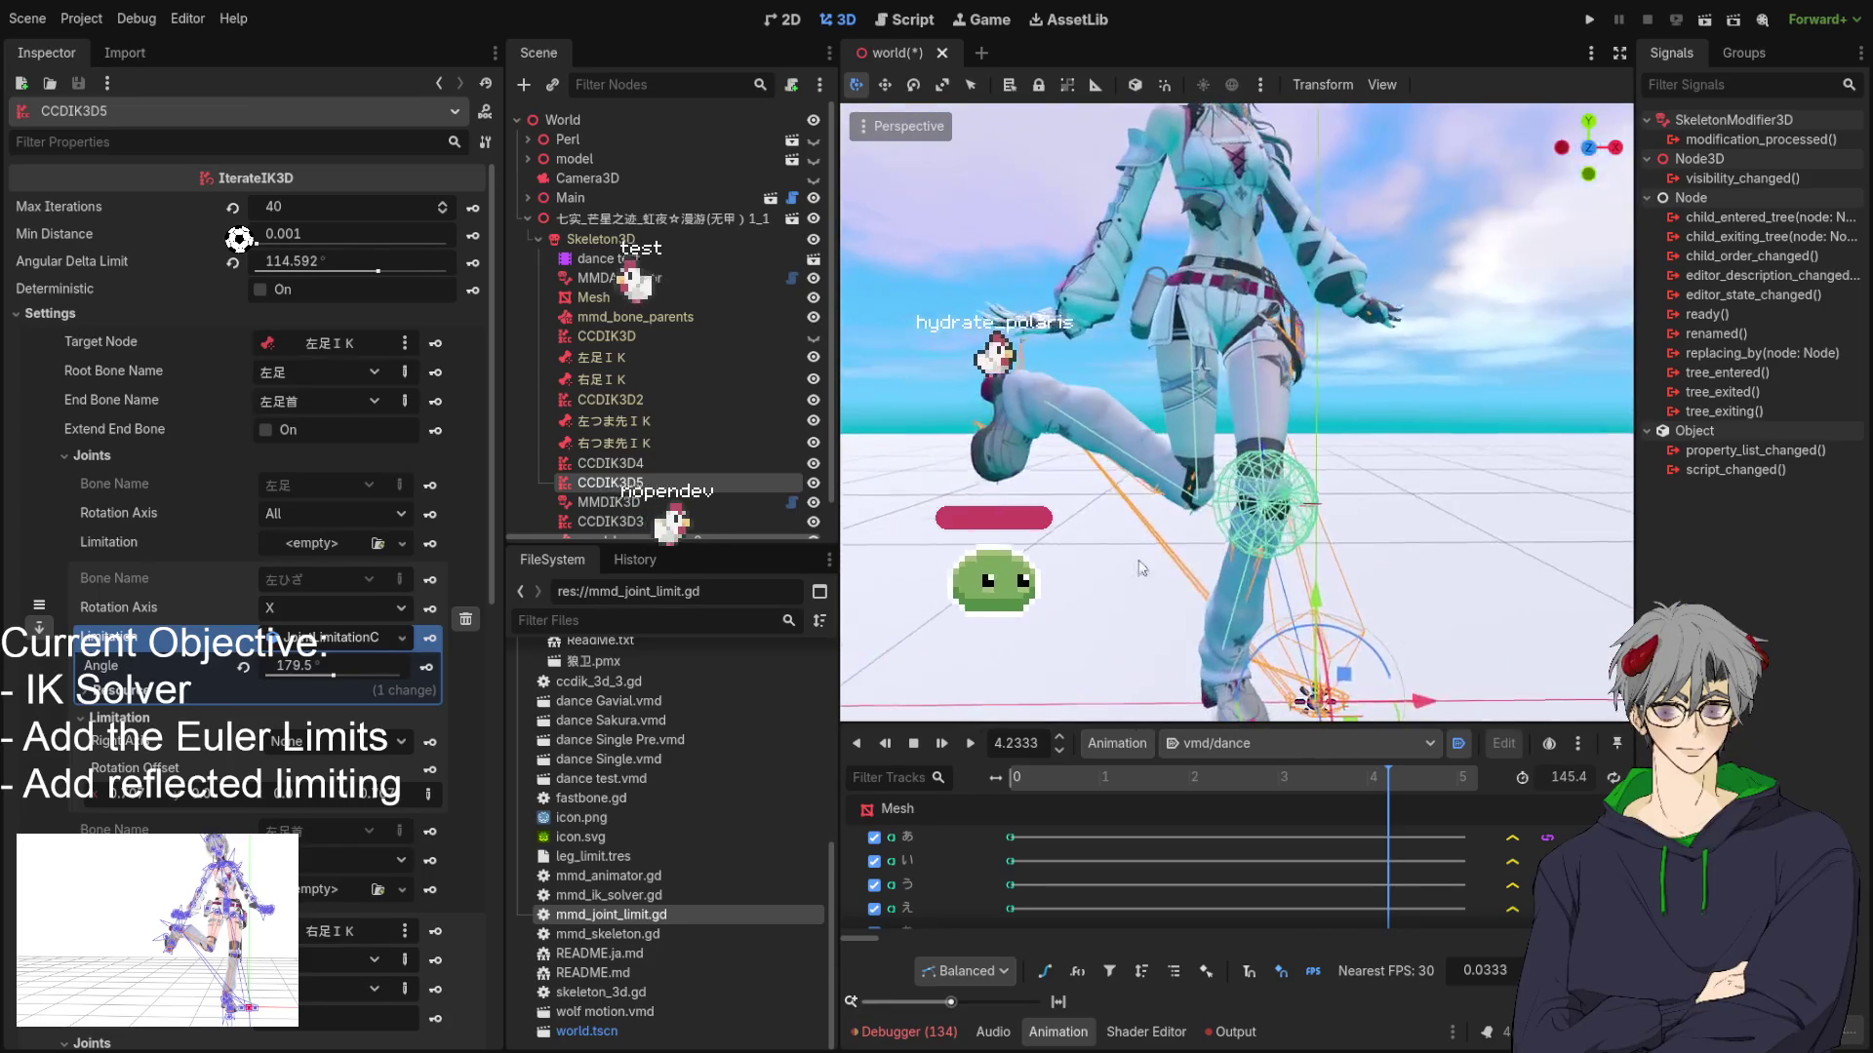
{"action": "key", "text": "KP_1"}
{"action": "scroll", "coordinate": [234, 565], "scroll_direction": "down", "scroll_amount": 5}
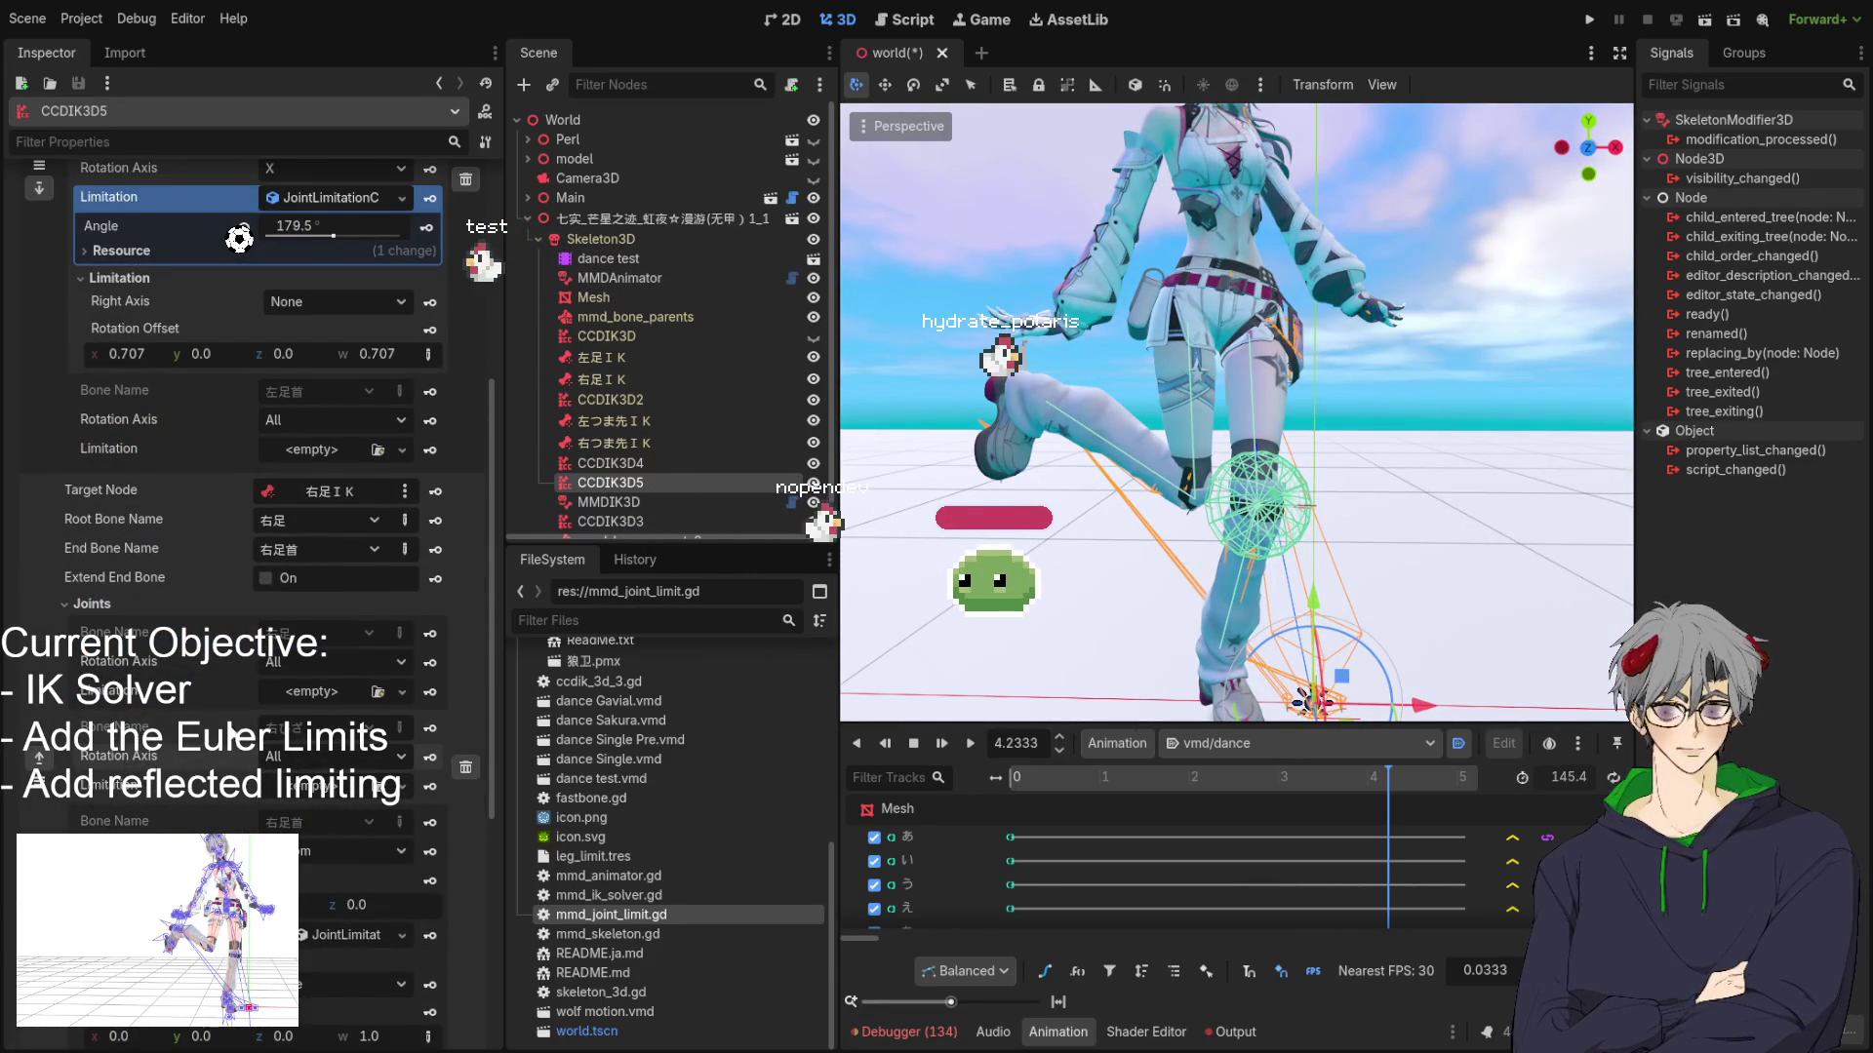
{"action": "scroll", "coordinate": [150, 541], "scroll_direction": "down", "scroll_amount": 5}
{"action": "scroll", "coordinate": [82, 499], "scroll_direction": "up", "scroll_amount": 2}
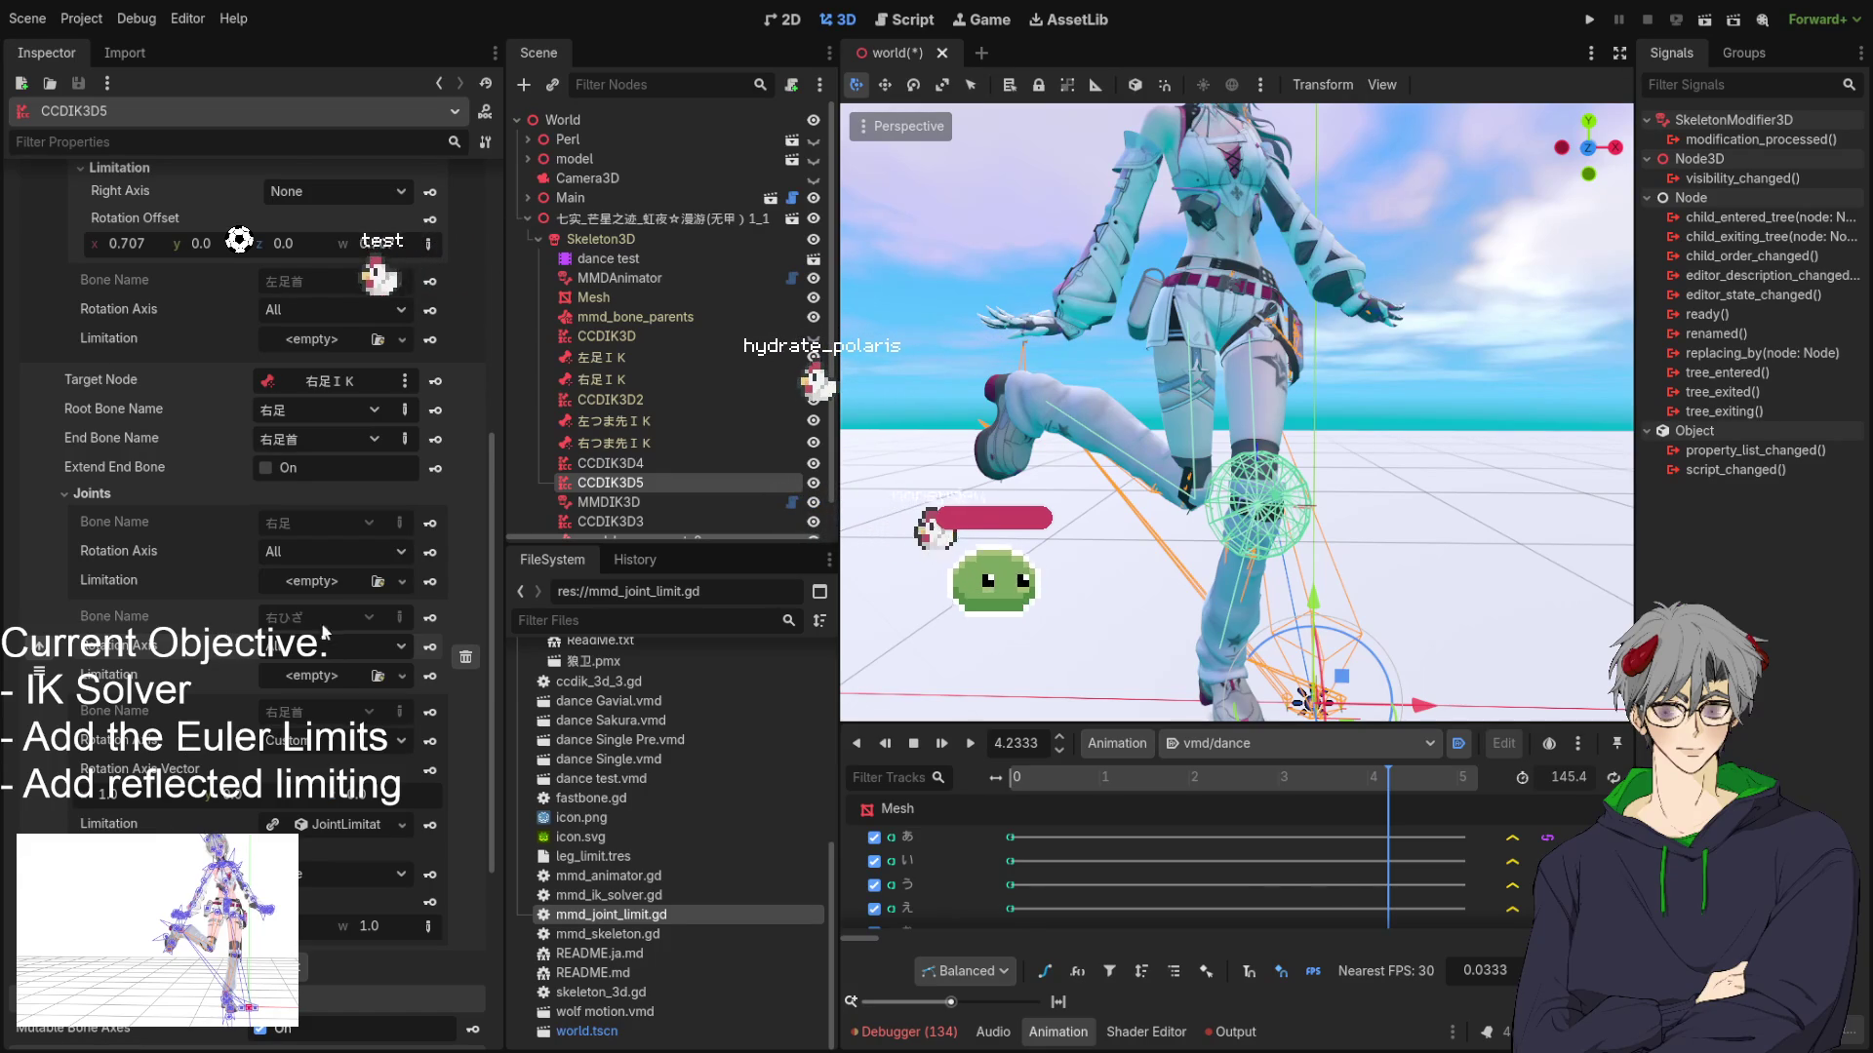
{"action": "scroll", "coordinate": [207, 374], "scroll_direction": "up", "scroll_amount": 5}
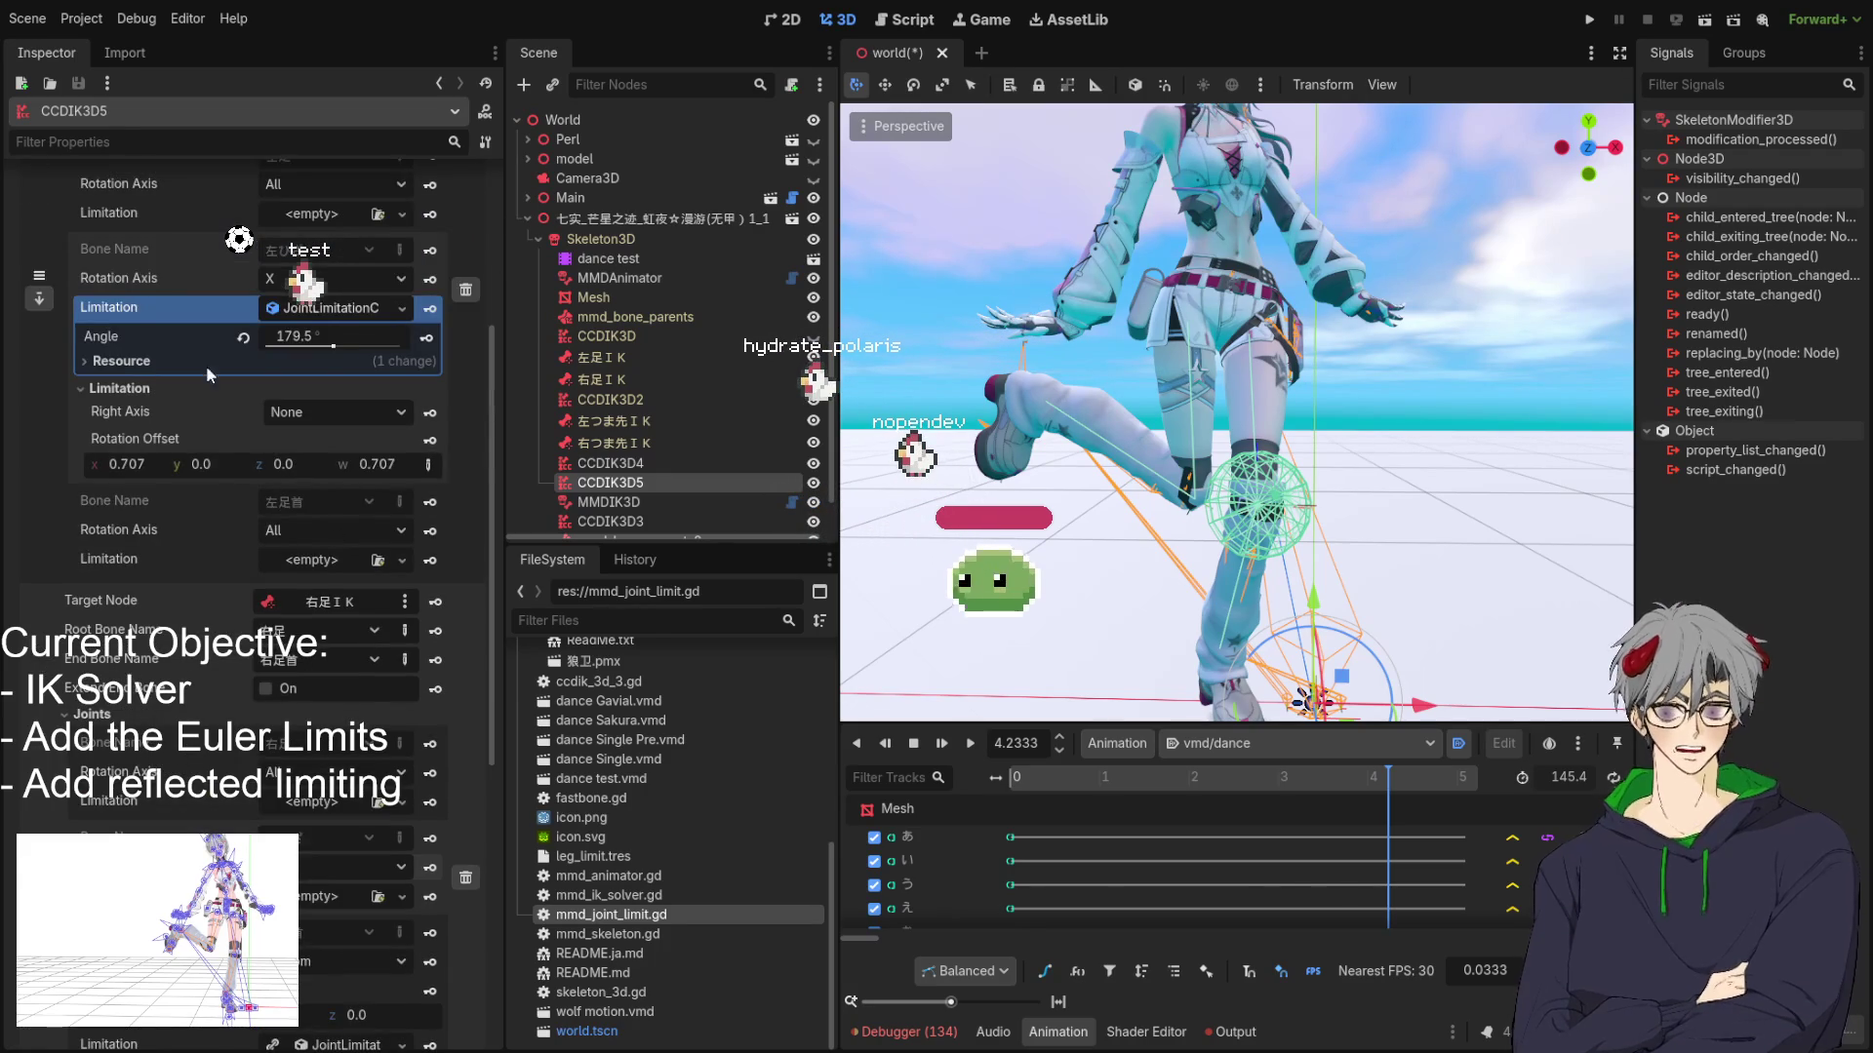
{"action": "scroll", "coordinate": [197, 377], "scroll_direction": "up", "scroll_amount": 2}
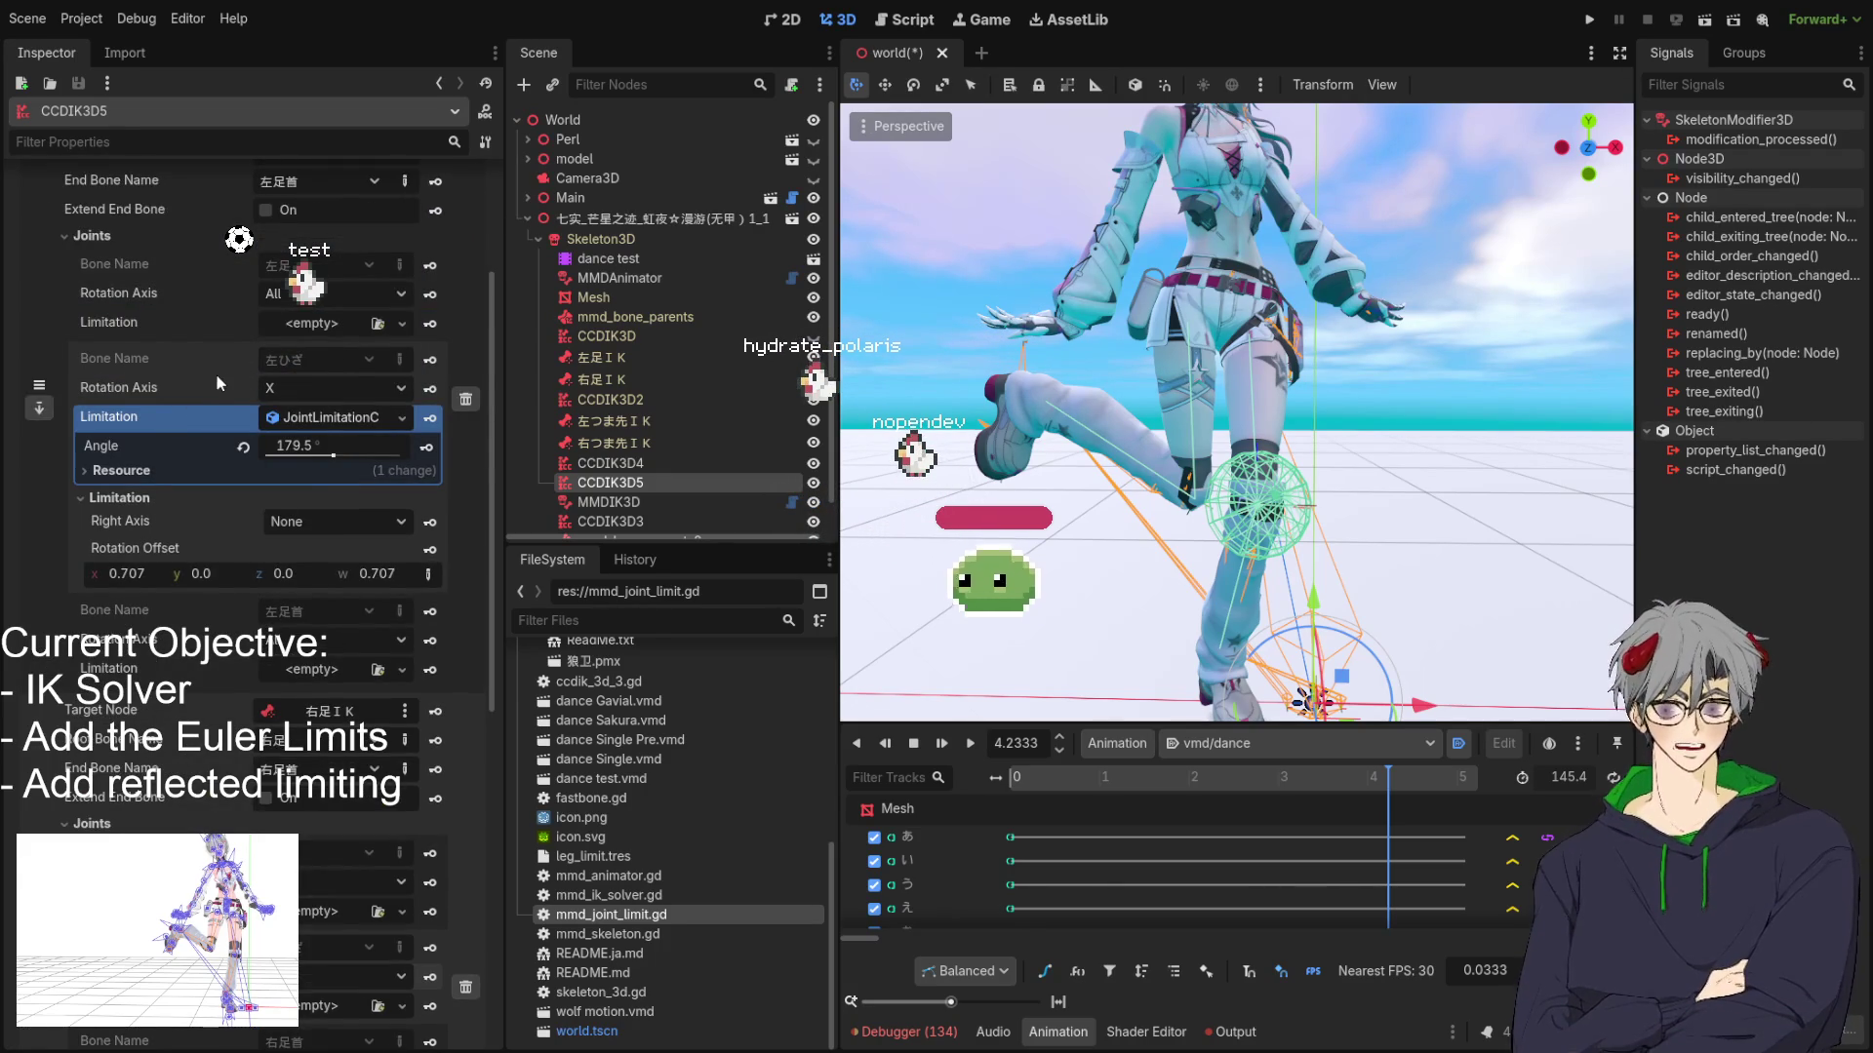
{"action": "scroll", "coordinate": [214, 373], "scroll_direction": "down", "scroll_amount": 5}
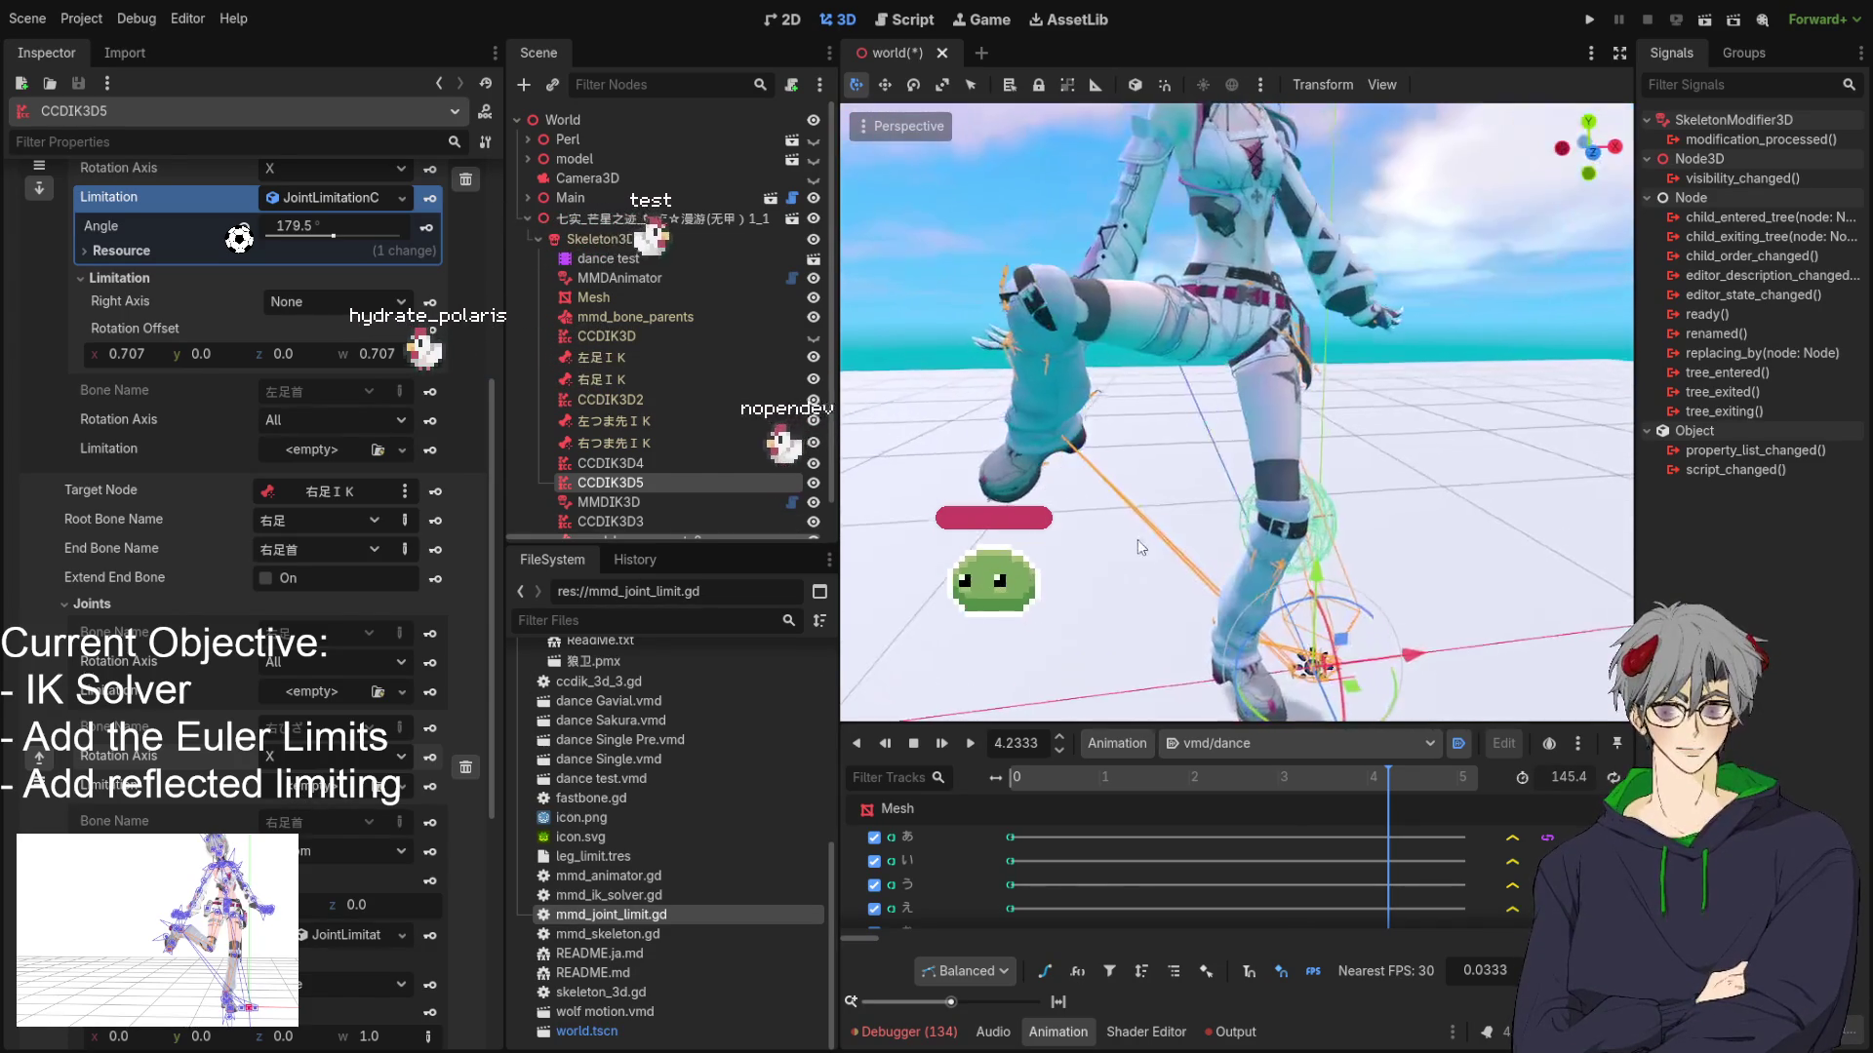
{"action": "scroll", "coordinate": [177, 484], "scroll_direction": "up", "scroll_amount": 5}
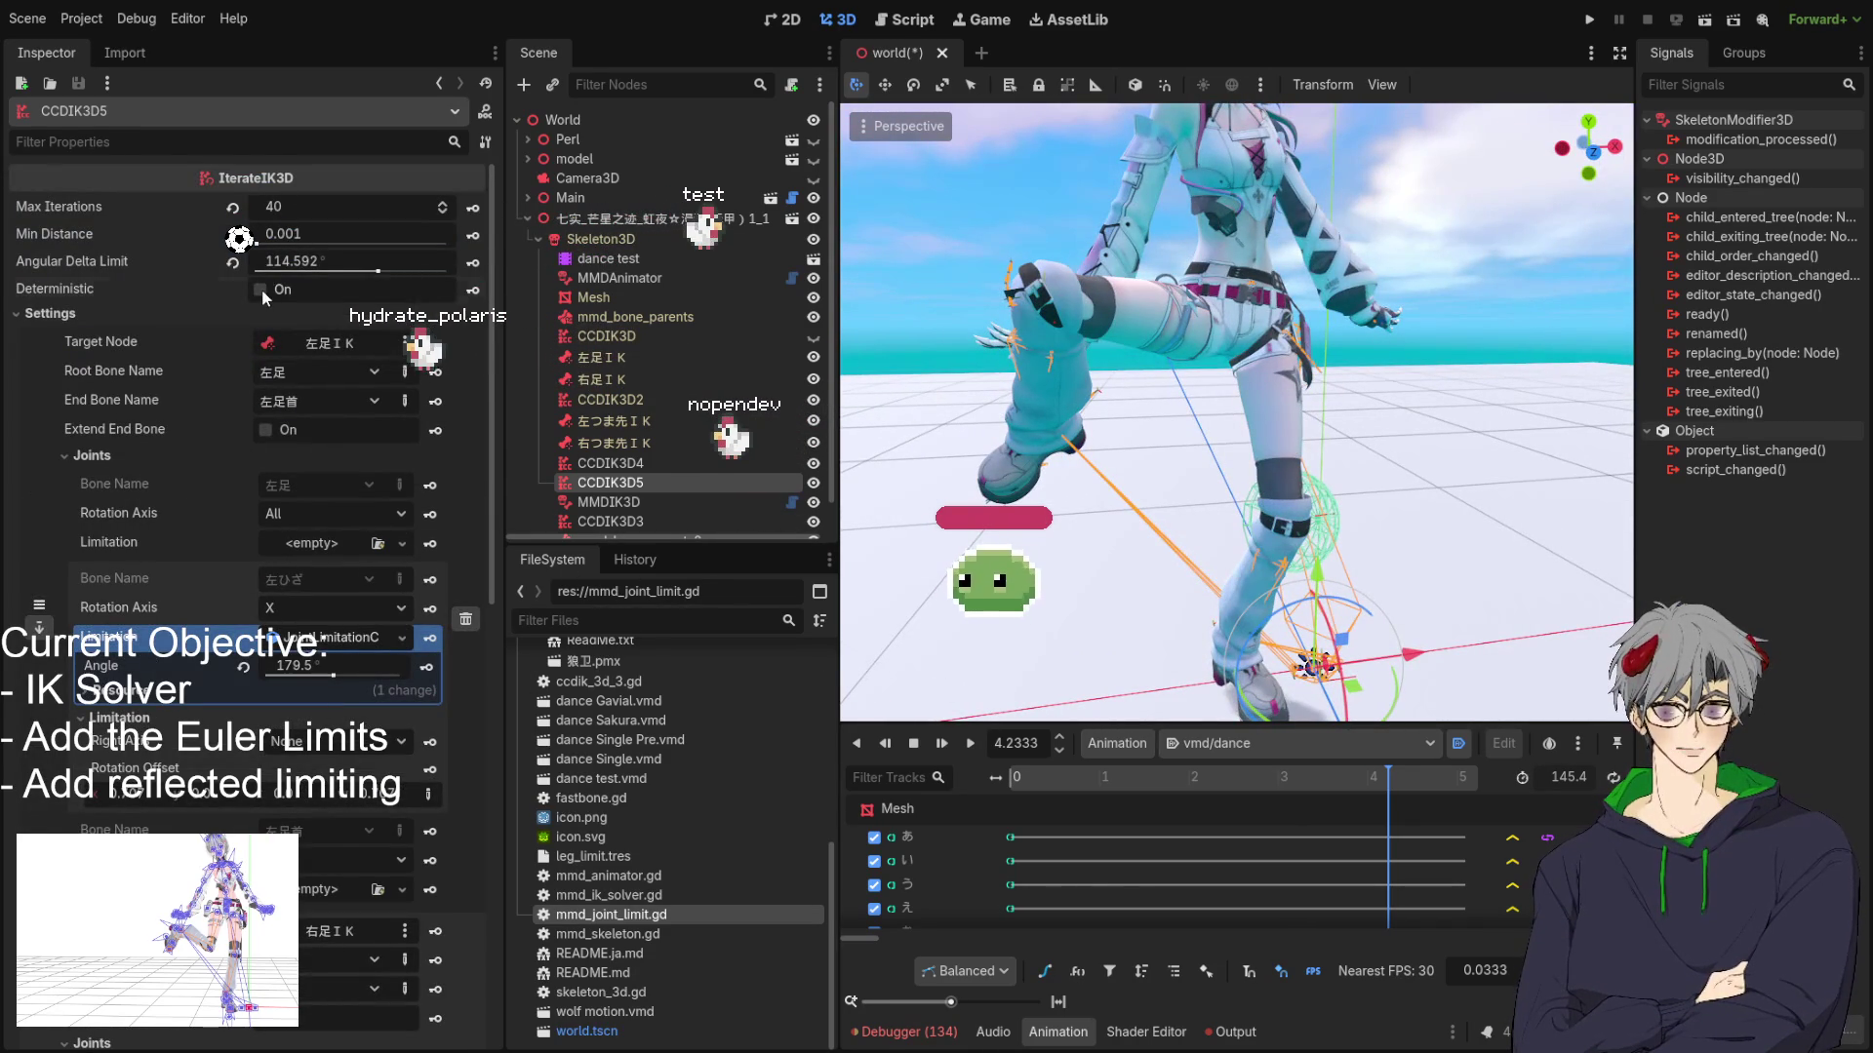
{"action": "left_click", "coordinate": [261, 290]}
{"action": "scroll", "coordinate": [1046, 564], "scroll_direction": "up", "scroll_amount": 2}
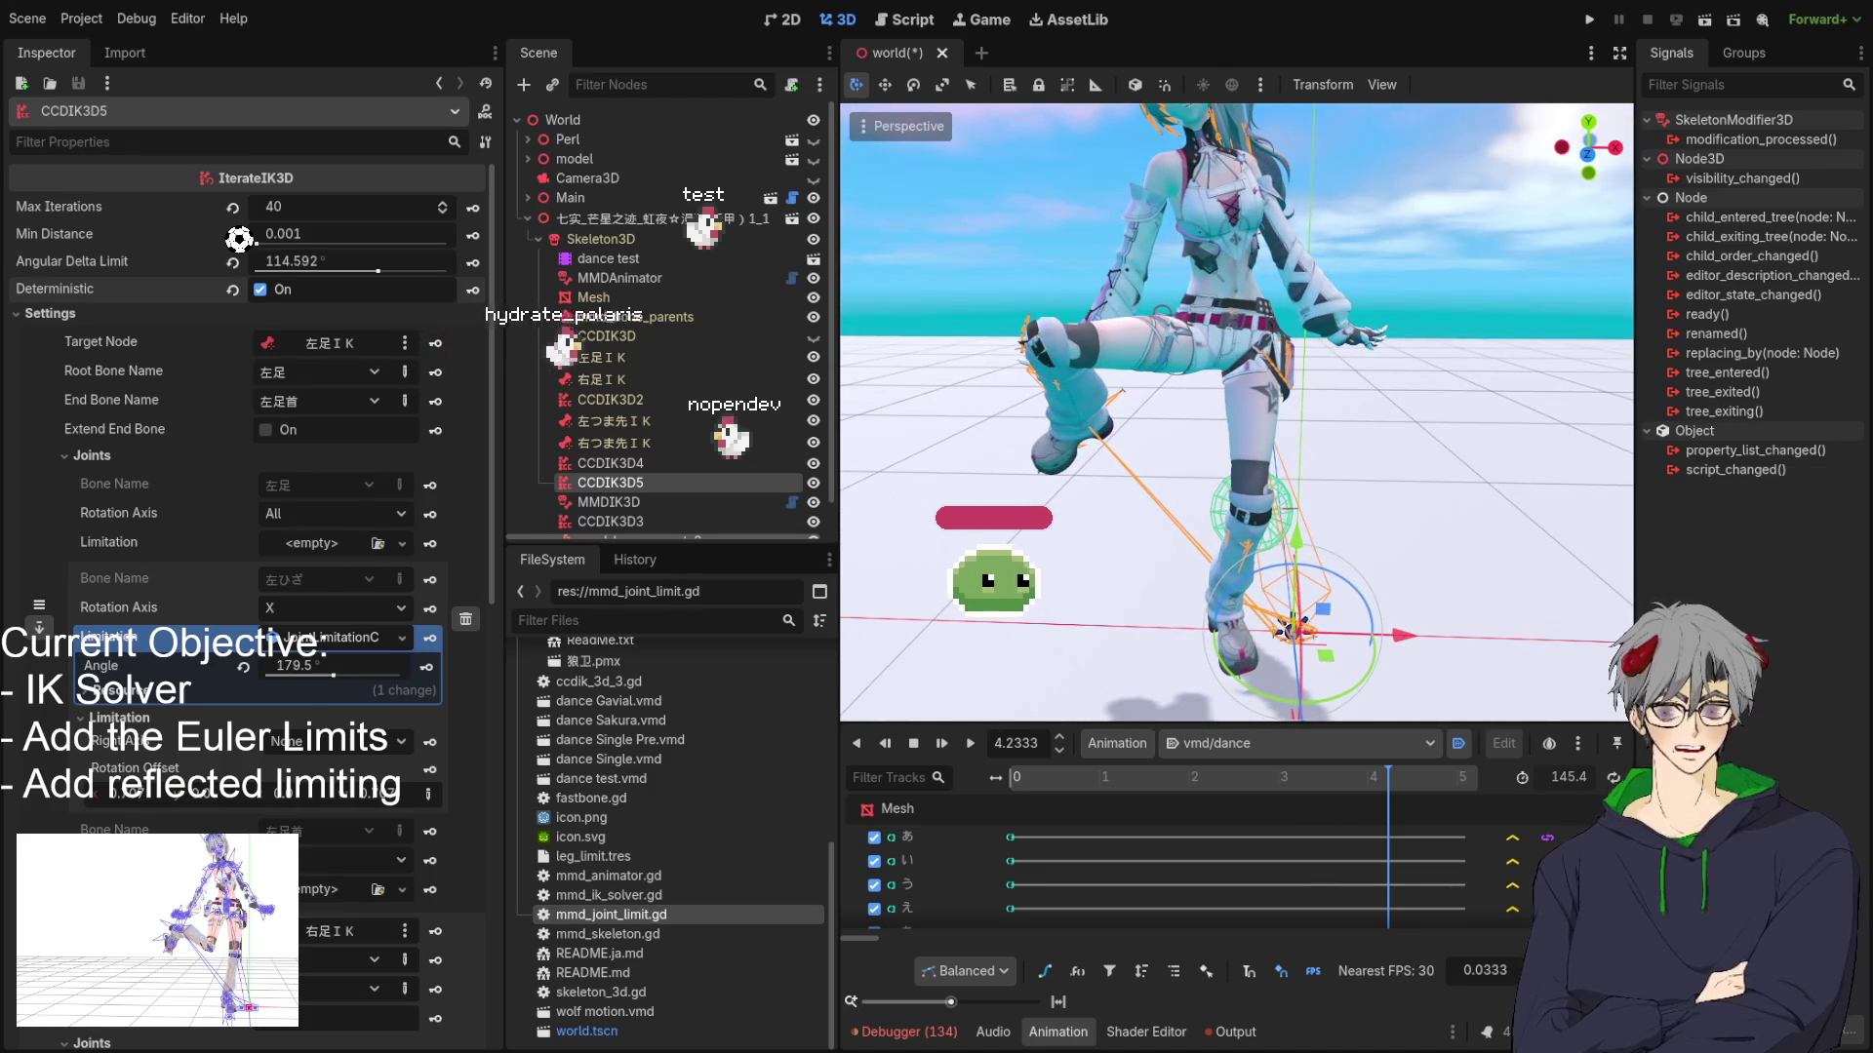
{"action": "scroll", "coordinate": [303, 669], "scroll_direction": "down", "scroll_amount": 10}
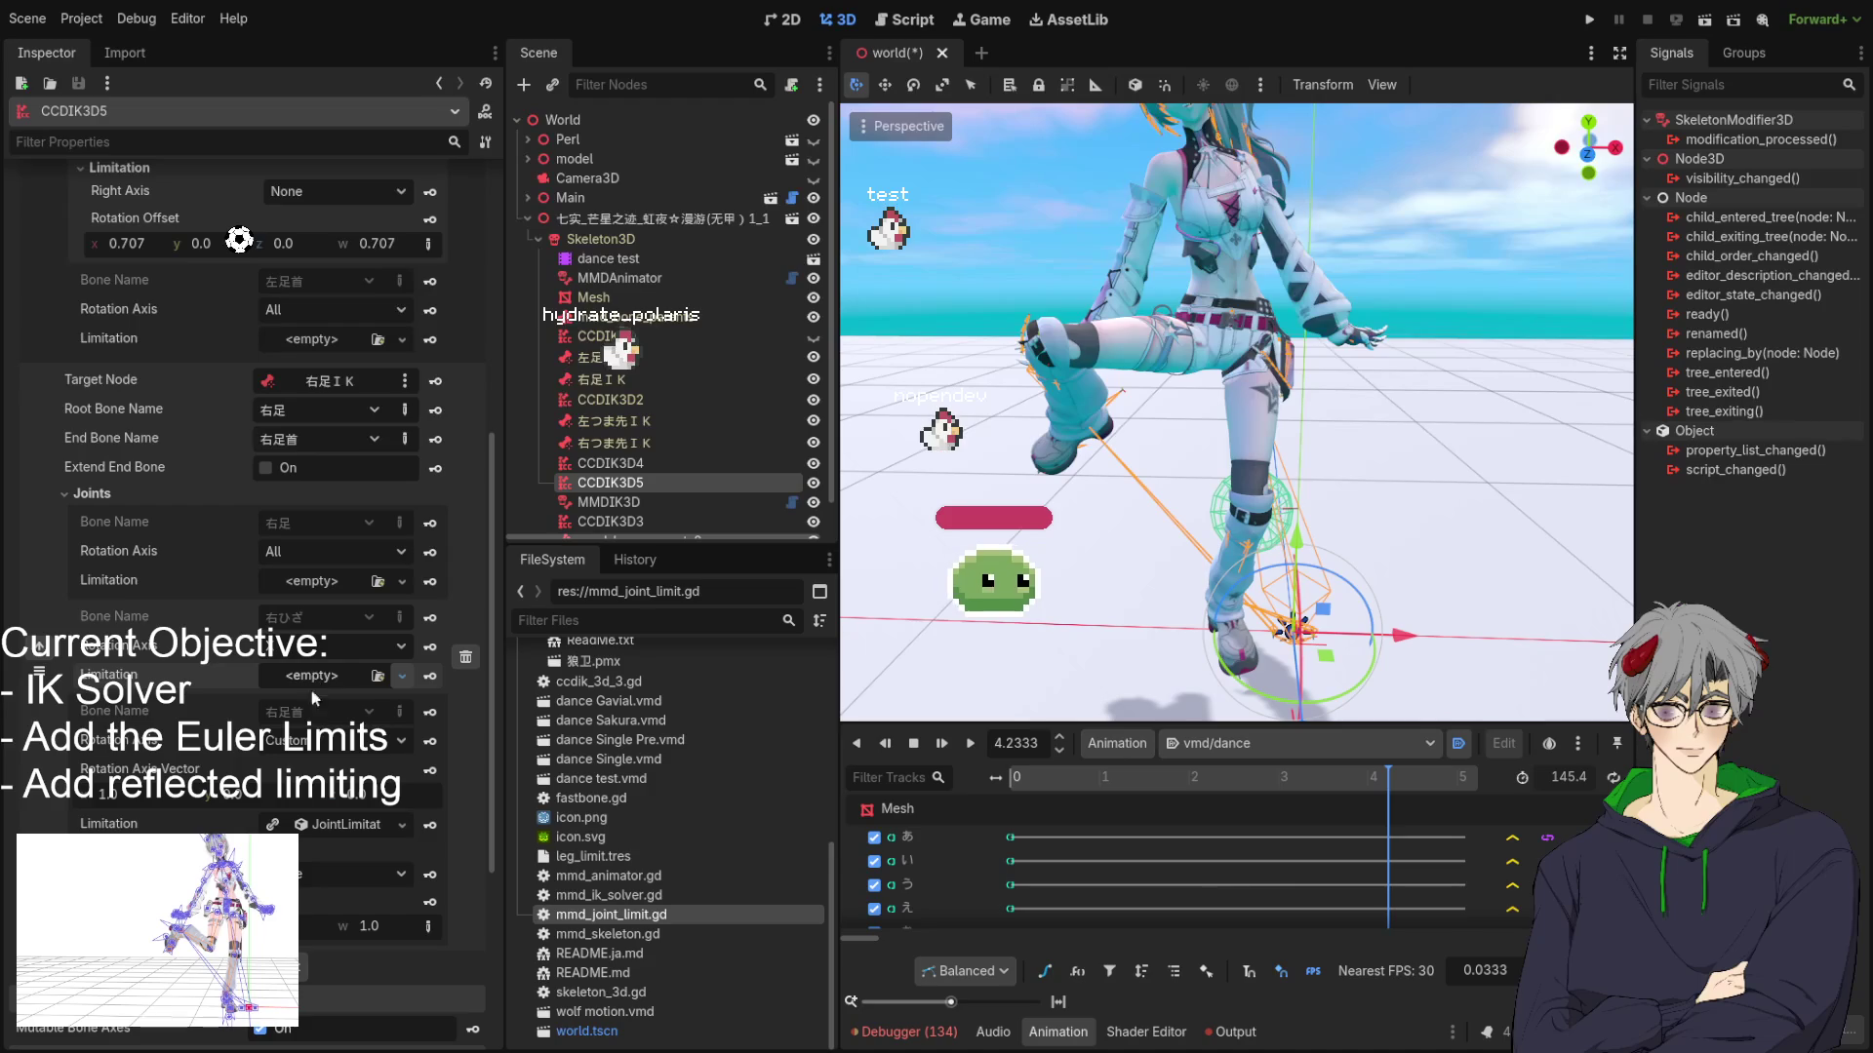
Give the right knee a 180° joint limitation rotated 90° about X, then select MMDIK3D.
{"action": "left_click", "coordinate": [323, 678]}
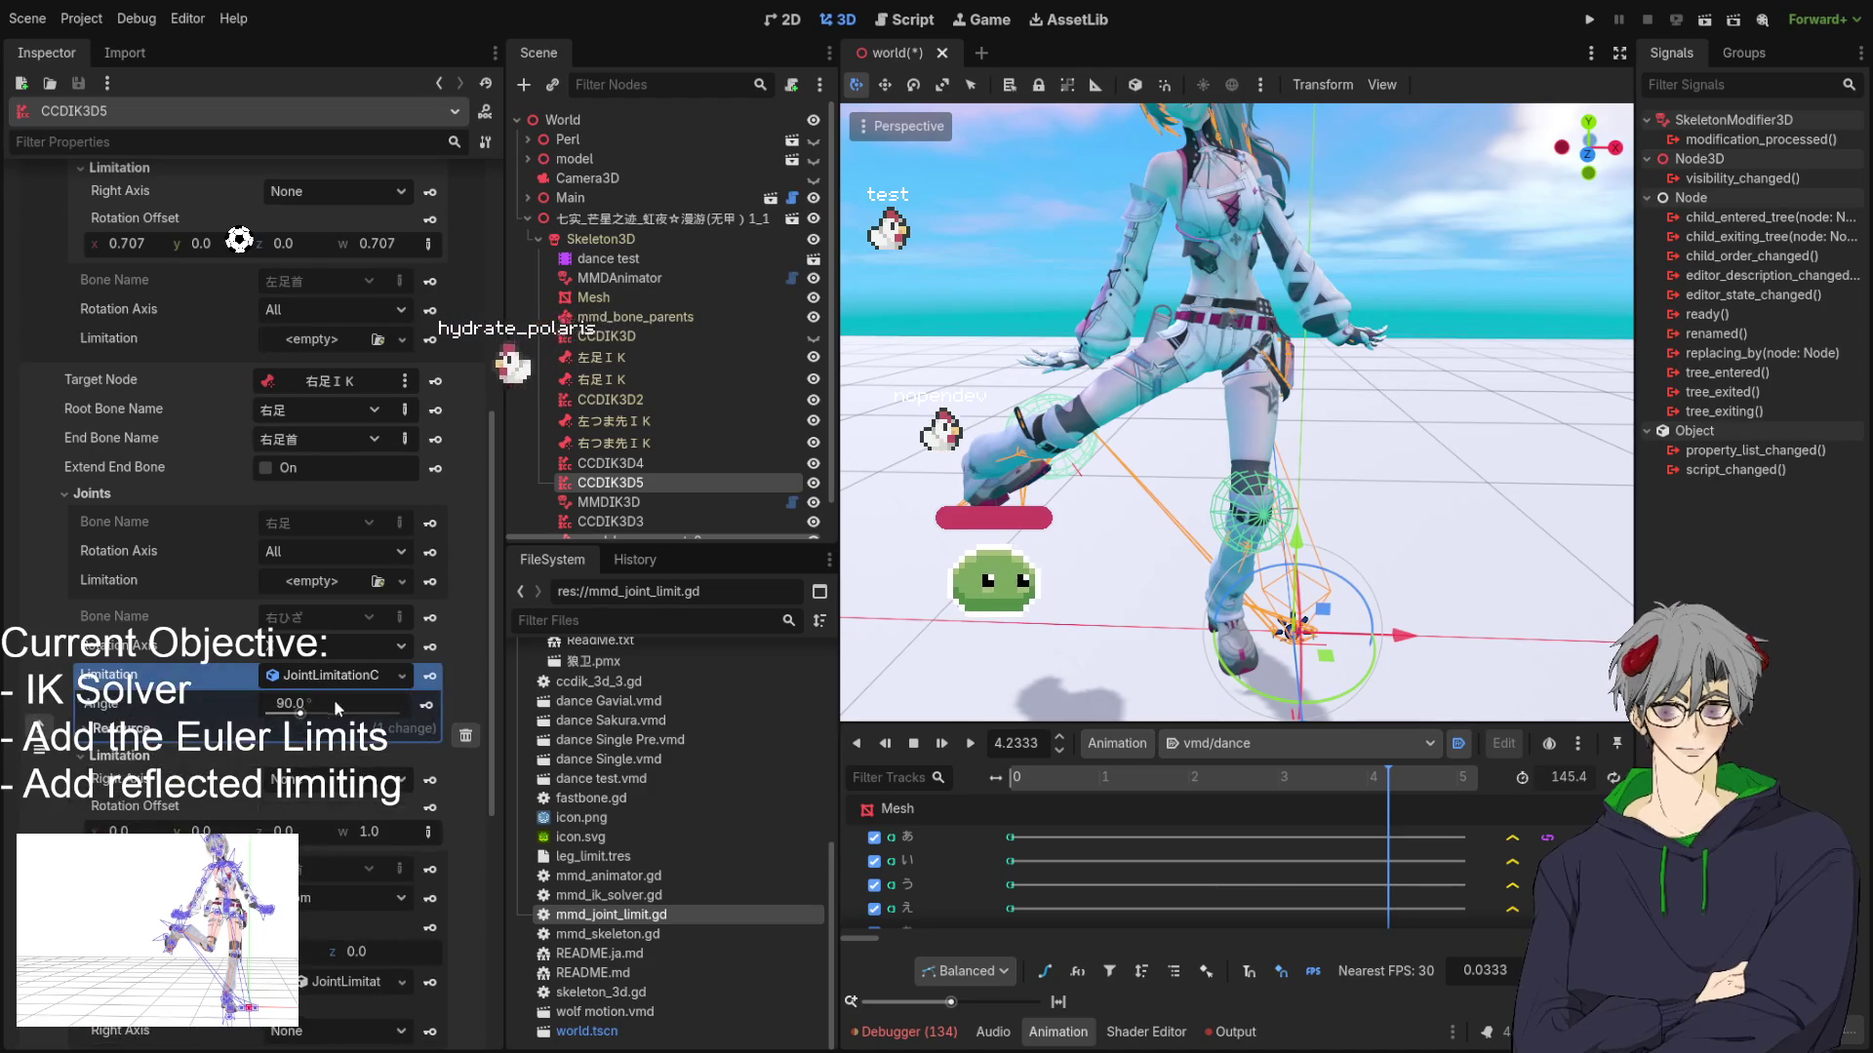
{"action": "left_click", "coordinate": [334, 700]}
{"action": "type", "text": "180"}
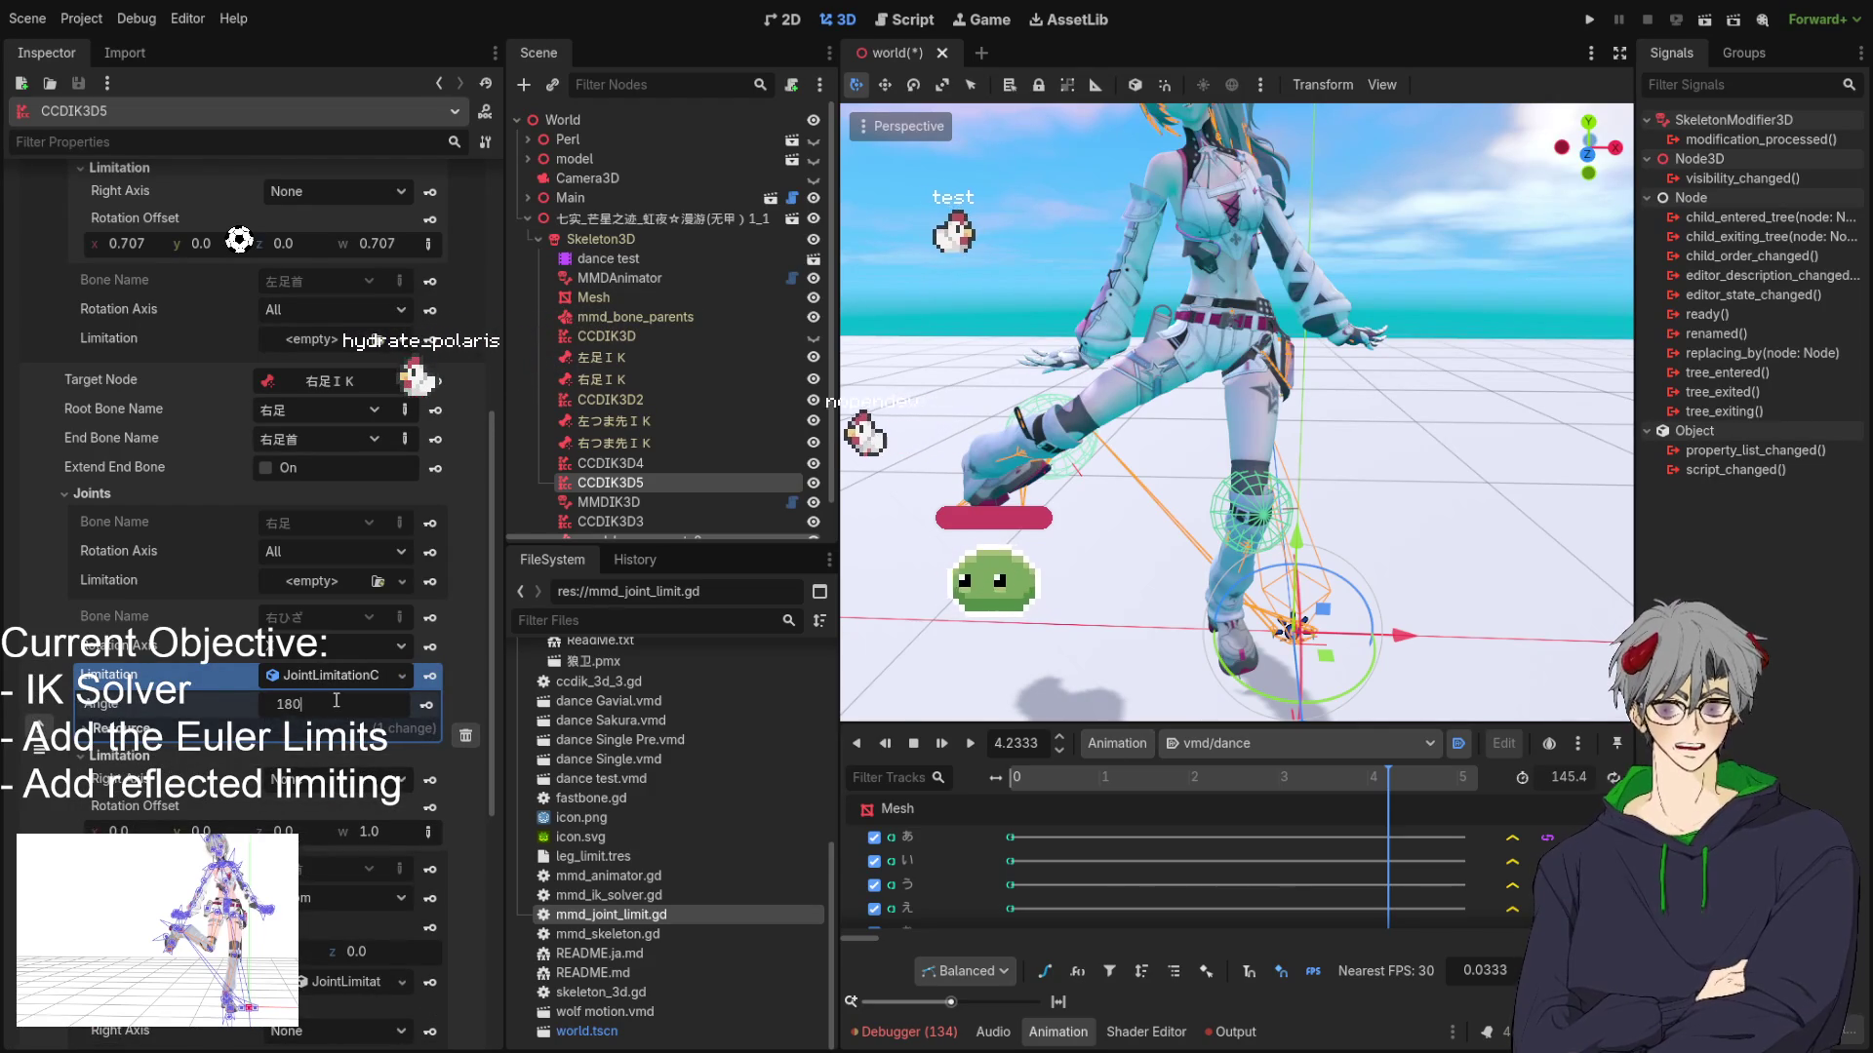
{"action": "left_click", "coordinate": [185, 730]}
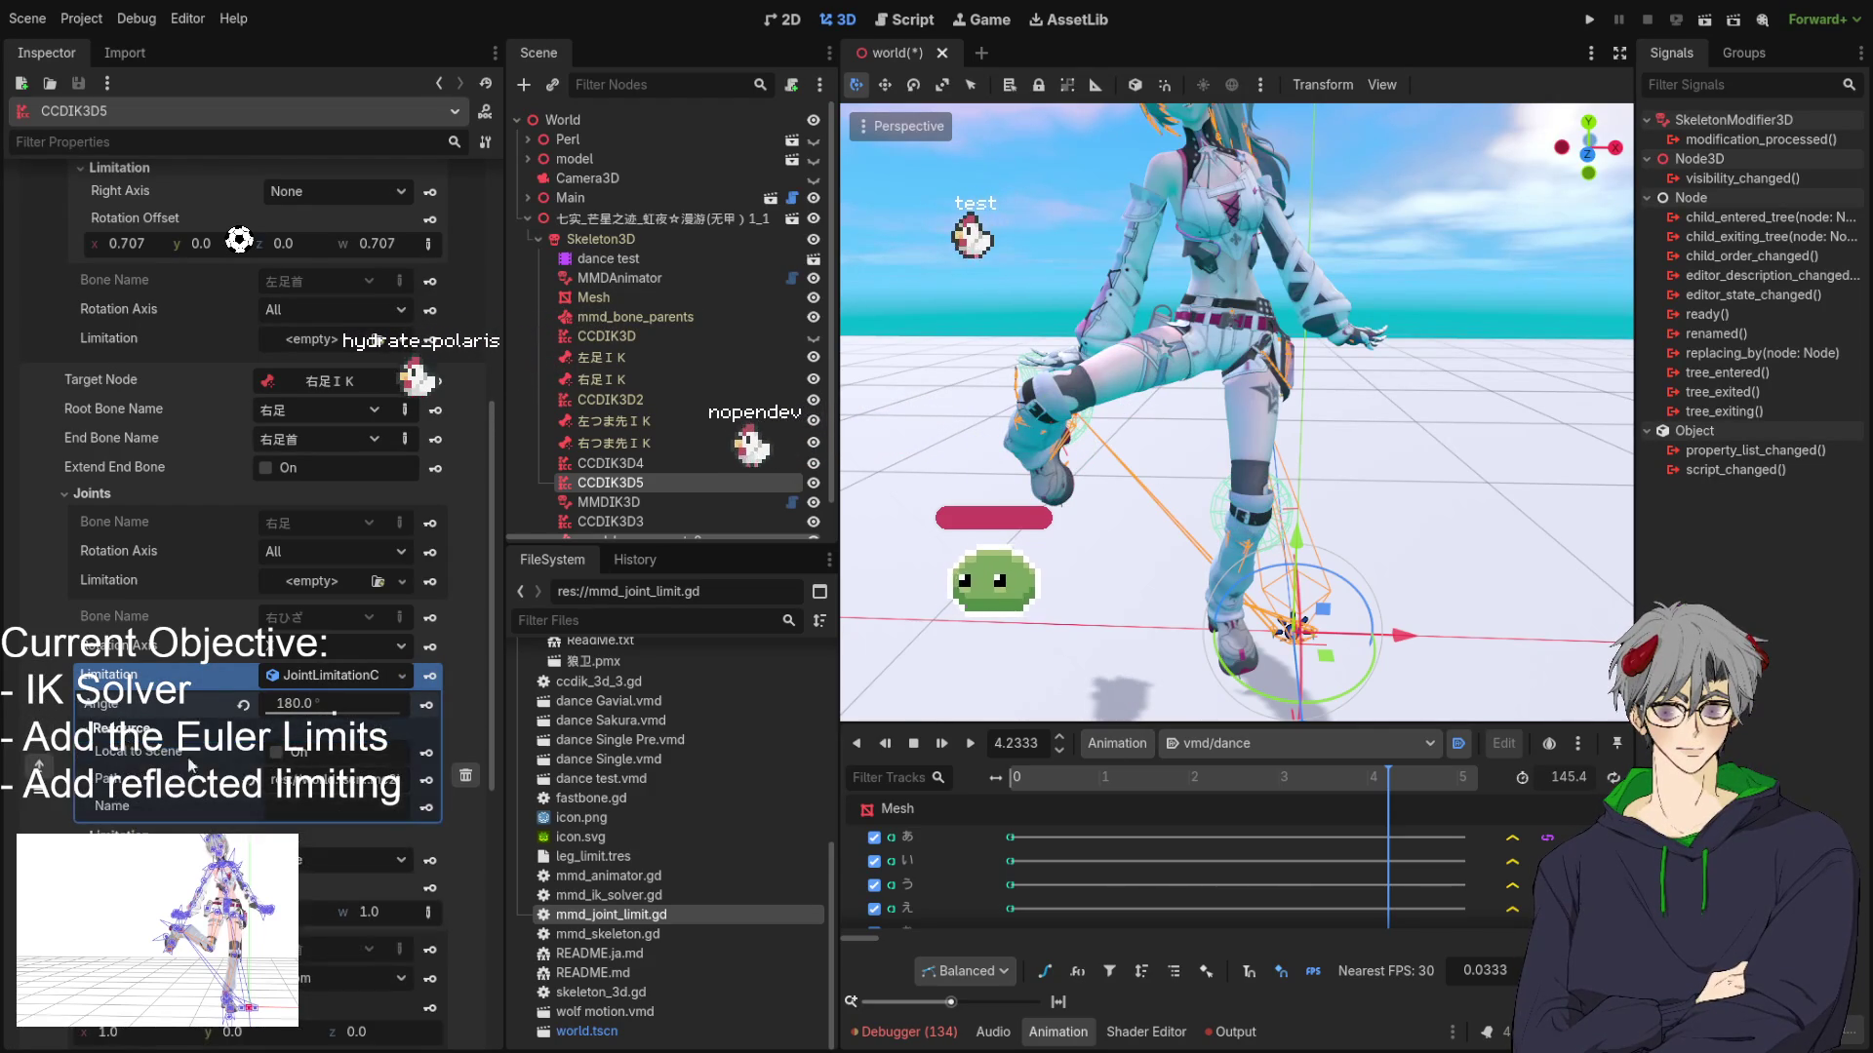
{"action": "left_click", "coordinate": [185, 729]}
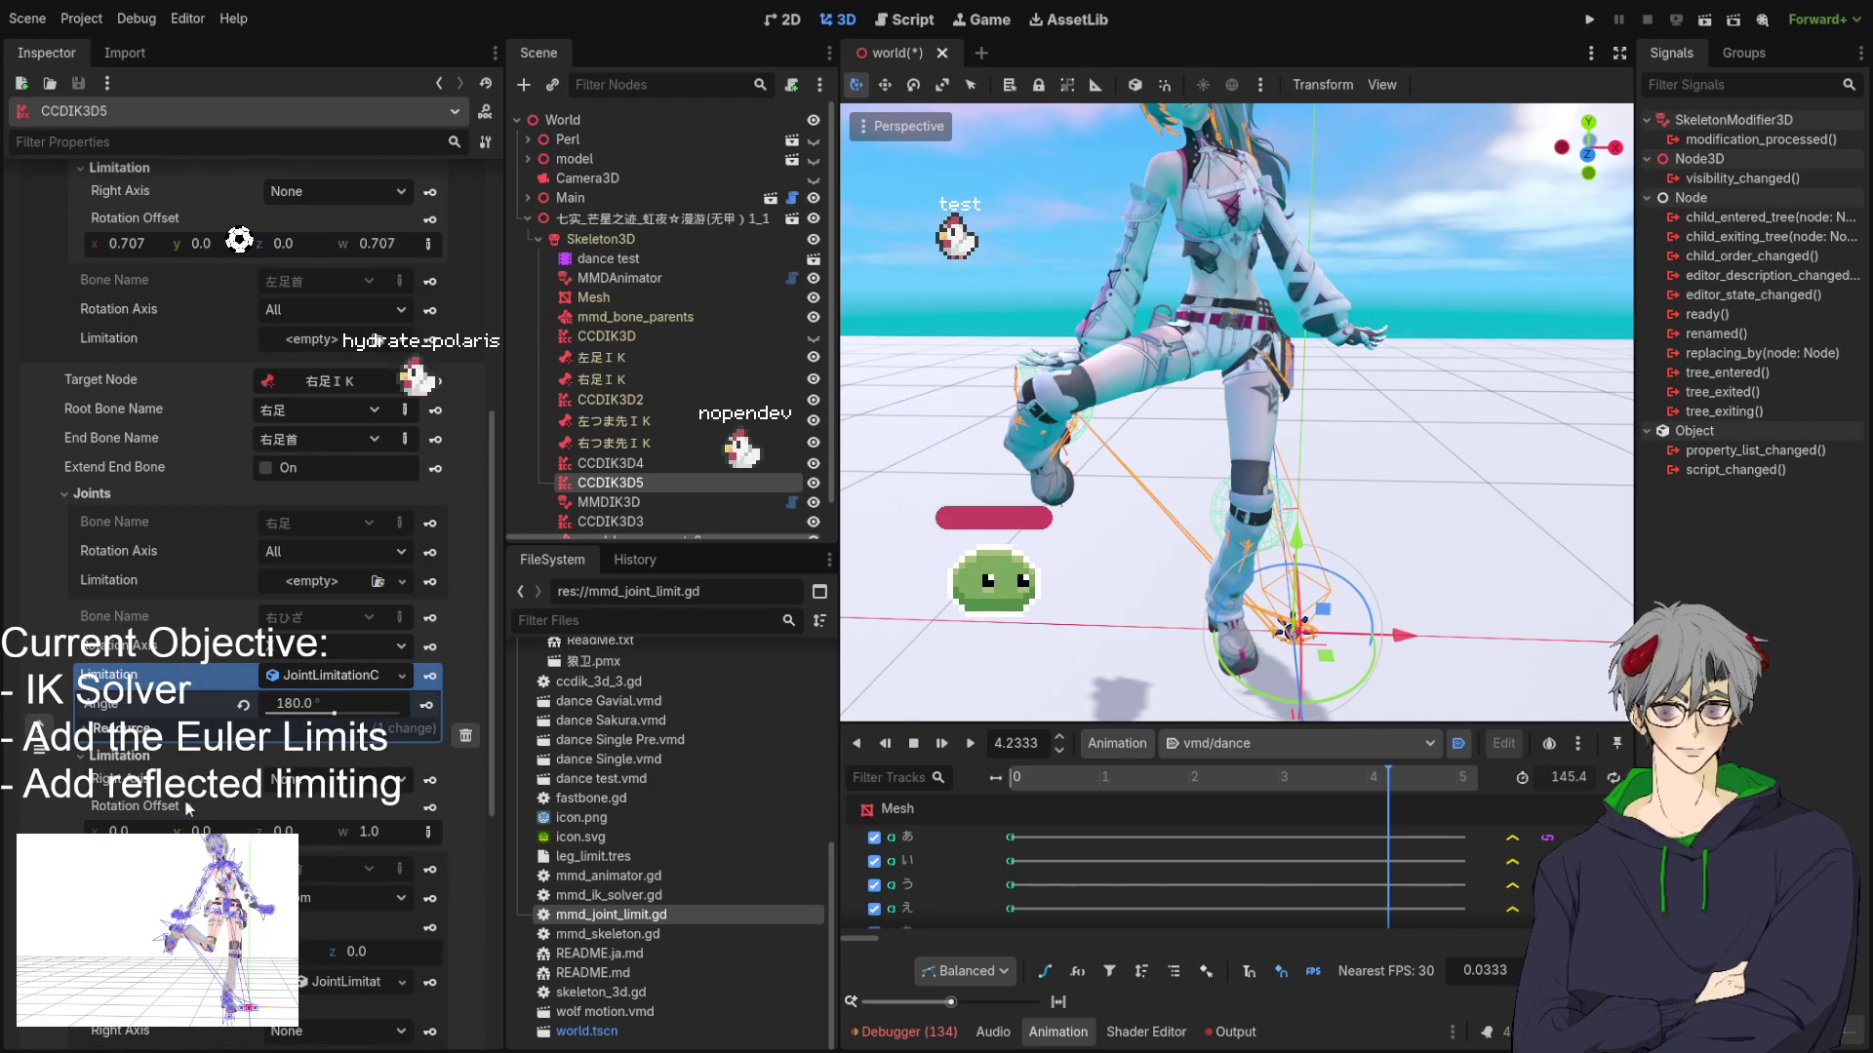
{"action": "left_click", "coordinate": [428, 831]}
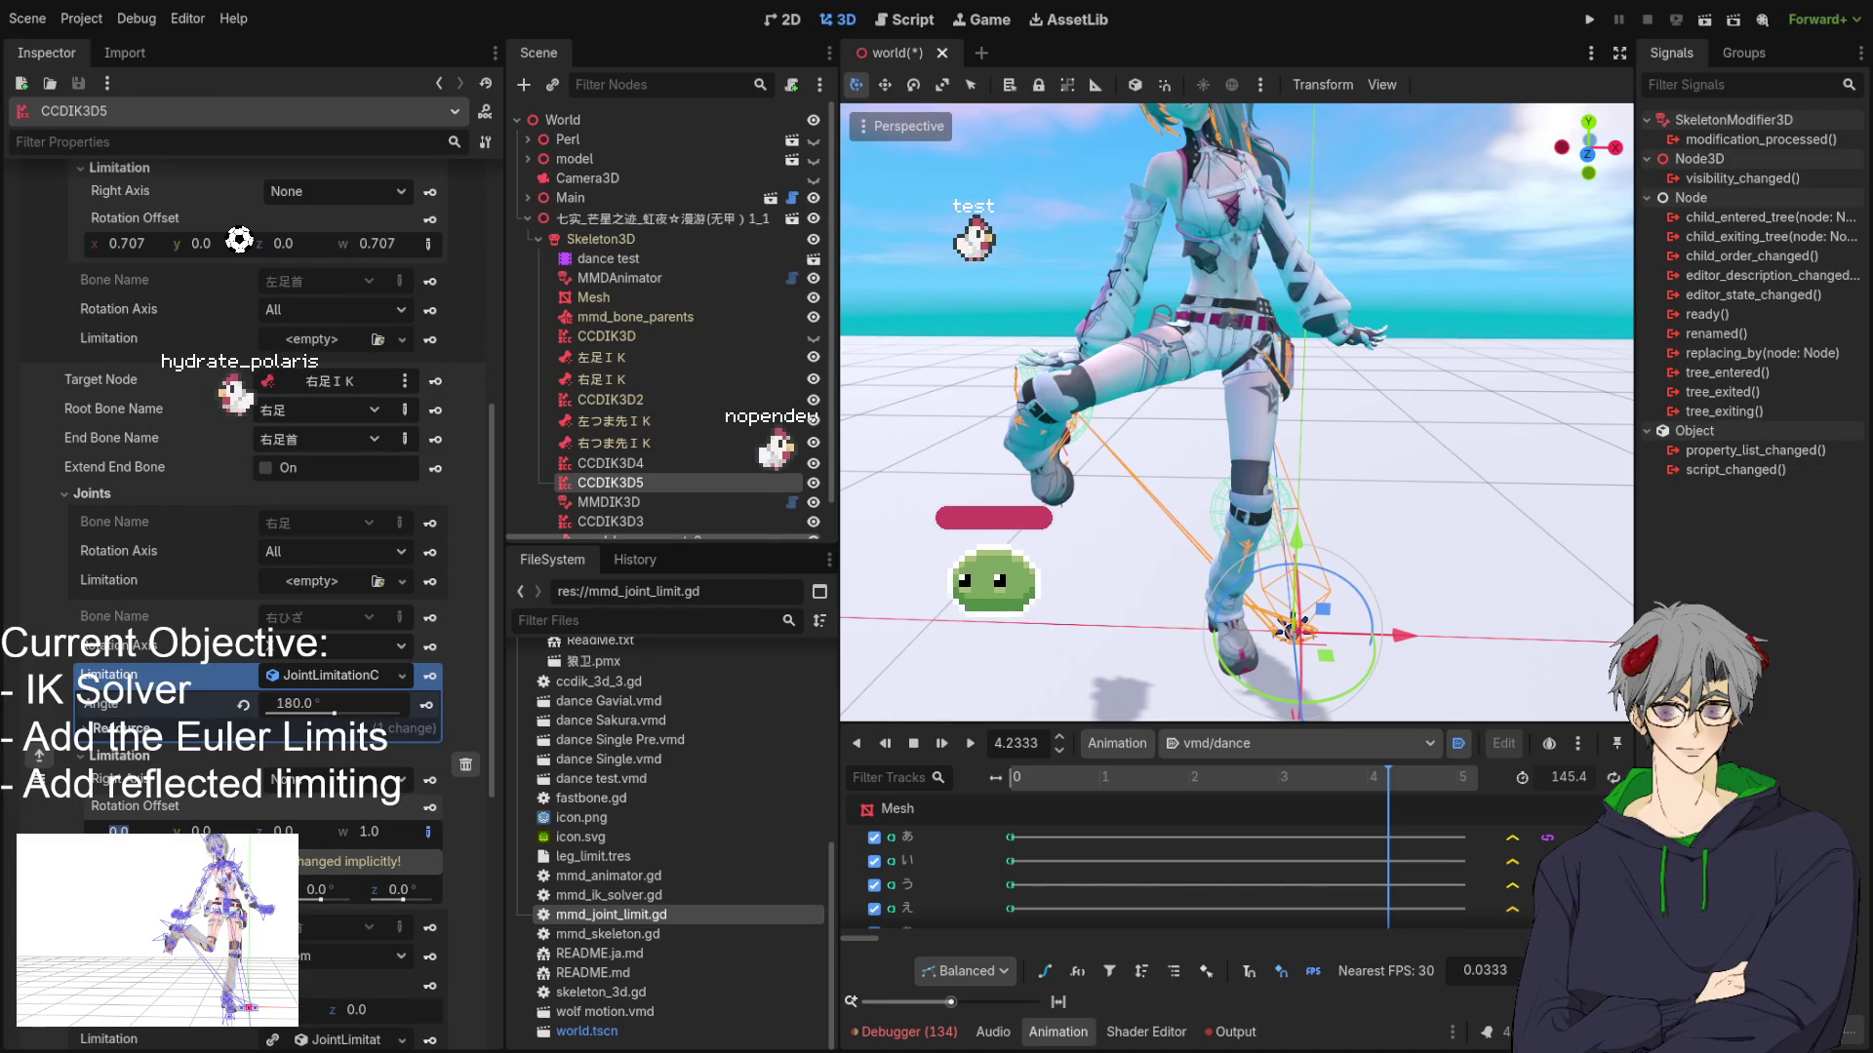
{"action": "key", "text": "Return"}
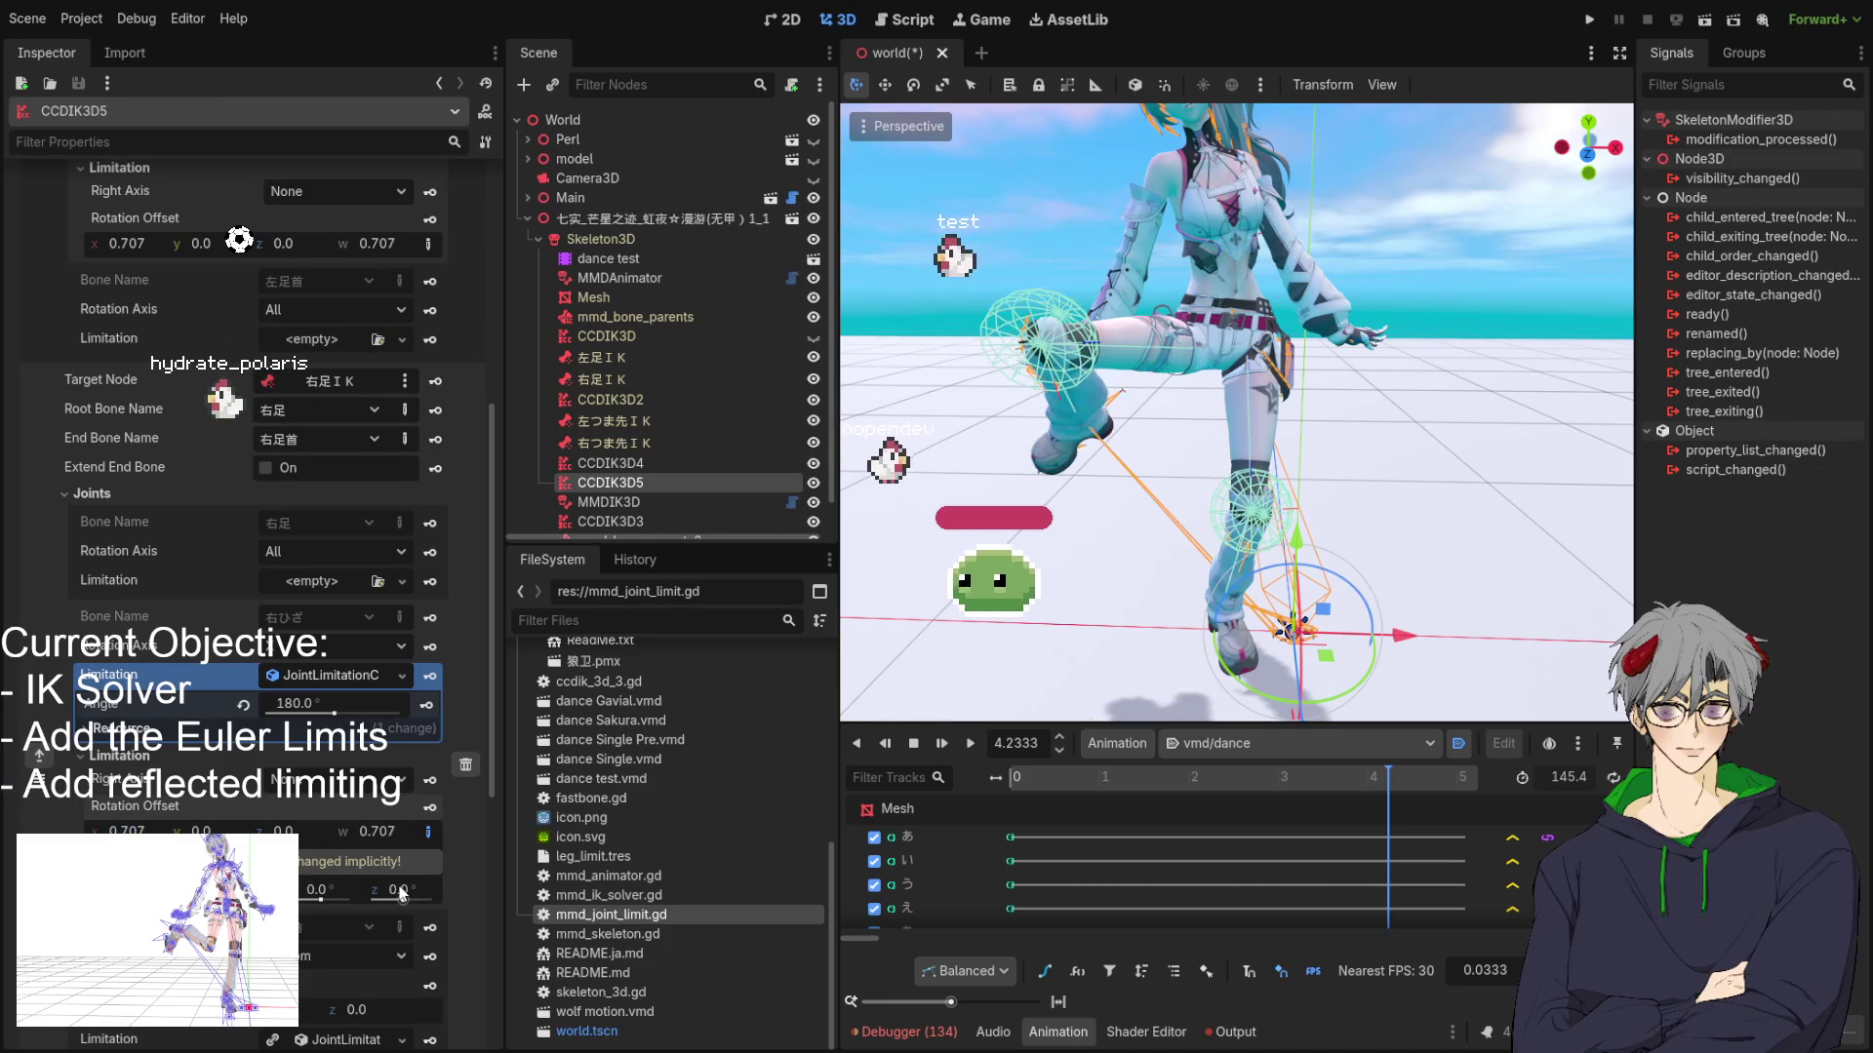
{"action": "scroll", "coordinate": [1116, 504], "scroll_direction": "down", "scroll_amount": 5}
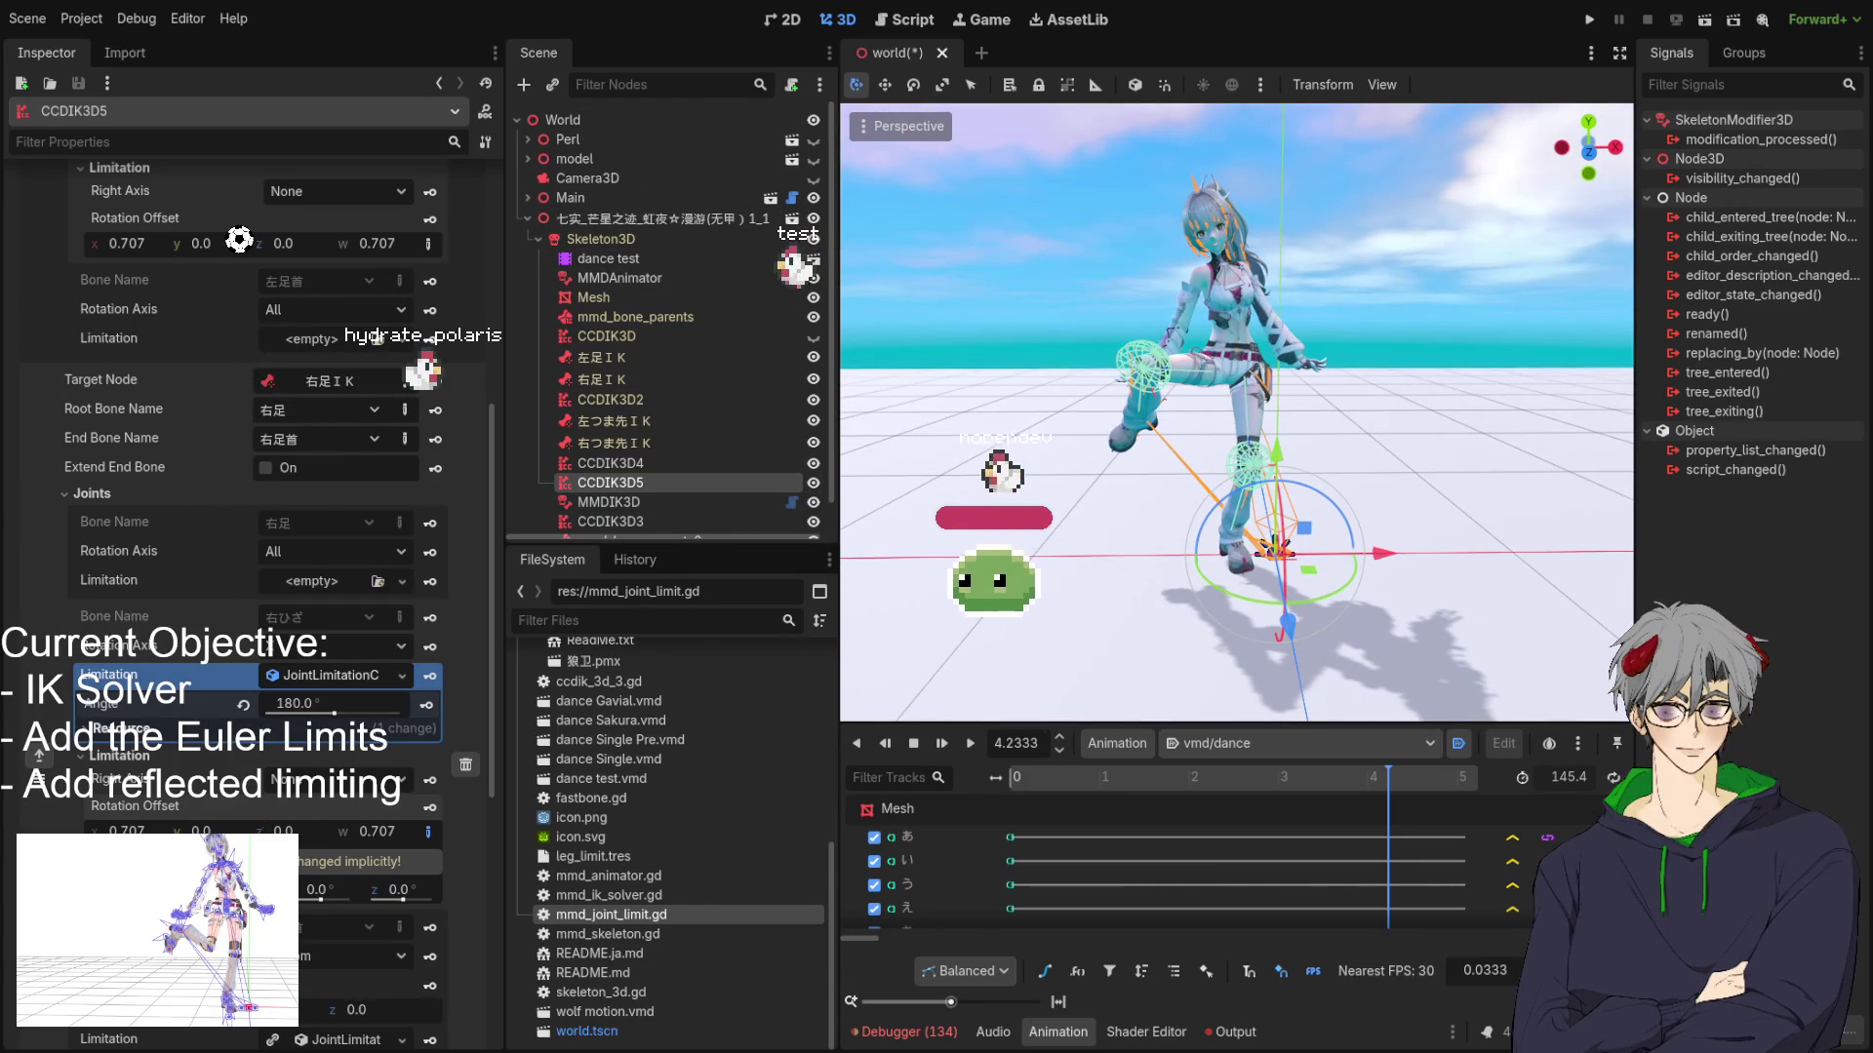
{"action": "scroll", "coordinate": [267, 610], "scroll_direction": "down", "scroll_amount": 5}
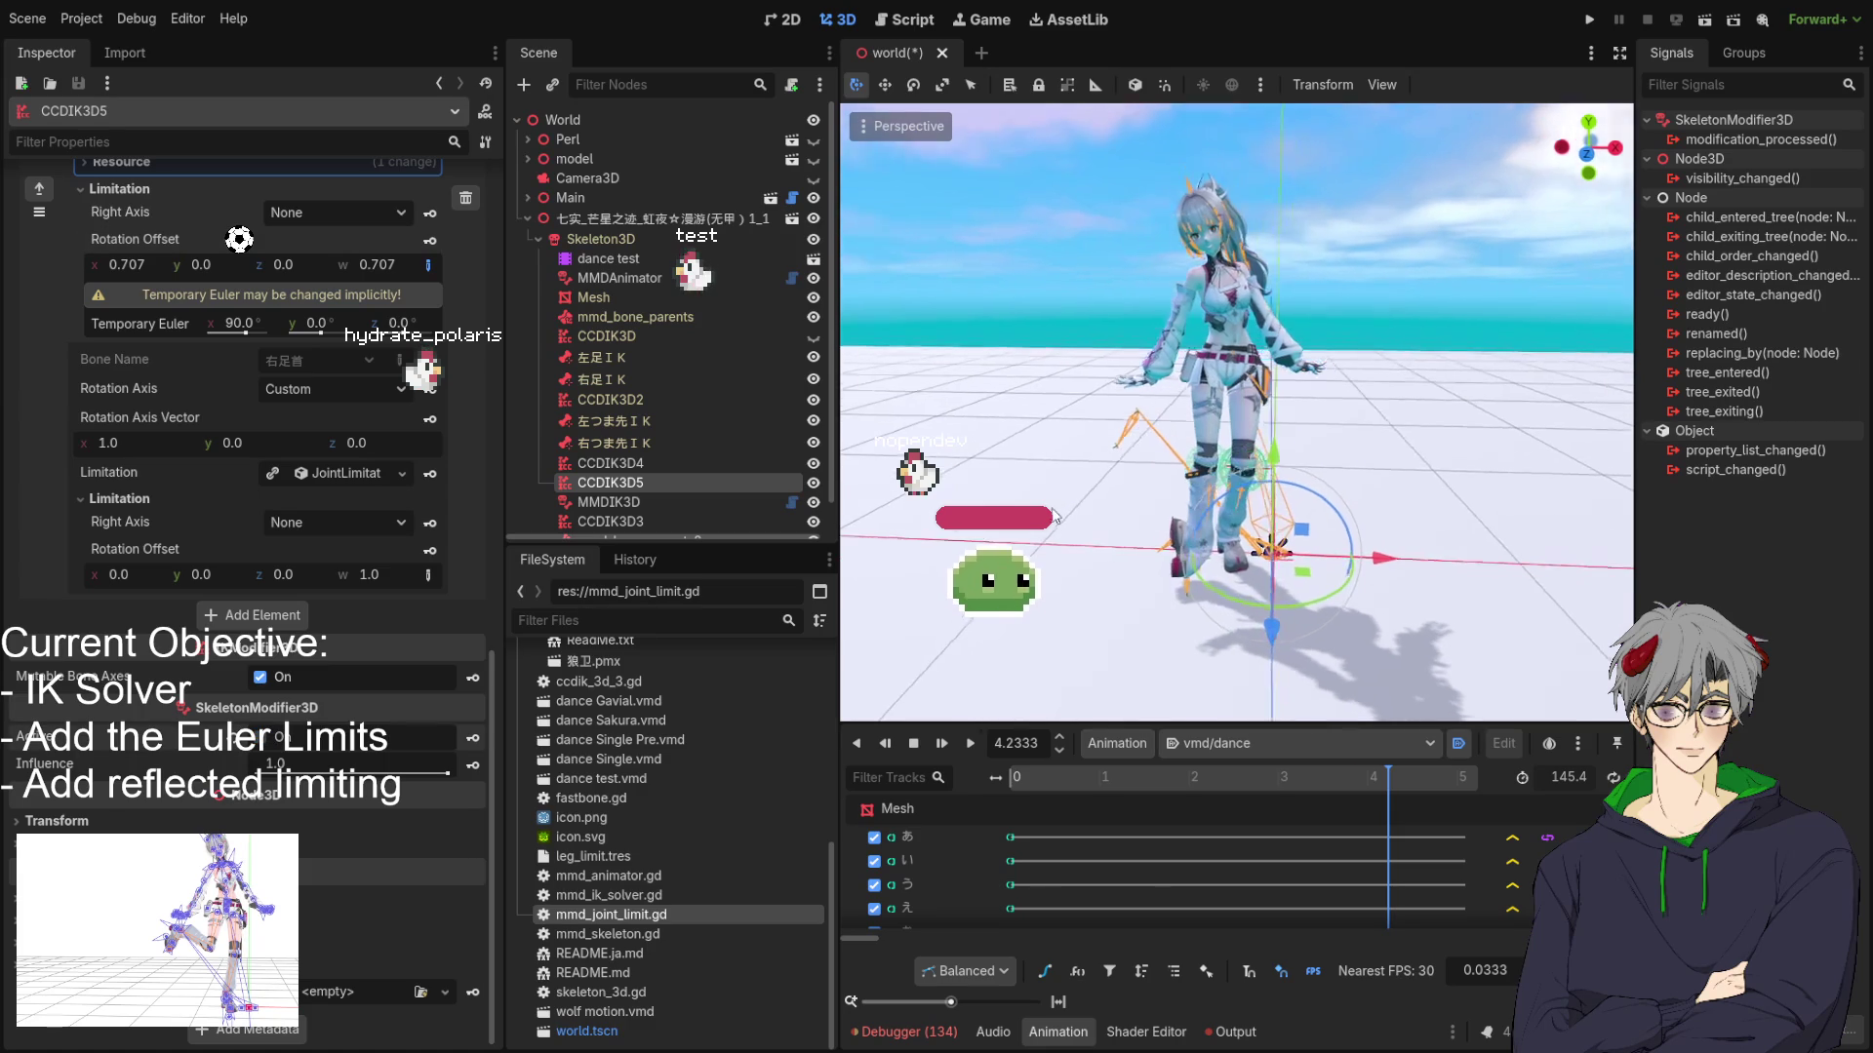
{"action": "left_click", "coordinate": [608, 503]}
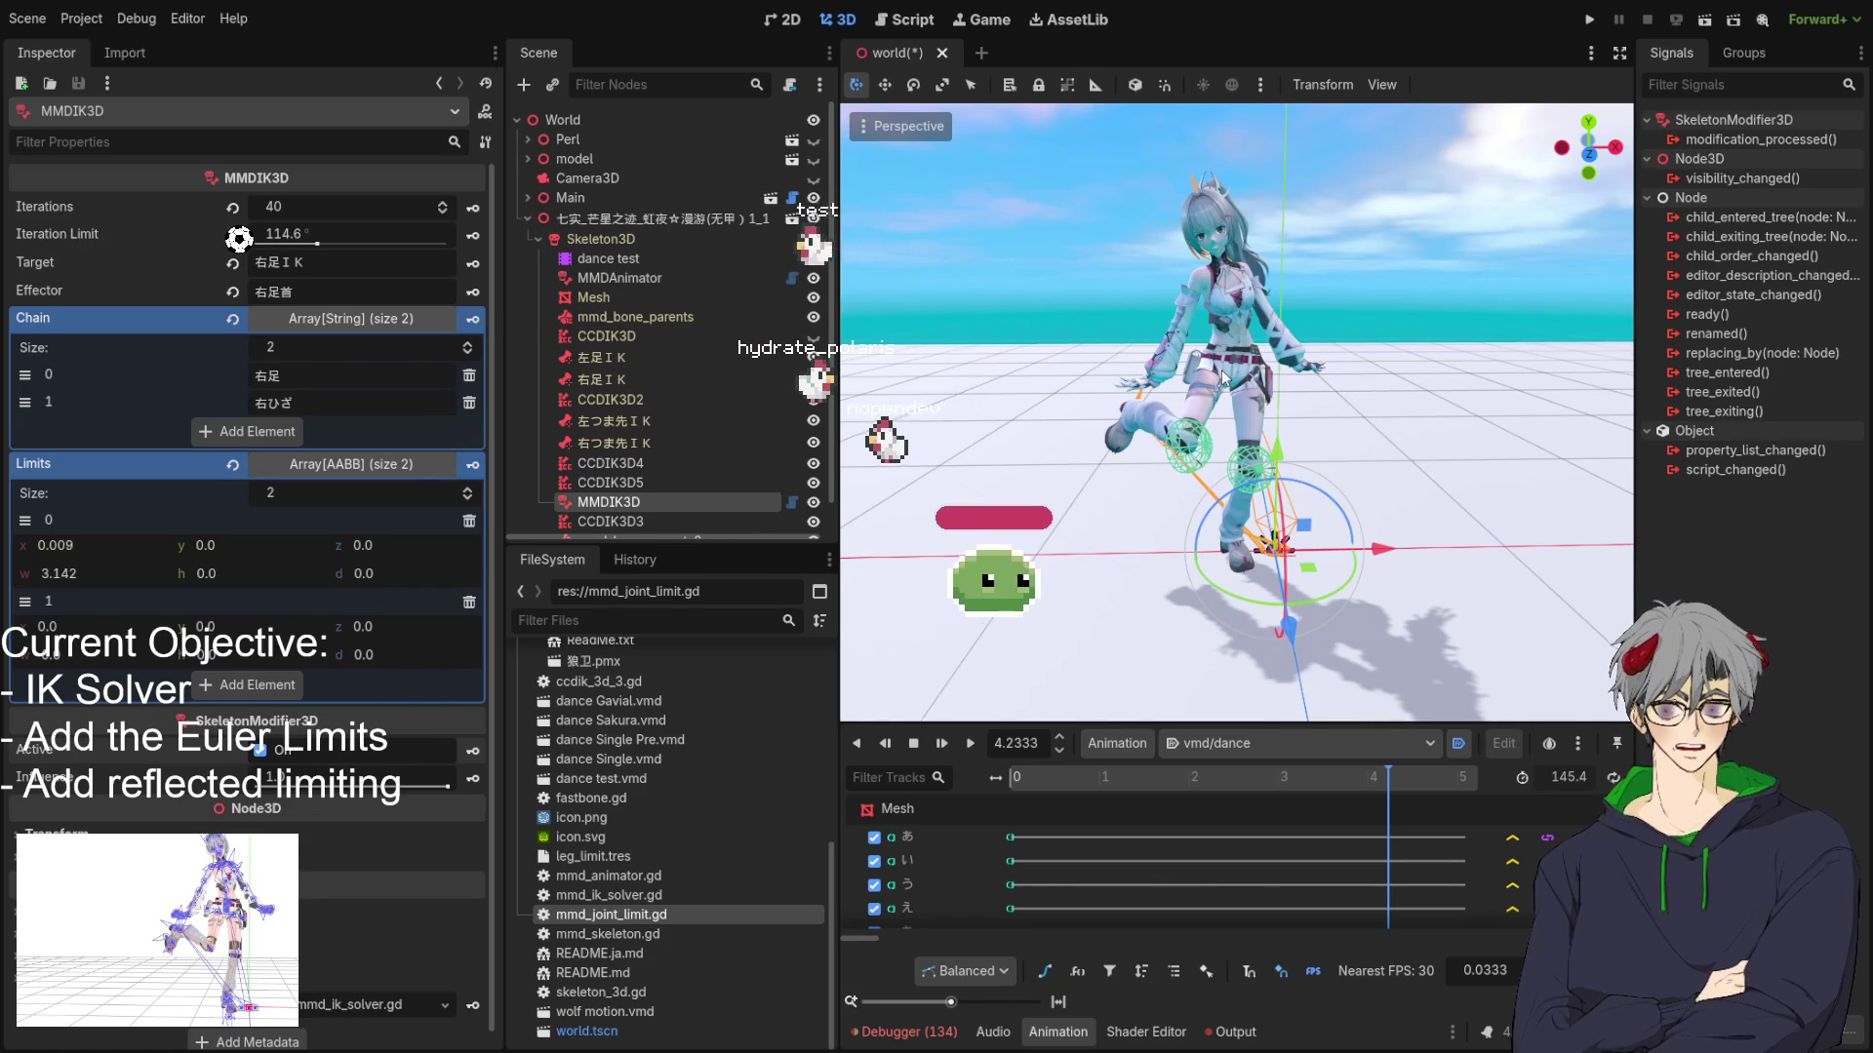
{"action": "mouse_move", "coordinate": [1223, 378]}
{"action": "left_mouse_down"}
{"action": "mouse_move", "coordinate": [1154, 476]}
{"action": "mouse_move", "coordinate": [956, 469]}
{"action": "mouse_move", "coordinate": [1221, 448]}
{"action": "mouse_move", "coordinate": [1255, 369]}
{"action": "left_mouse_up"}
{"action": "scroll", "coordinate": [1249, 389], "scroll_direction": "down", "scroll_amount": 2}
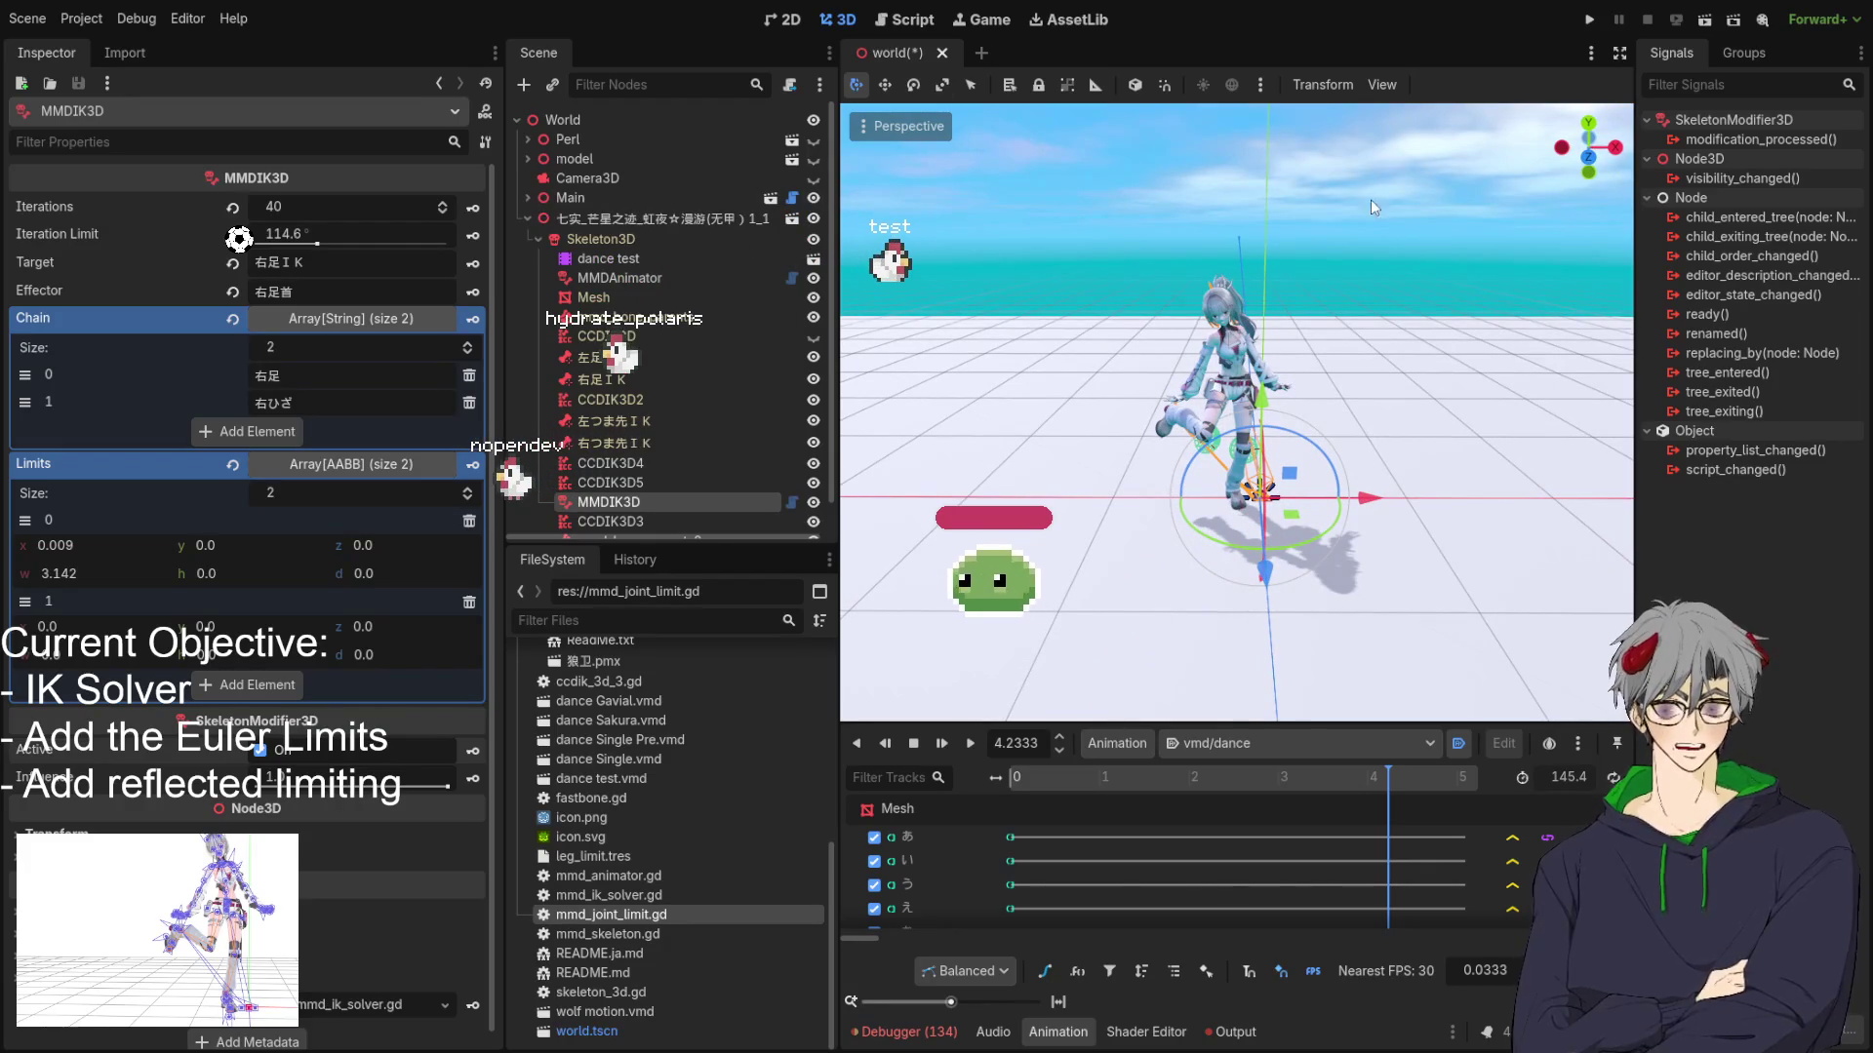
Save the world scene with Ctrl+S.
{"action": "key", "text": "ctrl+s"}
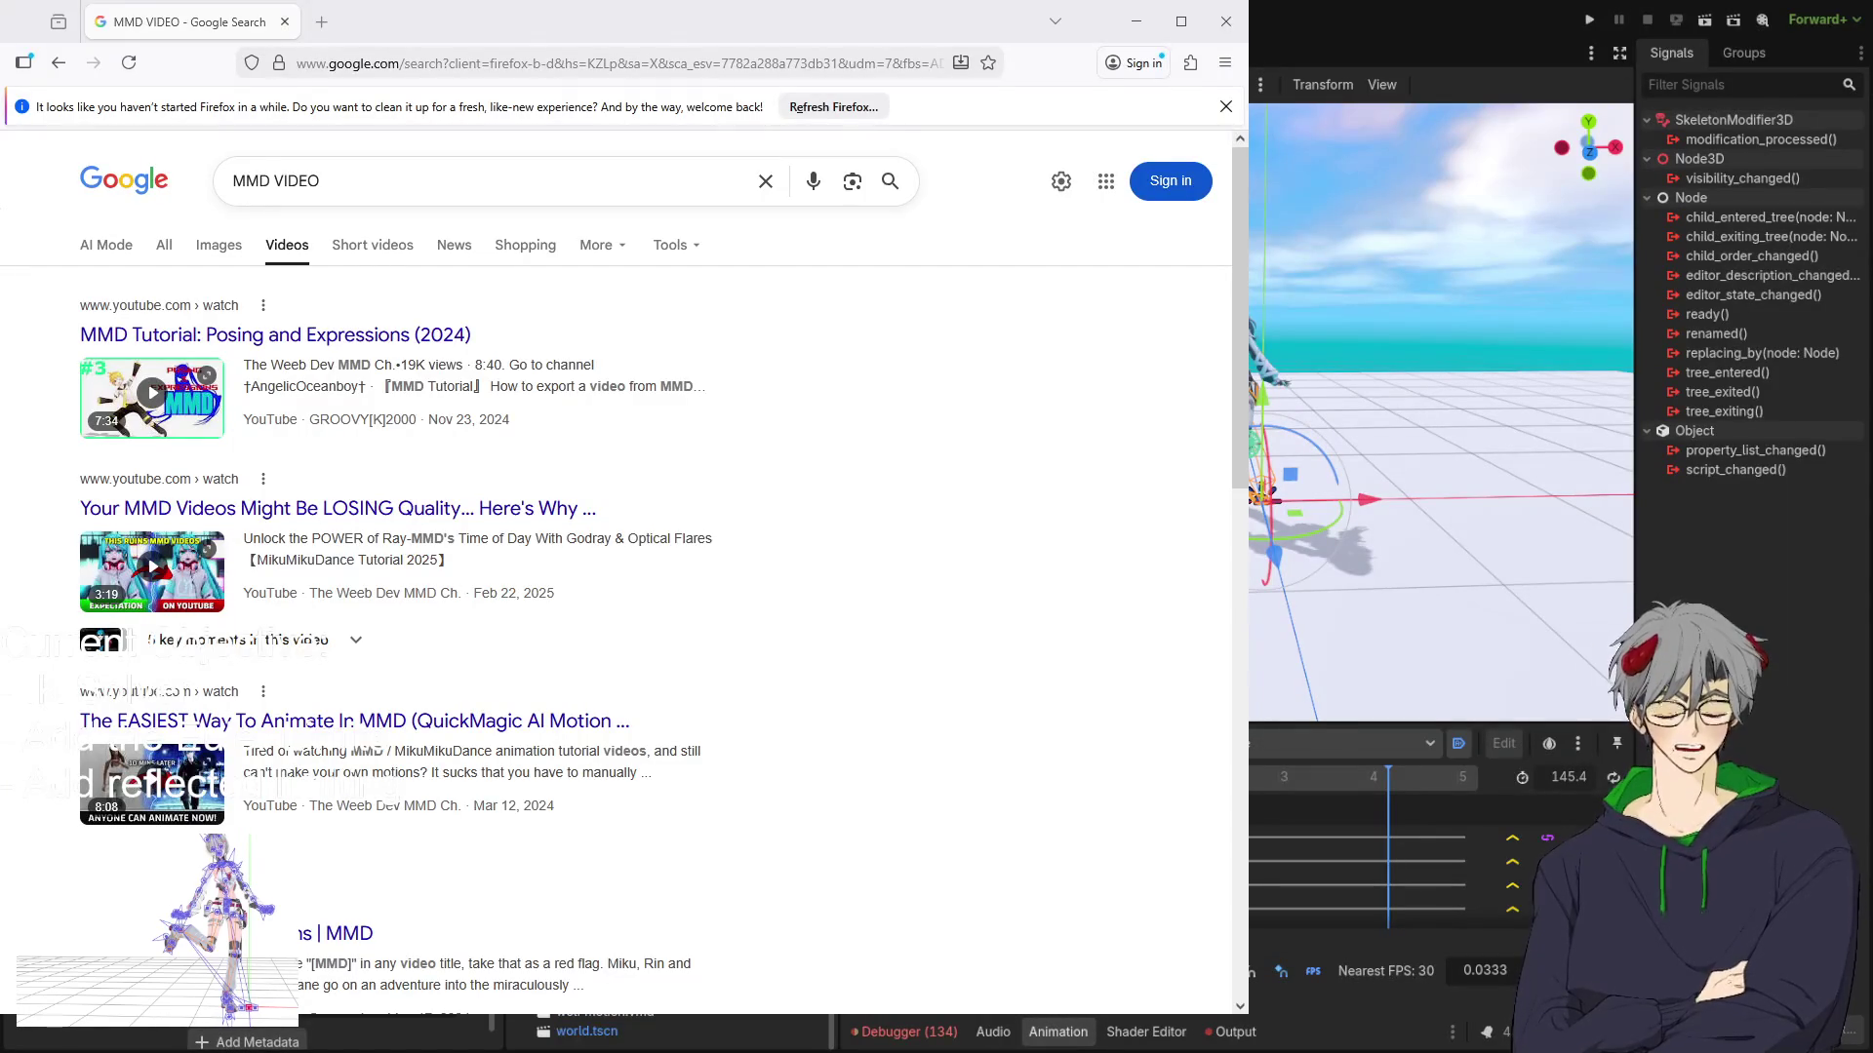
{"action": "scroll", "coordinate": [676, 545], "scroll_direction": "down", "scroll_amount": 10}
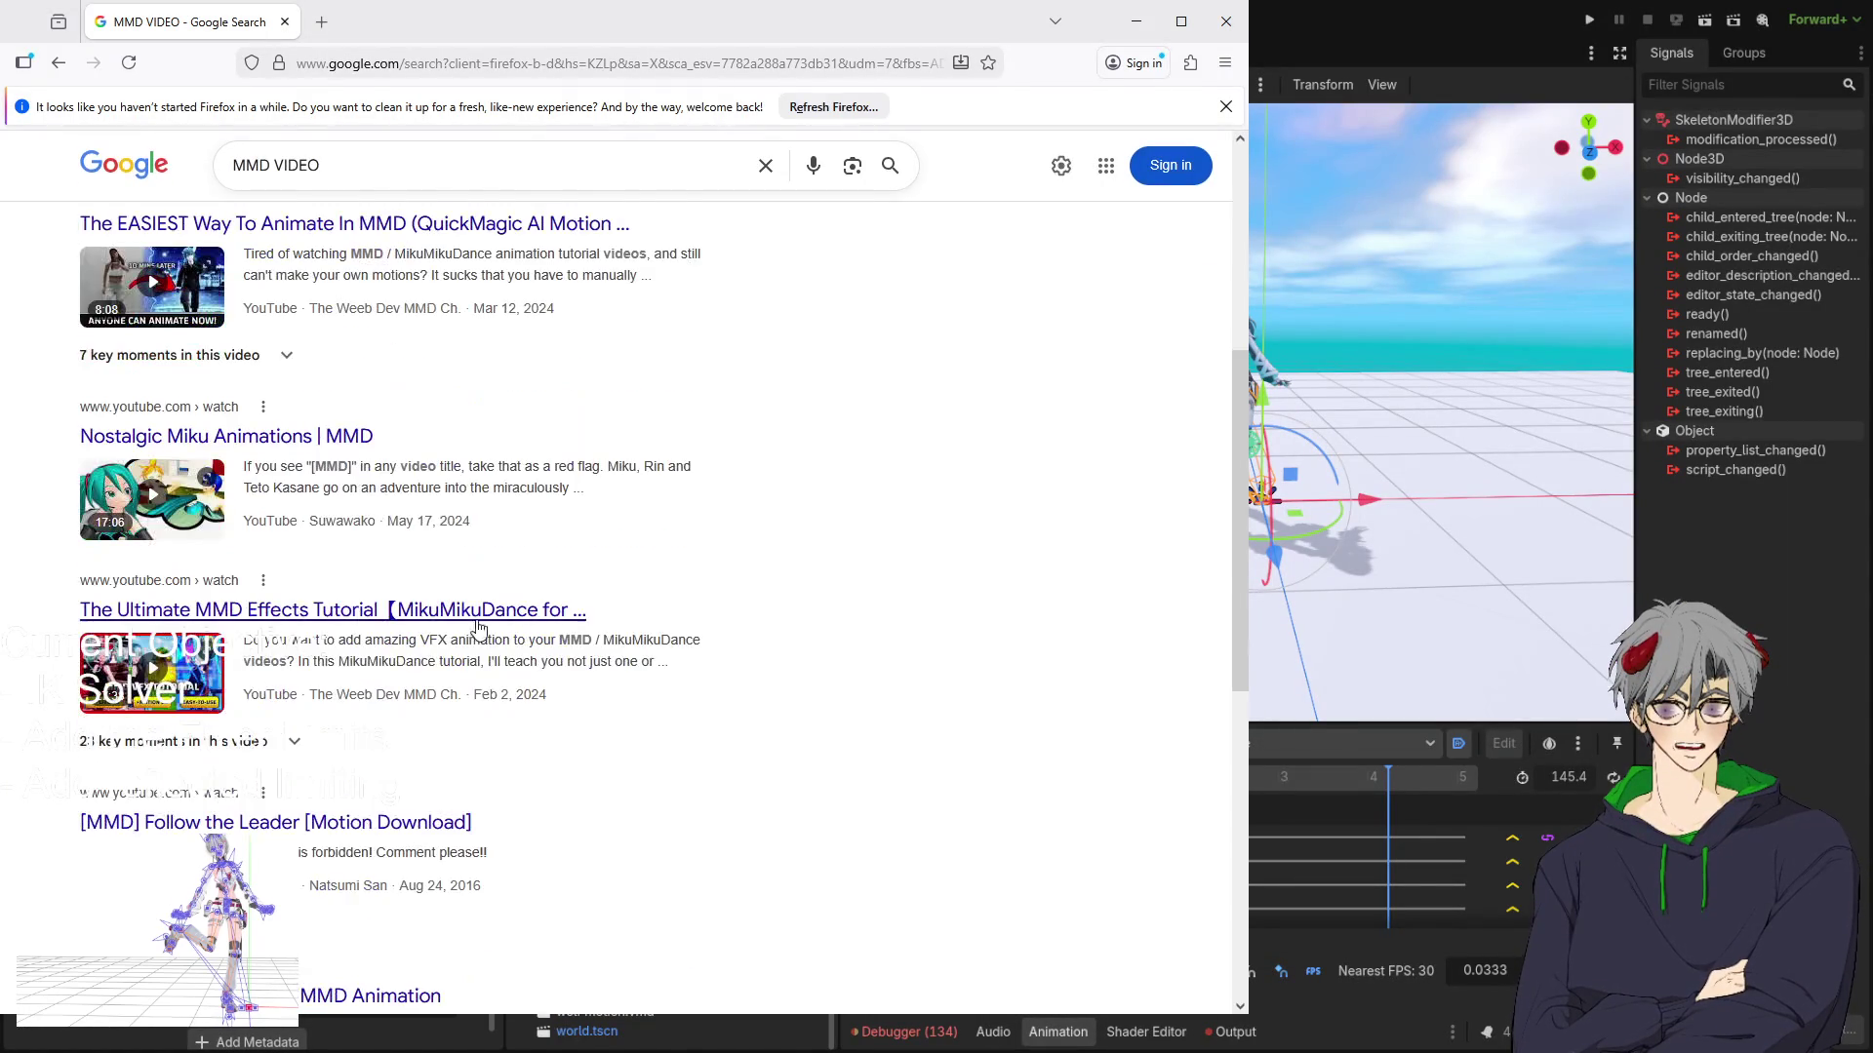
{"action": "scroll", "coordinate": [459, 615], "scroll_direction": "up", "scroll_amount": 10}
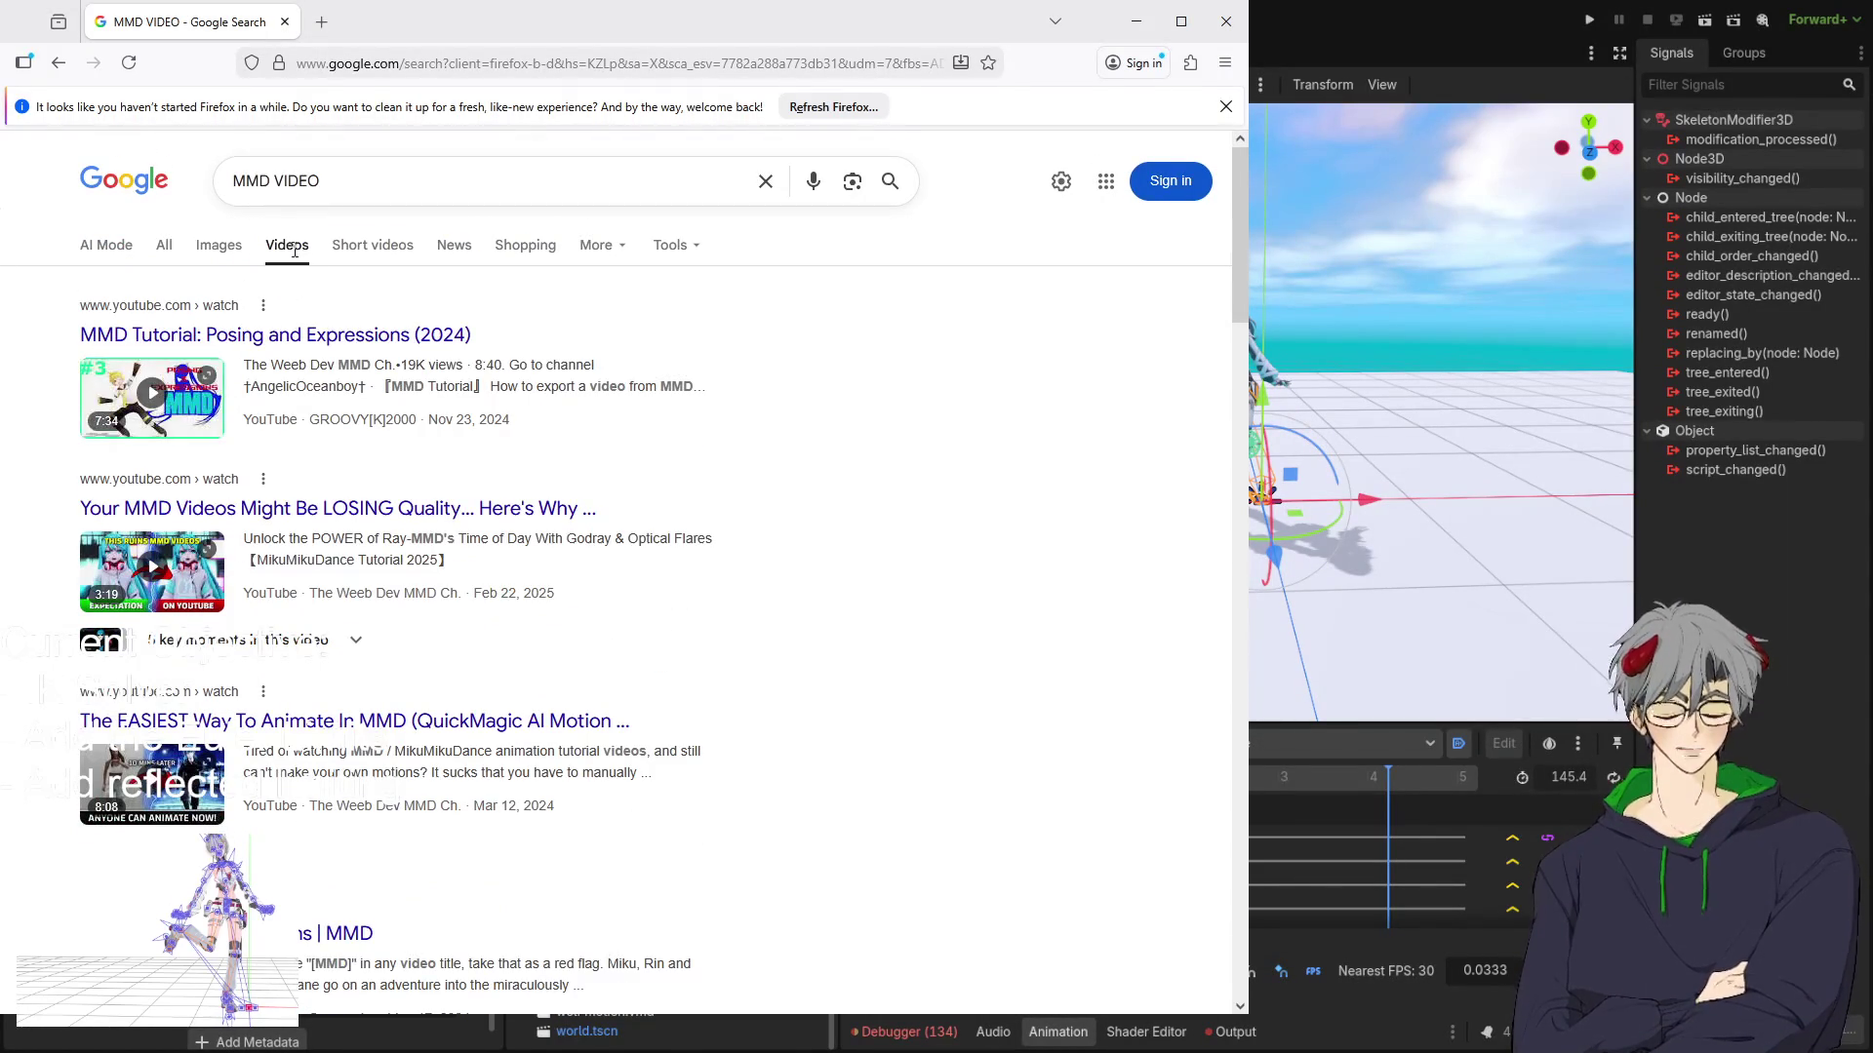
{"action": "left_click", "coordinate": [370, 247]}
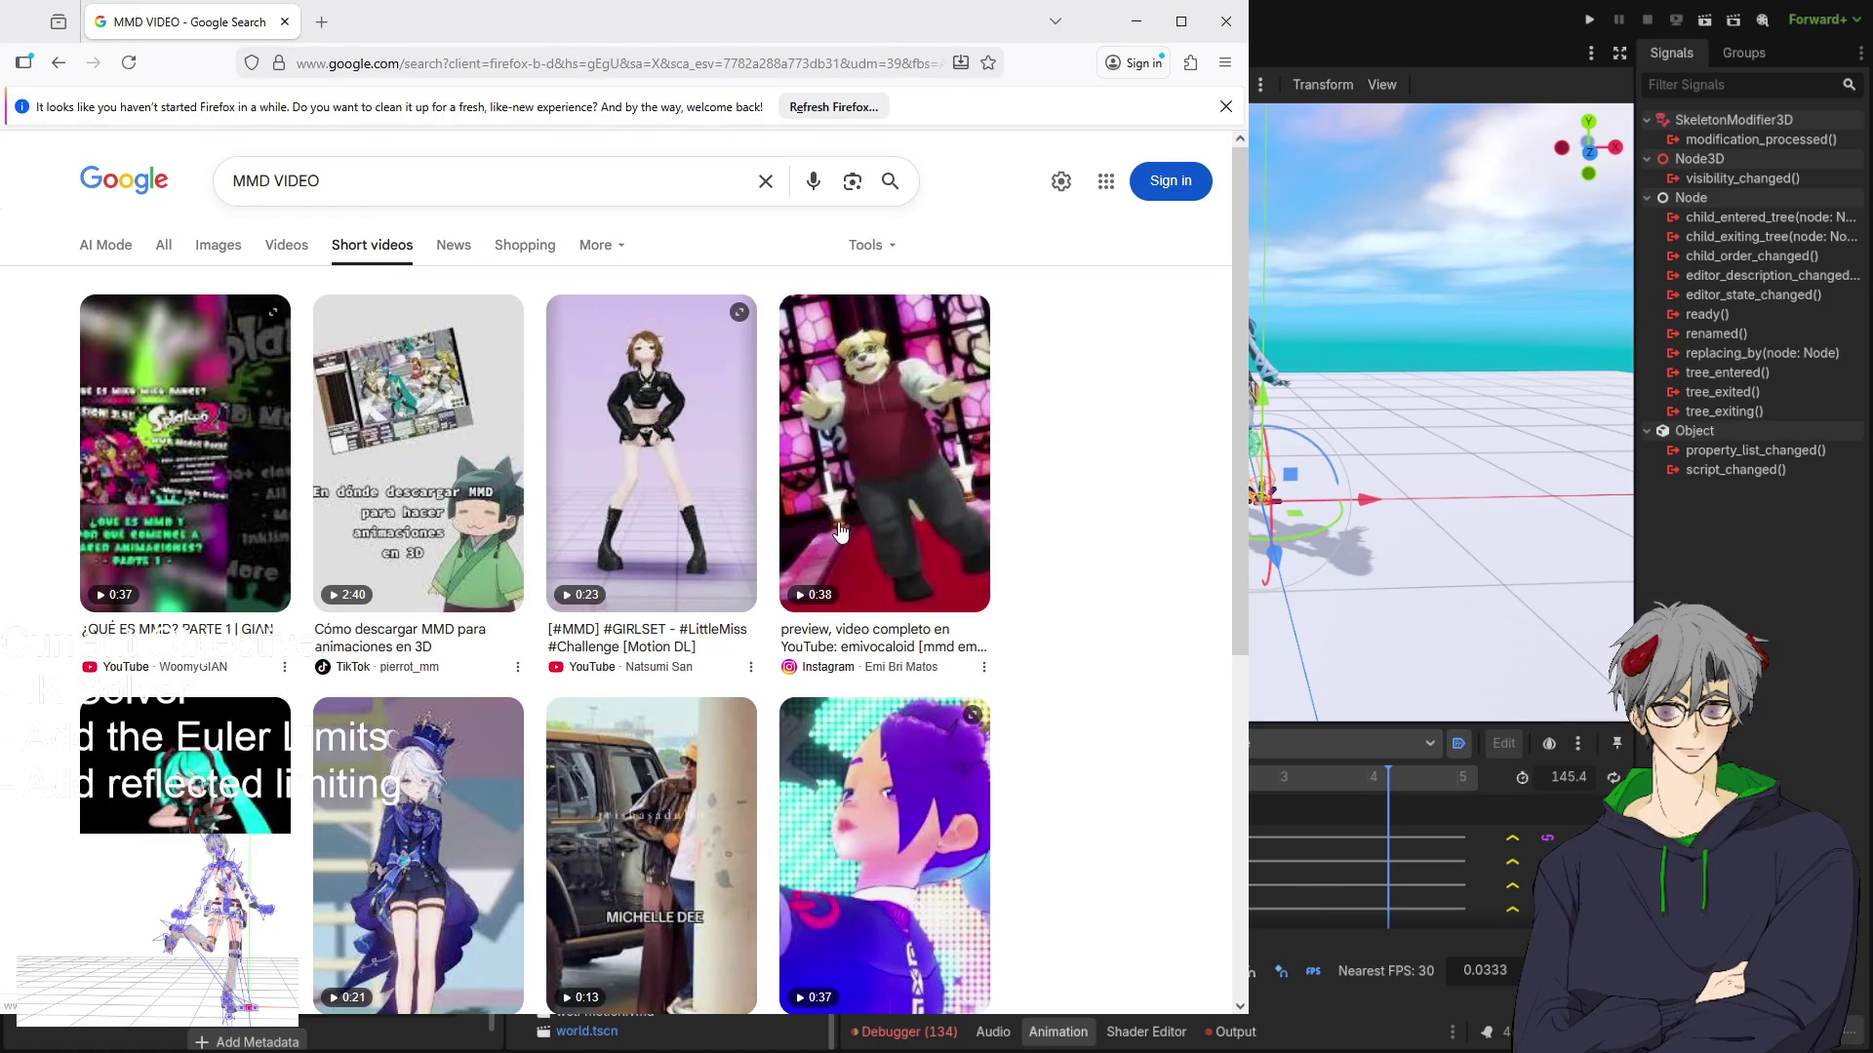
{"action": "scroll", "coordinate": [605, 481], "scroll_direction": "down", "scroll_amount": 1}
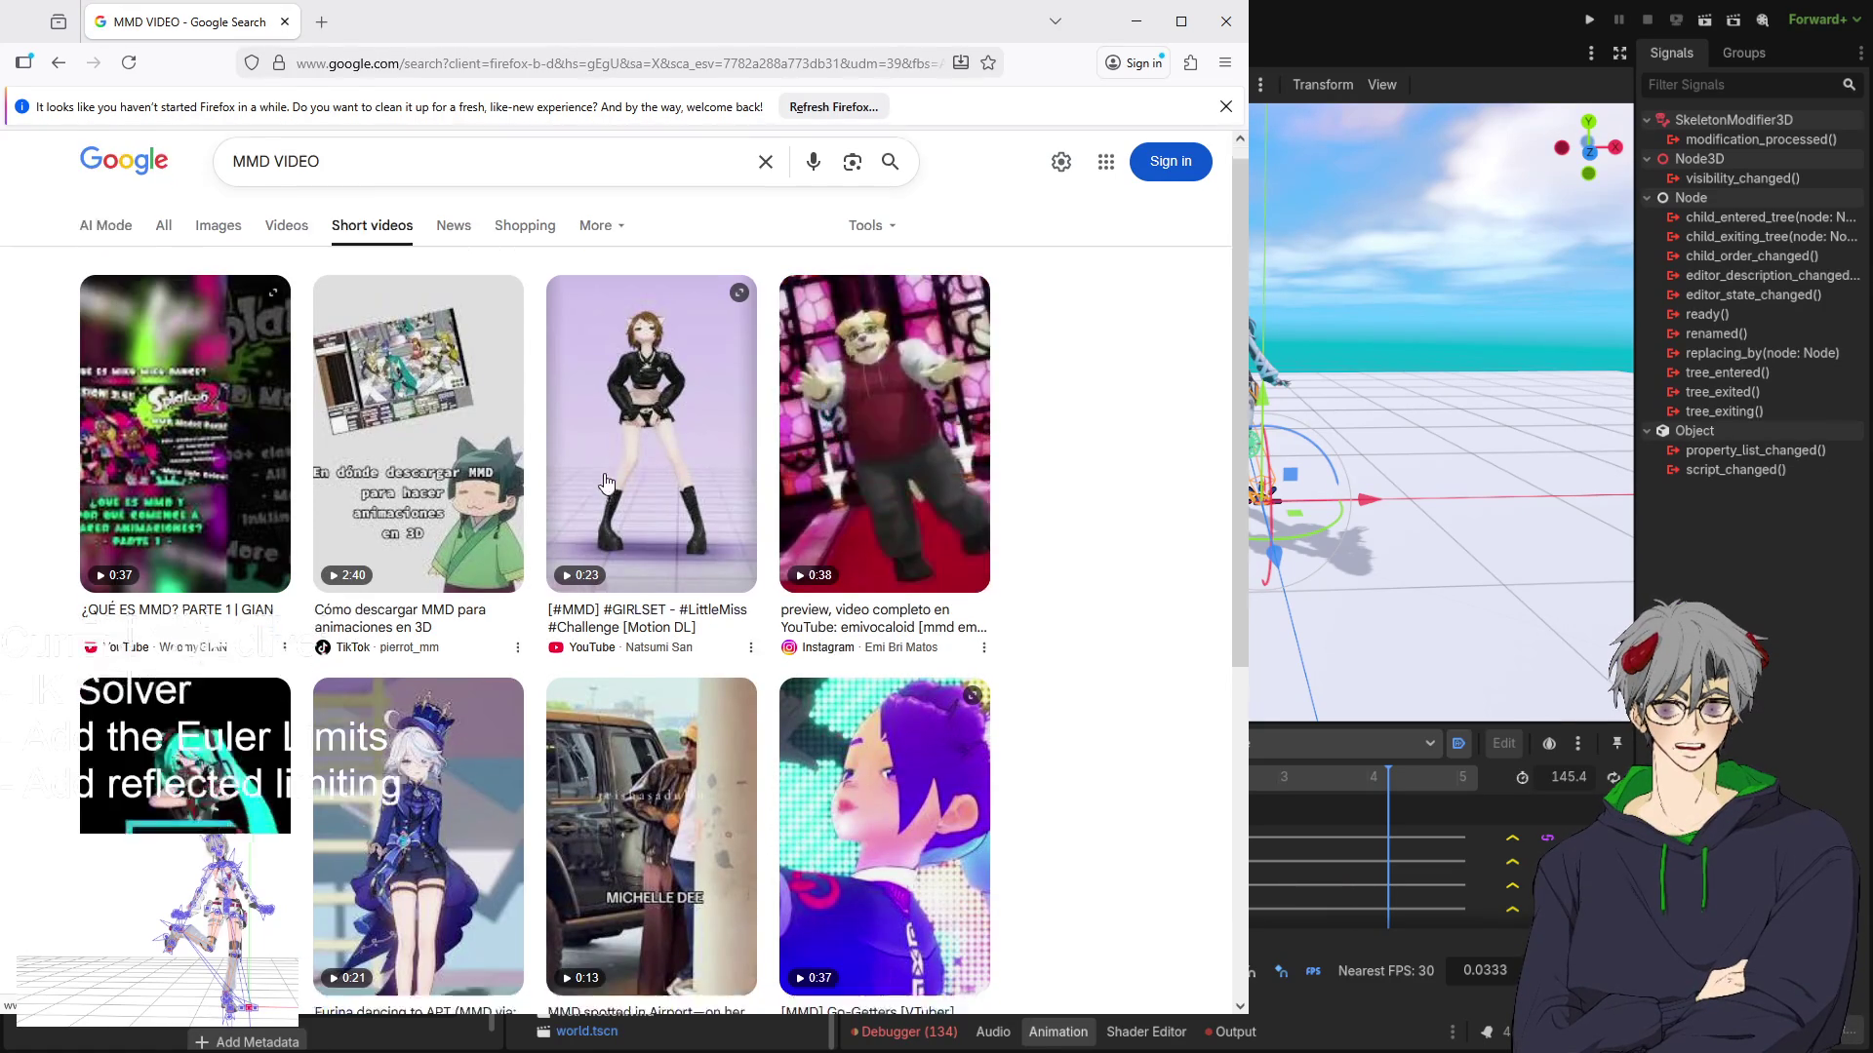
{"action": "scroll", "coordinate": [606, 481], "scroll_direction": "down", "scroll_amount": 5}
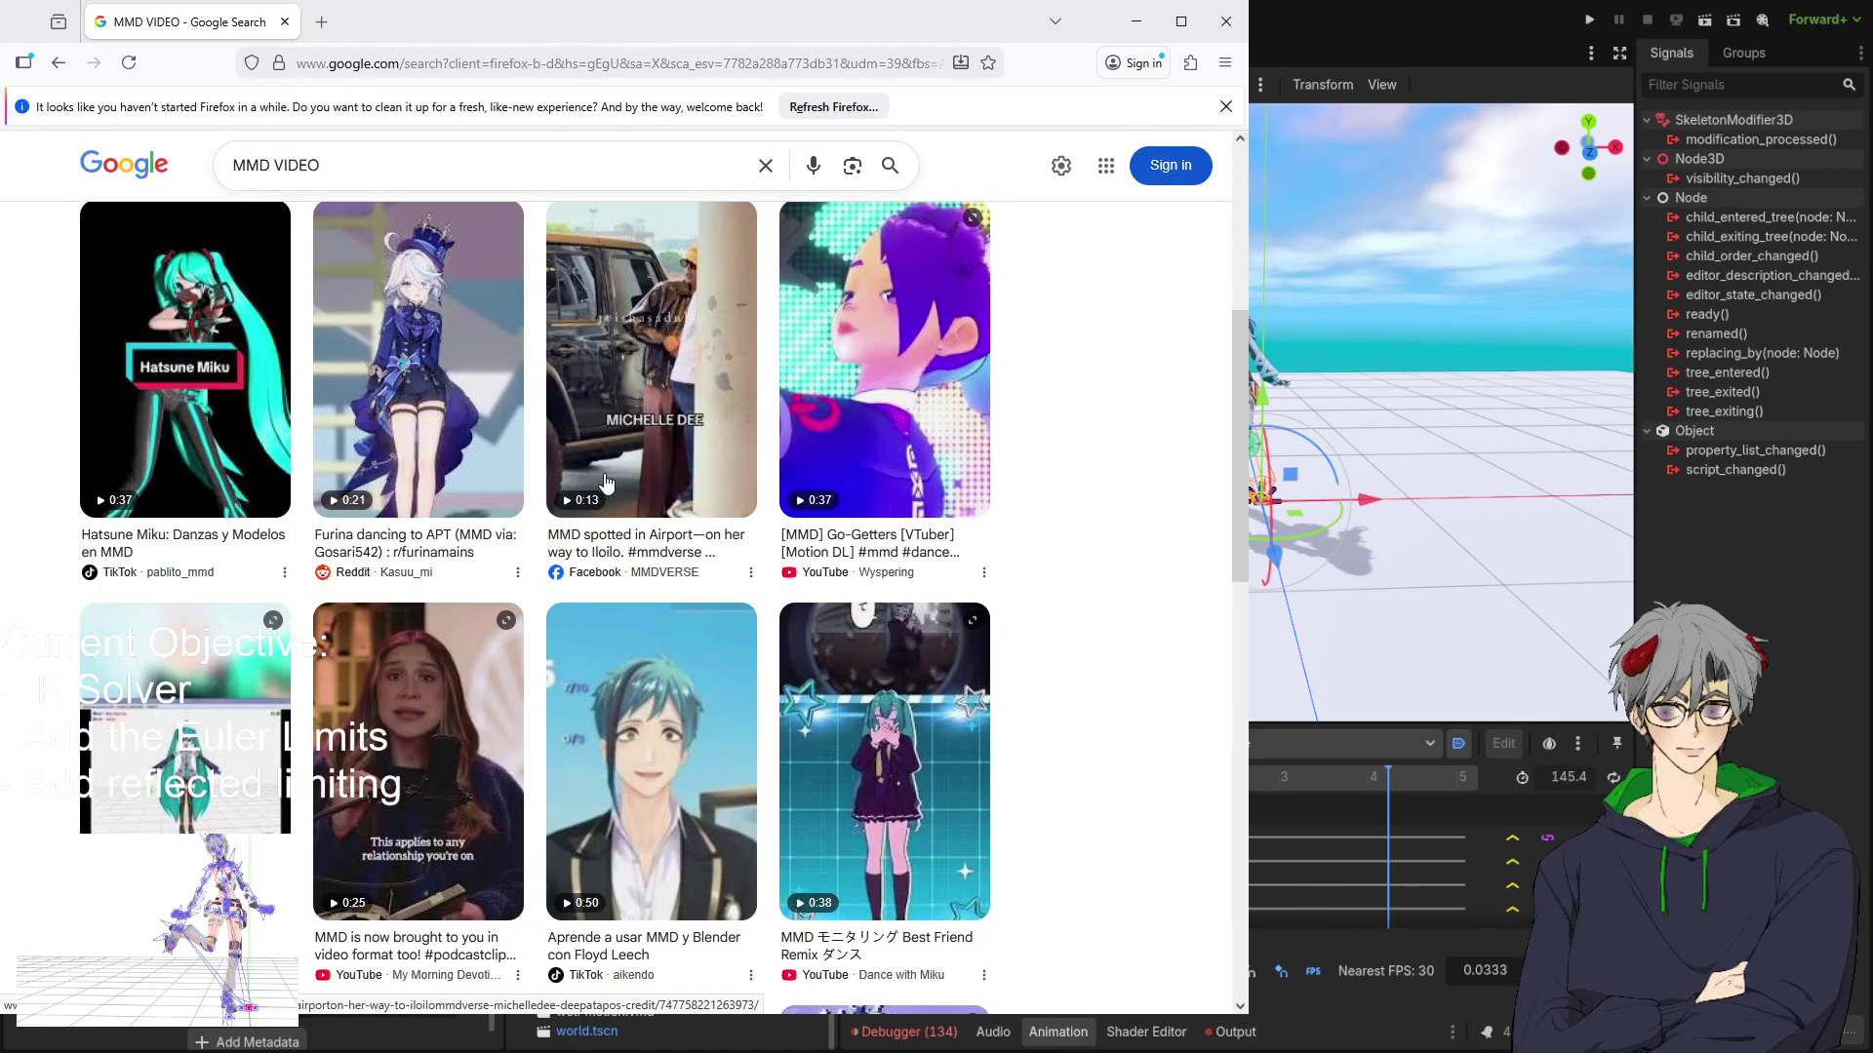
{"action": "scroll", "coordinate": [619, 448], "scroll_direction": "down", "scroll_amount": 3}
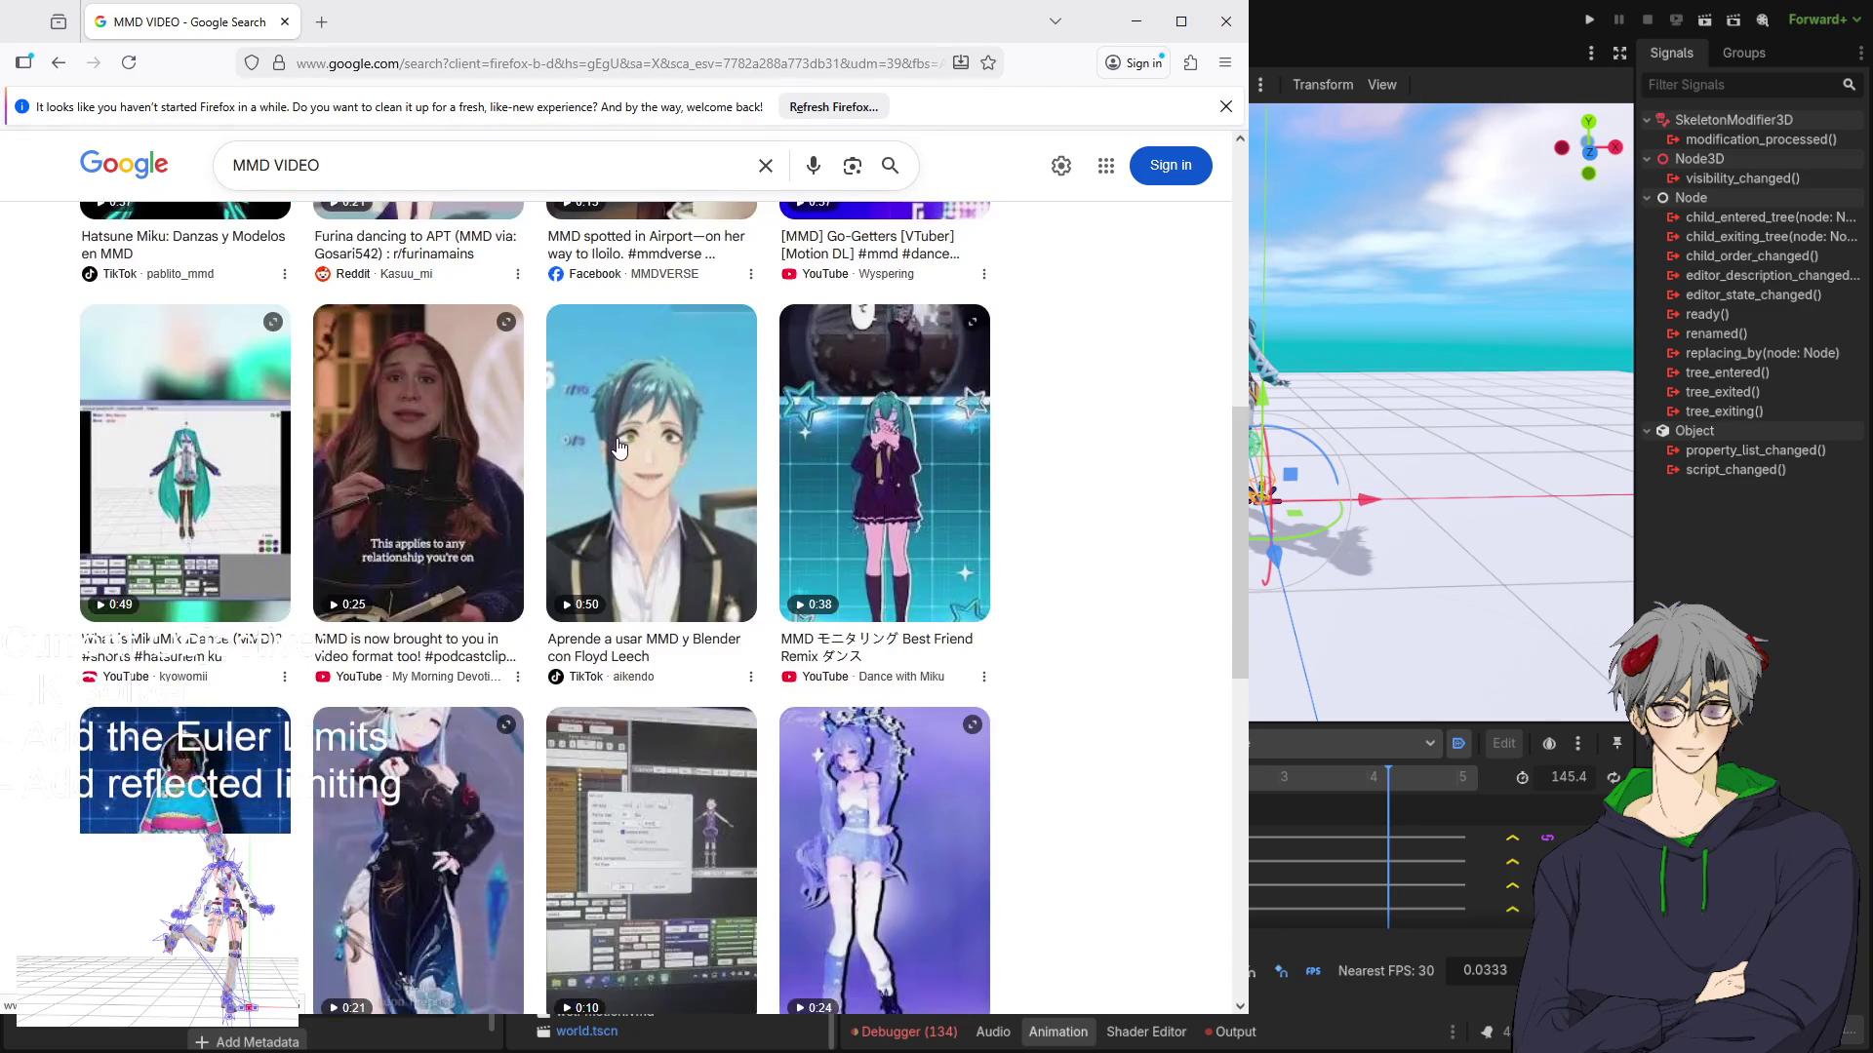
{"action": "scroll", "coordinate": [615, 449], "scroll_direction": "down", "scroll_amount": 3}
{"action": "scroll", "coordinate": [606, 446], "scroll_direction": "down", "scroll_amount": 4}
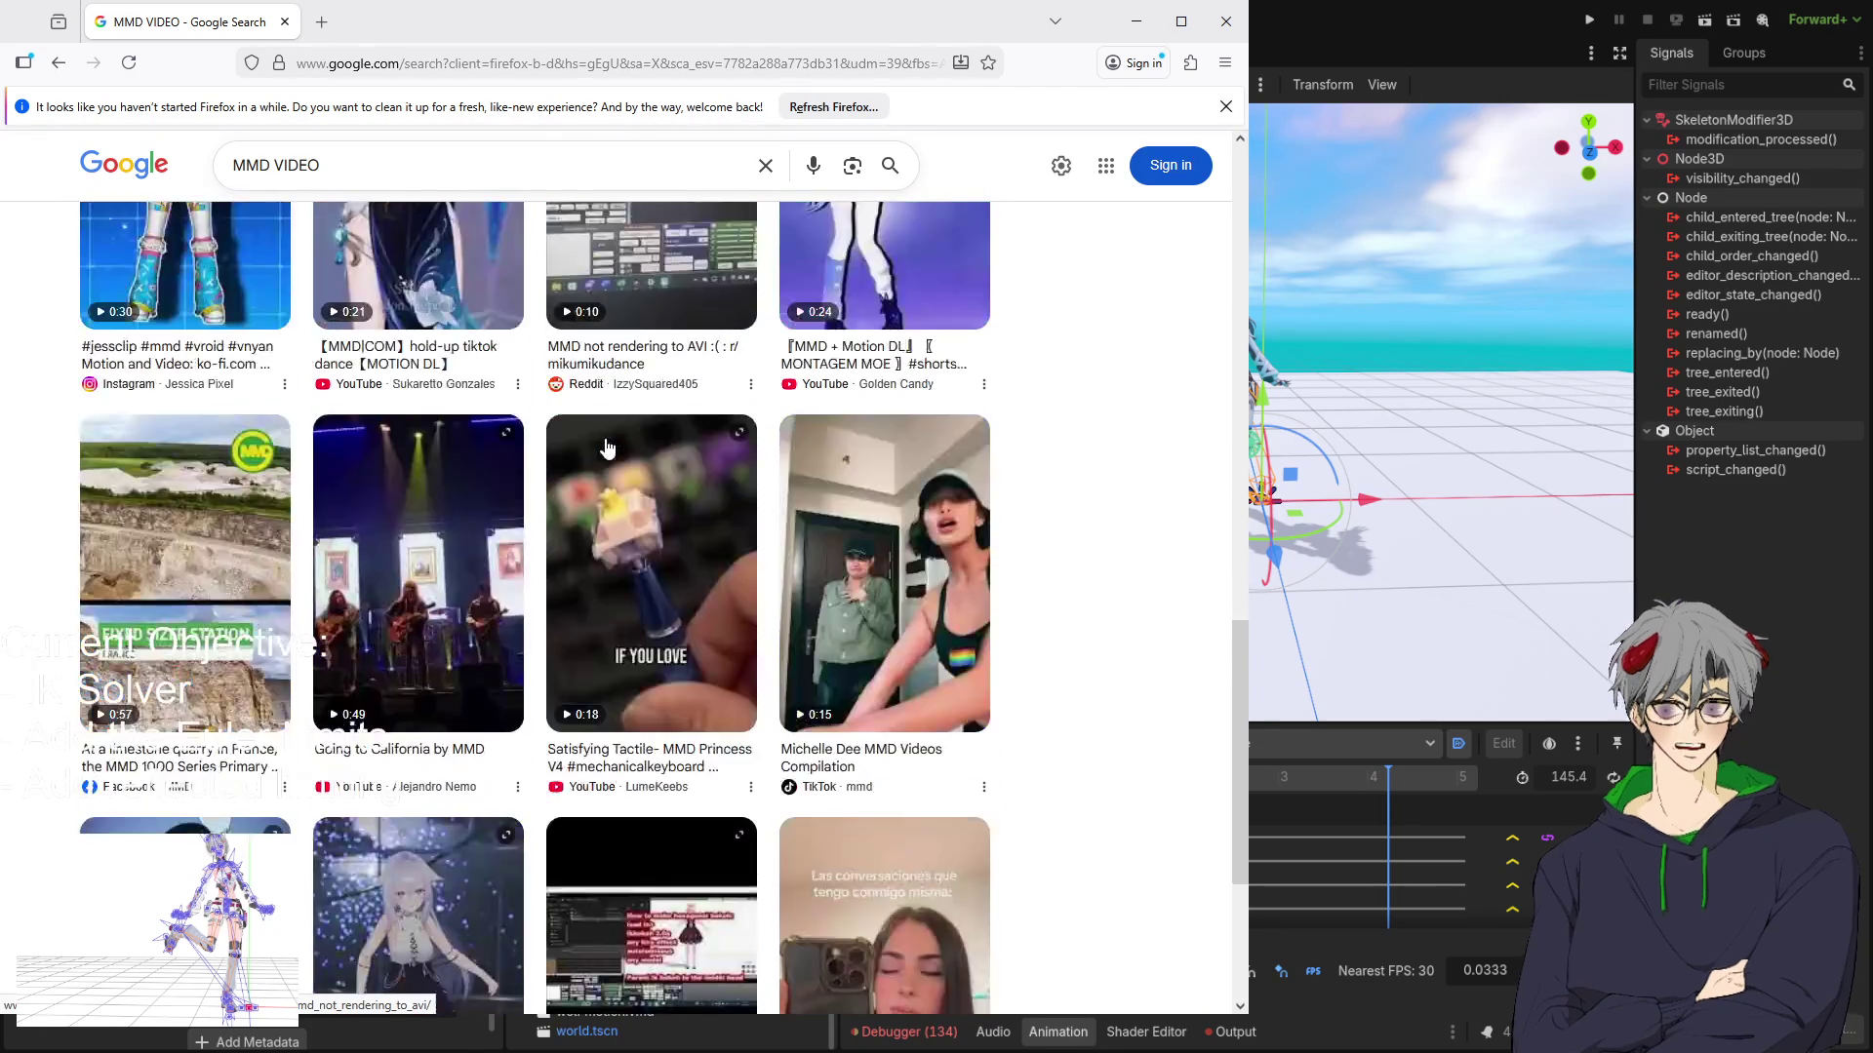
{"action": "scroll", "coordinate": [580, 440], "scroll_direction": "up", "scroll_amount": 7}
{"action": "scroll", "coordinate": [574, 444], "scroll_direction": "up", "scroll_amount": 6}
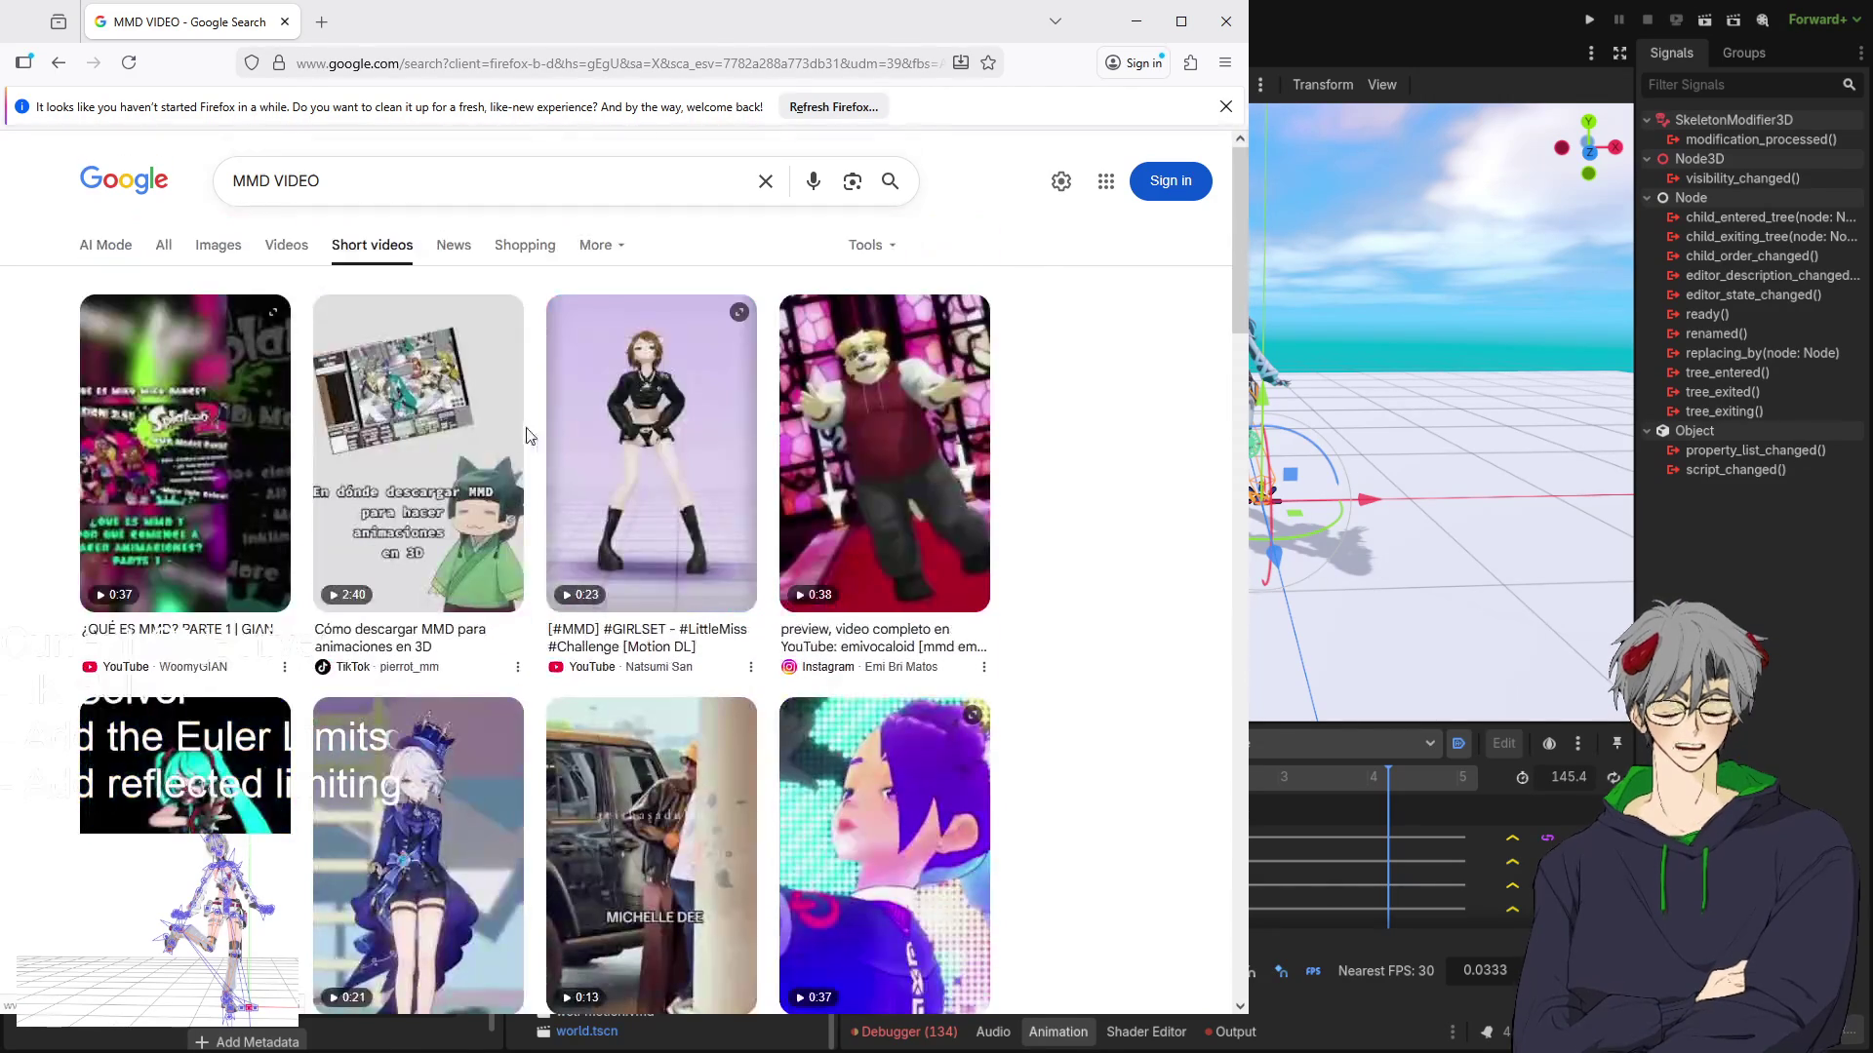
{"action": "left_click", "coordinate": [278, 246]}
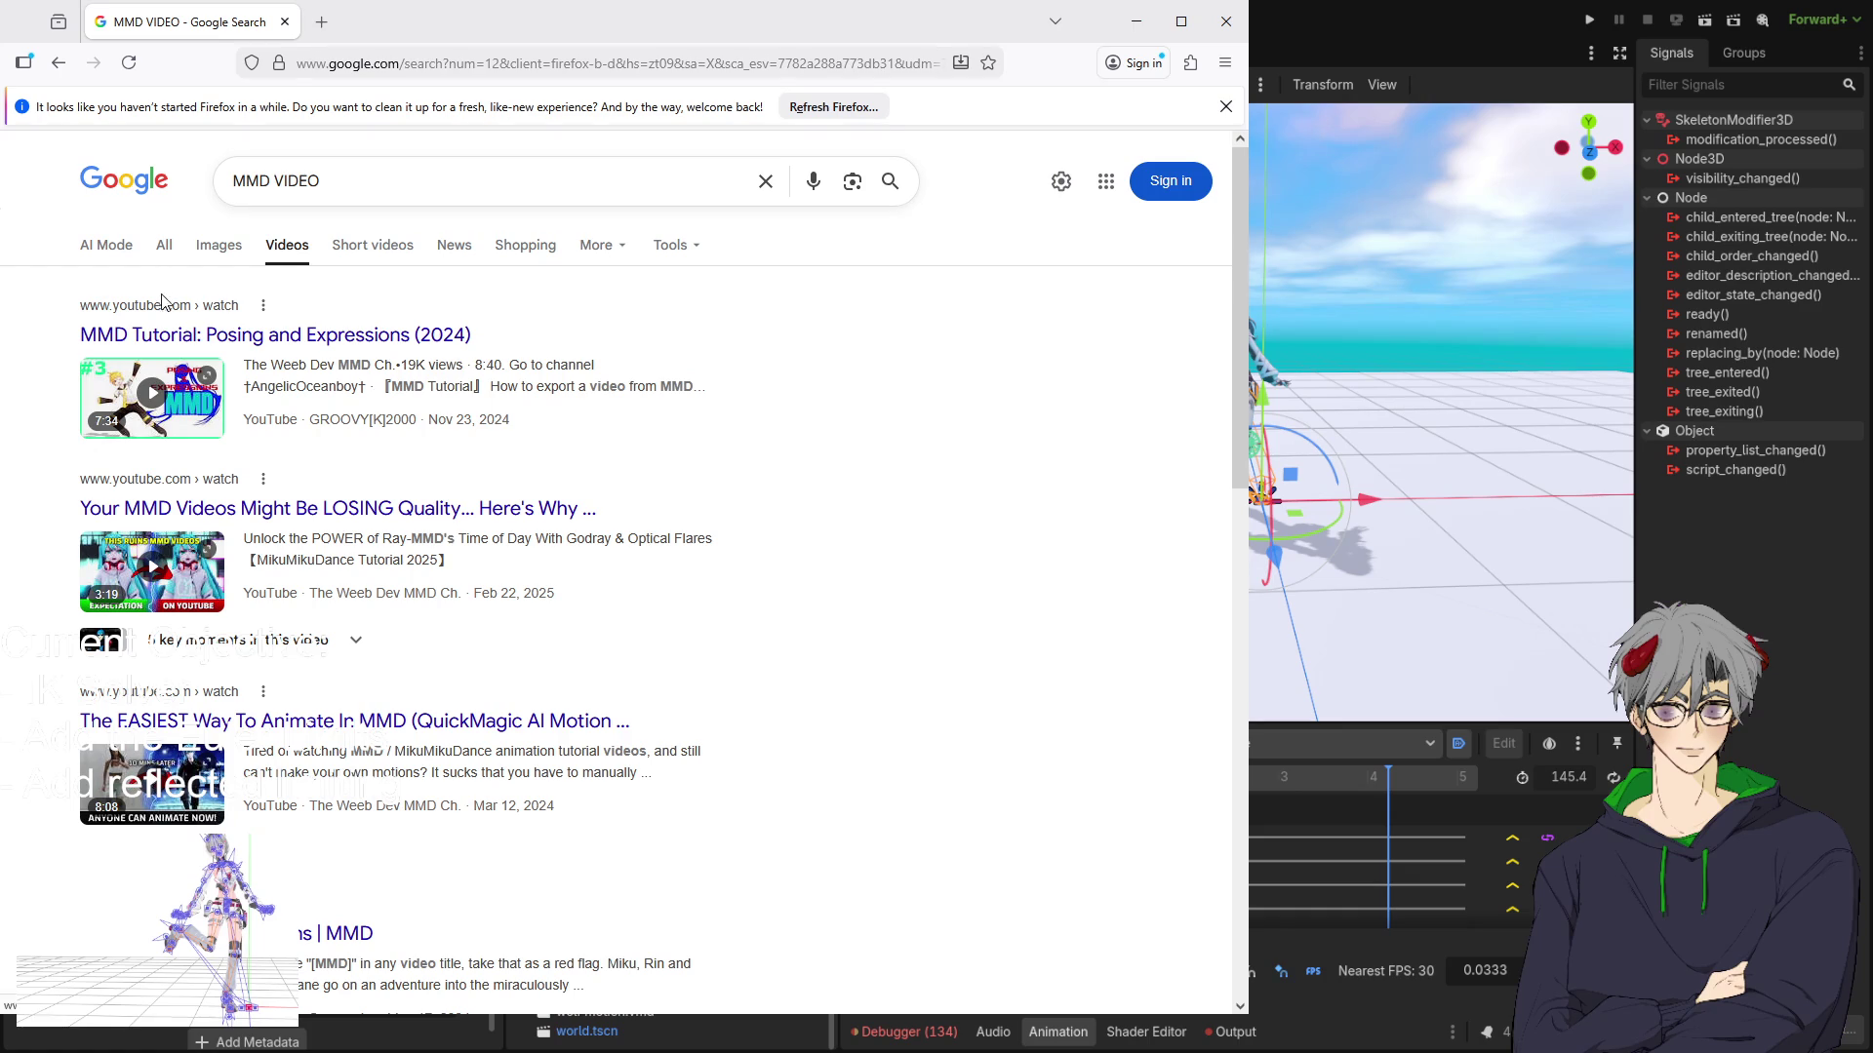
Open the MMD Tutorial: Posing and Expressions (2024) video and skim ahead to about 6:06.
{"action": "left_click", "coordinate": [455, 336]}
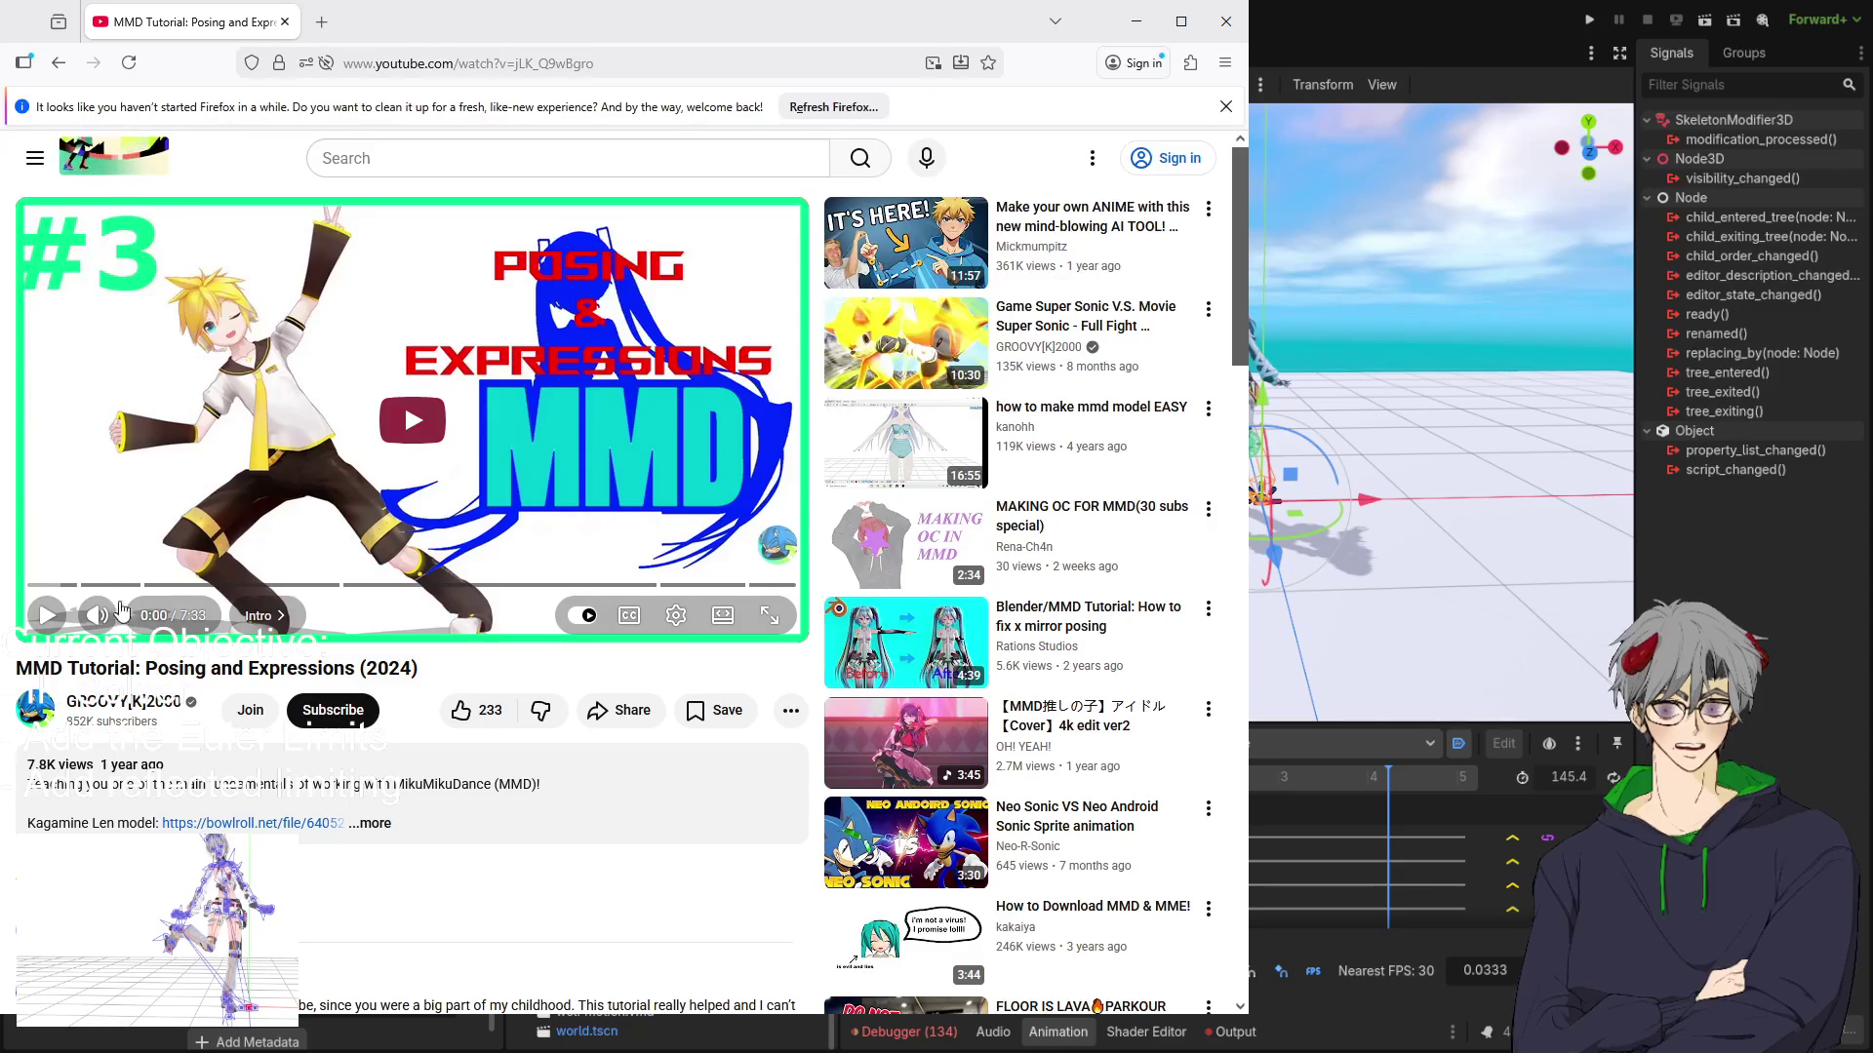
{"action": "left_click", "coordinate": [70, 583]}
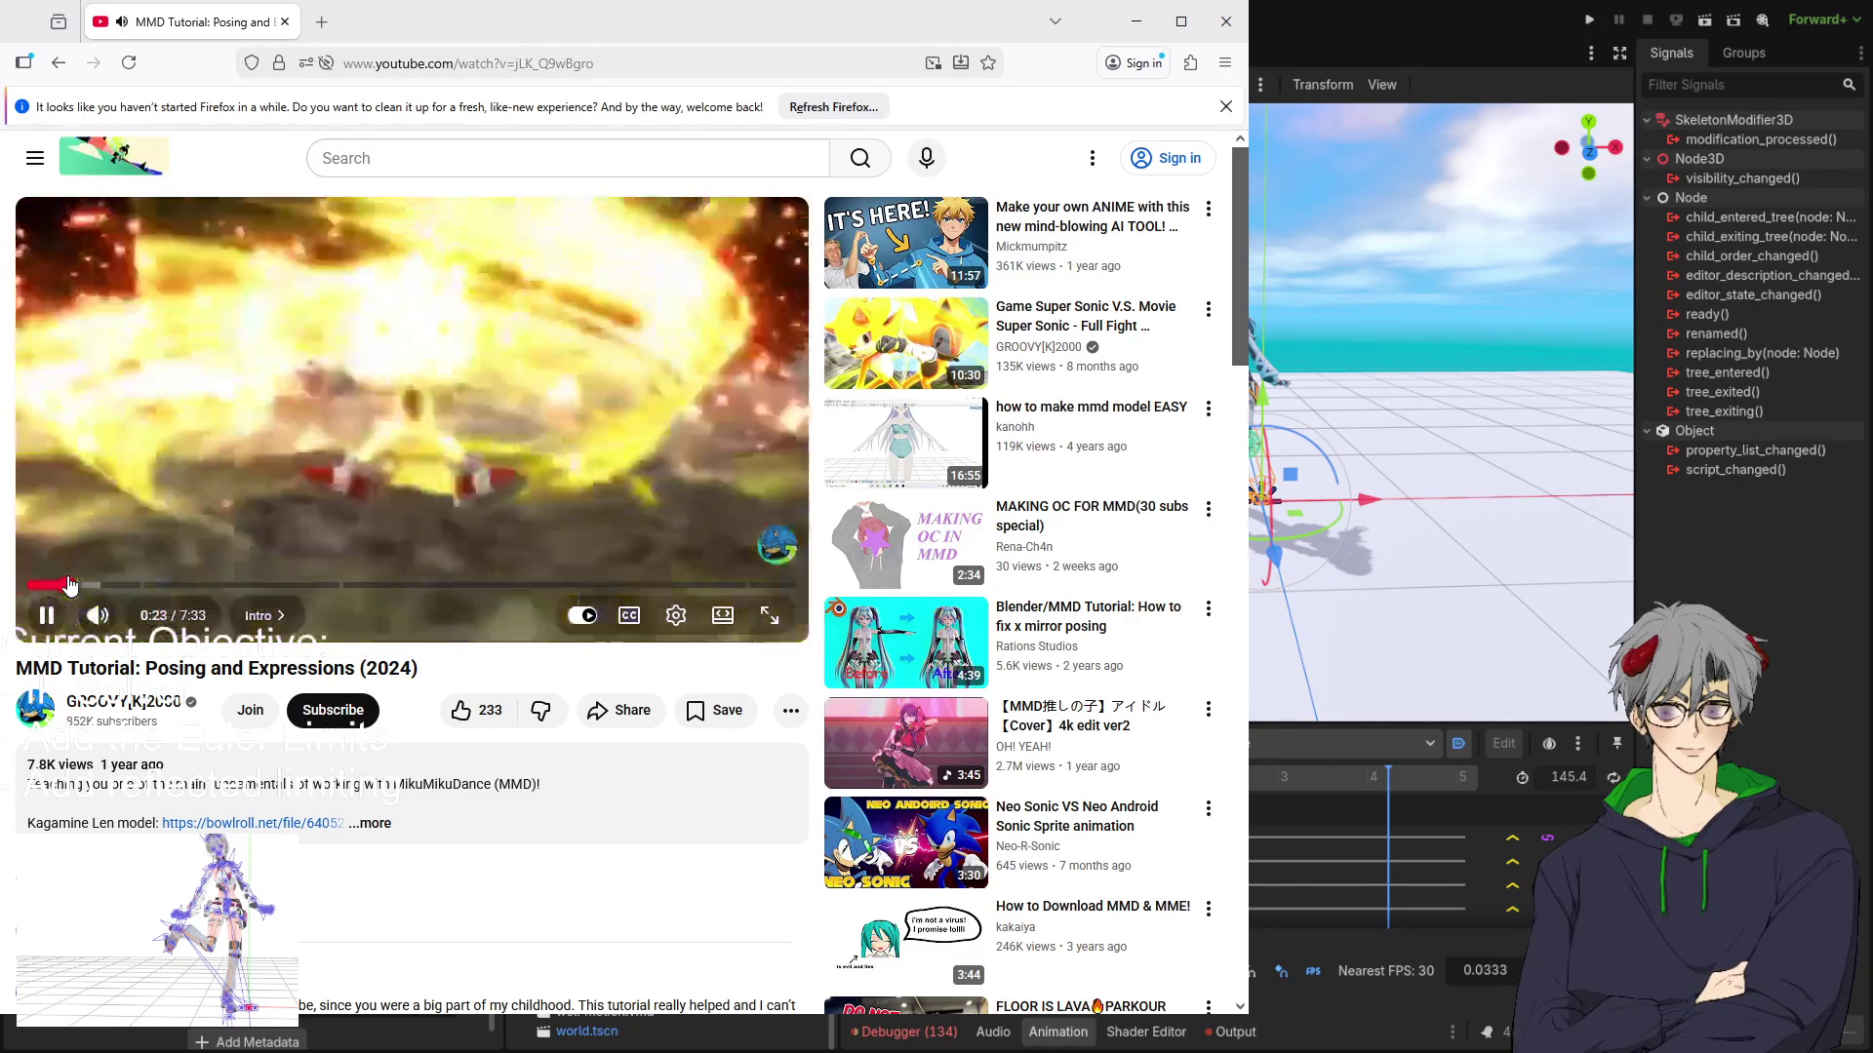
{"action": "left_click_drag", "start_coordinate": [69, 584], "coordinate": [151, 584]}
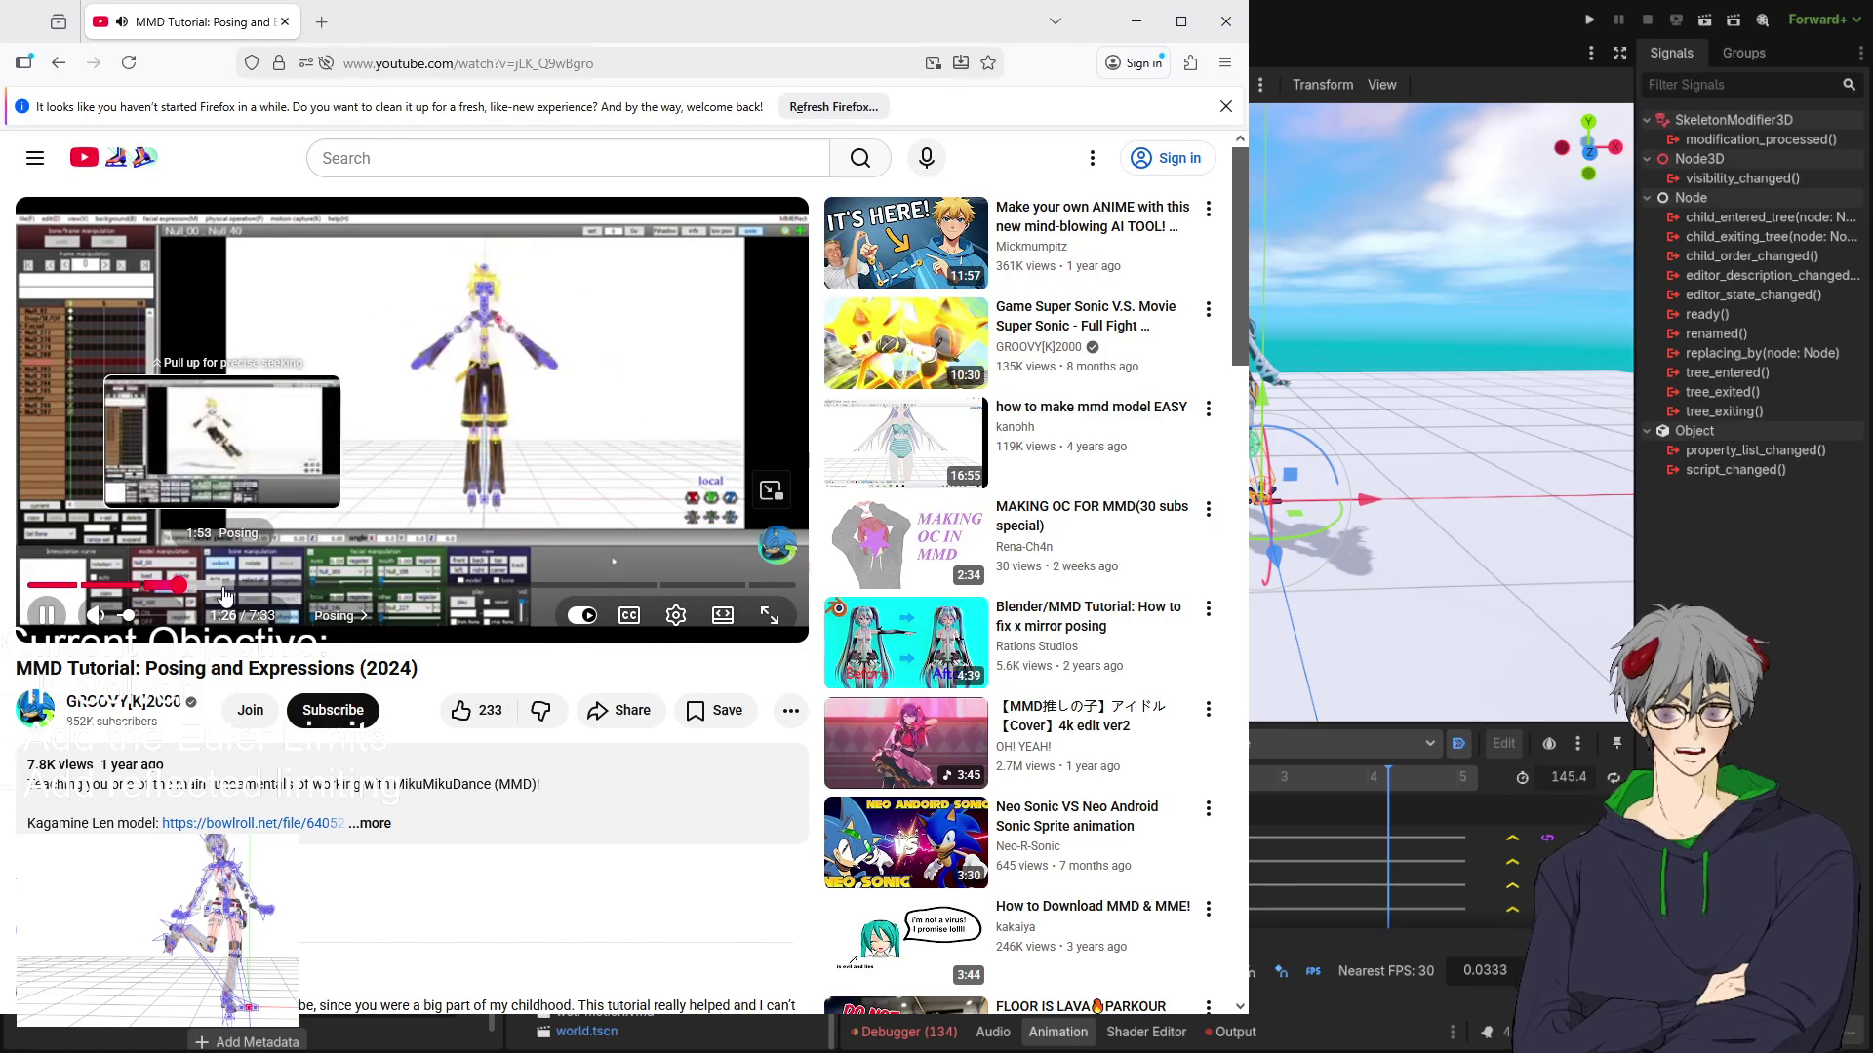
{"action": "left_click_drag", "start_coordinate": [225, 595], "coordinate": [232, 593]}
{"action": "left_click", "coordinate": [344, 585]}
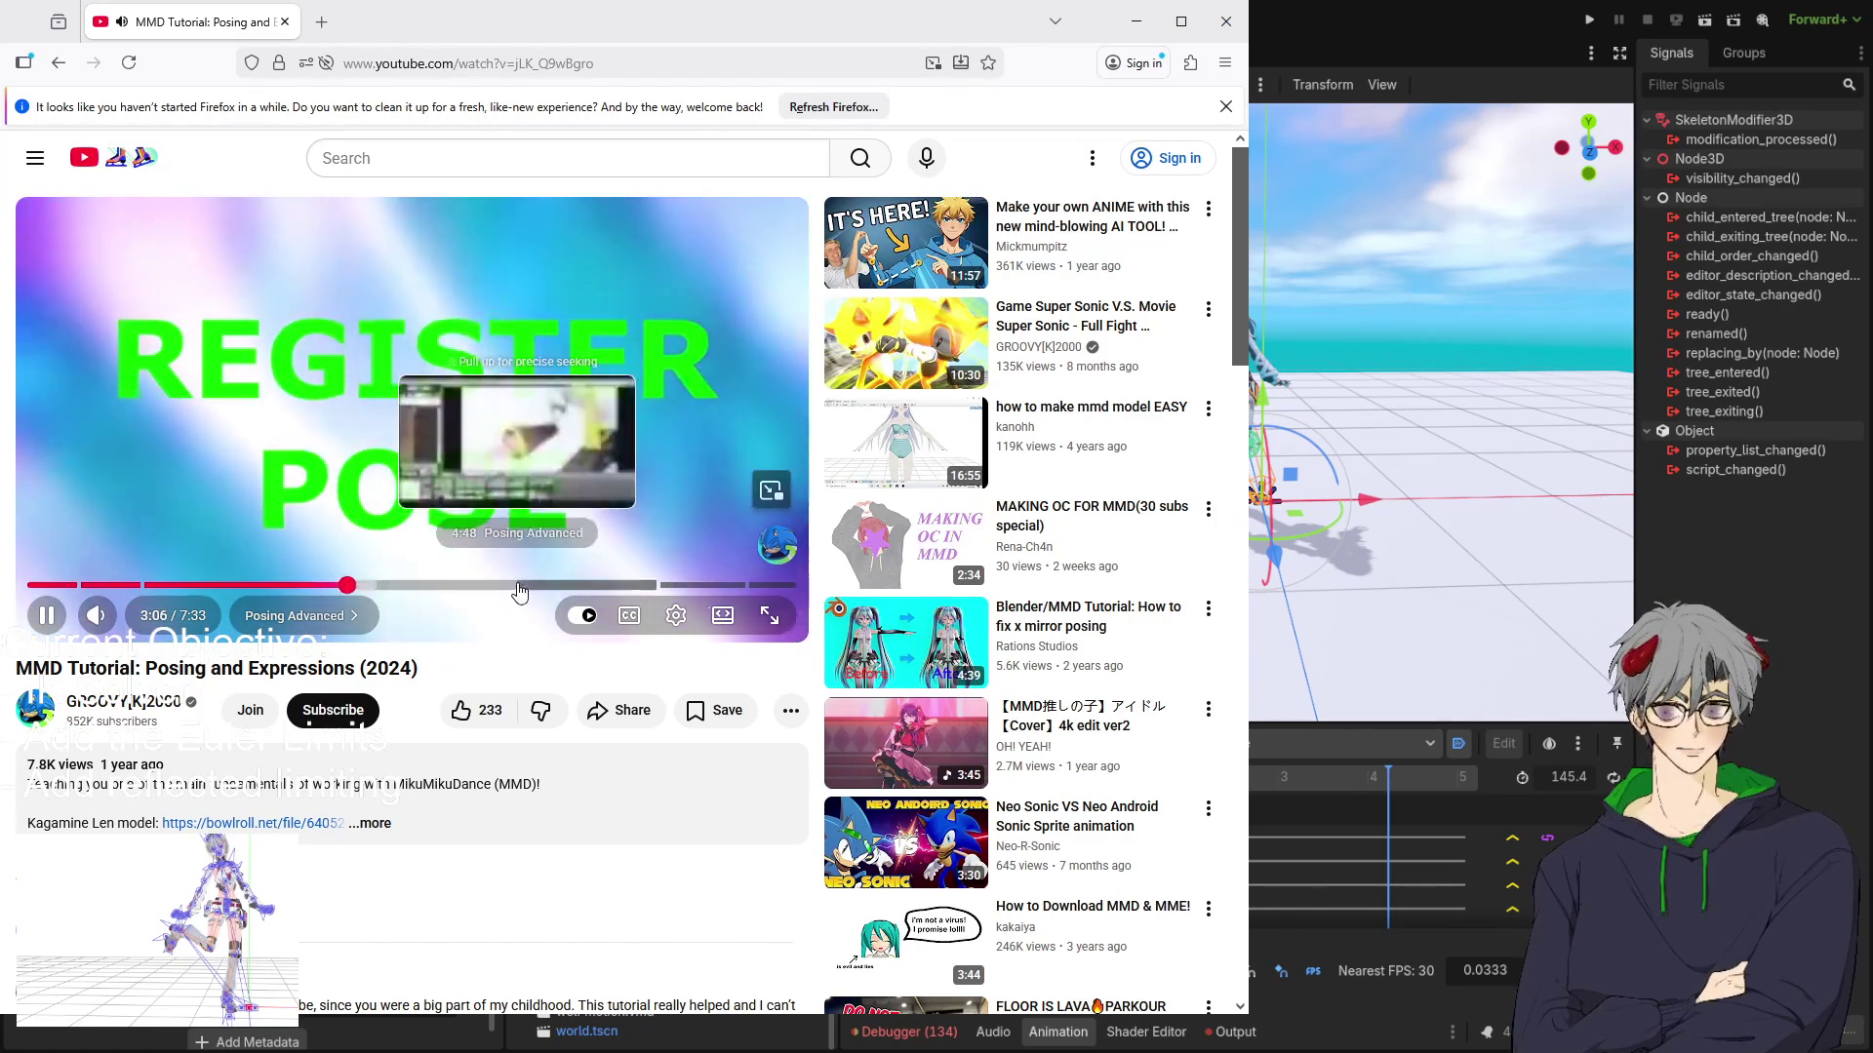
{"action": "left_click_drag", "start_coordinate": [519, 589], "coordinate": [645, 585]}
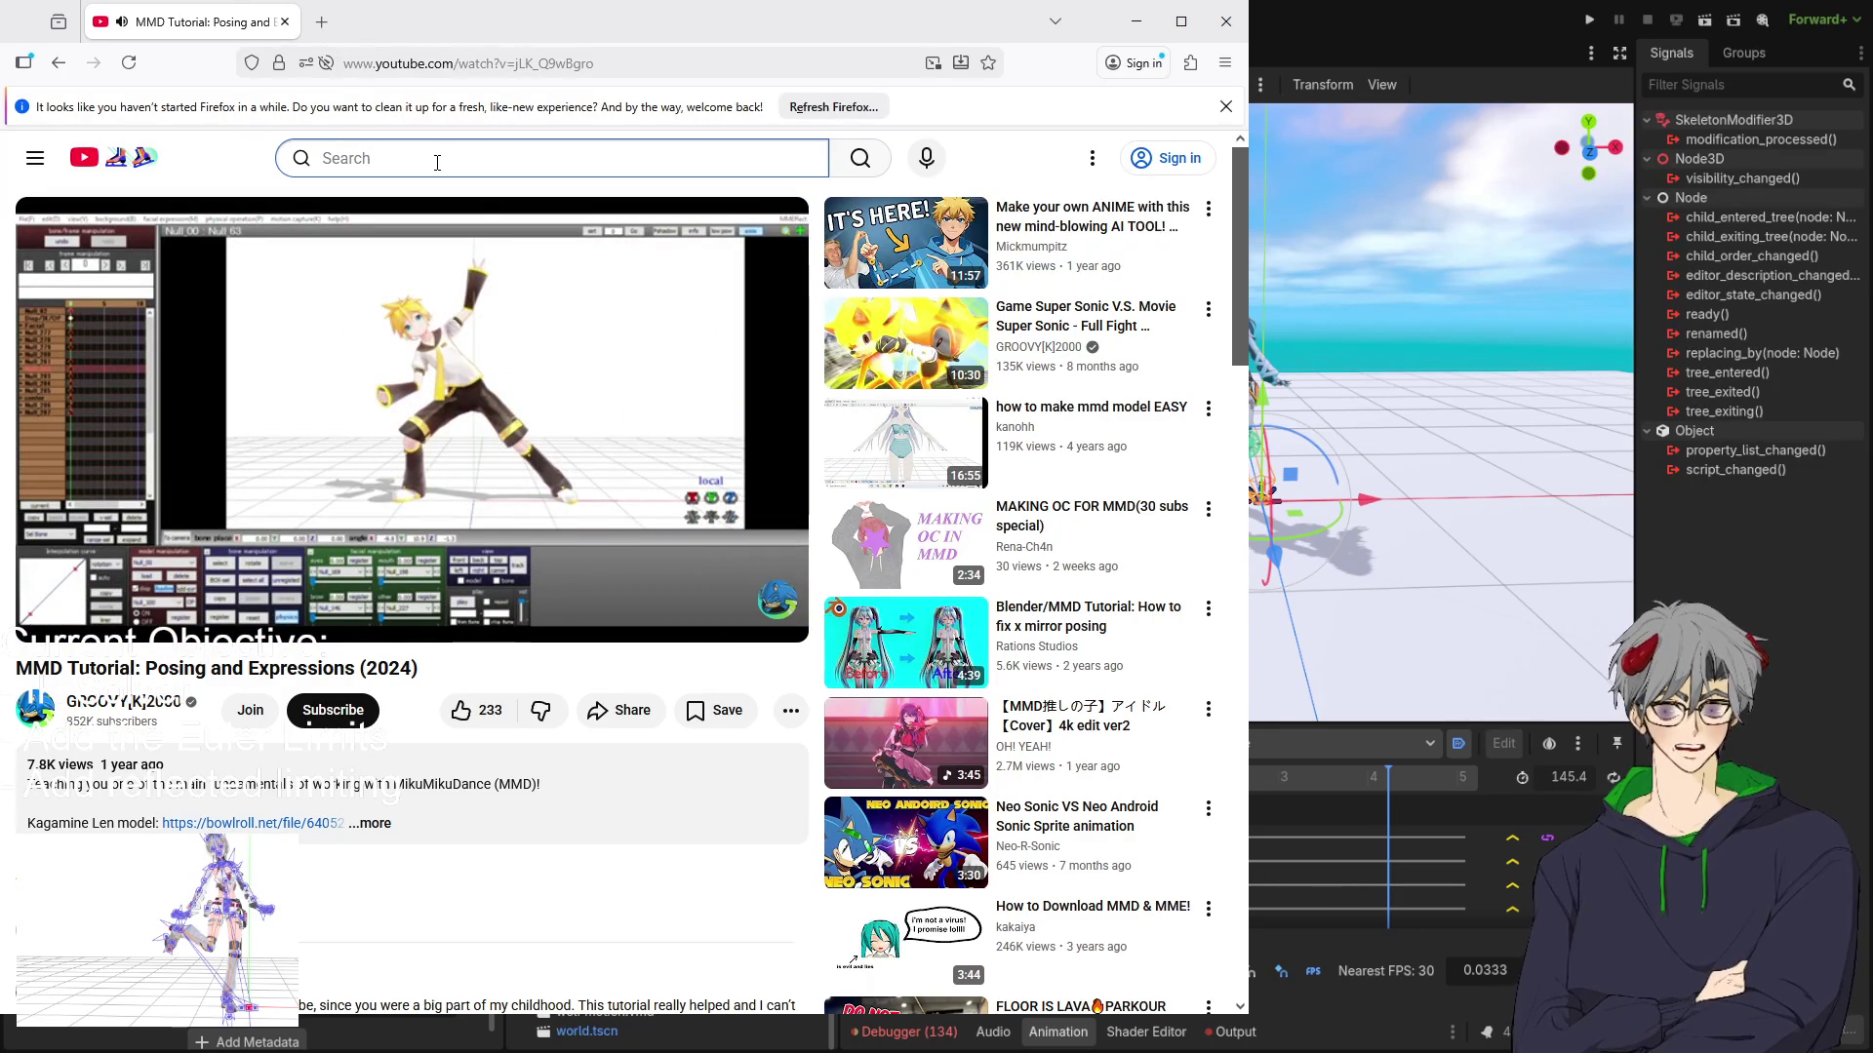
Search YouTube for MMD MOTION and open the search filter options.
{"action": "type", "text": "MMD "}
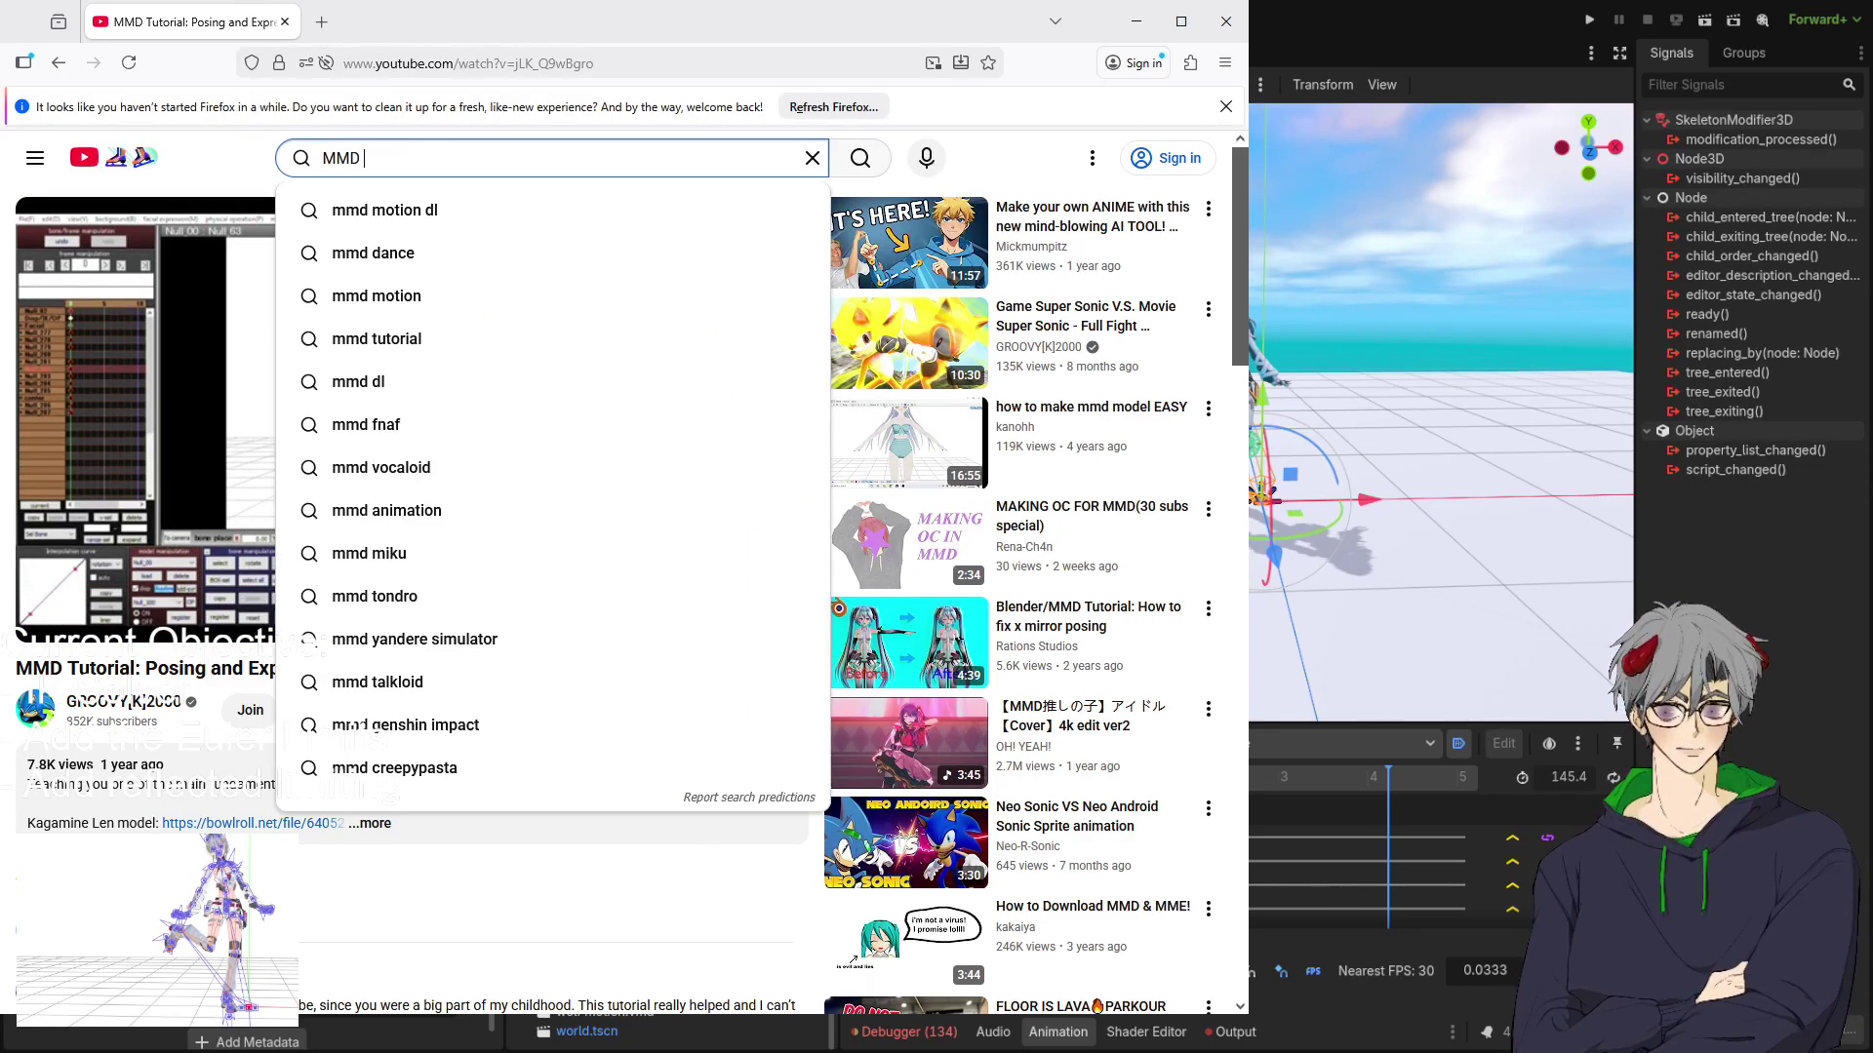
{"action": "type", "text": "MOTIU"}
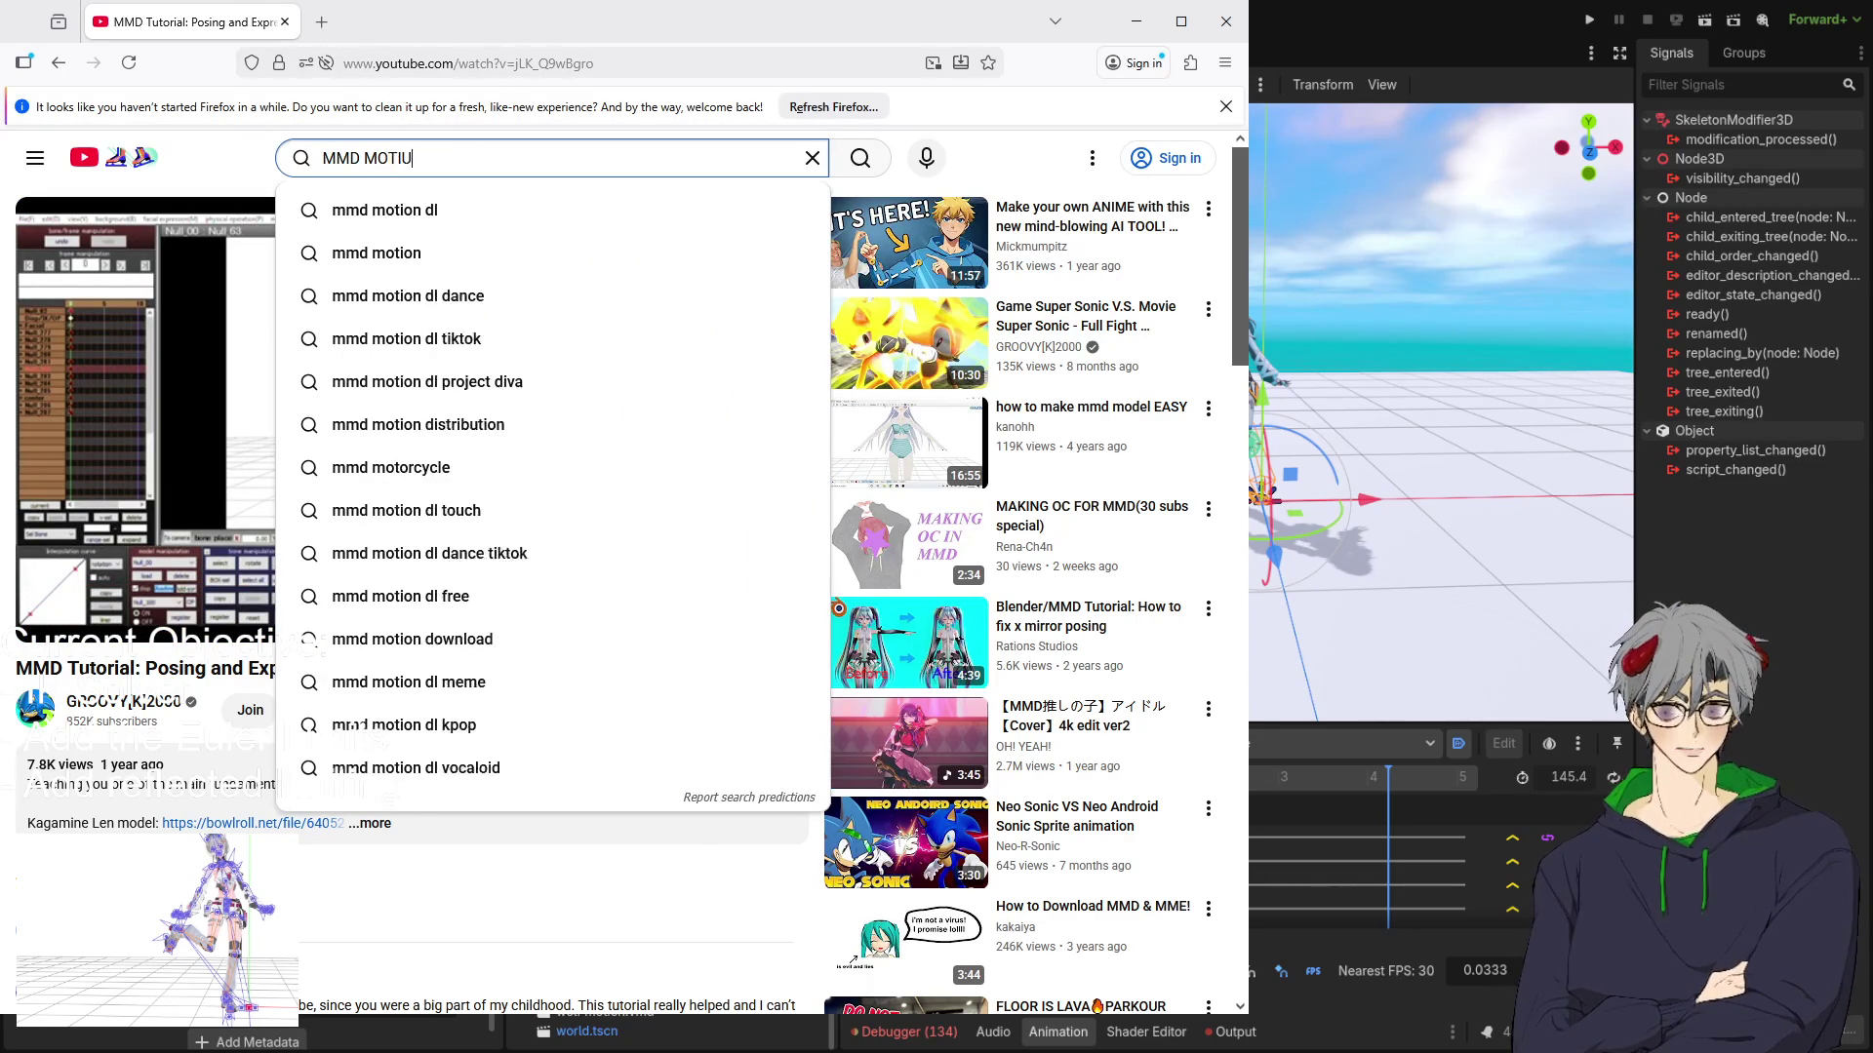
{"action": "key", "text": "Return"}
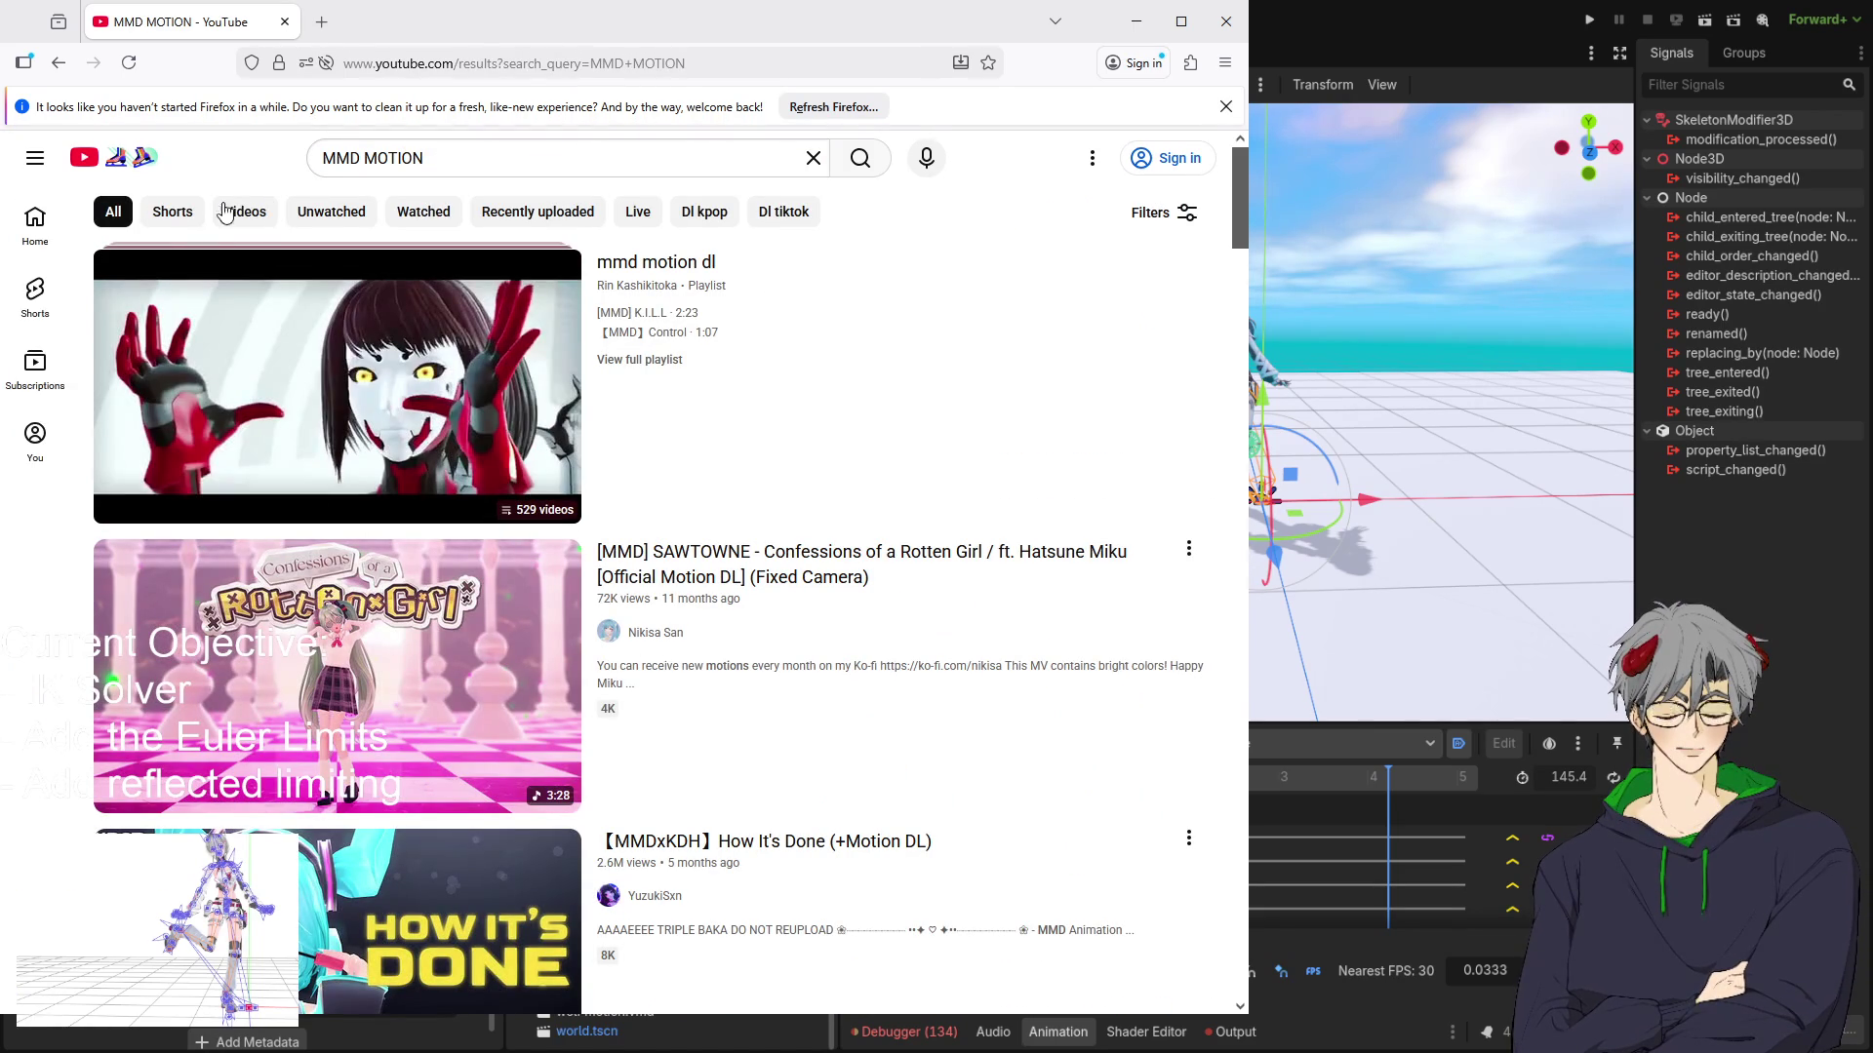
{"action": "left_click", "coordinate": [1175, 230]}
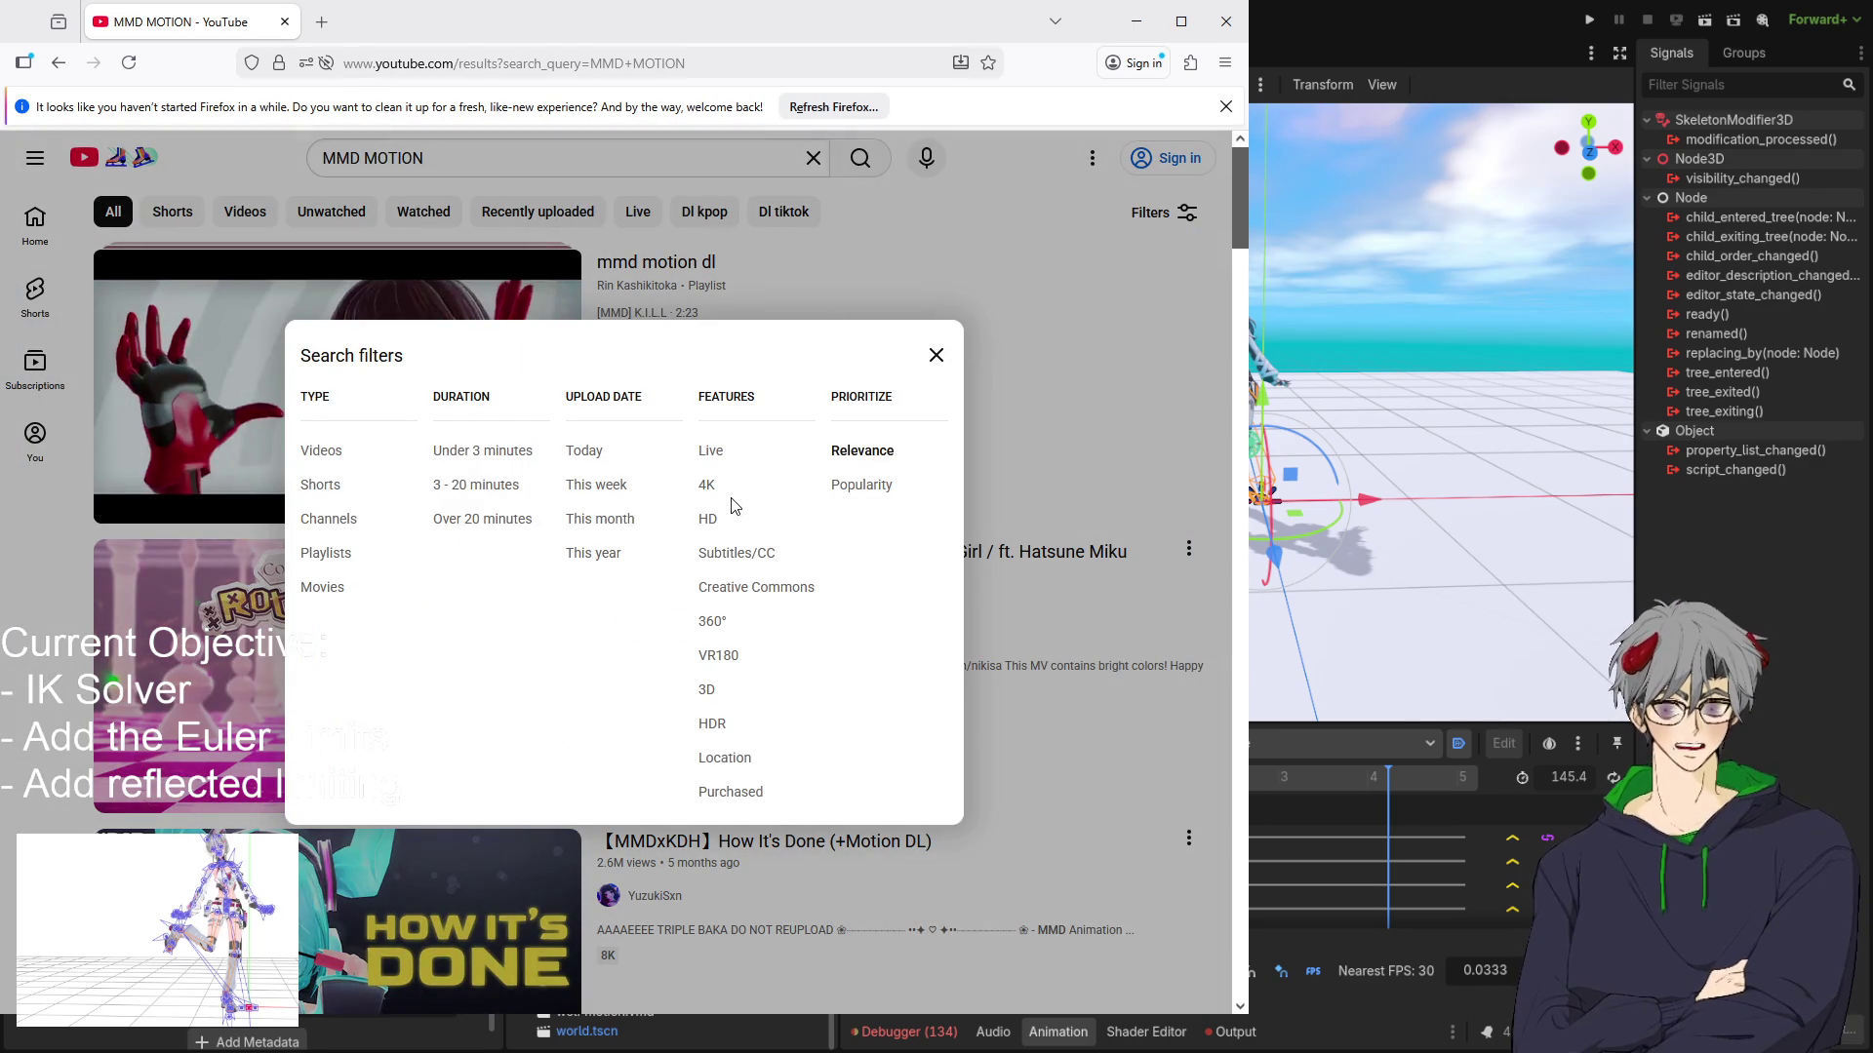
{"action": "left_click", "coordinate": [859, 485]}
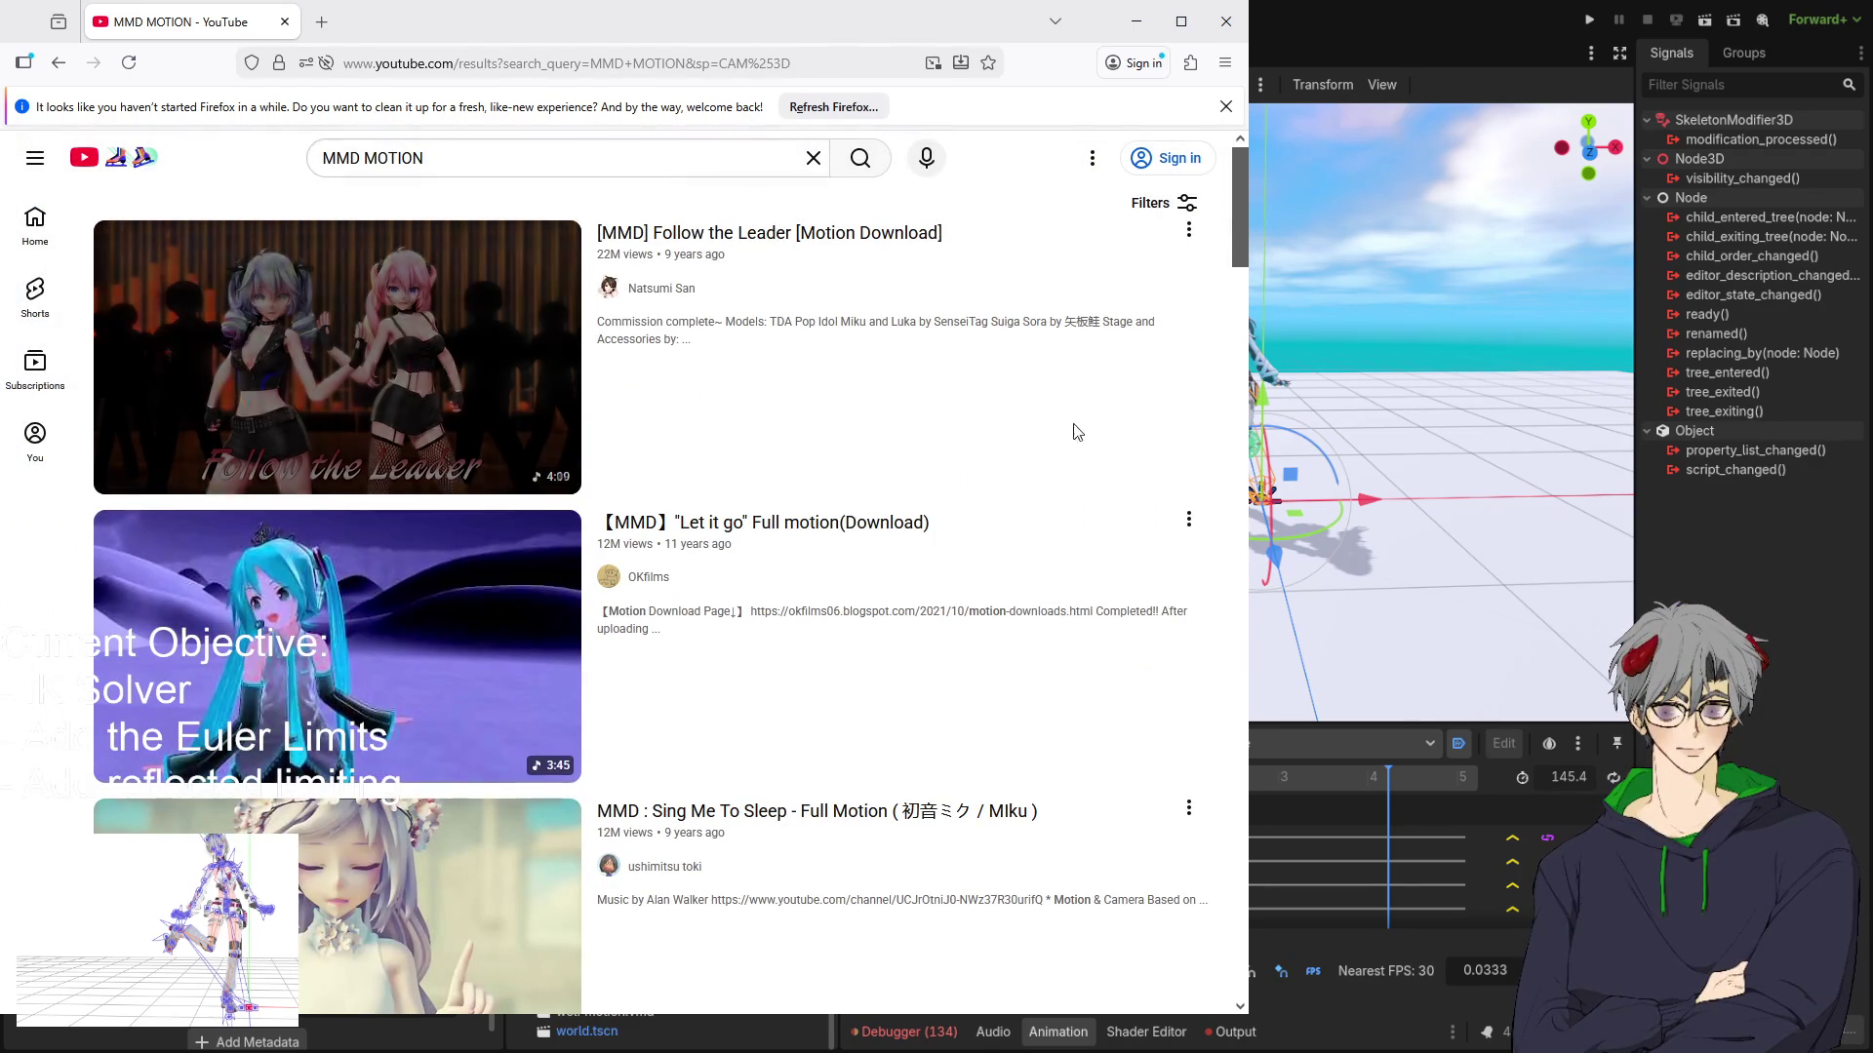
{"action": "scroll", "coordinate": [688, 532], "scroll_direction": "down", "scroll_amount": 3}
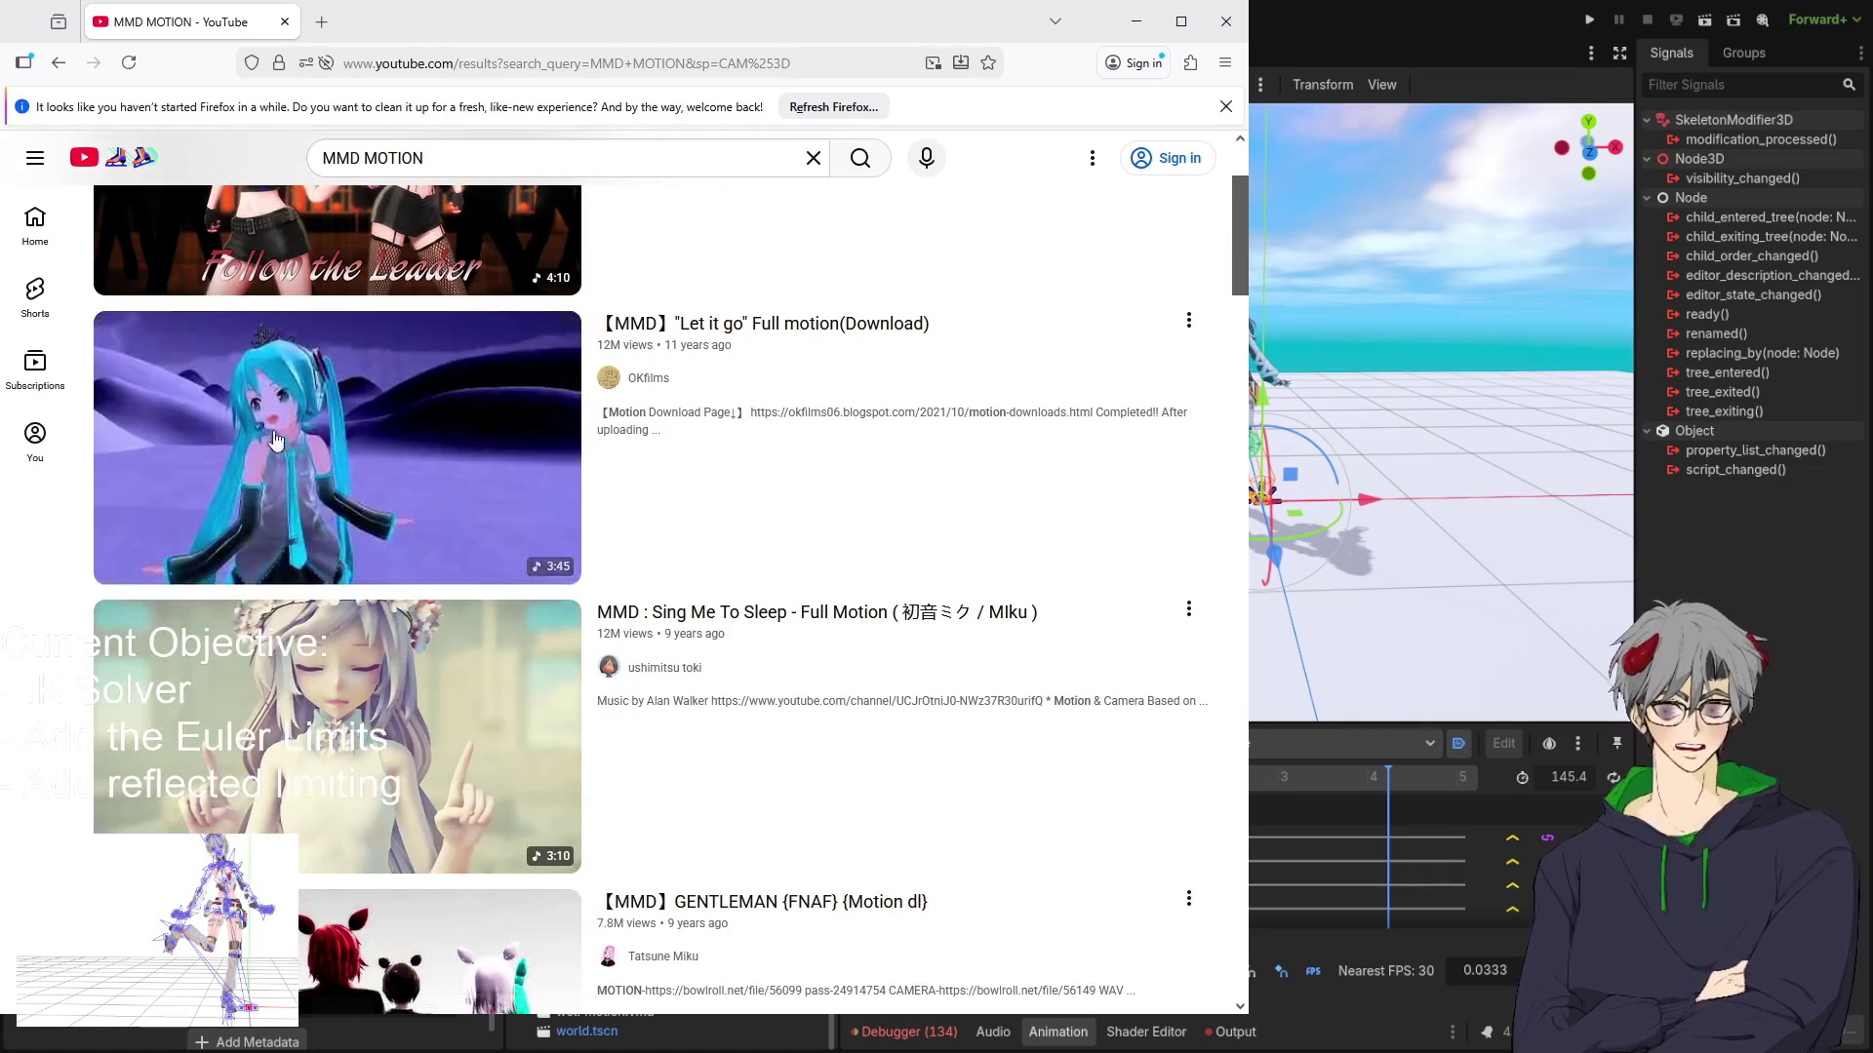
{"action": "scroll", "coordinate": [916, 583], "scroll_direction": "up", "scroll_amount": 3}
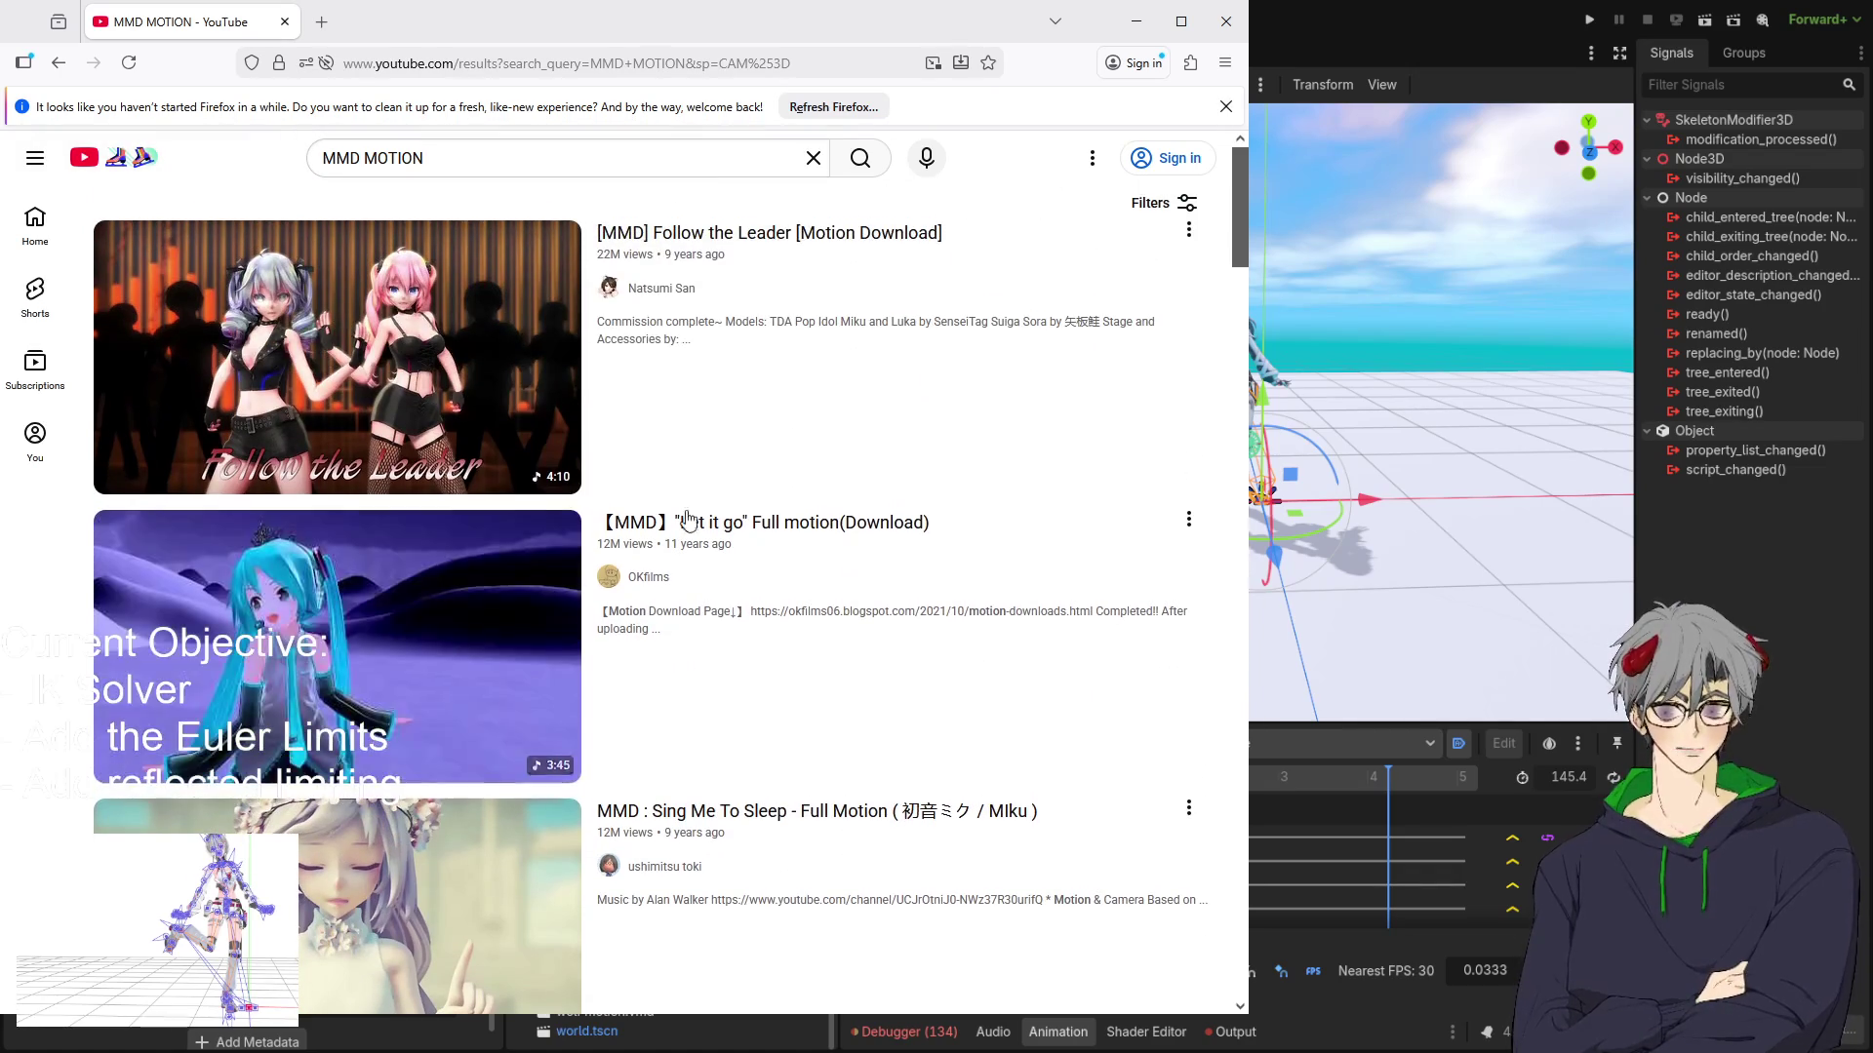
{"action": "scroll", "coordinate": [717, 470], "scroll_direction": "down", "scroll_amount": 2}
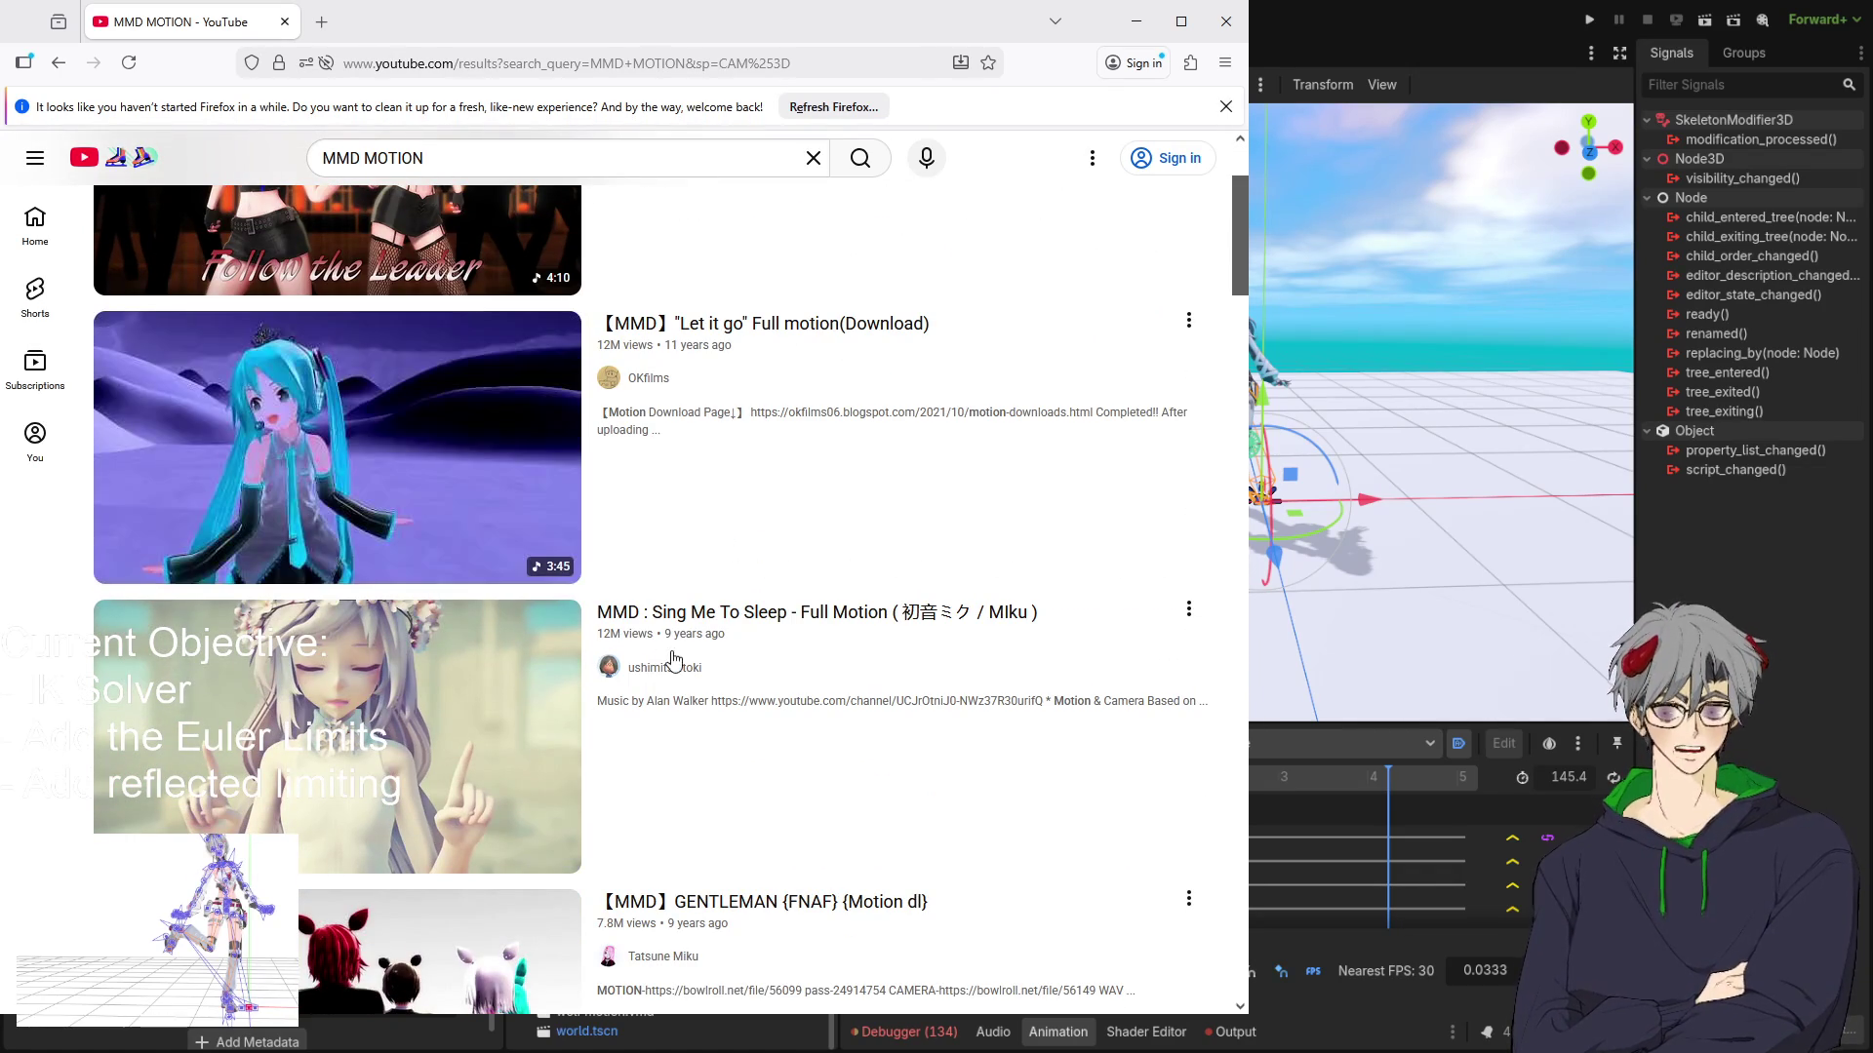
{"action": "scroll", "coordinate": [552, 526], "scroll_direction": "down", "scroll_amount": 4}
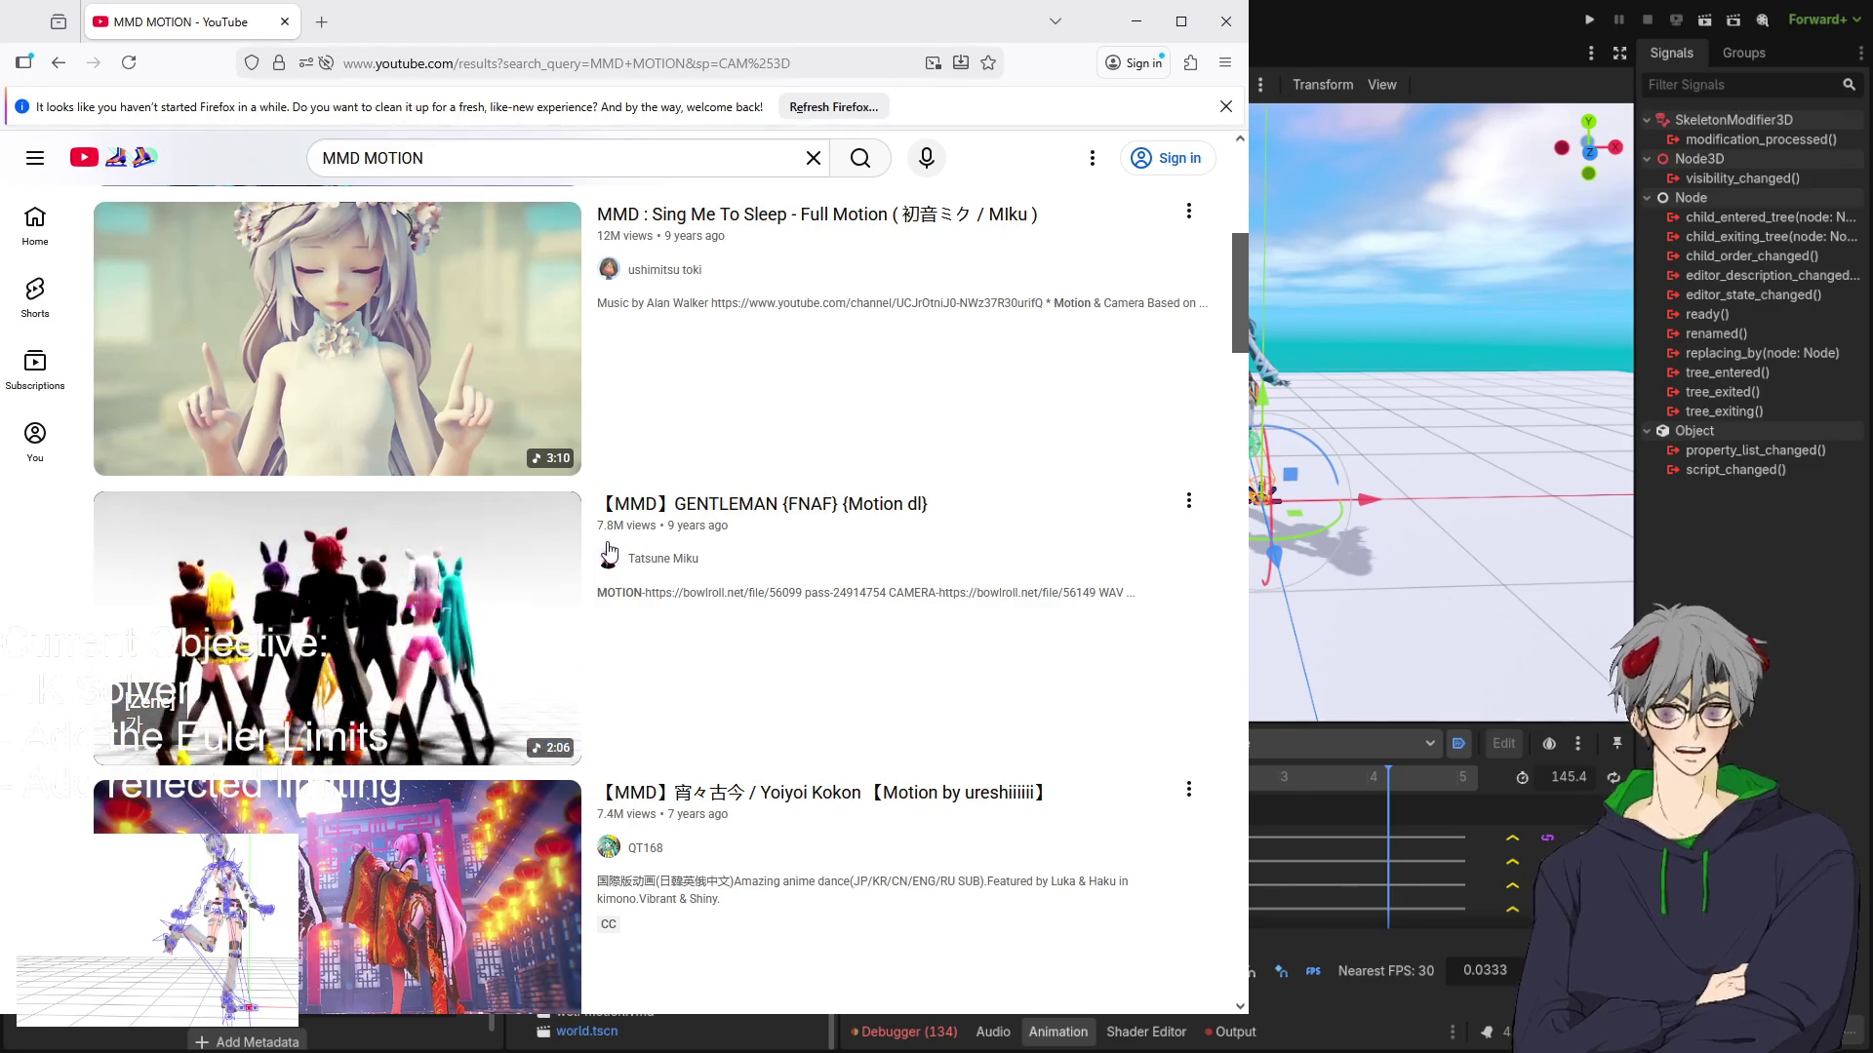
{"action": "scroll", "coordinate": [1090, 585], "scroll_direction": "down", "scroll_amount": 6}
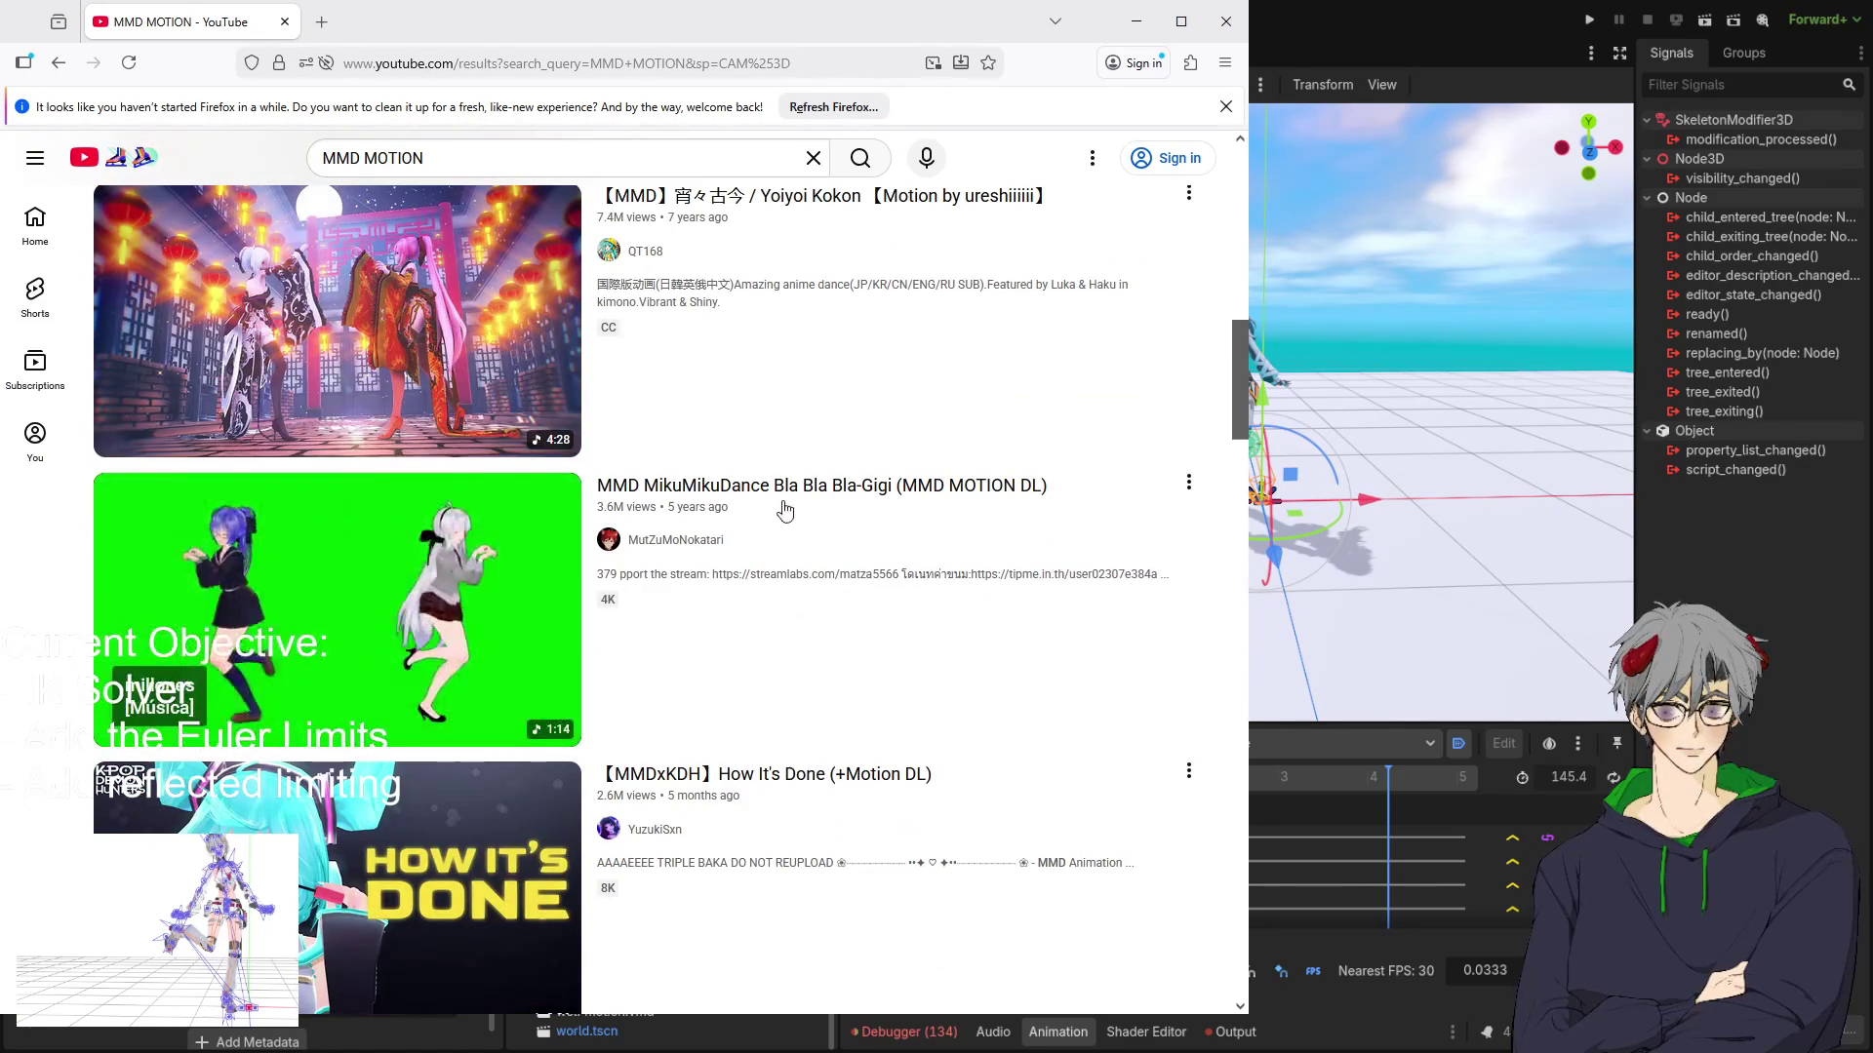
{"action": "scroll", "coordinate": [673, 557], "scroll_direction": "down", "scroll_amount": 4}
{"action": "scroll", "coordinate": [598, 598], "scroll_direction": "down", "scroll_amount": 4}
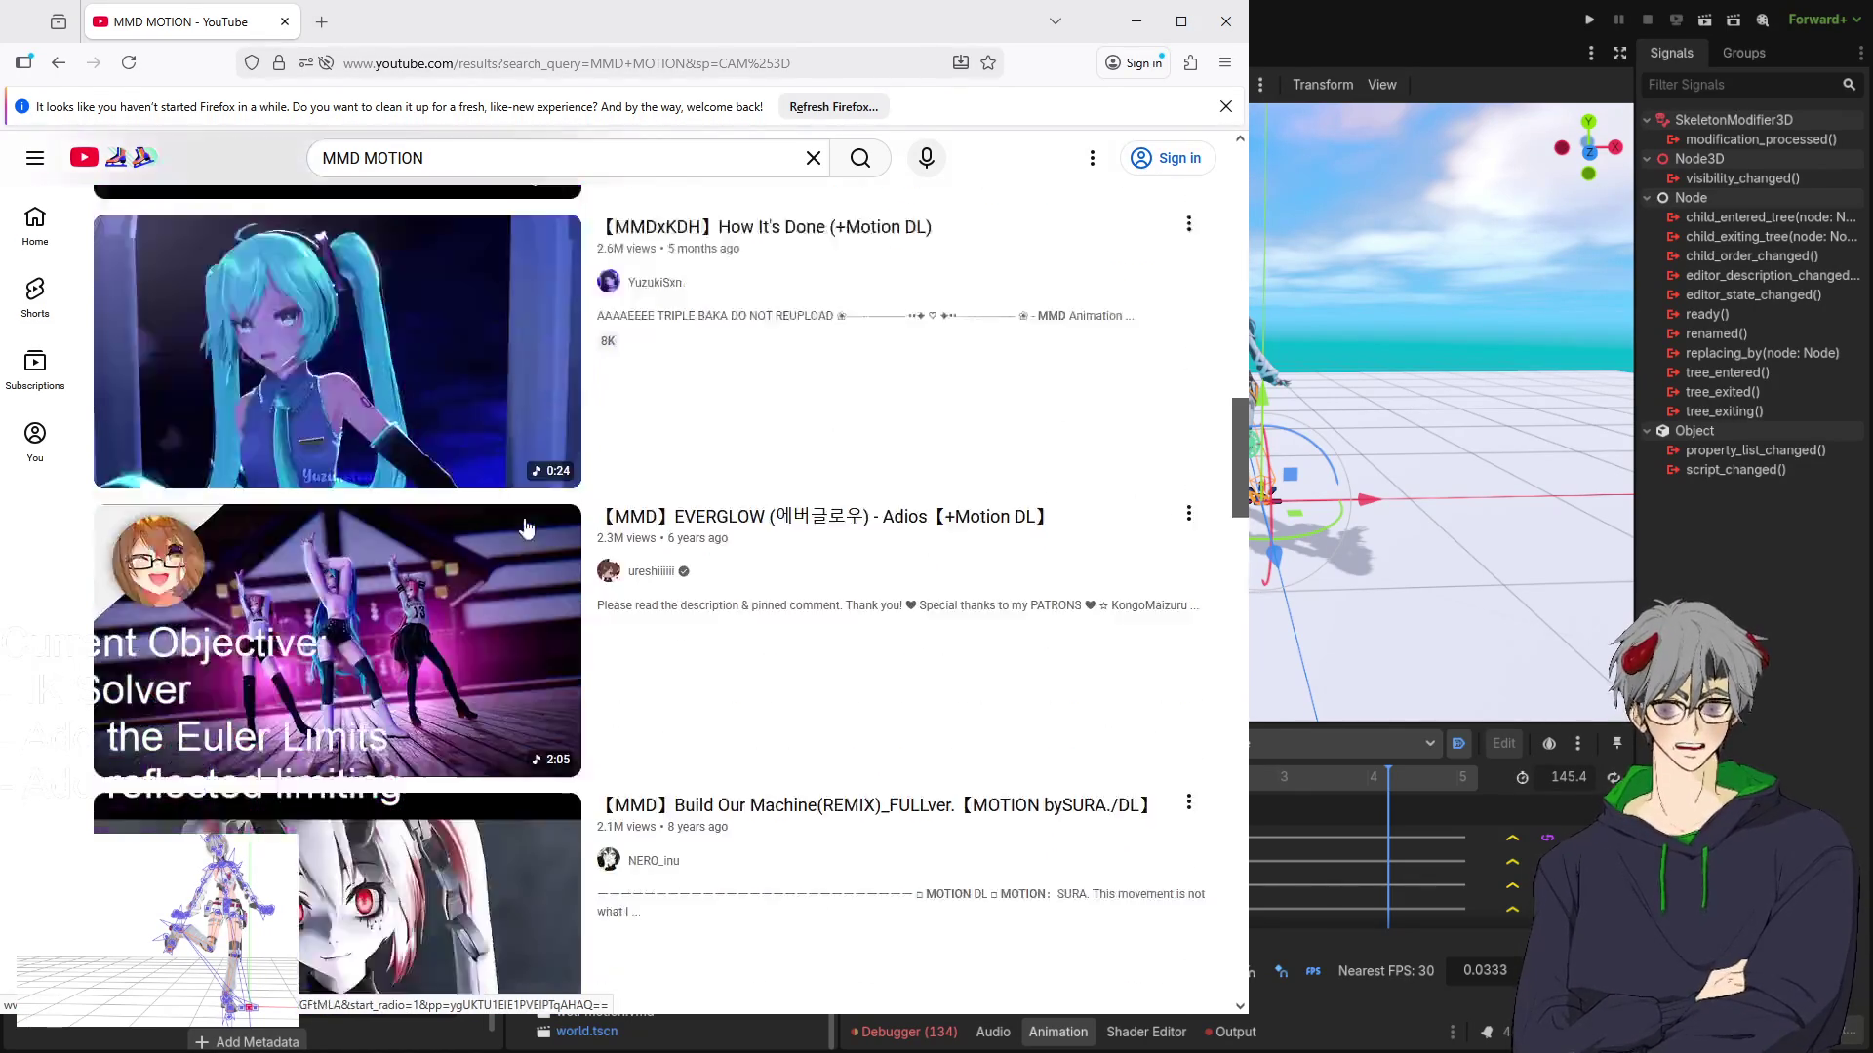
{"action": "scroll", "coordinate": [709, 639], "scroll_direction": "down", "scroll_amount": 3}
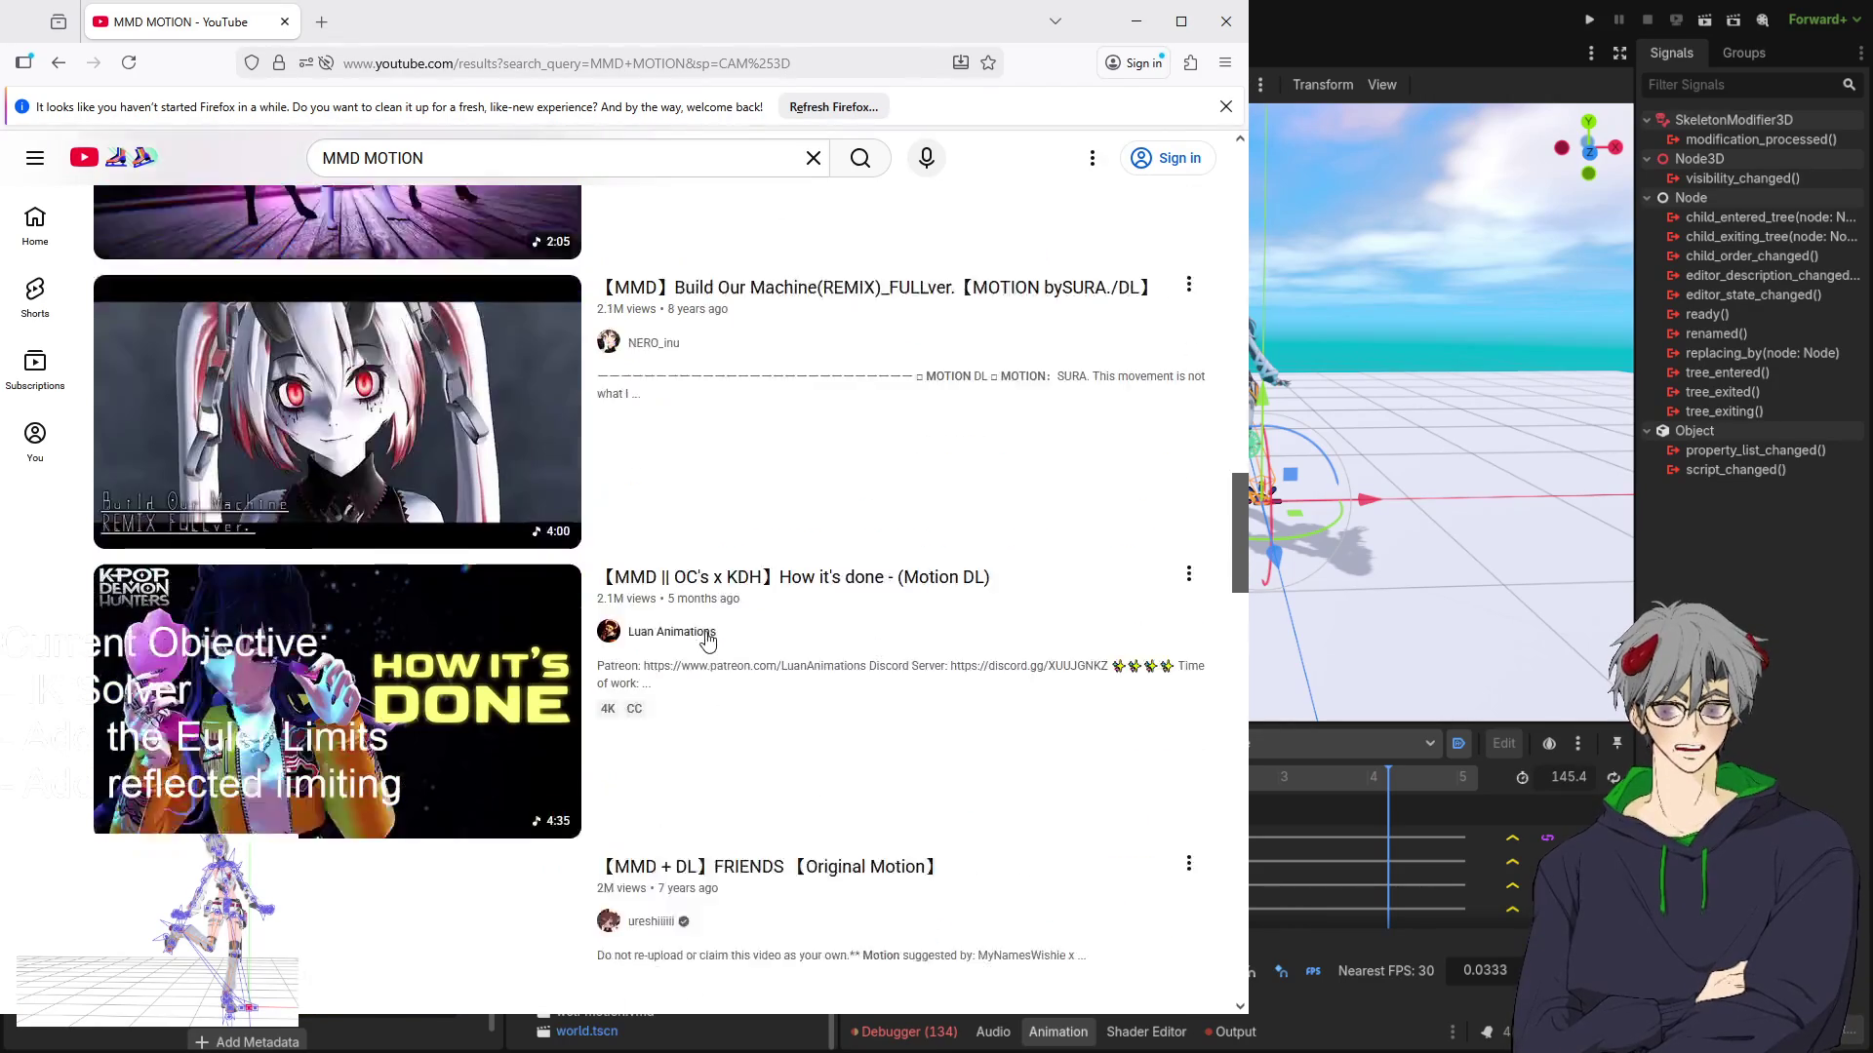
{"action": "mouse_move", "coordinate": [709, 642]}
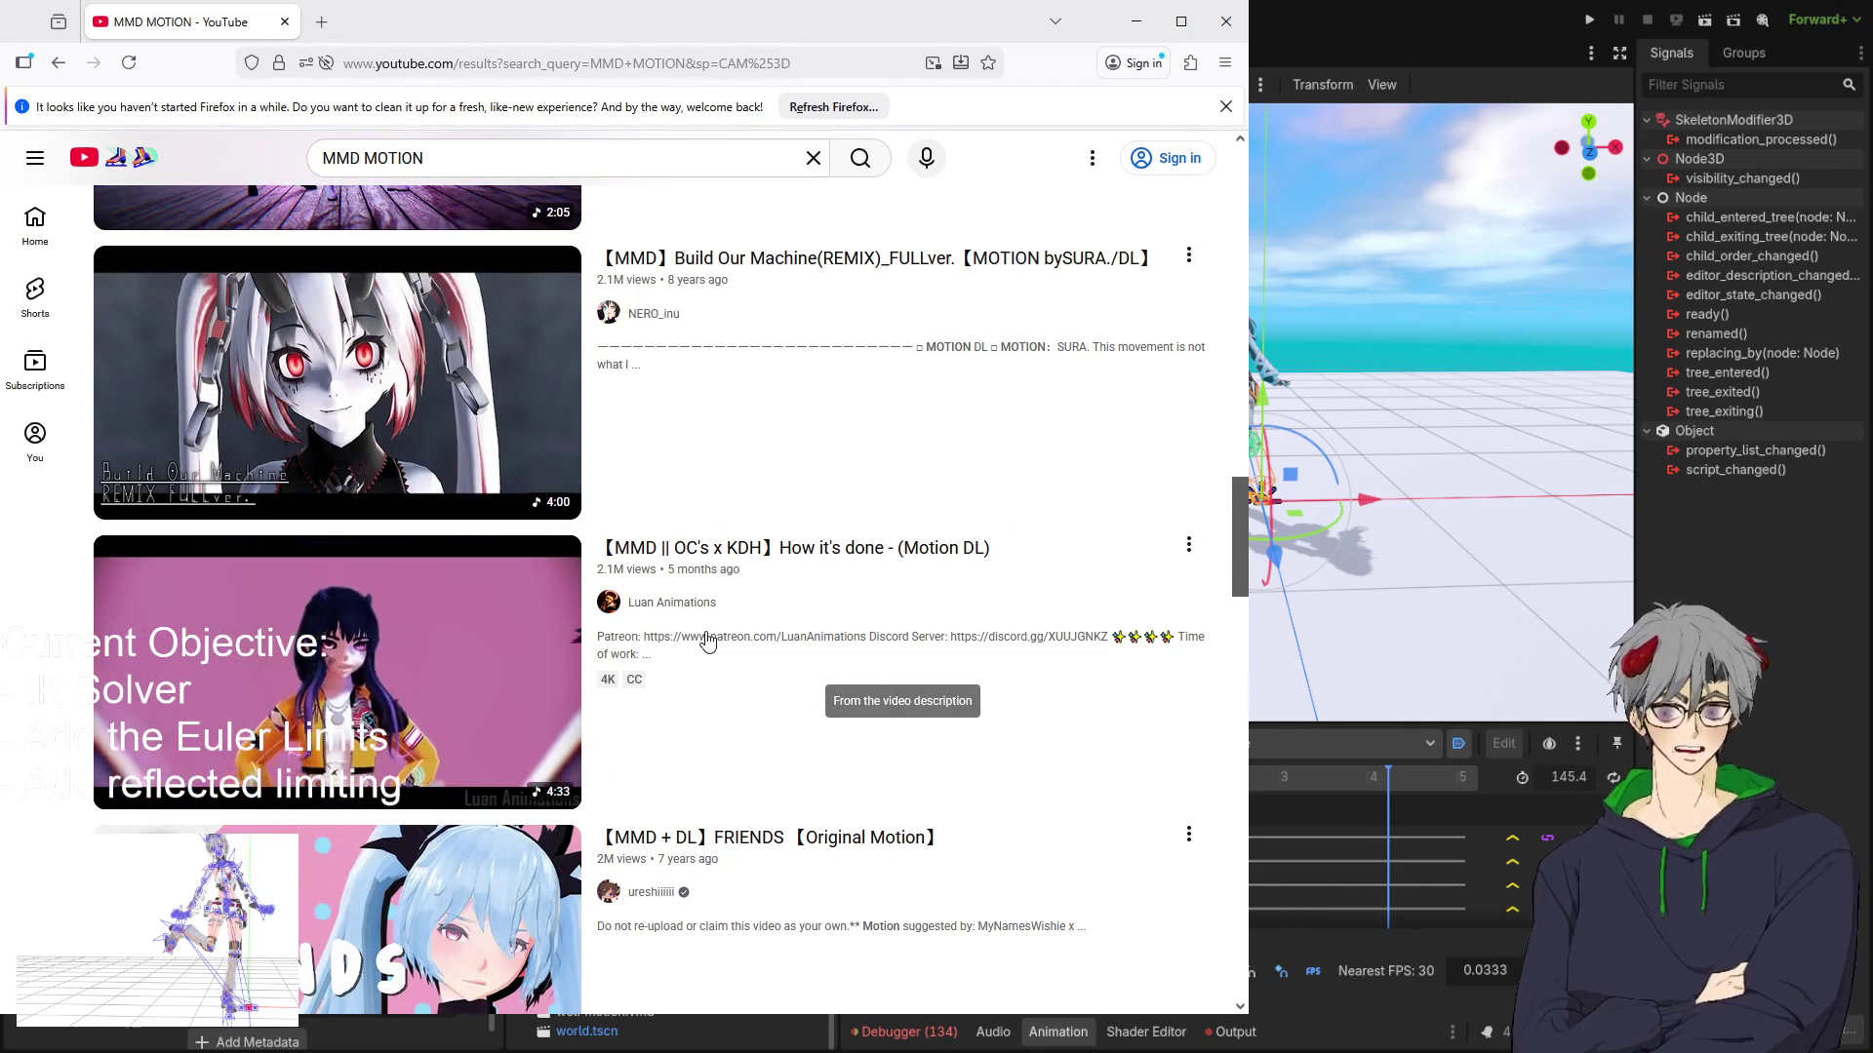
{"action": "scroll", "coordinate": [709, 640], "scroll_direction": "down", "scroll_amount": 4}
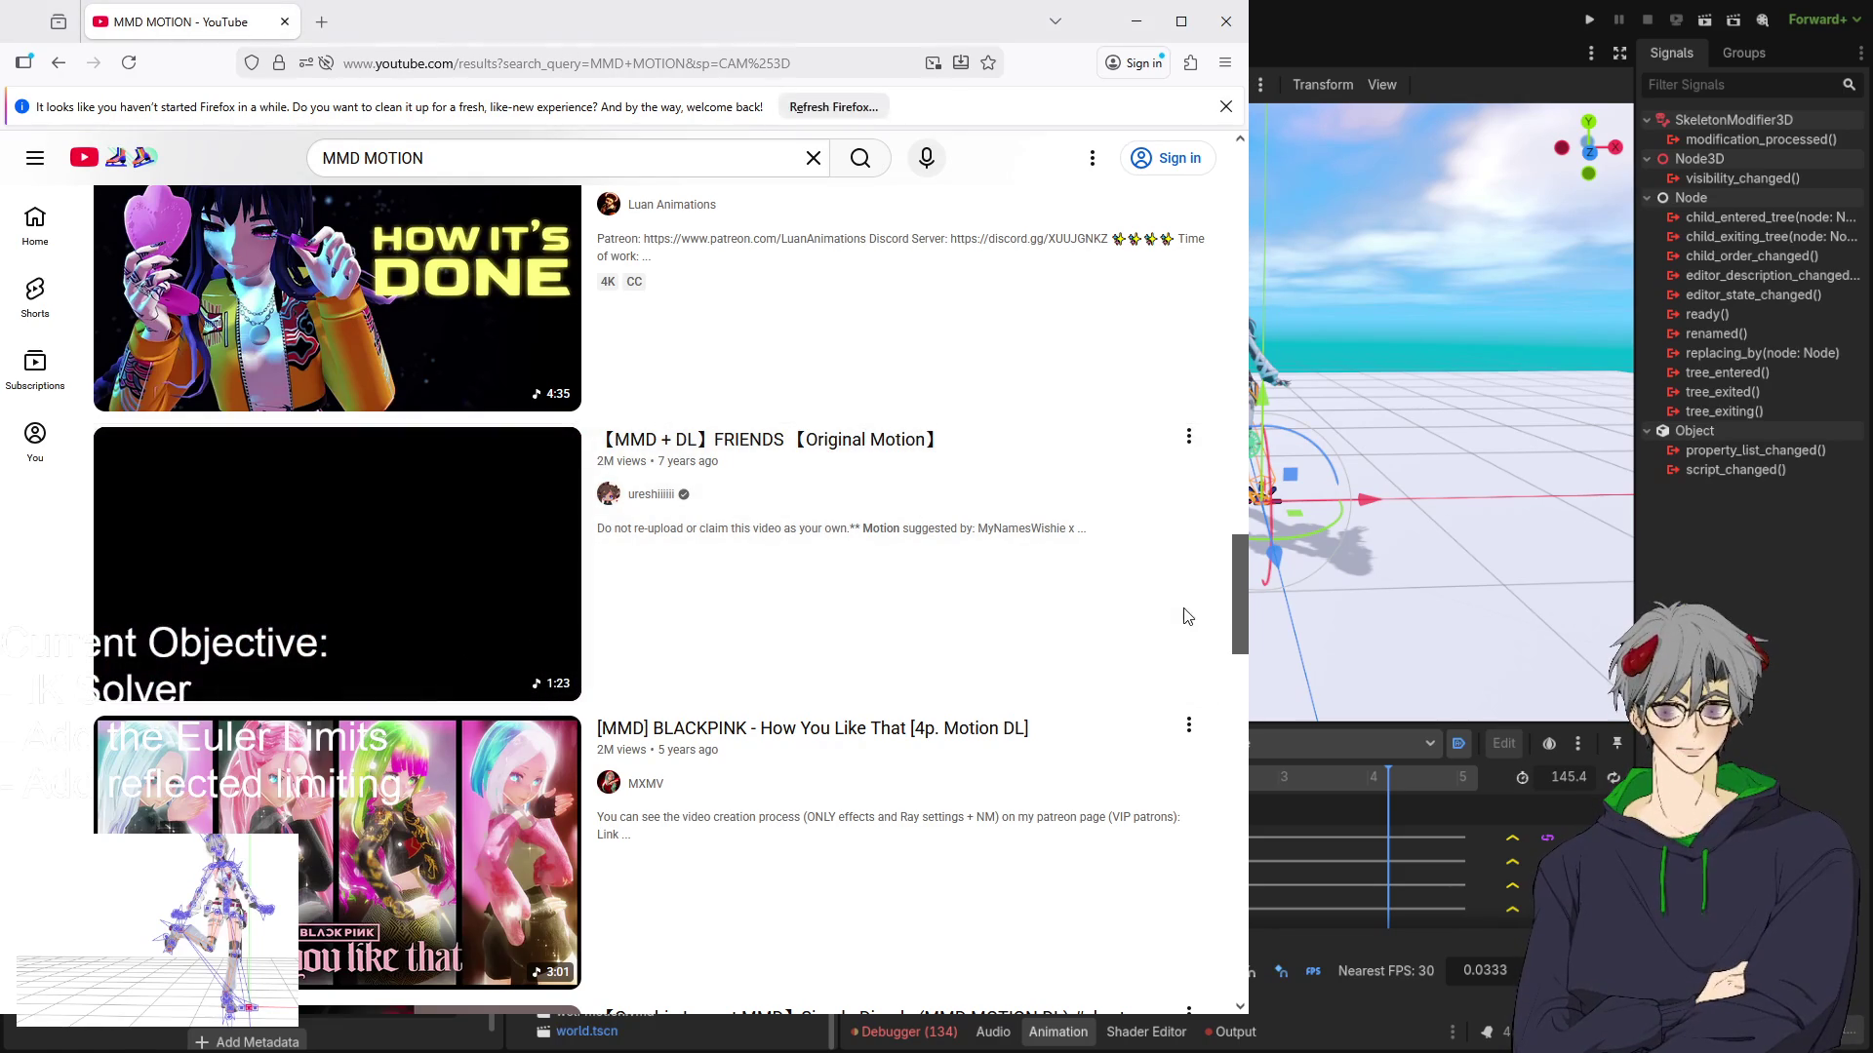
{"action": "scroll", "coordinate": [506, 618], "scroll_direction": "down", "scroll_amount": 10}
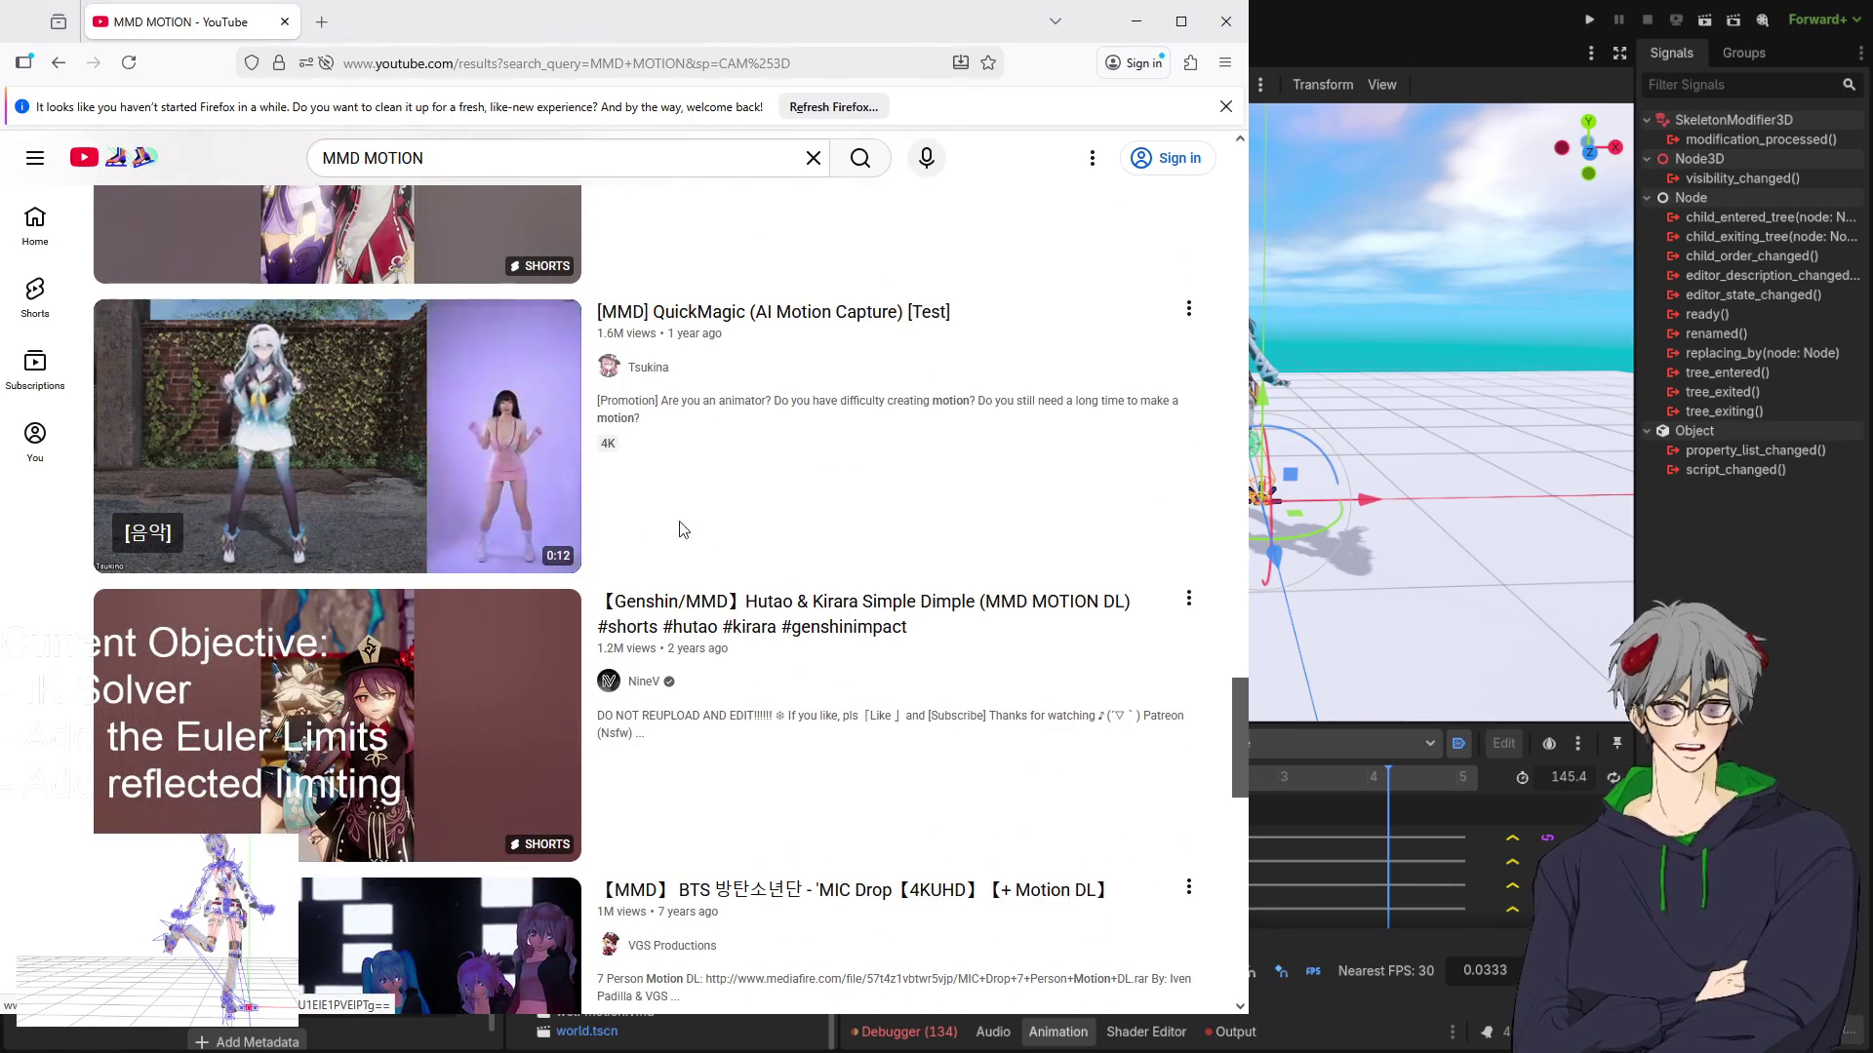
{"action": "scroll", "coordinate": [682, 530], "scroll_direction": "down", "scroll_amount": 3}
{"action": "scroll", "coordinate": [213, 501], "scroll_direction": "down", "scroll_amount": 1}
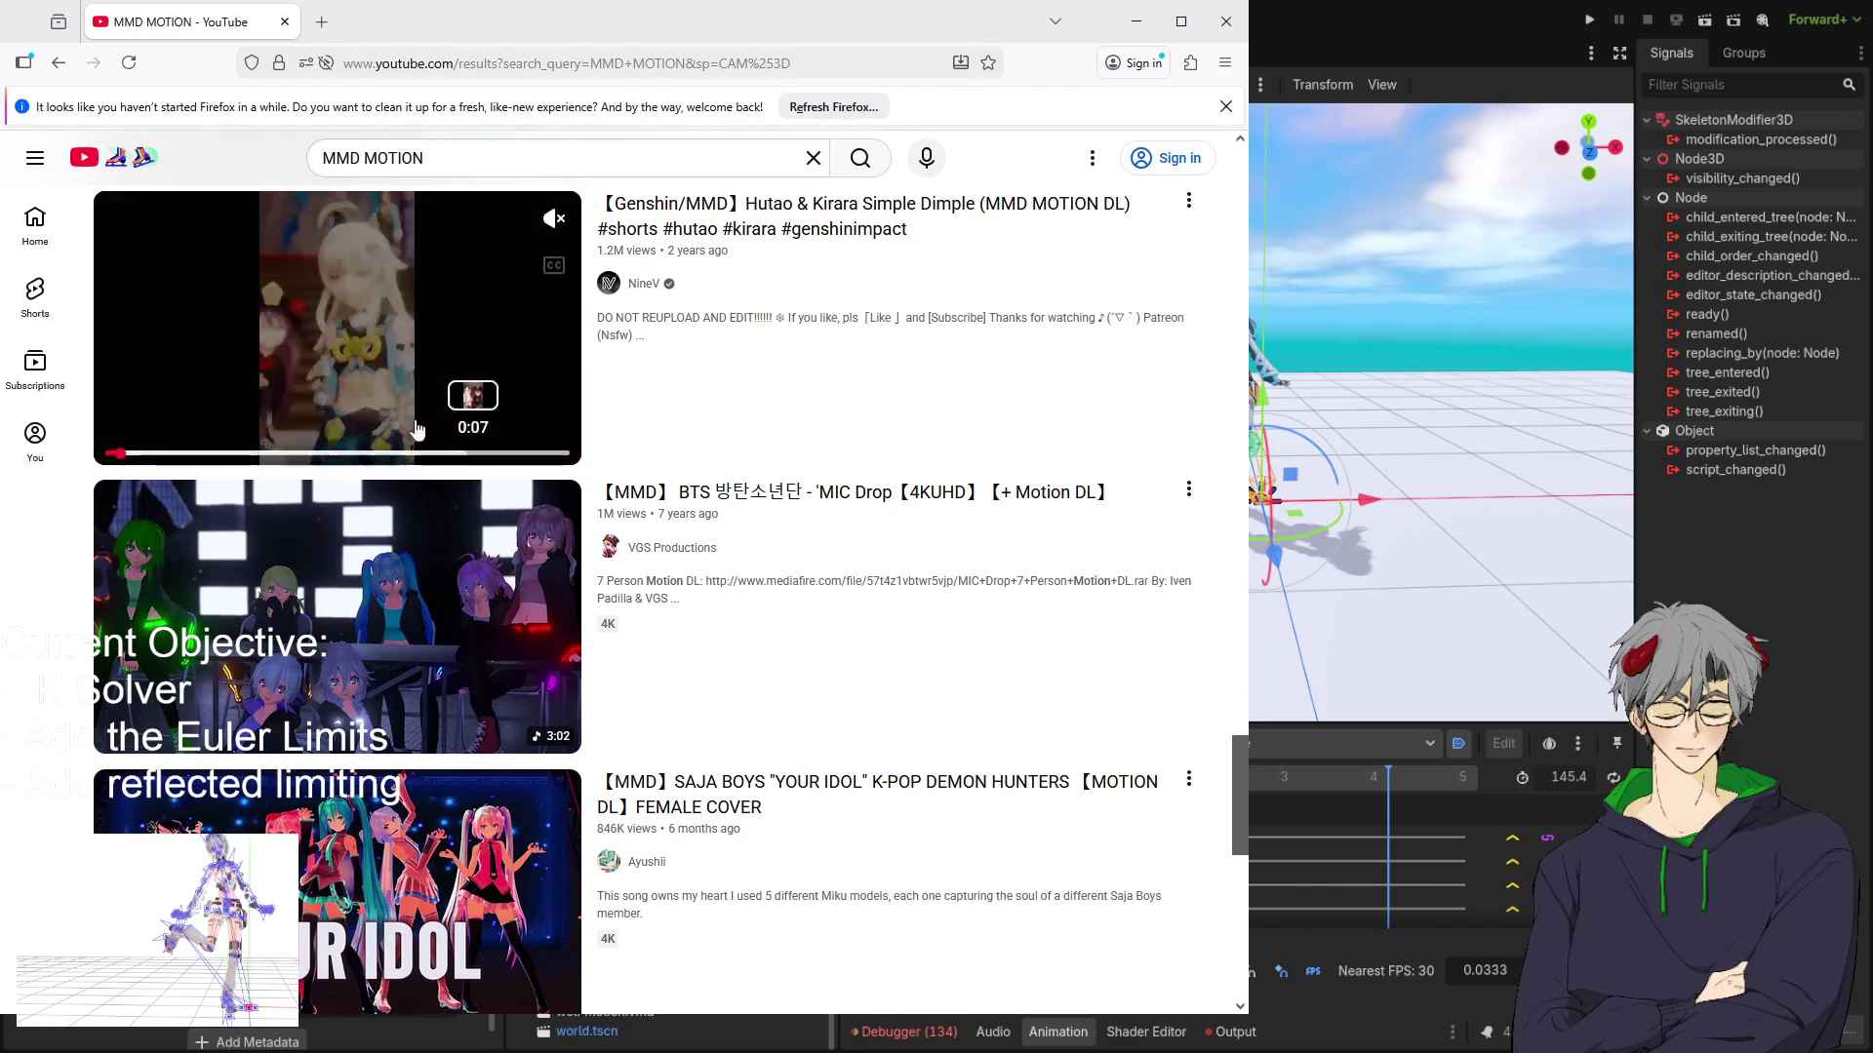
{"action": "scroll", "coordinate": [366, 418], "scroll_direction": "up", "scroll_amount": 2}
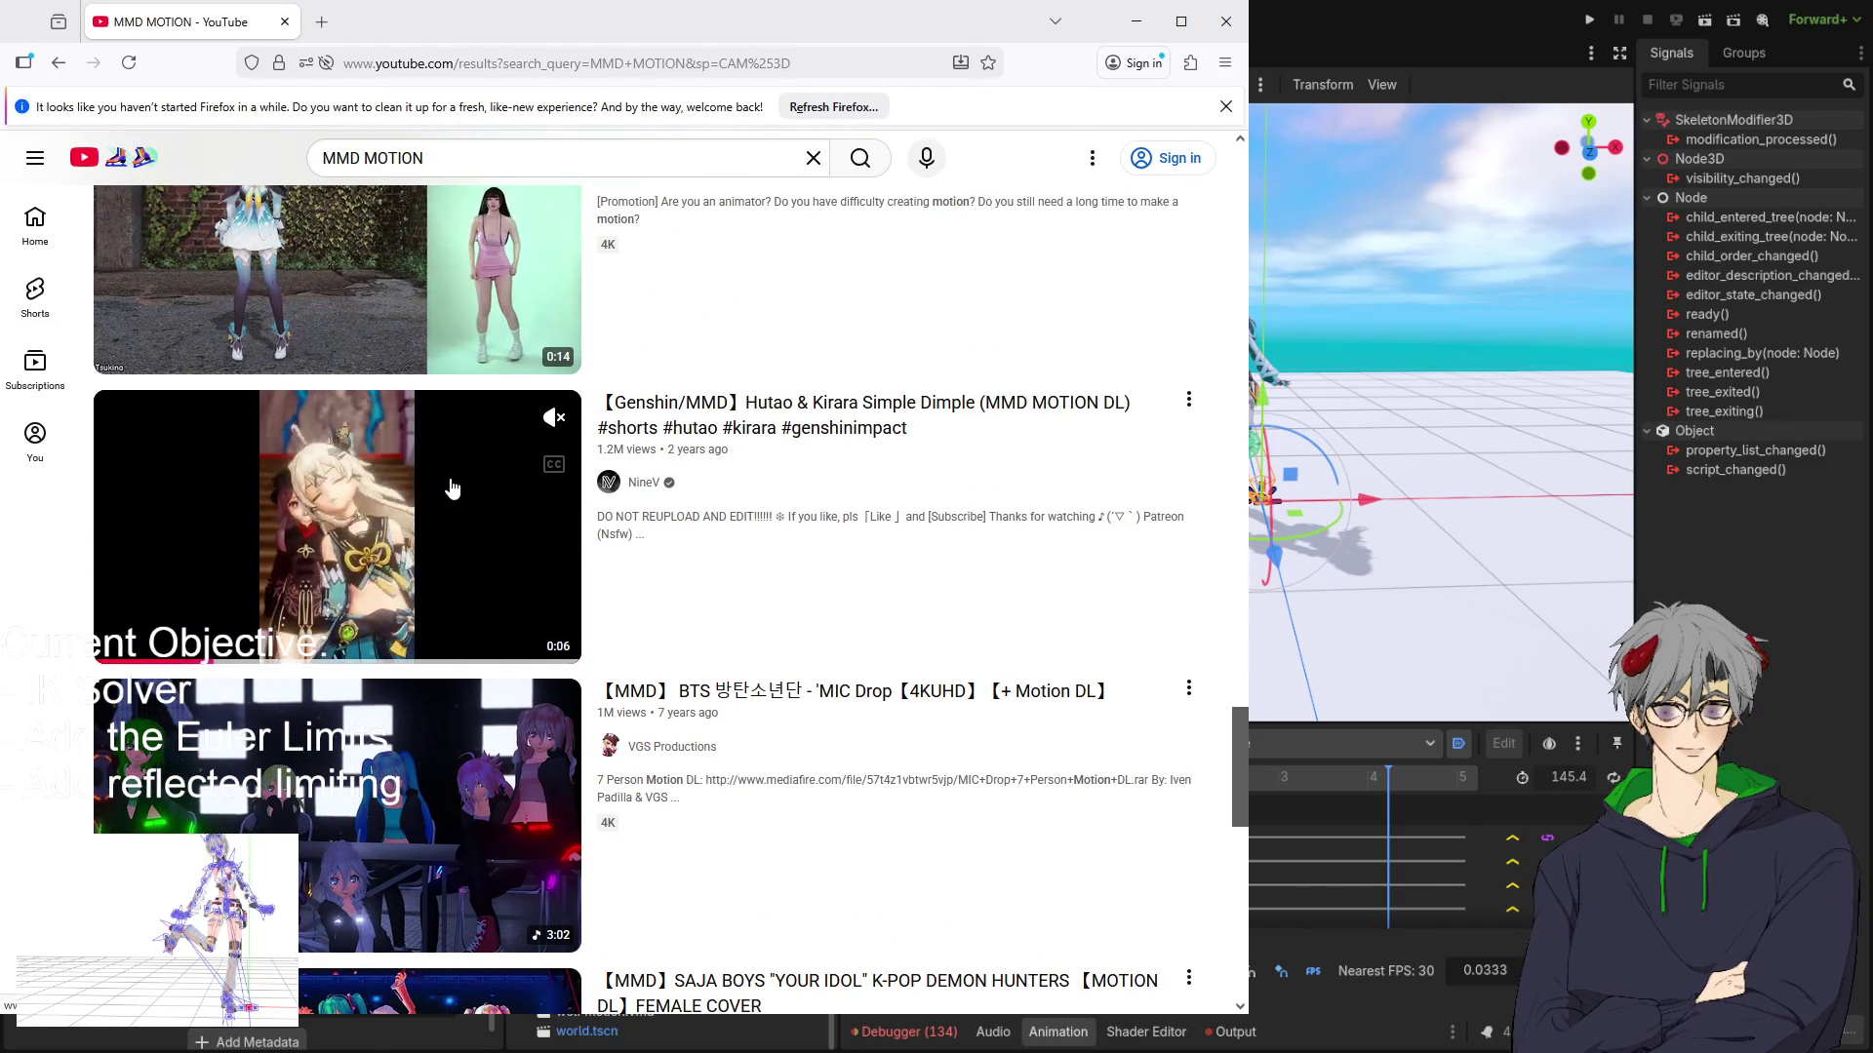
{"action": "scroll", "coordinate": [449, 486], "scroll_direction": "down", "scroll_amount": 4}
{"action": "scroll", "coordinate": [434, 478], "scroll_direction": "down", "scroll_amount": 2}
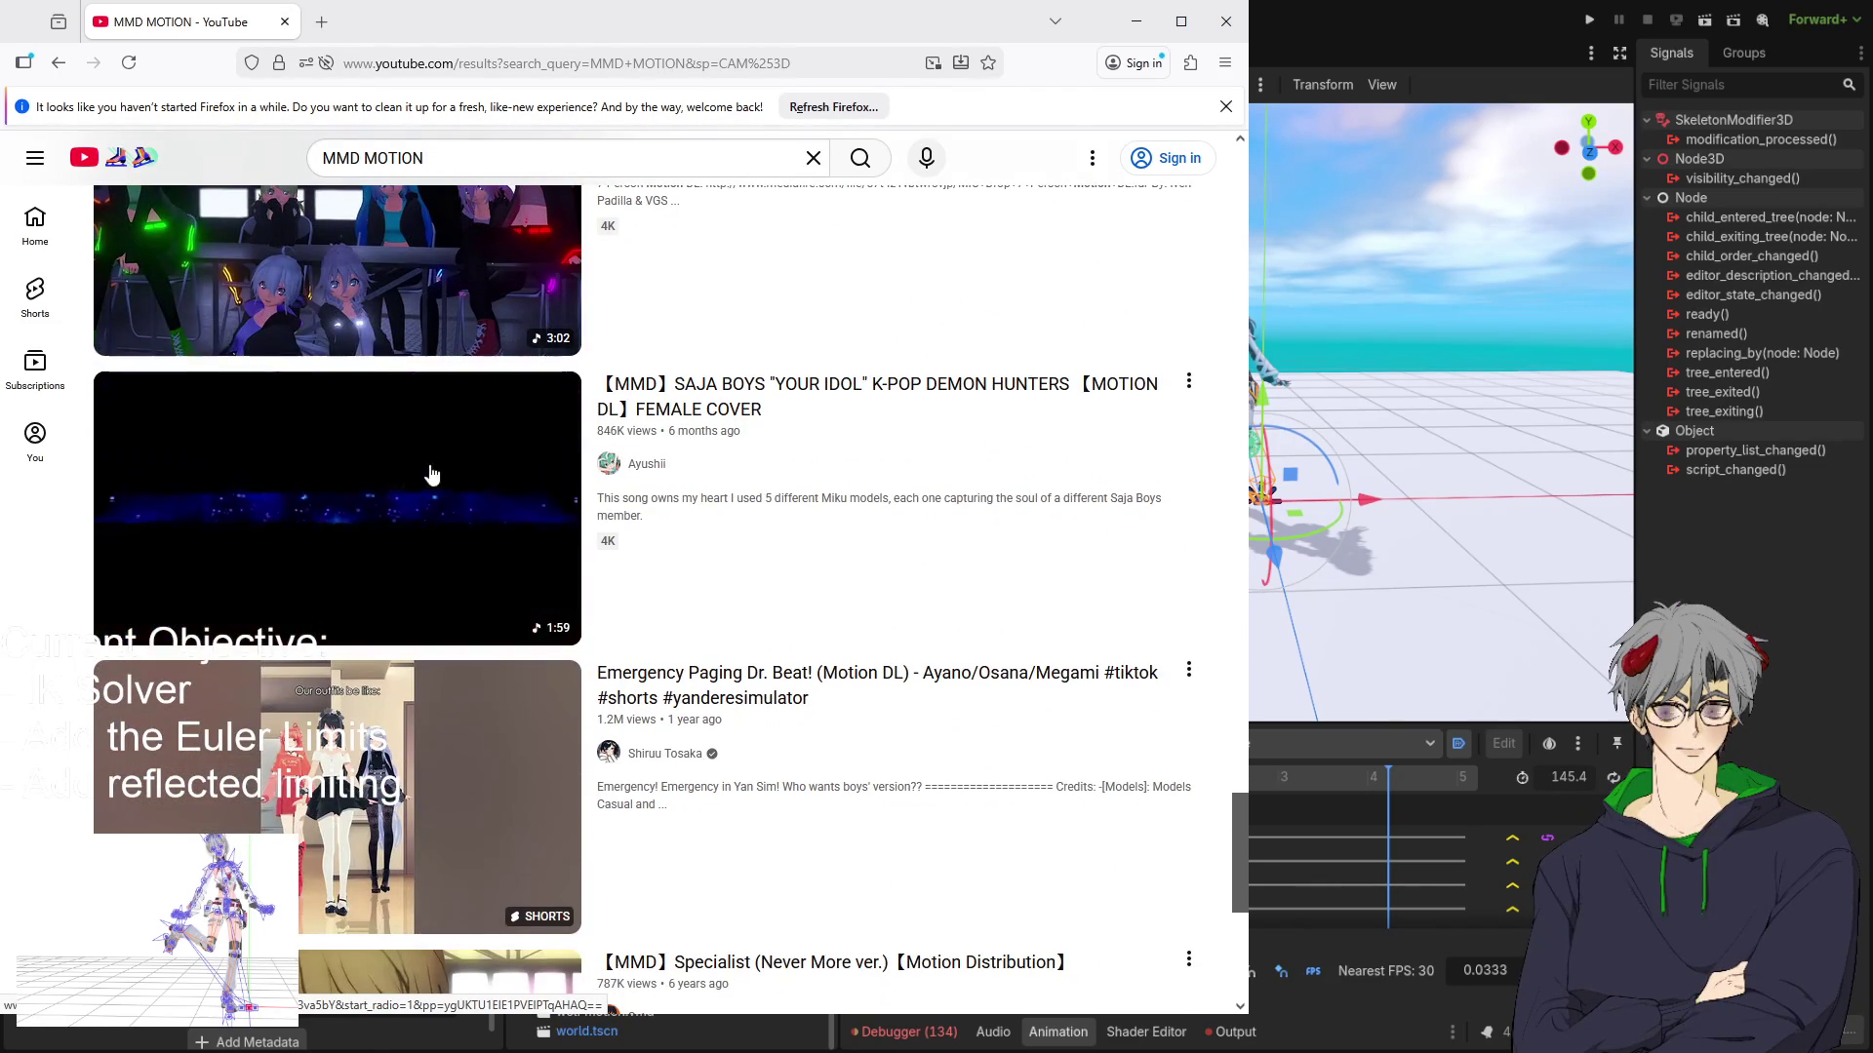
Open the SAJA BOYS YOUR IDOL MMD motion video, mute it and skip the ad.
{"action": "left_click", "coordinate": [686, 405]}
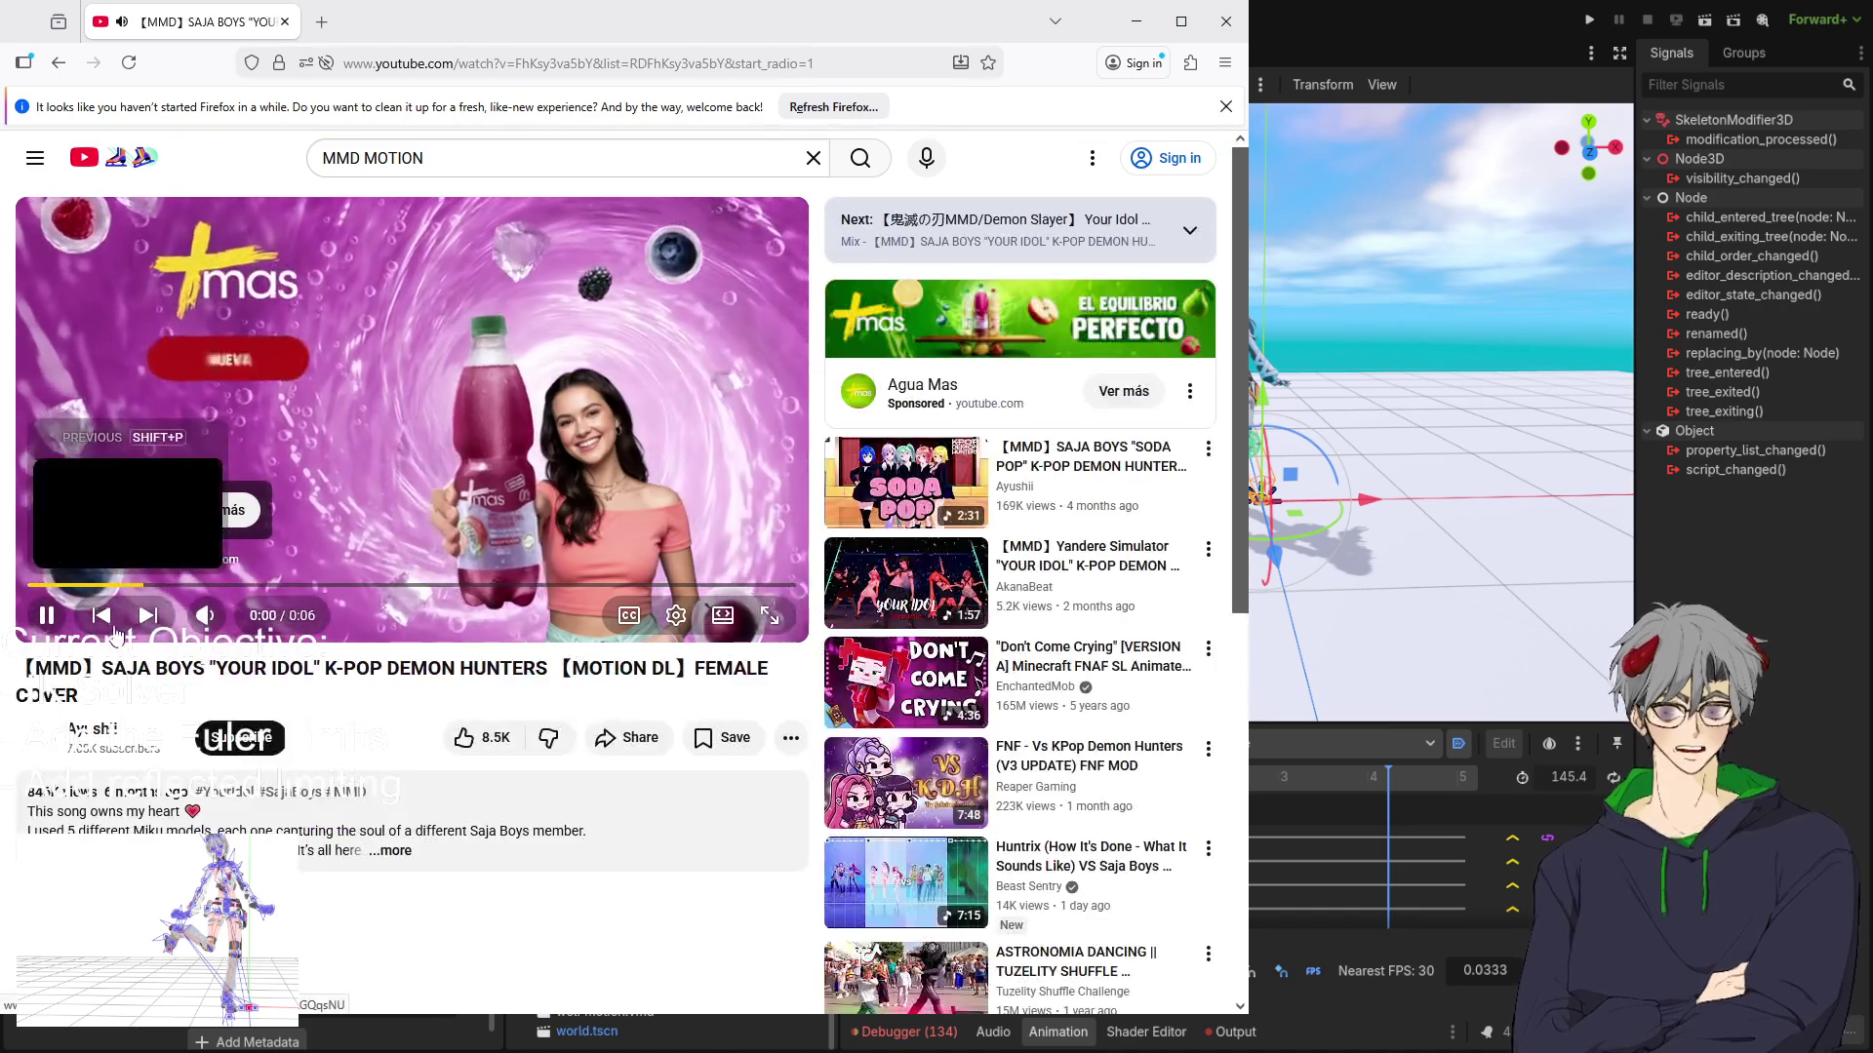
{"action": "left_click", "coordinate": [205, 615]}
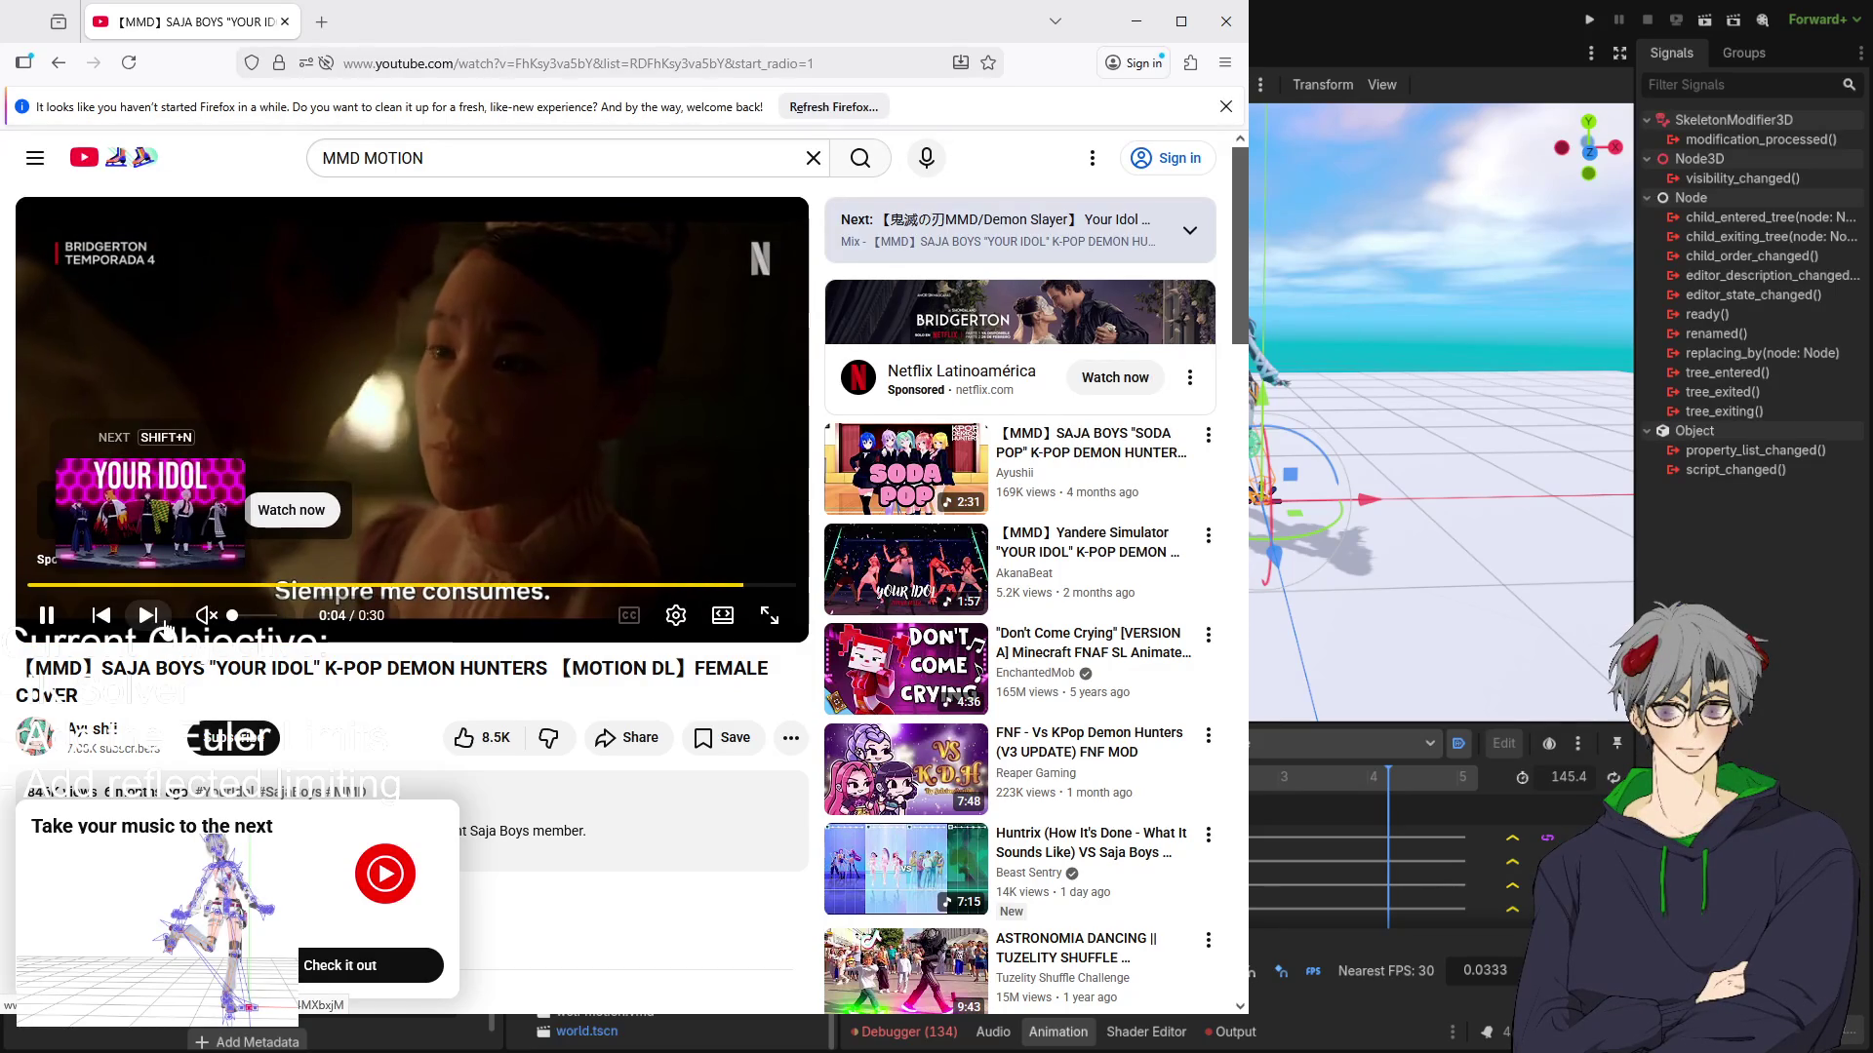
{"action": "left_click", "coordinate": [721, 554]}
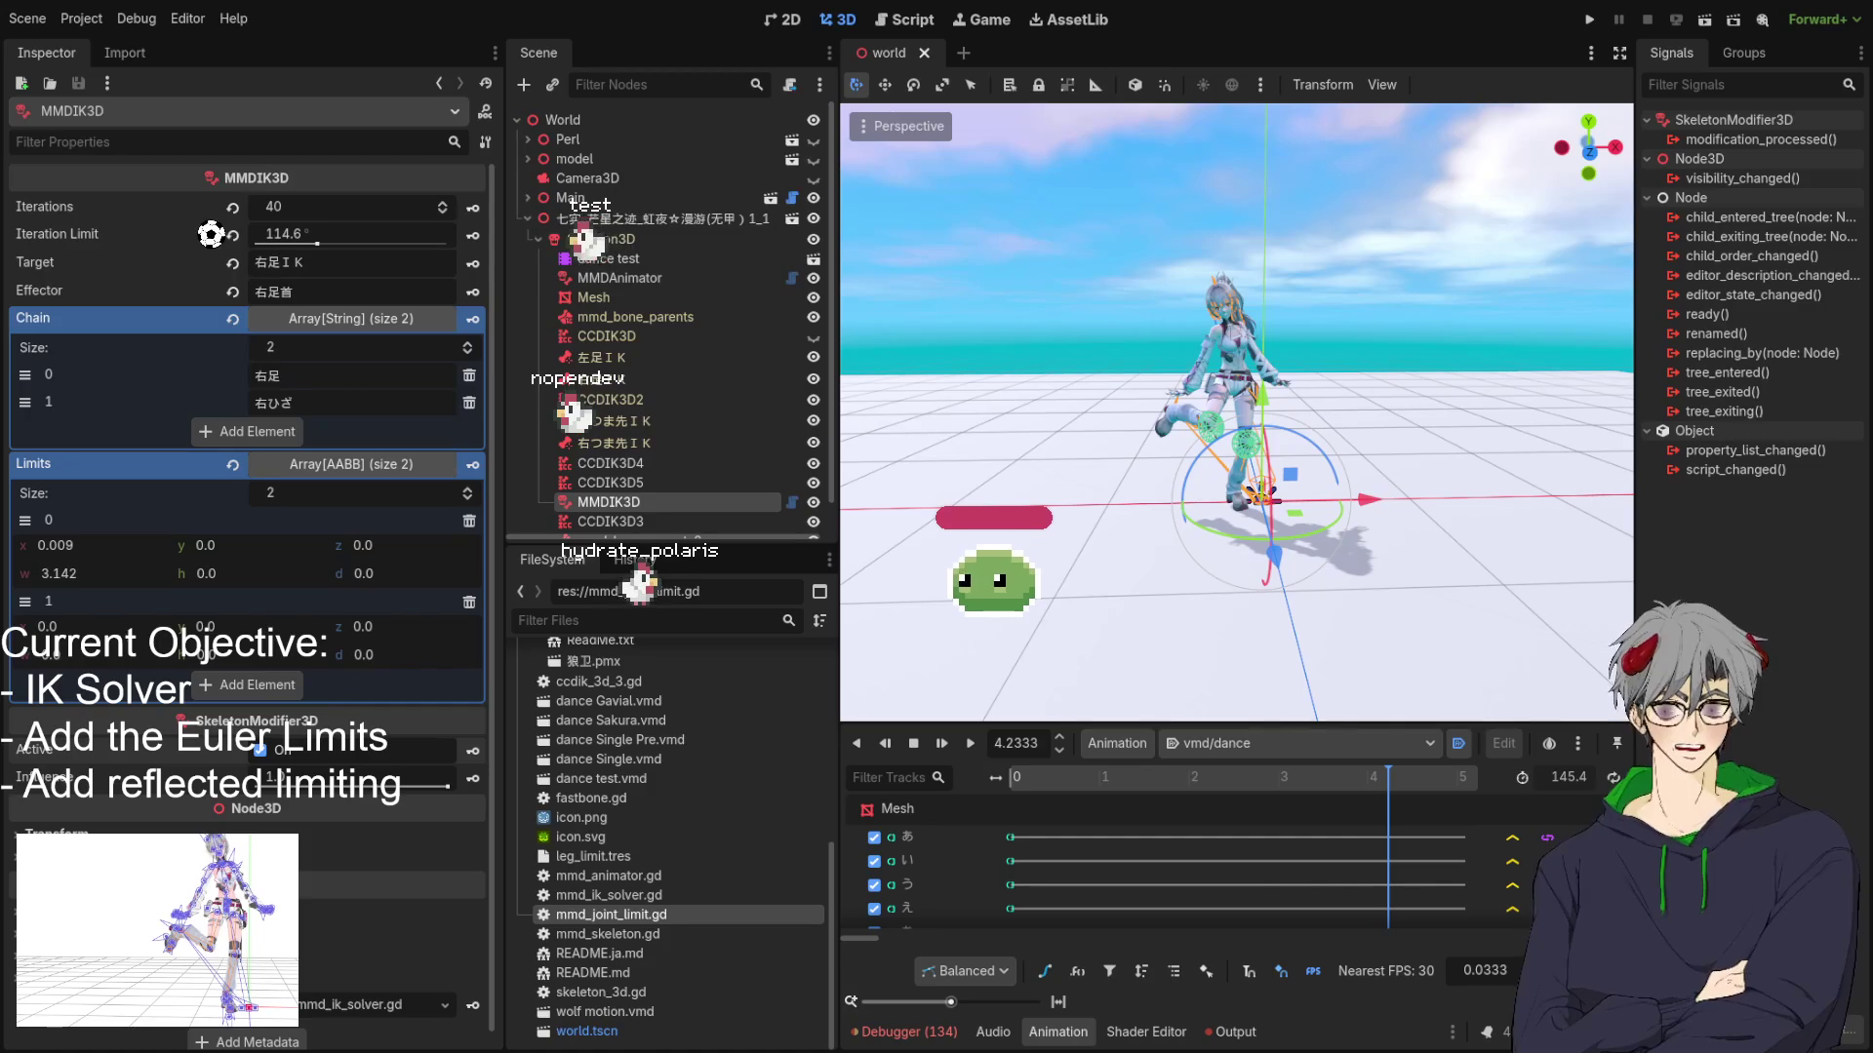
{"action": "mouse_move", "coordinate": [1195, 527]}
{"action": "left_mouse_down"}
{"action": "mouse_move", "coordinate": [1238, 547]}
{"action": "mouse_move", "coordinate": [1225, 521]}
{"action": "mouse_move", "coordinate": [1268, 564]}
{"action": "left_mouse_up"}
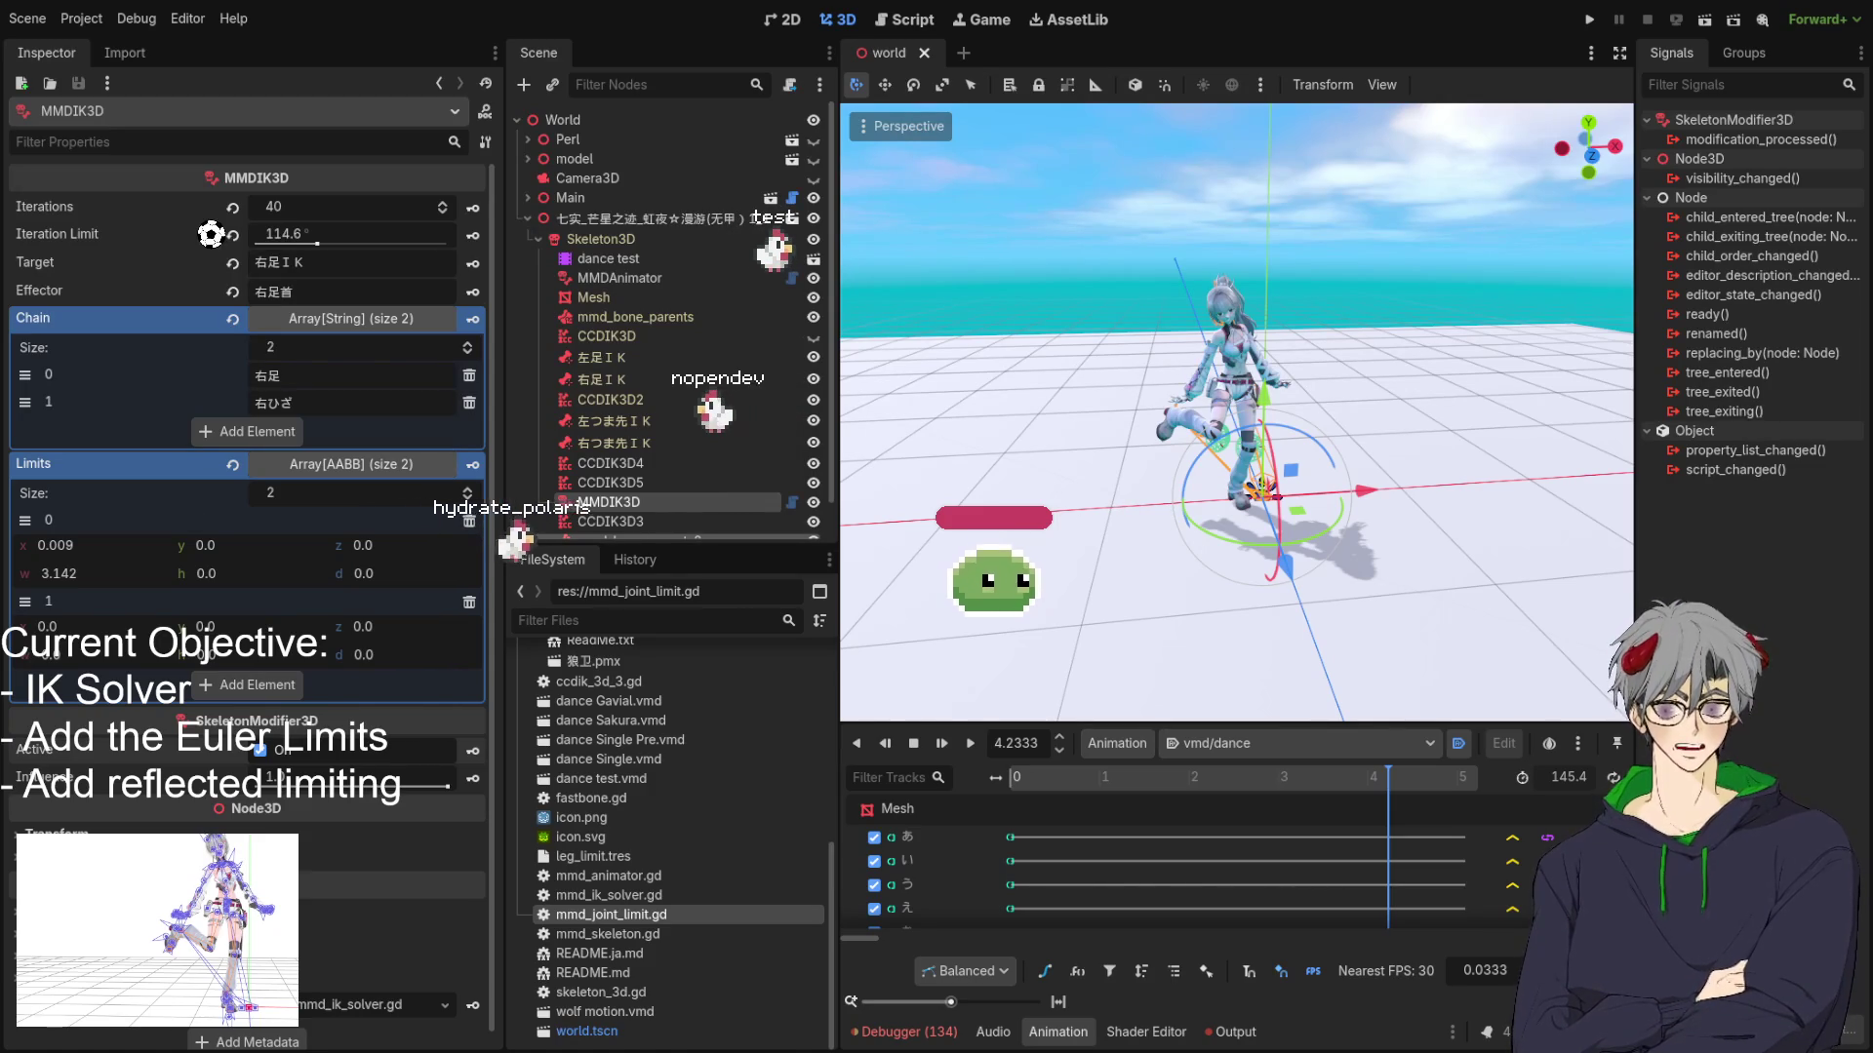
{"action": "mouse_move", "coordinate": [1303, 568]}
{"action": "left_mouse_down"}
{"action": "mouse_move", "coordinate": [1251, 560]}
{"action": "mouse_move", "coordinate": [1283, 531]}
{"action": "left_mouse_up"}
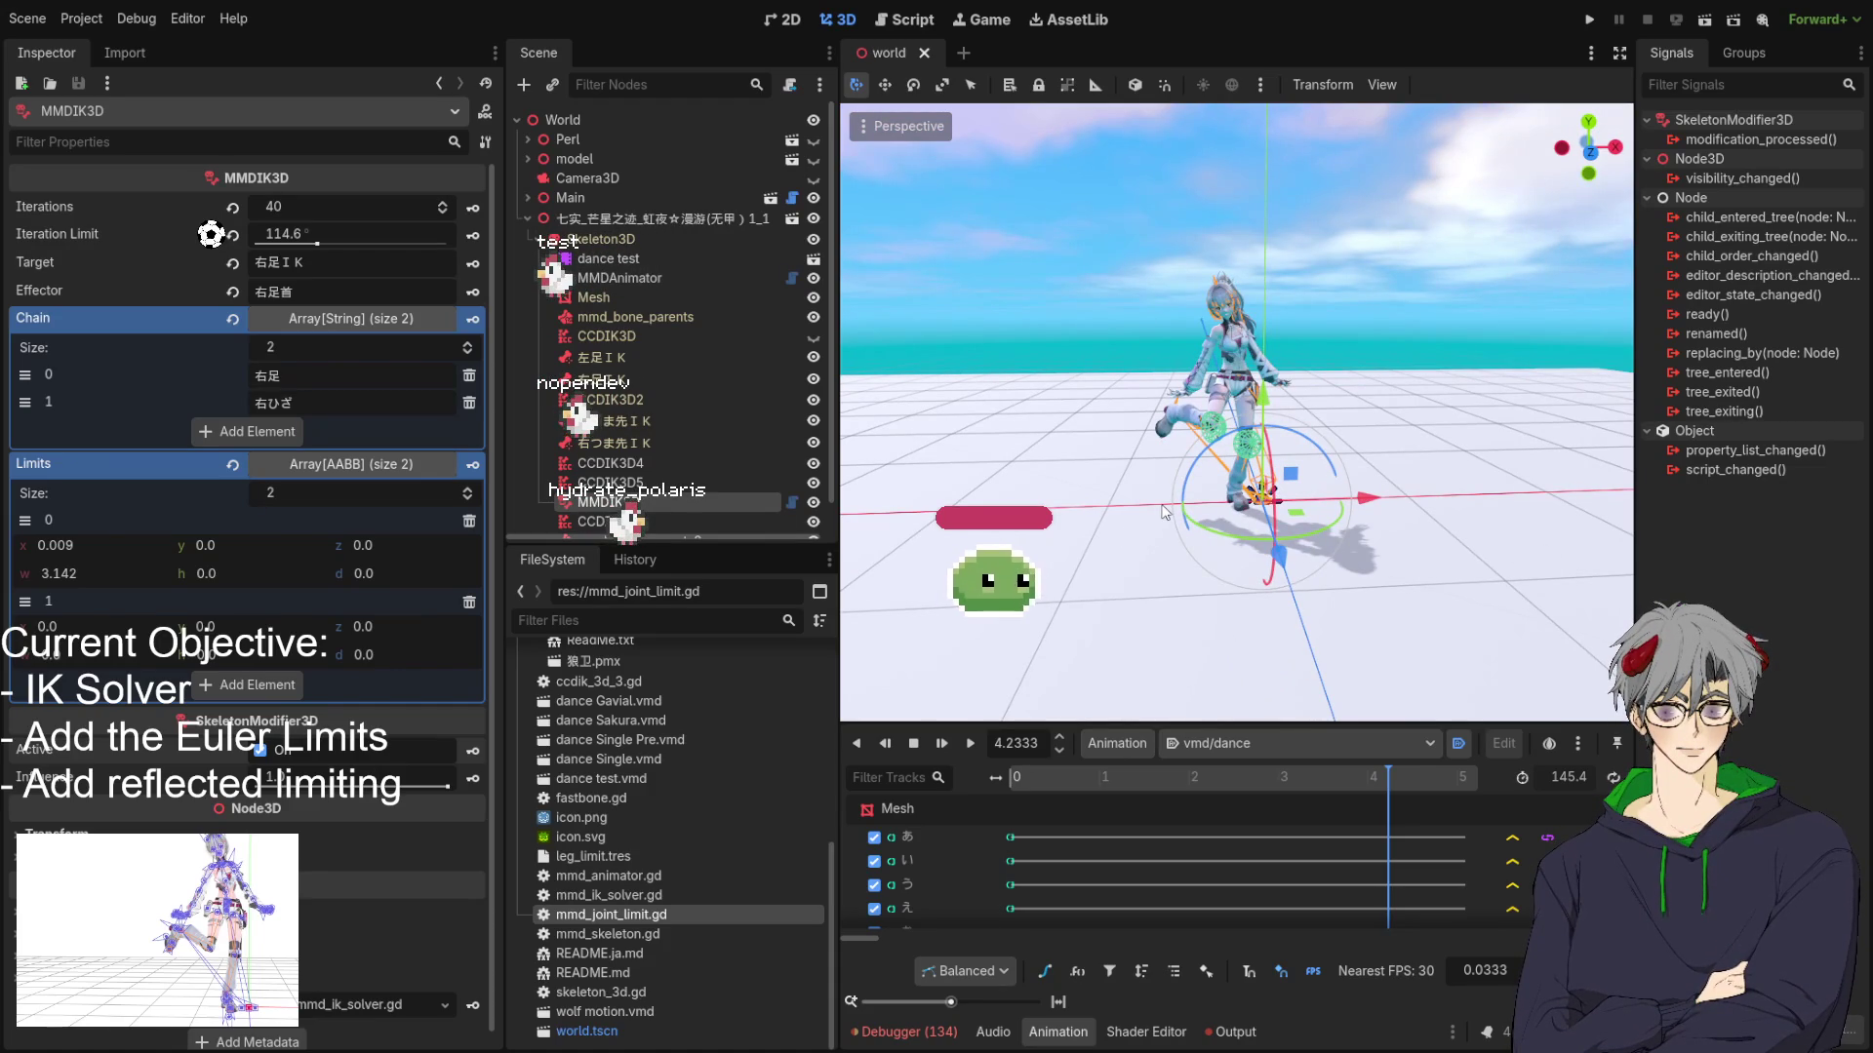
{"action": "scroll", "coordinate": [1179, 538], "scroll_direction": "up", "scroll_amount": 5}
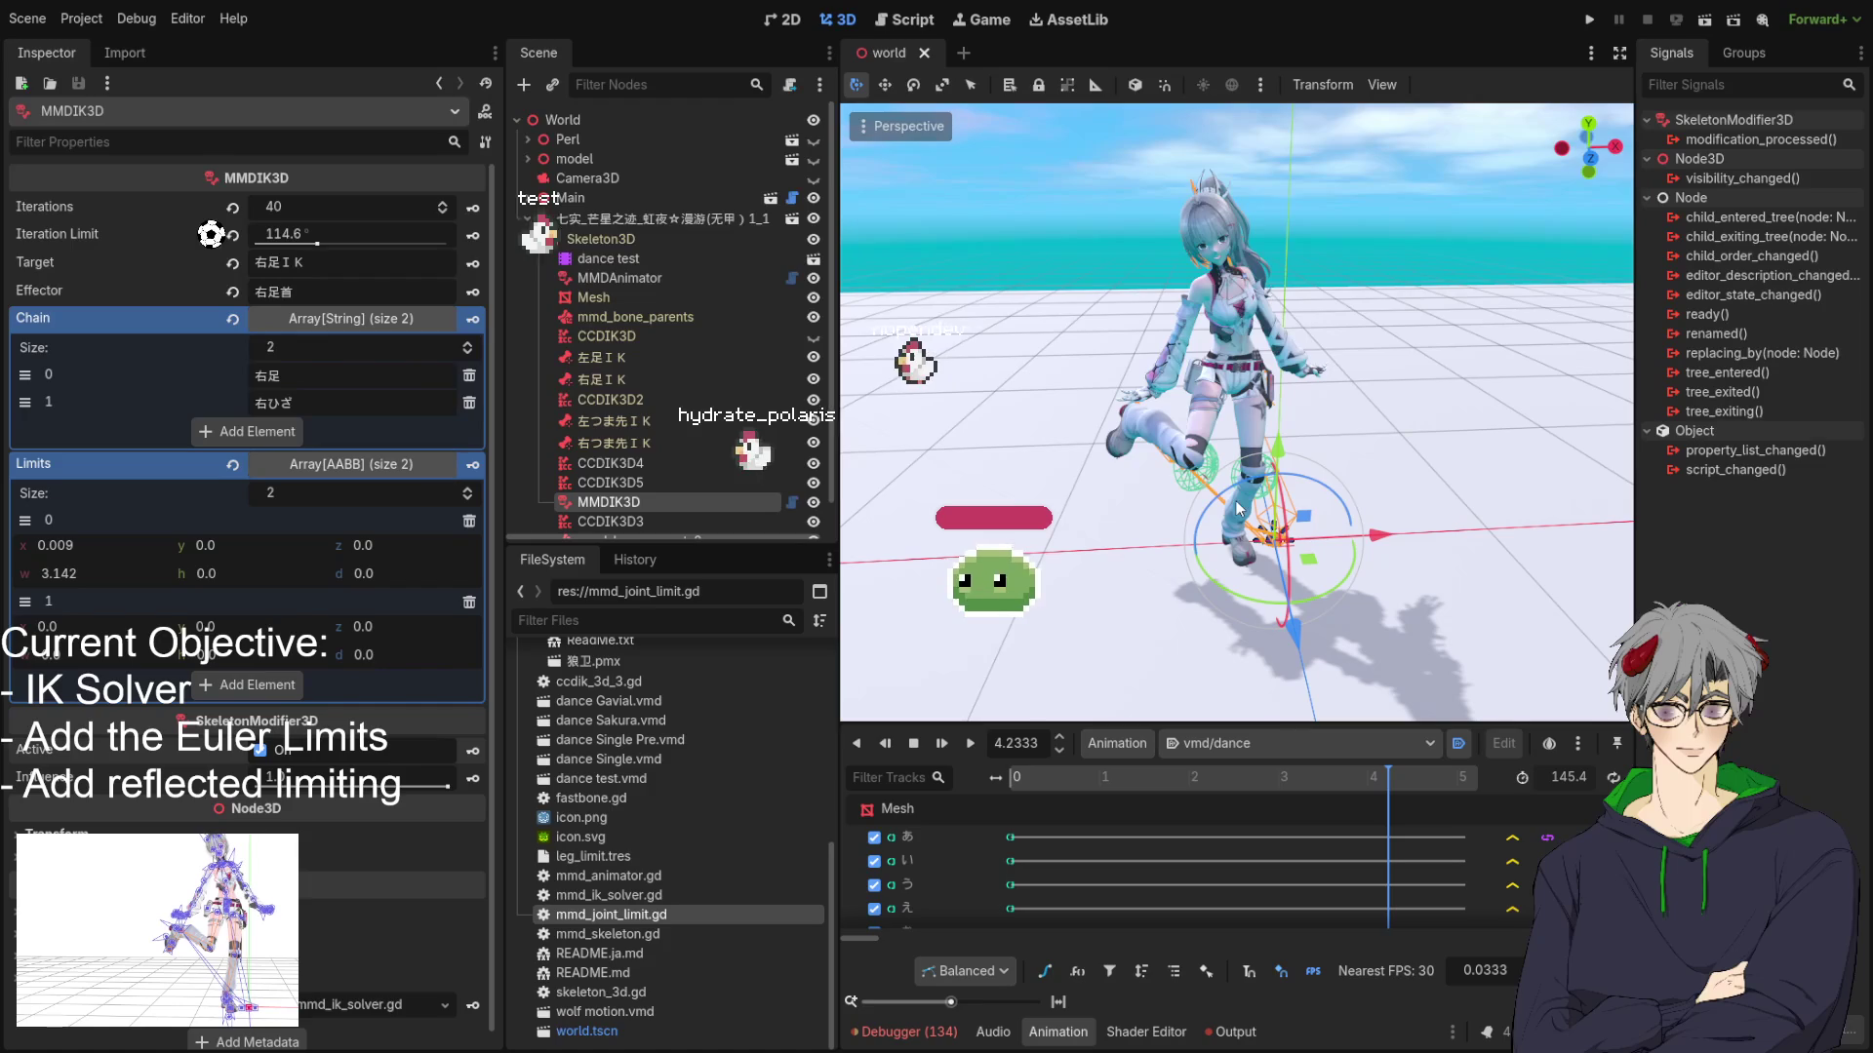
{"action": "mouse_move", "coordinate": [1221, 501]}
{"action": "left_mouse_down"}
{"action": "mouse_move", "coordinate": [1240, 602]}
{"action": "mouse_move", "coordinate": [1082, 626]}
{"action": "left_mouse_up"}
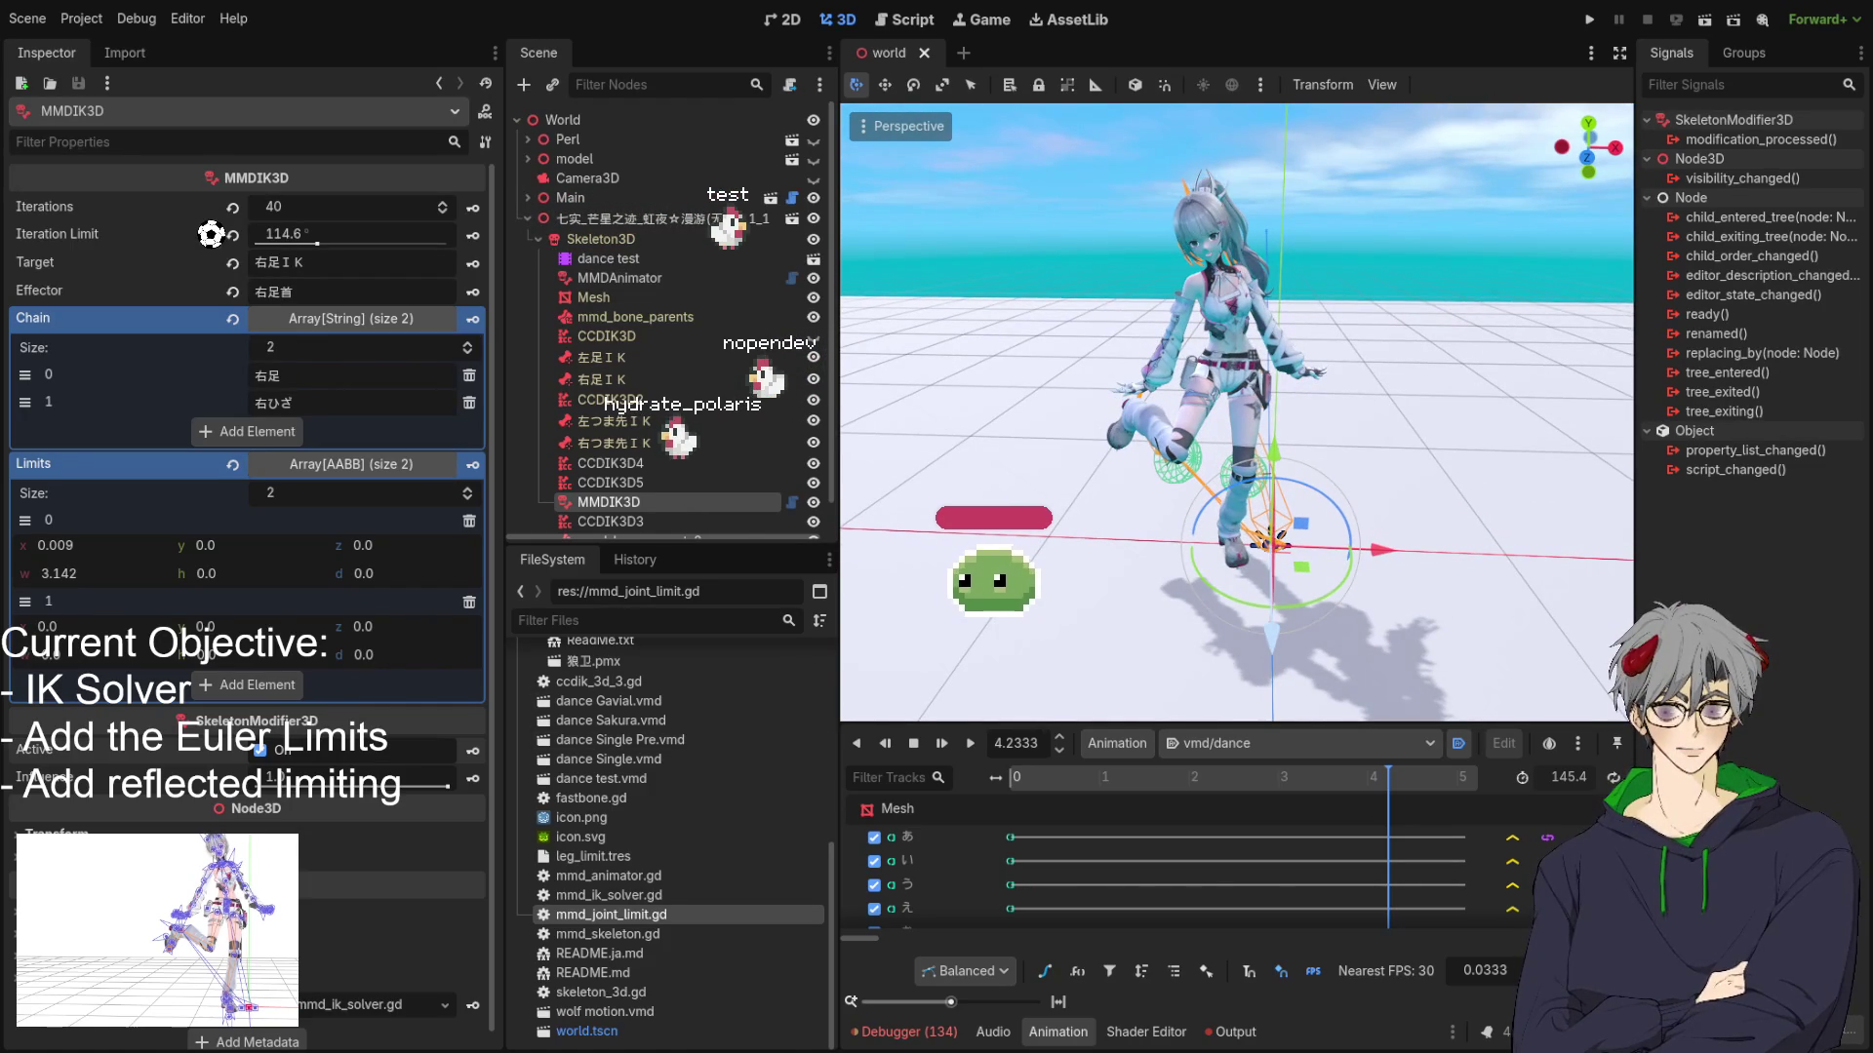
{"action": "left_click_drag", "start_coordinate": [1210, 605], "coordinate": [1235, 616]}
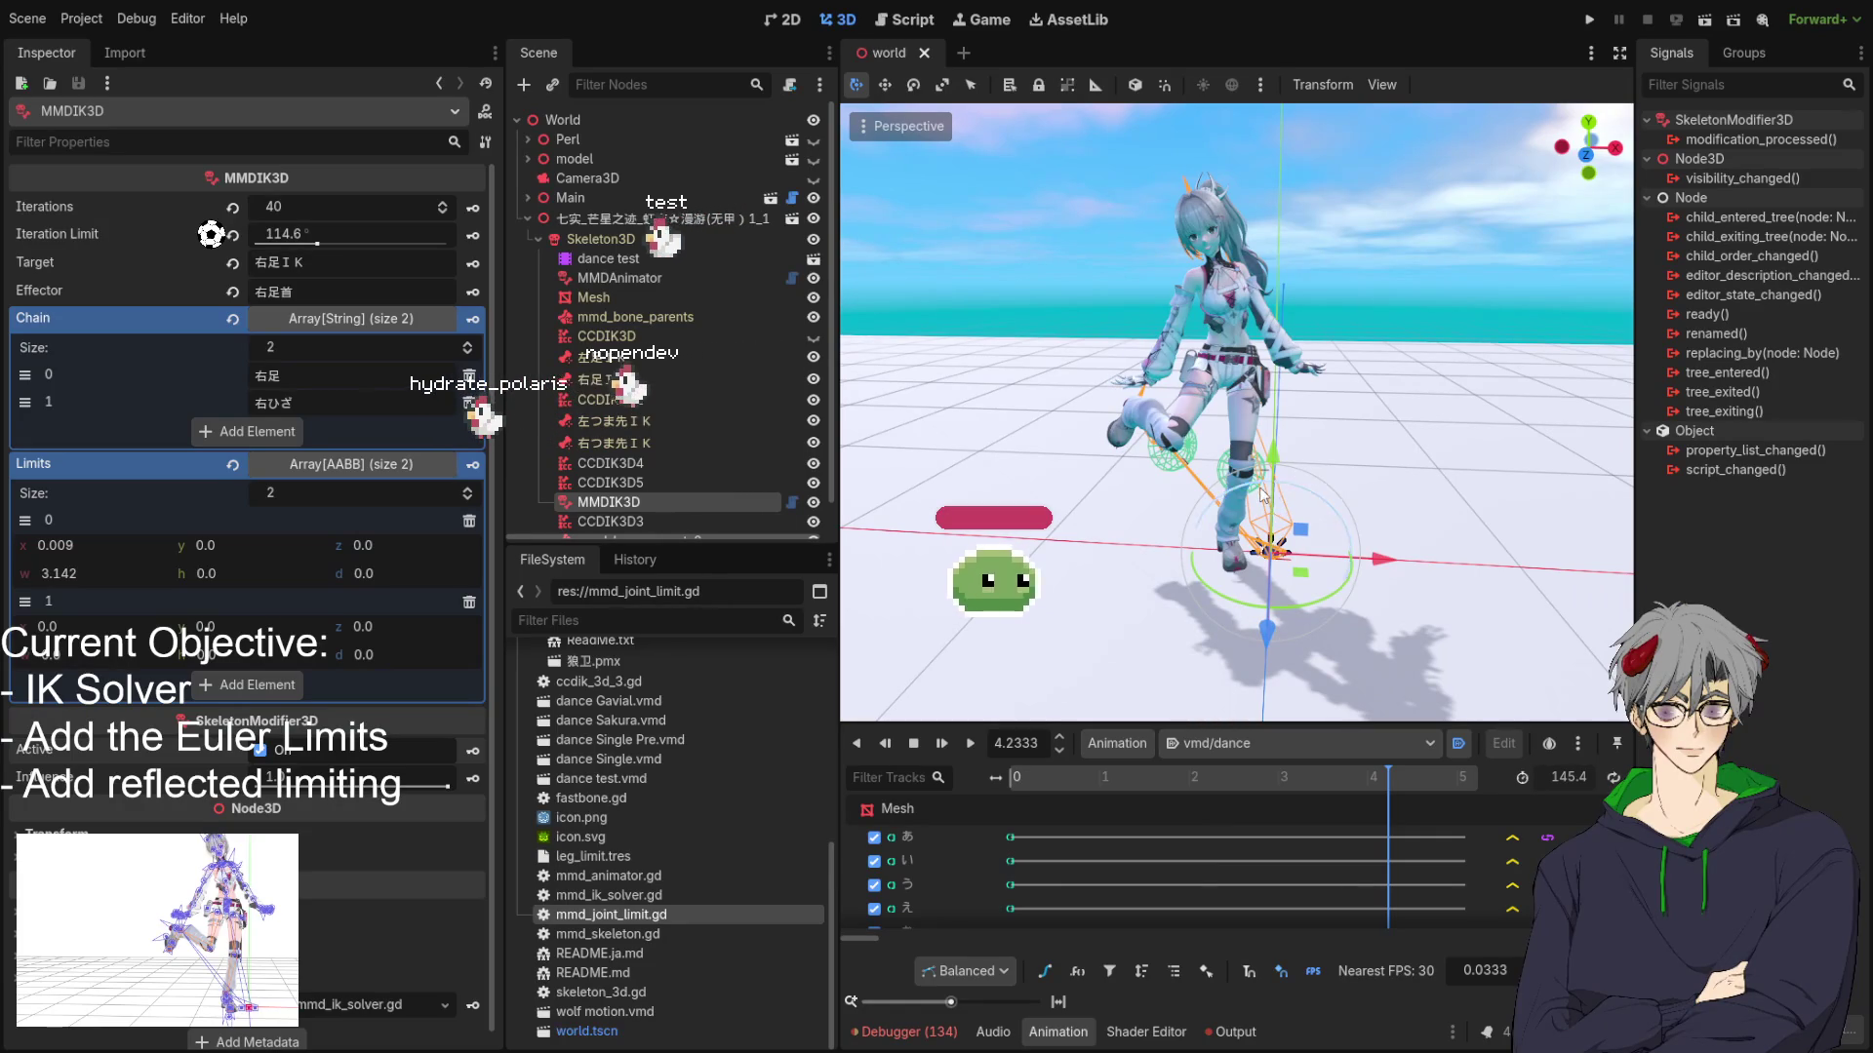
{"action": "mouse_move", "coordinate": [1249, 468]}
{"action": "left_mouse_down"}
{"action": "mouse_move", "coordinate": [1156, 509]}
{"action": "mouse_move", "coordinate": [1356, 434]}
{"action": "mouse_move", "coordinate": [1337, 444]}
{"action": "left_mouse_up"}
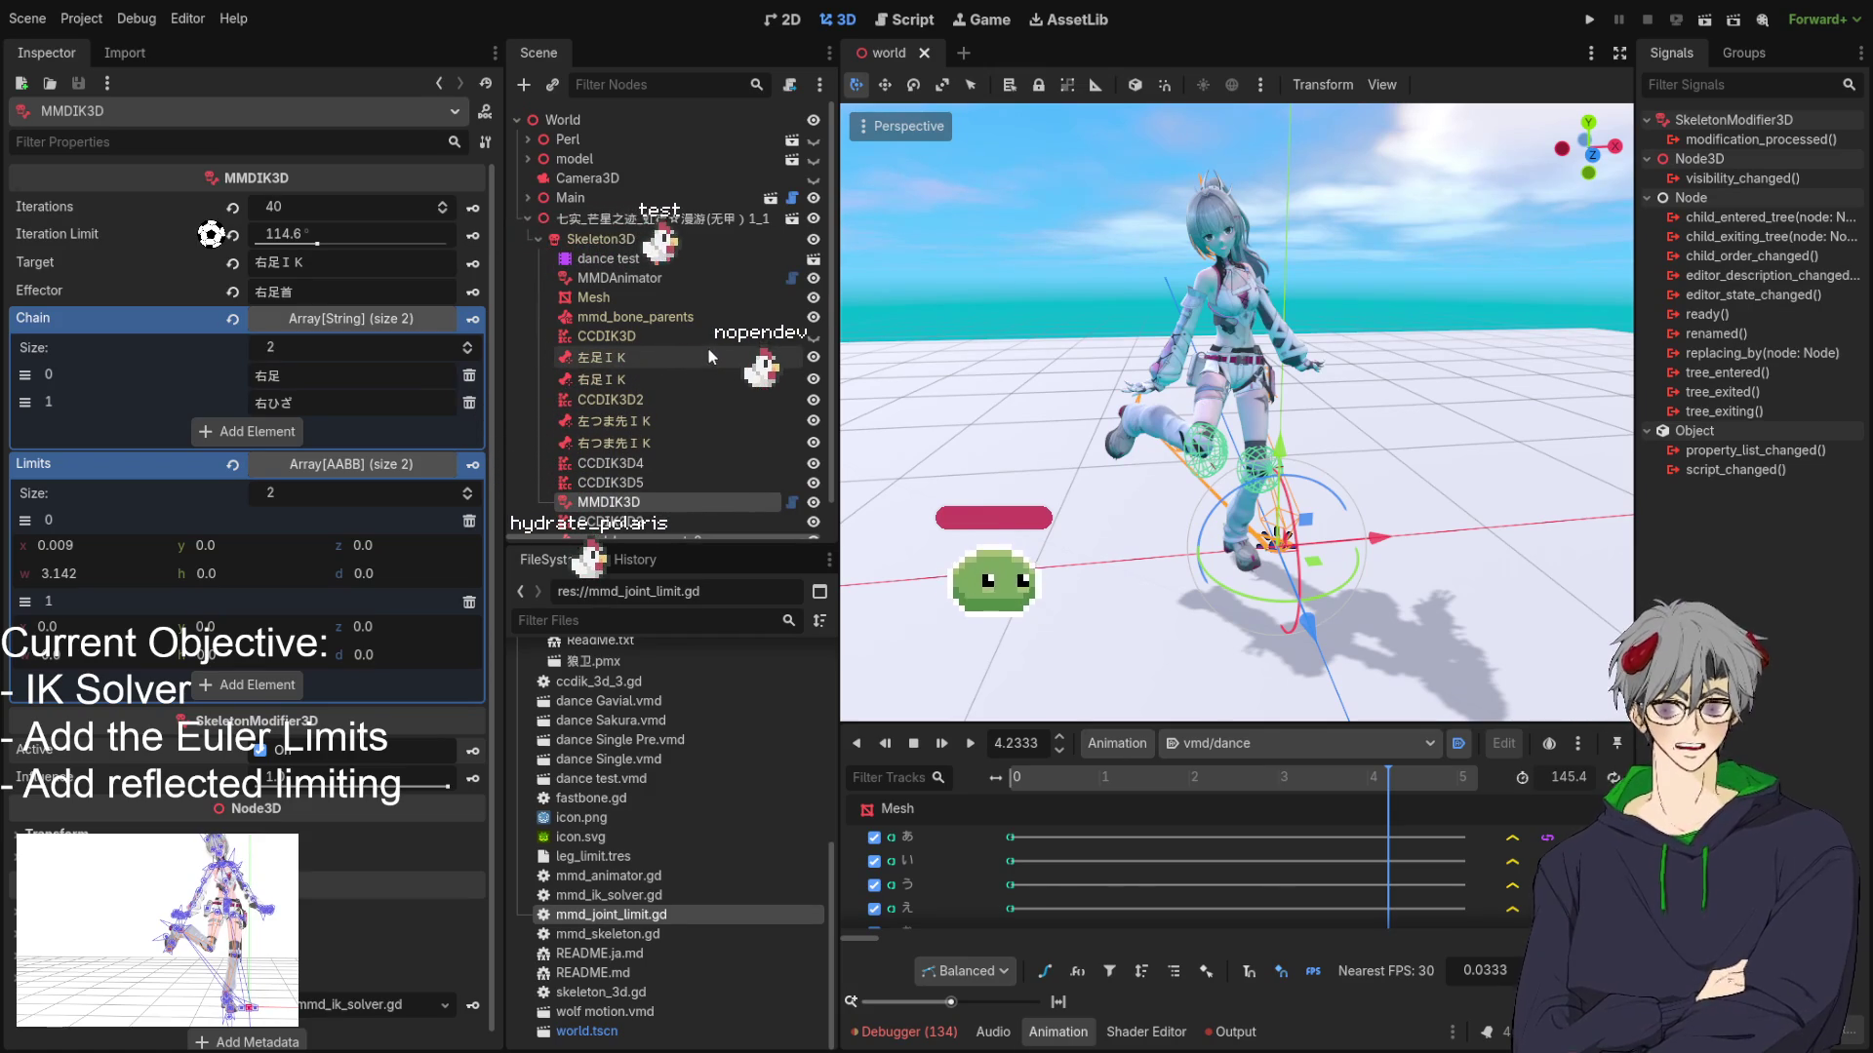
{"action": "left_click_drag", "start_coordinate": [1200, 470], "coordinate": [1132, 485]}
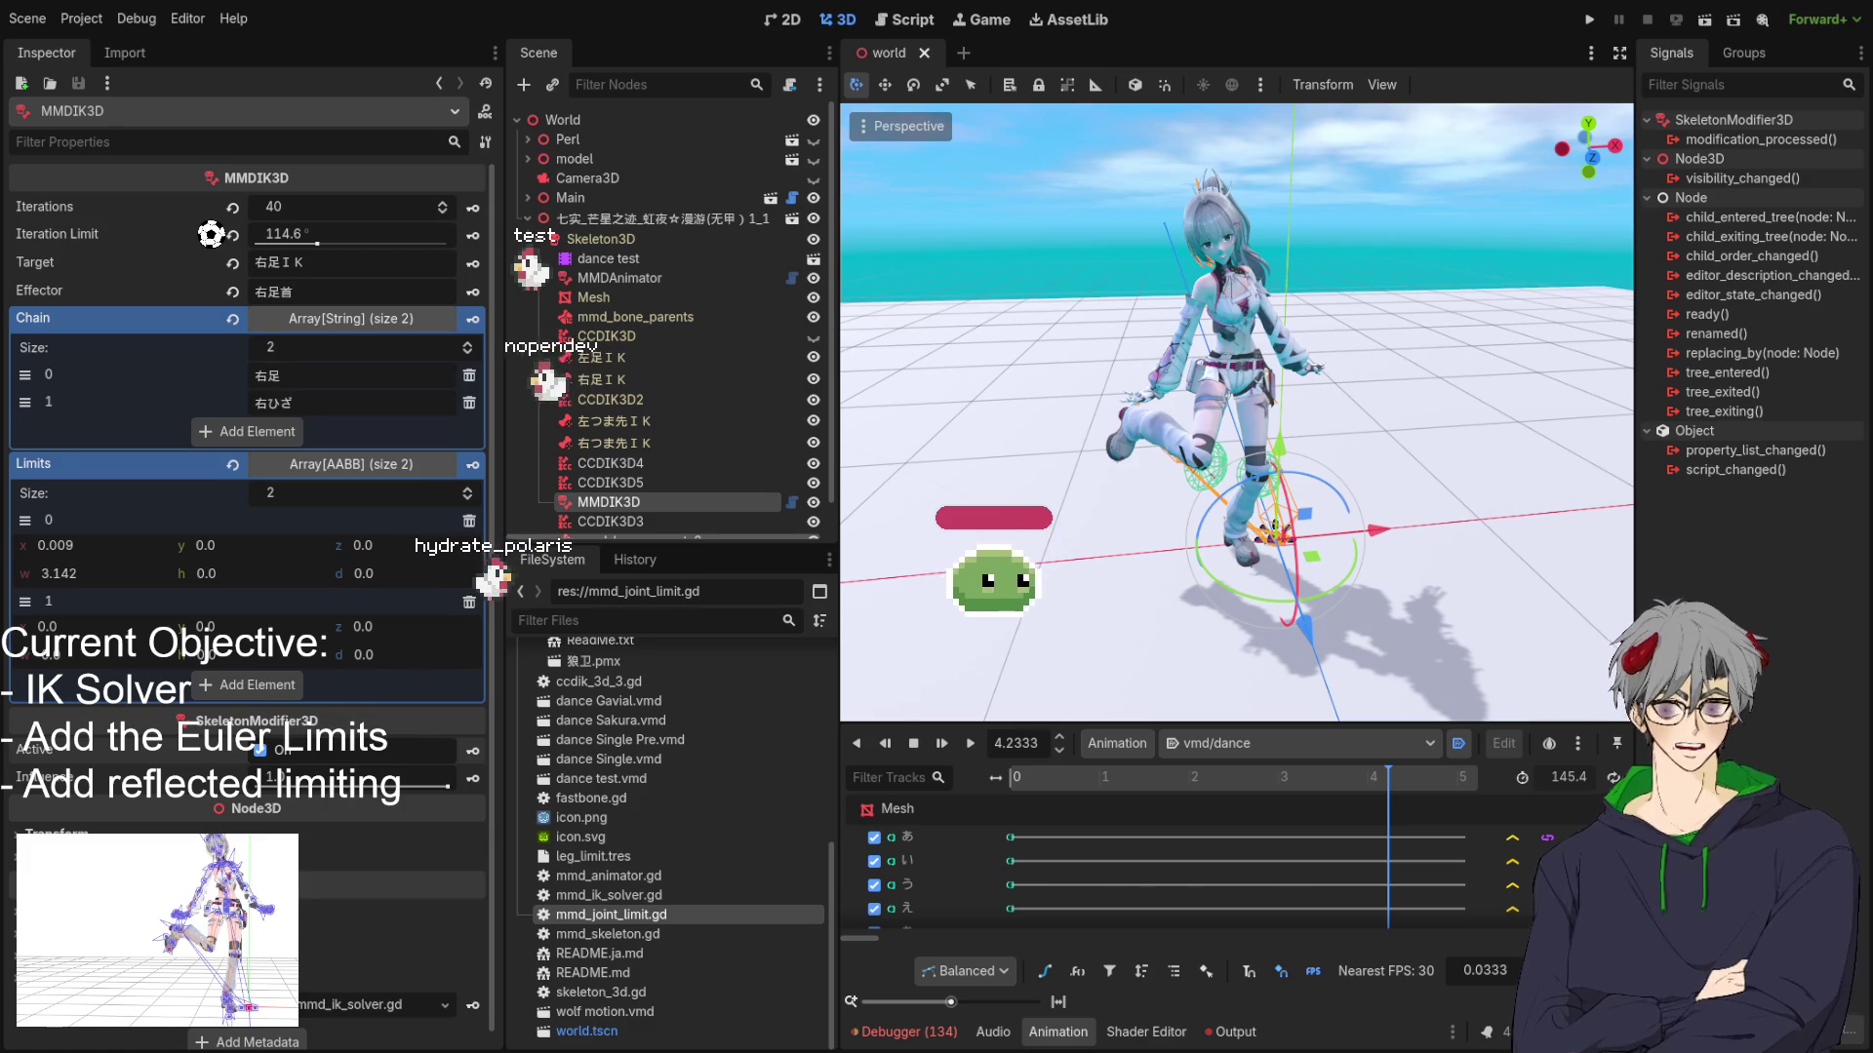
{"action": "left_click_drag", "start_coordinate": [1346, 460], "coordinate": [1377, 465]}
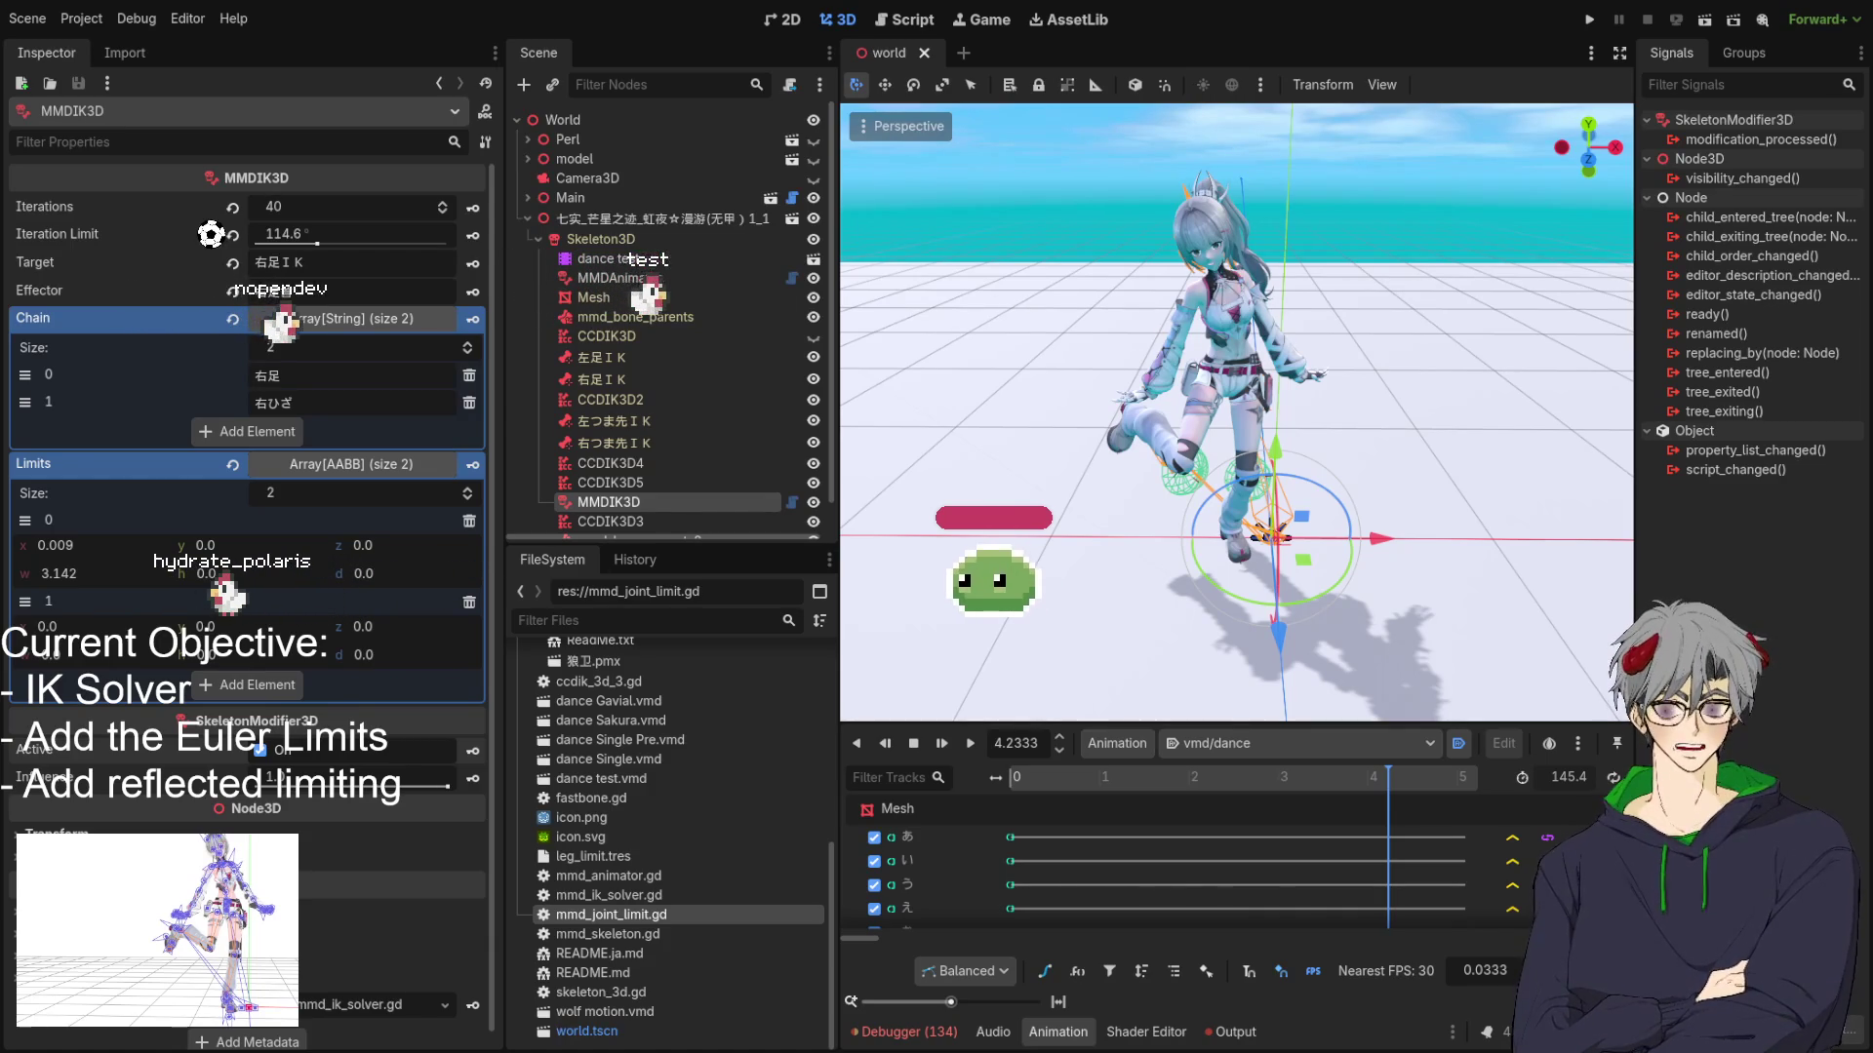
{"action": "mouse_move", "coordinate": [1185, 499]}
{"action": "left_mouse_down"}
{"action": "mouse_move", "coordinate": [1198, 508]}
{"action": "mouse_move", "coordinate": [1157, 502]}
{"action": "left_mouse_up"}
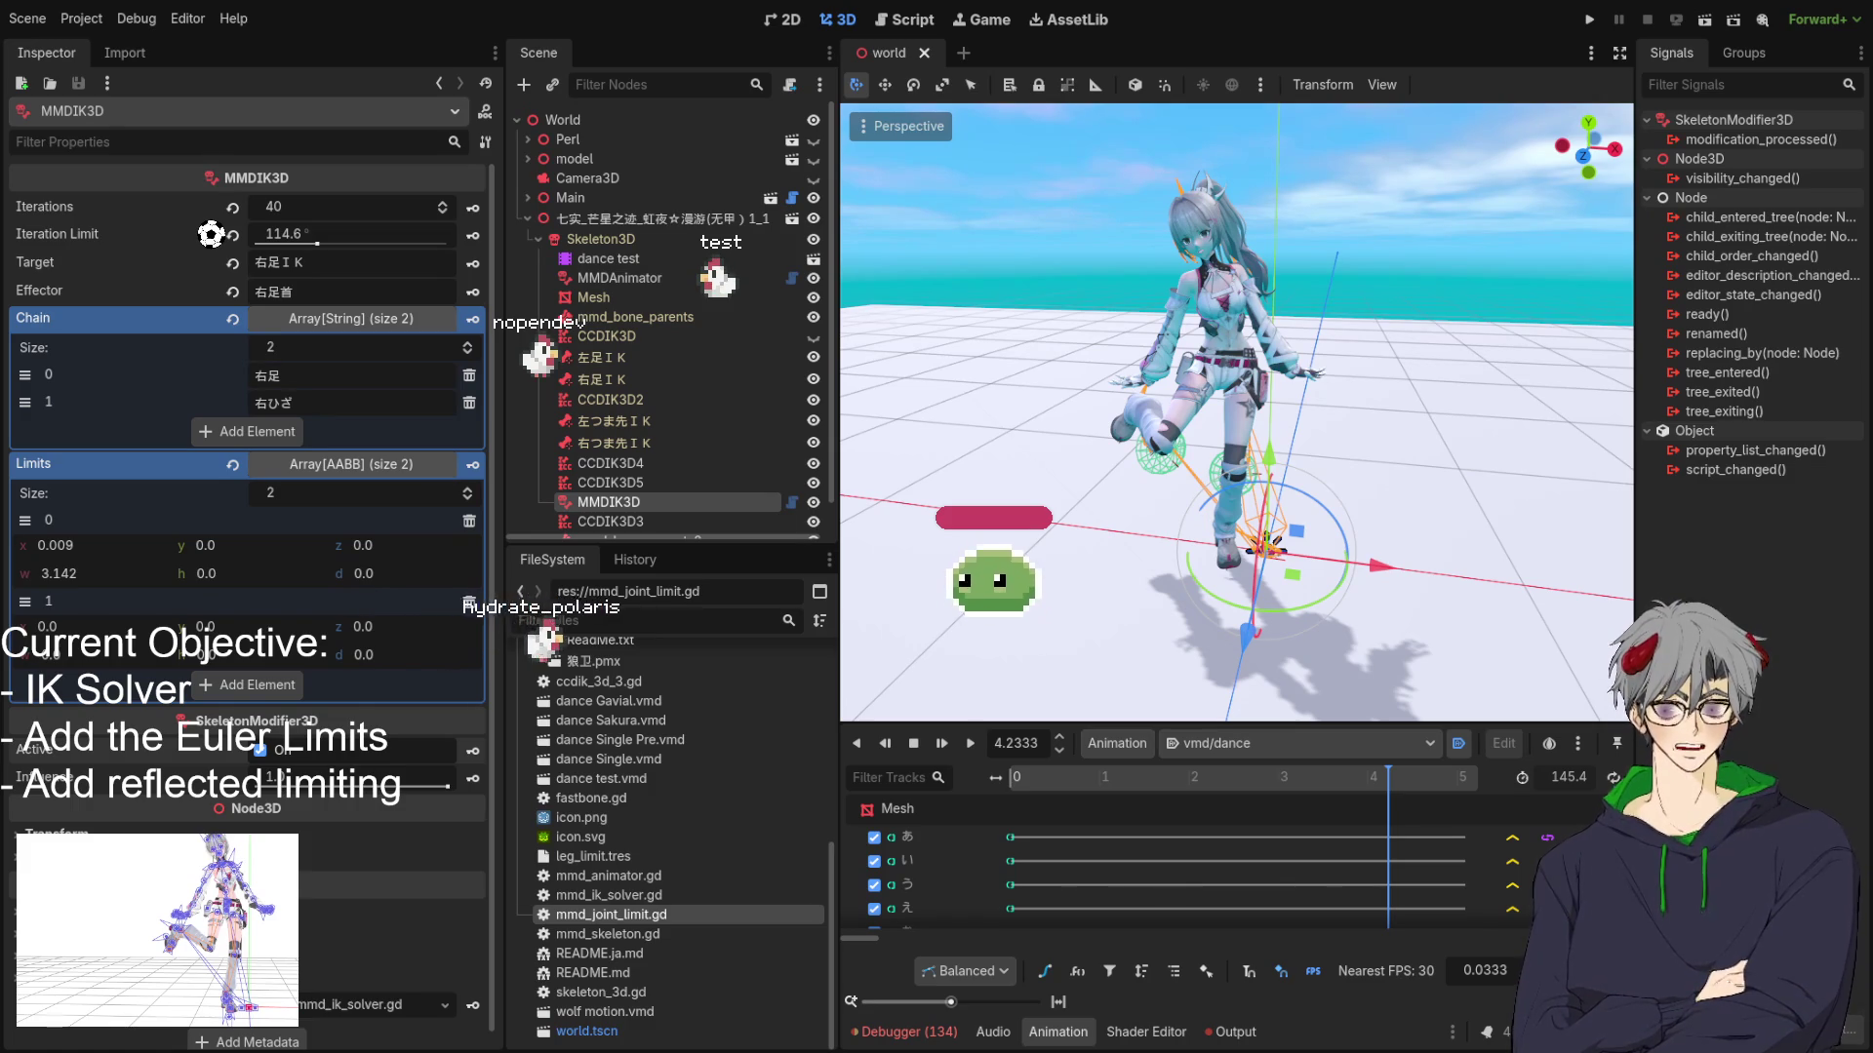
{"action": "left_click_drag", "start_coordinate": [1404, 527], "coordinate": [1460, 525]}
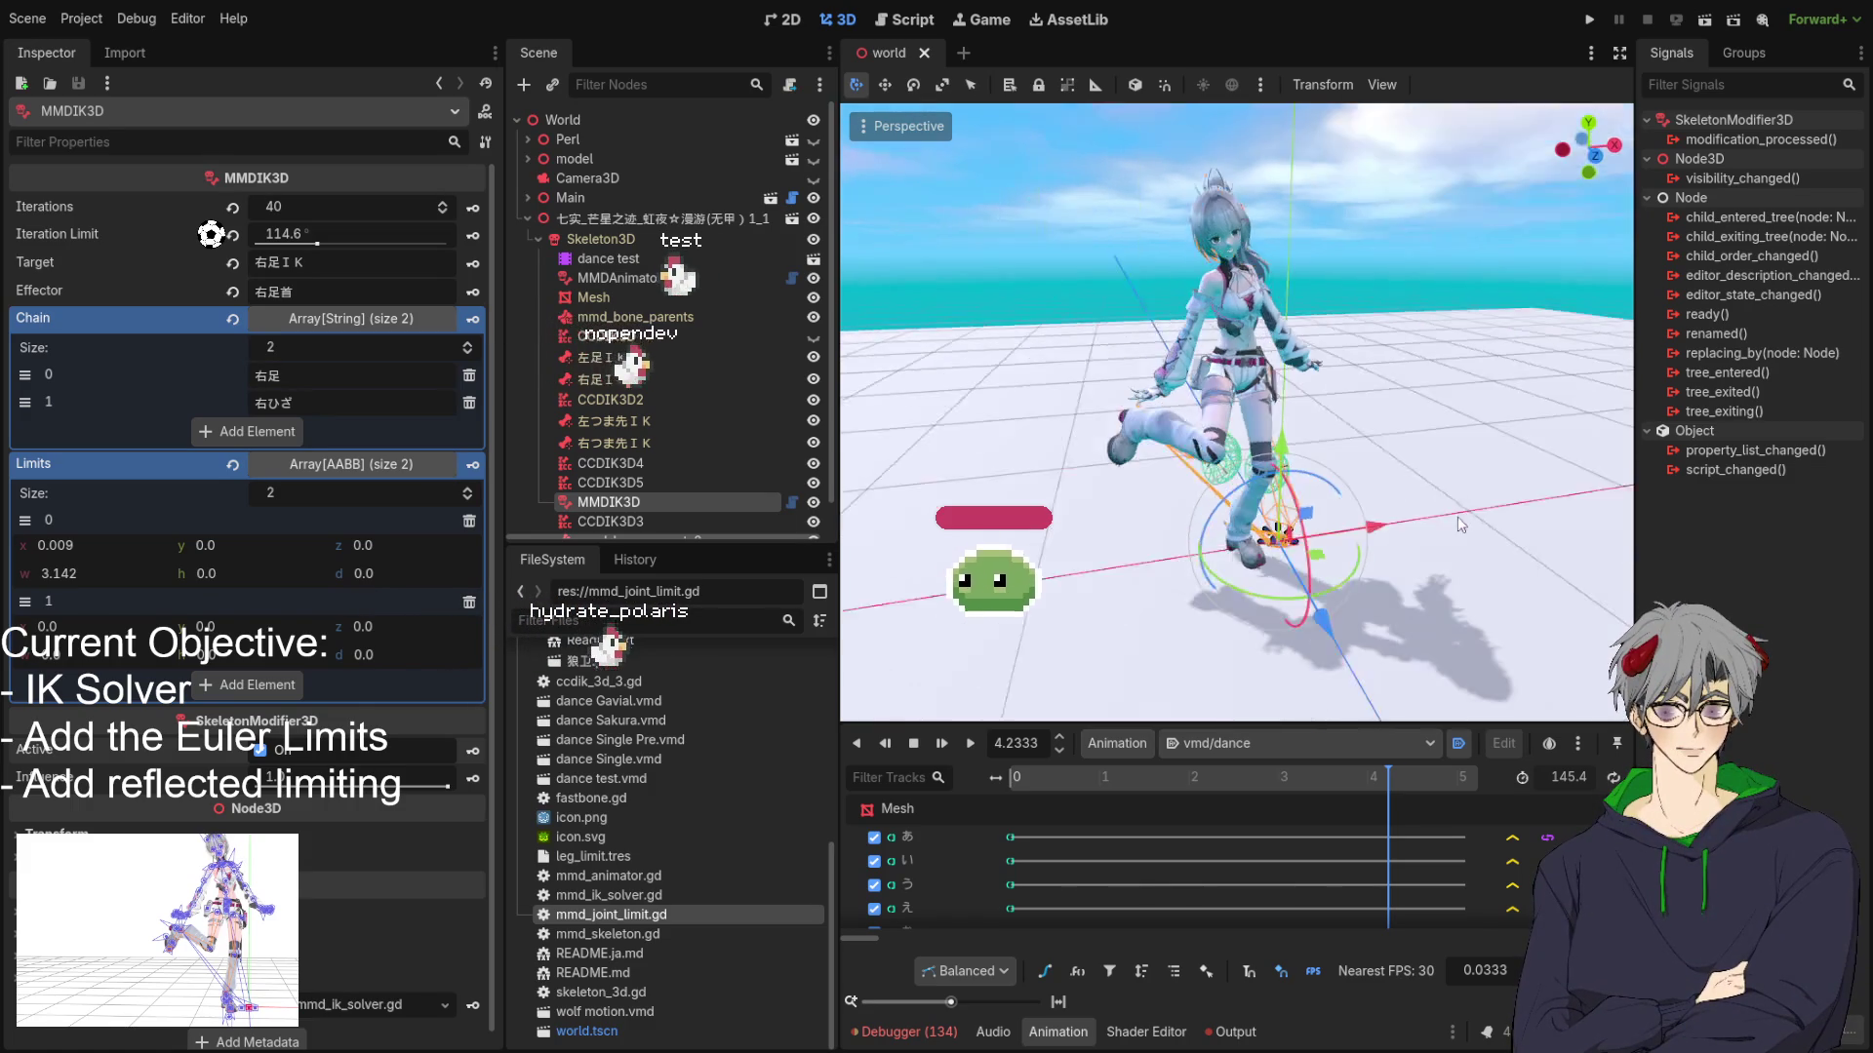
{"action": "scroll", "coordinate": [1460, 525], "scroll_direction": "up", "scroll_amount": 5}
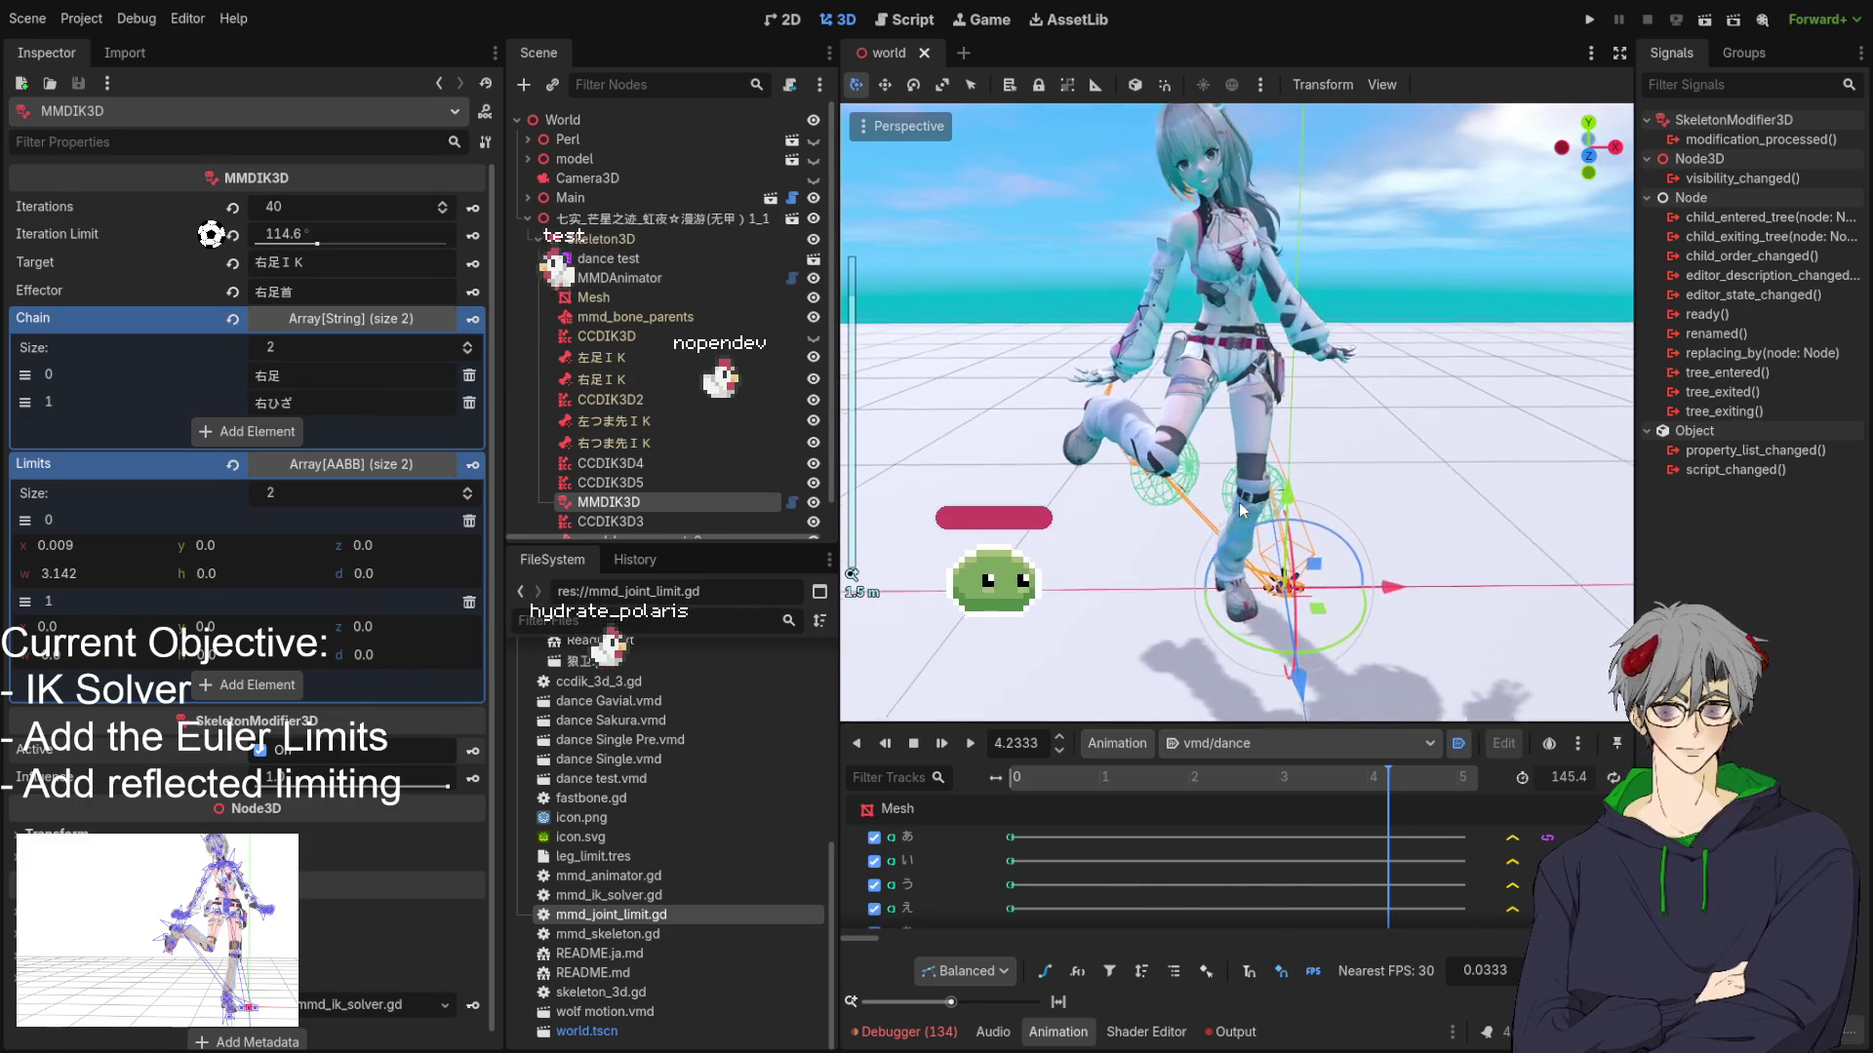
{"action": "scroll", "coordinate": [1241, 509], "scroll_direction": "down", "scroll_amount": 1}
{"action": "left_click_drag", "start_coordinate": [1241, 509], "coordinate": [1094, 491]}
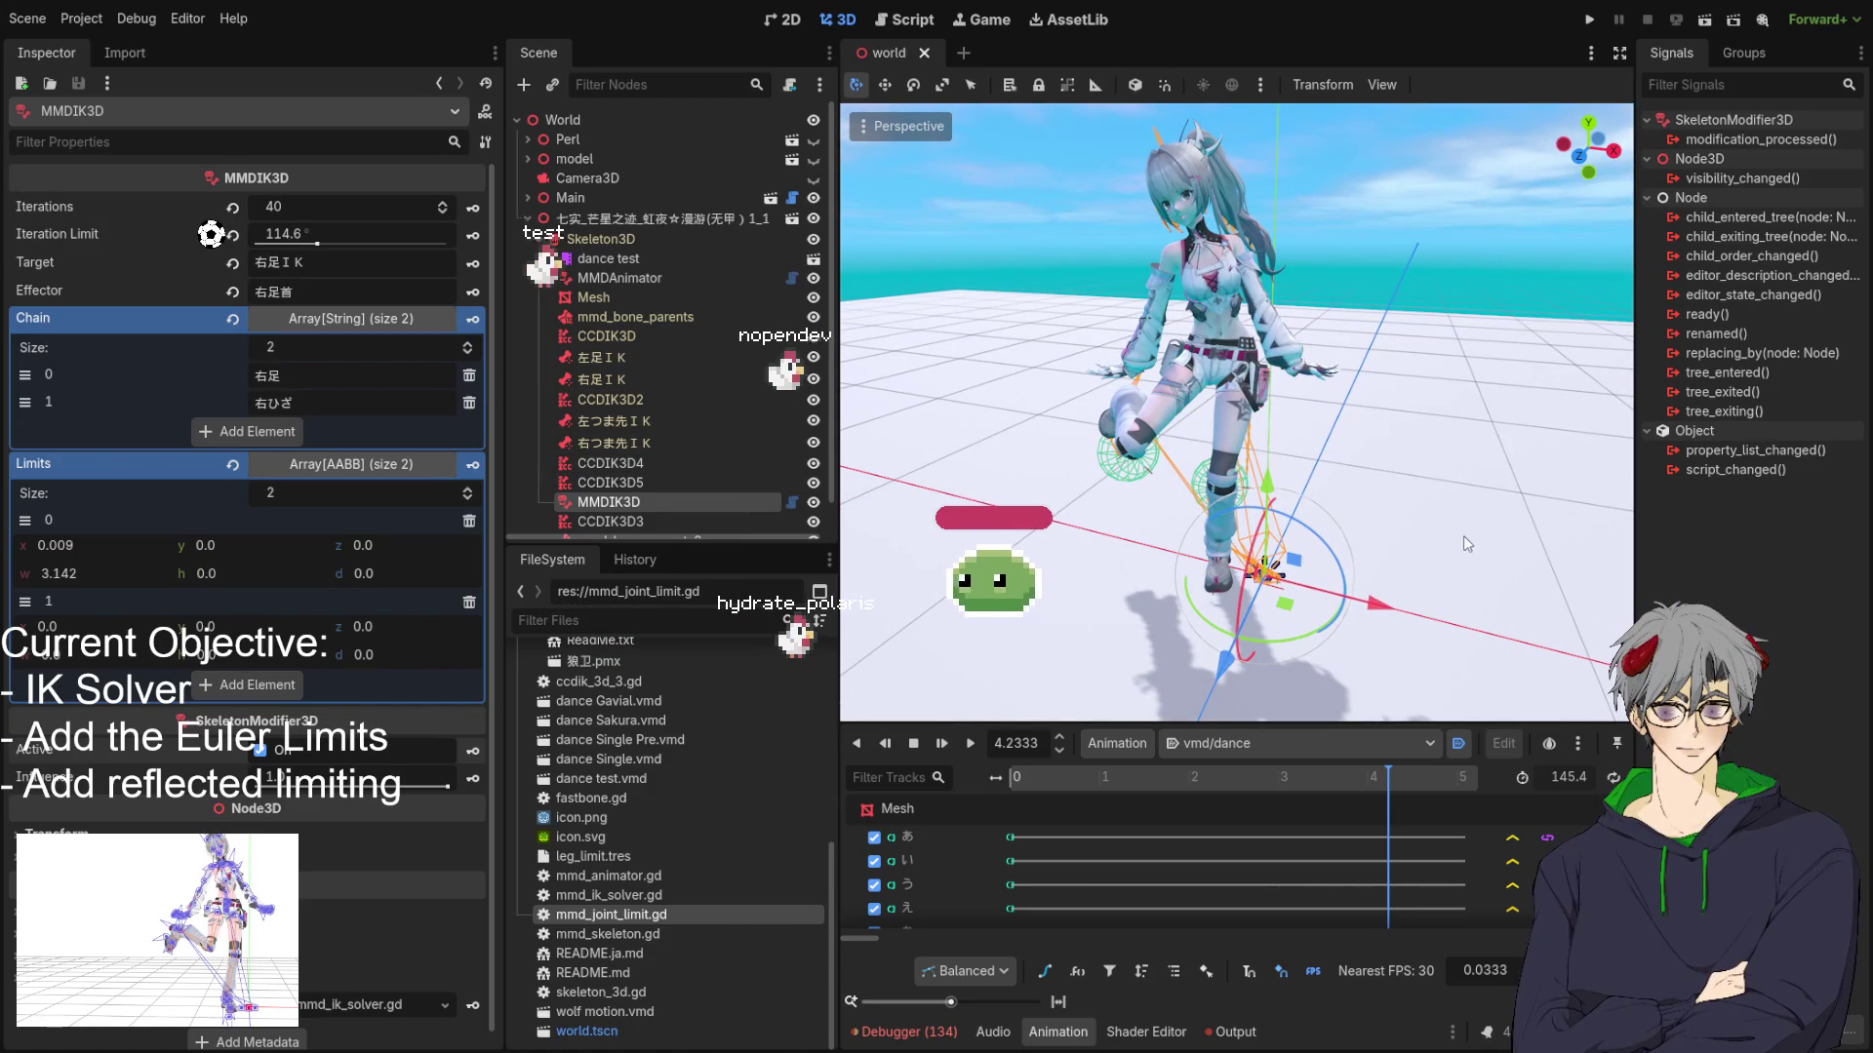
{"action": "left_click_drag", "start_coordinate": [985, 493], "coordinate": [1179, 575]}
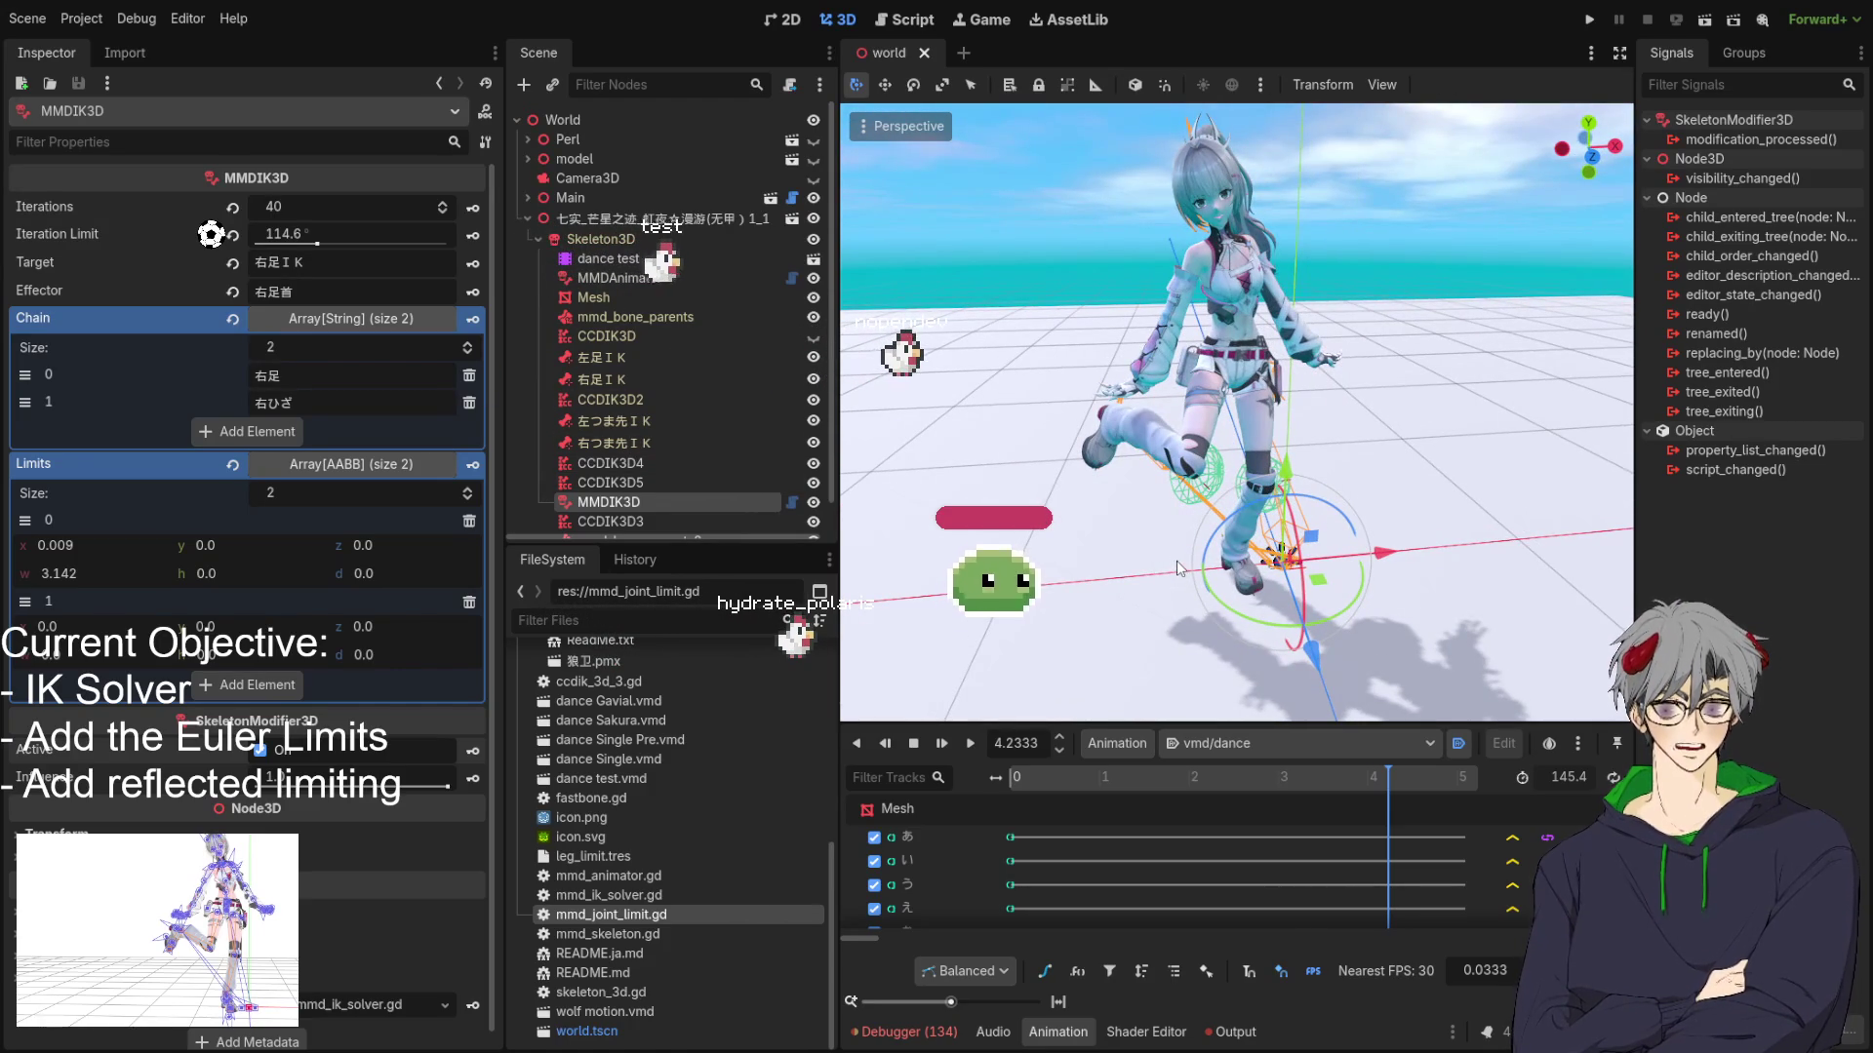
{"action": "mouse_move", "coordinate": [1326, 361]}
{"action": "left_mouse_down"}
{"action": "mouse_move", "coordinate": [1186, 425]}
{"action": "mouse_move", "coordinate": [1307, 393]}
{"action": "left_mouse_up"}
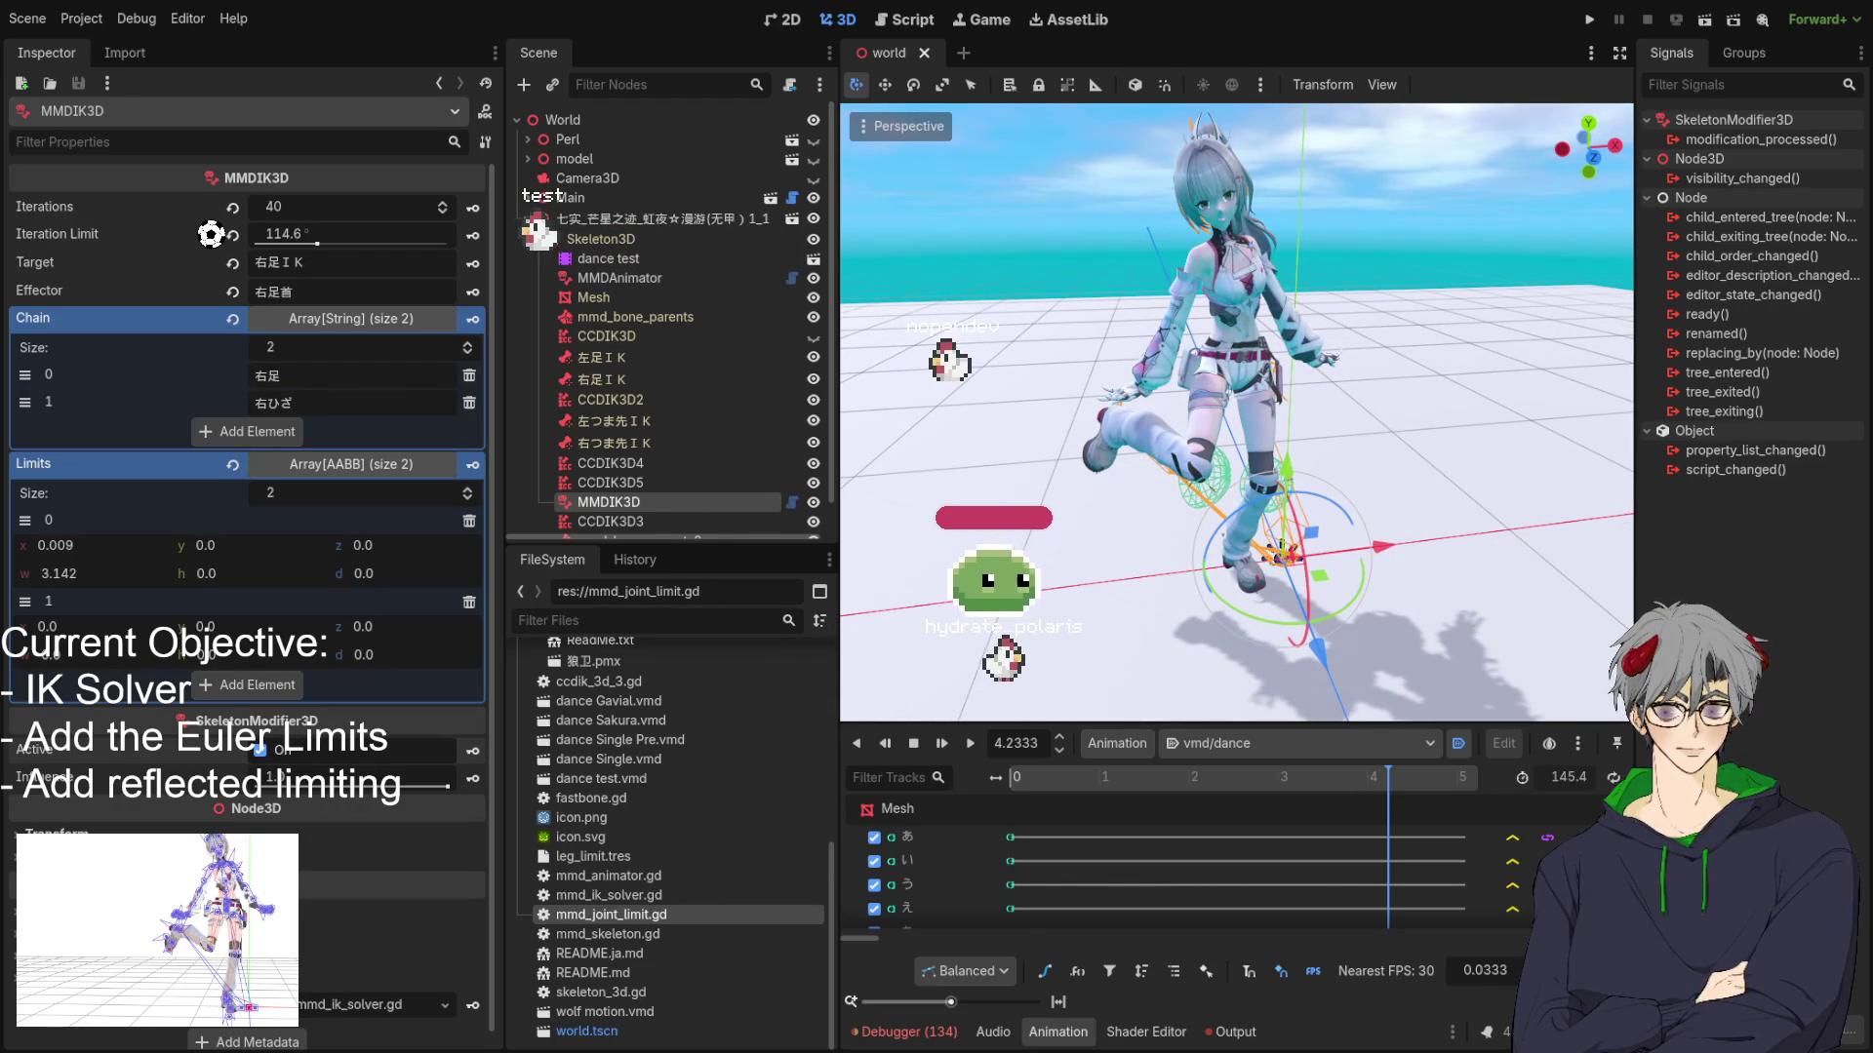
{"action": "mouse_move", "coordinate": [1069, 644]}
{"action": "left_mouse_down"}
{"action": "mouse_move", "coordinate": [1250, 572]}
{"action": "mouse_move", "coordinate": [1293, 509]}
{"action": "mouse_move", "coordinate": [1196, 543]}
{"action": "left_mouse_up"}
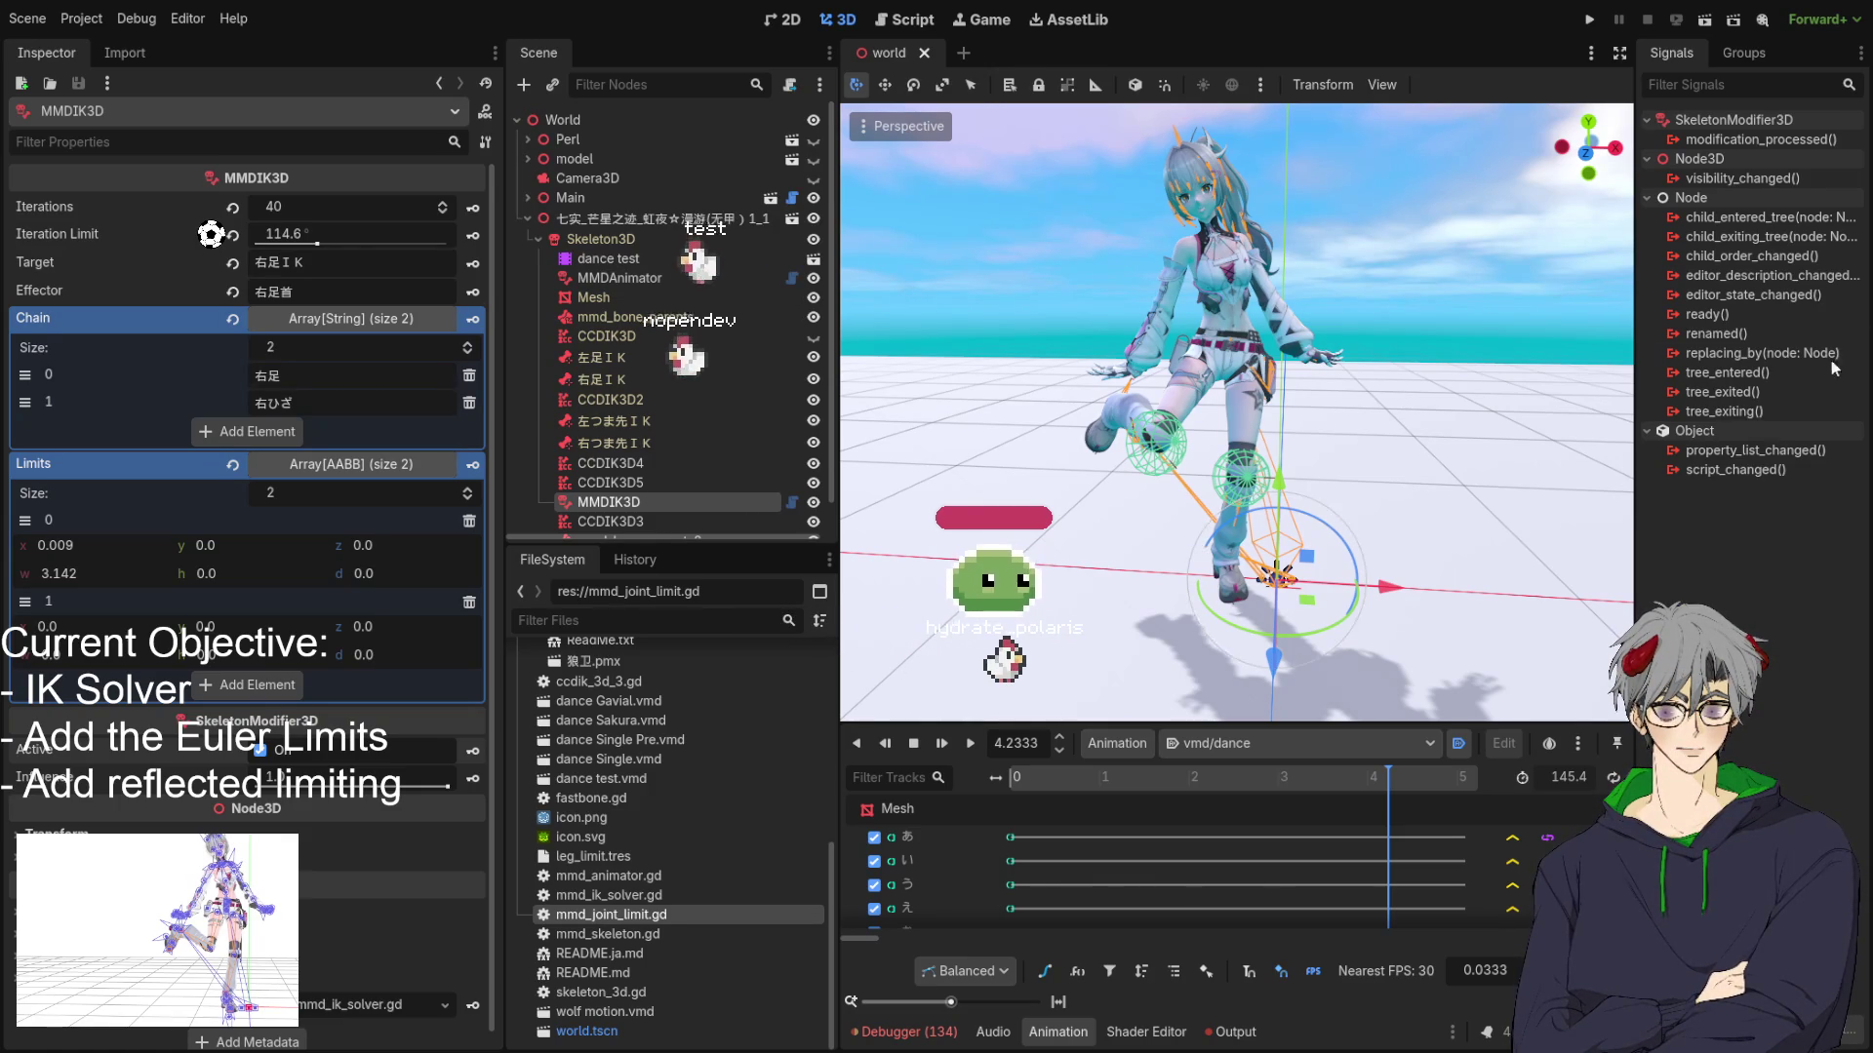
{"action": "left_click_drag", "start_coordinate": [975, 487], "coordinate": [995, 501]}
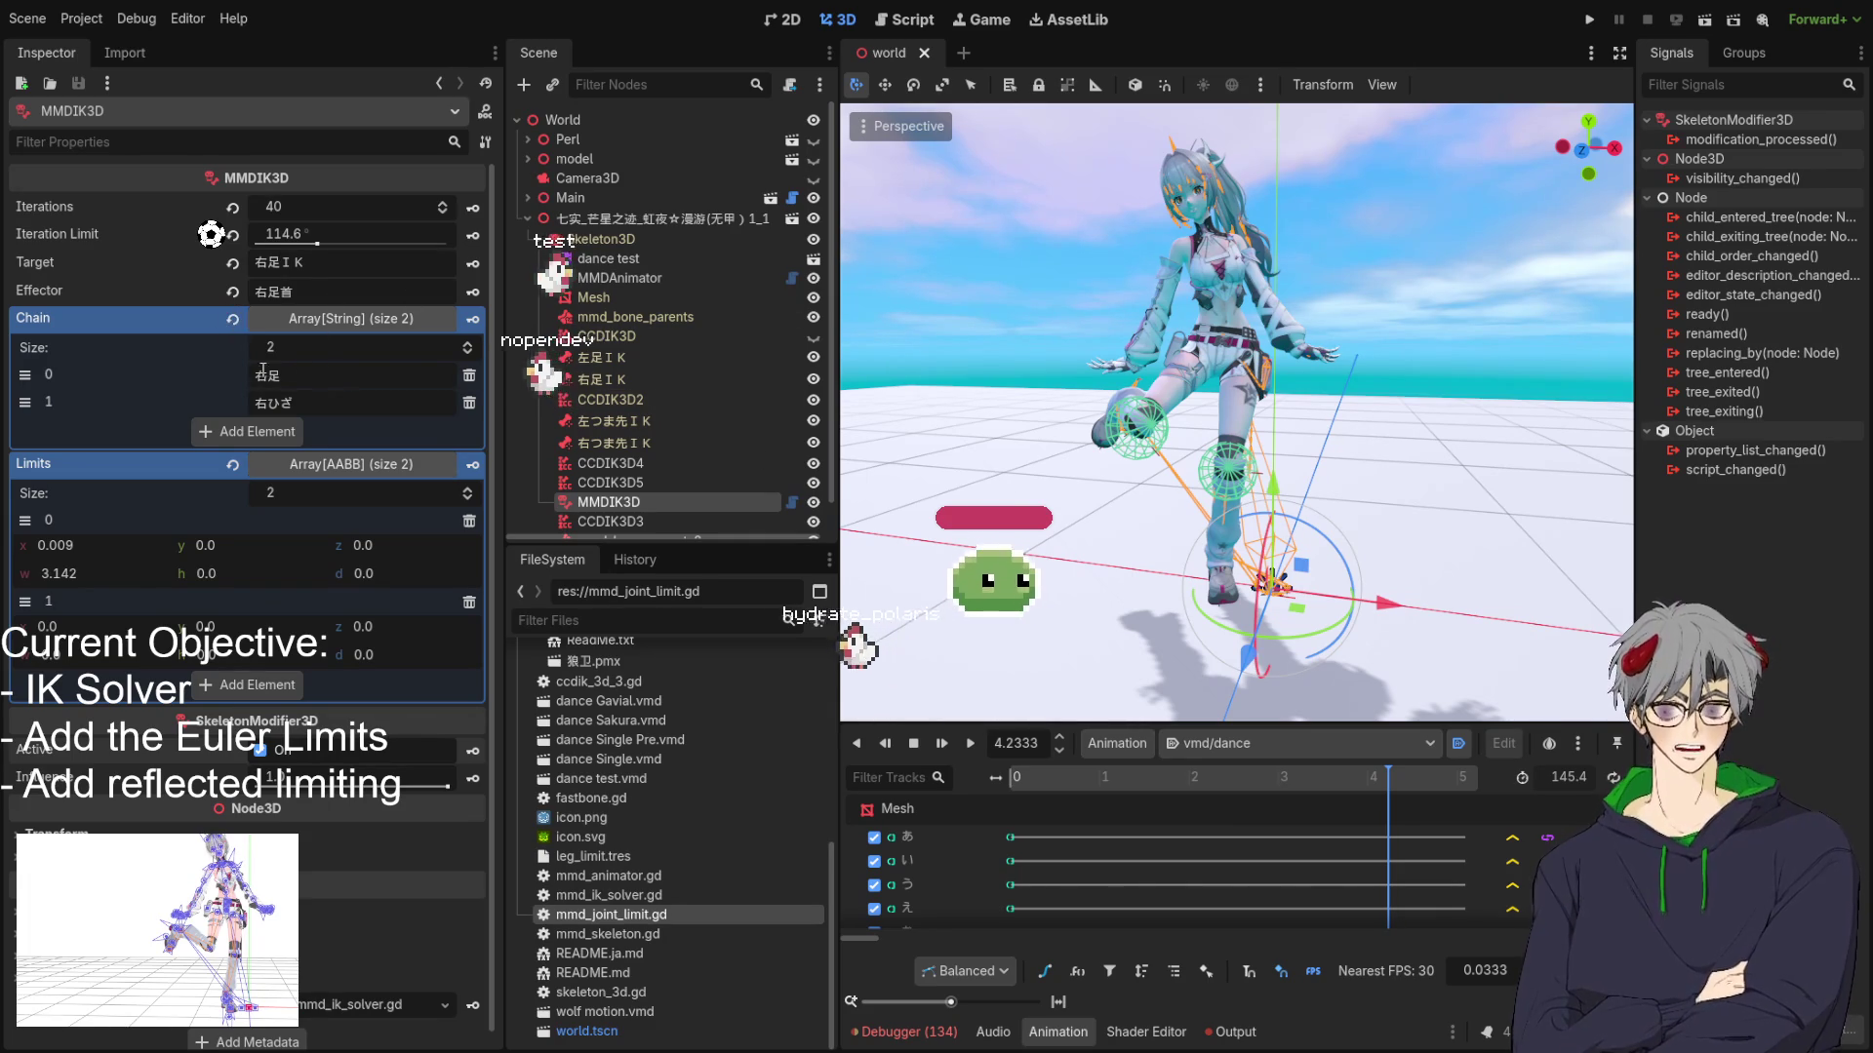
{"action": "mouse_move", "coordinate": [1171, 512]}
{"action": "left_mouse_down"}
{"action": "mouse_move", "coordinate": [1123, 501]}
{"action": "mouse_move", "coordinate": [1186, 565]}
{"action": "mouse_move", "coordinate": [1219, 516]}
{"action": "left_mouse_up"}
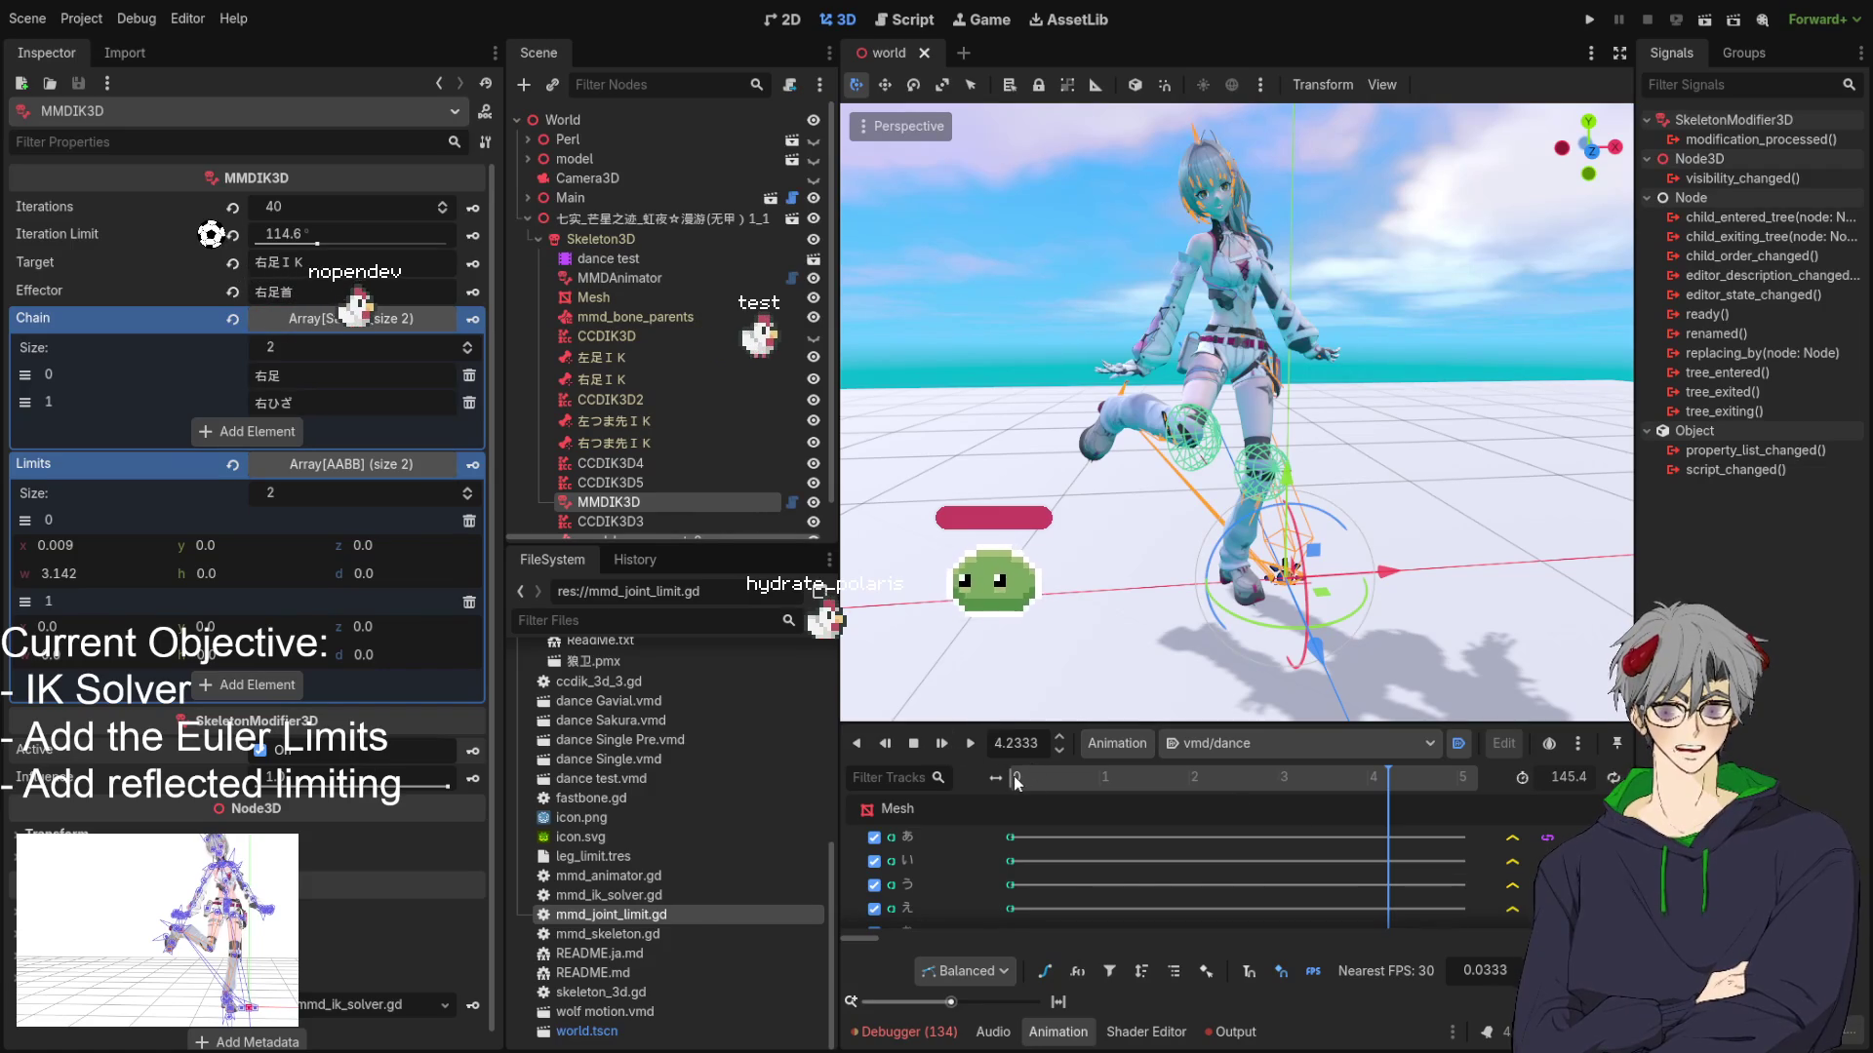
{"action": "left_click", "coordinate": [1118, 768]}
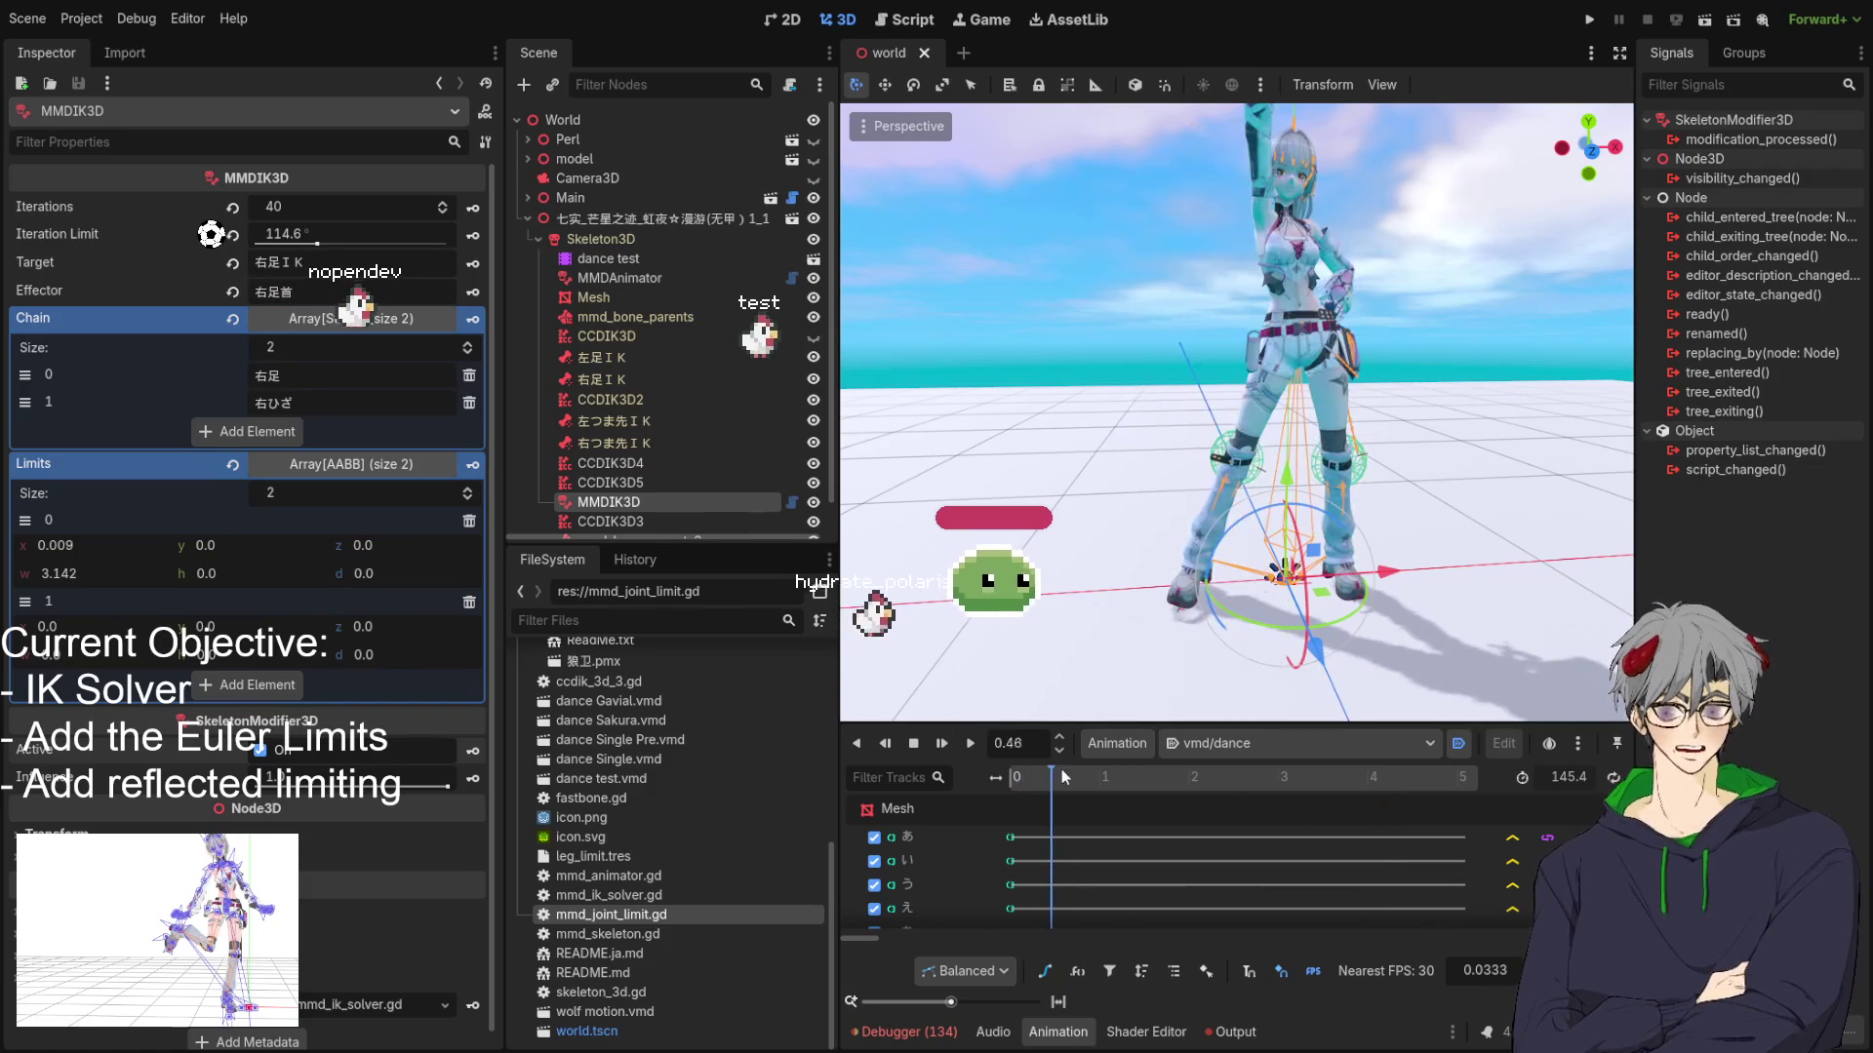
{"action": "left_click_drag", "start_coordinate": [1120, 764], "coordinate": [1436, 777]}
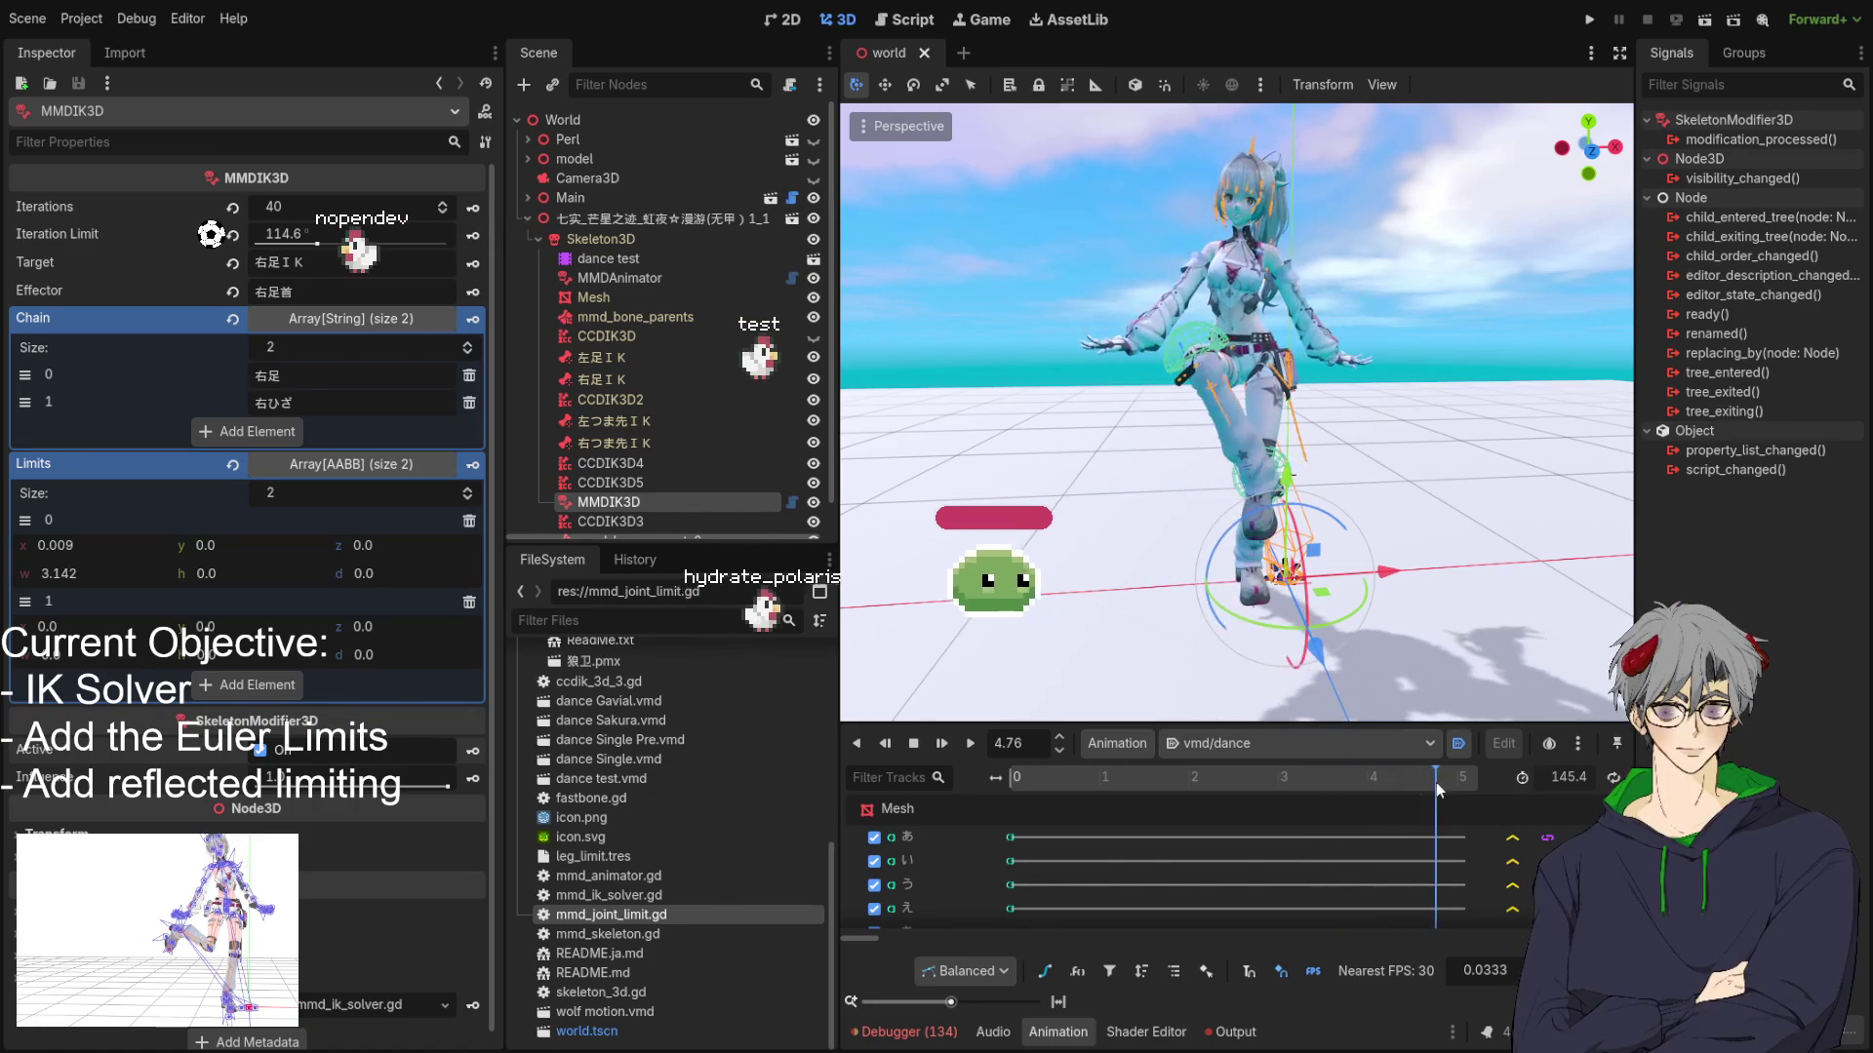
{"action": "left_click", "coordinate": [915, 744]}
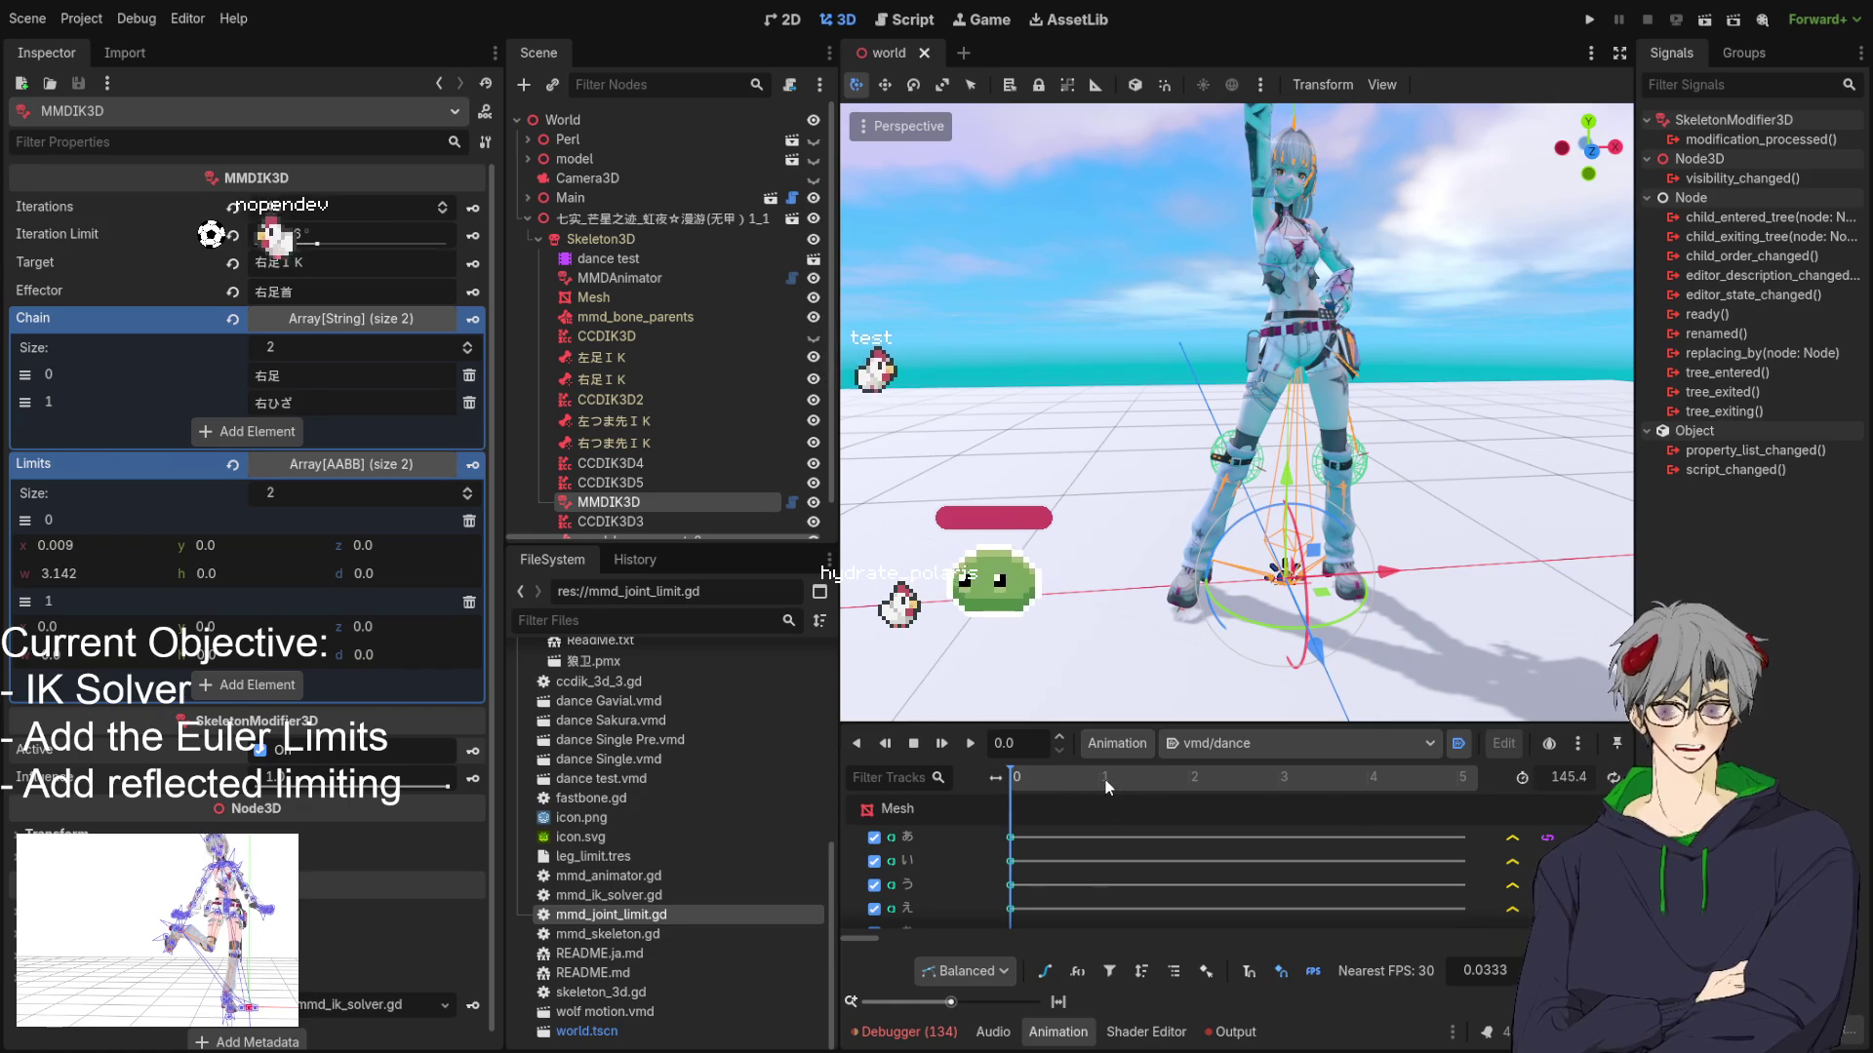
{"action": "left_click_drag", "start_coordinate": [1101, 778], "coordinate": [1413, 798]}
Play and stop the dance, then jump the animation to 4.22 (4.2333 s).
{"action": "left_click", "coordinate": [978, 744]}
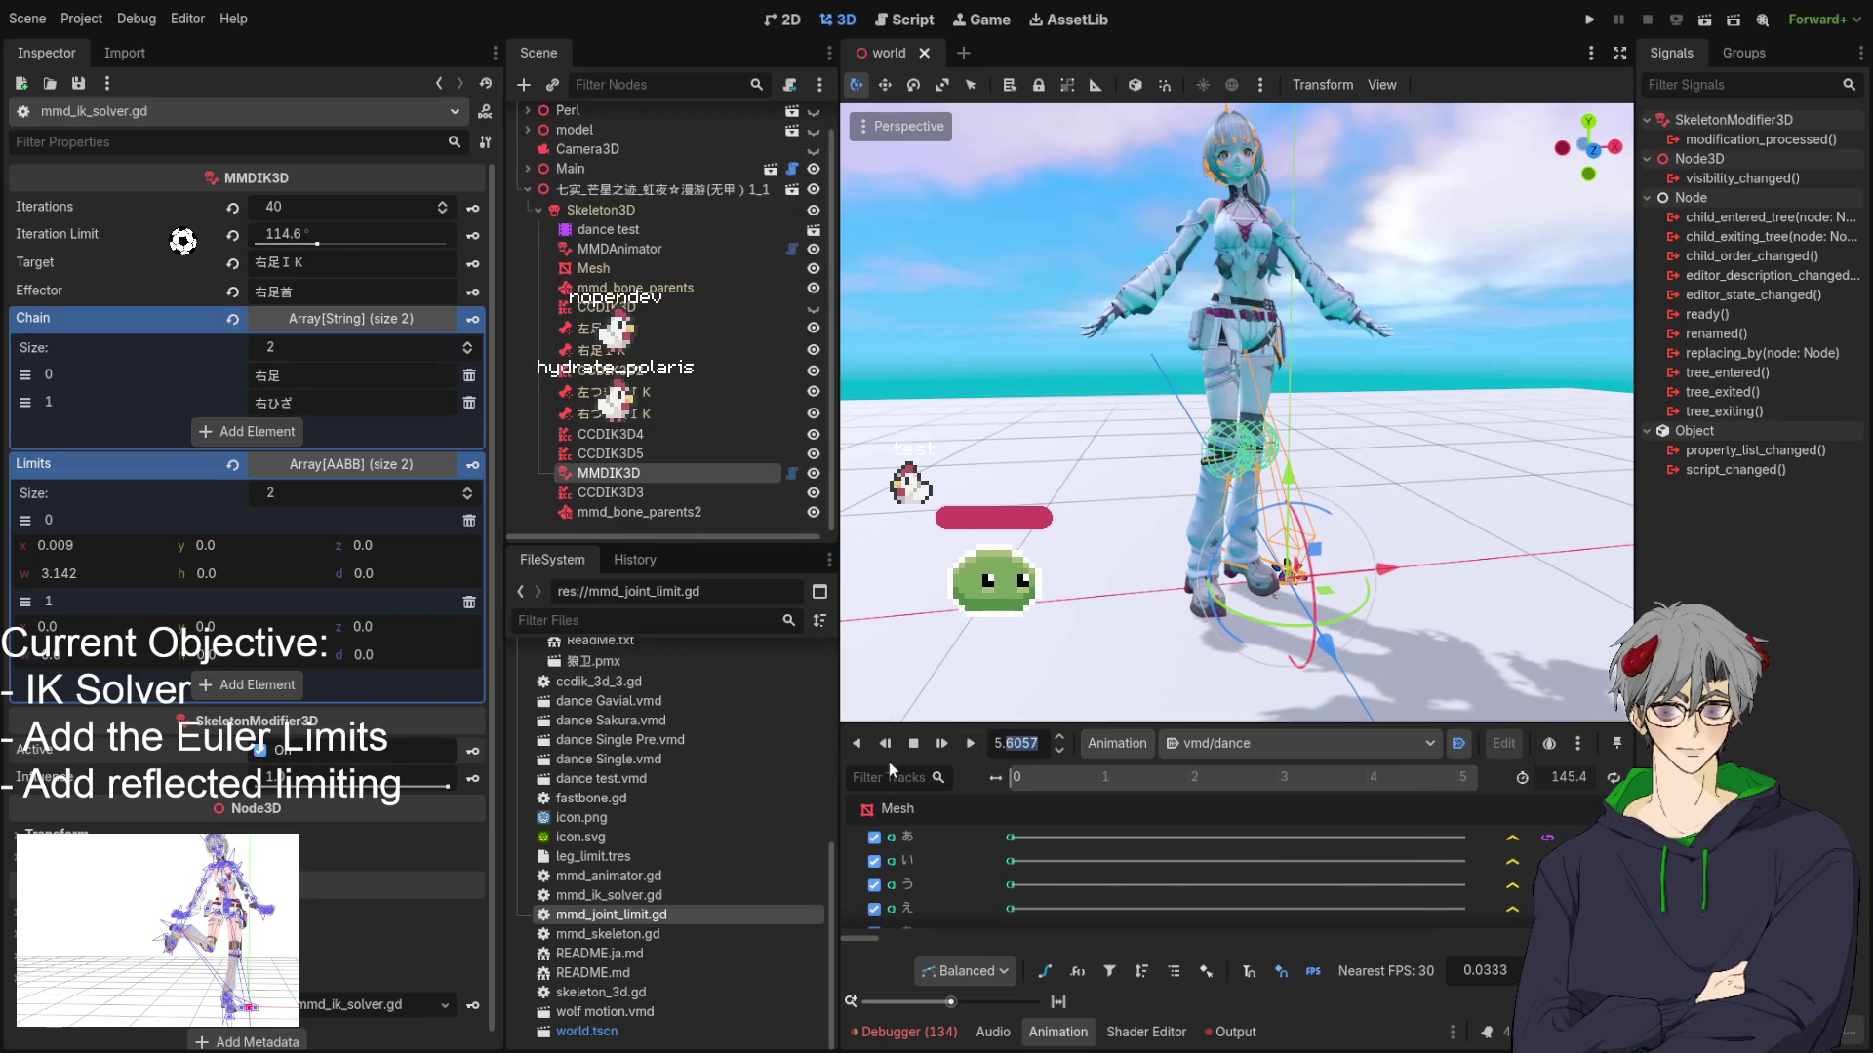
{"action": "left_click", "coordinate": [913, 744]}
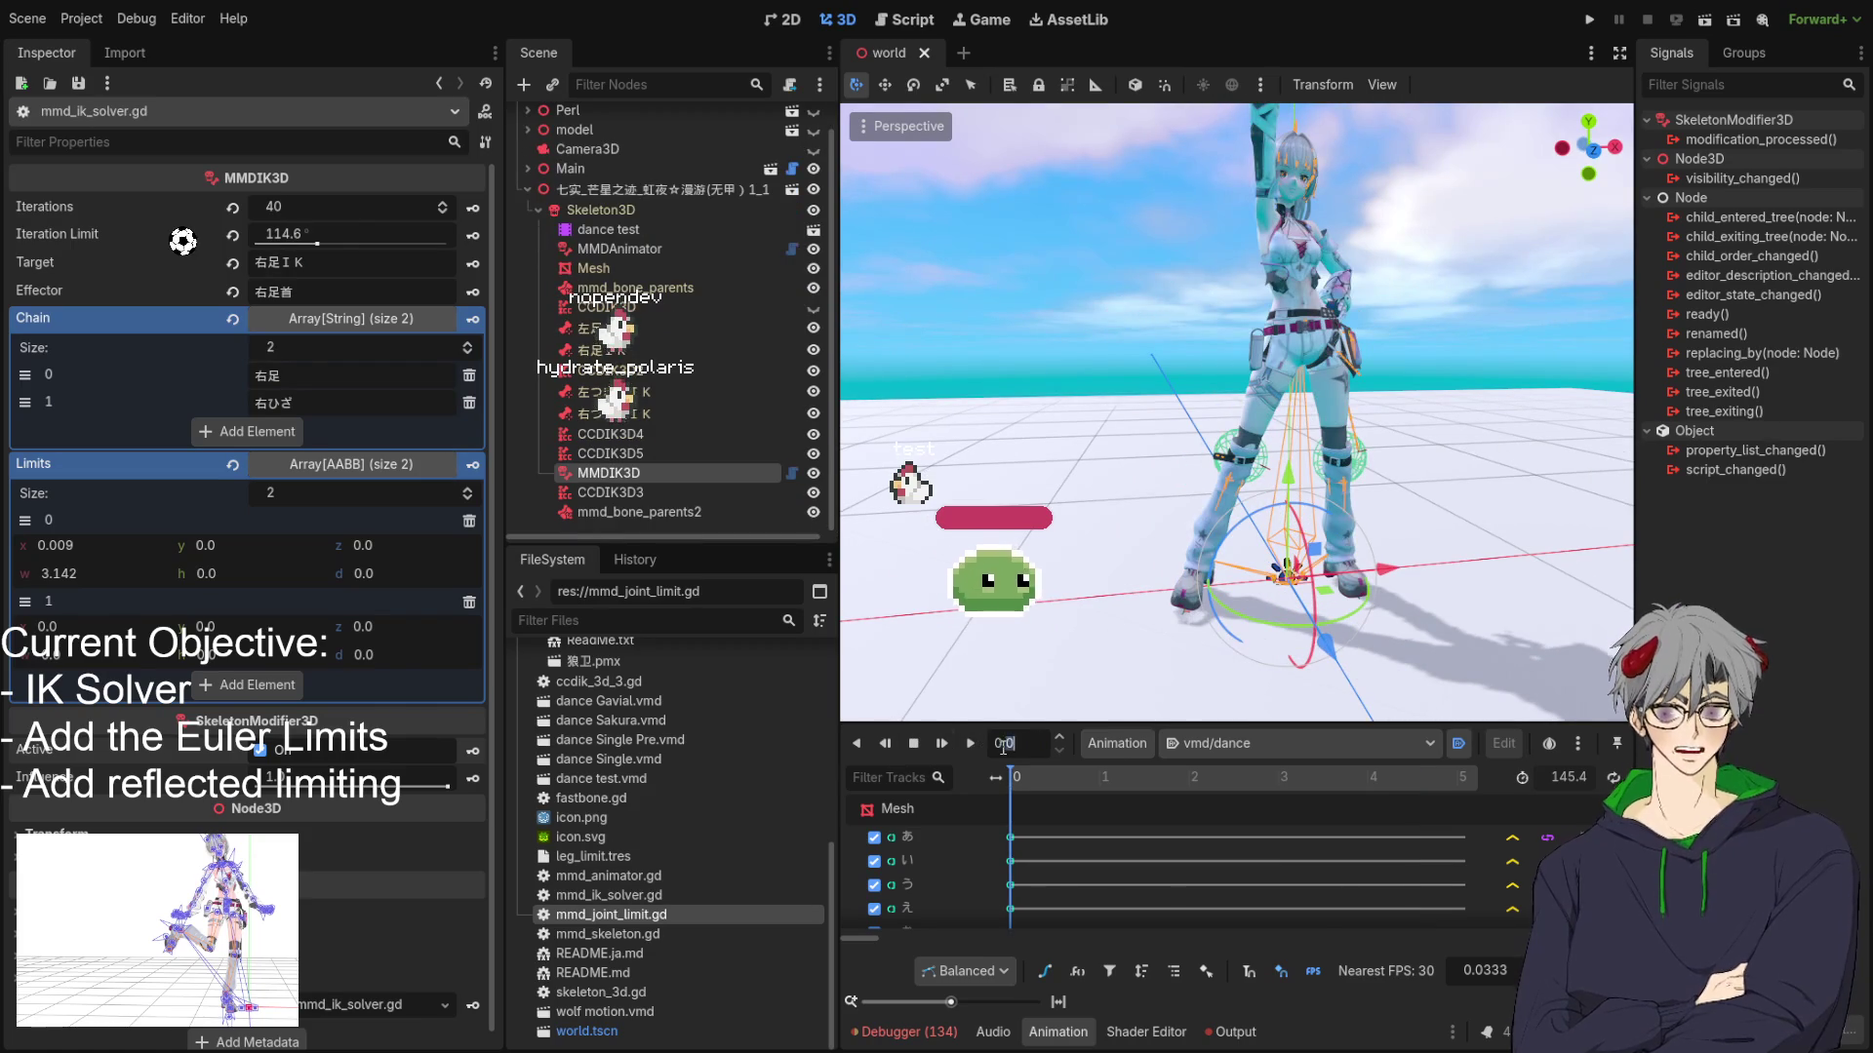
{"action": "type", "text": "4.22"}
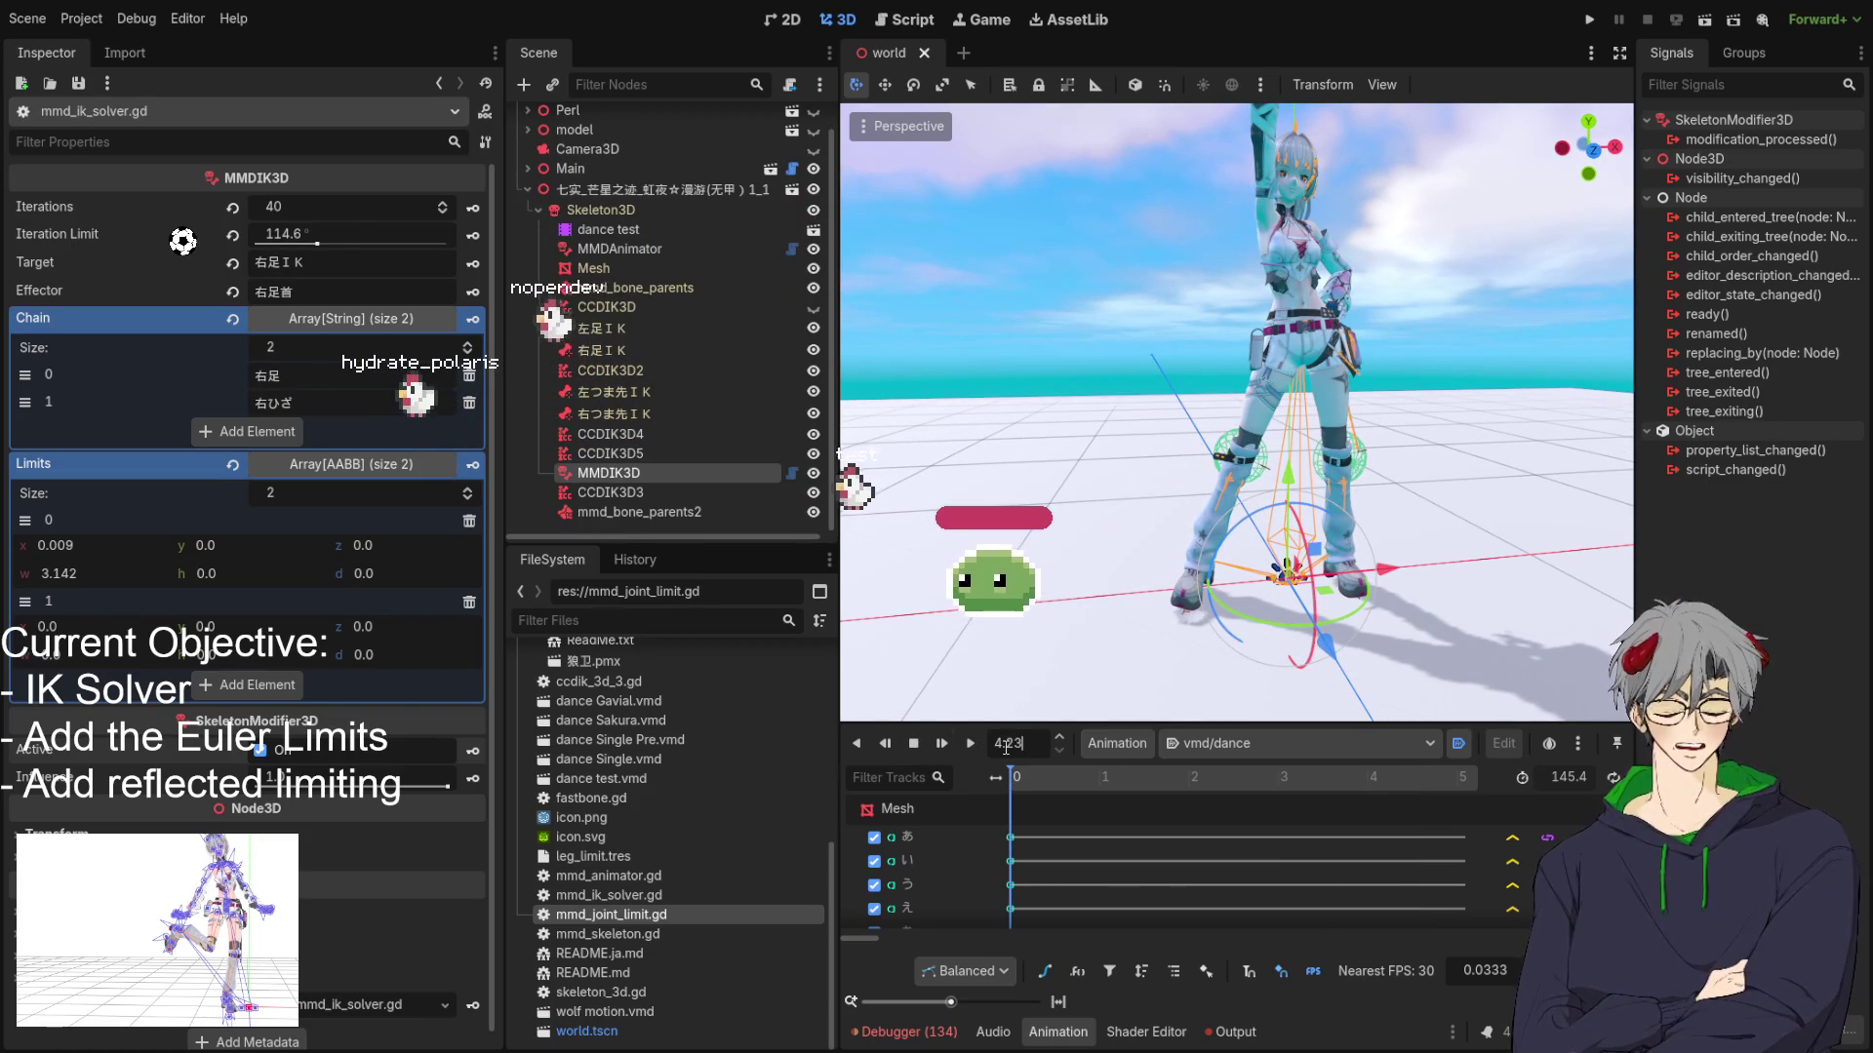
{"action": "key", "text": "Return"}
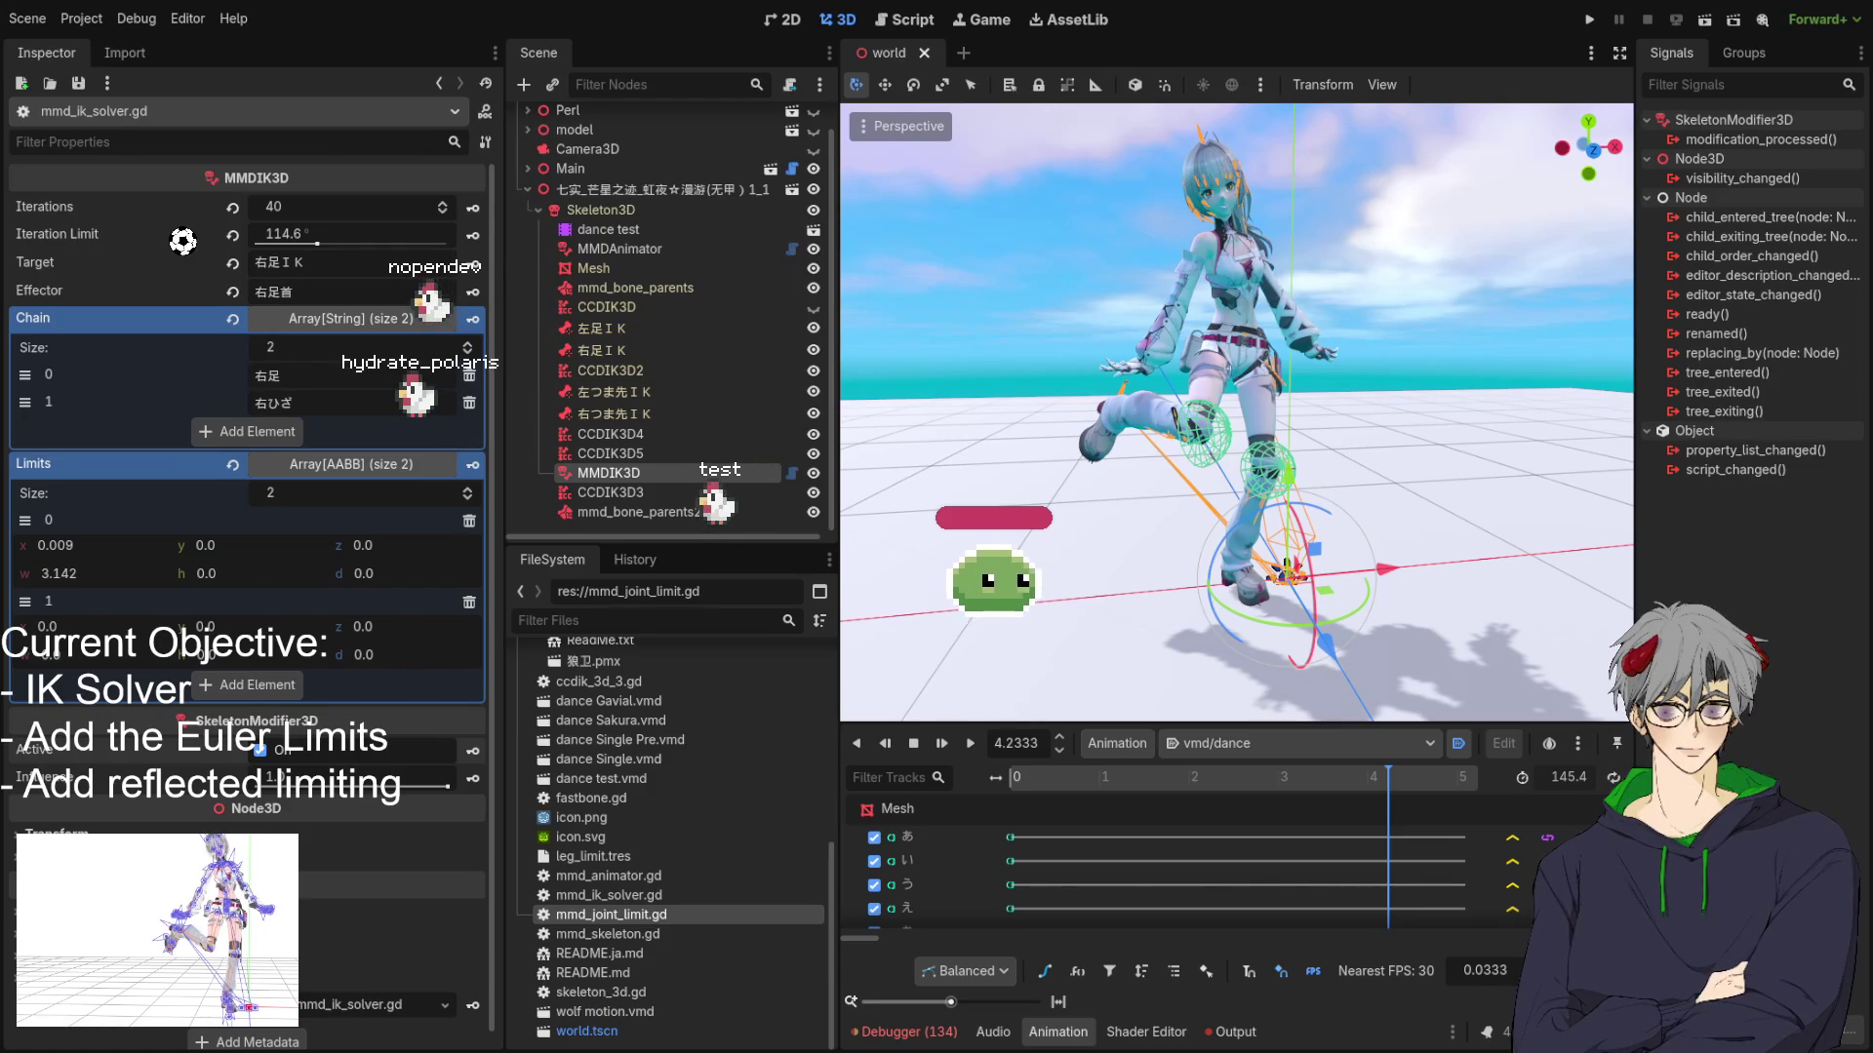
Orbit around the character to inspect the raised leg's IK from several sides.
{"action": "left_click_drag", "start_coordinate": [1199, 465], "coordinate": [1053, 468]}
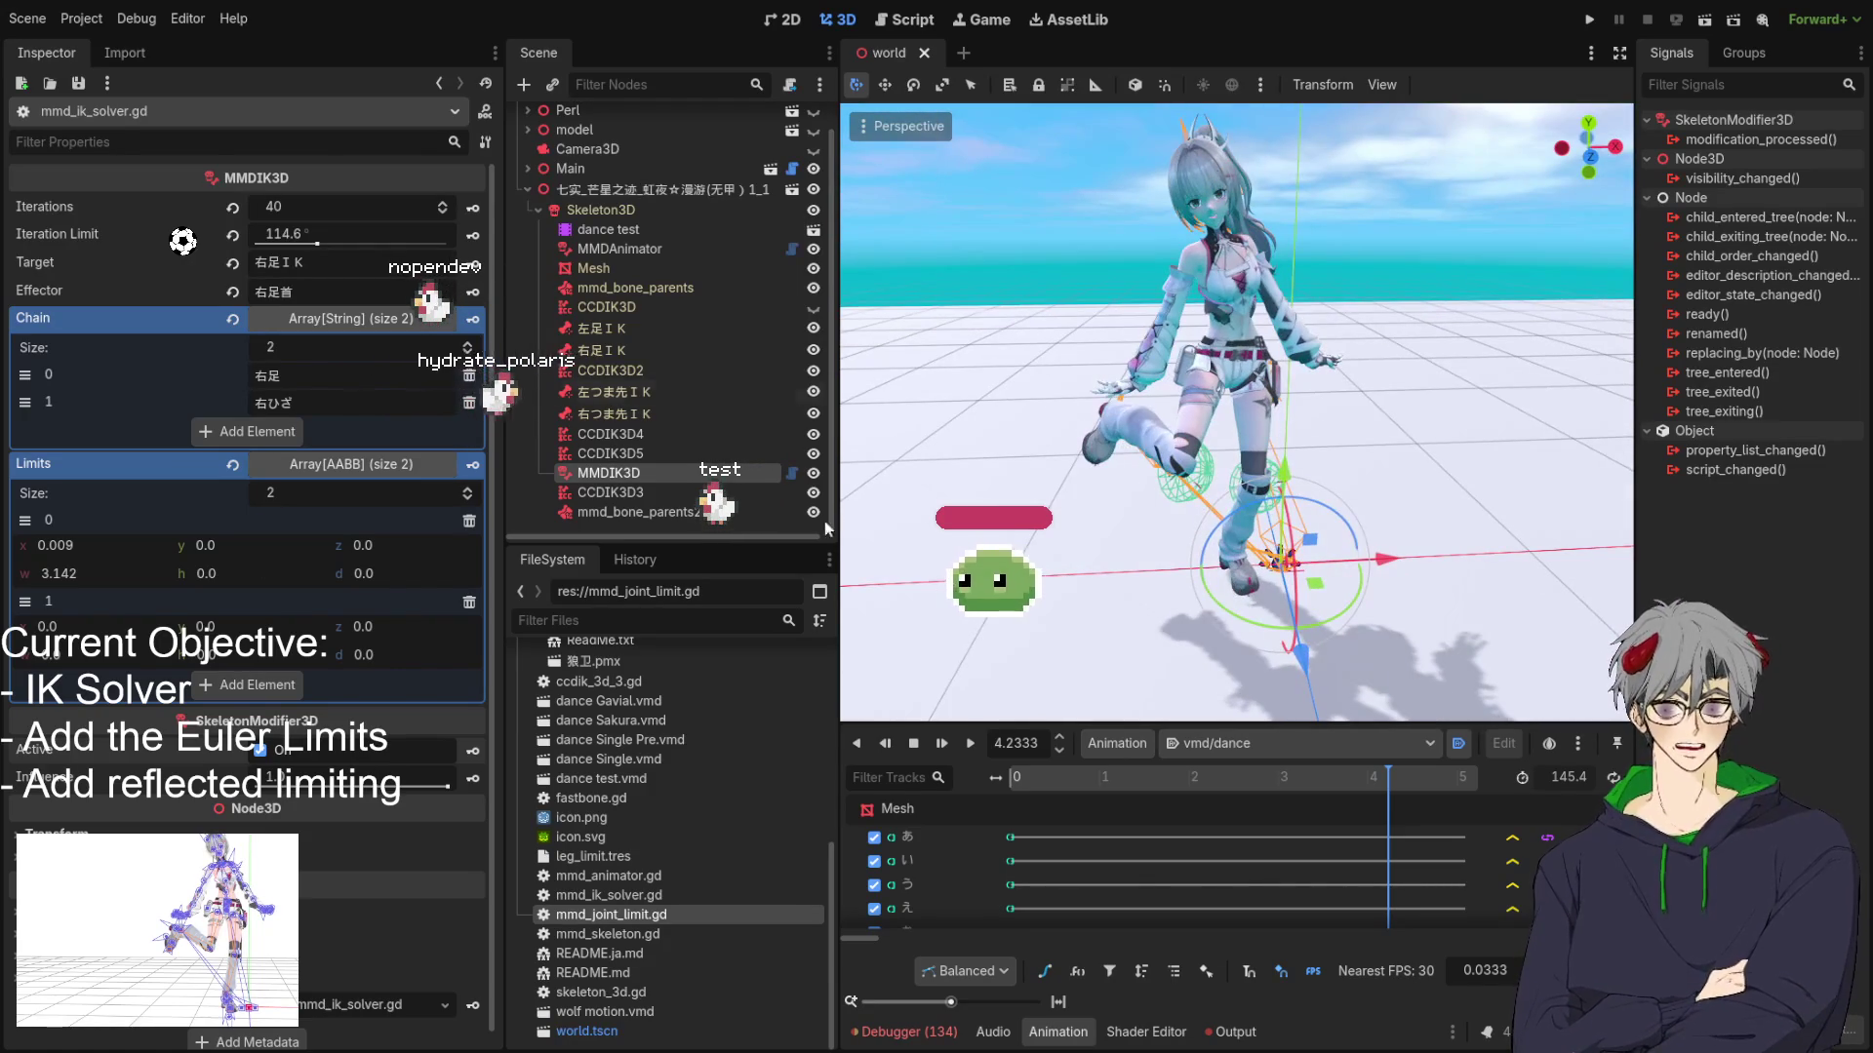
{"action": "mouse_move", "coordinate": [1199, 465]}
{"action": "left_mouse_down"}
{"action": "mouse_move", "coordinate": [1562, 498]}
{"action": "mouse_move", "coordinate": [886, 508]}
{"action": "mouse_move", "coordinate": [1163, 441]}
{"action": "left_mouse_up"}
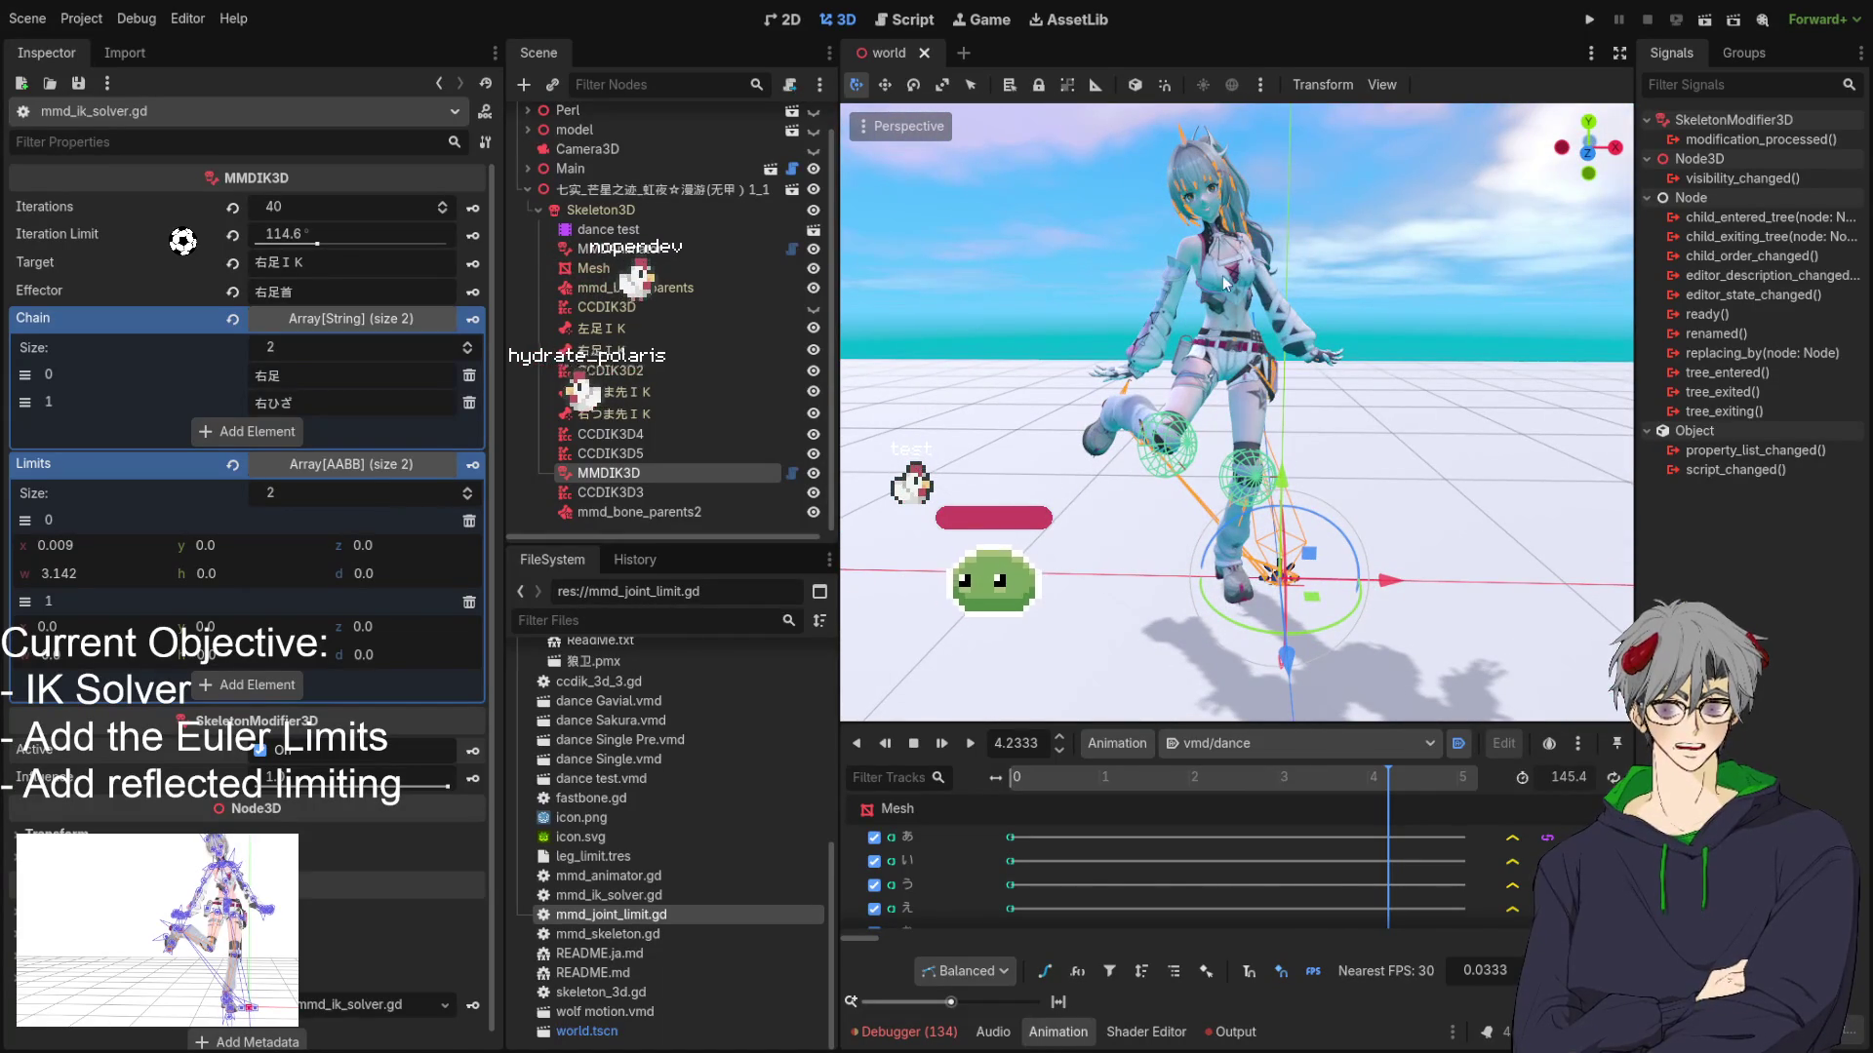
{"action": "mouse_move", "coordinate": [1221, 275]}
{"action": "left_mouse_down"}
{"action": "mouse_move", "coordinate": [1366, 437]}
{"action": "mouse_move", "coordinate": [1049, 415]}
{"action": "mouse_move", "coordinate": [1144, 436]}
{"action": "left_mouse_up"}
{"action": "left_click_drag", "start_coordinate": [959, 407], "coordinate": [1242, 392]}
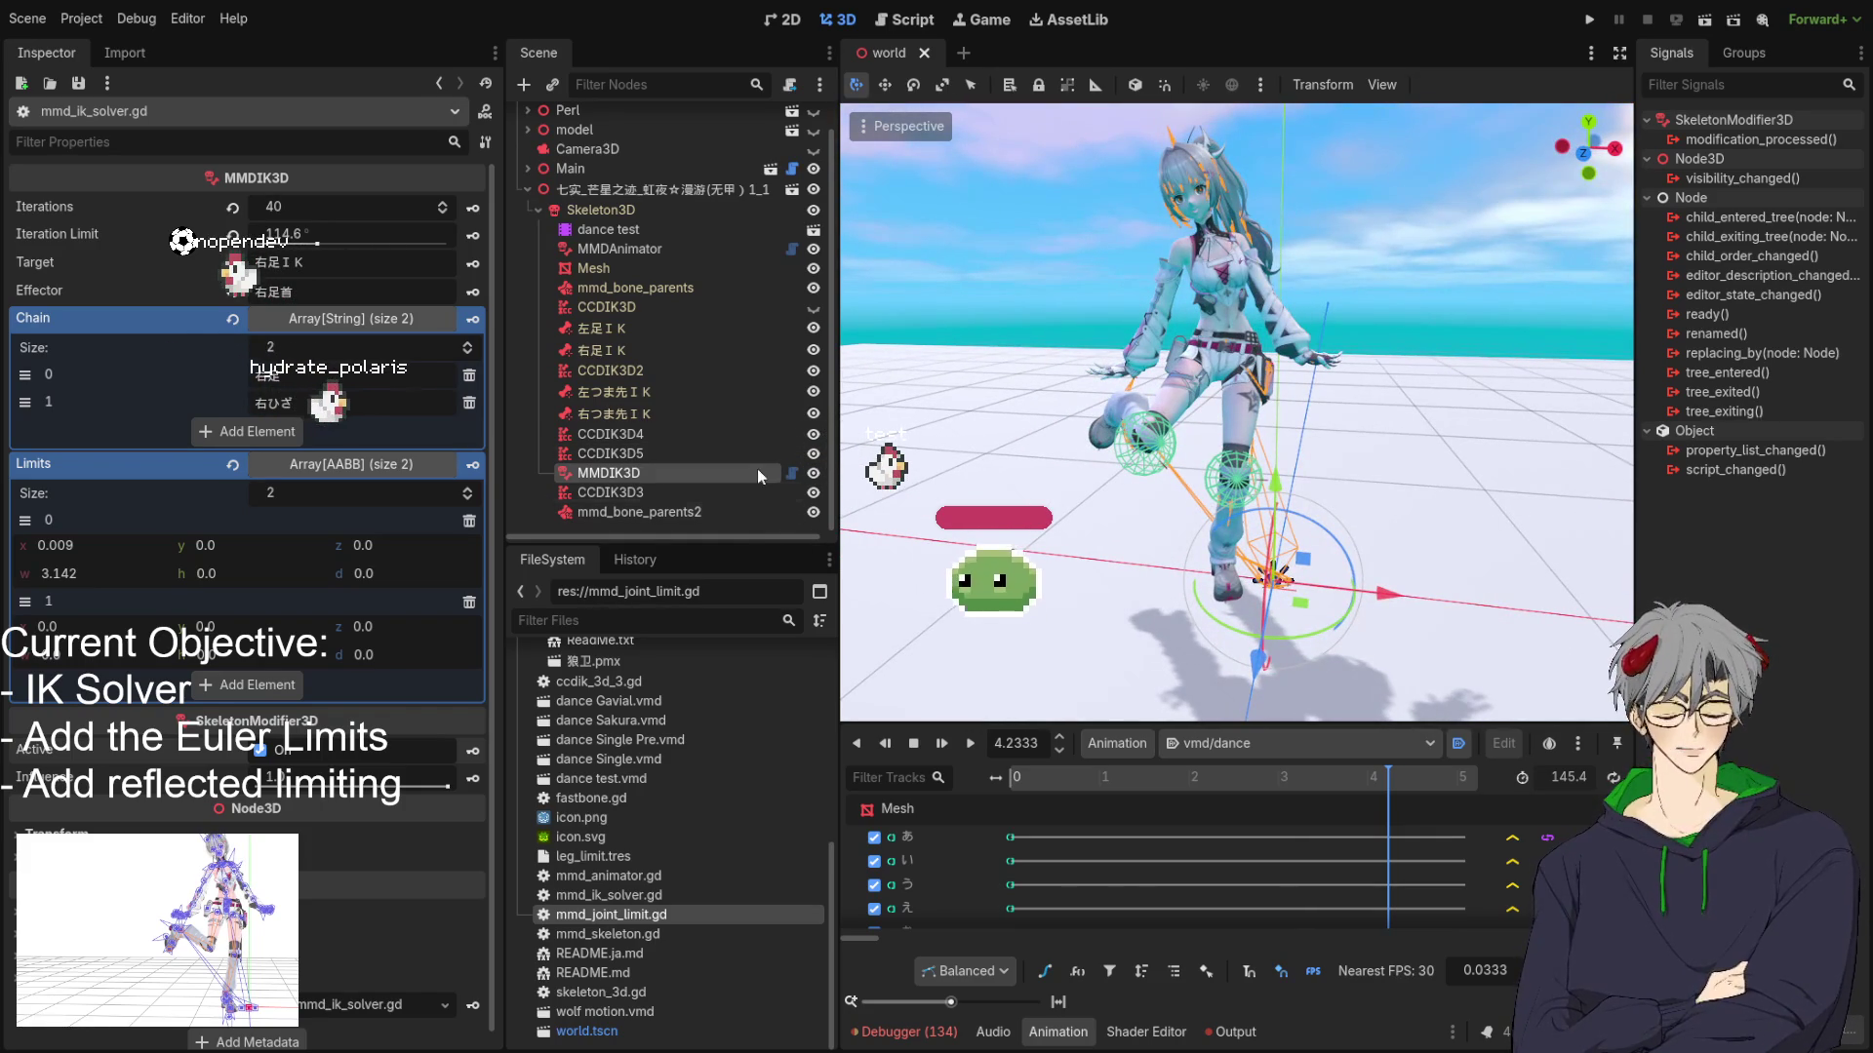
Show mmd_ik_solver.gd at the Quaternion.from_euler line, then select CCDIK3D3 to view its IK settings.
{"action": "left_click", "coordinate": [792, 473]}
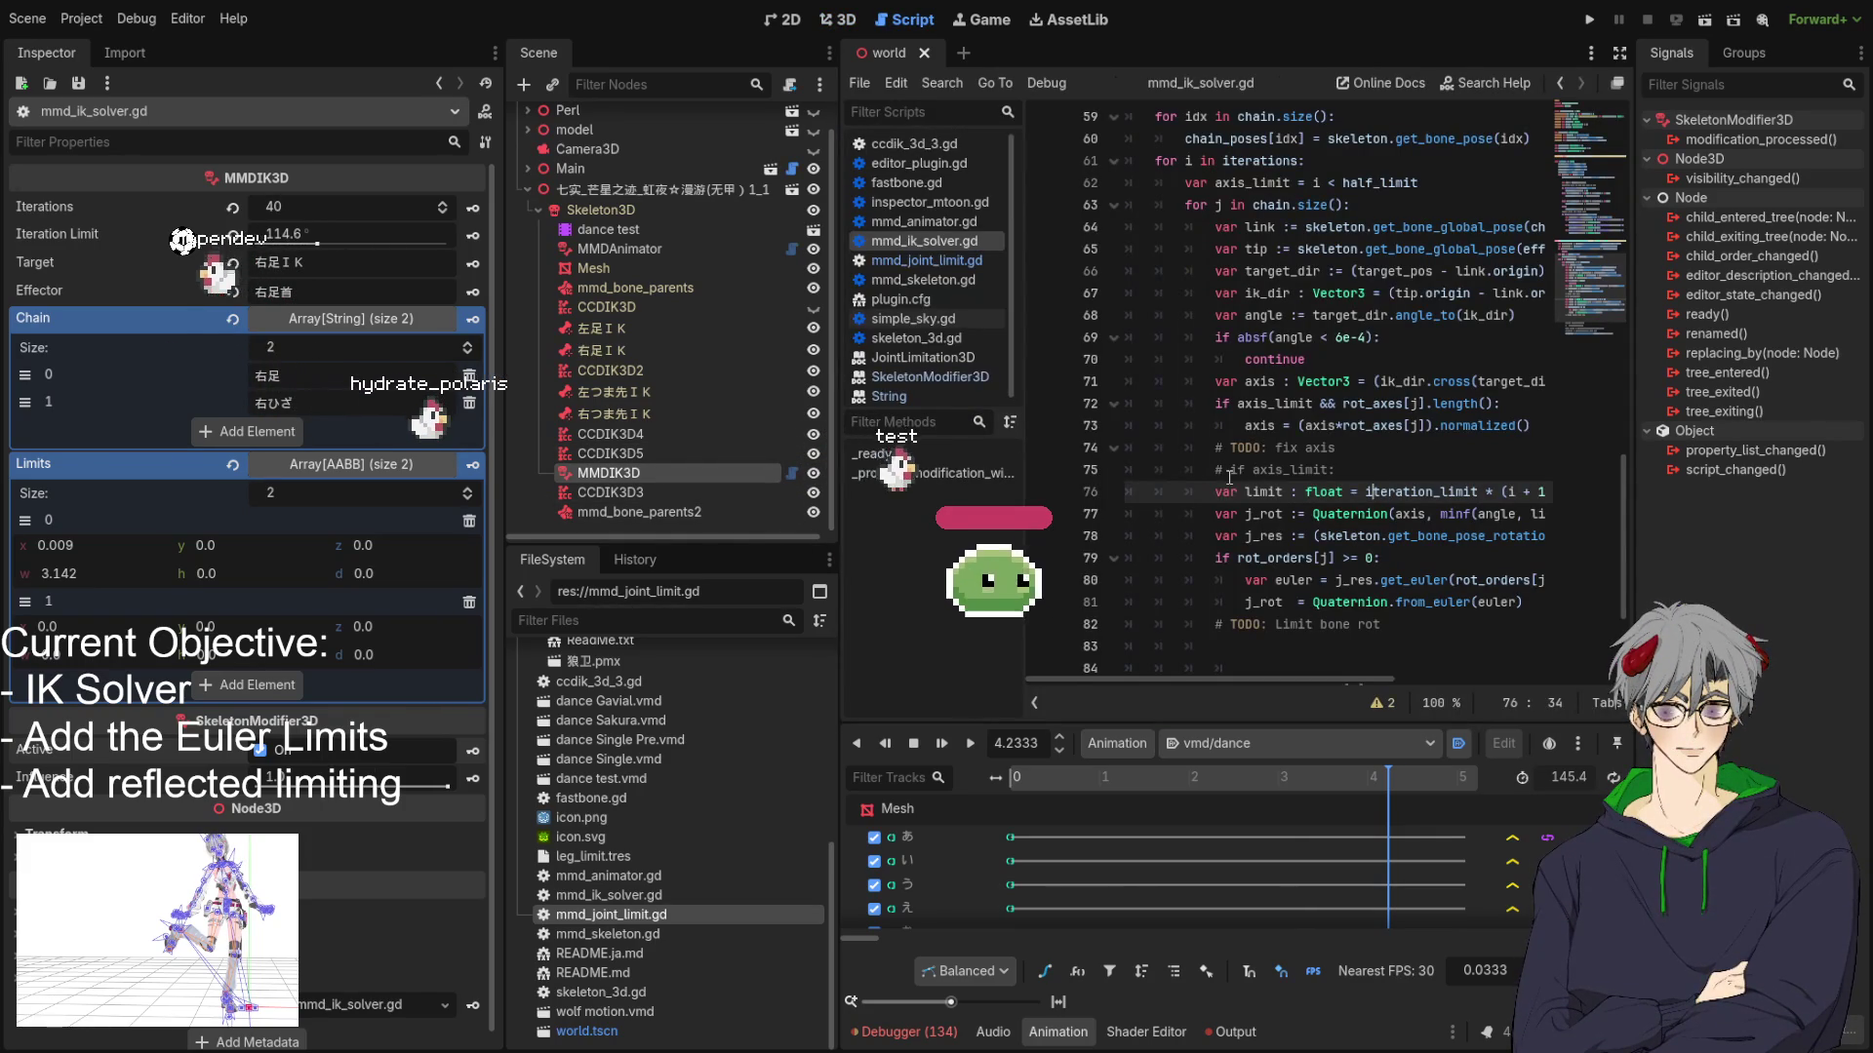
{"action": "scroll", "coordinate": [1231, 477], "scroll_direction": "down", "scroll_amount": 2}
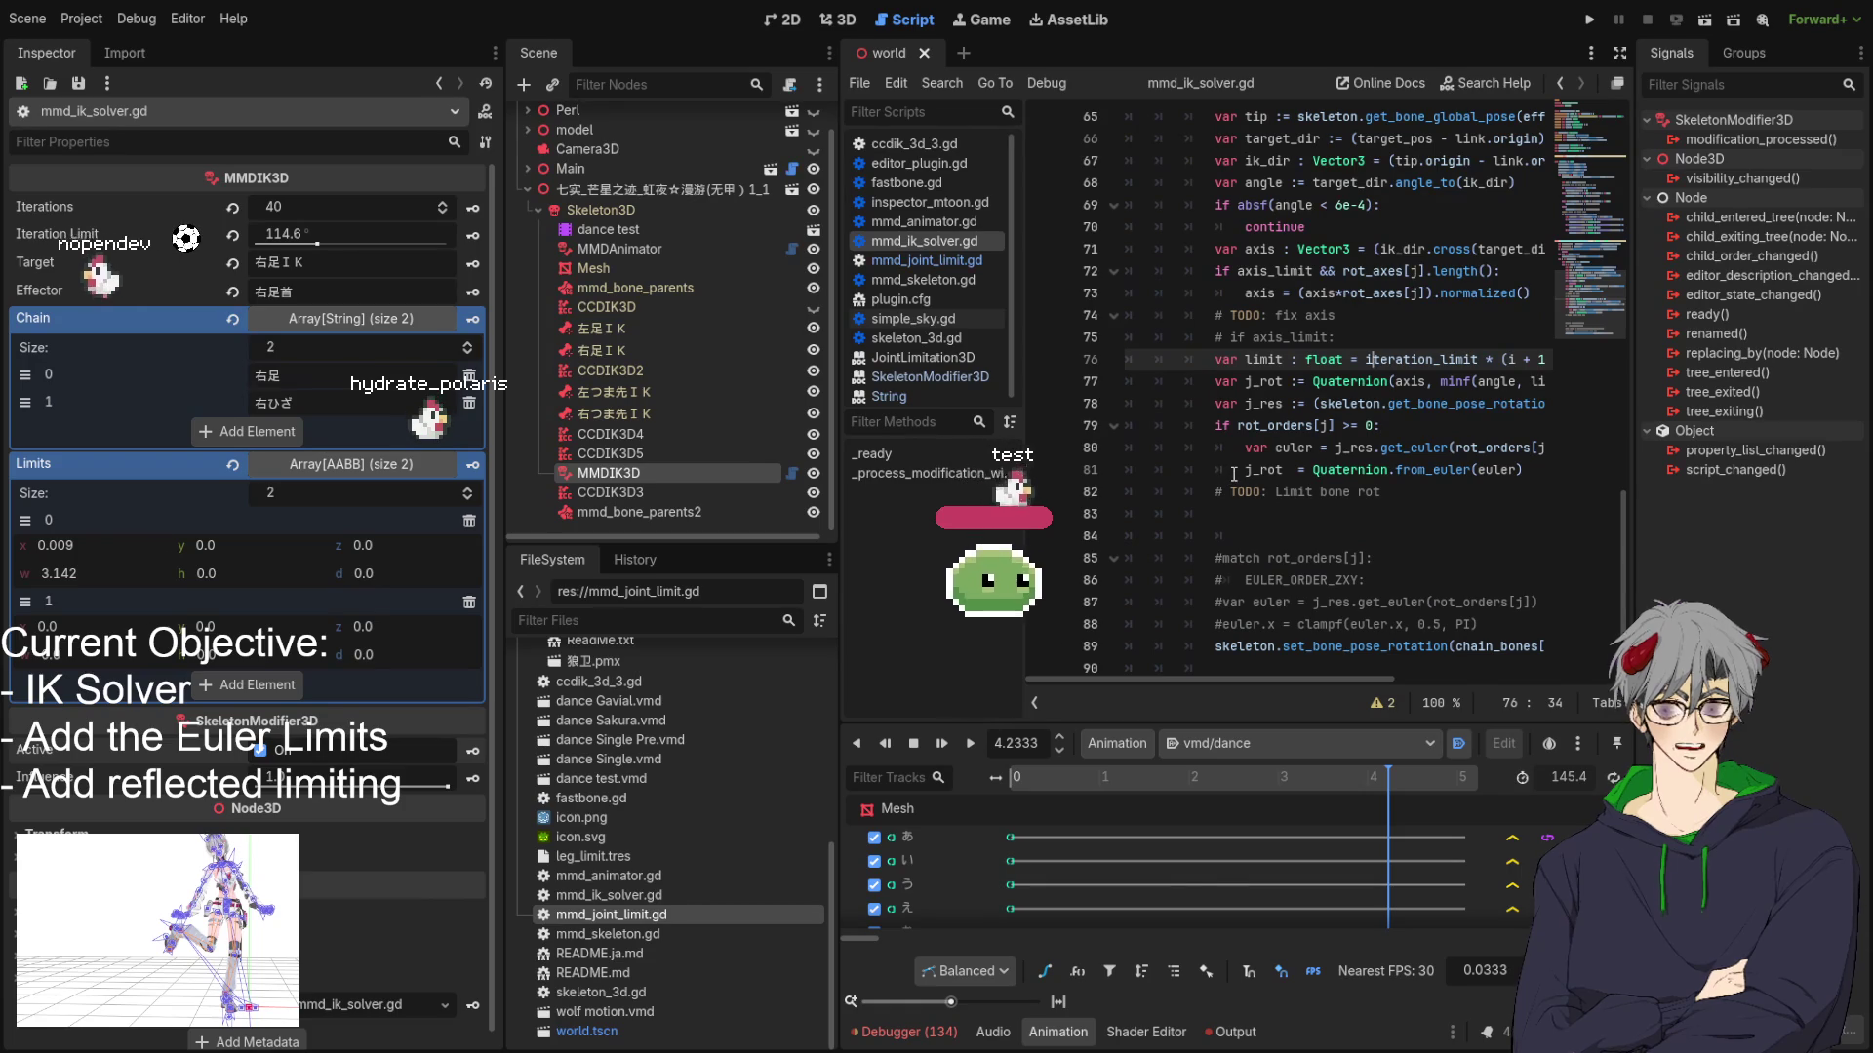
{"action": "left_click", "coordinate": [1524, 469]}
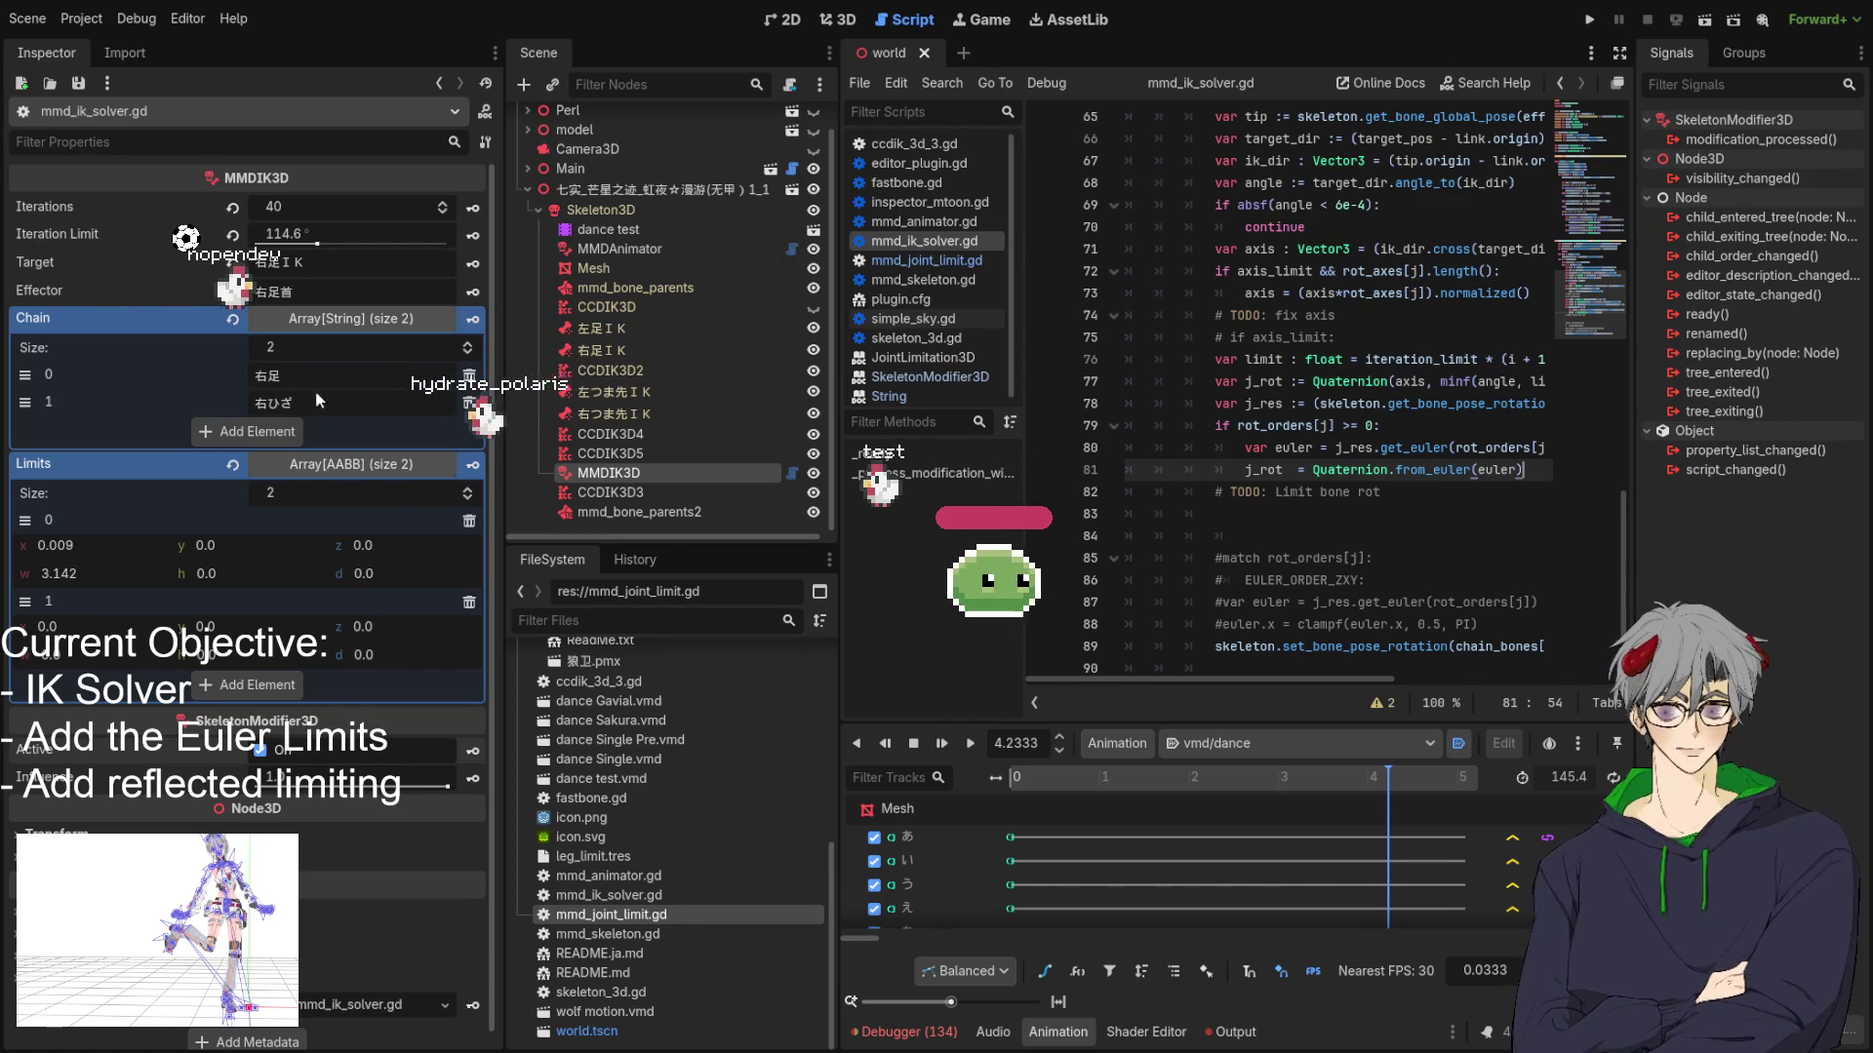
{"action": "left_click", "coordinate": [618, 492]}
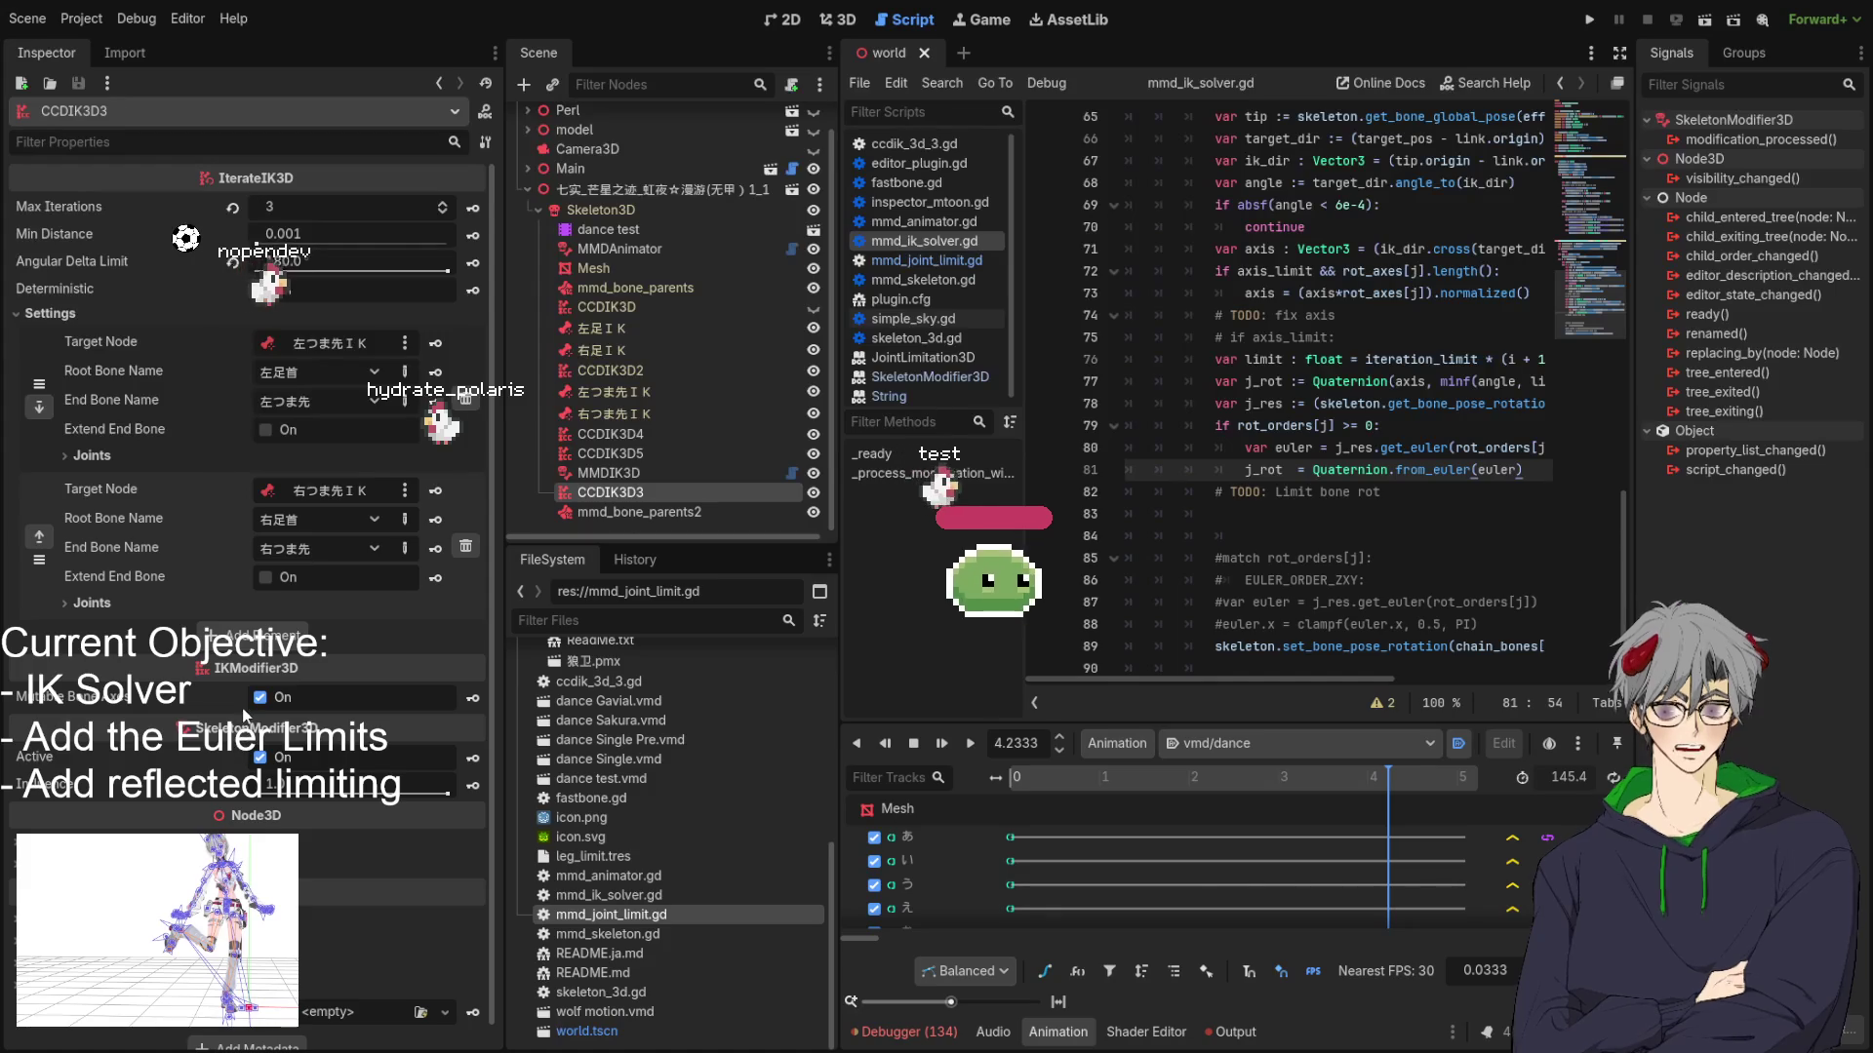
Compare the joint limitations of CCDIK3D4, CCDIK3D5 and CCDIK3D3, expanding and collapsing their joint lists.
{"action": "left_click", "coordinate": [638, 437]}
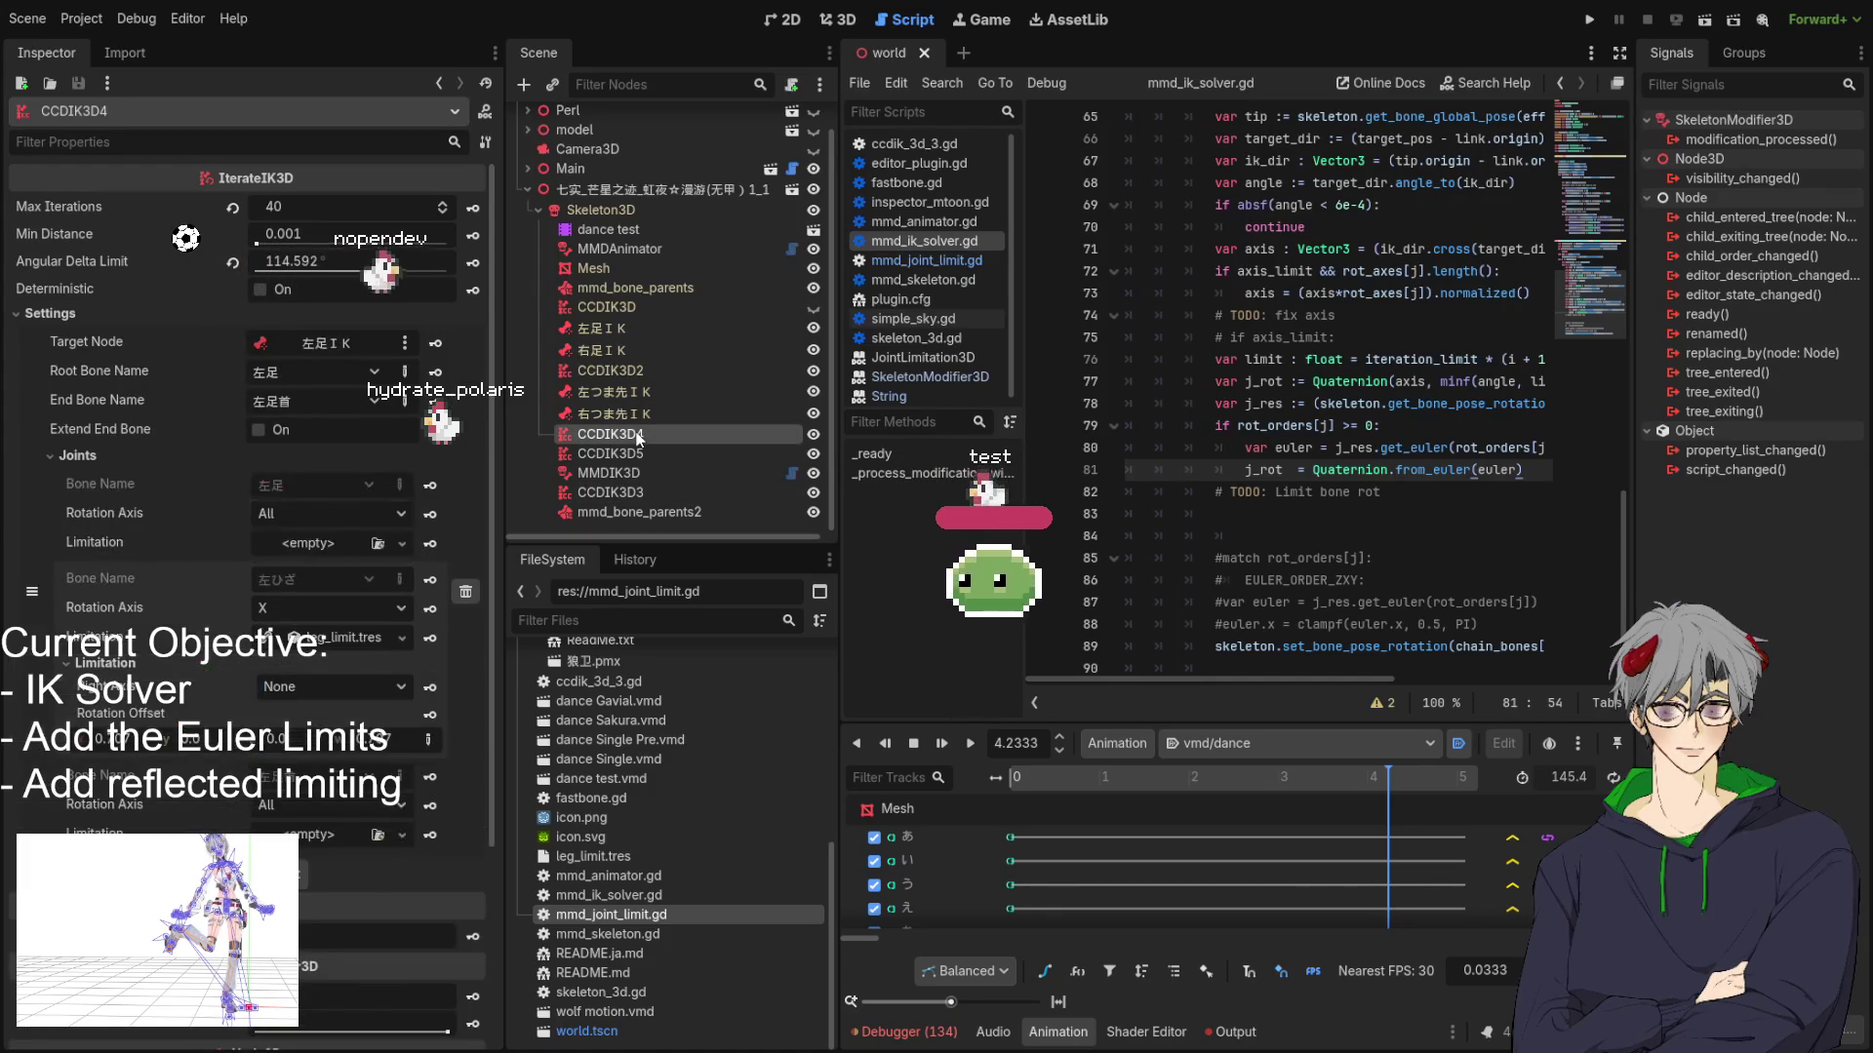
{"action": "scroll", "coordinate": [153, 662], "scroll_direction": "down", "scroll_amount": 3}
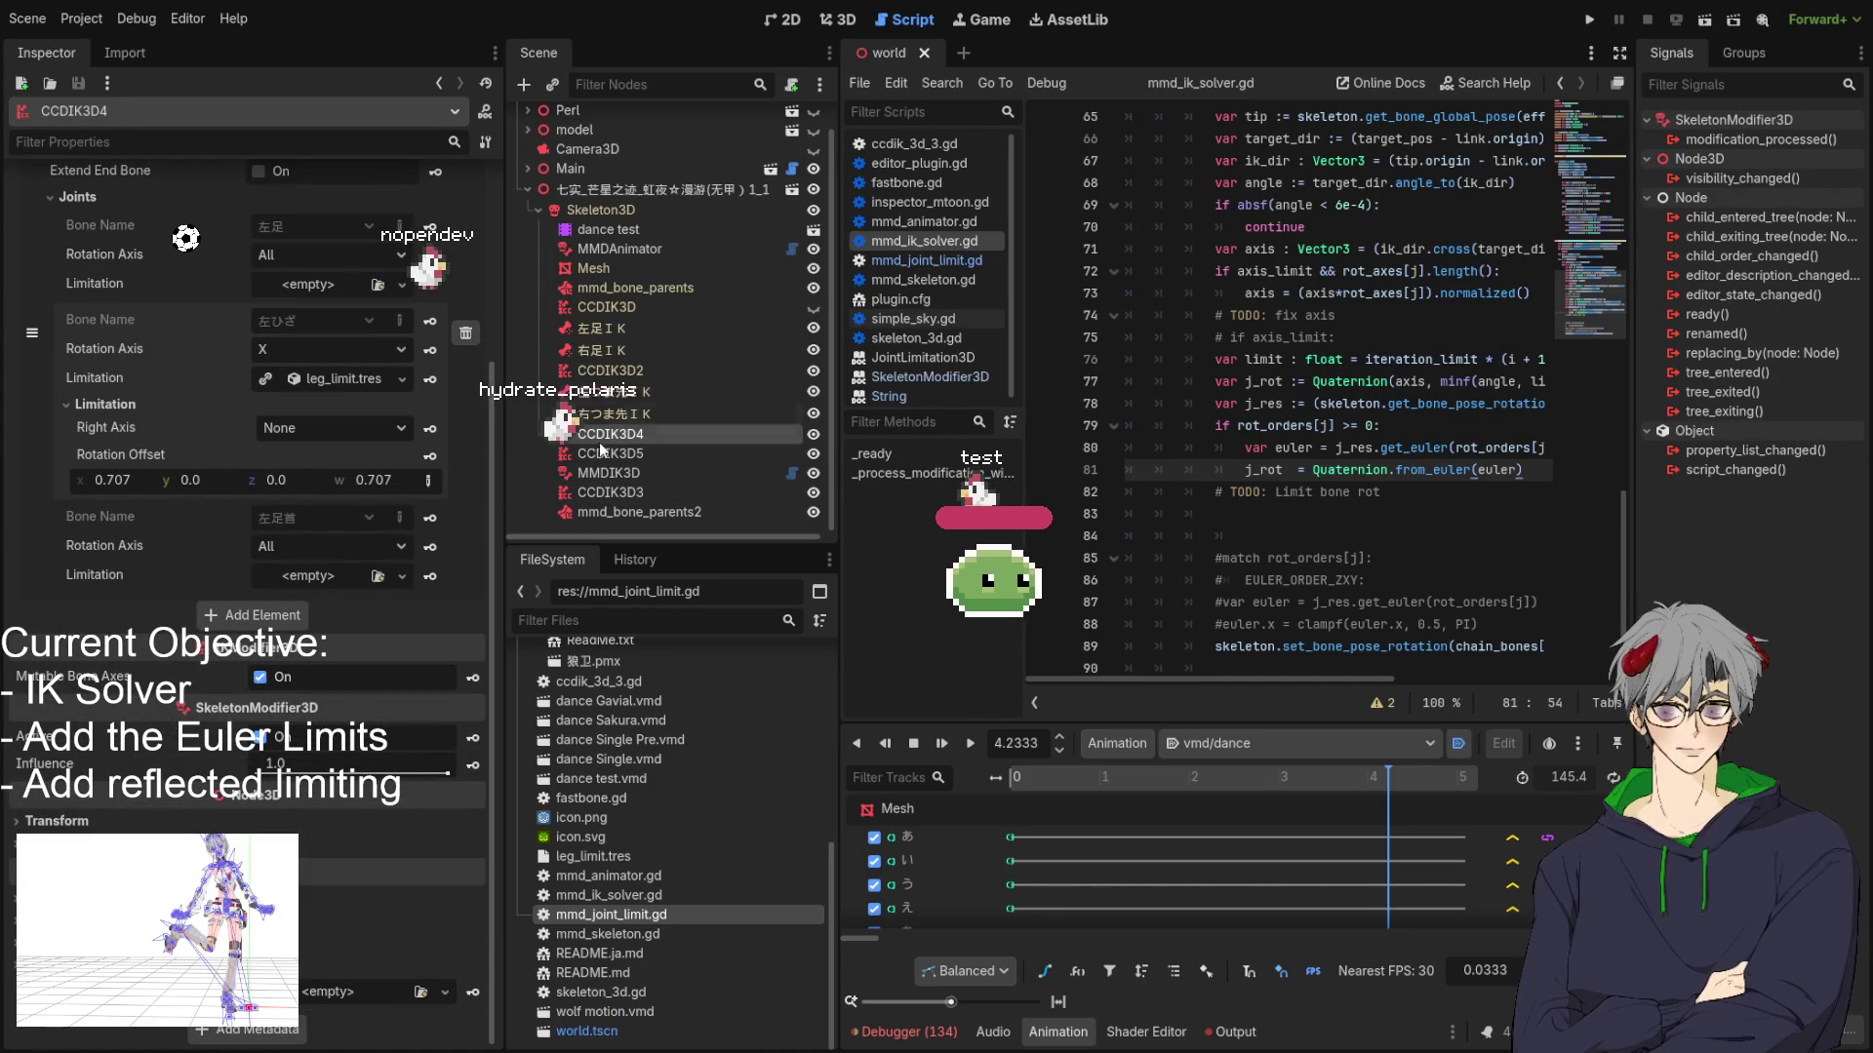
{"action": "scroll", "coordinate": [236, 418], "scroll_direction": "up", "scroll_amount": 3}
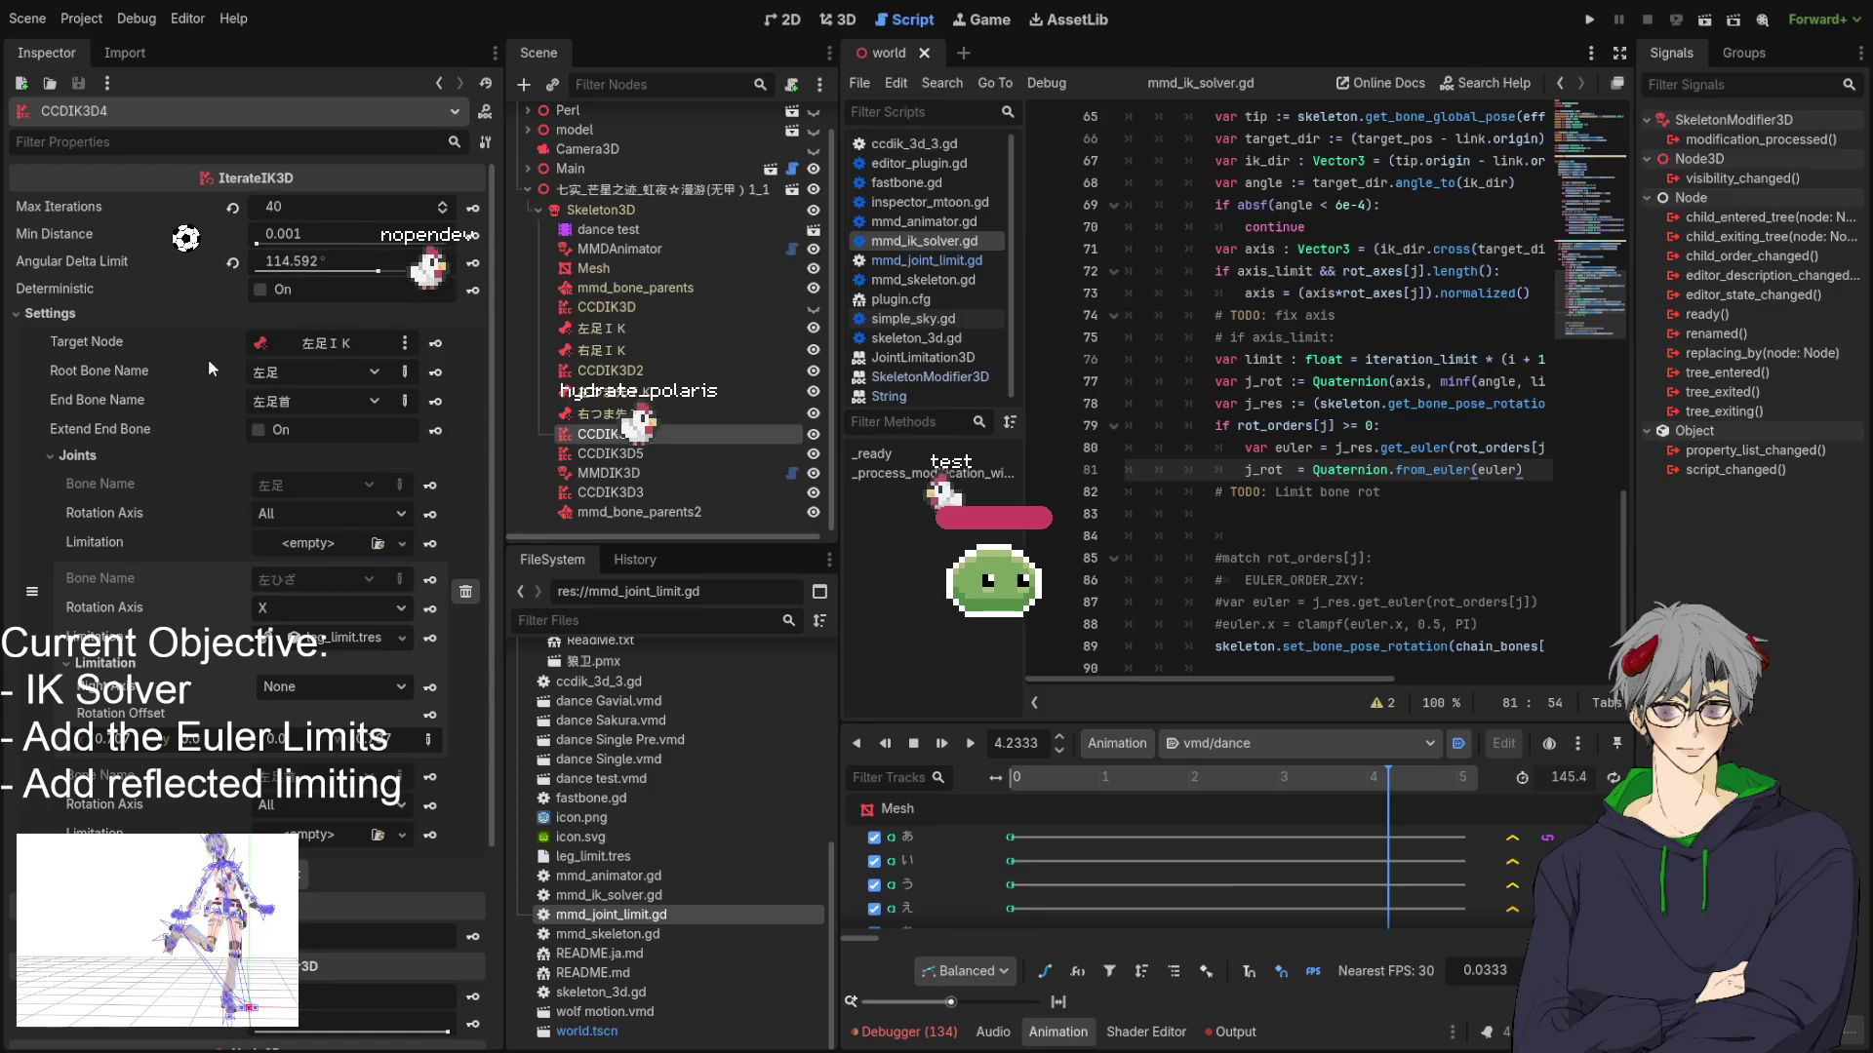
{"action": "left_click", "coordinate": [77, 456]}
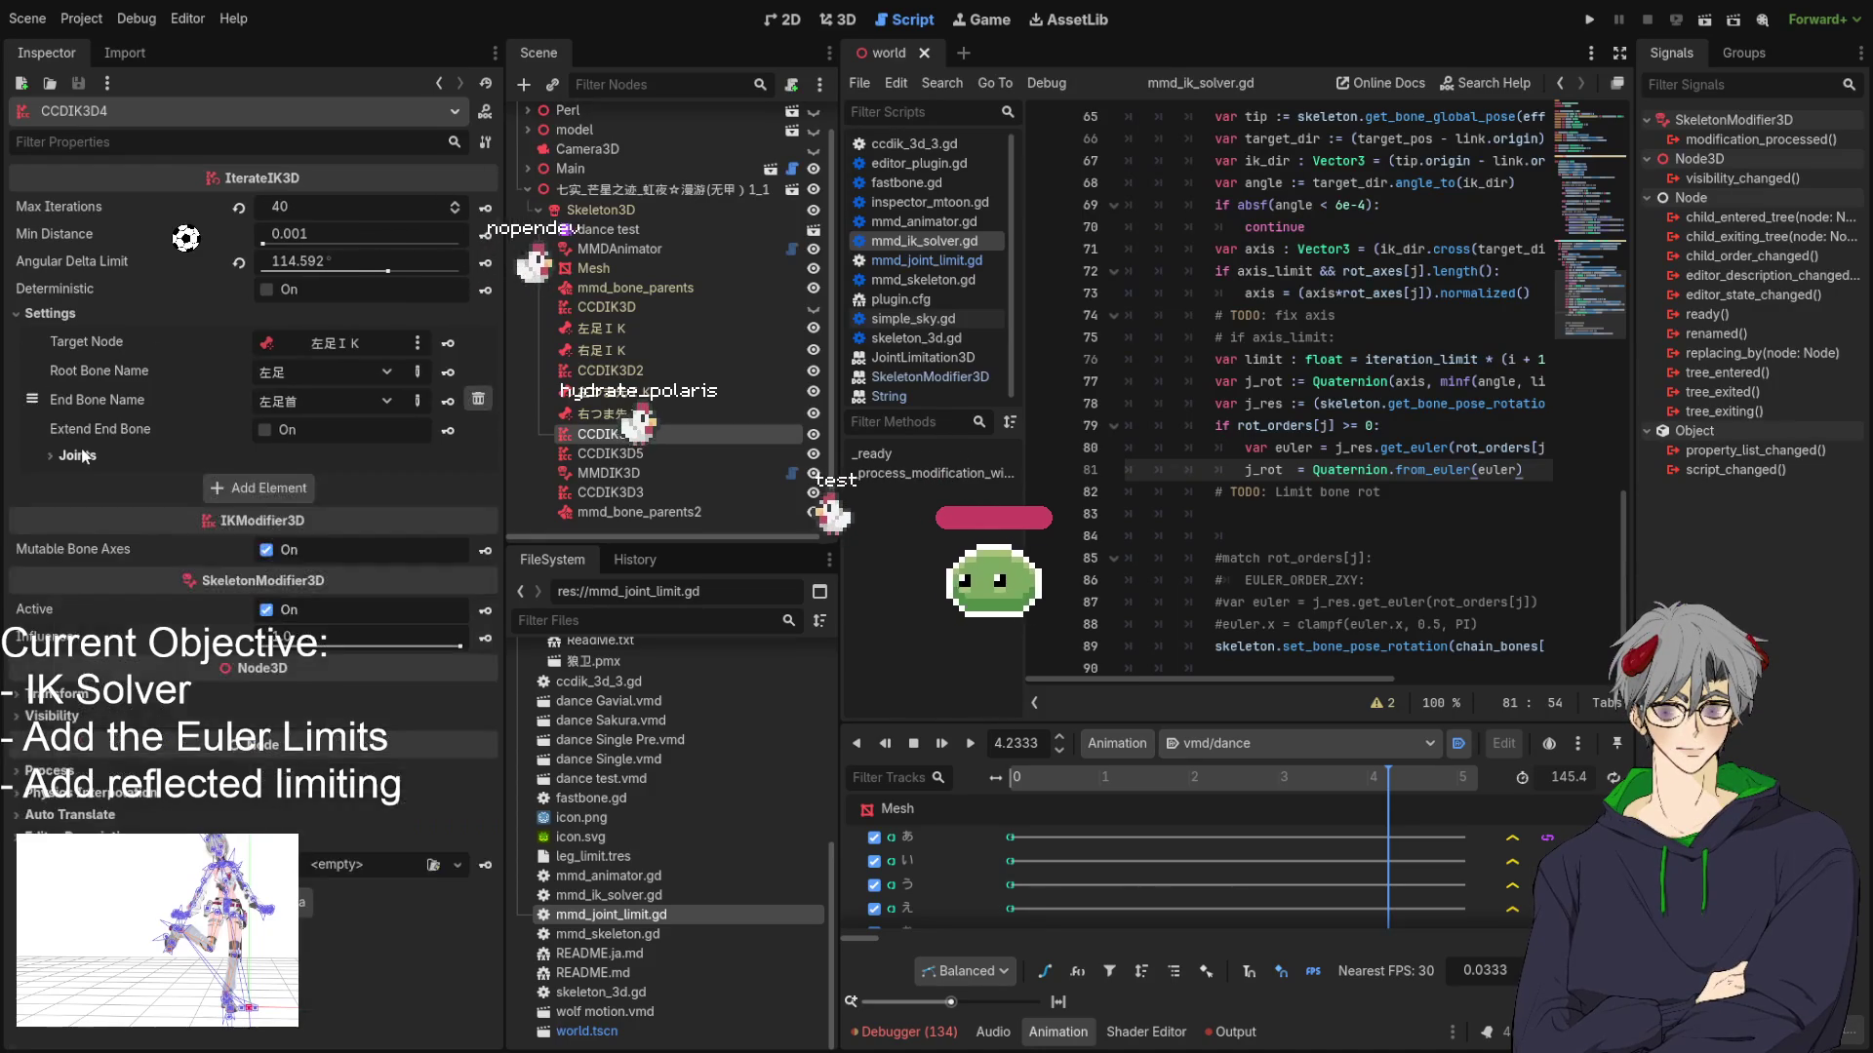
{"action": "left_click", "coordinate": [622, 453]}
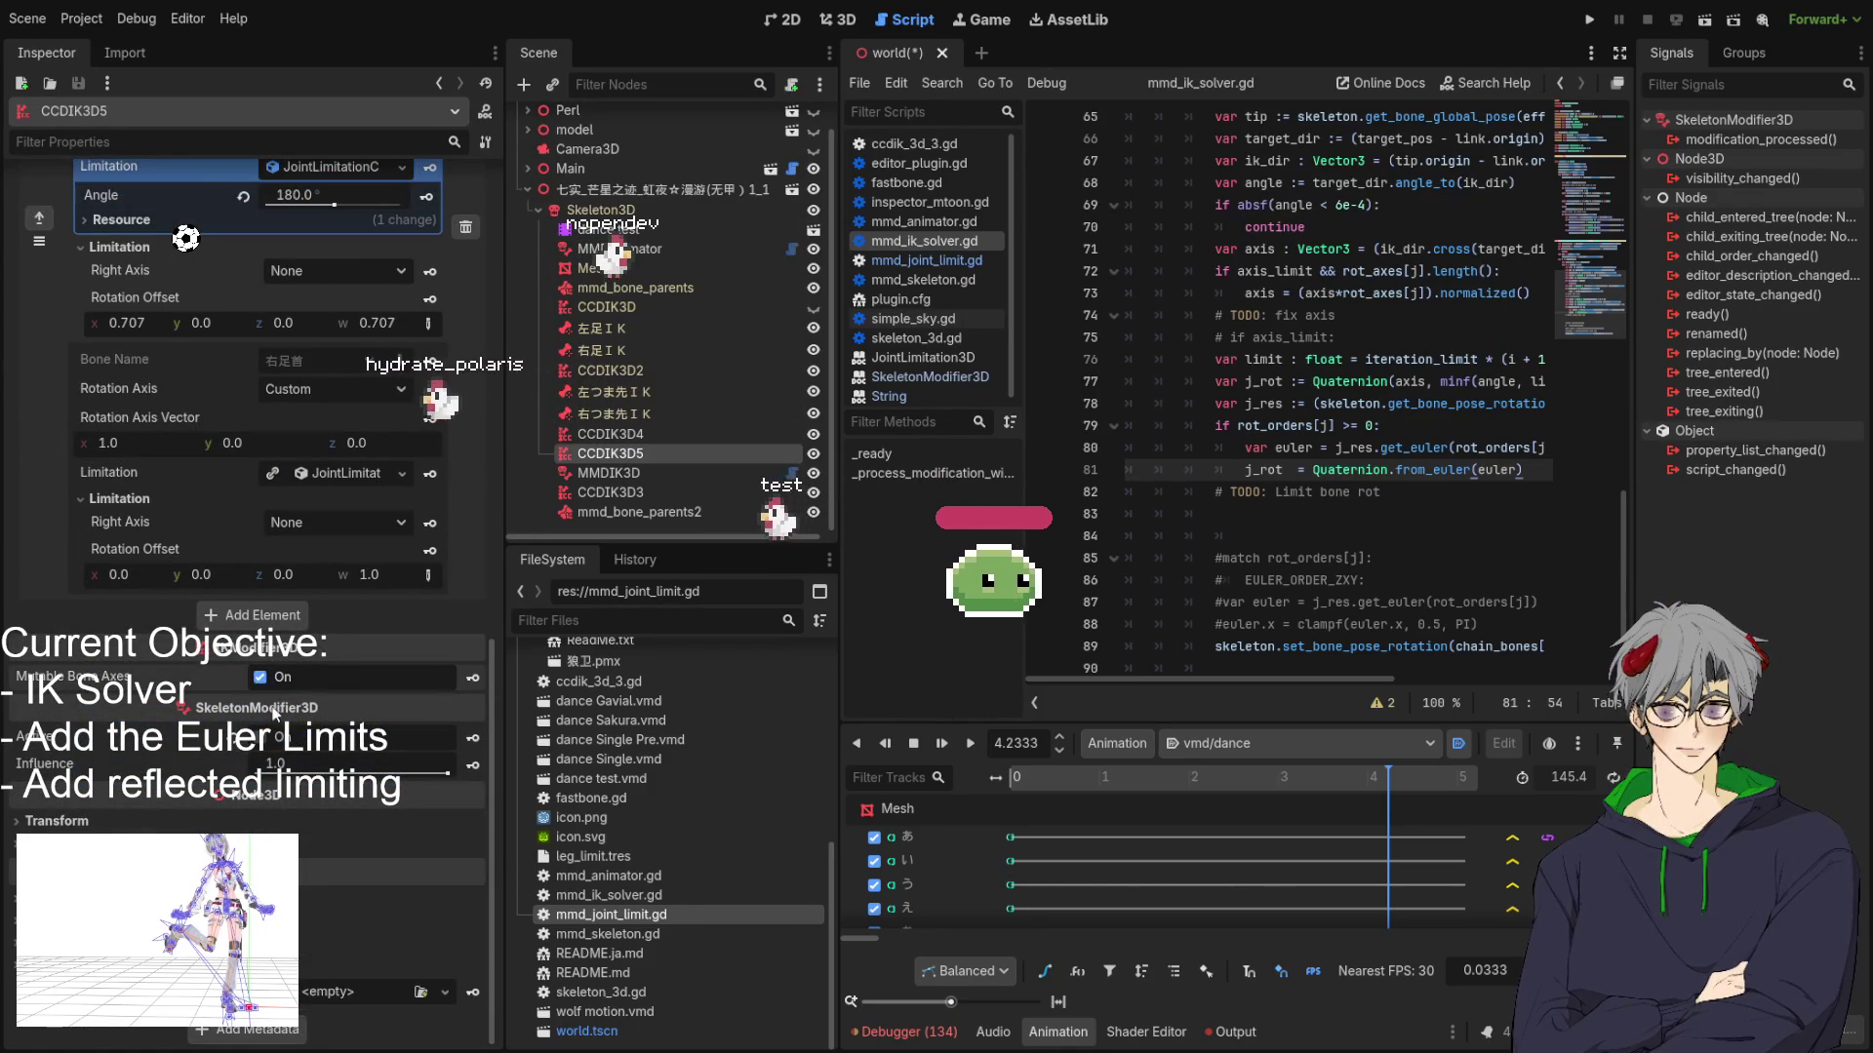
{"action": "left_click", "coordinate": [614, 473]}
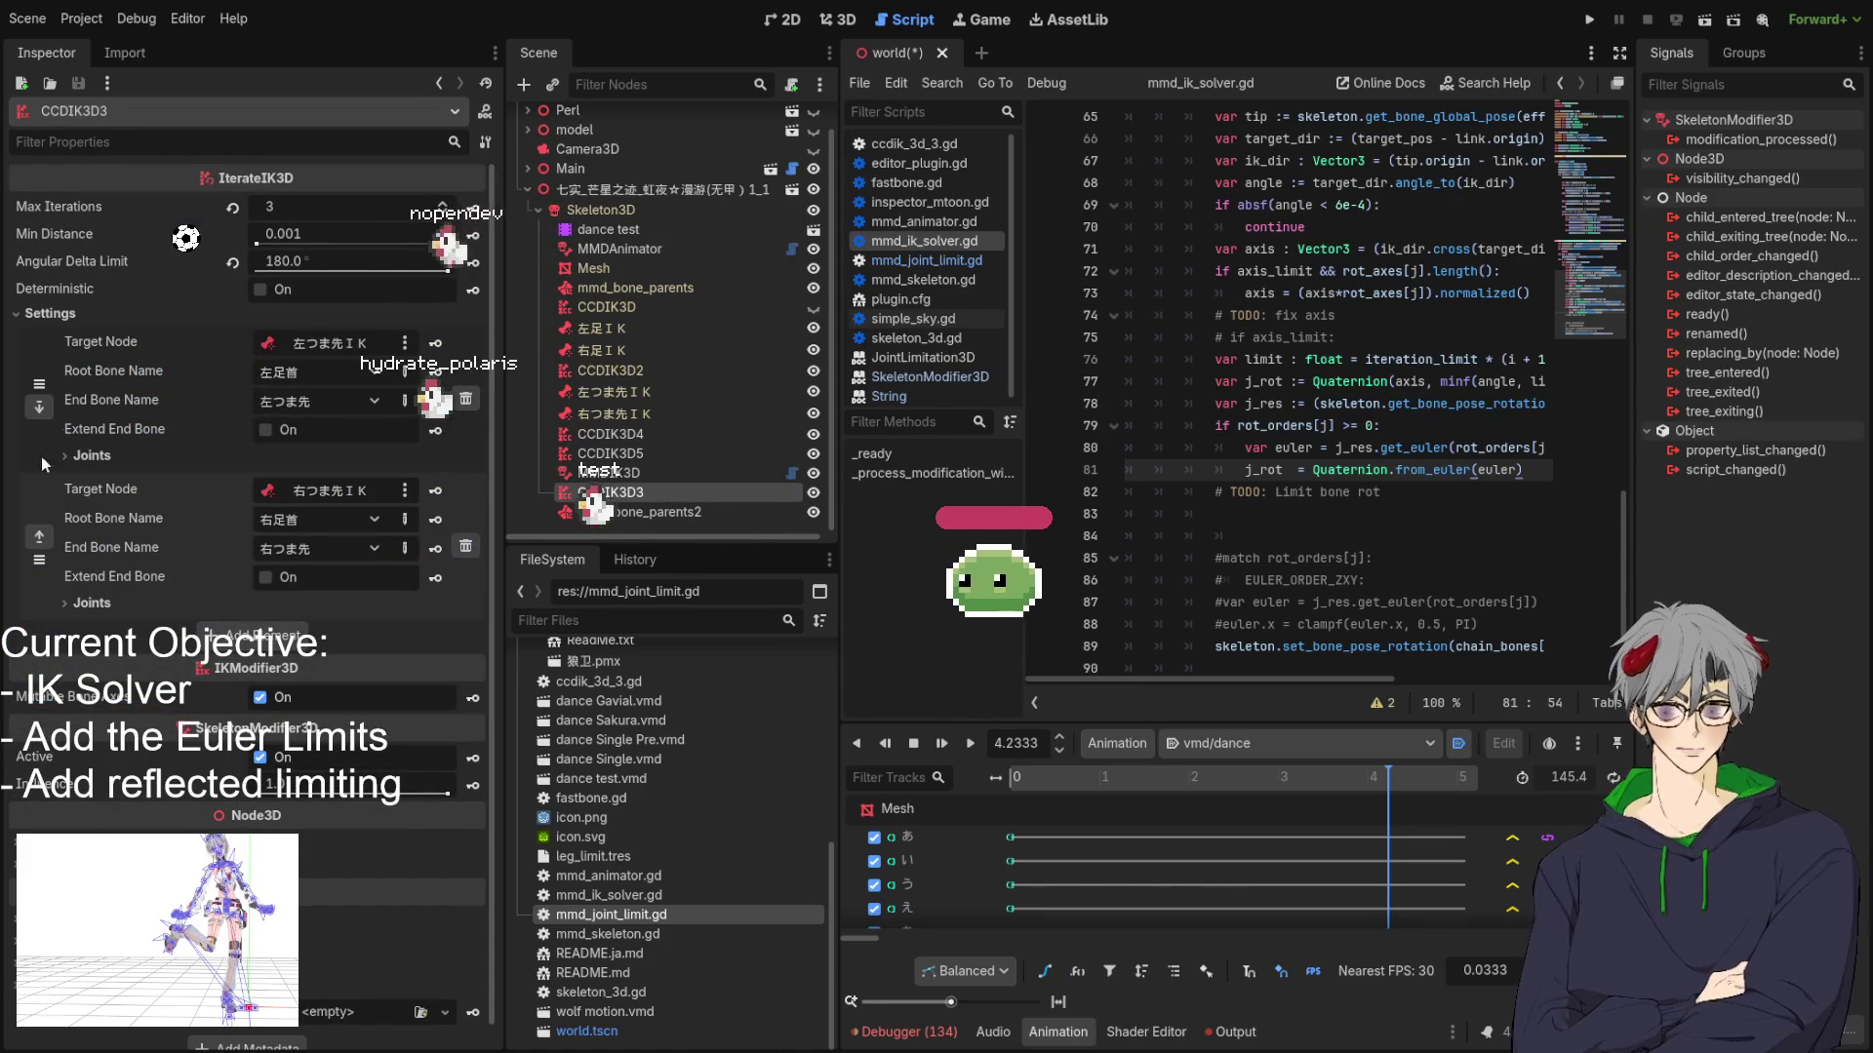
{"action": "left_click", "coordinate": [81, 455]}
{"action": "left_click", "coordinate": [81, 456]}
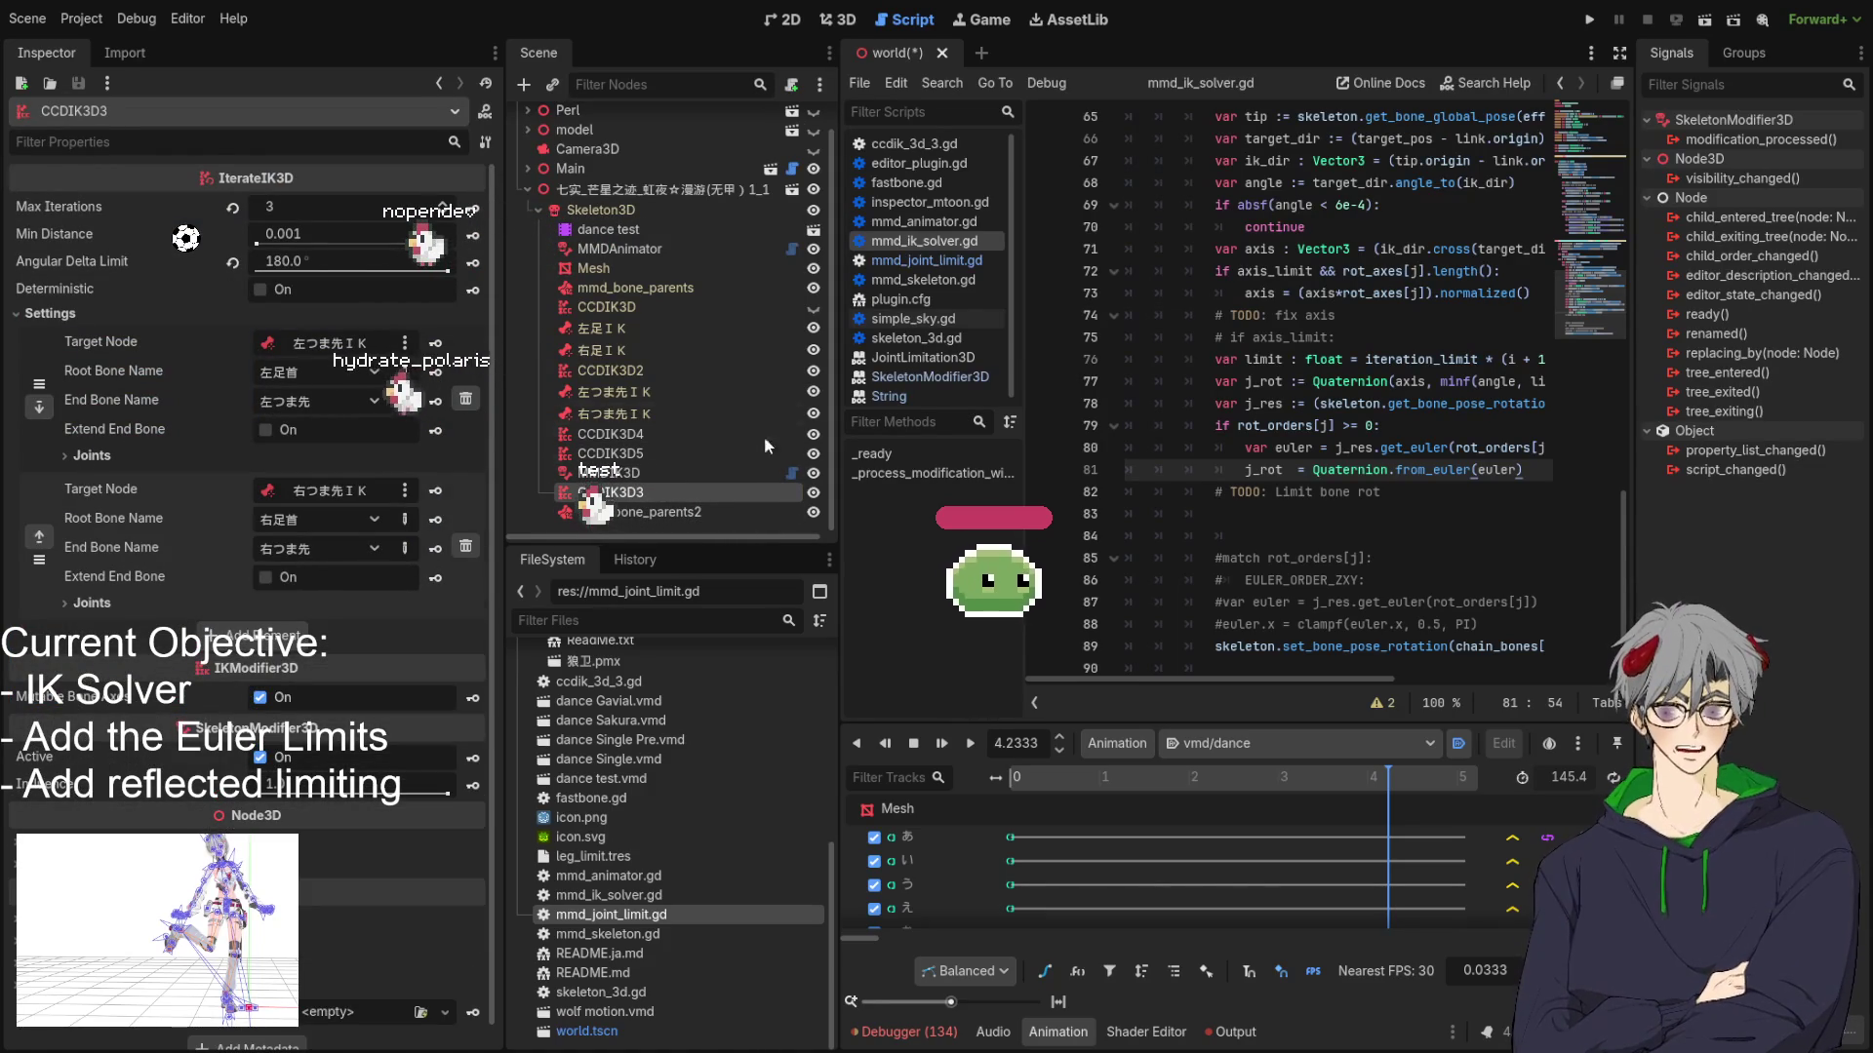
{"action": "scroll", "coordinate": [763, 436], "scroll_direction": "up", "scroll_amount": 1}
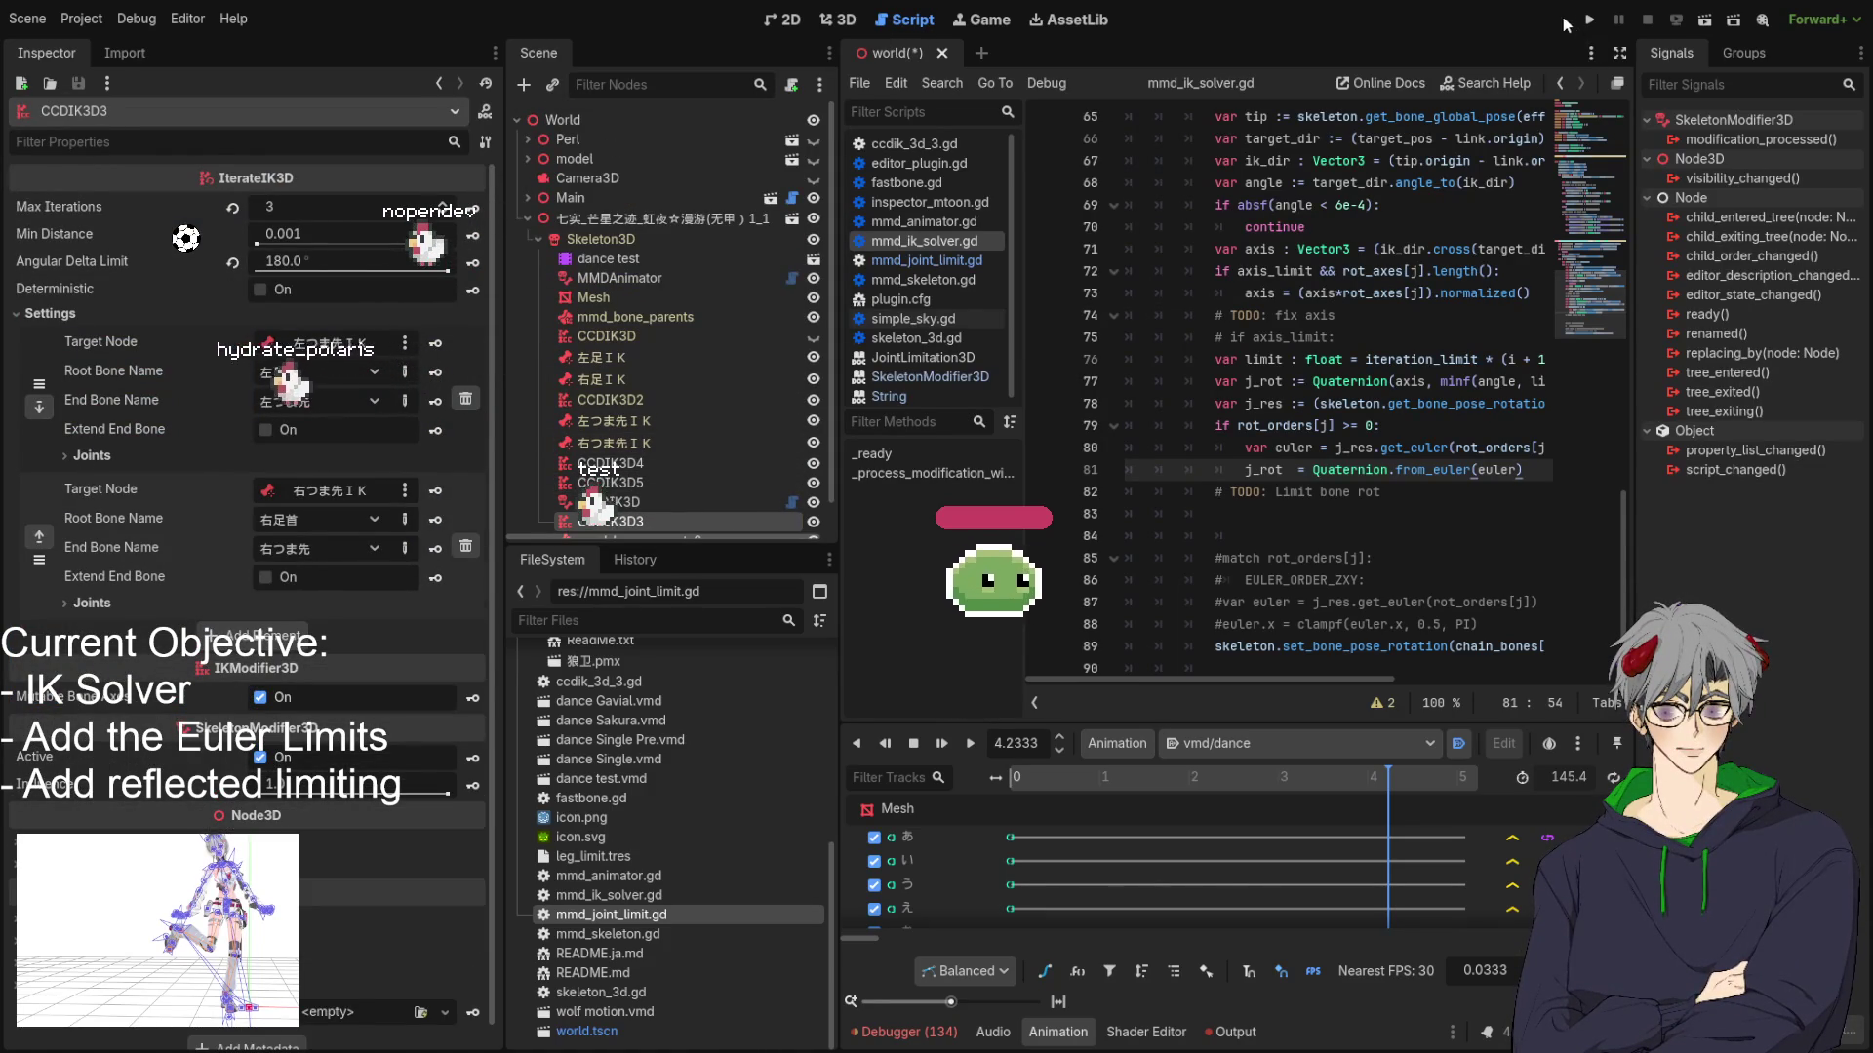
Save the world scene and run the project with F5.
{"action": "key", "text": "F5"}
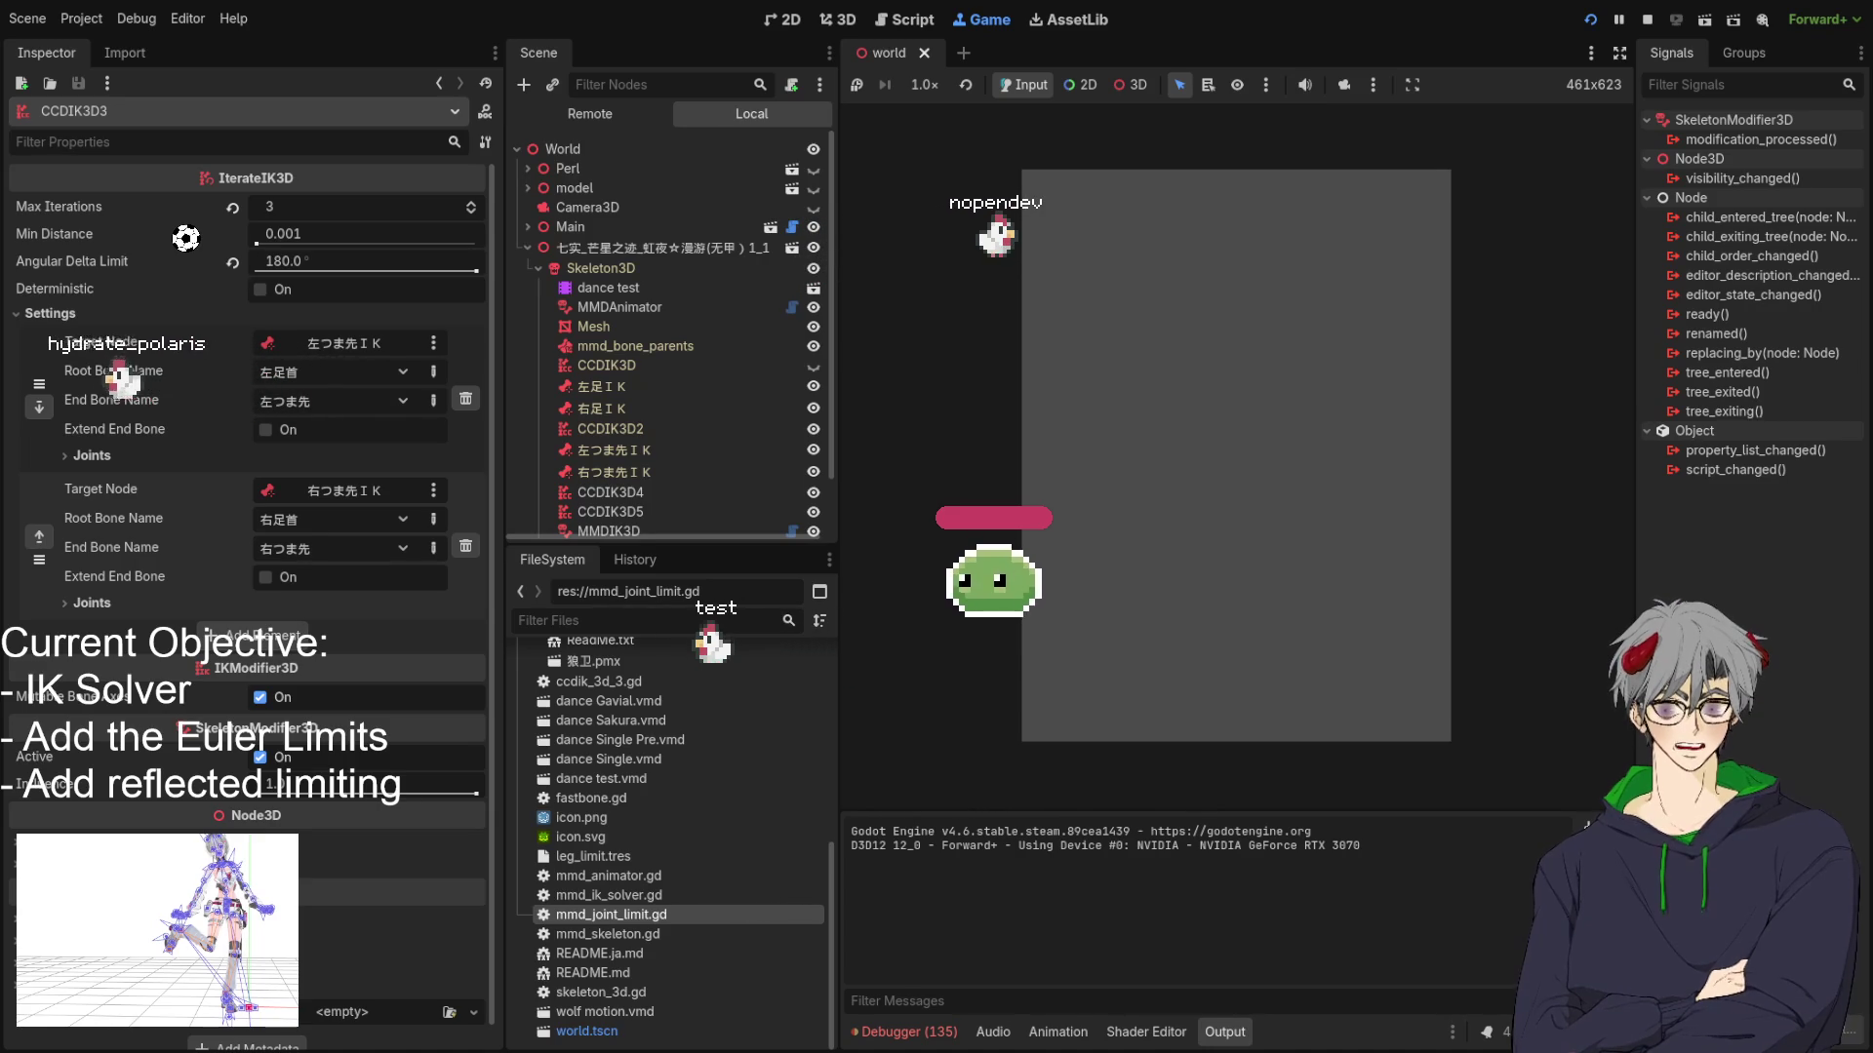
Stop the game, clear the Output panel and select the dance test AnimationPlayer in the 3D scene.
{"action": "left_click", "coordinate": [1647, 19]}
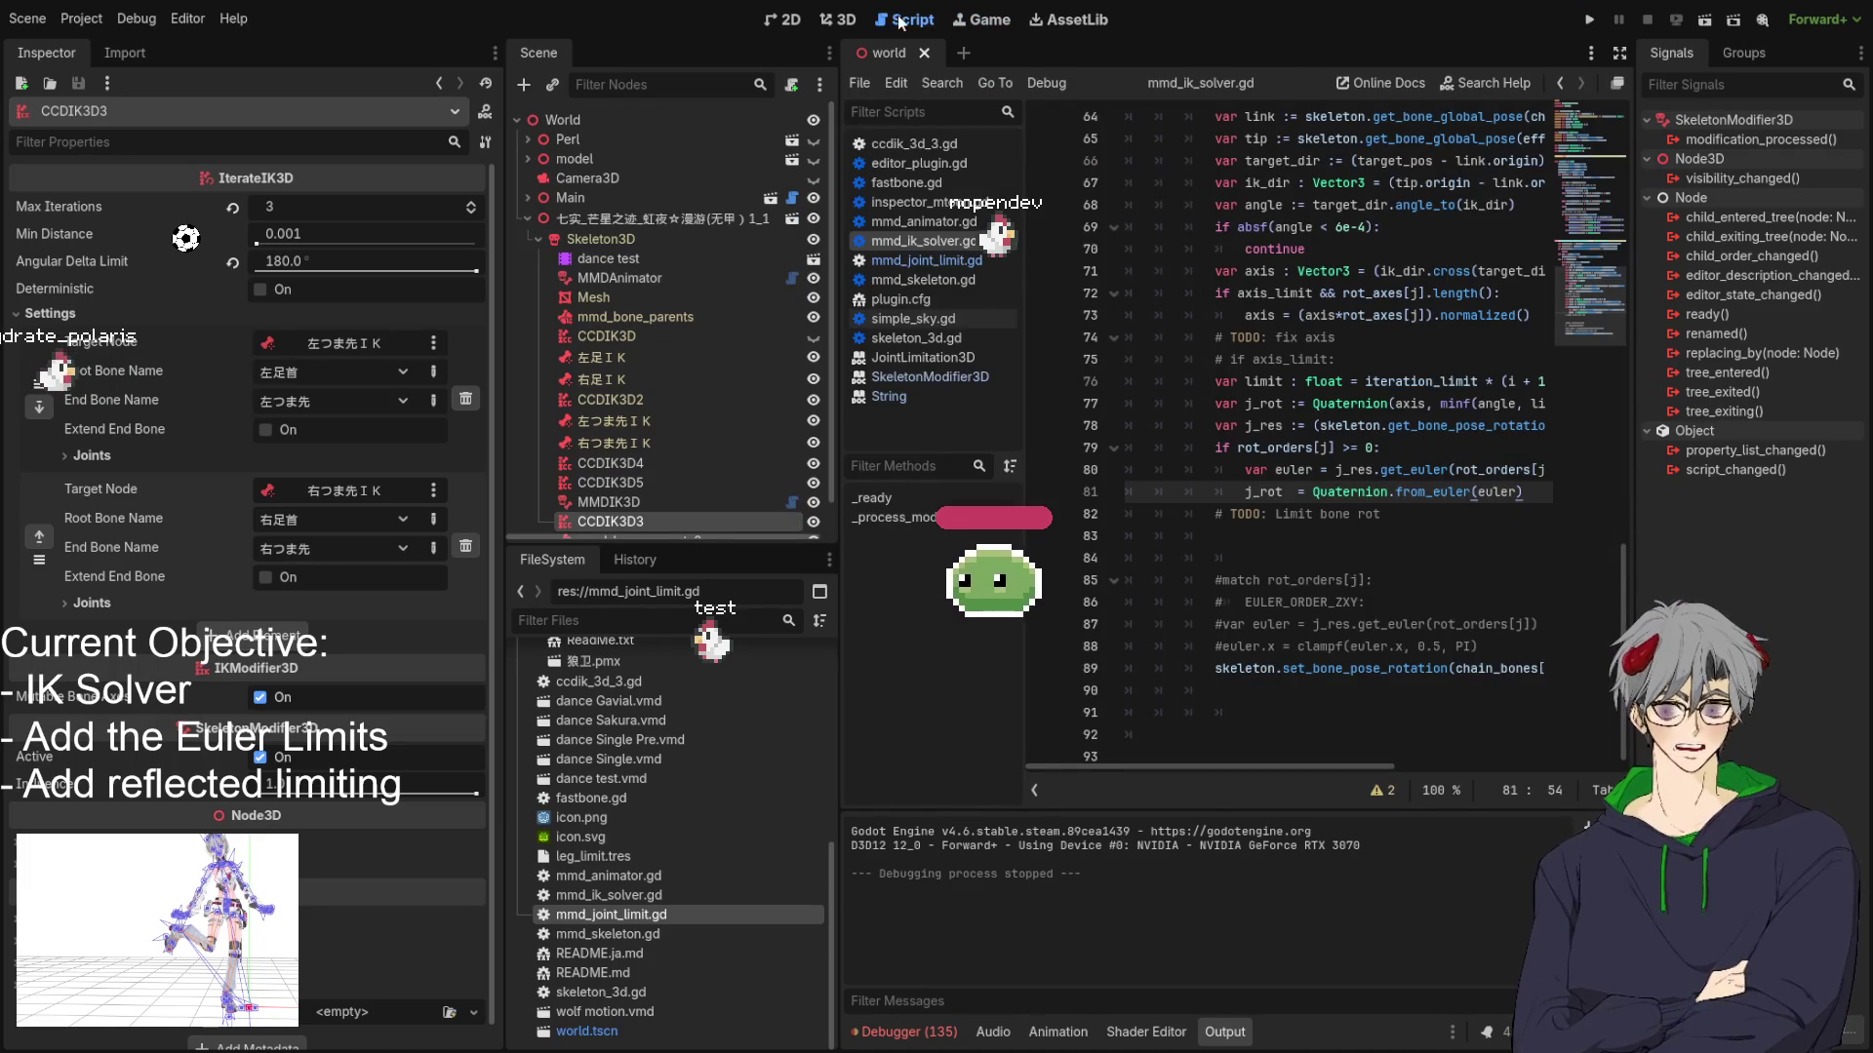
{"action": "left_click", "coordinate": [841, 20]}
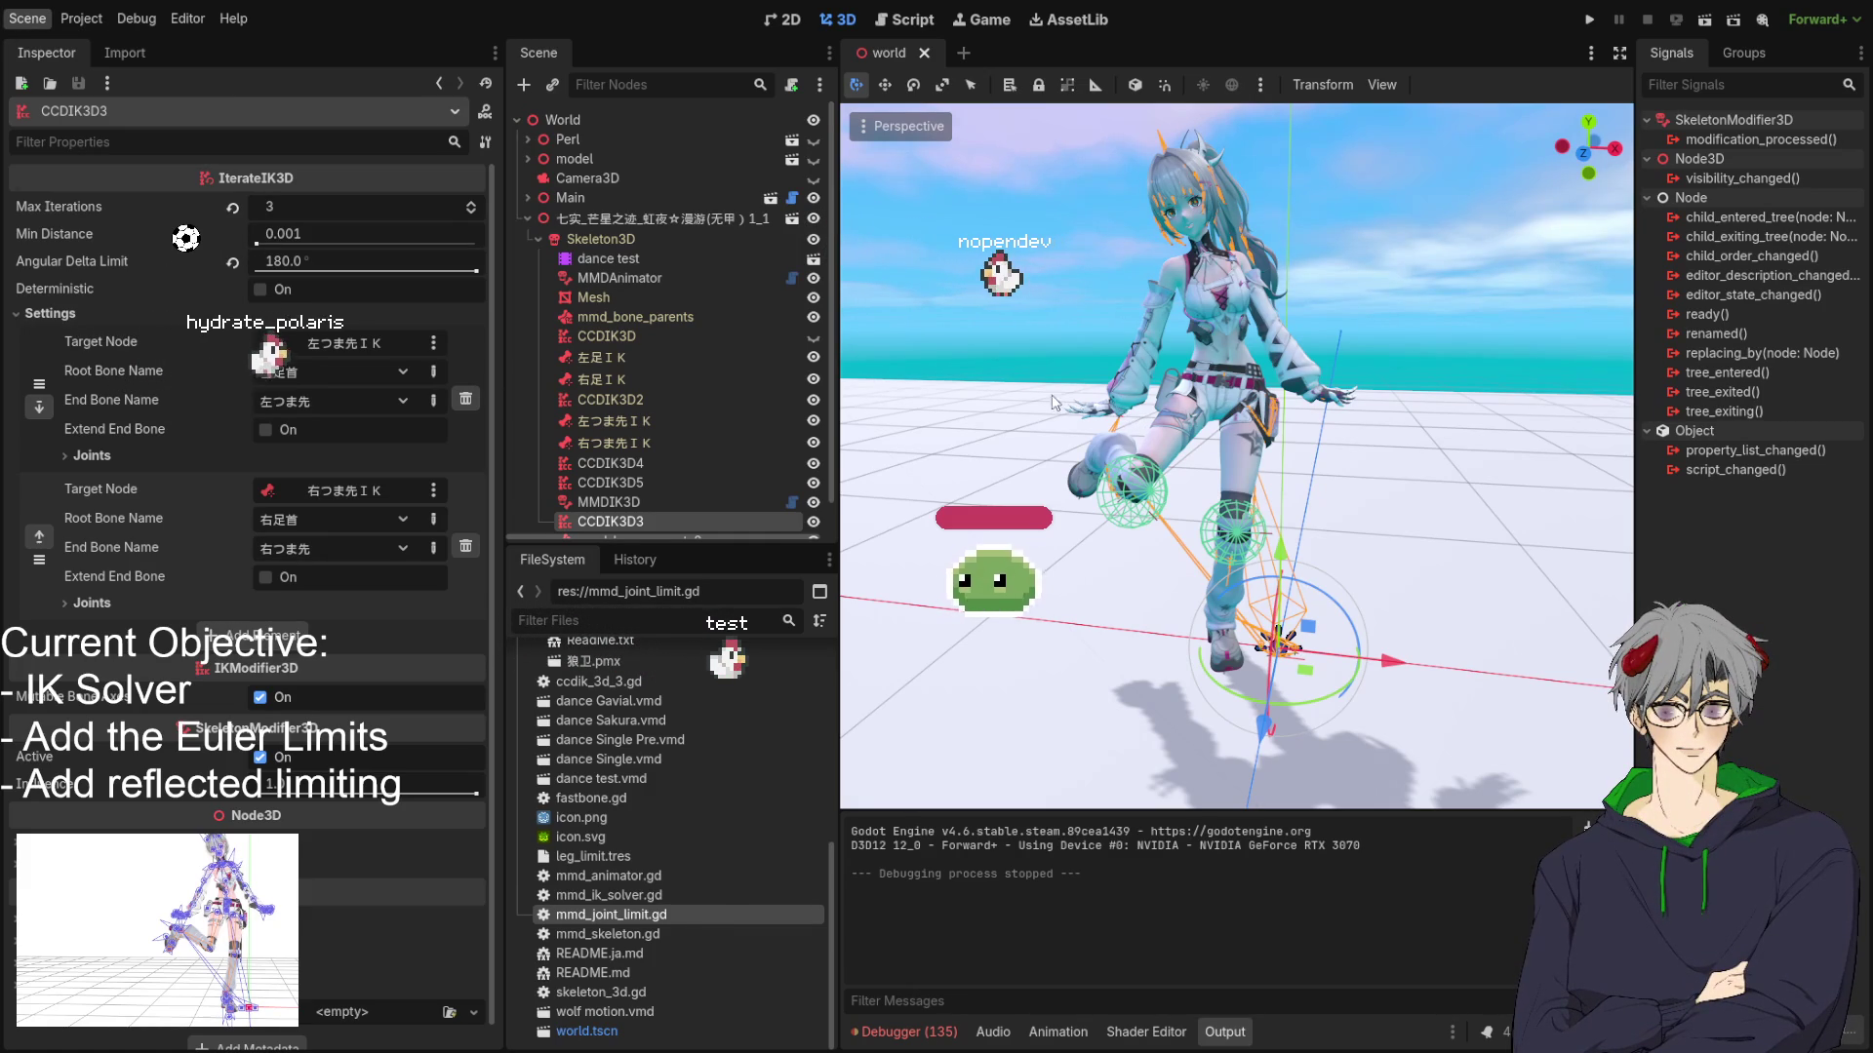
{"action": "left_click", "coordinate": [909, 24]}
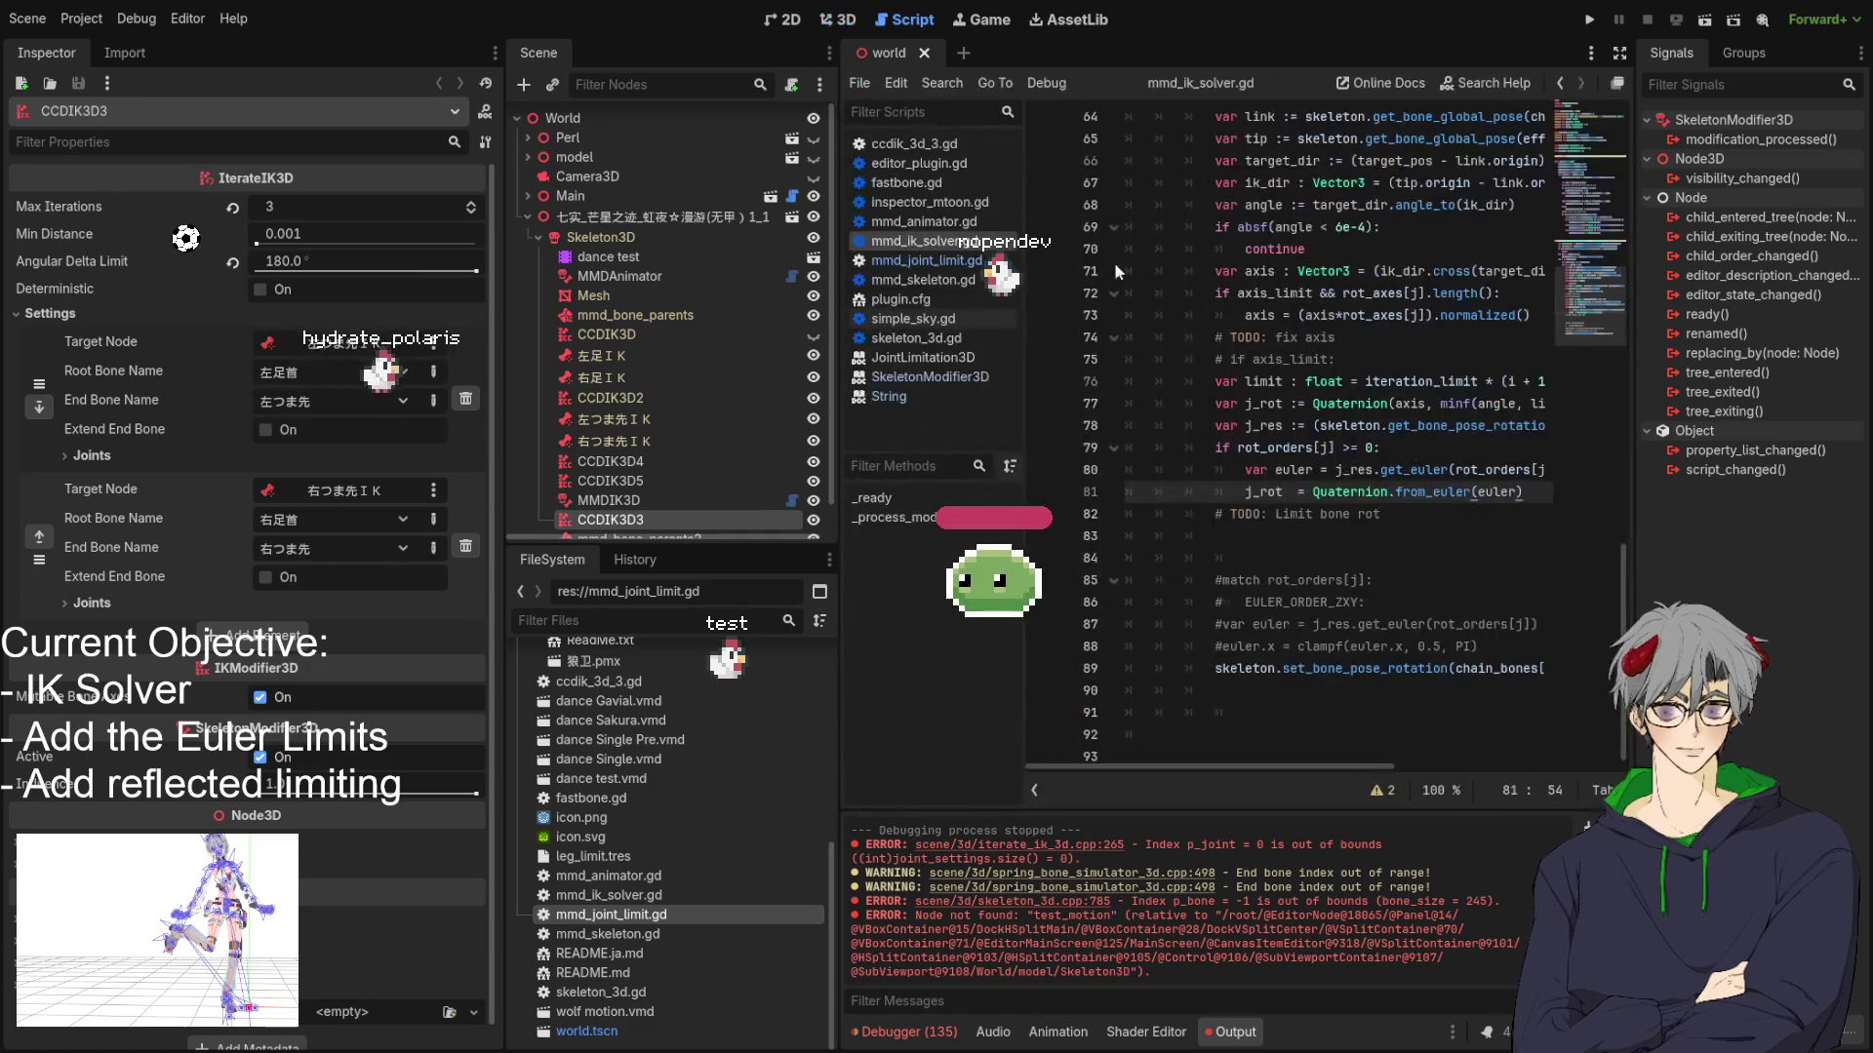
{"action": "left_click", "coordinate": [1582, 816]}
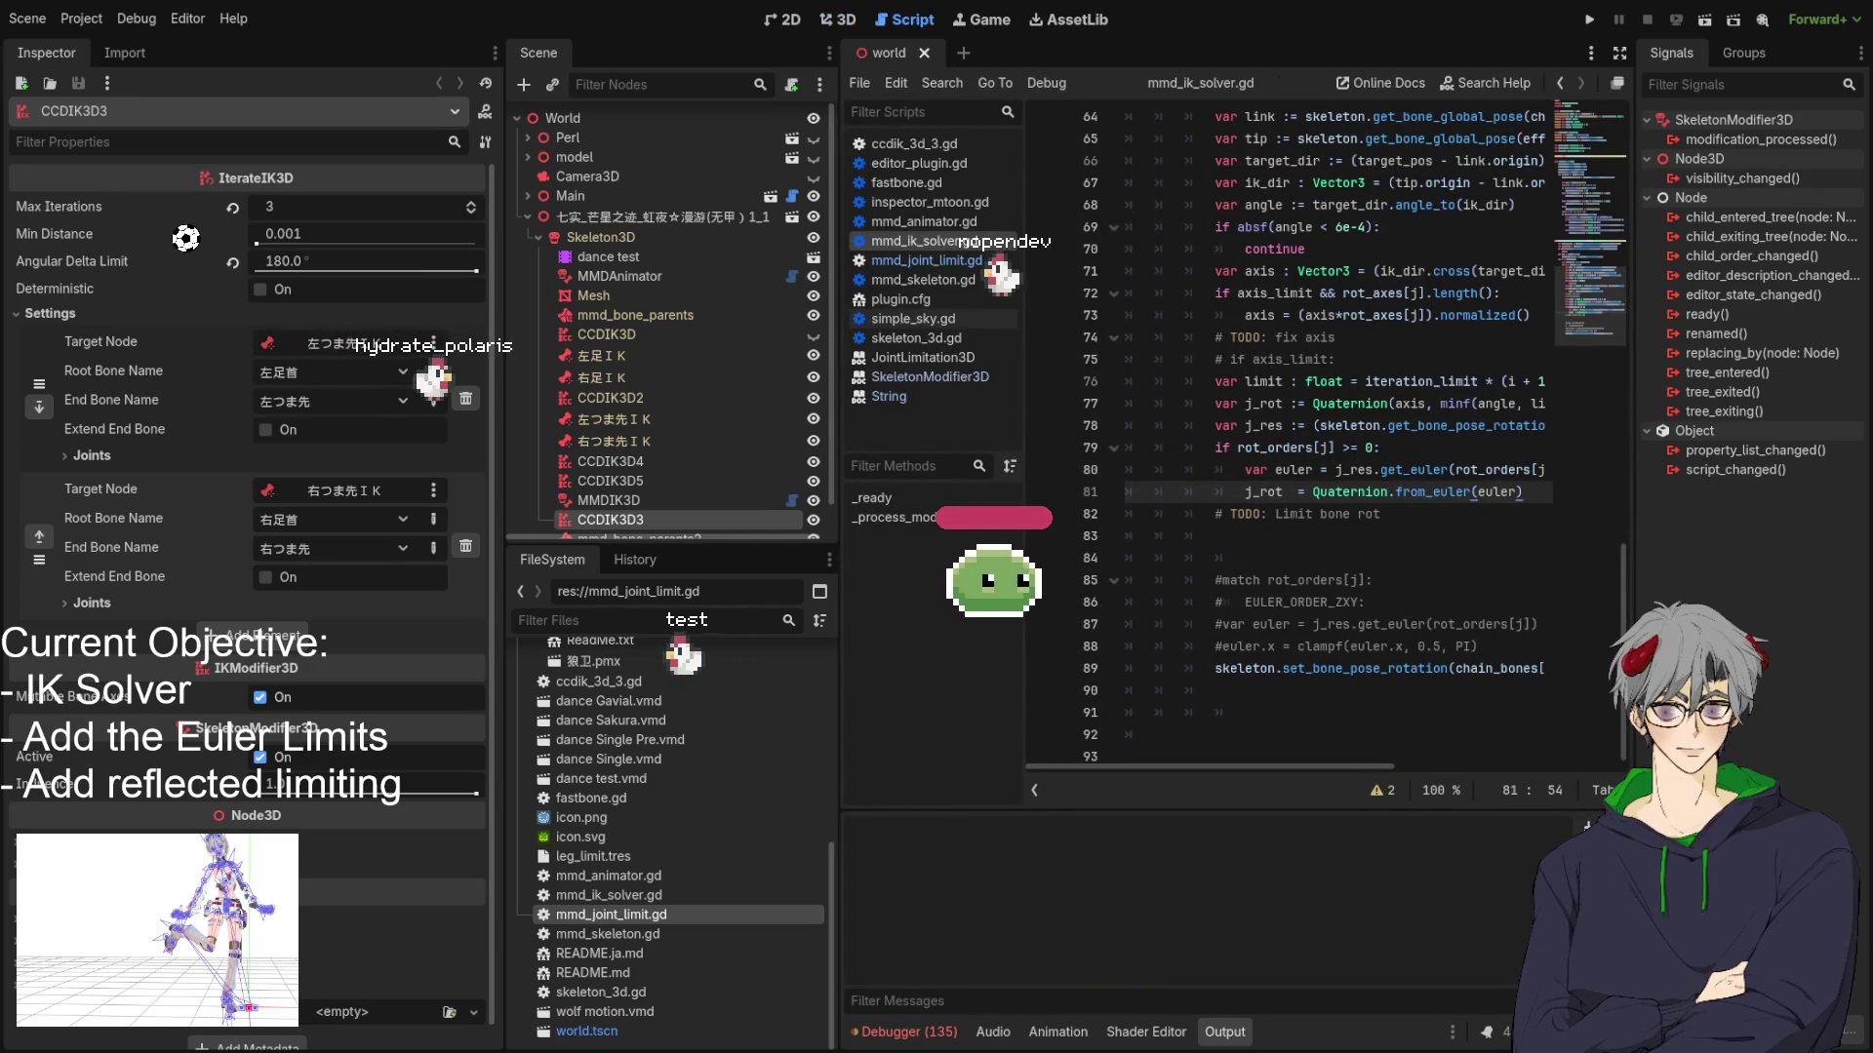
{"action": "left_click", "coordinate": [831, 24]}
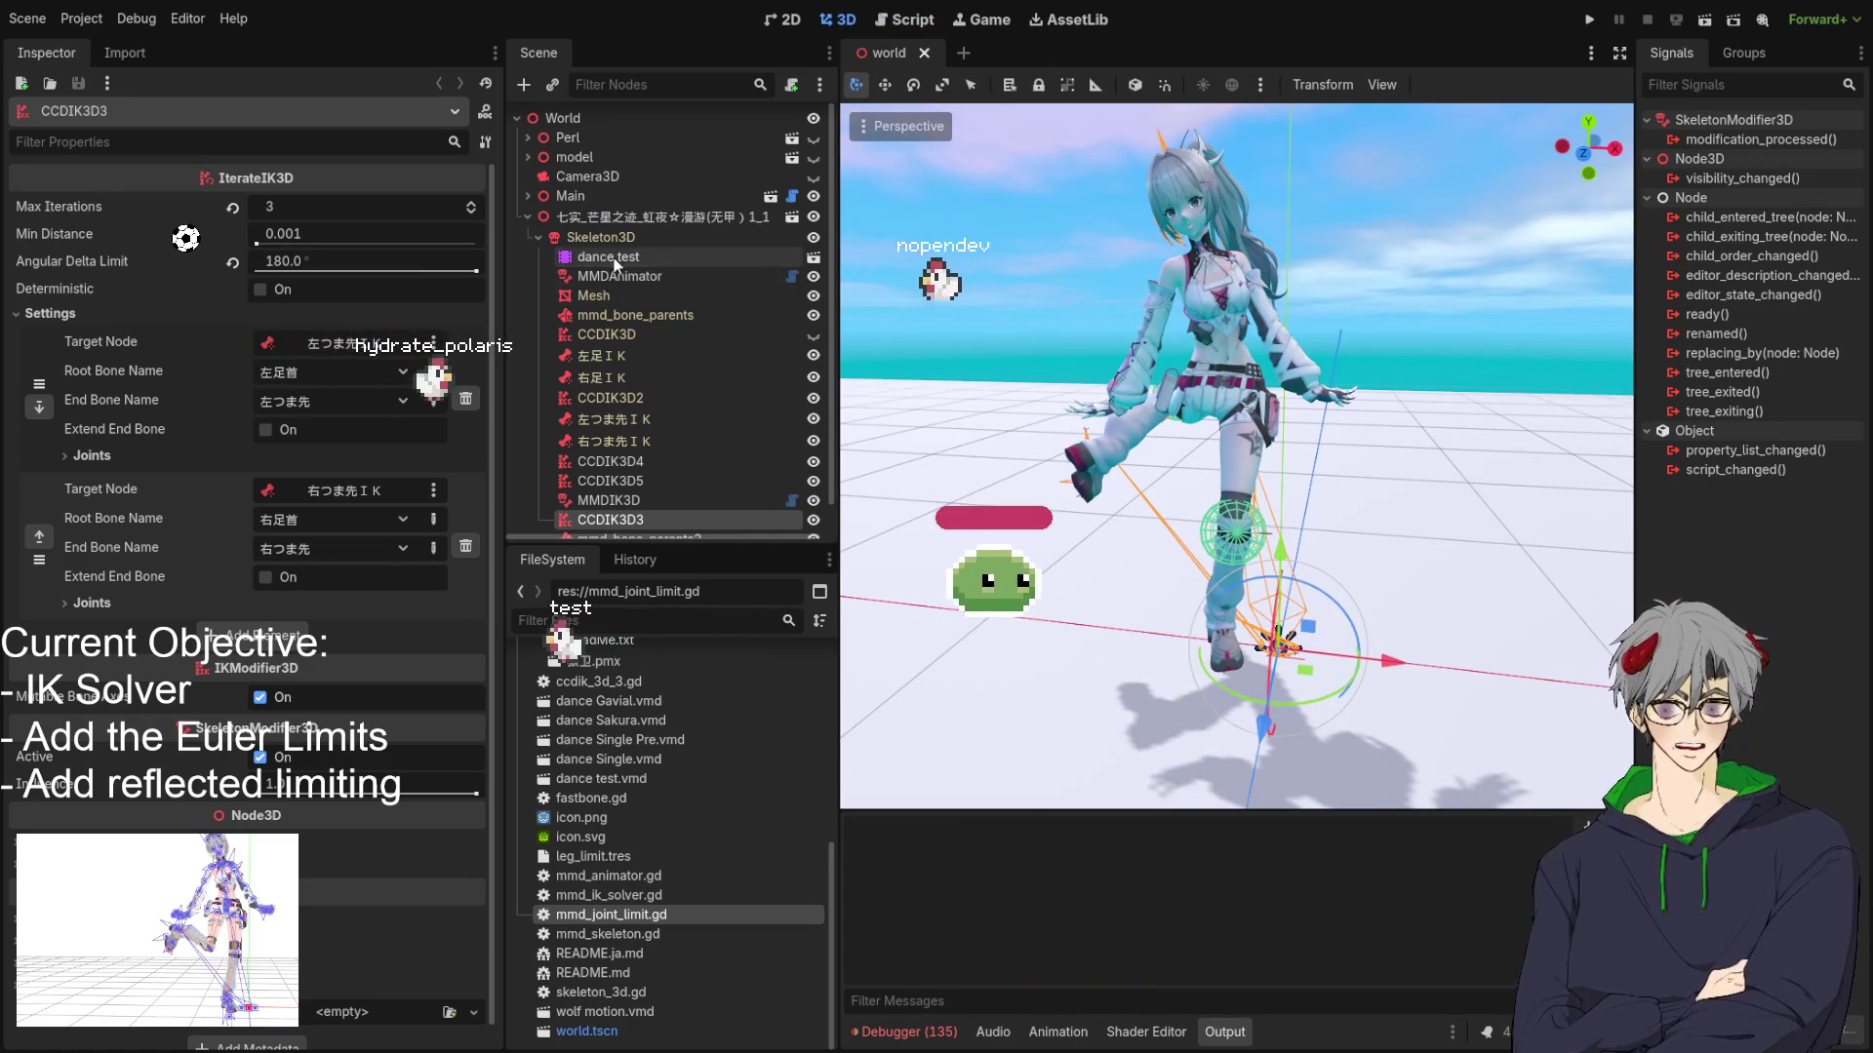
{"action": "left_click", "coordinate": [614, 259]}
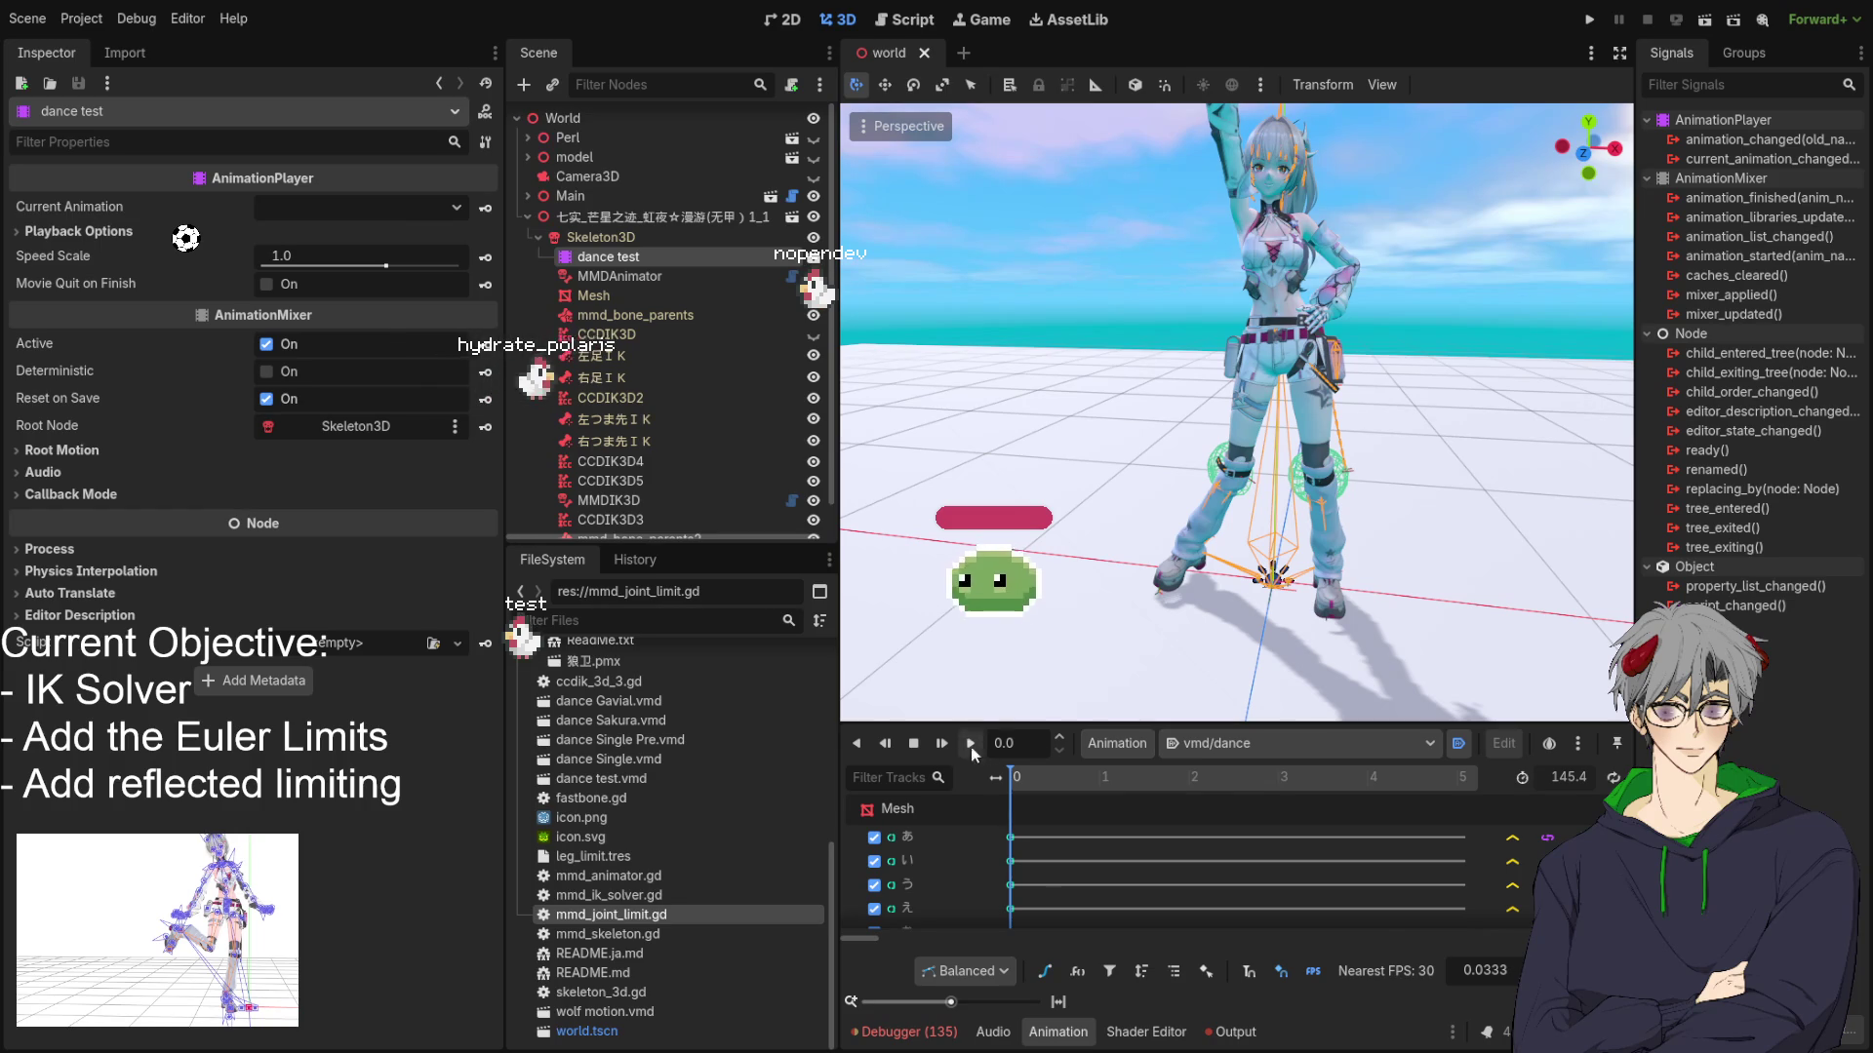
Play the dance and inspect the MMDIK3D, CCDIK3D4 and CCDIK3D5 solver settings during playback.
{"action": "left_click", "coordinate": [972, 743]}
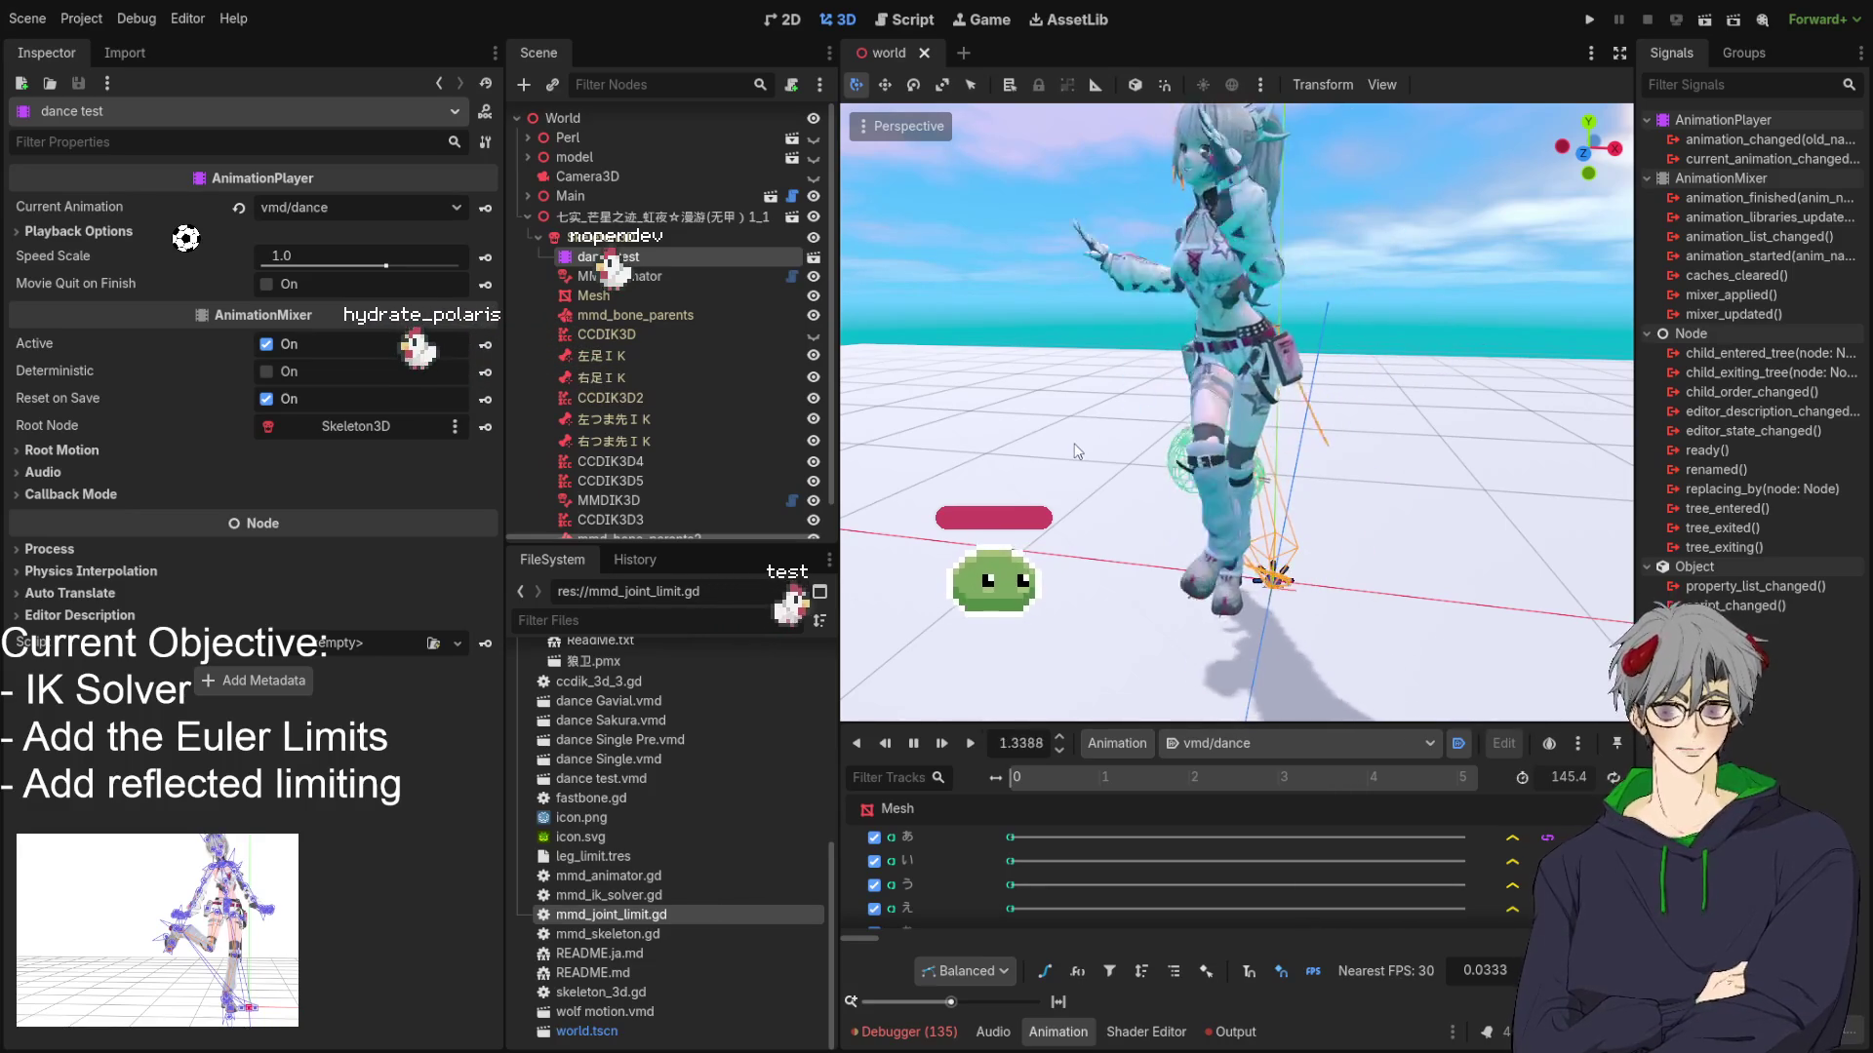
{"action": "left_click", "coordinate": [794, 508]}
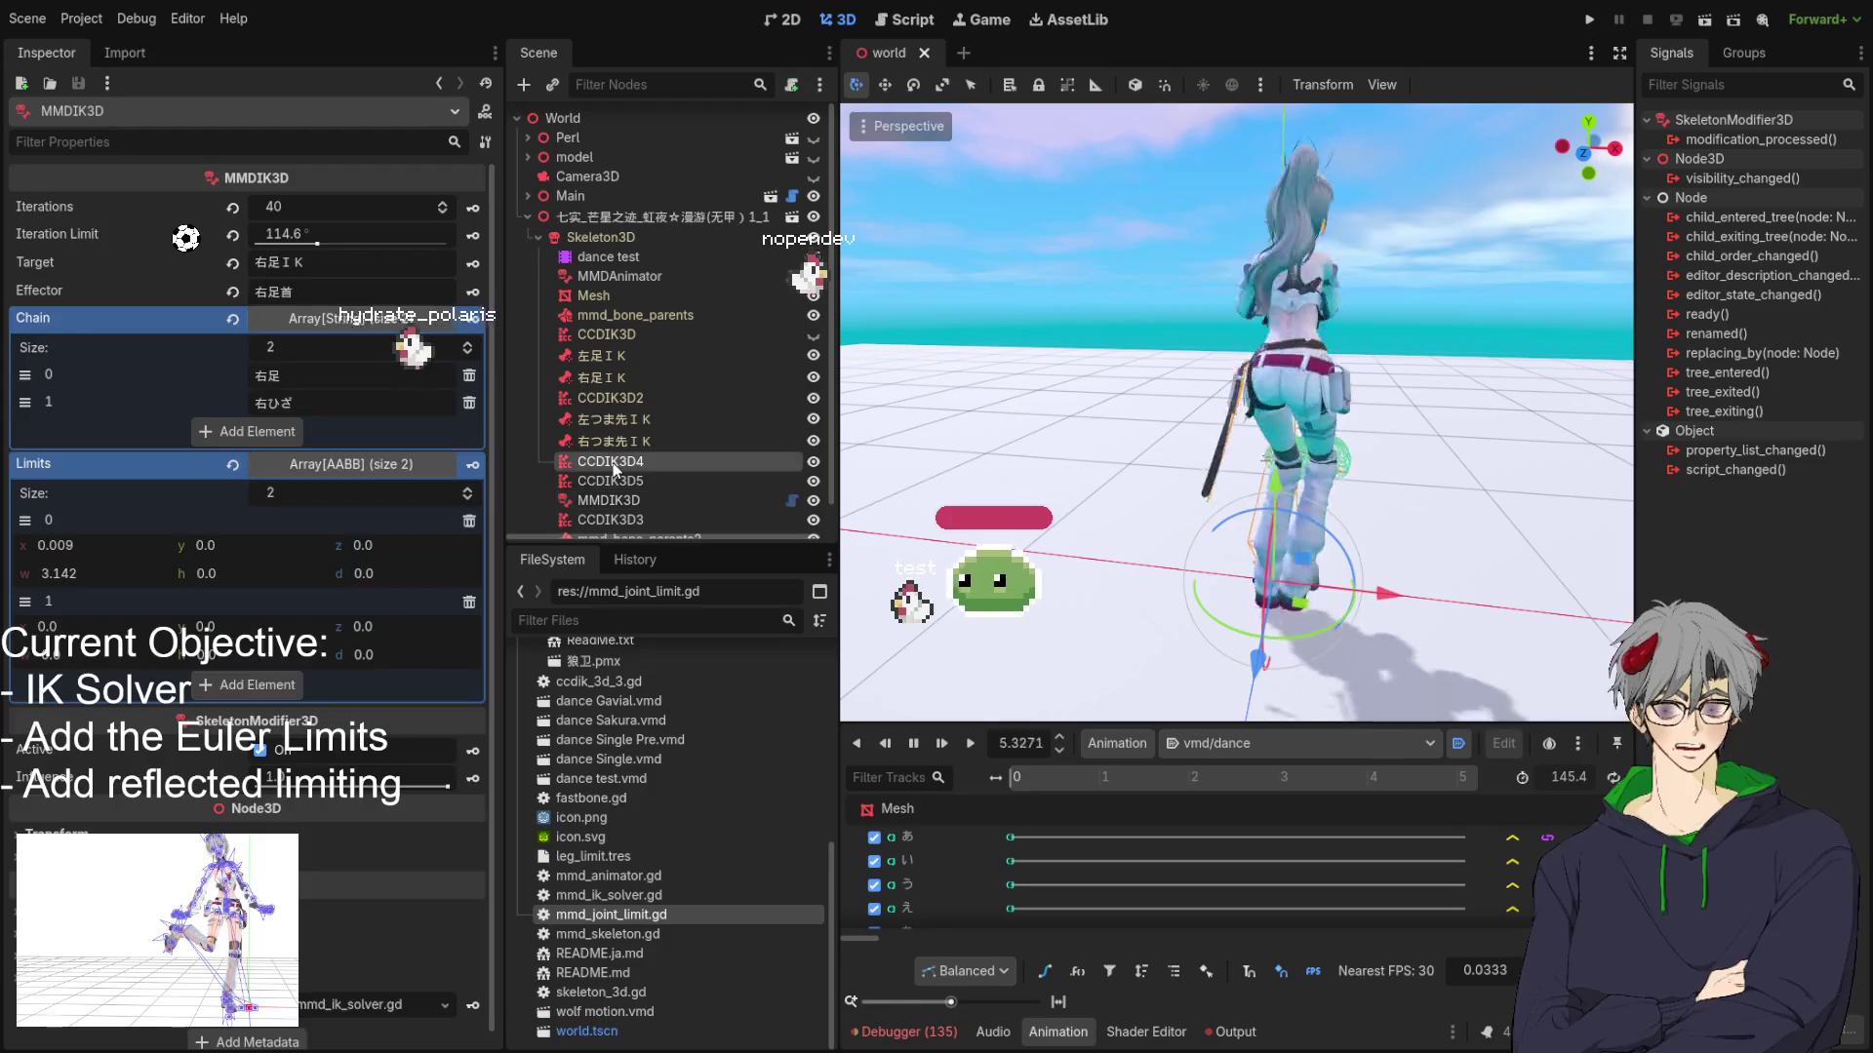
{"action": "left_click", "coordinate": [612, 463]}
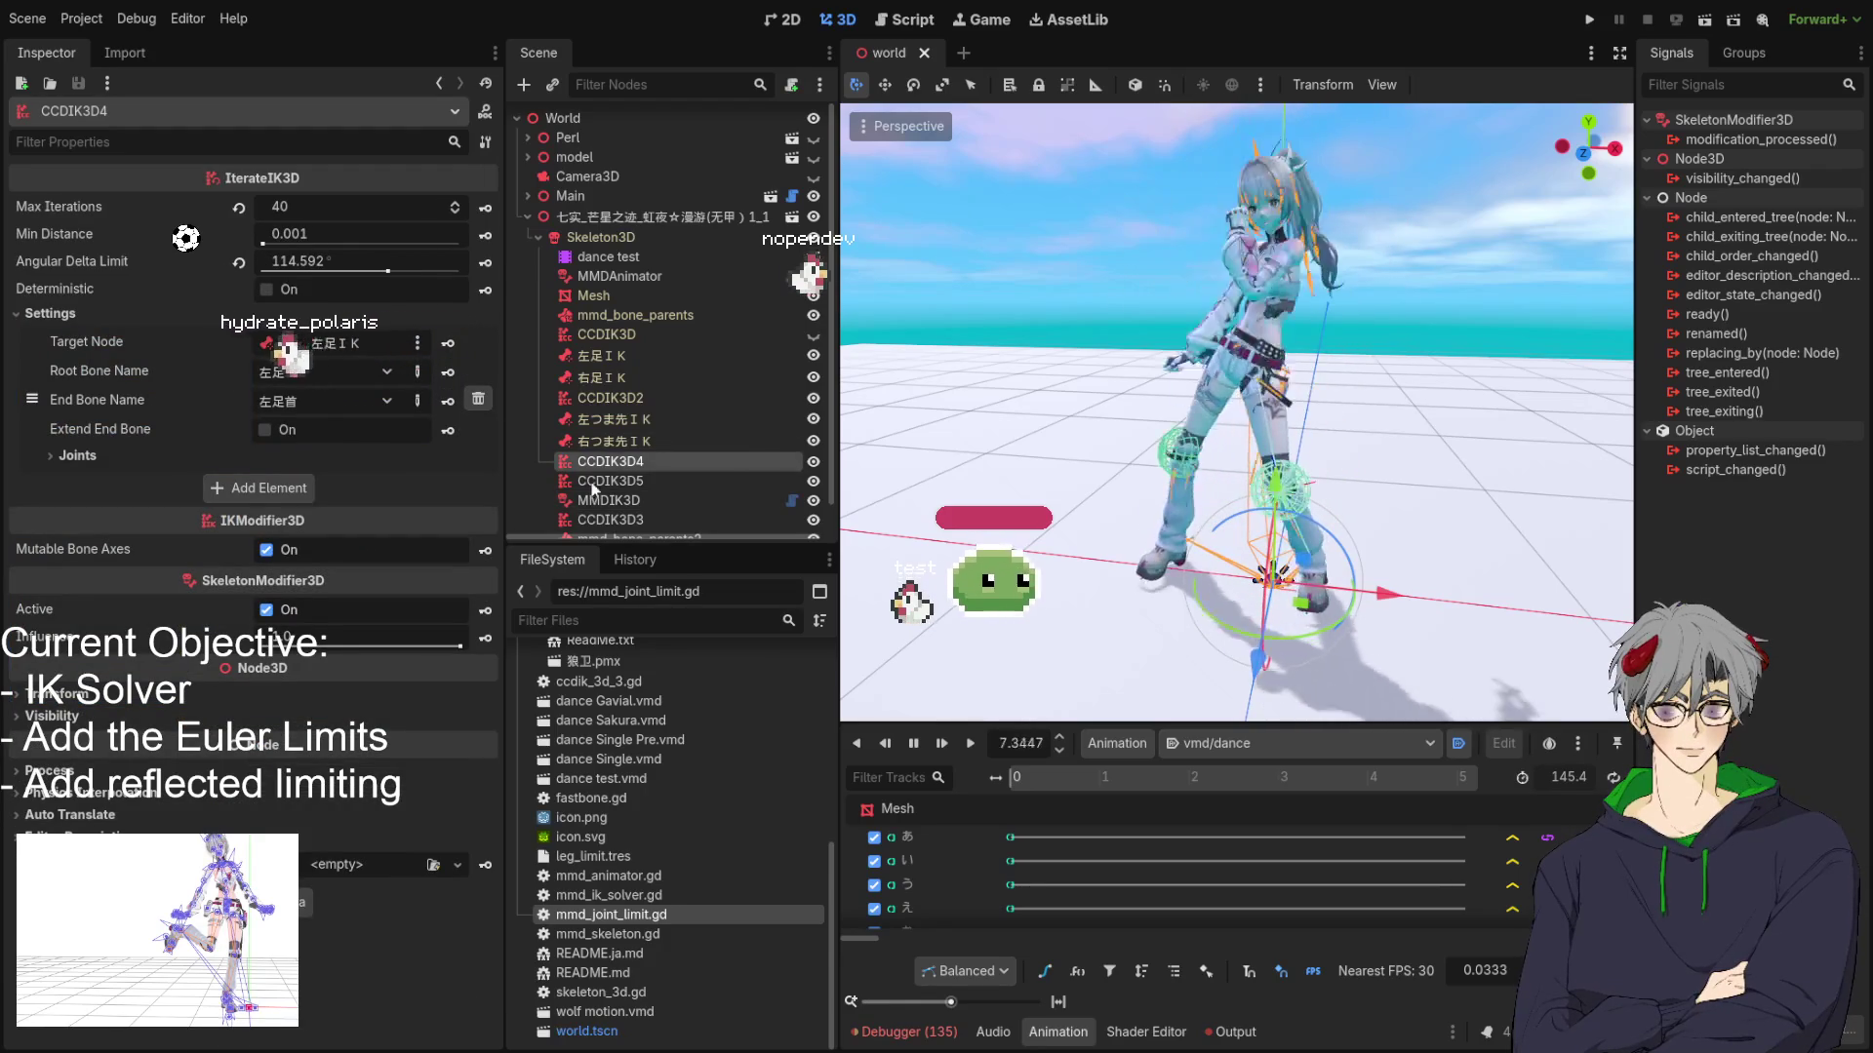
{"action": "key", "text": "Down"}
{"action": "scroll", "coordinate": [212, 483], "scroll_direction": "down", "scroll_amount": 5}
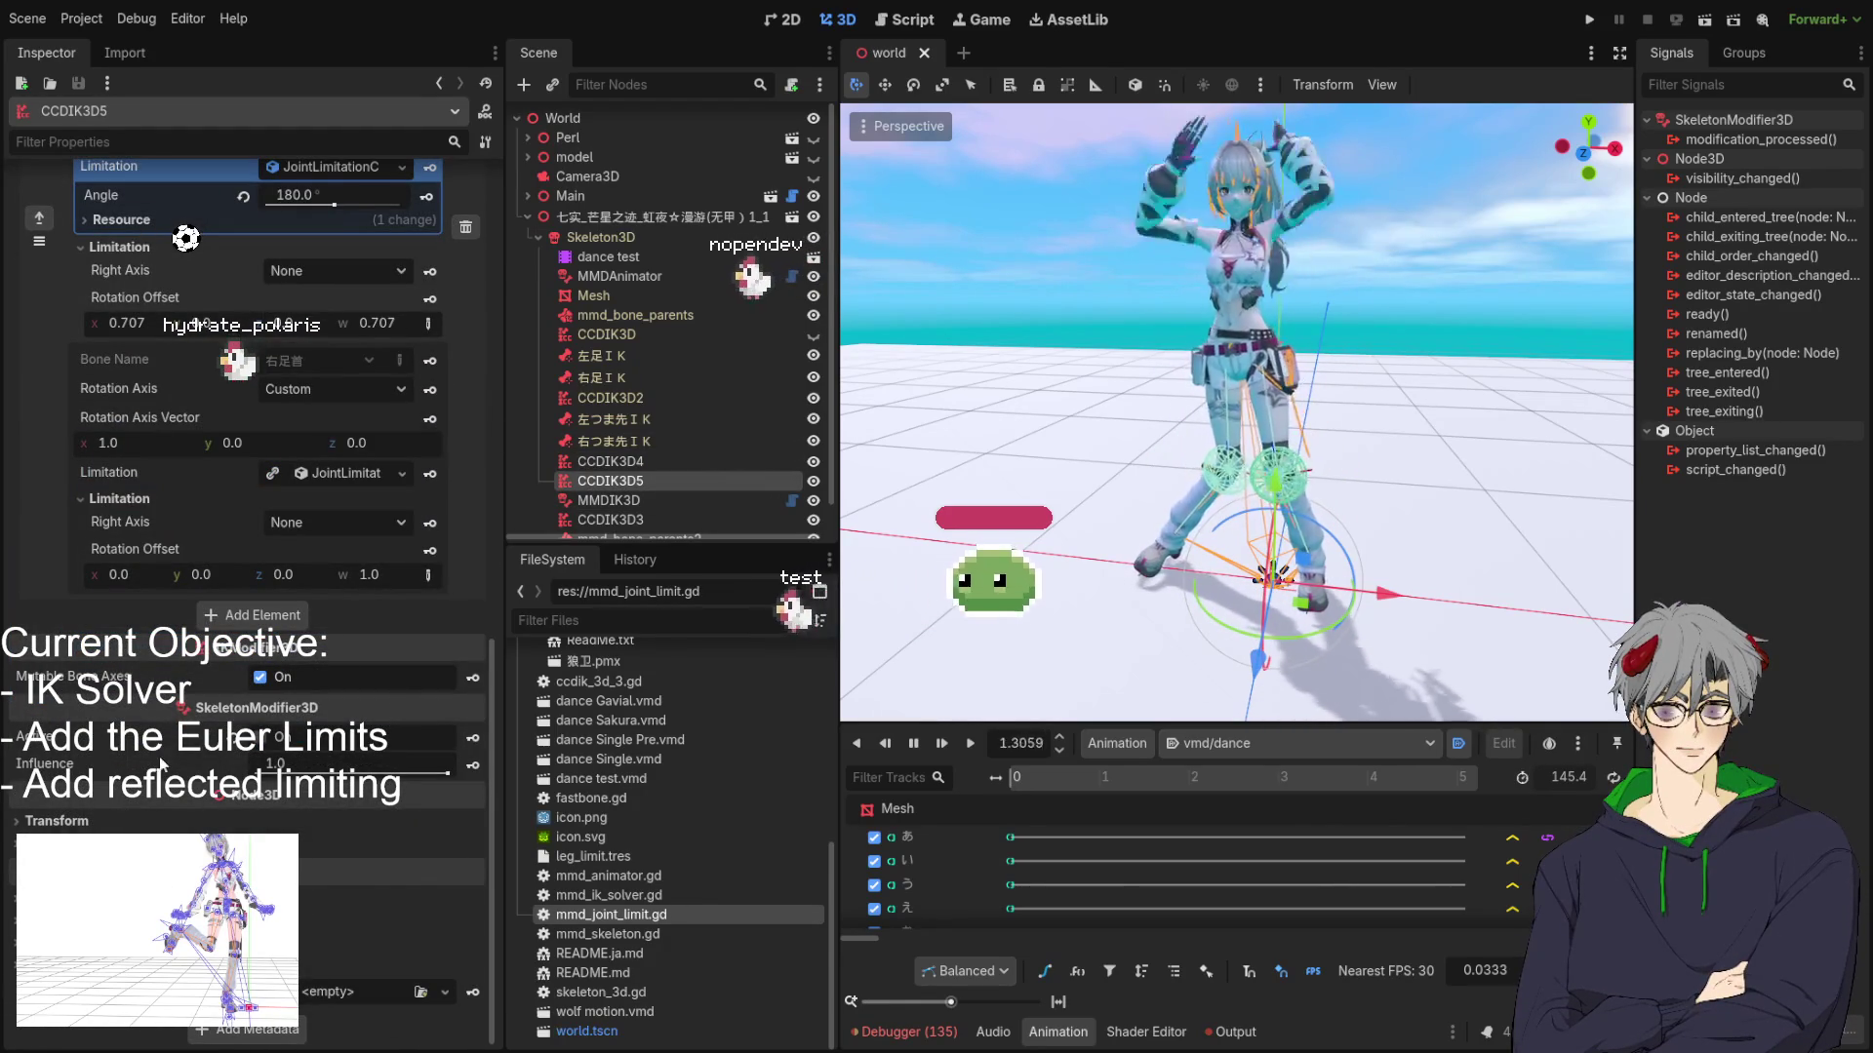
{"action": "scroll", "coordinate": [629, 458], "scroll_direction": "down", "scroll_amount": 1}
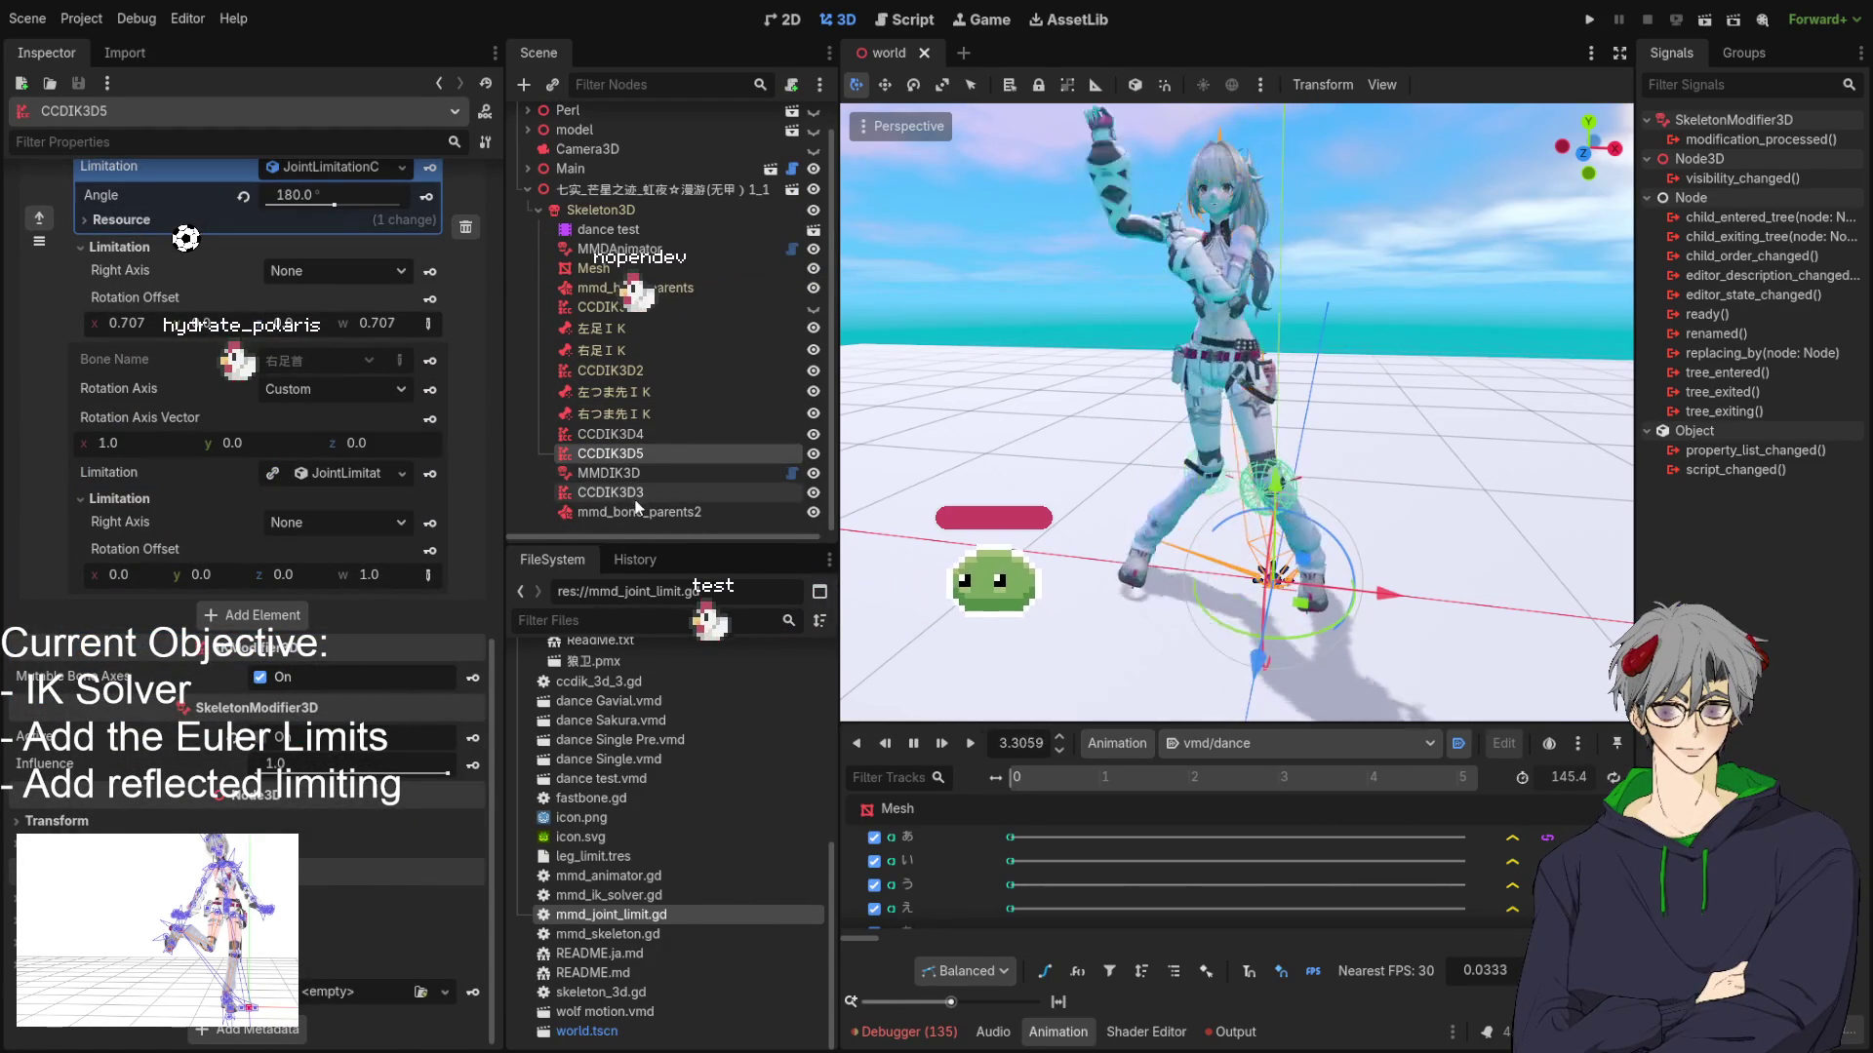
Hide the CCDIK3D5 solver and select CCDIK3D to review its joints.
{"action": "left_click", "coordinate": [607, 442]}
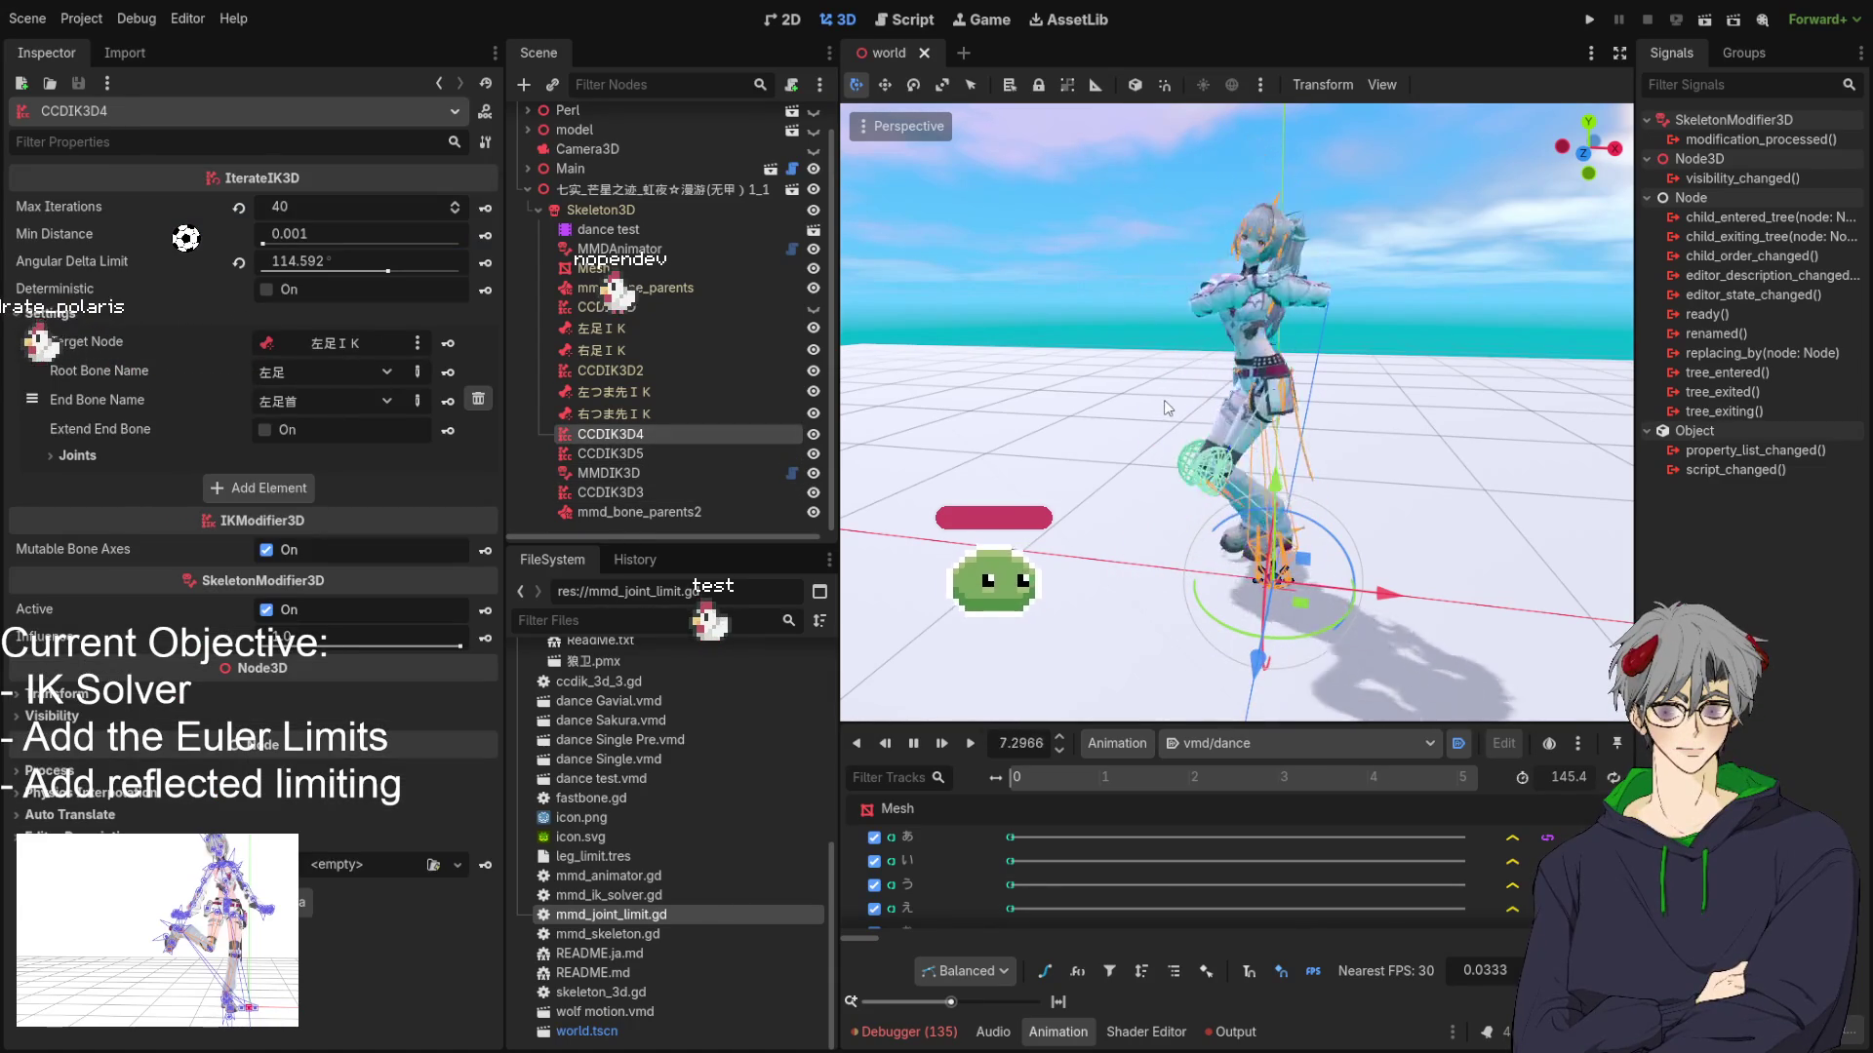
{"action": "left_click", "coordinate": [813, 455]}
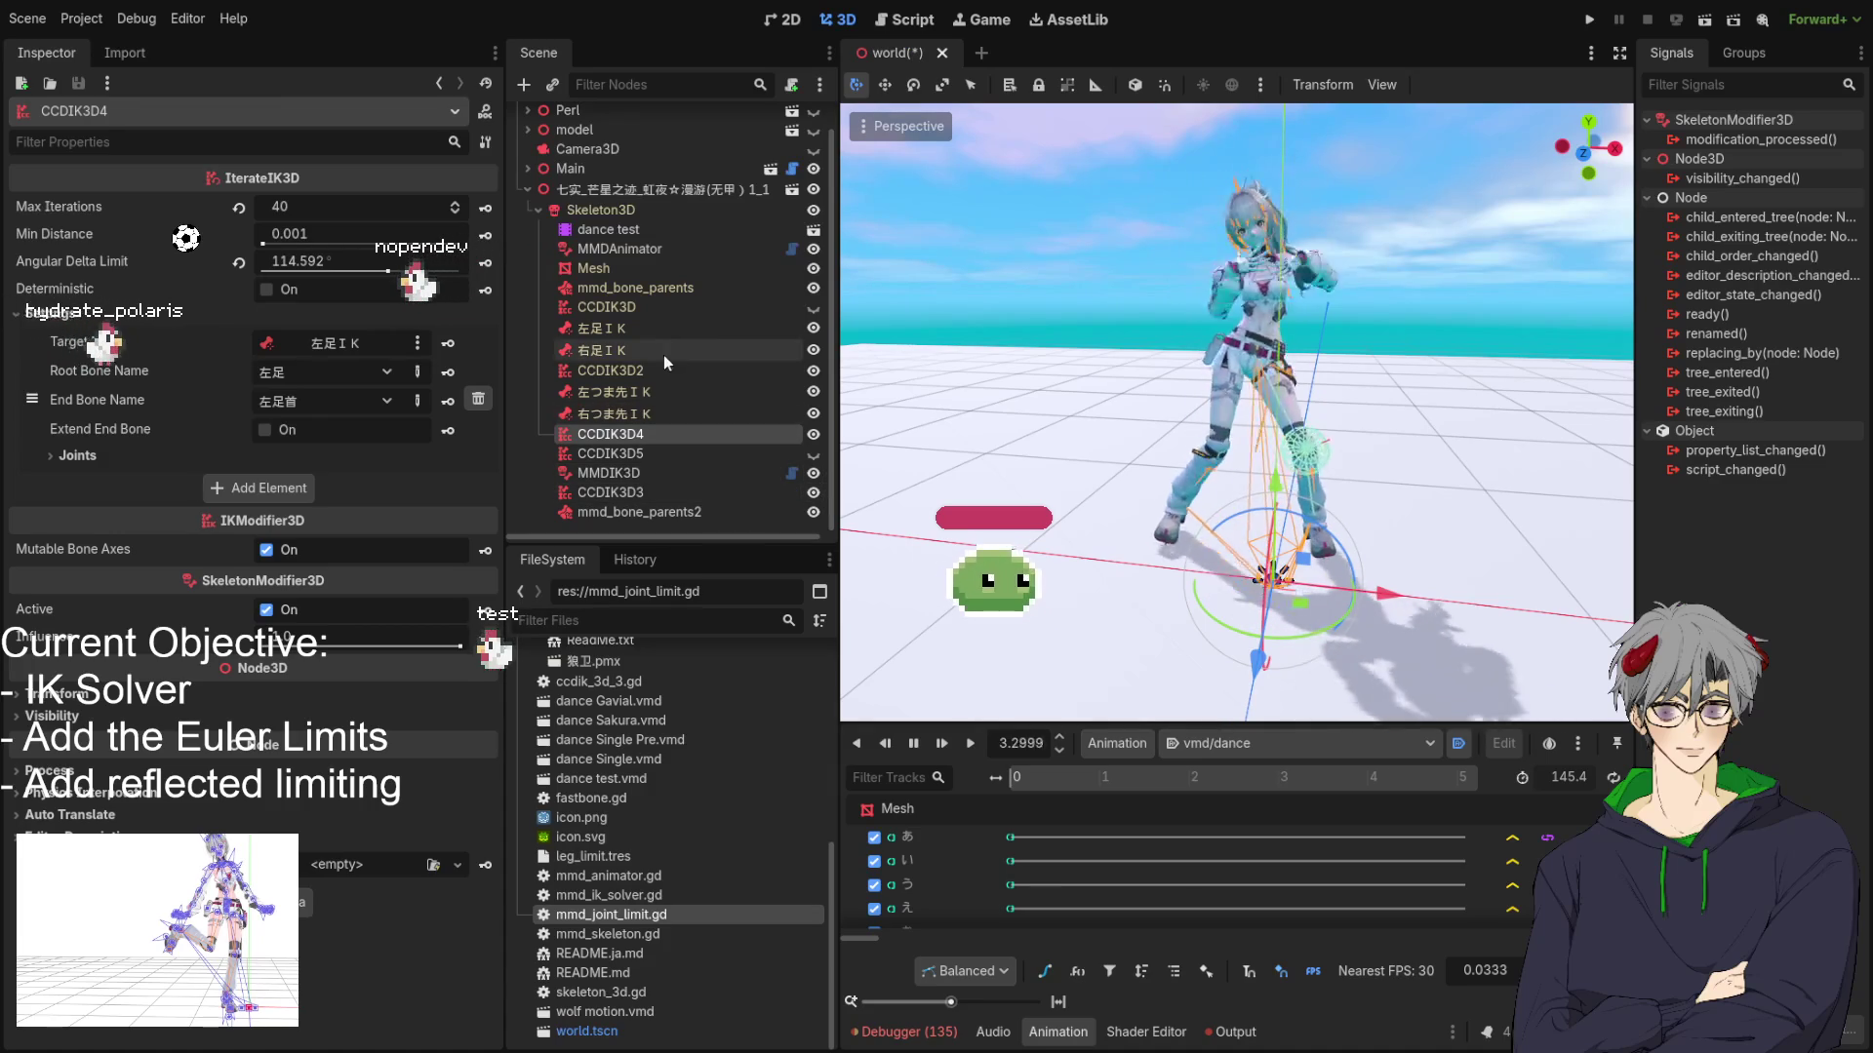
{"action": "left_click", "coordinate": [688, 306]}
{"action": "scroll", "coordinate": [275, 543], "scroll_direction": "down", "scroll_amount": 5}
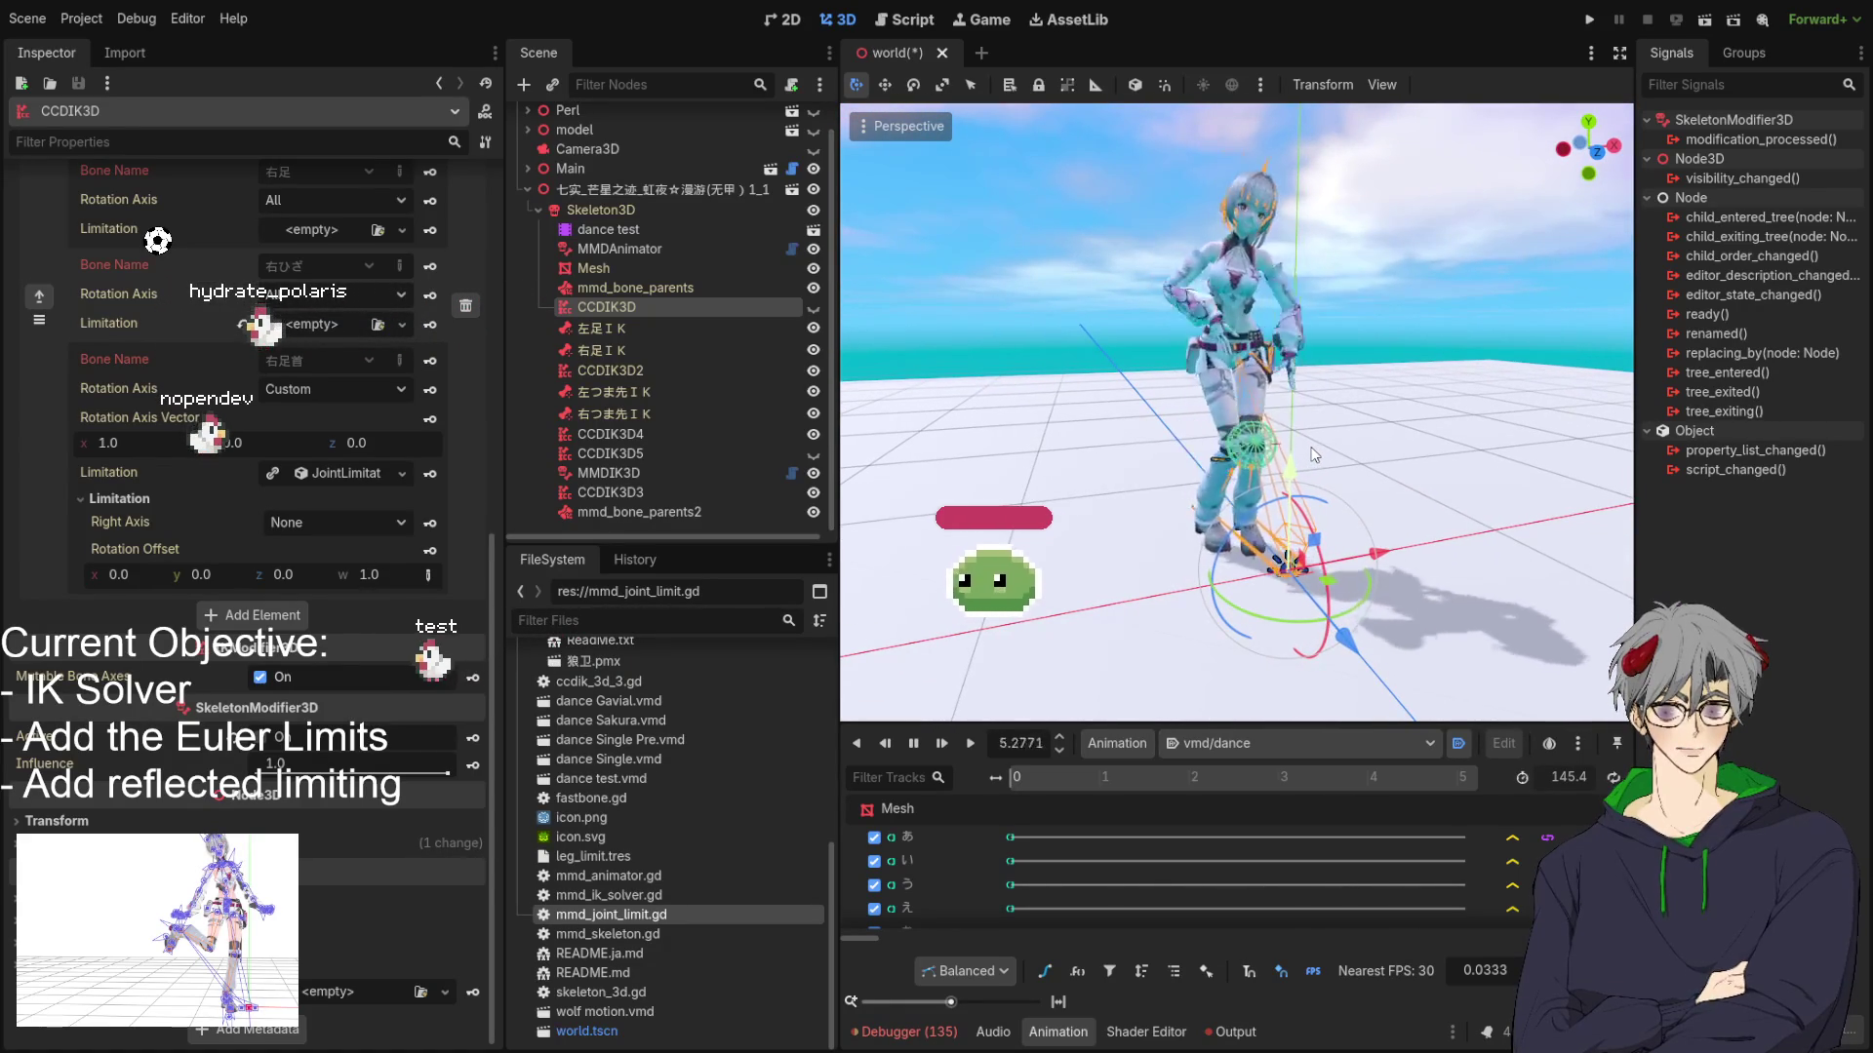
Orbit around the dancing character, then switch to mmd_ik_solver.gd in the script editor.
{"action": "mouse_move", "coordinate": [1314, 456]}
{"action": "left_mouse_down"}
{"action": "mouse_move", "coordinate": [1501, 449]}
{"action": "mouse_move", "coordinate": [1199, 443]}
{"action": "left_mouse_up"}
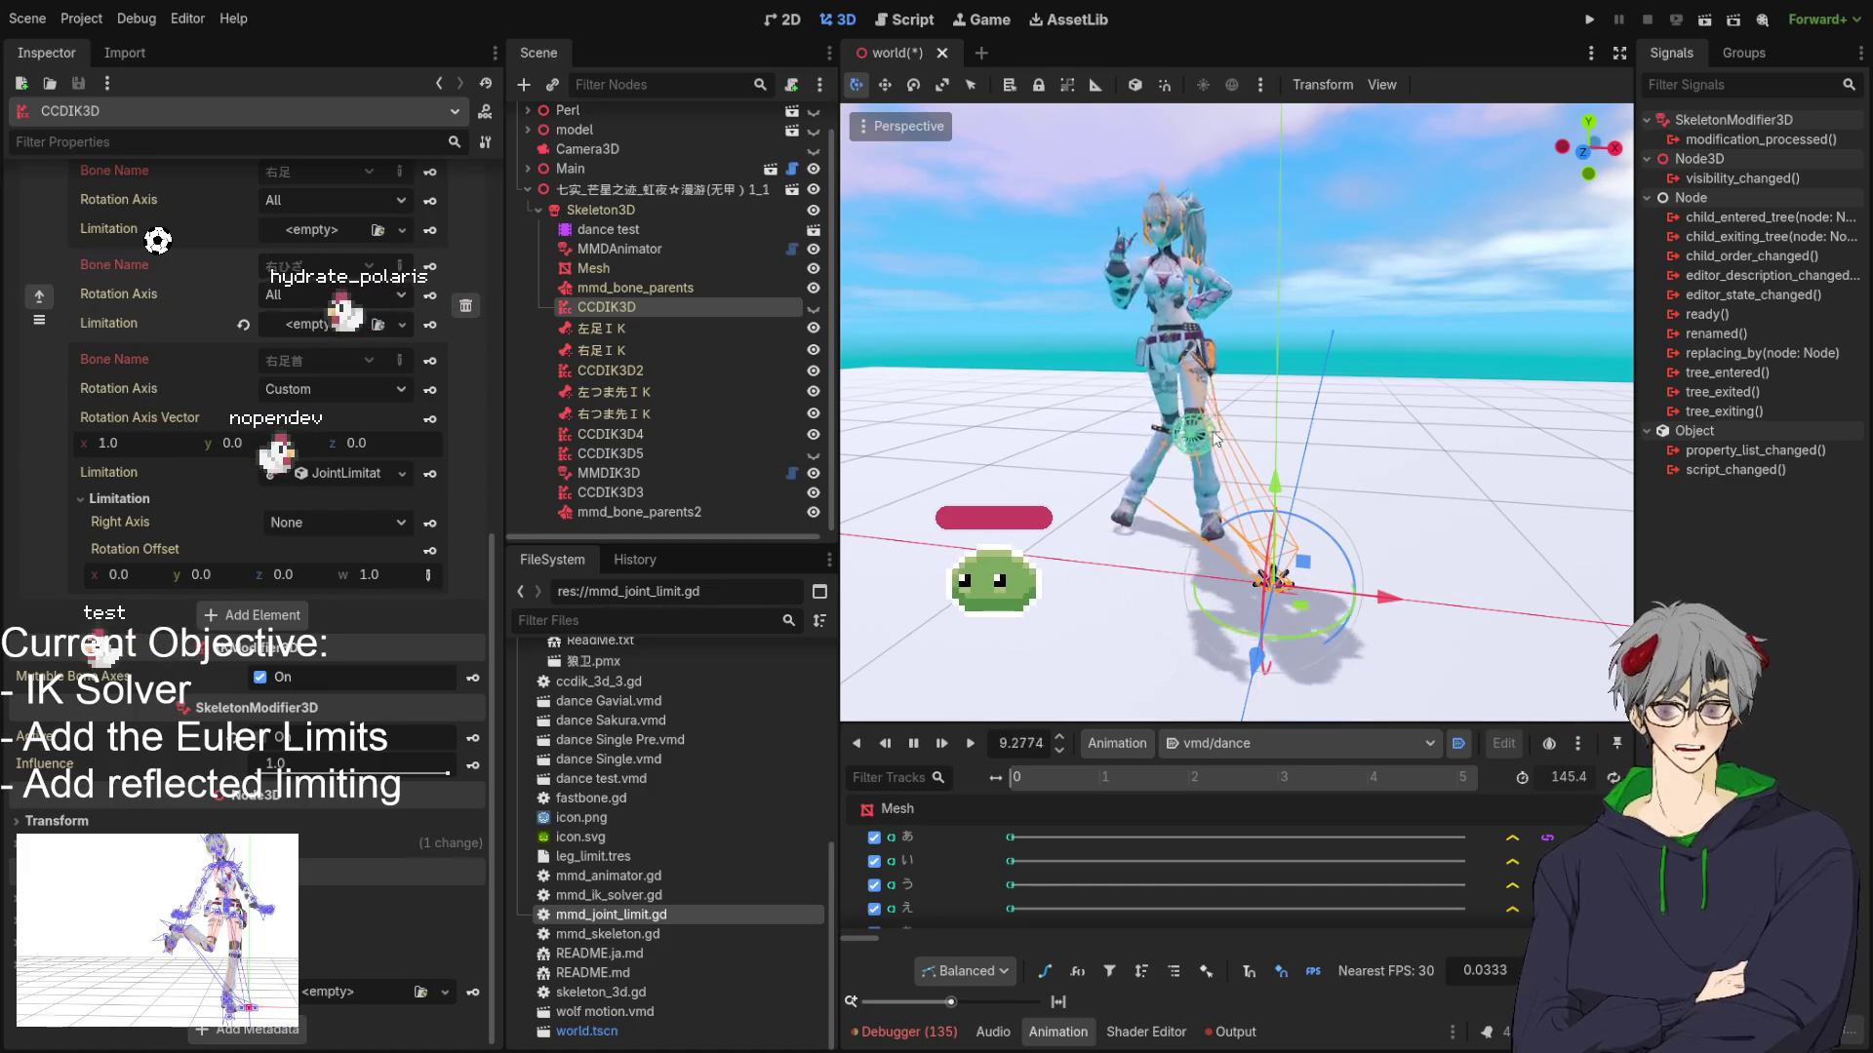
{"action": "mouse_move", "coordinate": [1028, 458]}
{"action": "left_mouse_down"}
{"action": "mouse_move", "coordinate": [1466, 441]}
{"action": "mouse_move", "coordinate": [1229, 540]}
{"action": "mouse_move", "coordinate": [926, 355]}
{"action": "left_mouse_up"}
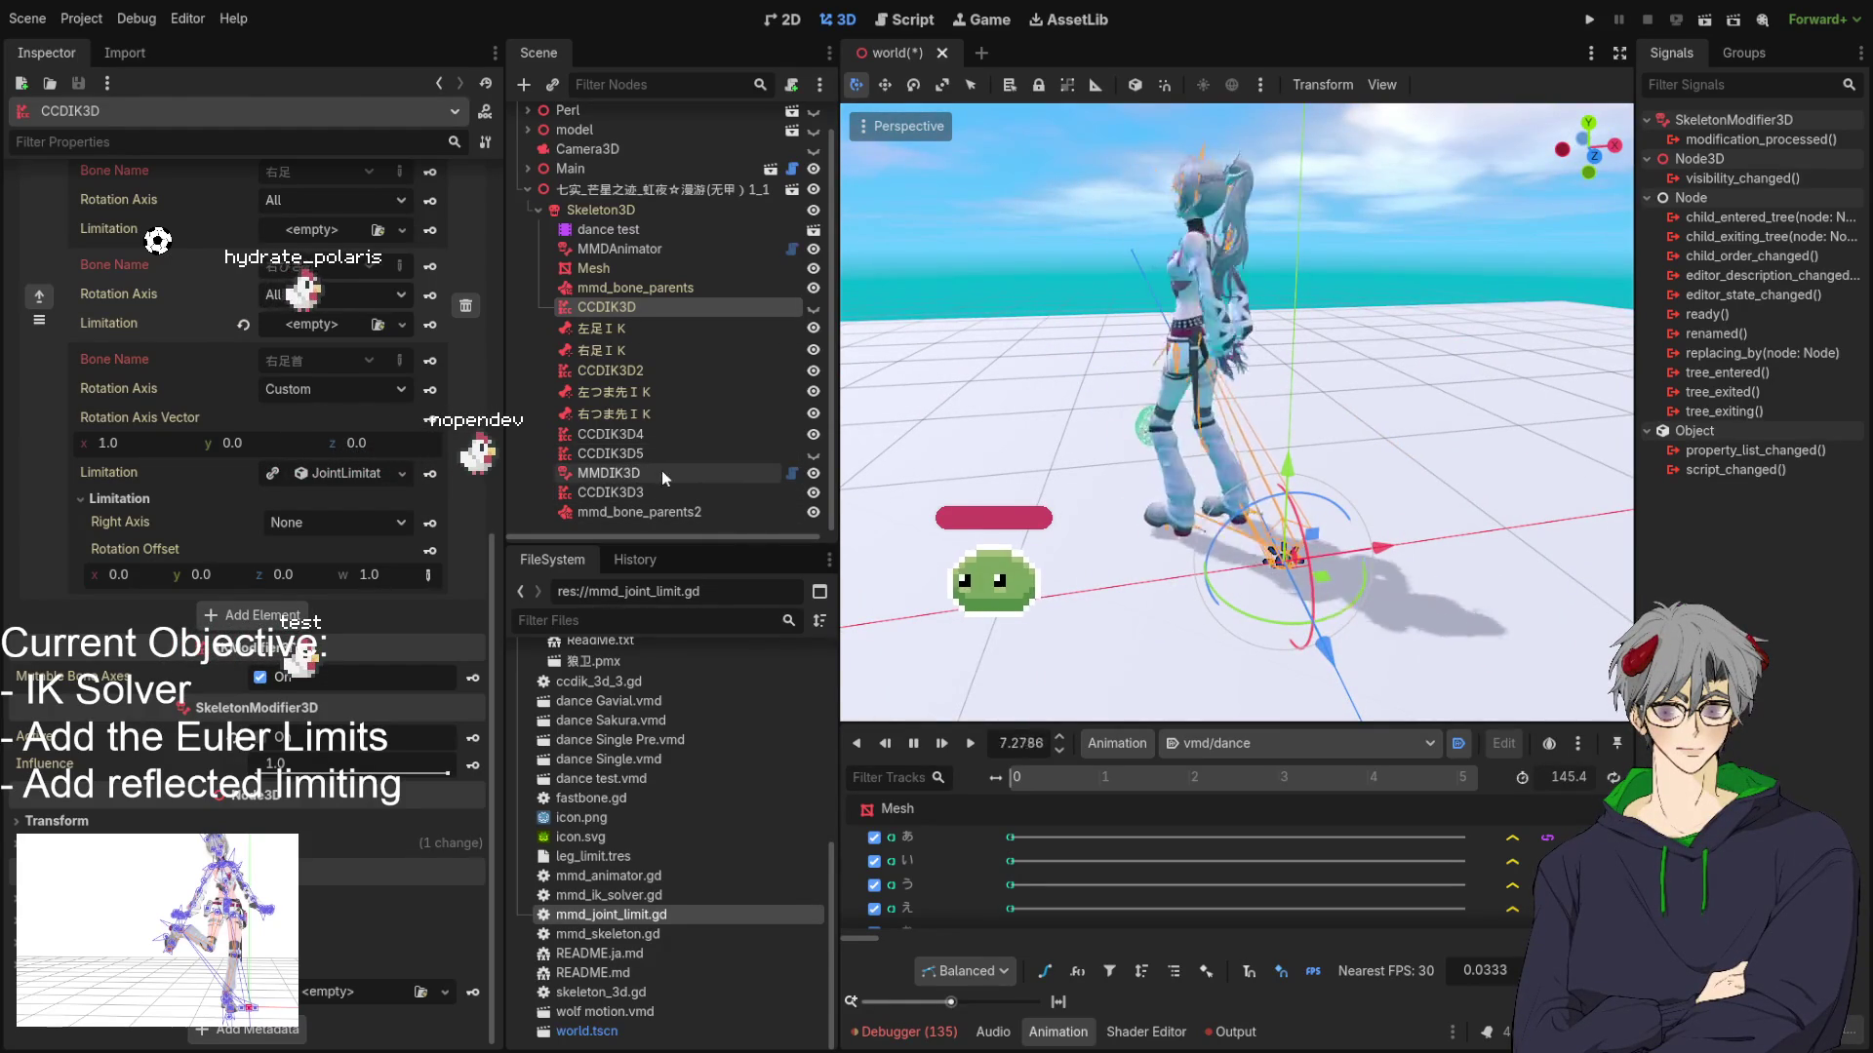
{"action": "left_click", "coordinate": [791, 472]}
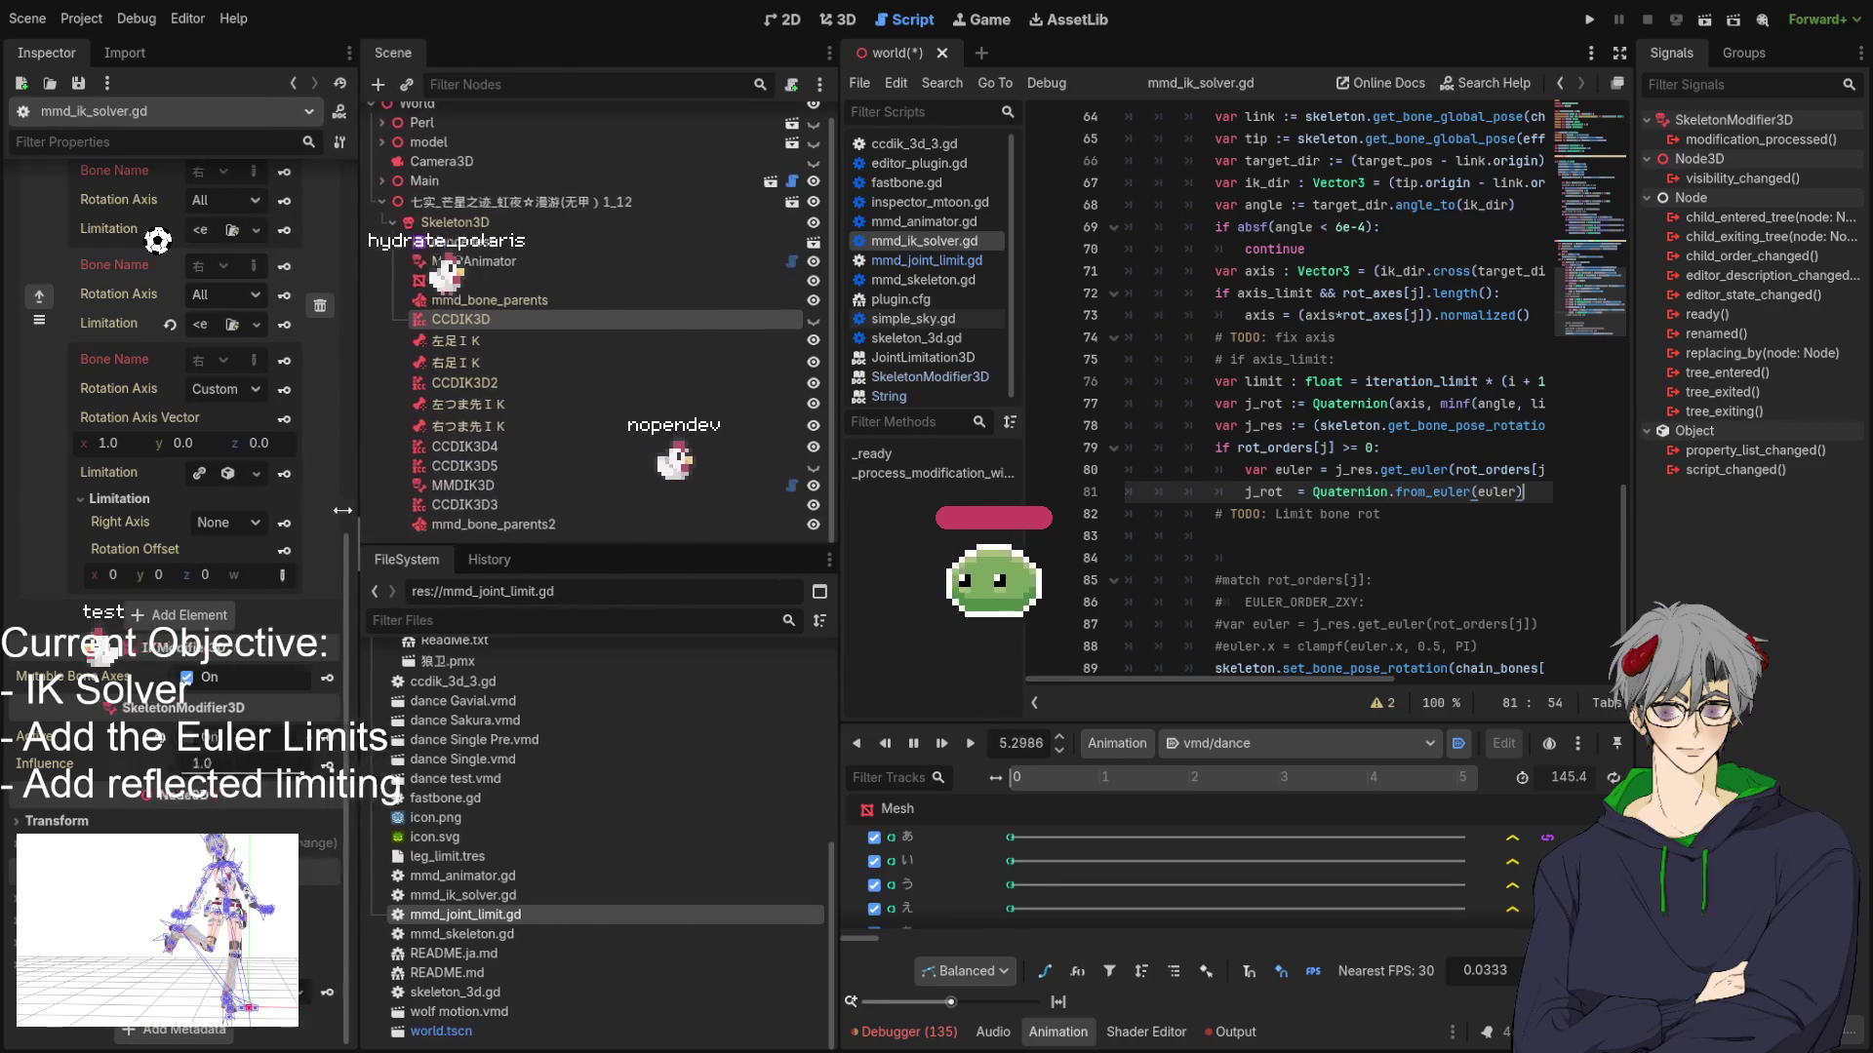
Resize the docks to widen the script editor and place the caret near line 83.
{"action": "left_click_drag", "start_coordinate": [505, 505], "coordinate": [324, 506]}
{"action": "mouse_move", "coordinate": [841, 566]}
{"action": "left_mouse_down"}
{"action": "mouse_move", "coordinate": [625, 459]}
{"action": "mouse_move", "coordinate": [669, 458]}
{"action": "mouse_move", "coordinate": [644, 429]}
{"action": "left_mouse_up"}
{"action": "left_click", "coordinate": [1298, 525]}
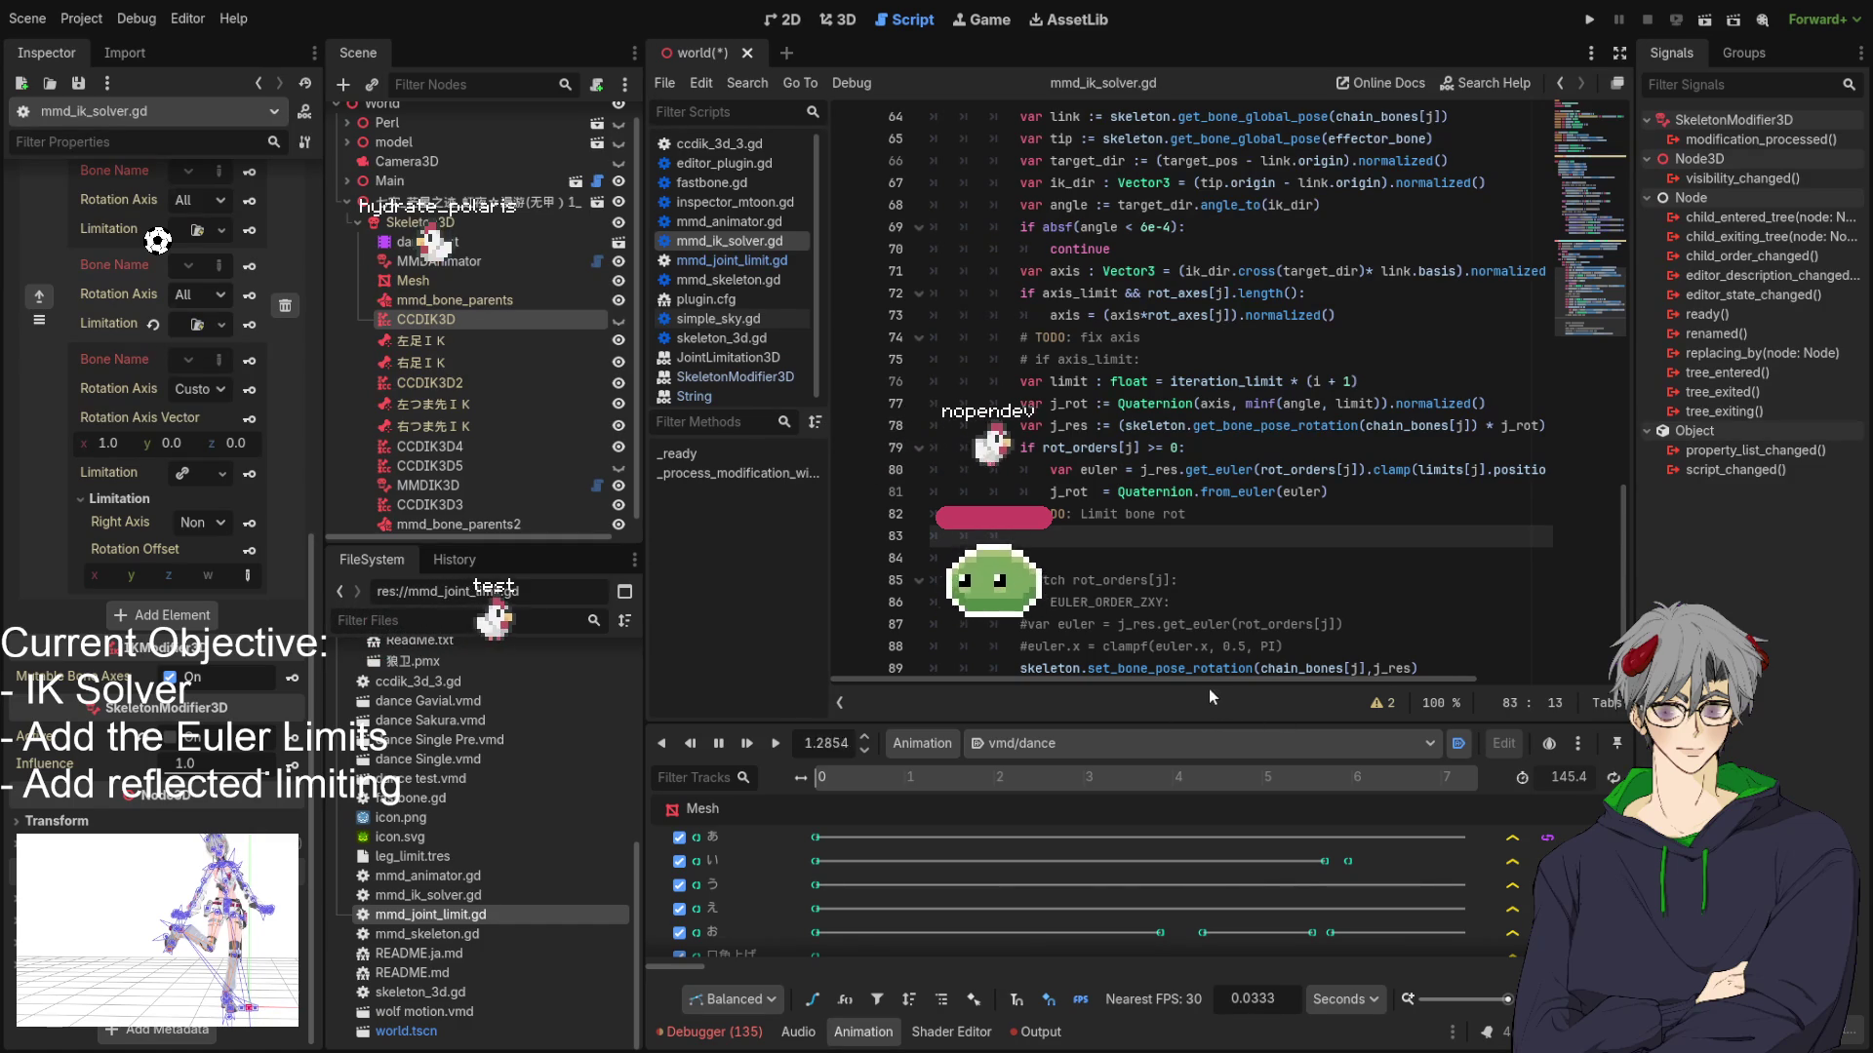
{"action": "left_click_drag", "start_coordinate": [1210, 691], "coordinate": [1398, 683]}
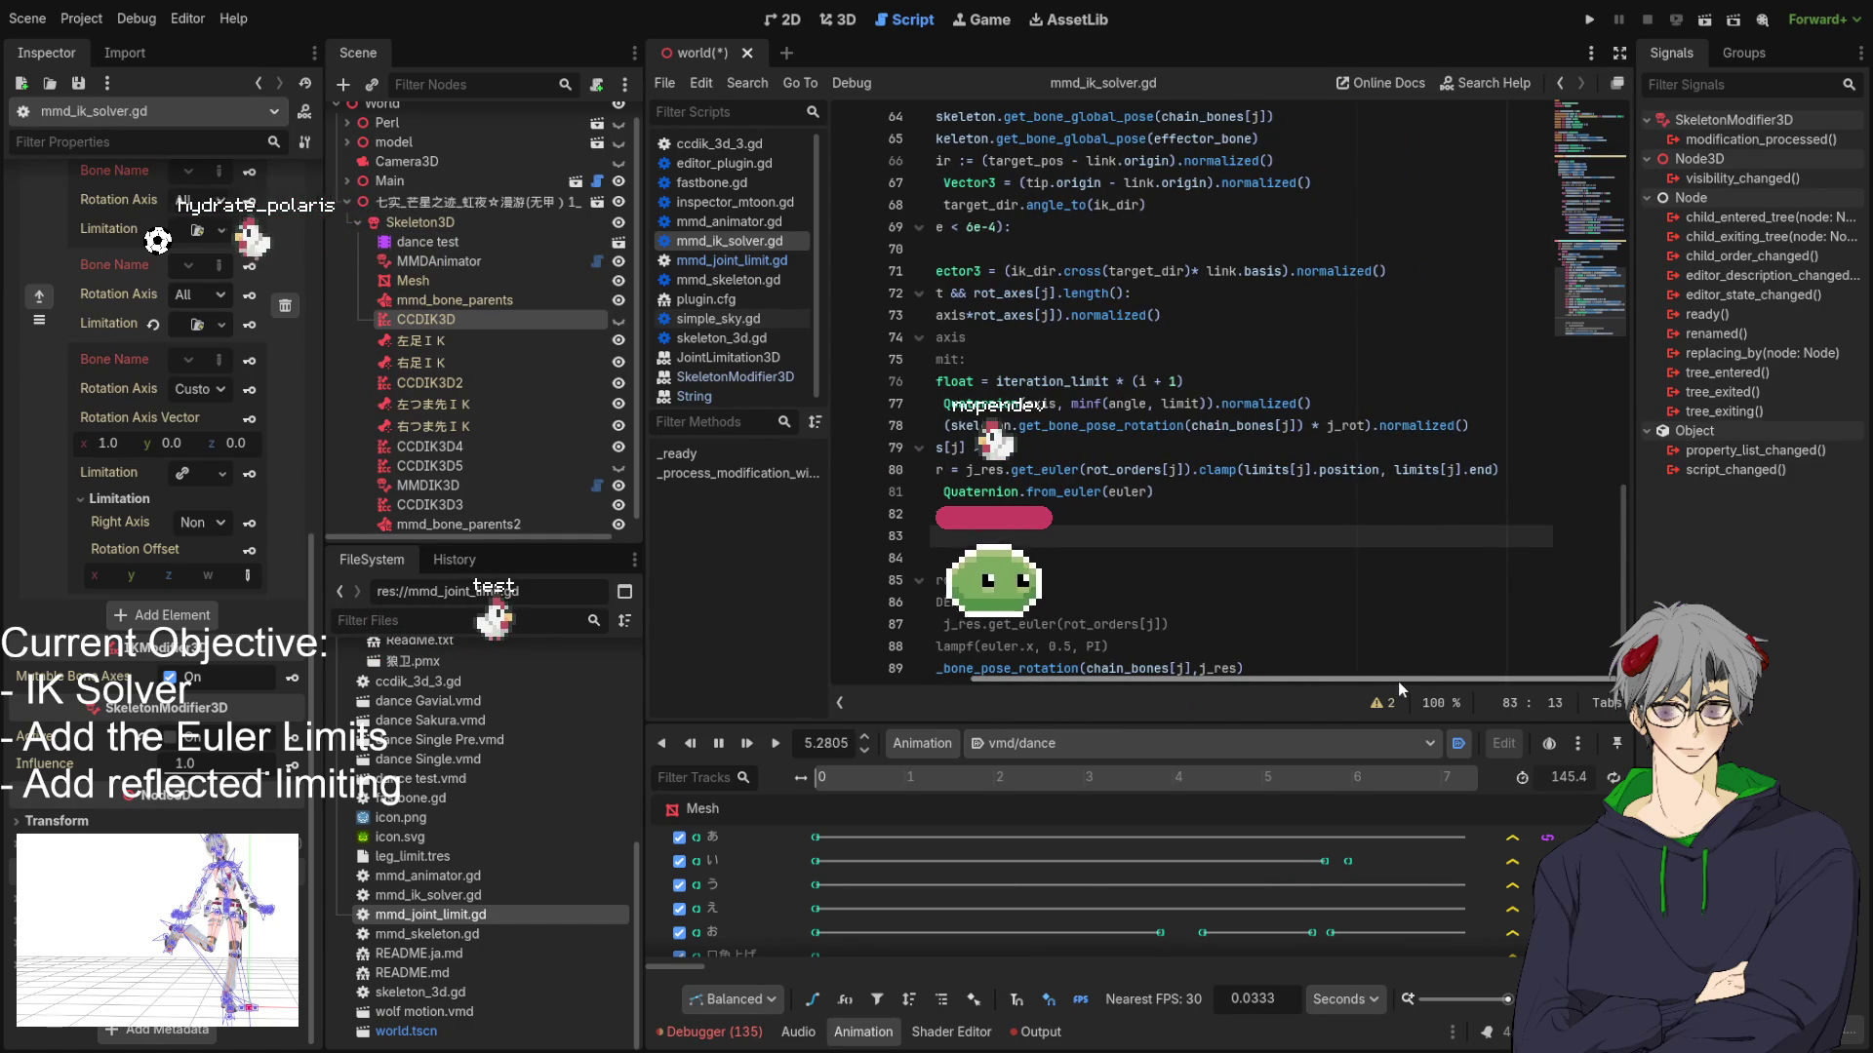
{"action": "left_click_drag", "start_coordinate": [1398, 688], "coordinate": [1207, 694]}
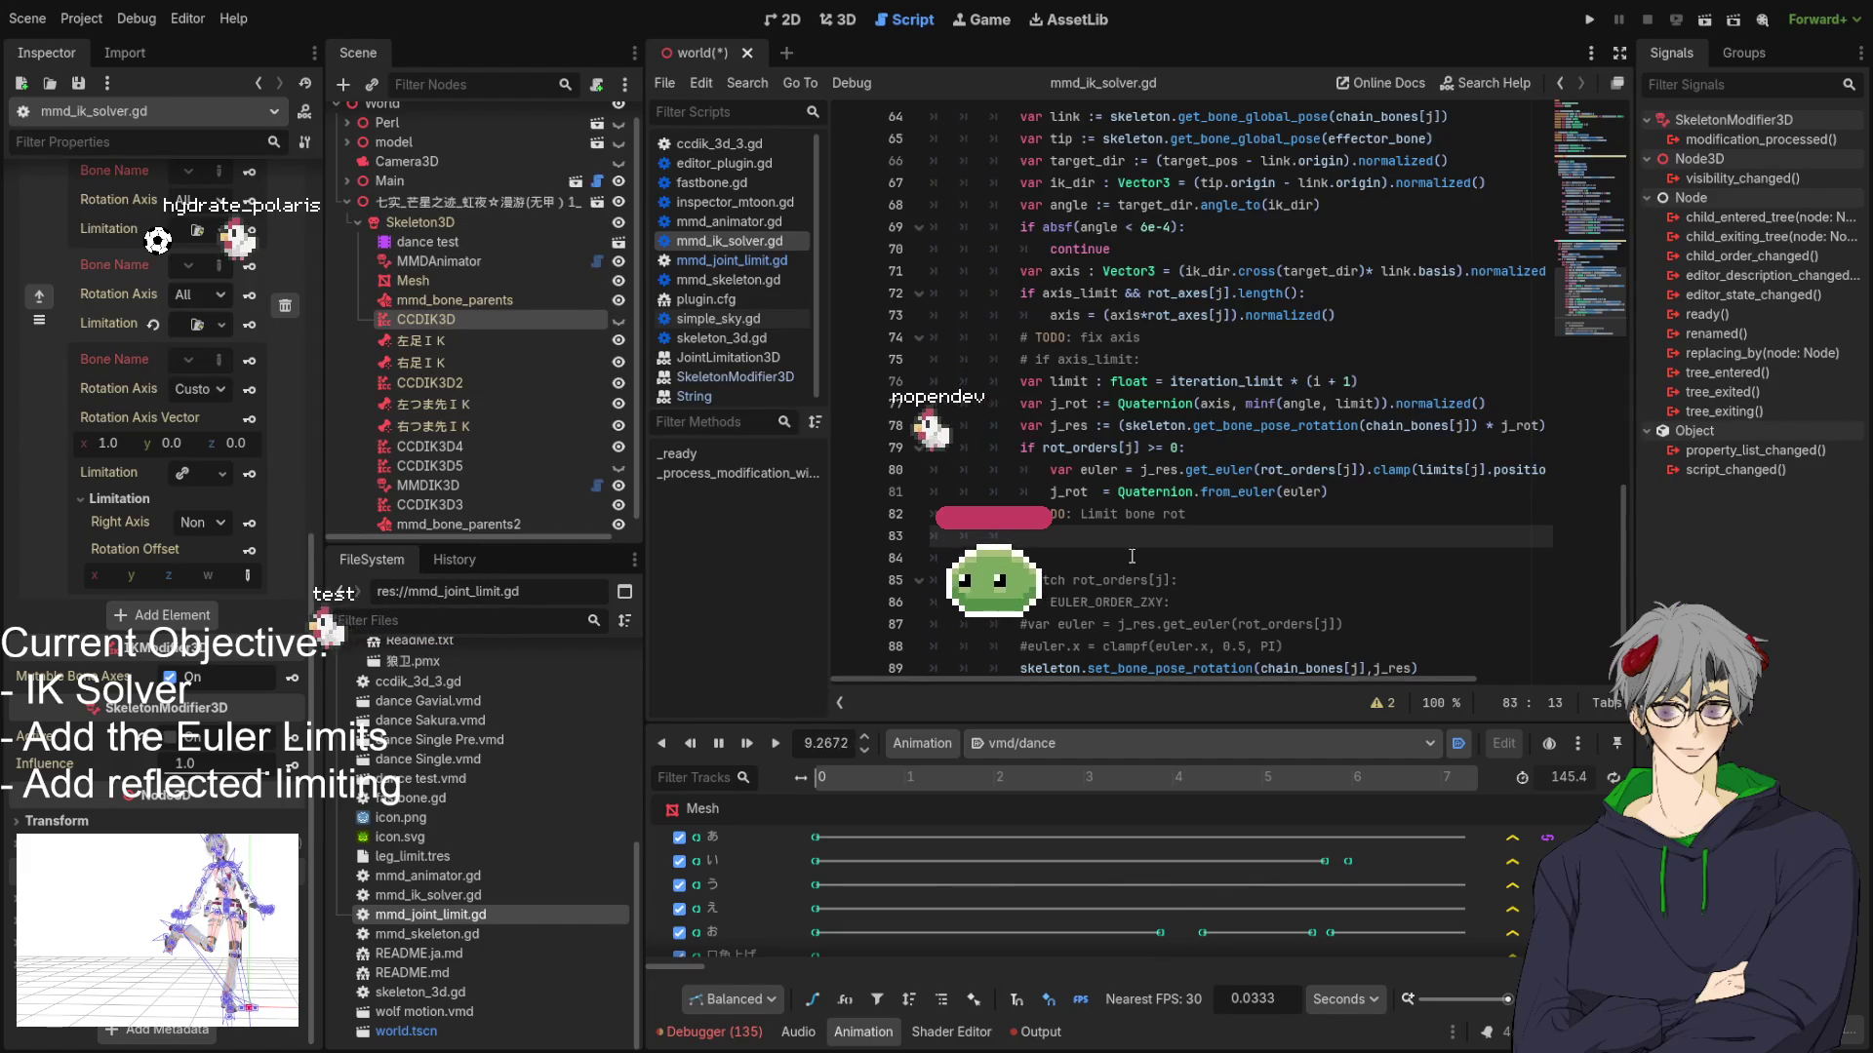
Highlight rot_orders in the rotation-limit code, then run the project until it halts at line 80.
{"action": "double_click", "coordinate": [1097, 447]}
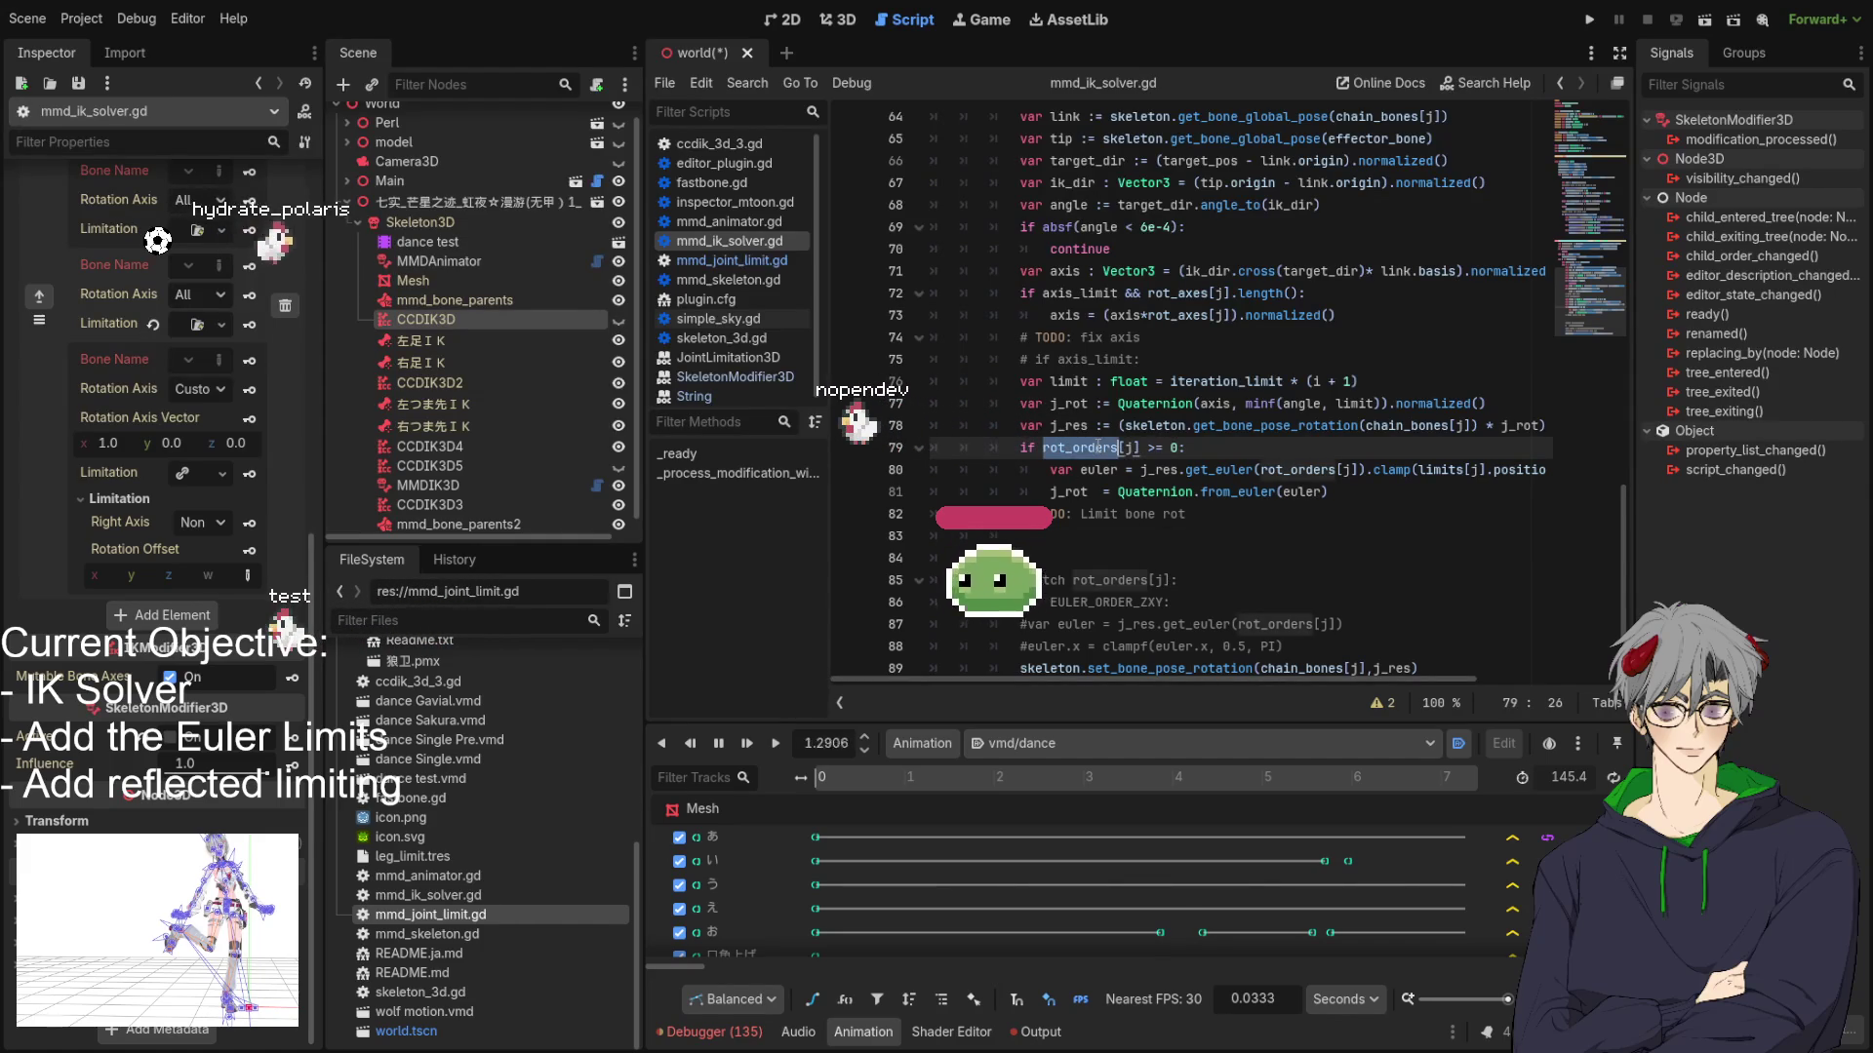
{"action": "scroll", "coordinate": [1163, 376], "scroll_direction": "up", "scroll_amount": 10}
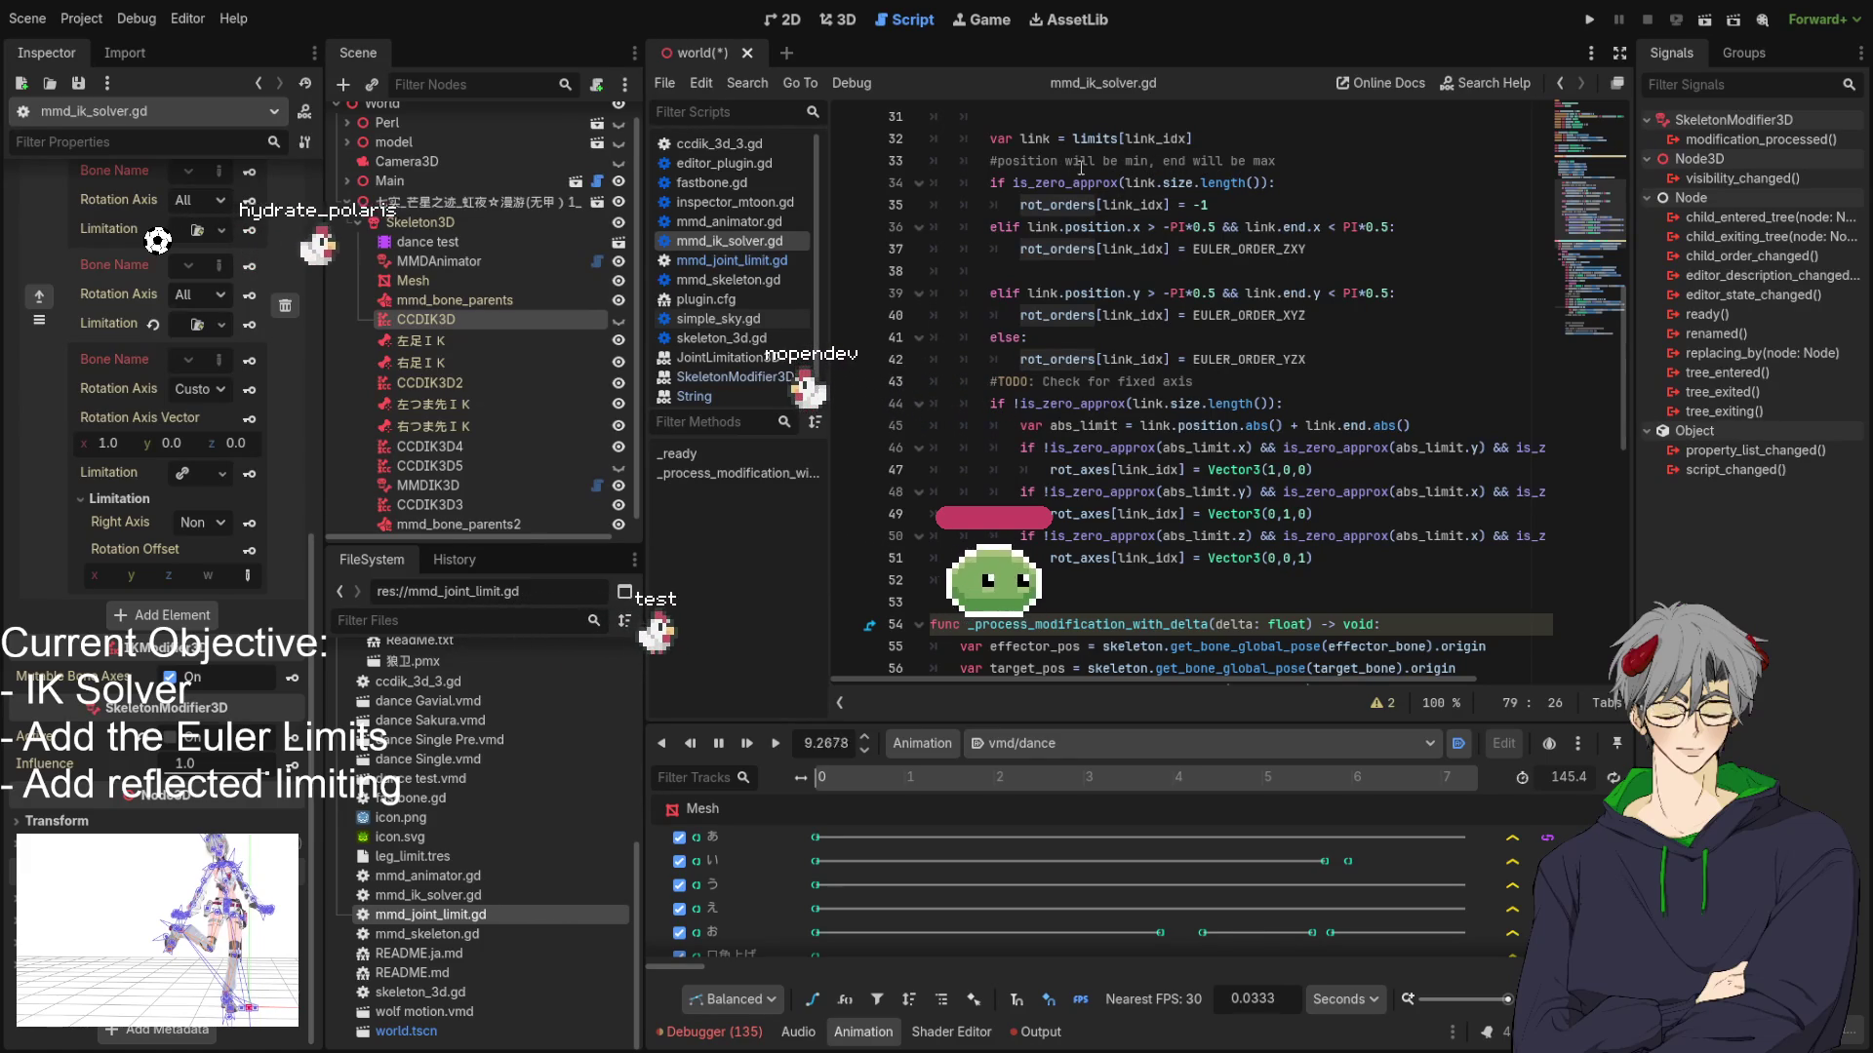
{"action": "scroll", "coordinate": [1193, 175], "scroll_direction": "down", "scroll_amount": 10}
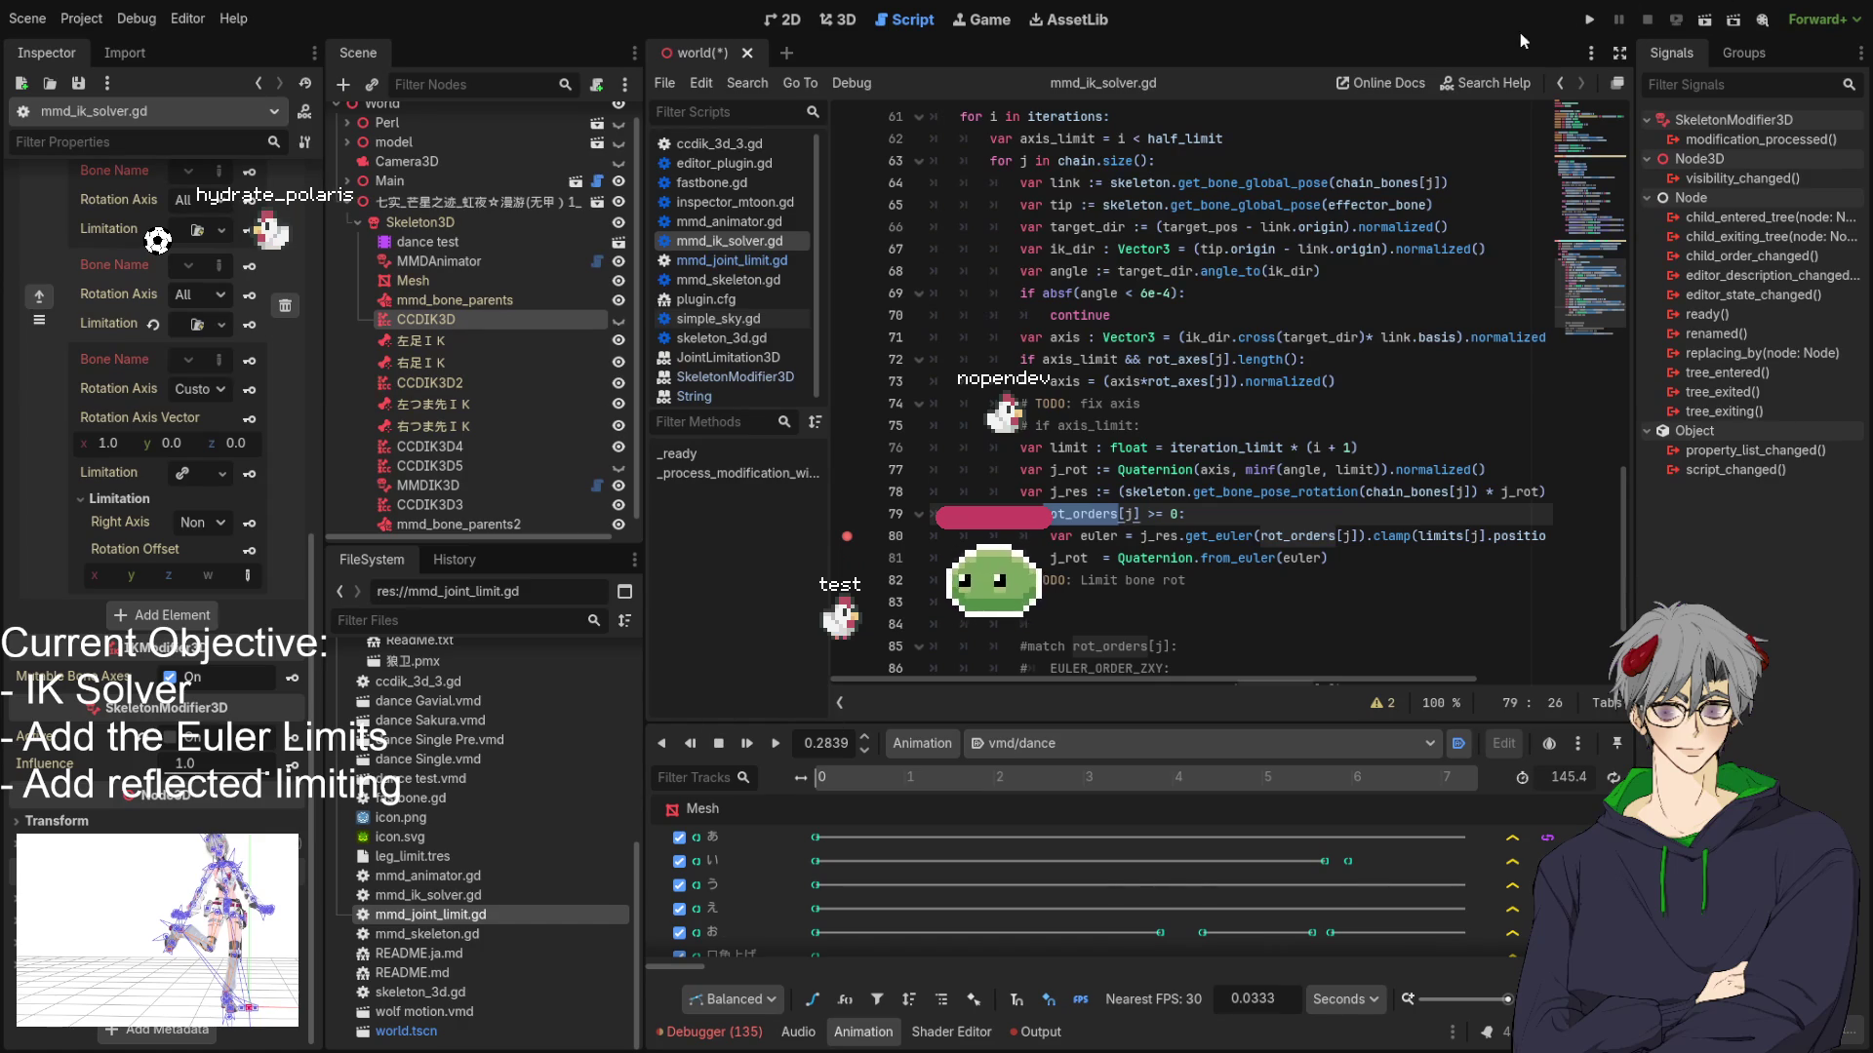
{"action": "left_click", "coordinate": [1590, 20]}
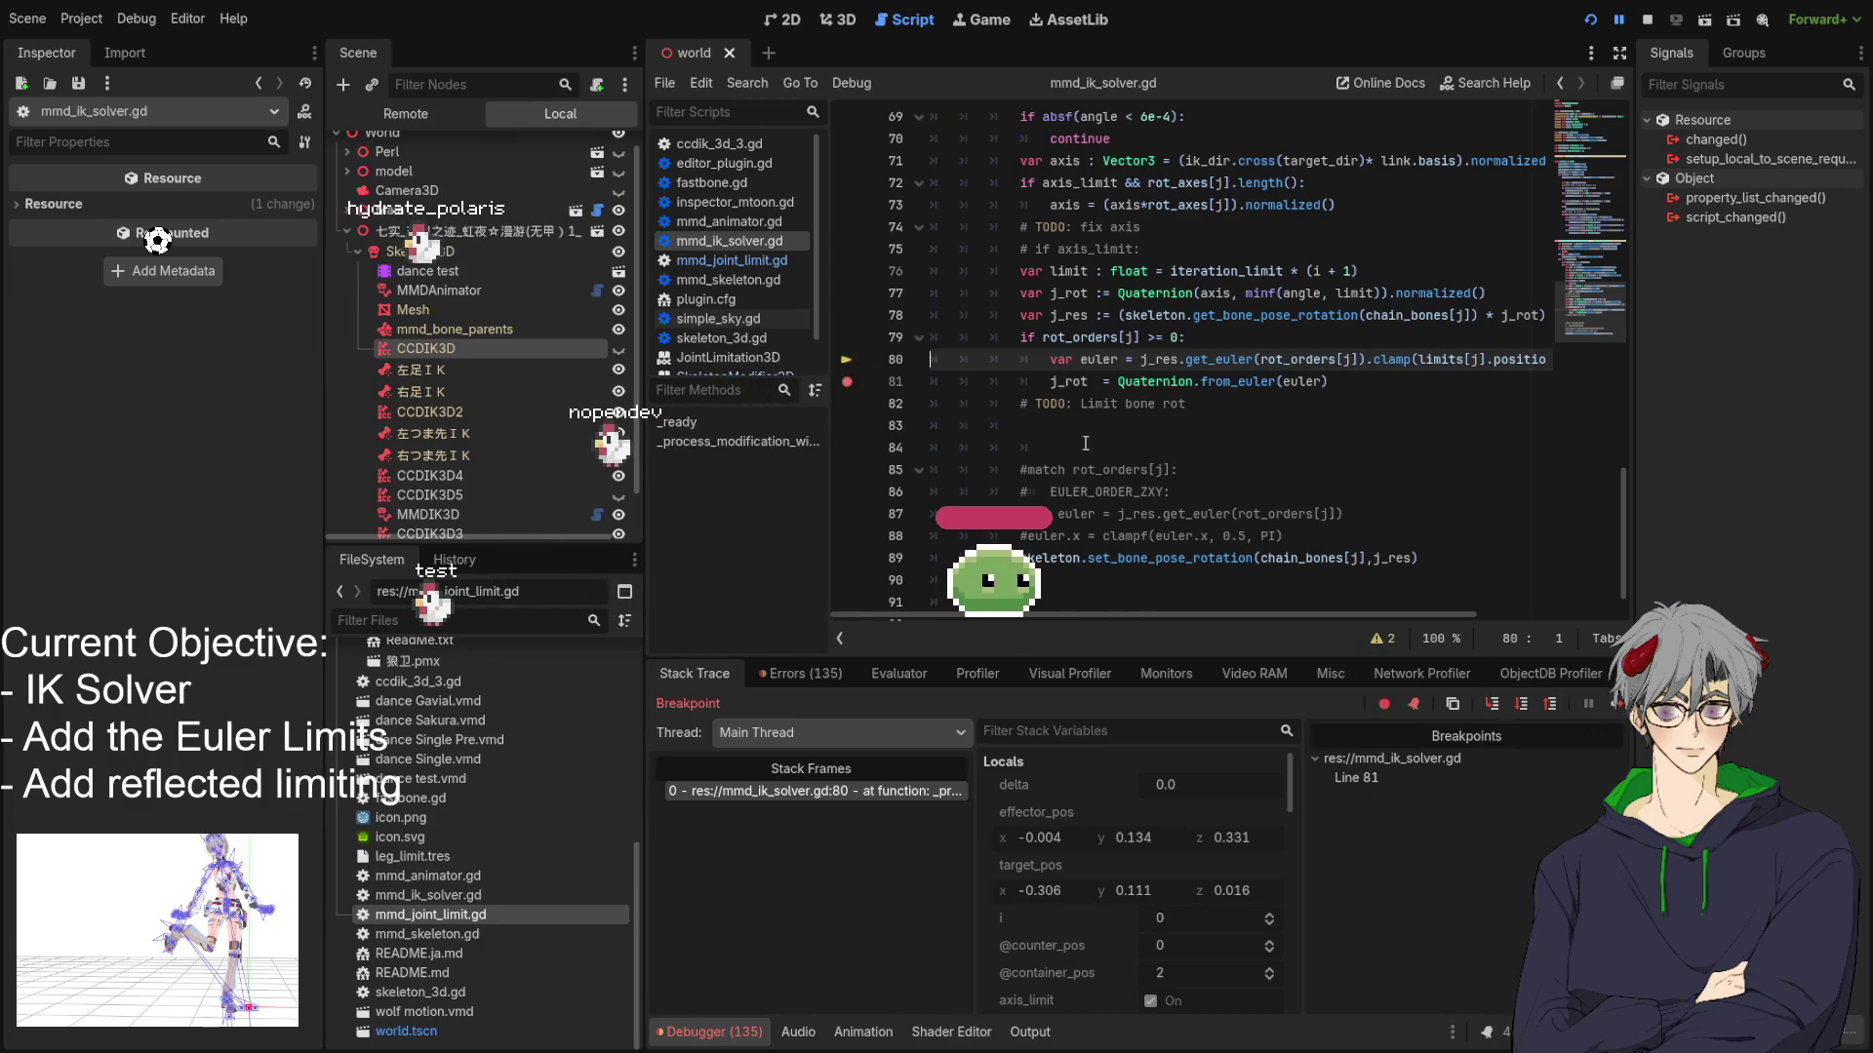
Resume repeatedly from the line 81 breakpoint until loop index i reaches 10, checking the link and tip locals.
{"action": "left_click", "coordinate": [1610, 713]}
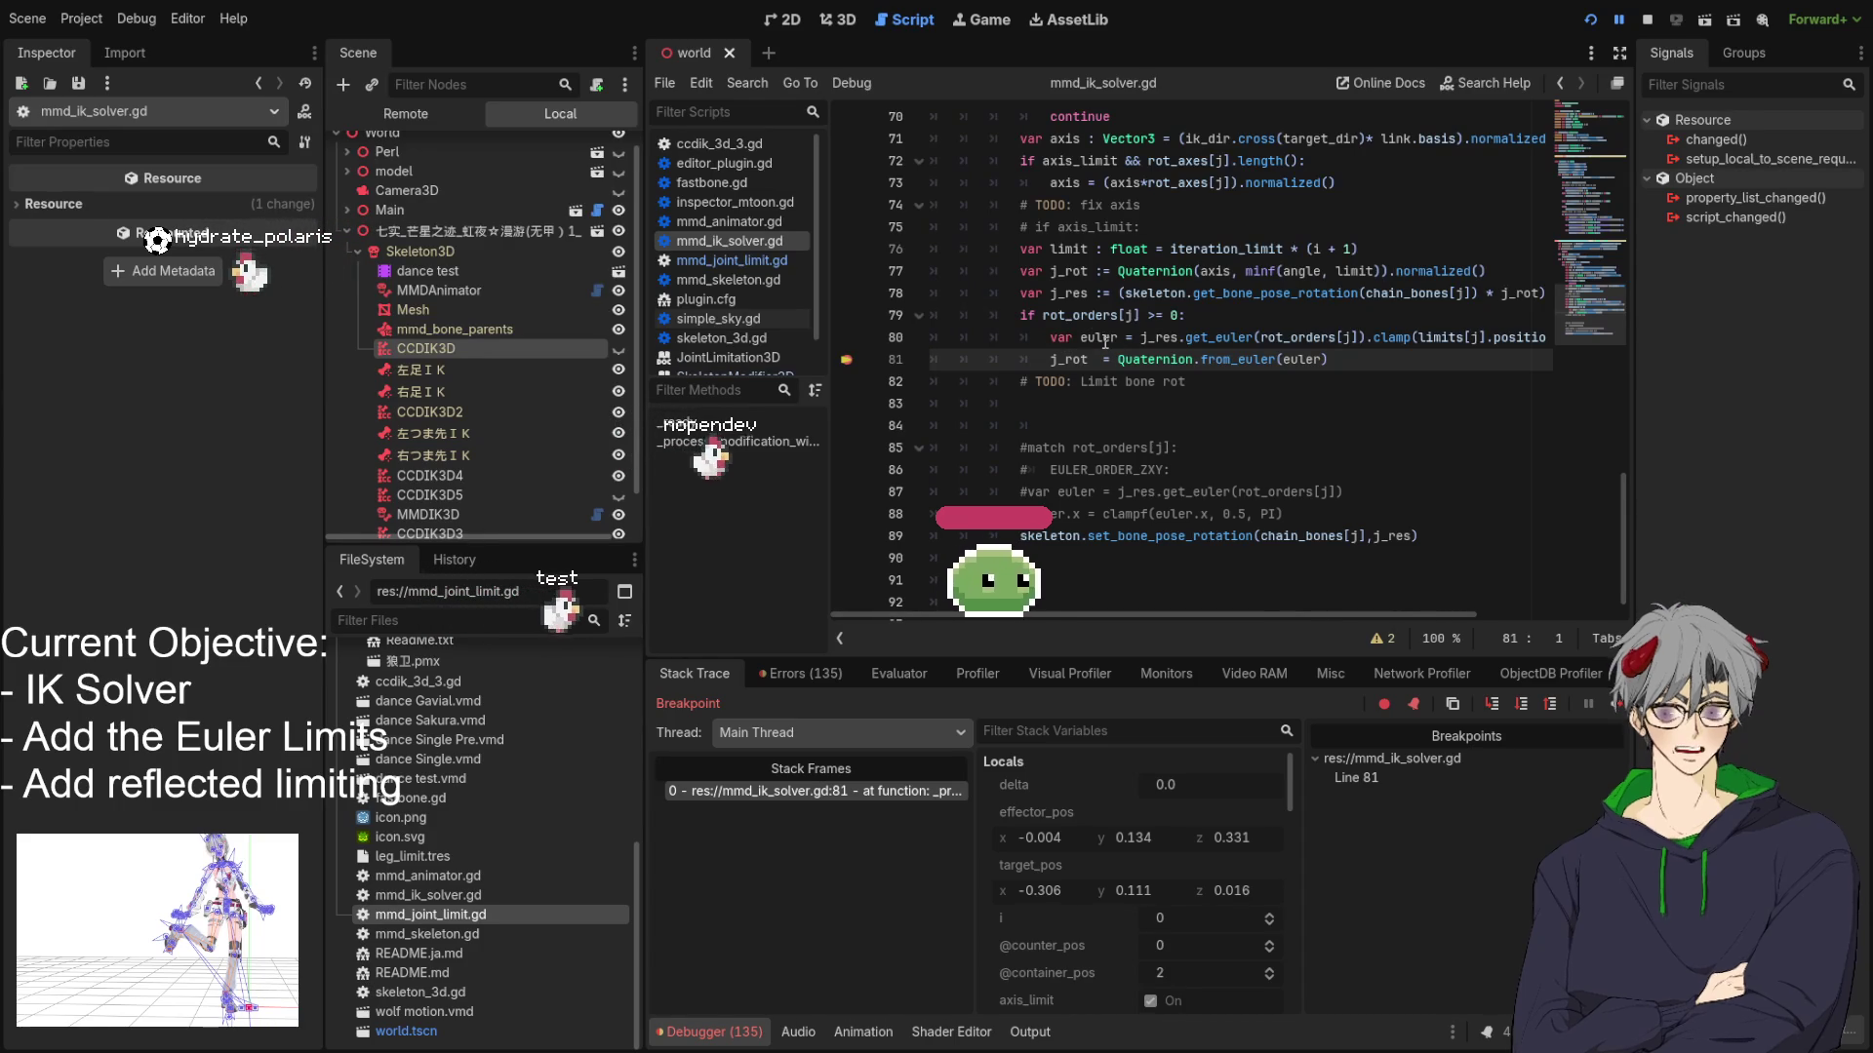
{"action": "left_click", "coordinate": [1615, 704]}
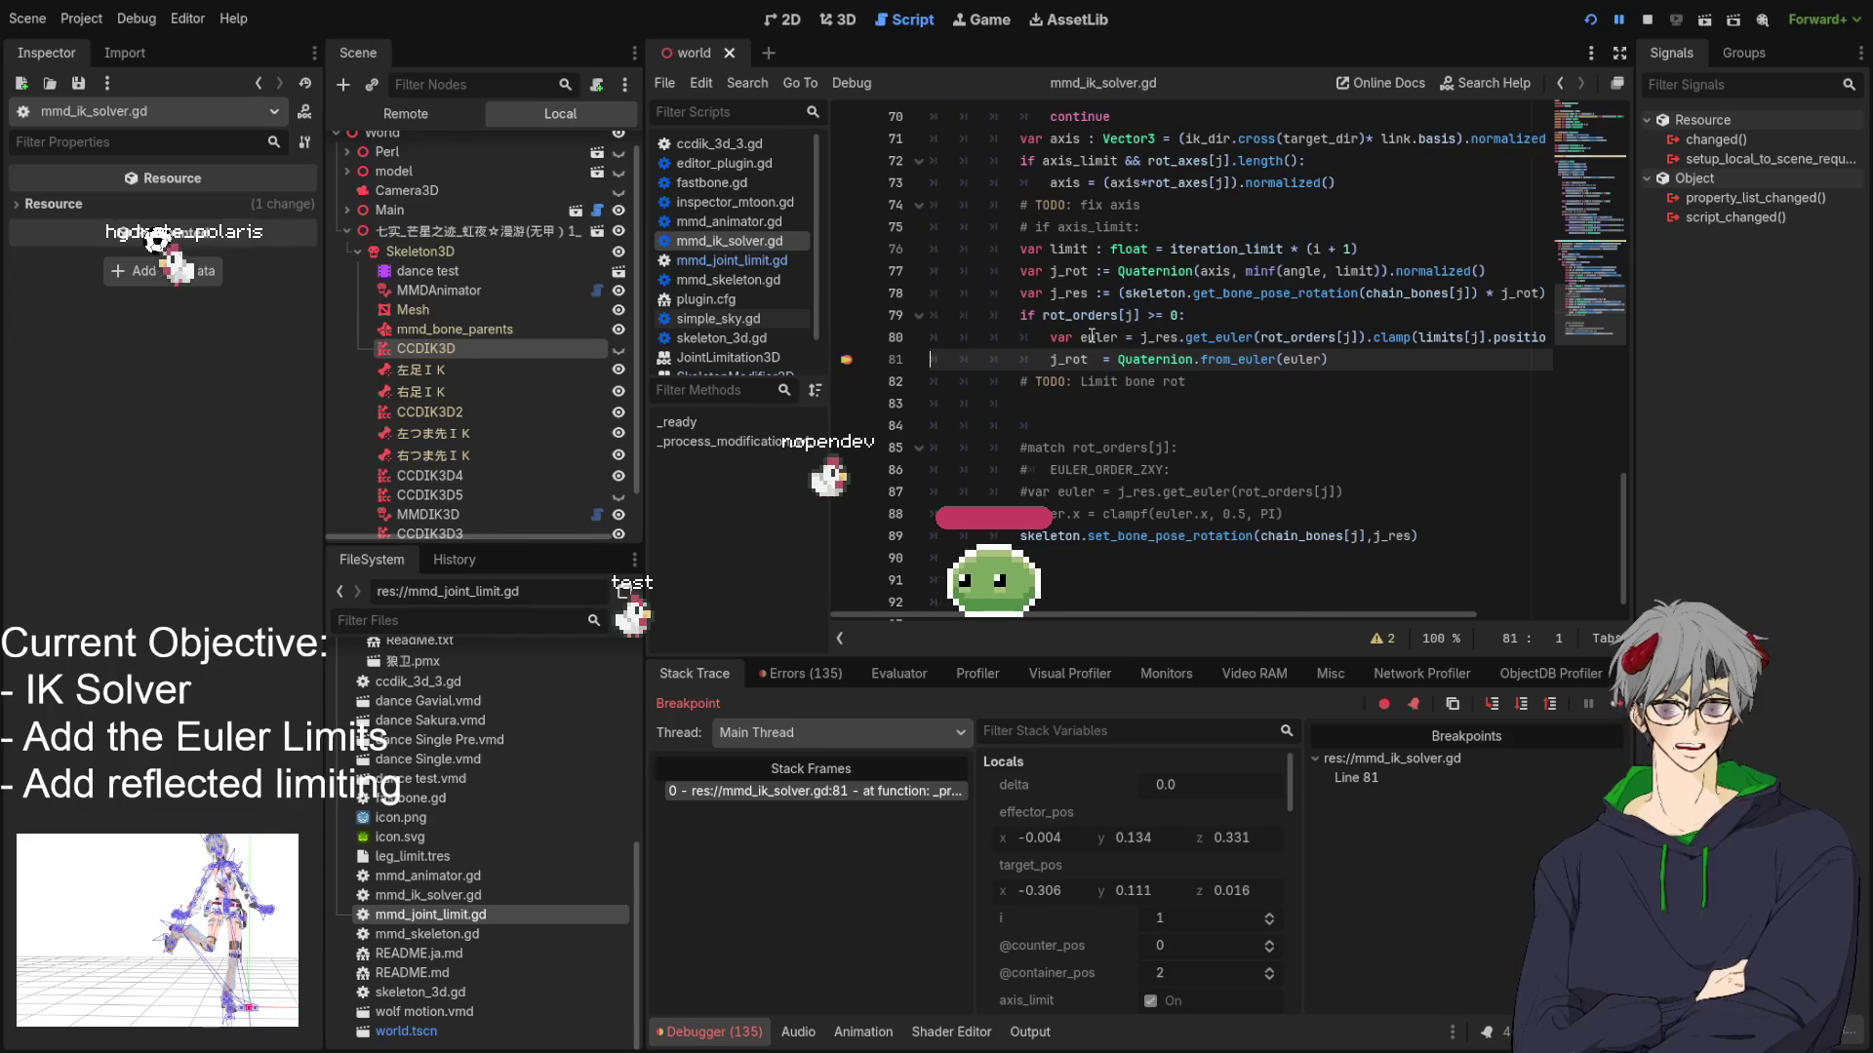
{"action": "left_click", "coordinate": [1616, 705]}
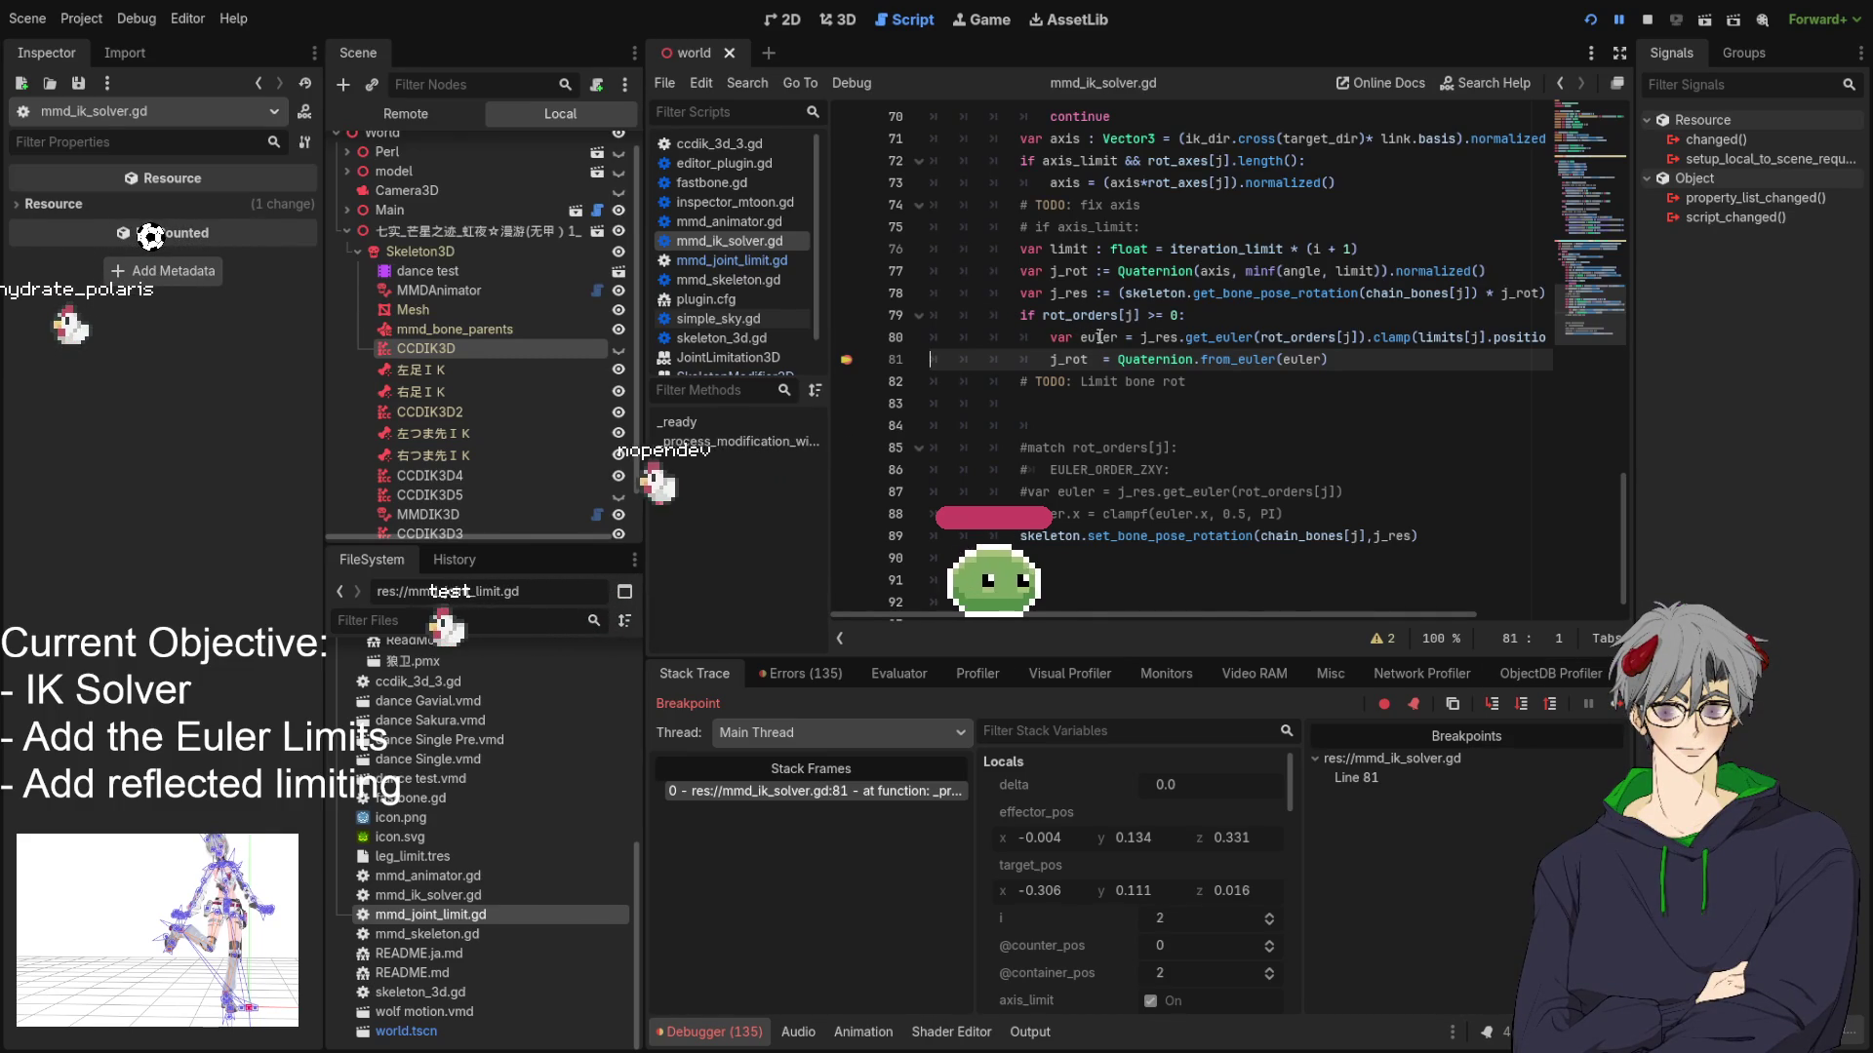
{"action": "key", "text": "F12"}
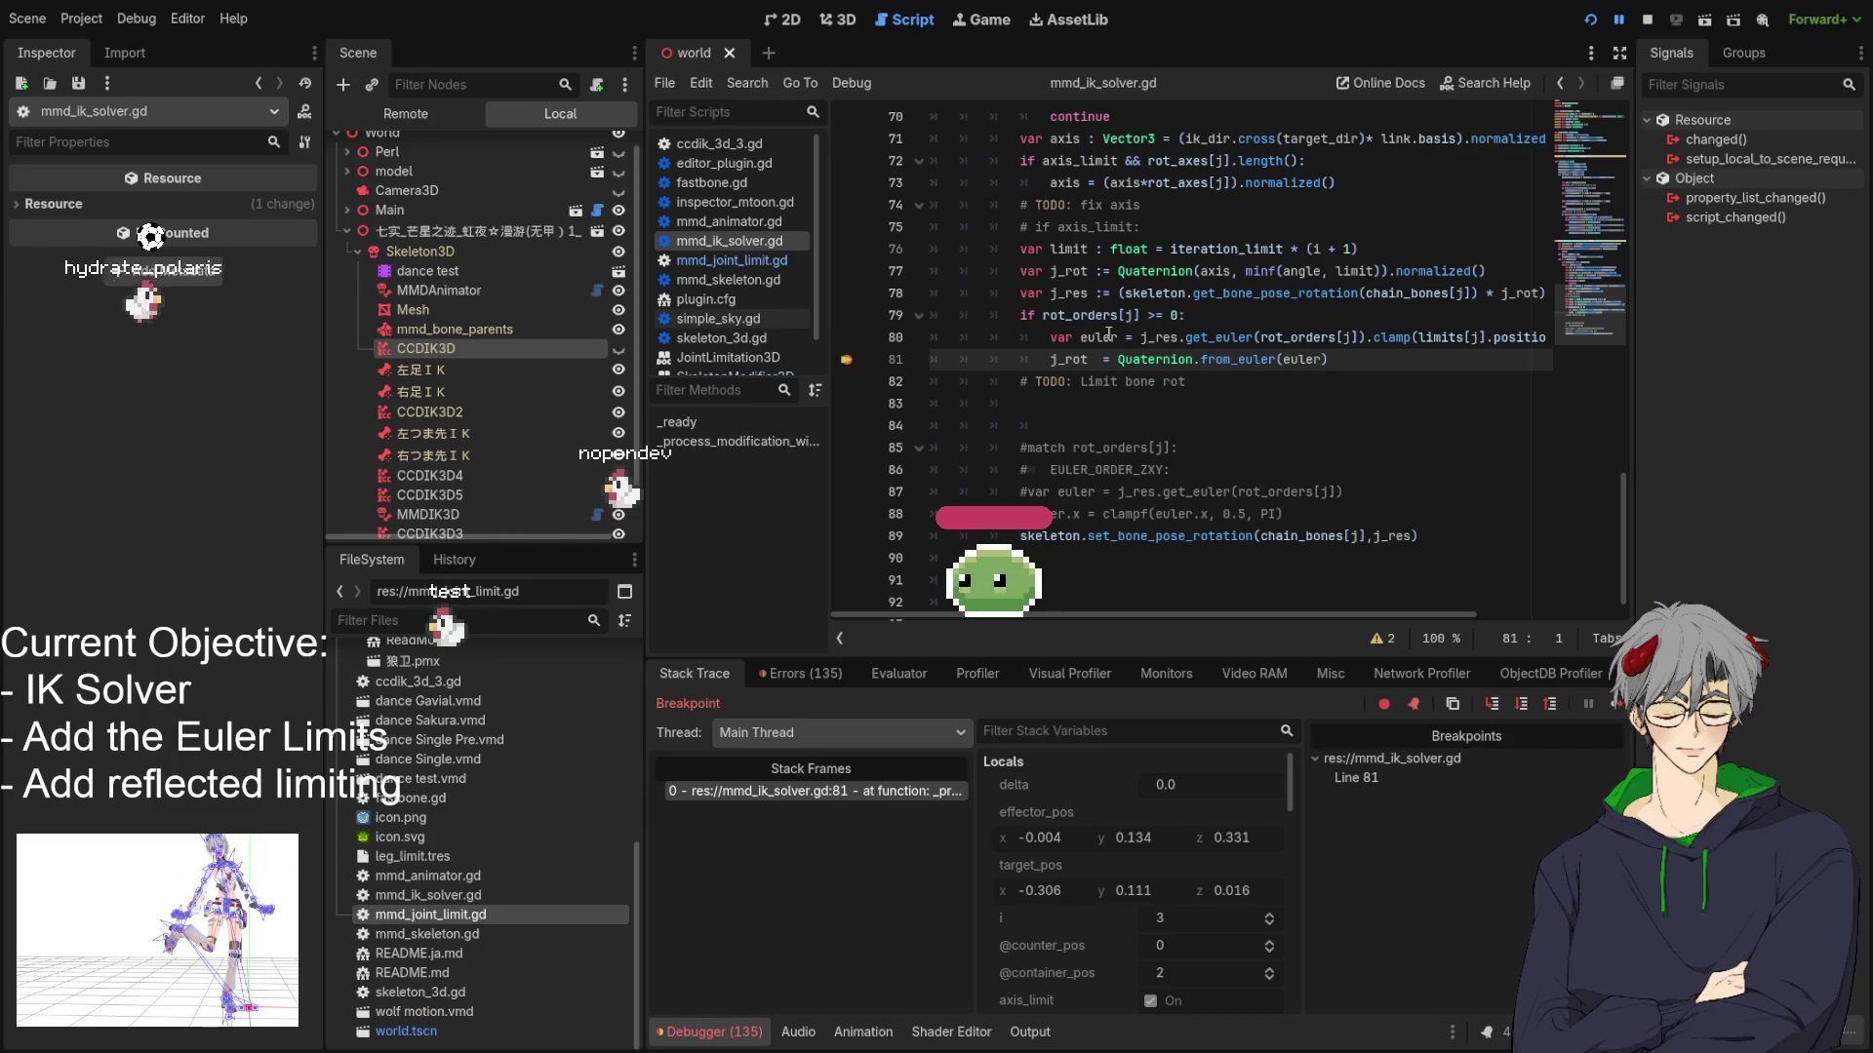
{"action": "left_click", "coordinate": [1621, 713]}
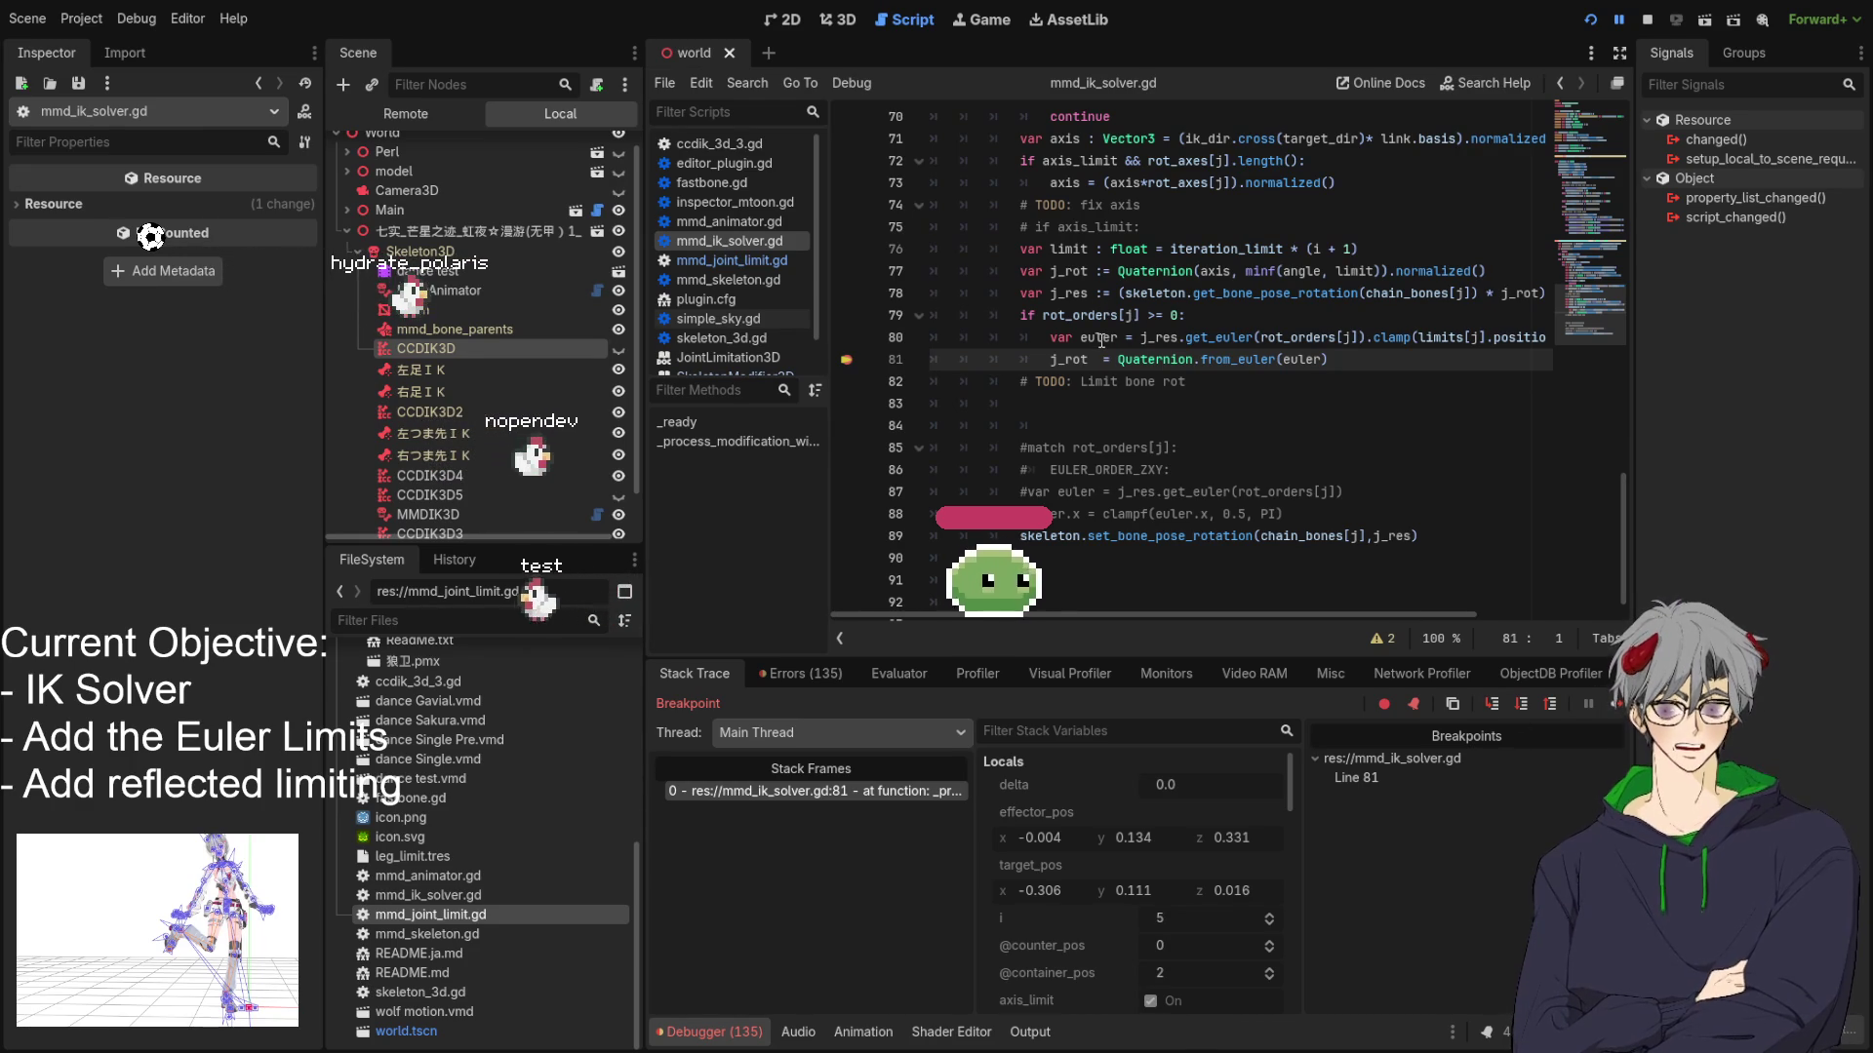
{"action": "left_click", "coordinate": [1614, 703]}
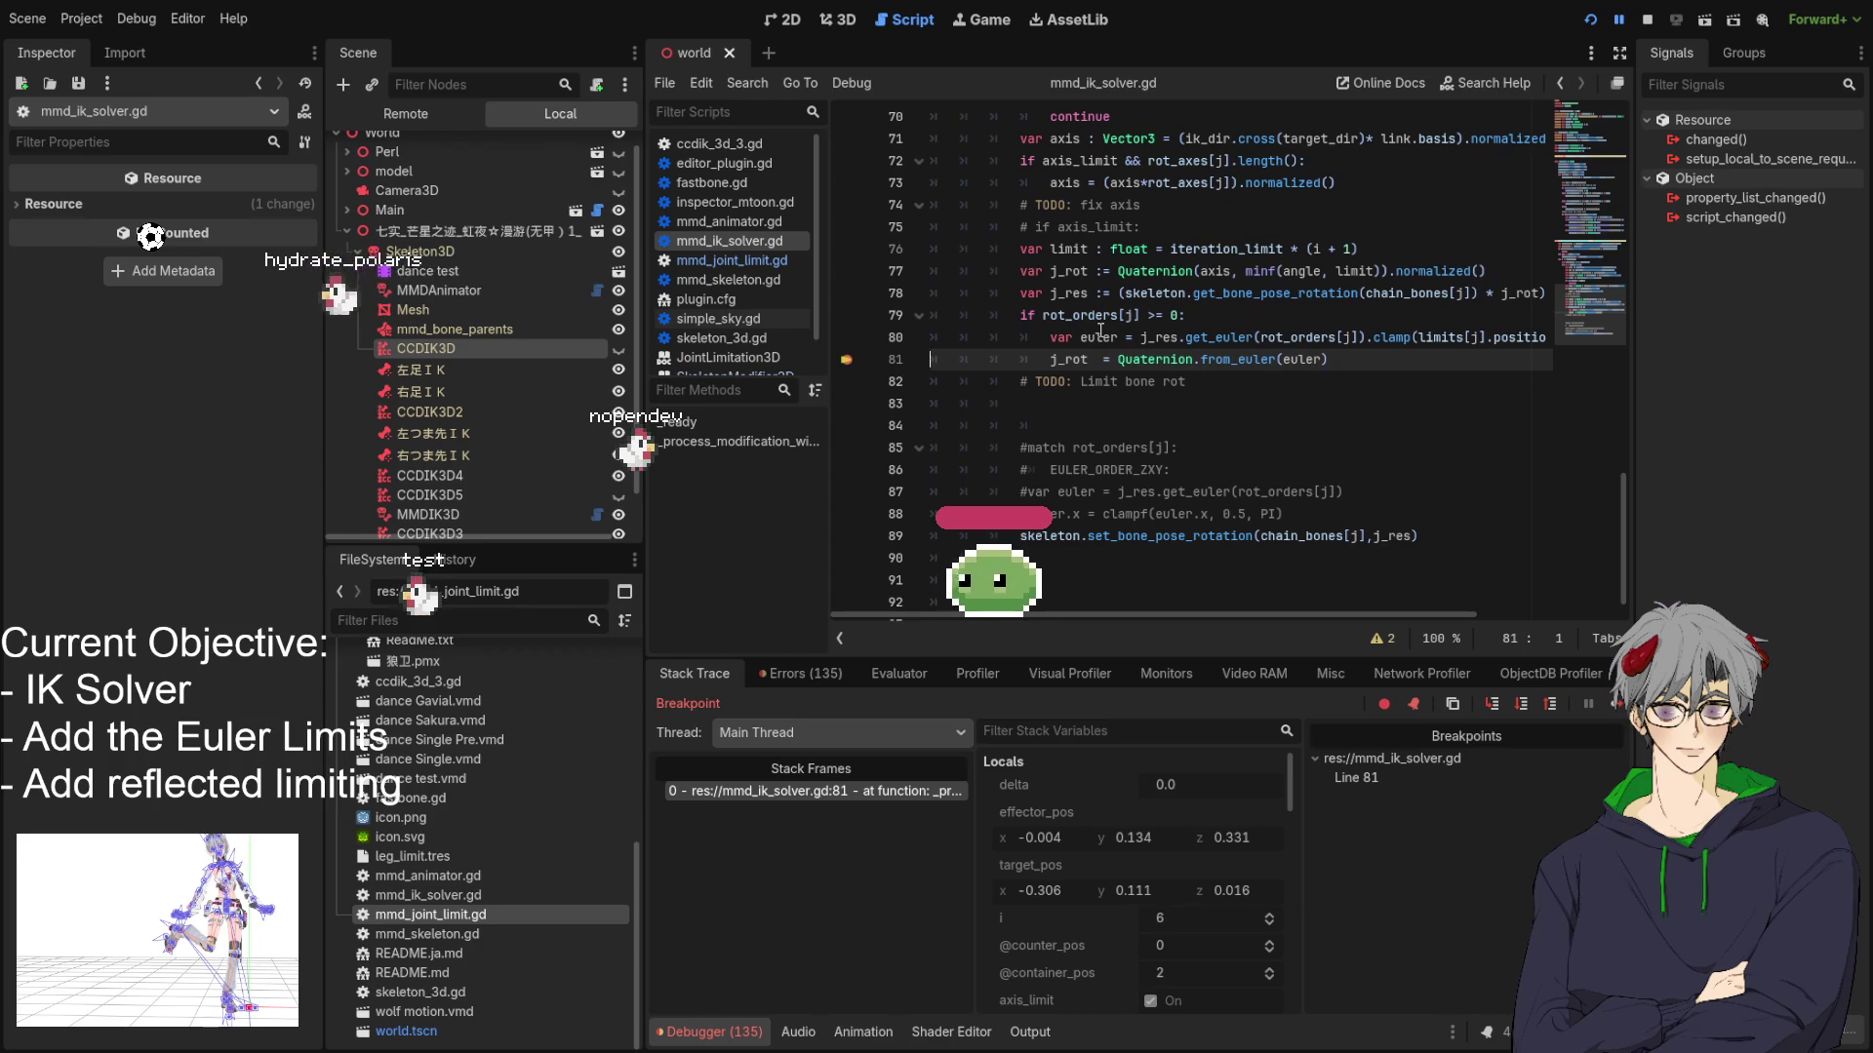
{"action": "key", "text": "F12"}
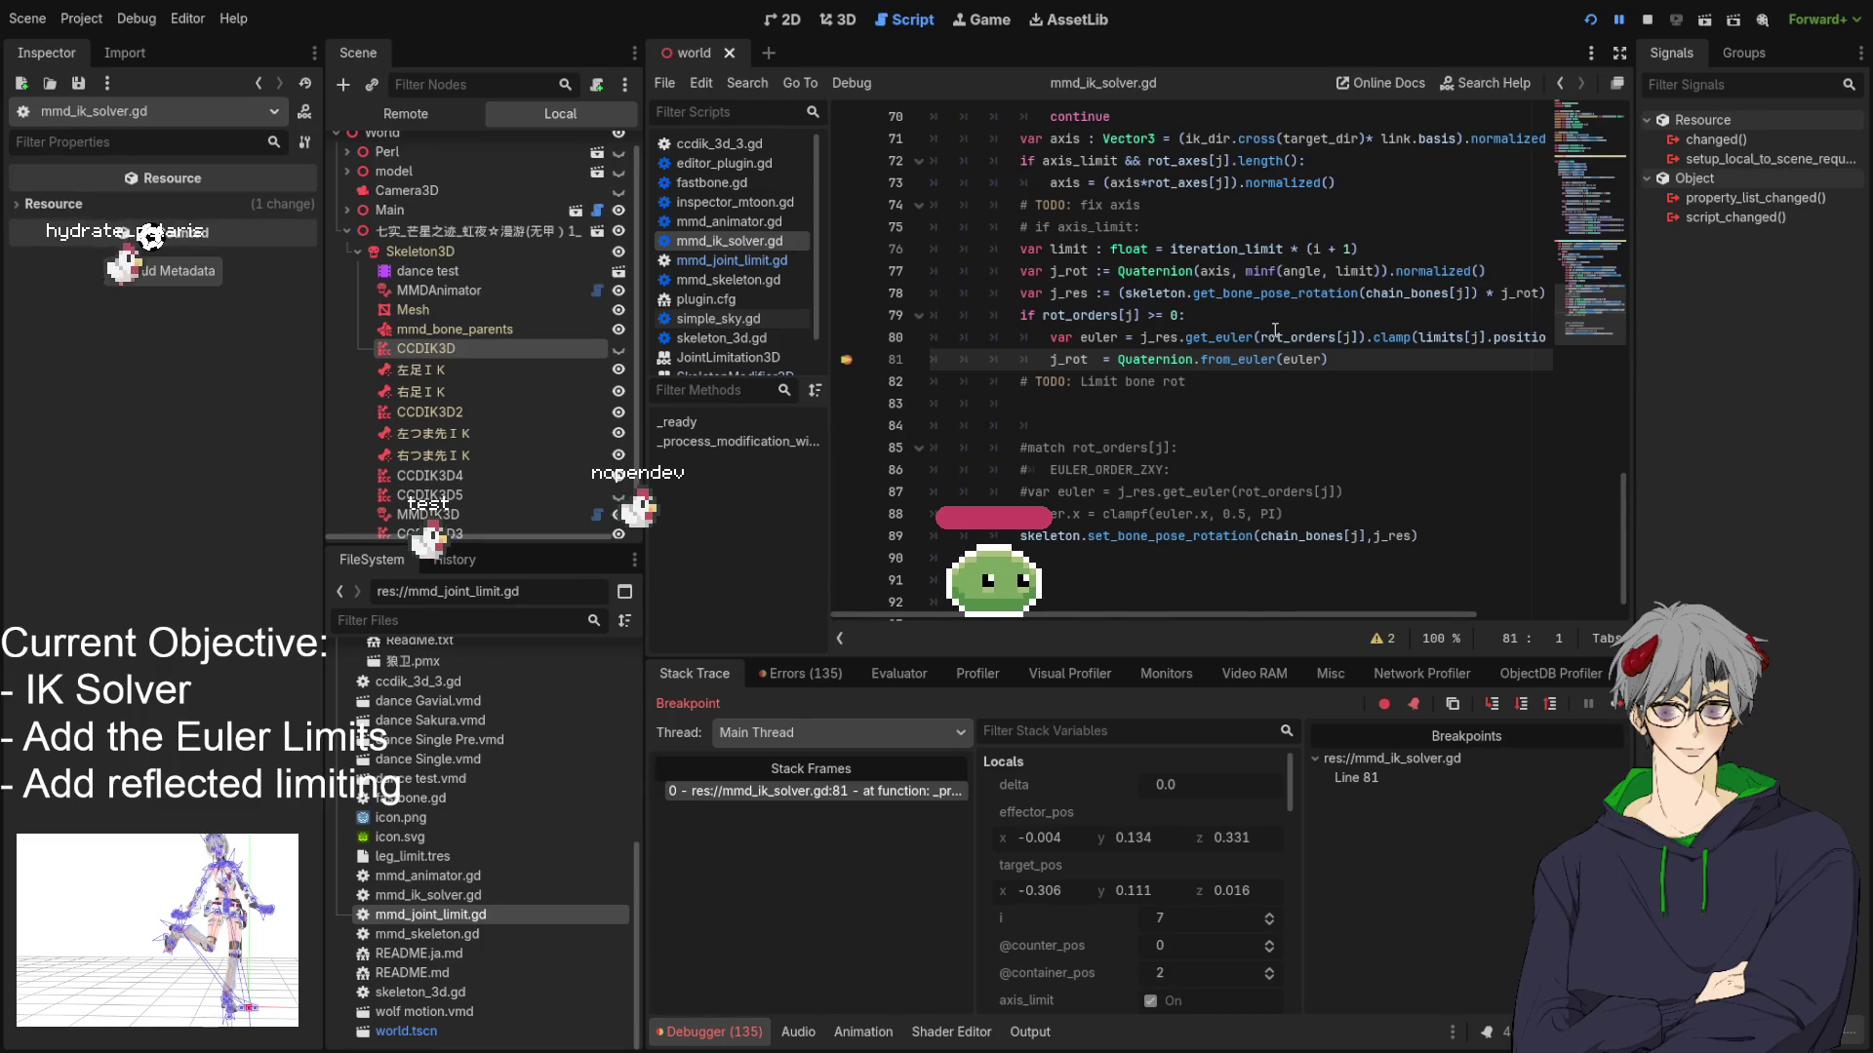
{"action": "scroll", "coordinate": [1275, 332], "scroll_direction": "up", "scroll_amount": 4}
{"action": "scroll", "coordinate": [1275, 332], "scroll_direction": "down", "scroll_amount": 4}
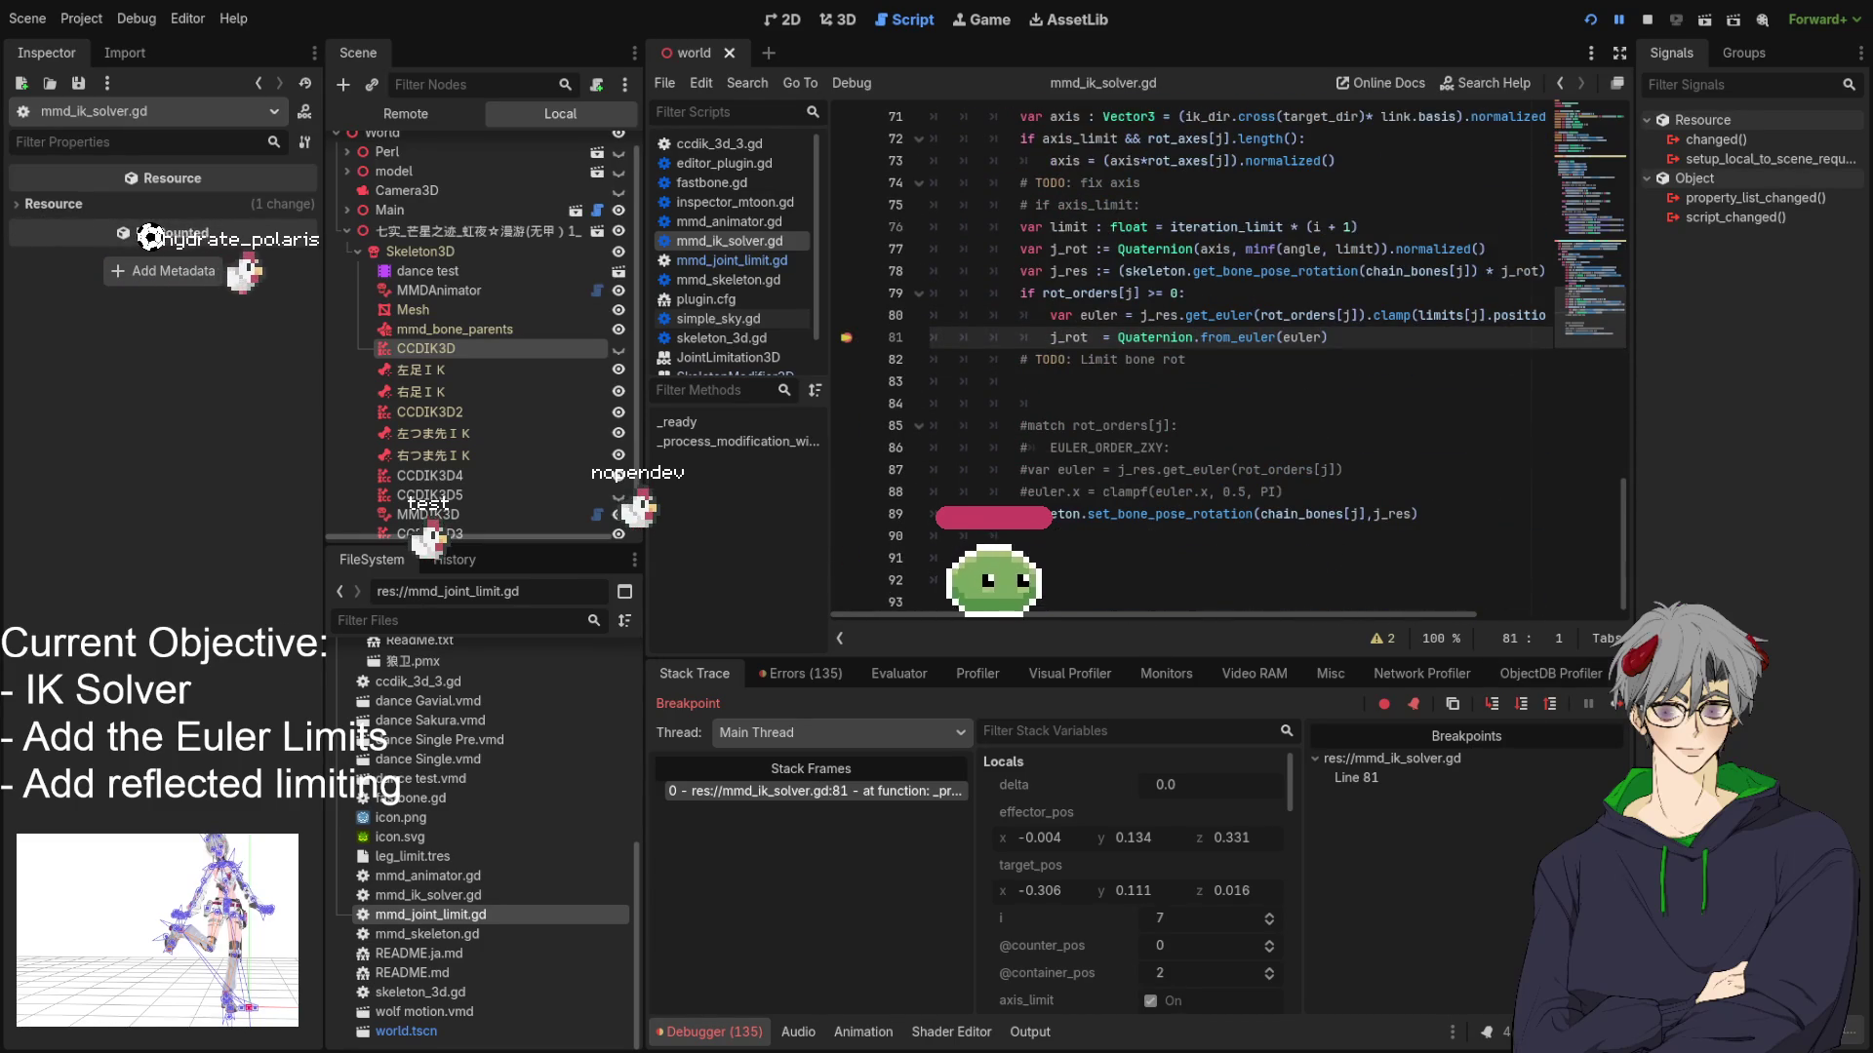
{"action": "left_click", "coordinate": [1619, 706]}
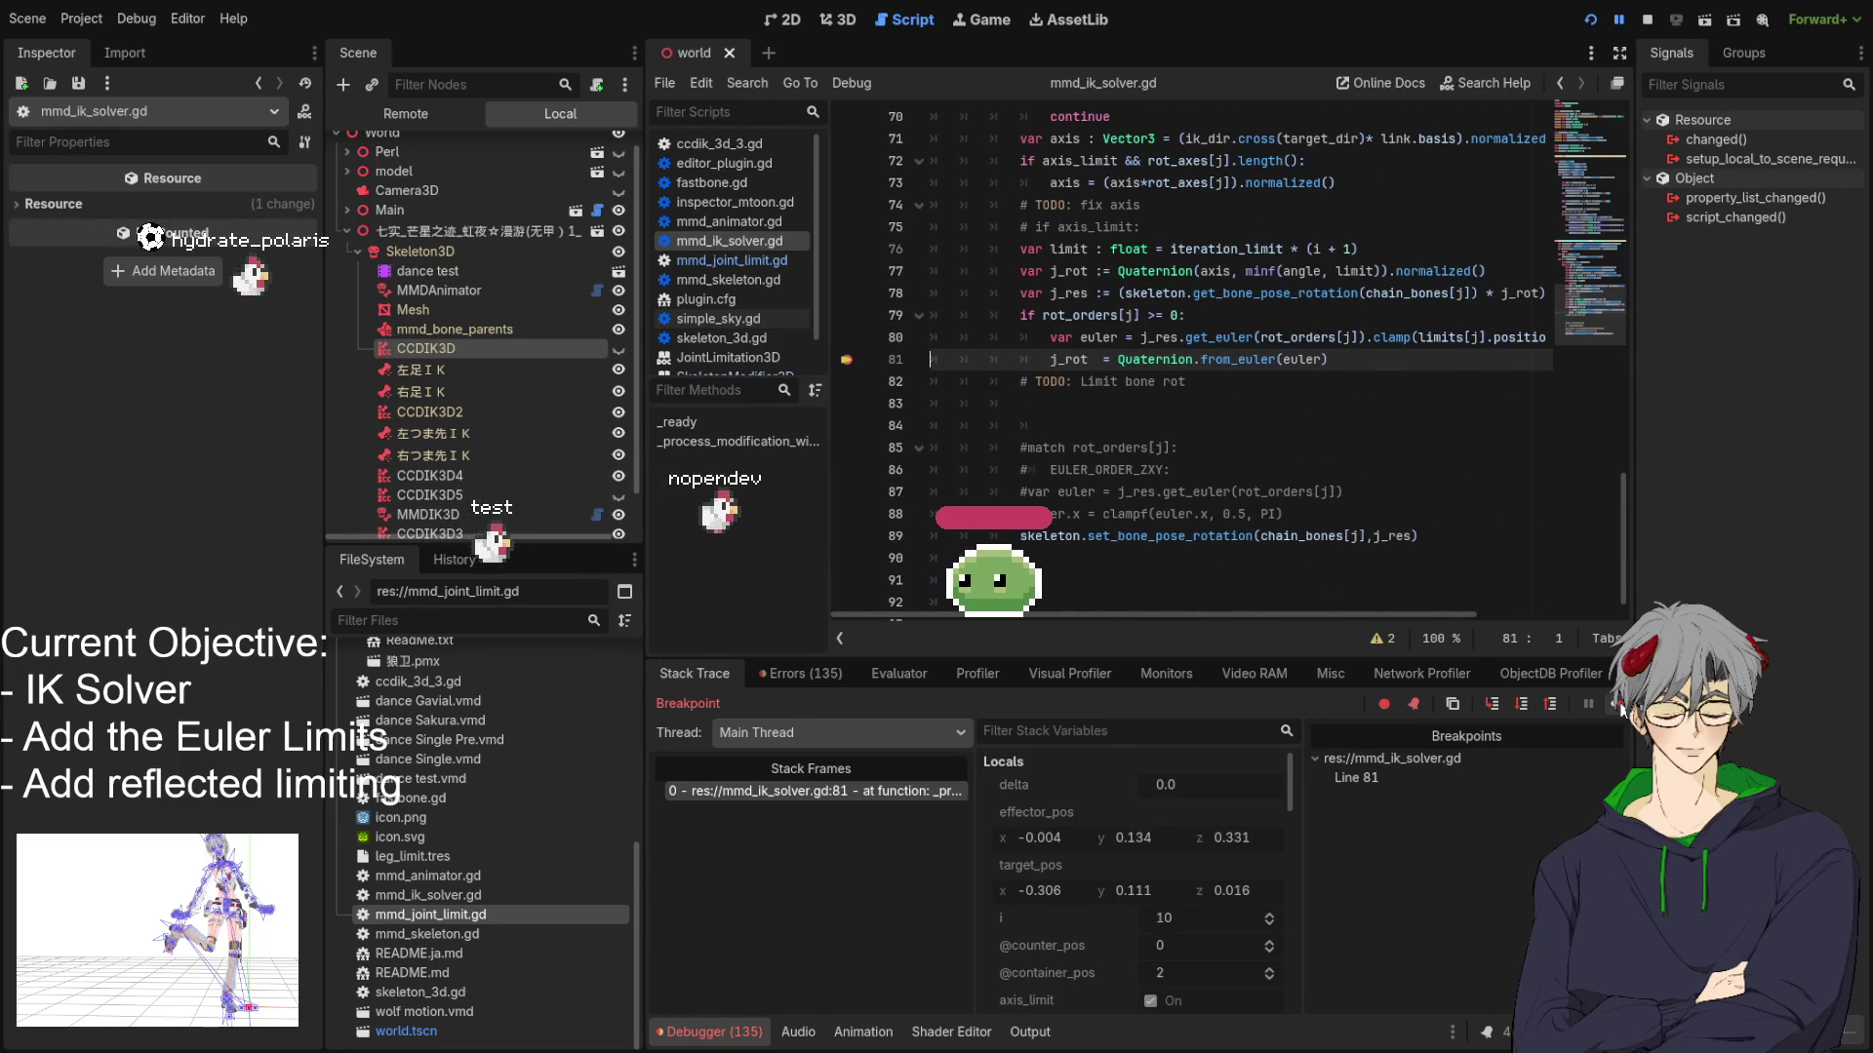
{"action": "scroll", "coordinate": [1116, 805], "scroll_direction": "down", "scroll_amount": 5}
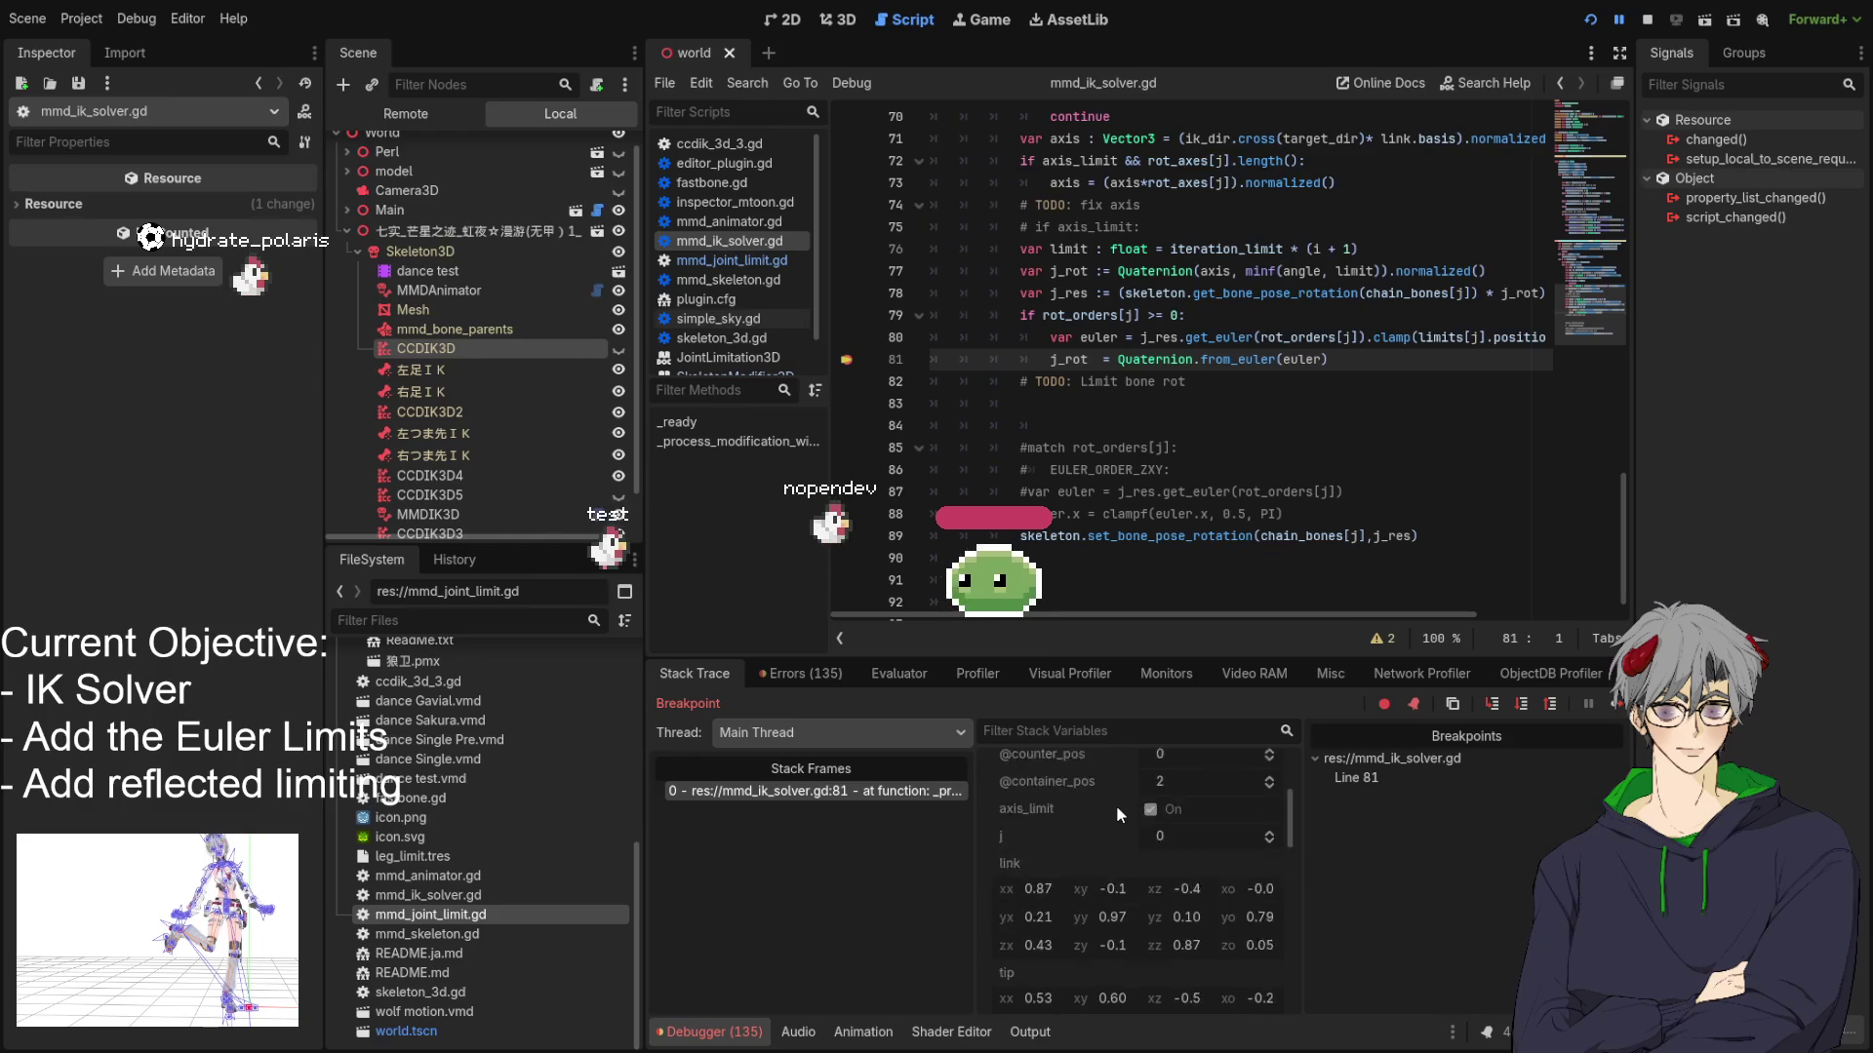